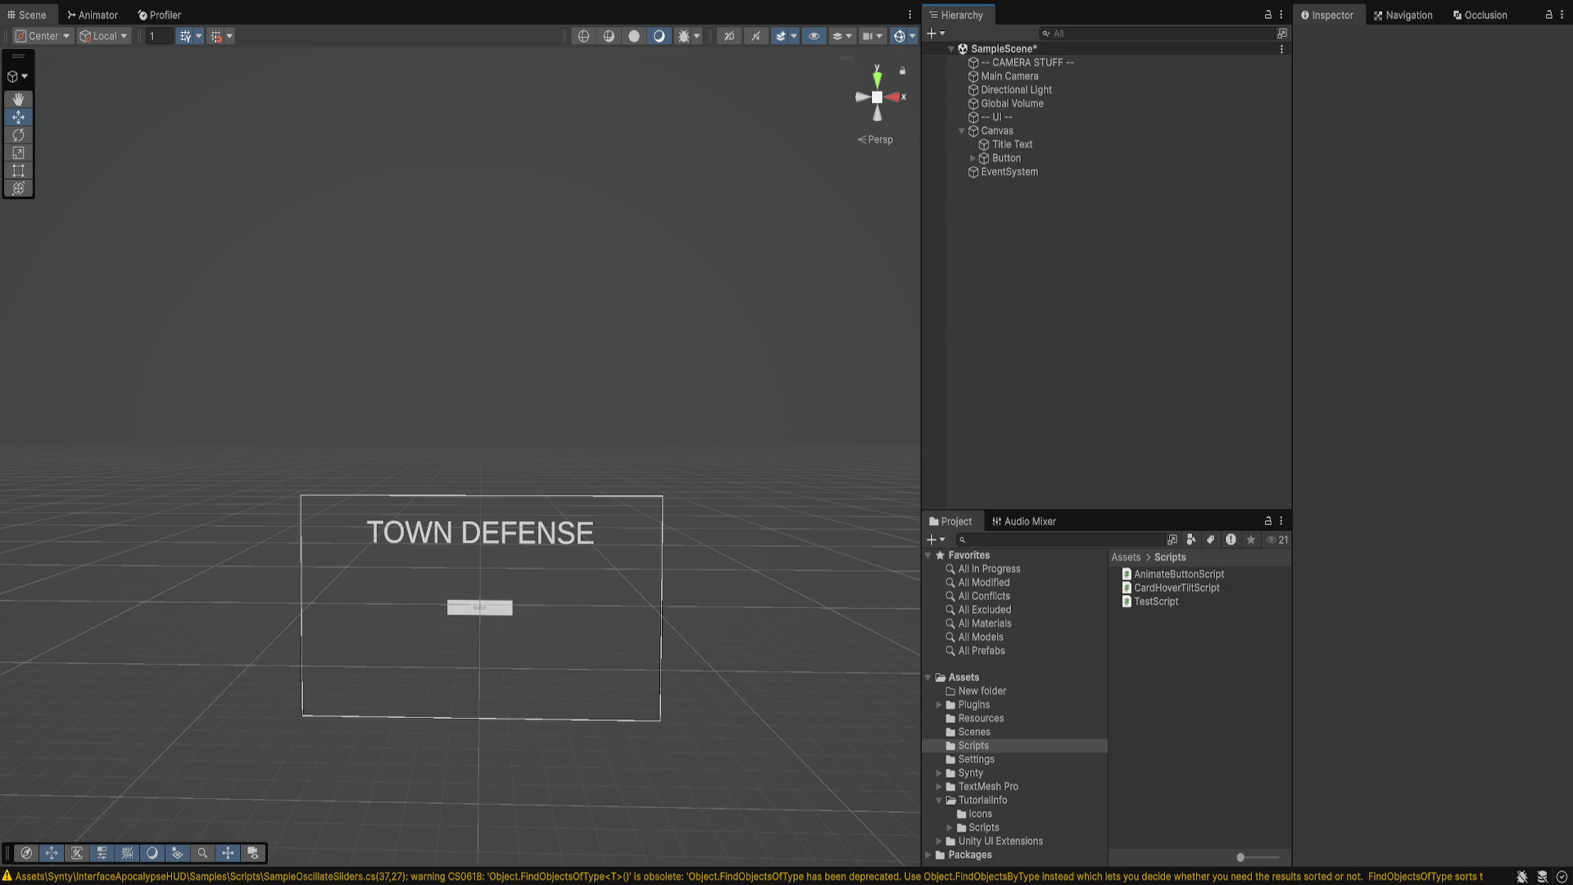
# - Create an empty GameObject named '-- CONTROLLERS --' as a hierarchy divider
pyautogui.hotkey('ctrl', 'shift', 'n')
pyautogui.write('-- CON')
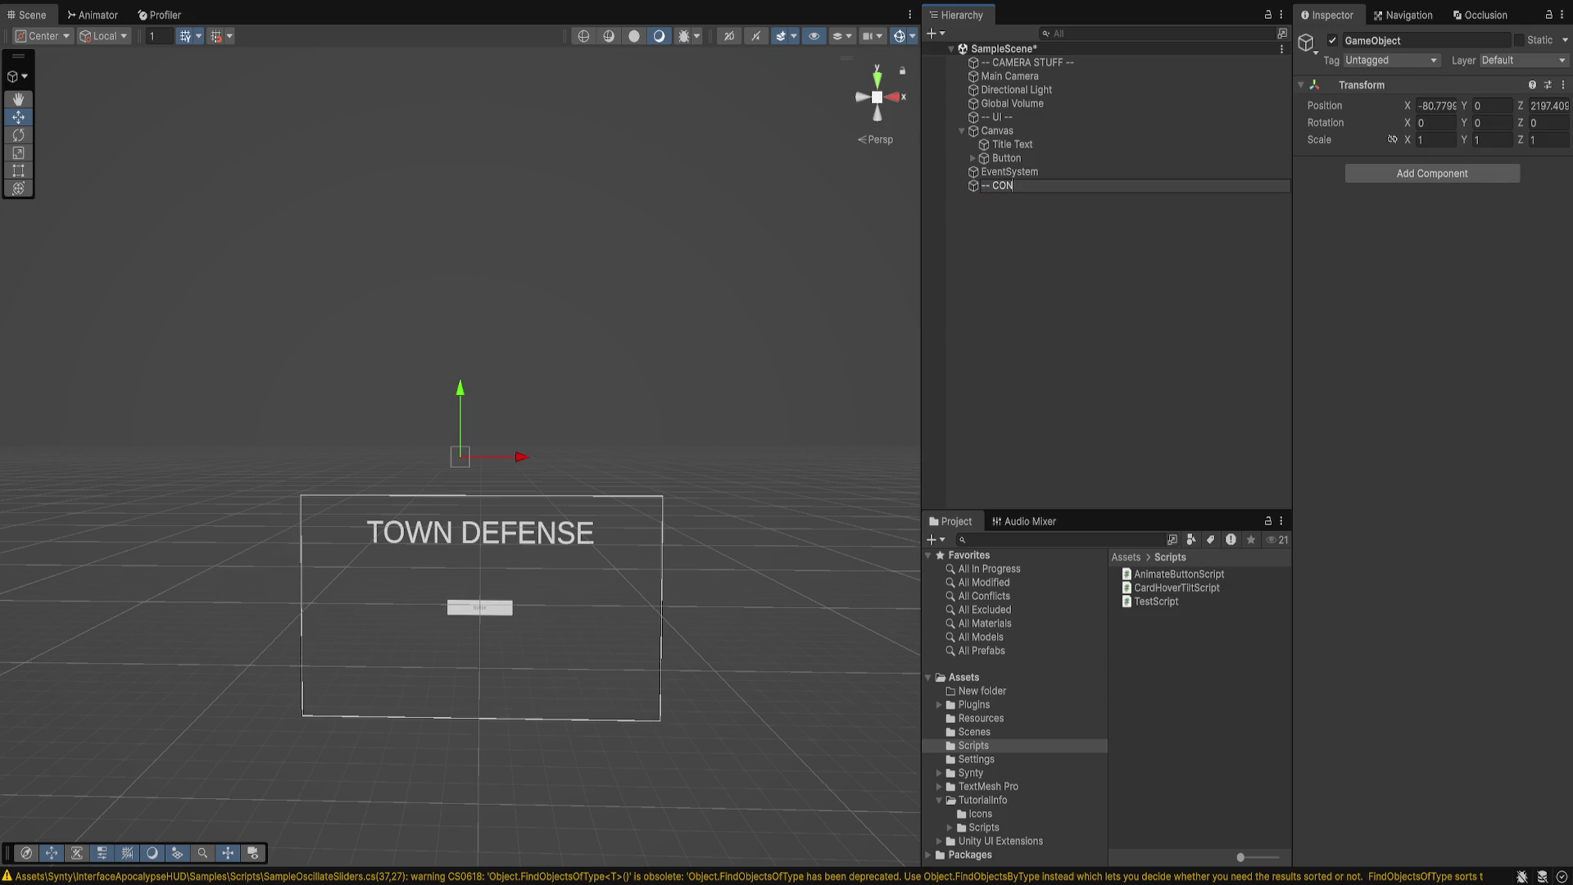
pyautogui.write('TROLLERS --')
pyautogui.press('Return')
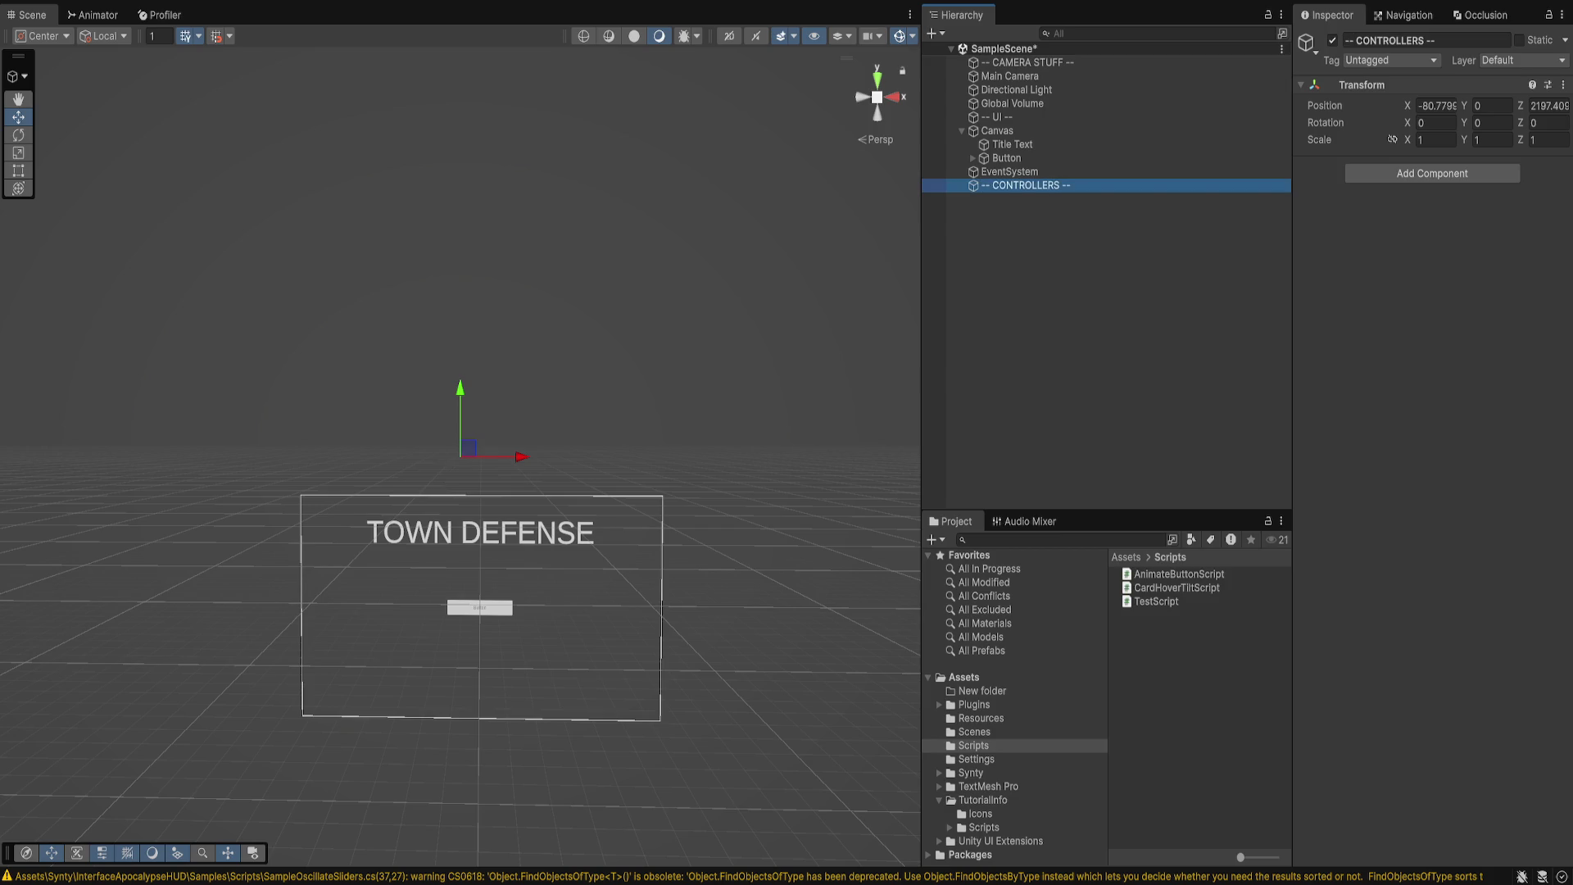
# - Add a 'GameController' object with a new GameControllerScript component and open the script
pyautogui.hotkey('ctrl', 'shift', 'n')
pyautogui.write('GameCon')
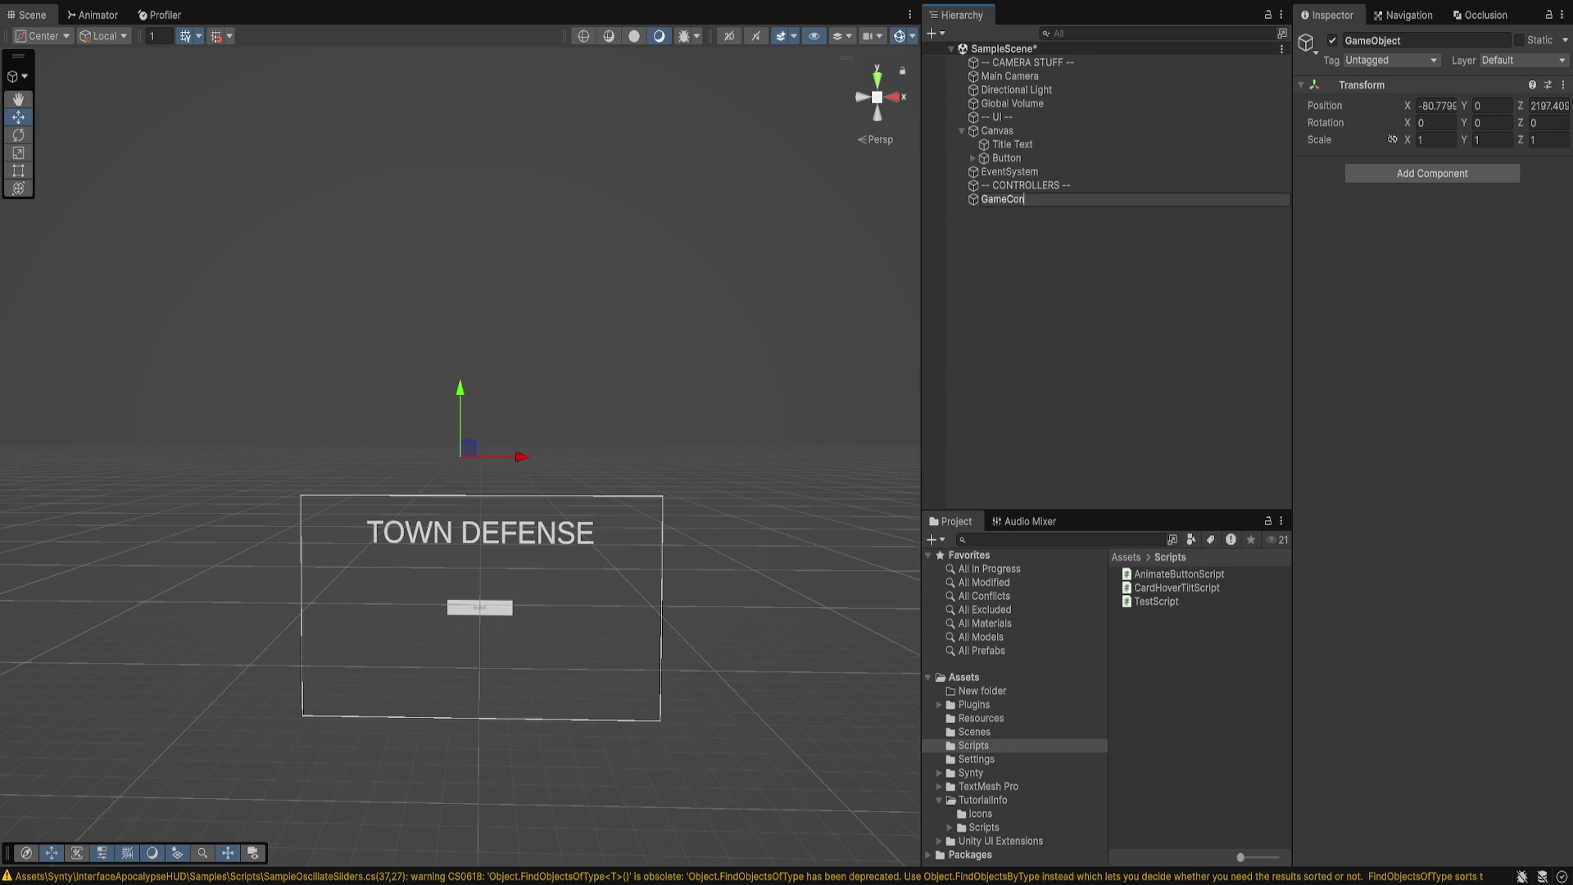
pyautogui.write('troller')
pyautogui.press('Return')
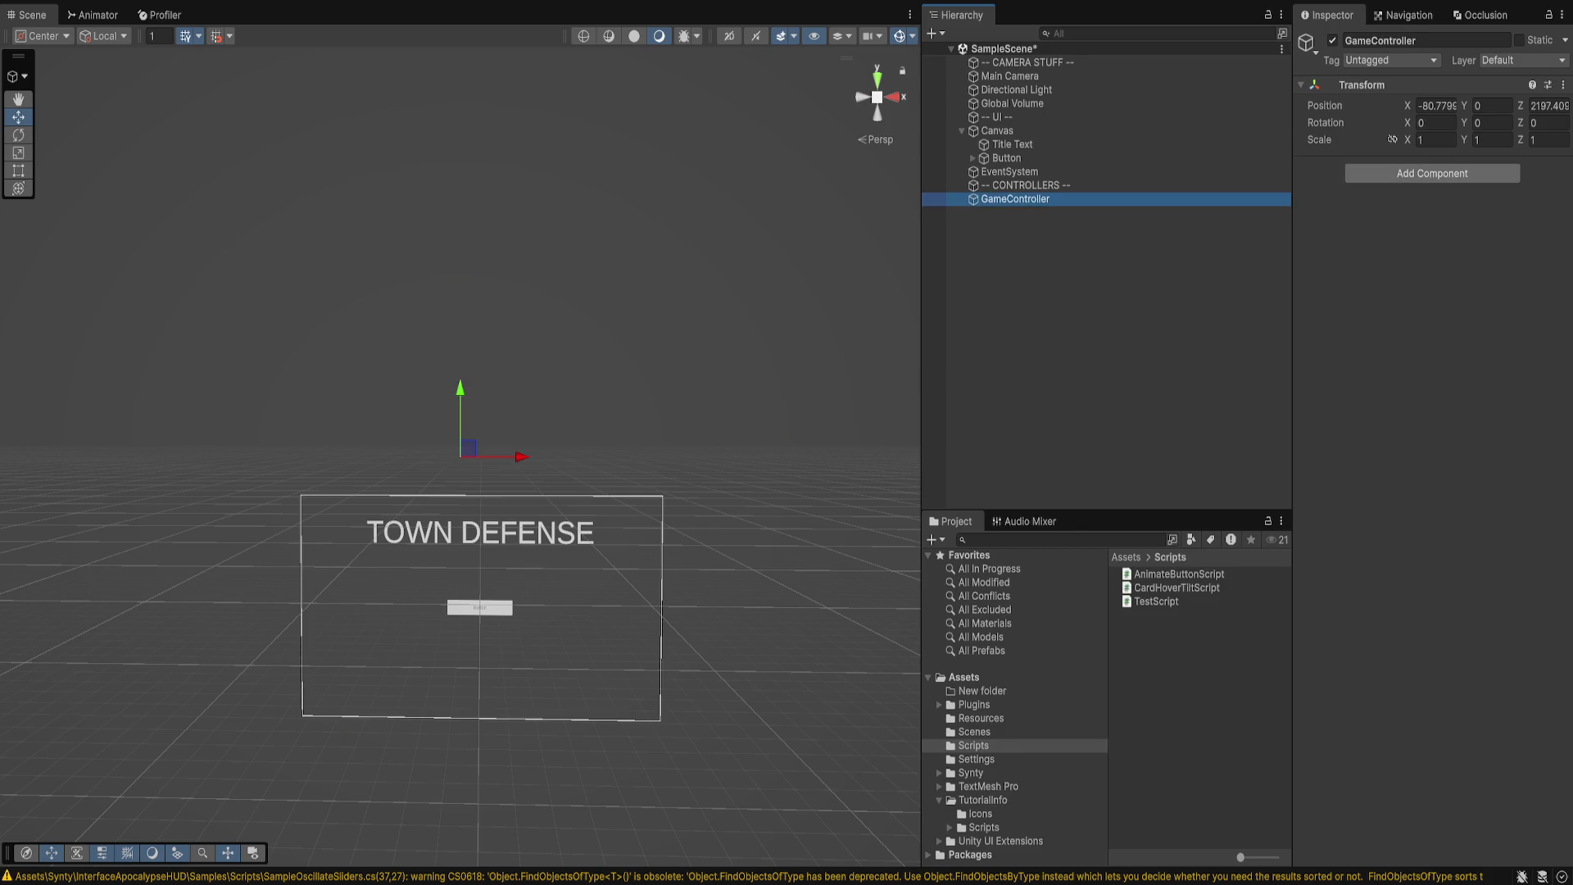
pyautogui.click(1432, 173)
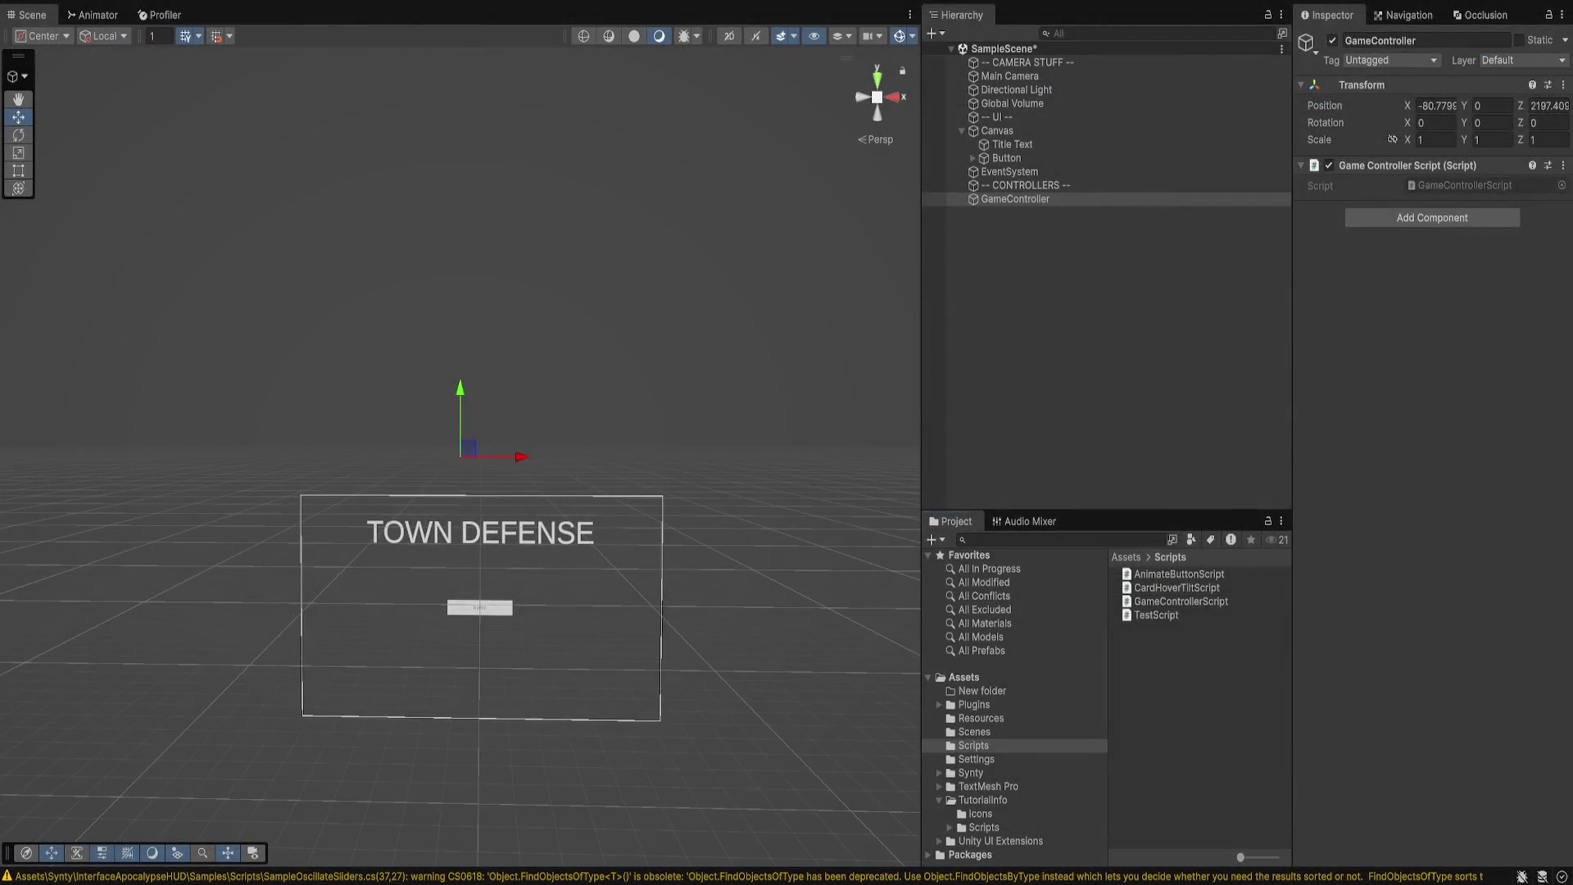
pyautogui.doubleClick(1180, 601)
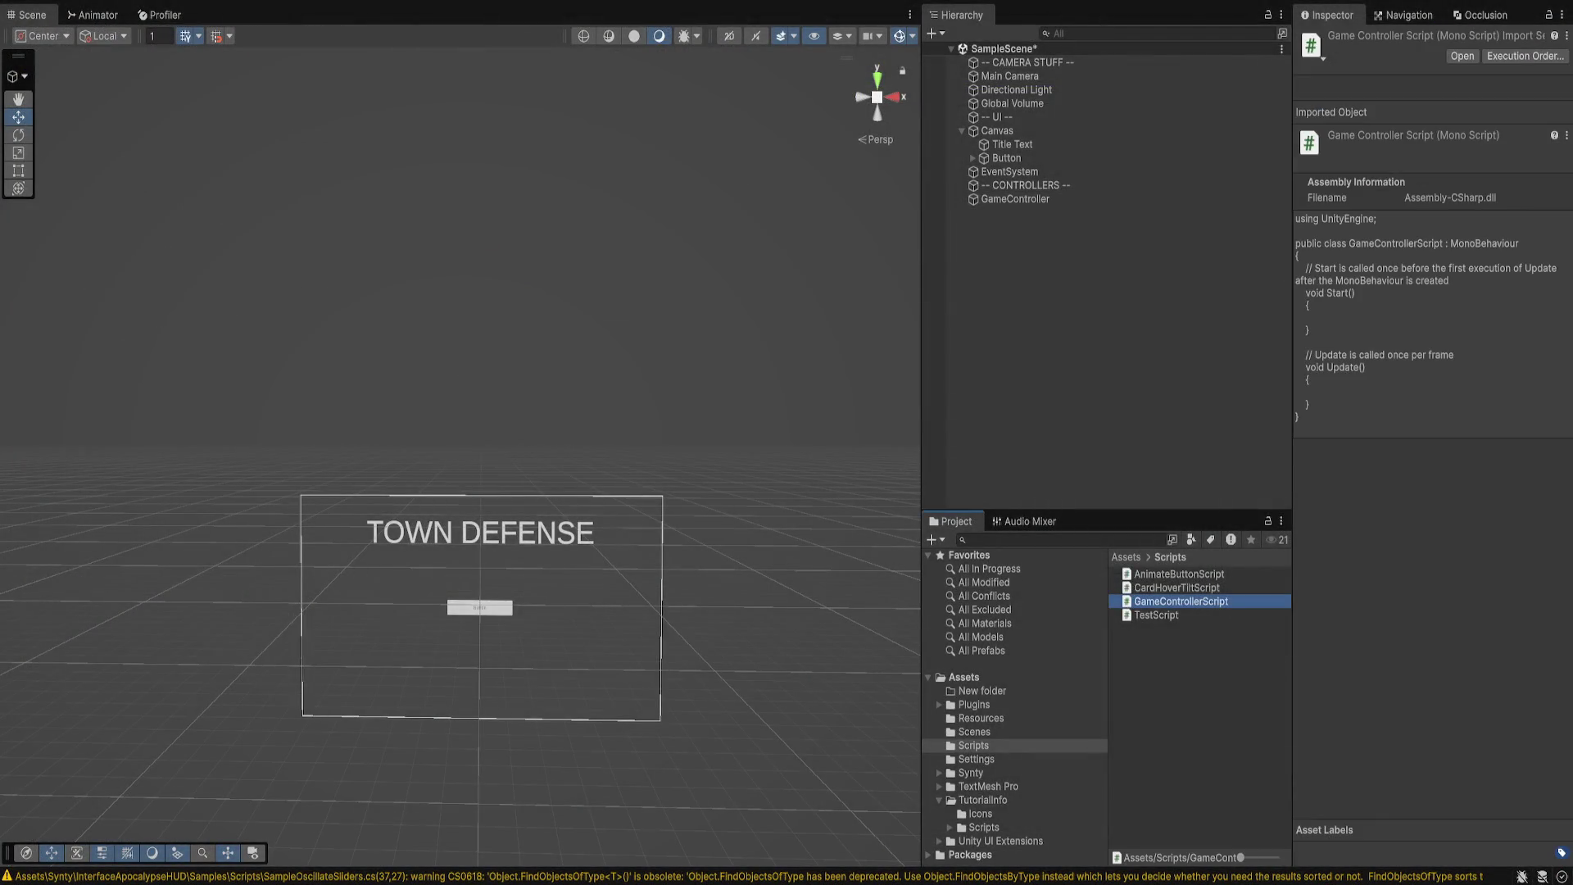
# - Paste in the full game-phase controller code and comment out the six manager reference fields
pyautogui.hotkey('ctrl', 'v')
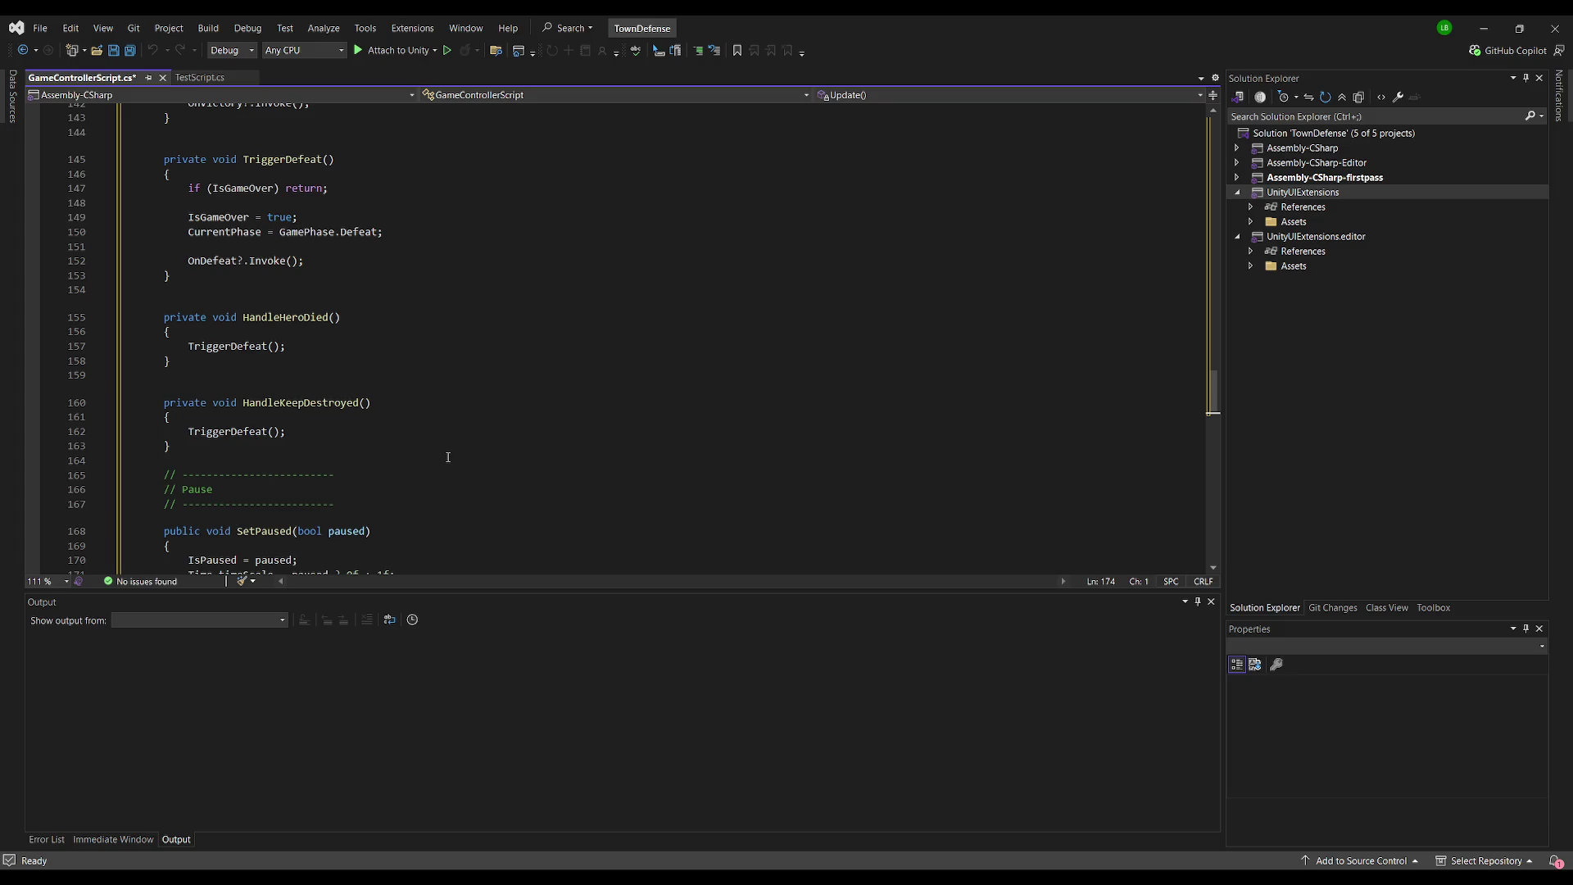
pyautogui.hotkey('ctrl', 'Home')
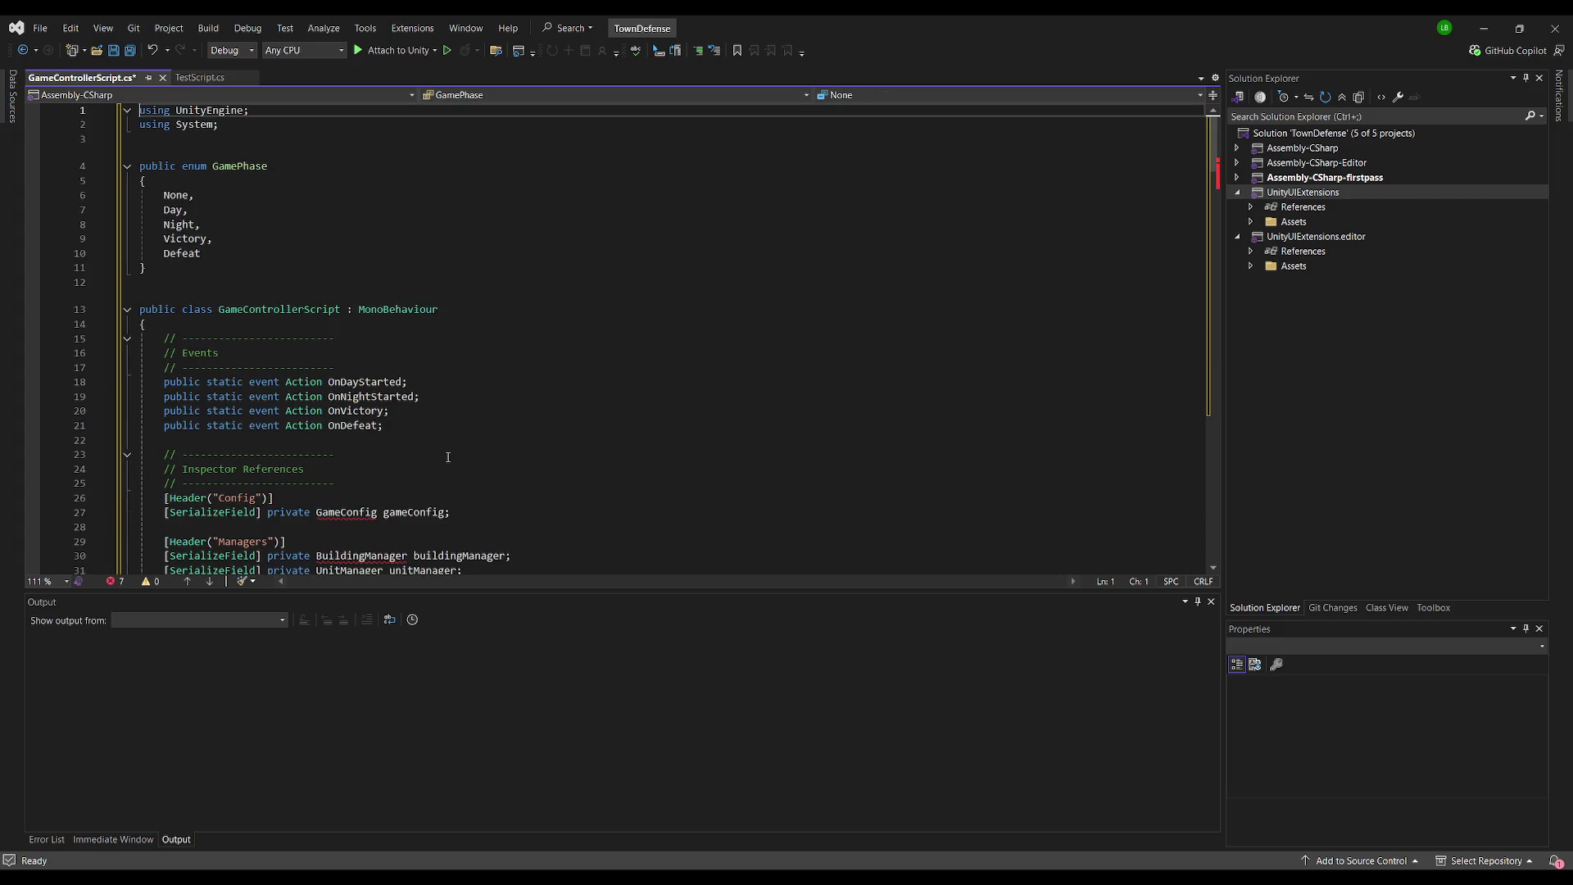
pyautogui.click(647, 253)
pyautogui.scroll(-3, 573, 303)
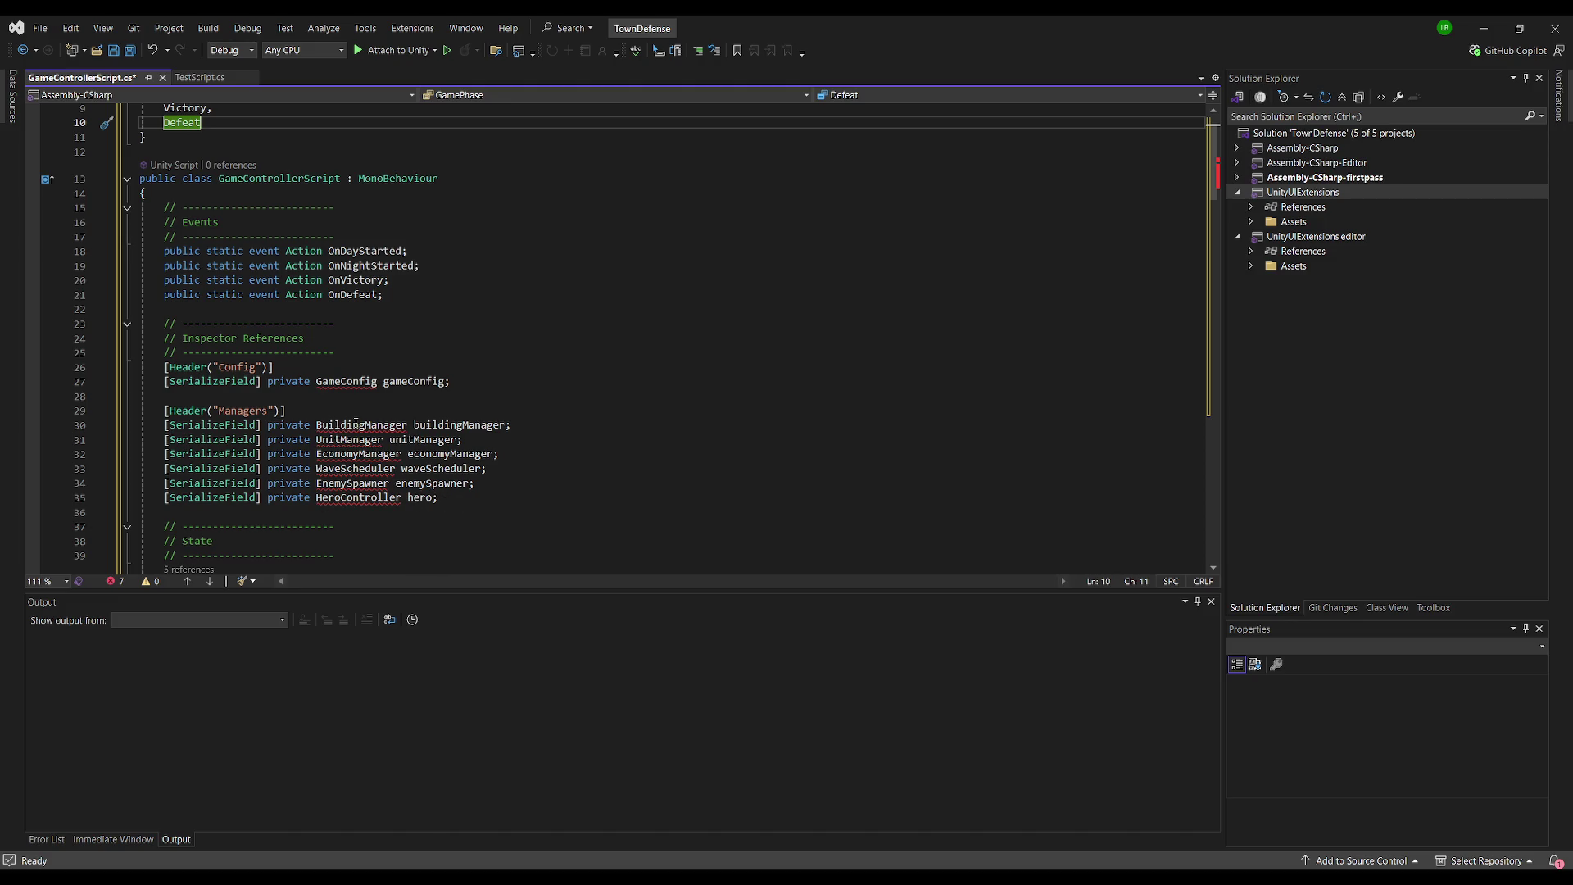
pyautogui.moveTo(165, 425); pyautogui.dragTo(574, 499)
pyautogui.click(697, 50)
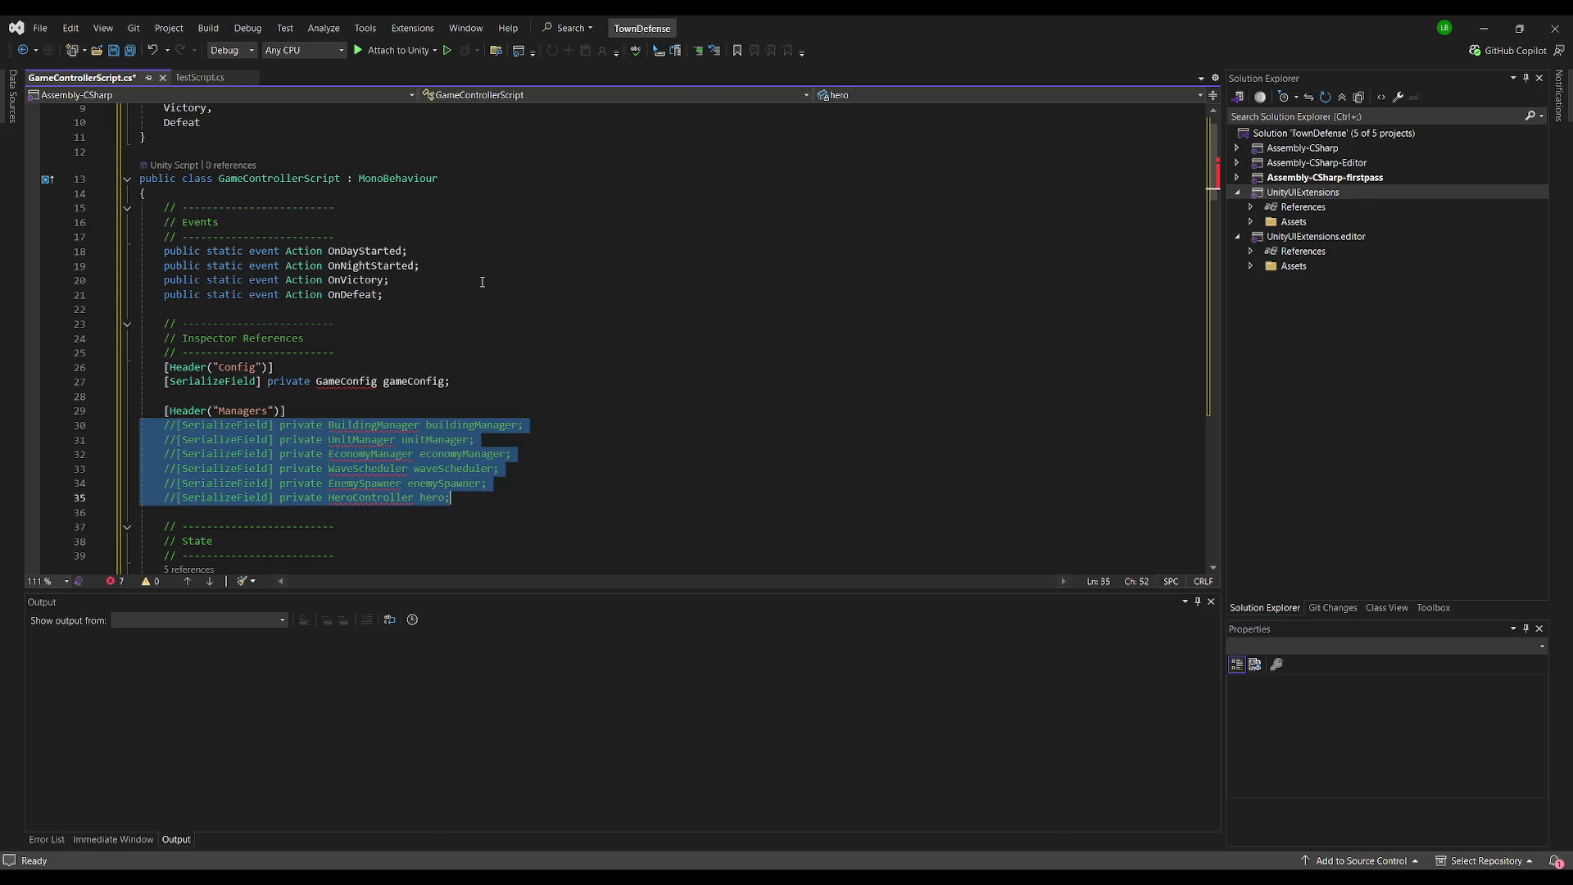
# - Comment out the gameConfig field in the Inspector References section
pyautogui.click(164, 309)
pyautogui.click(165, 385)
pyautogui.hotkey('ctrl', 'k')
pyautogui.hotkey('ctrl', 'c')
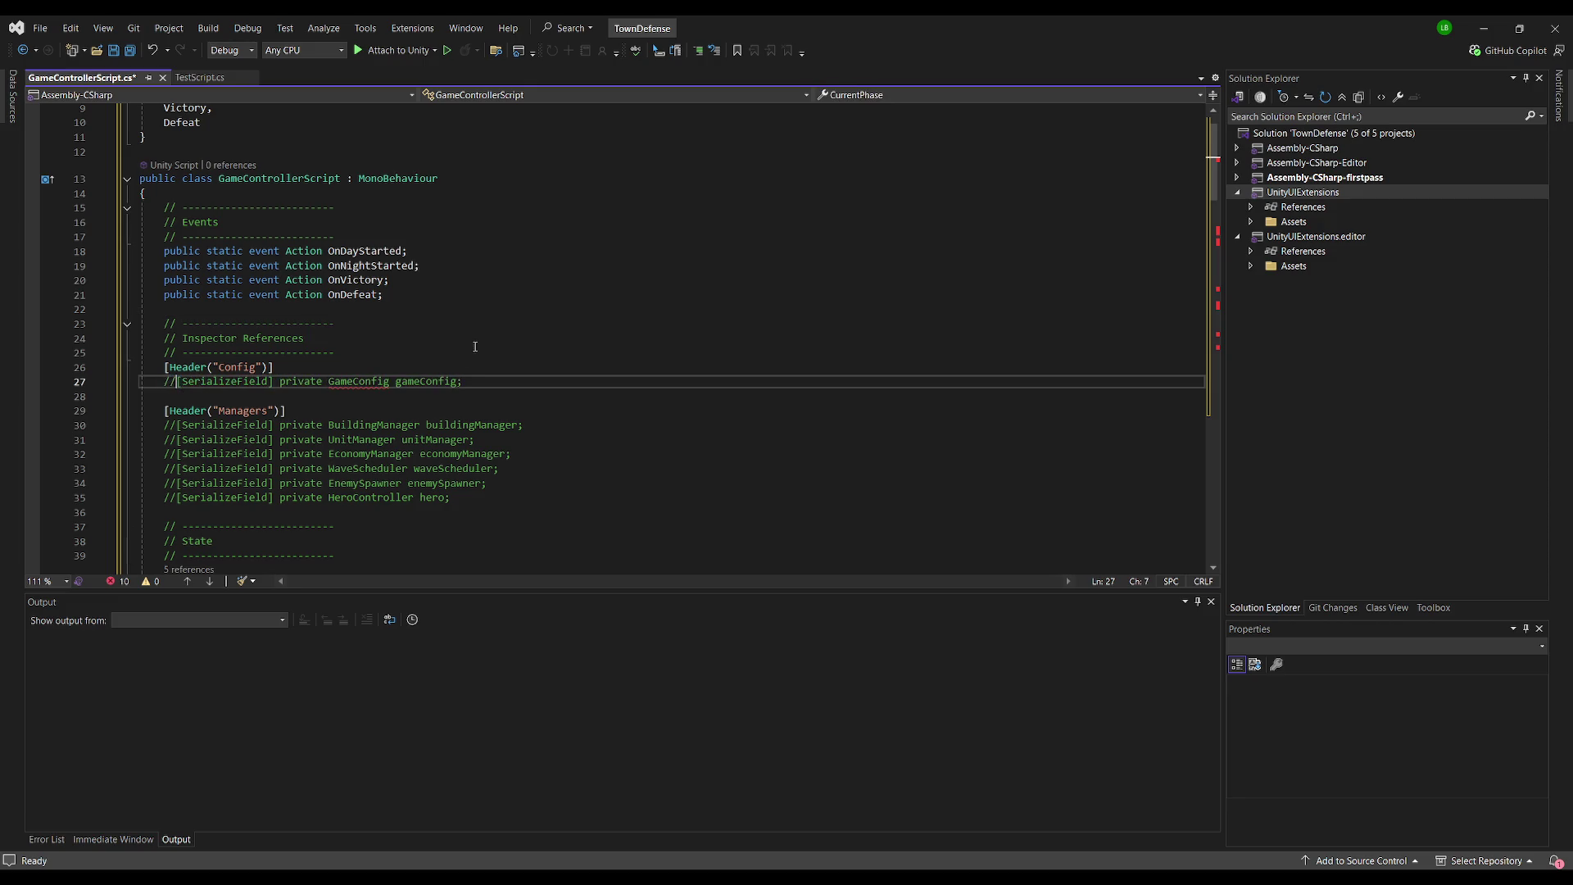
pyautogui.click(460, 338)
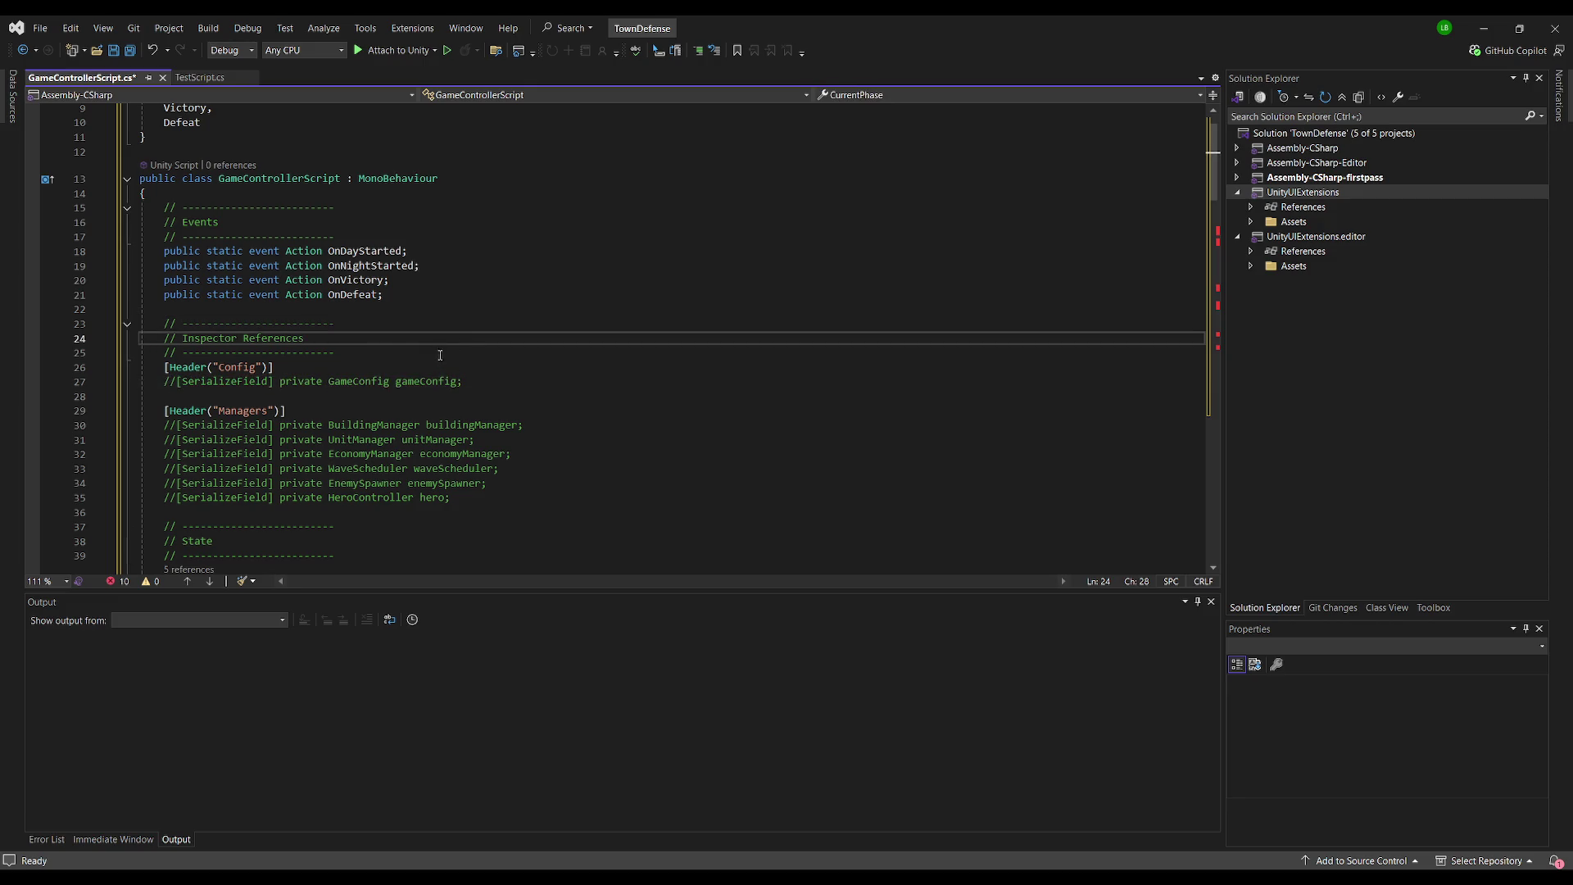
pyautogui.scroll(-5, 476, 494)
# - Comment out the wave event subscriptions in Awake
pyautogui.click(476, 309)
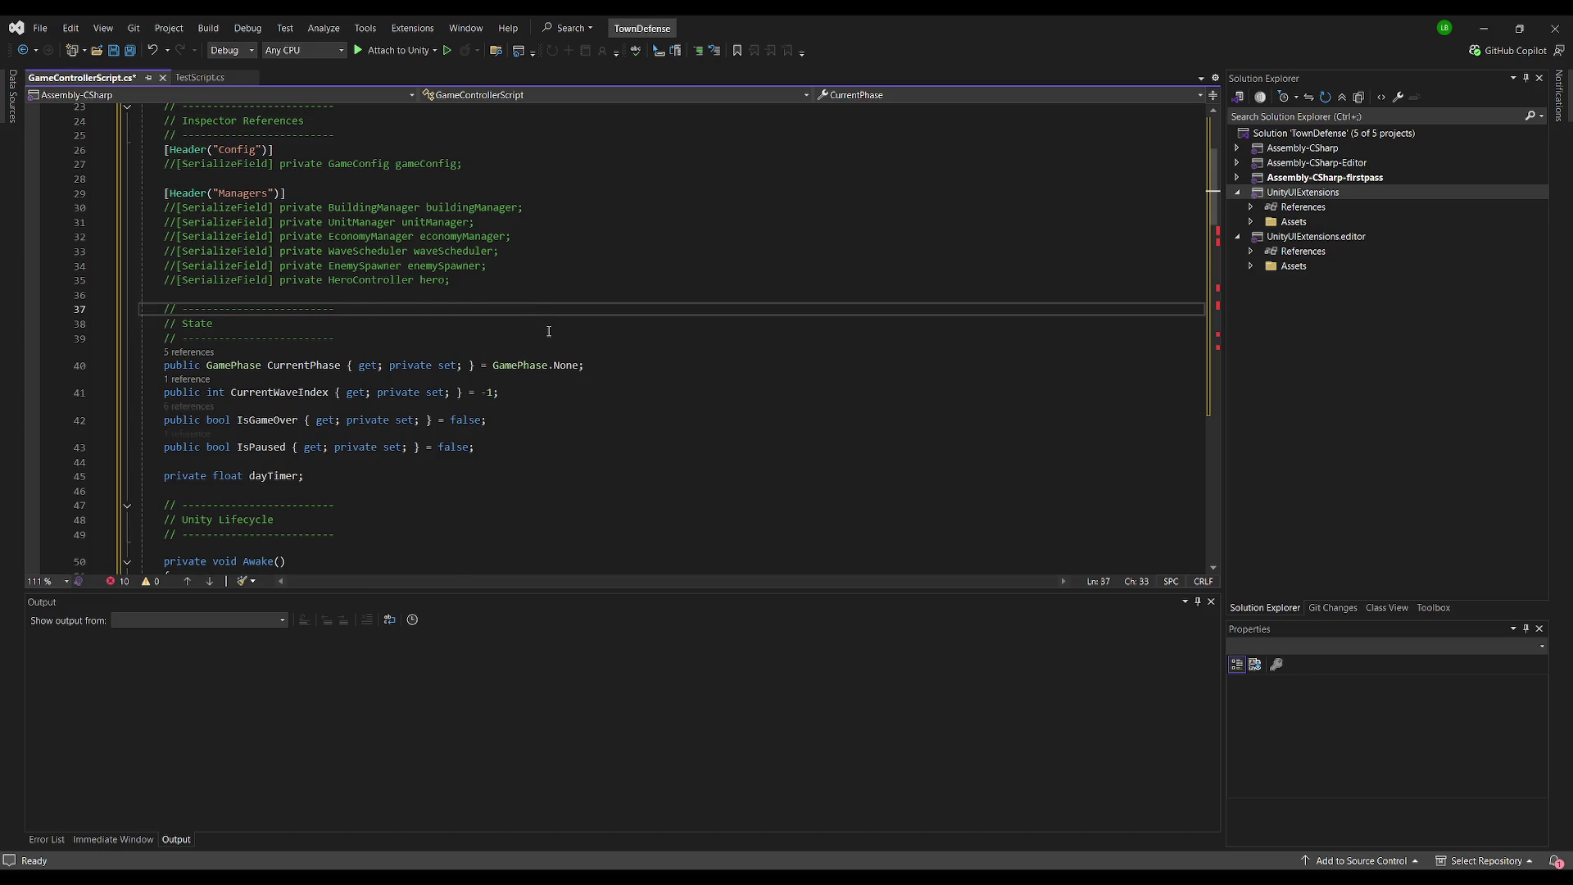
pyautogui.scroll(-1, 494, 369)
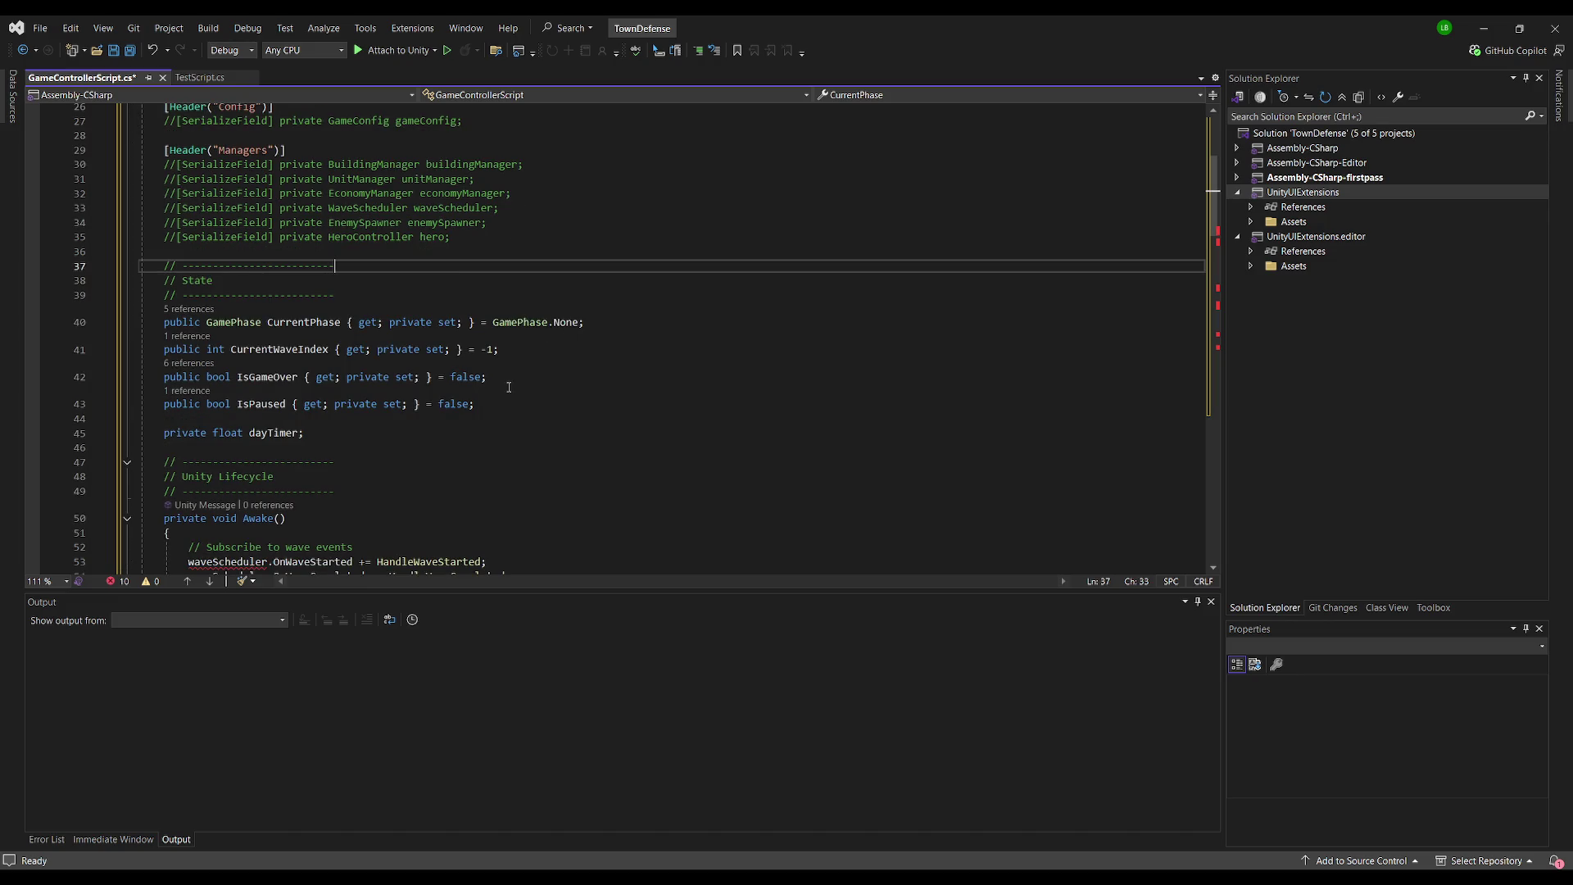
pyautogui.scroll(-3, 509, 387)
pyautogui.scroll(-1, 546, 370)
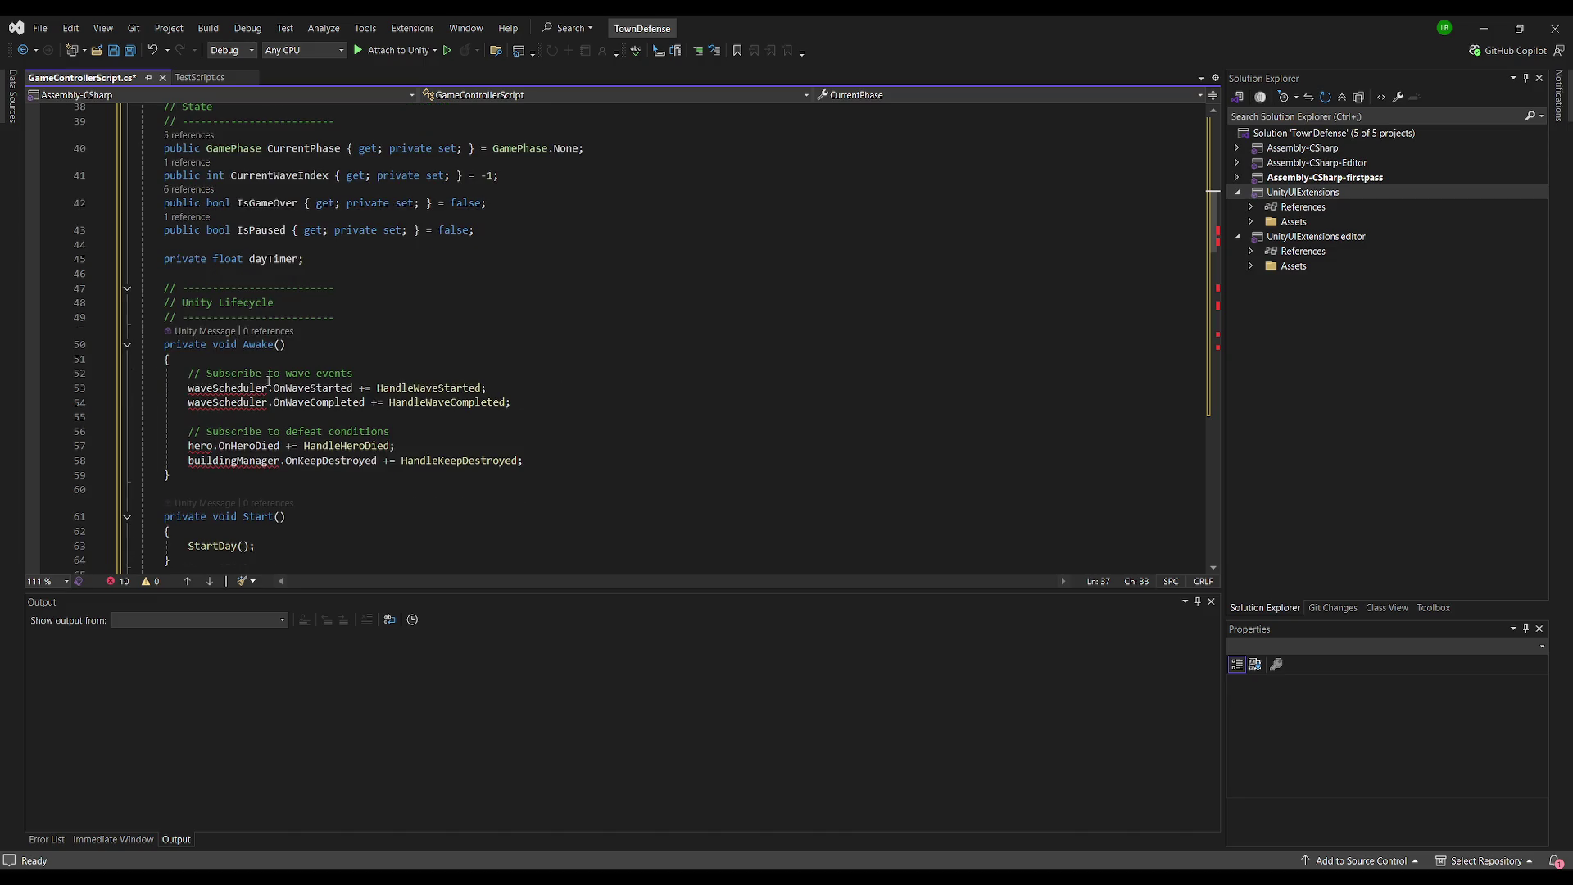
pyautogui.click(185, 387)
pyautogui.hotkey('ctrl', 'k')
pyautogui.hotkey('ctrl', 'c')
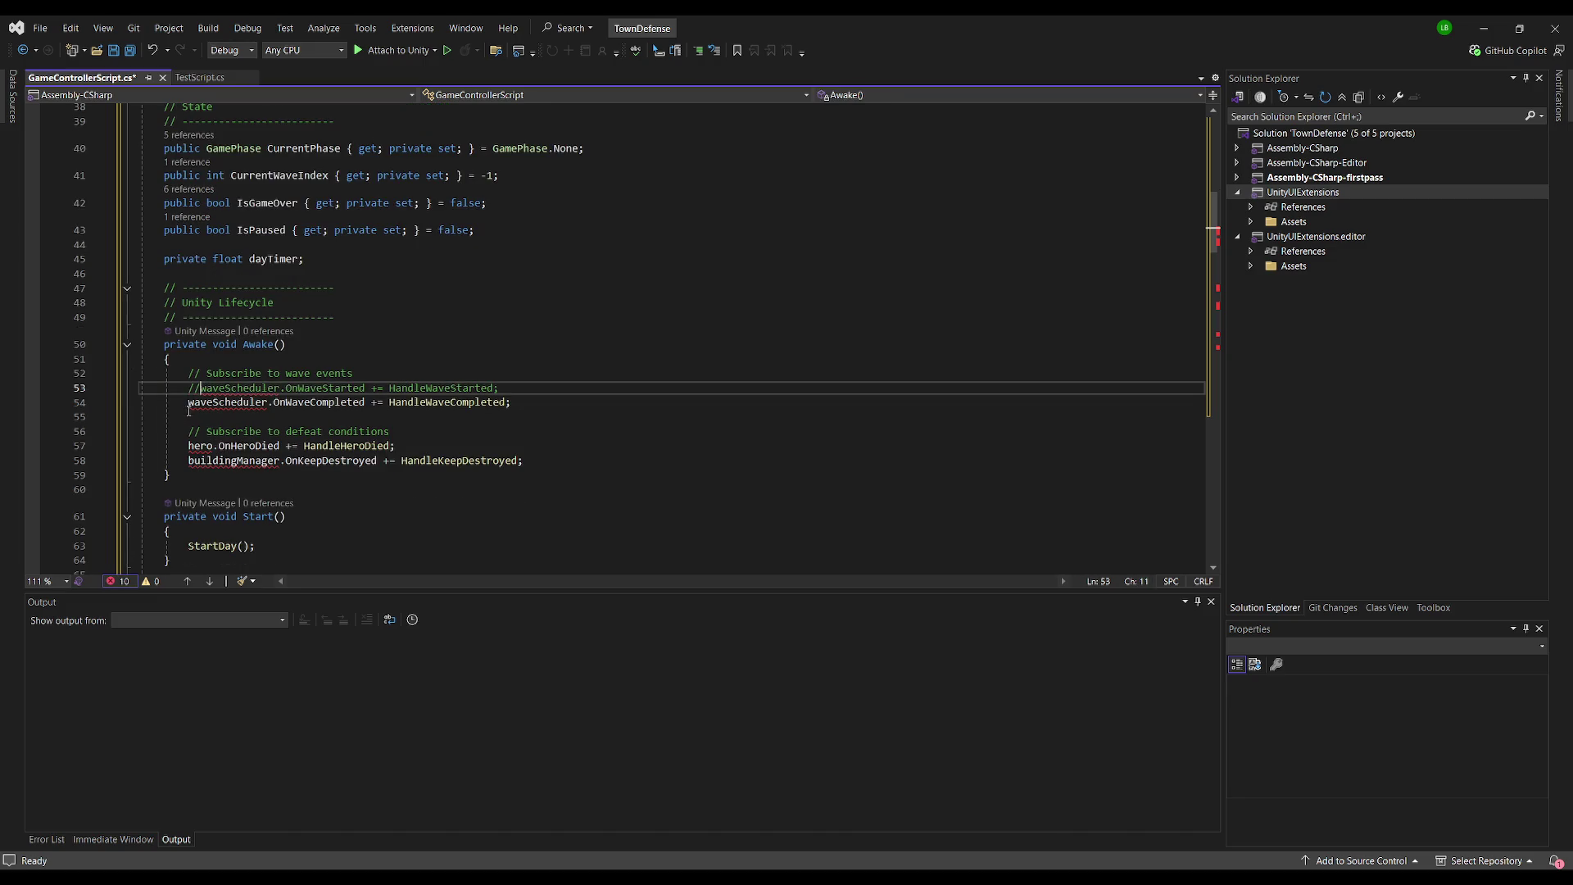
pyautogui.press('Down')
pyautogui.hotkey('ctrl', 'k')
pyautogui.hotkey('ctrl', 'c')
pyautogui.press('Down')
pyautogui.press('Down')
pyautogui.press('Down')
# - Comment out the defeat-condition subscriptions, then move to the StartDay call in Start
pyautogui.hotkey('ctrl', 'k')
pyautogui.hotkey('ctrl', 'c')
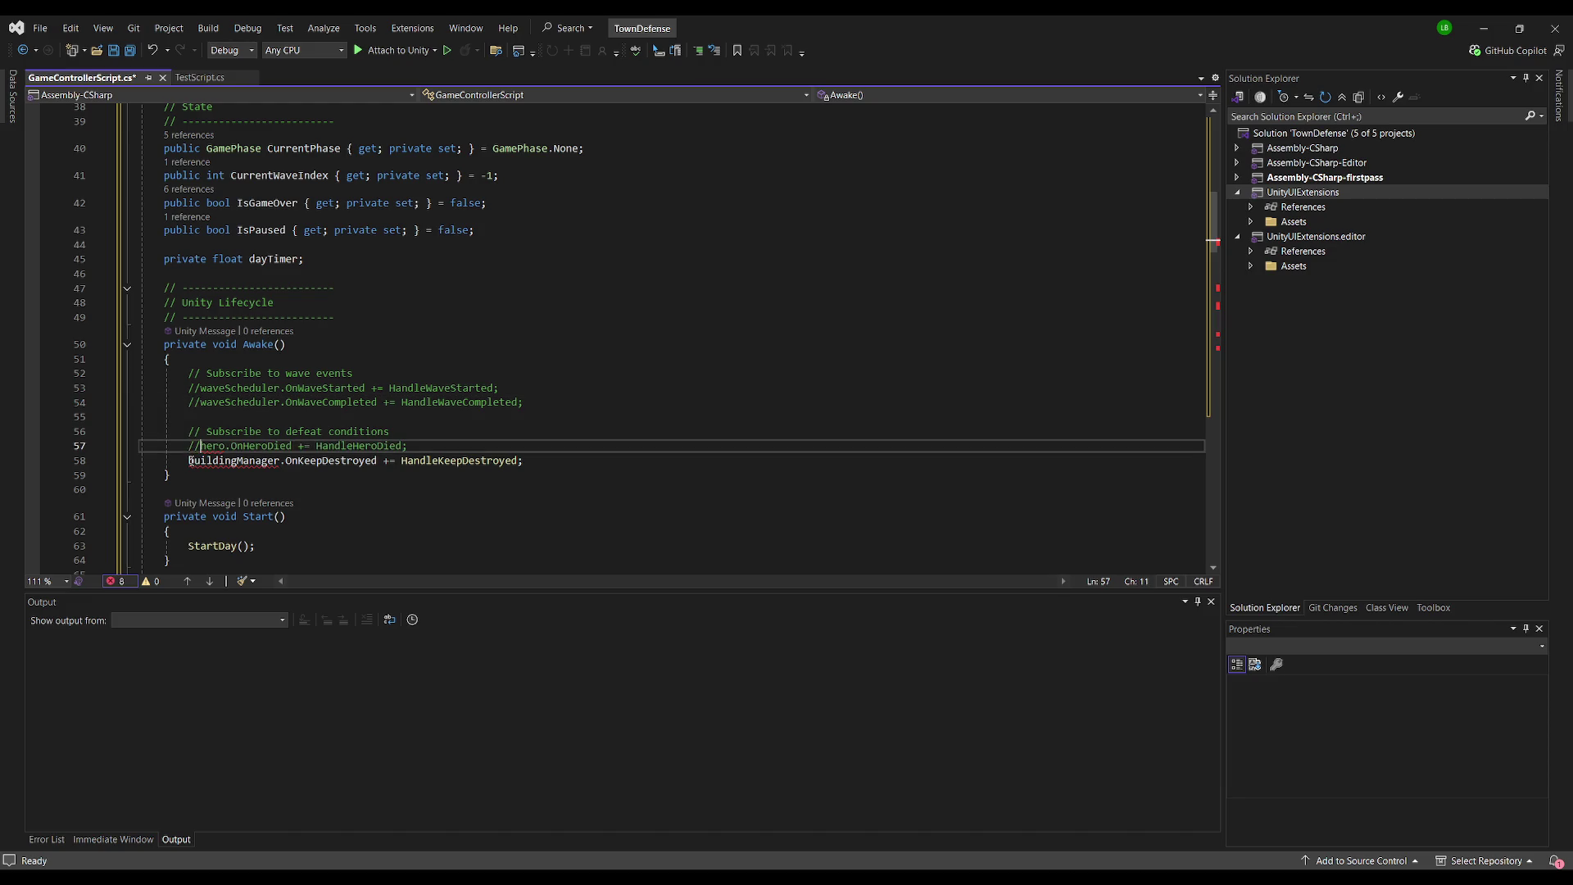
pyautogui.press('Down')
pyautogui.hotkey('ctrl', 'k')
pyautogui.hotkey('ctrl', 'c')
pyautogui.scroll(-5, 516, 371)
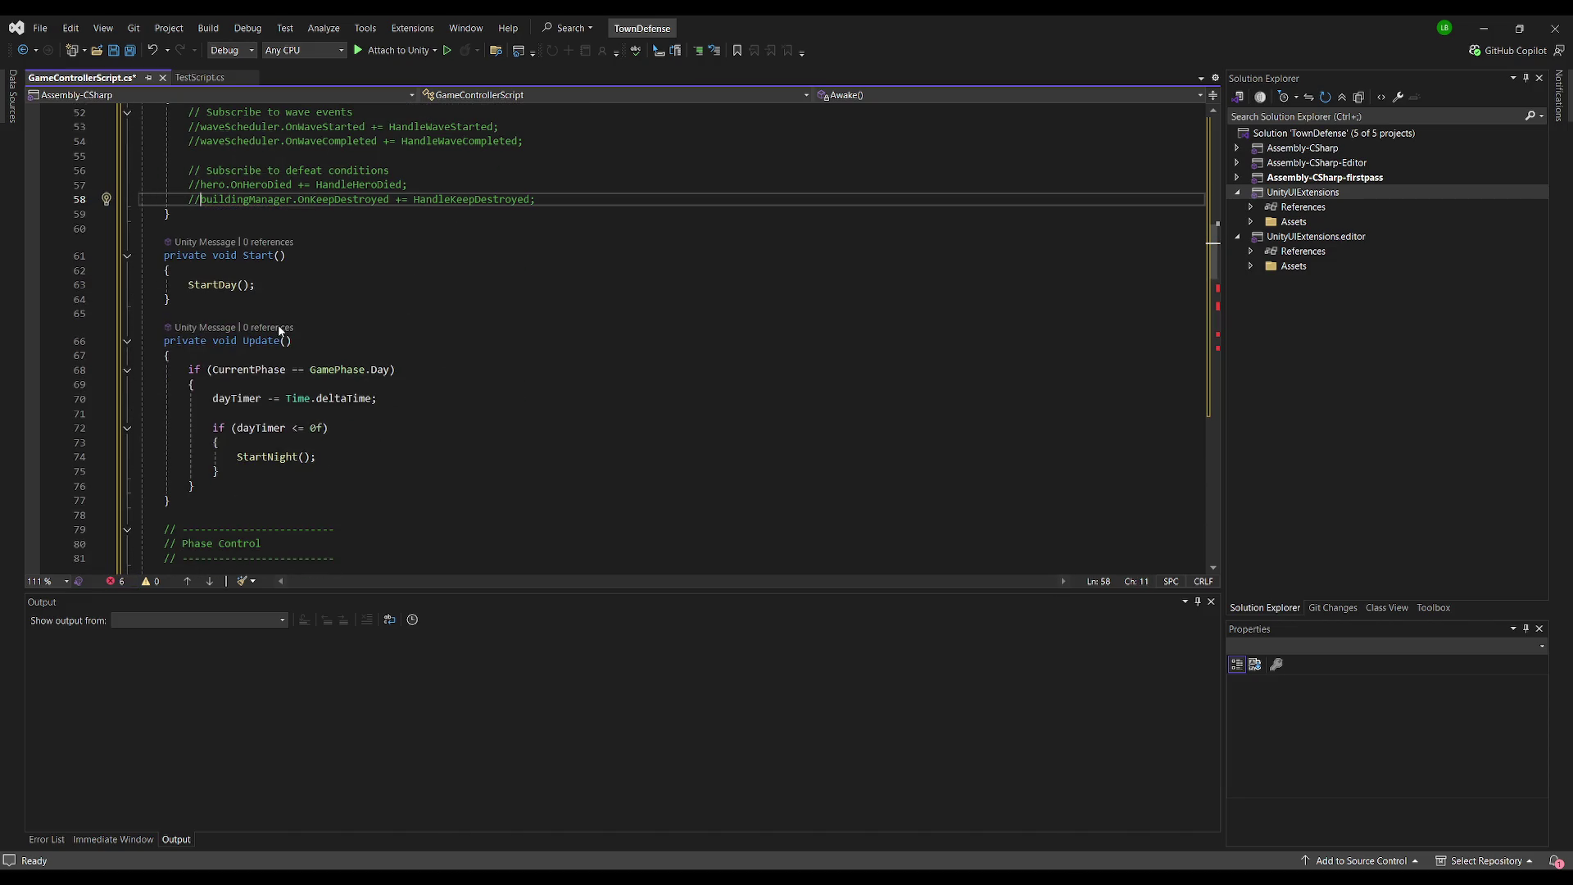
pyautogui.click(367, 286)
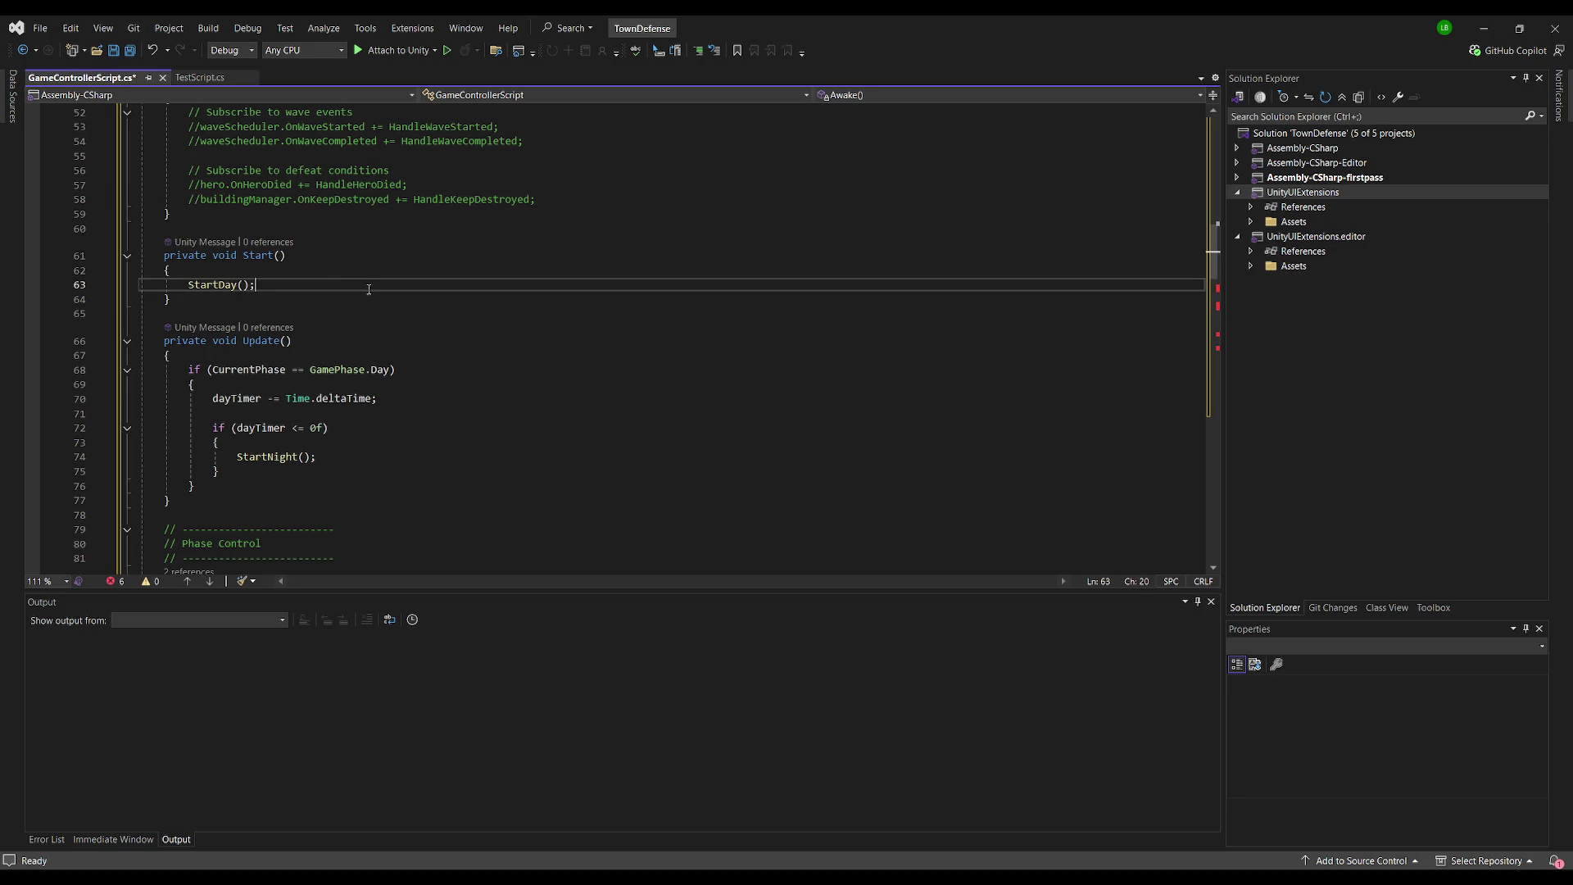
pyautogui.click(353, 269)
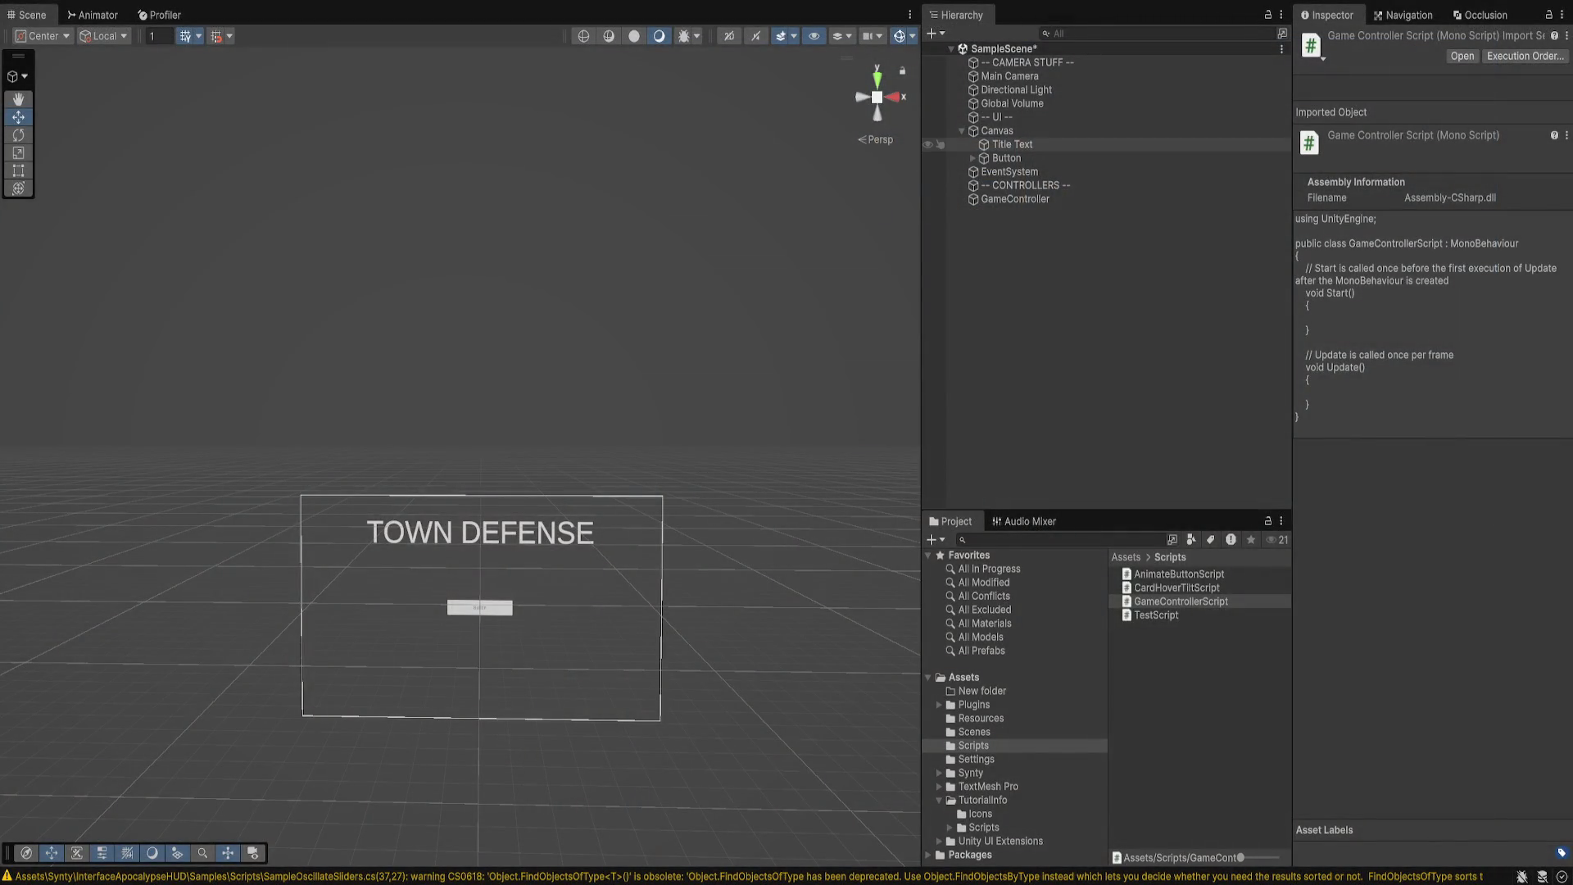
# - Select Title Text in Unity and search DaFont for 'apocalypse' fonts
pyautogui.click(1012, 144)
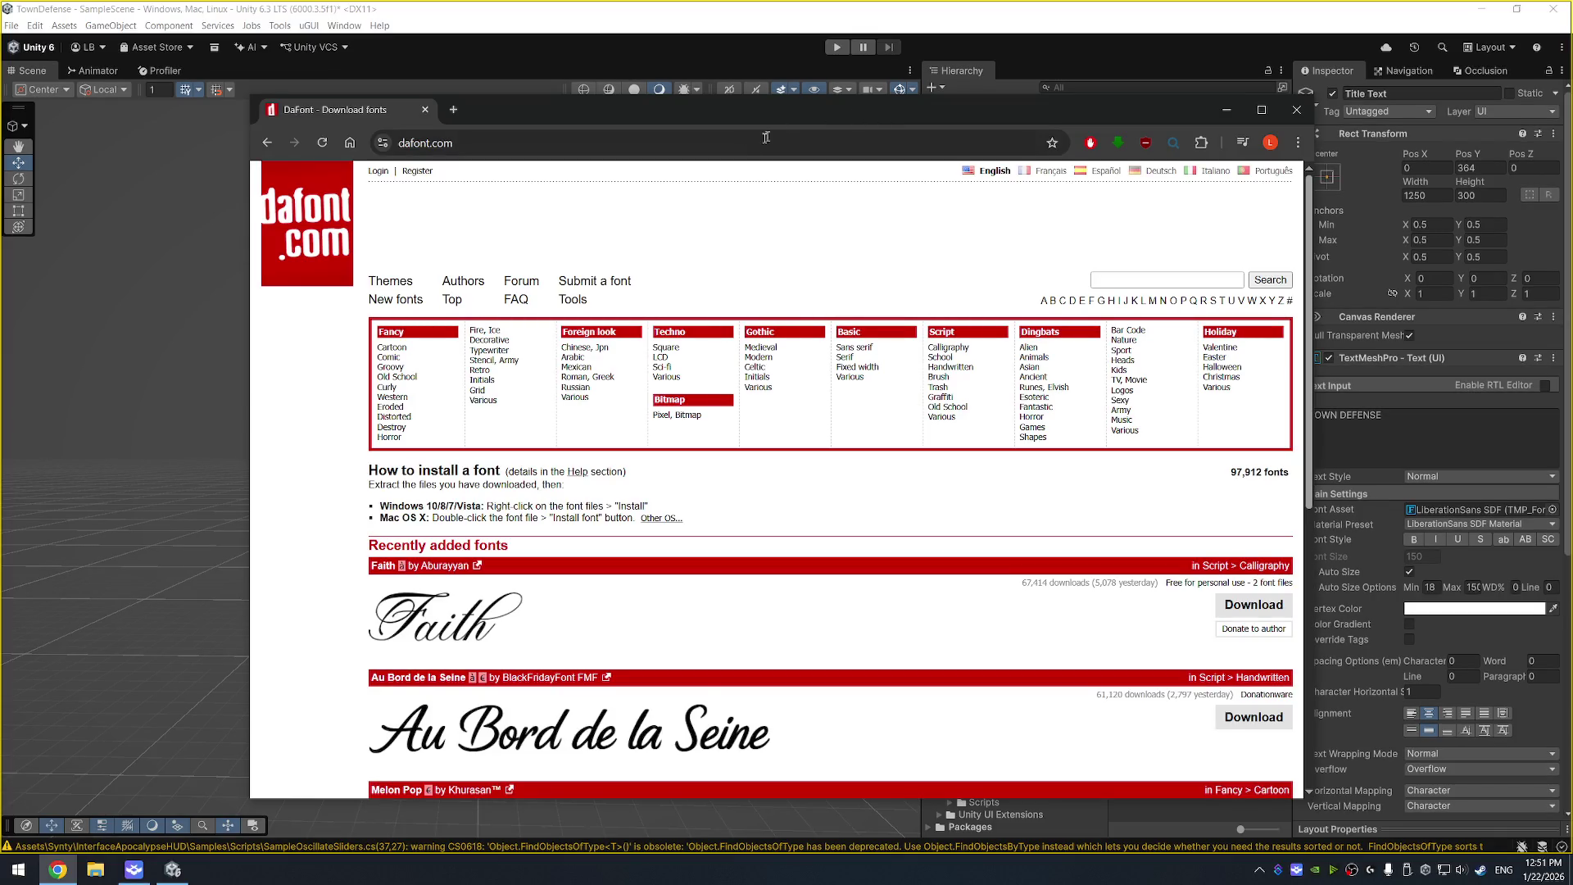
pyautogui.moveTo(741, 111); pyautogui.dragTo(700, 95)
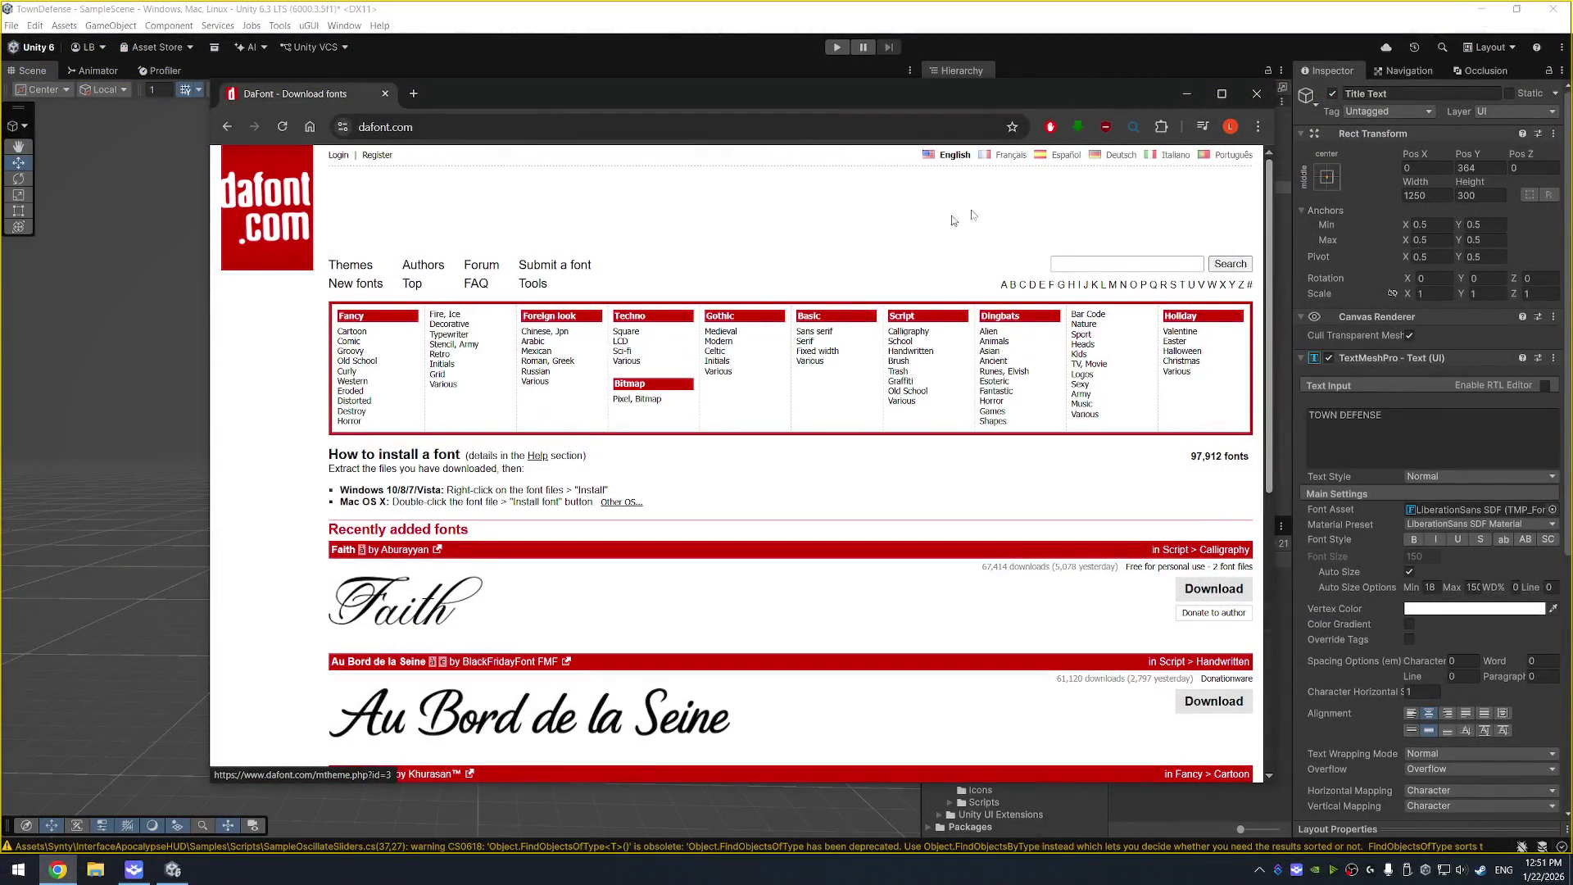
pyautogui.click(1126, 263)
pyautogui.write('apocal')
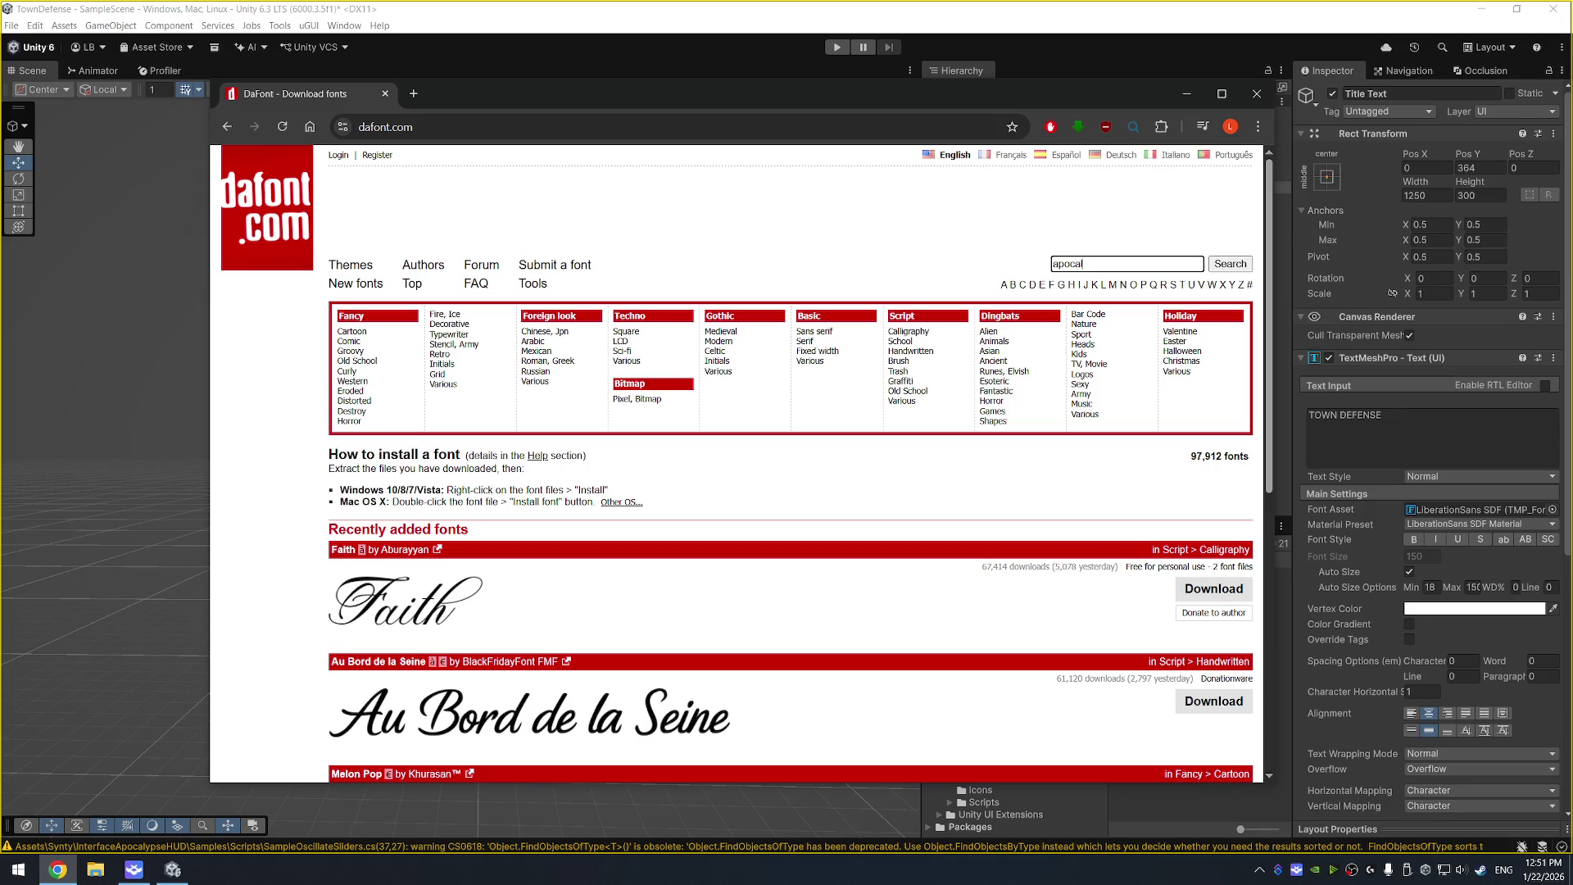
pyautogui.write('ypse')
pyautogui.press('Return')
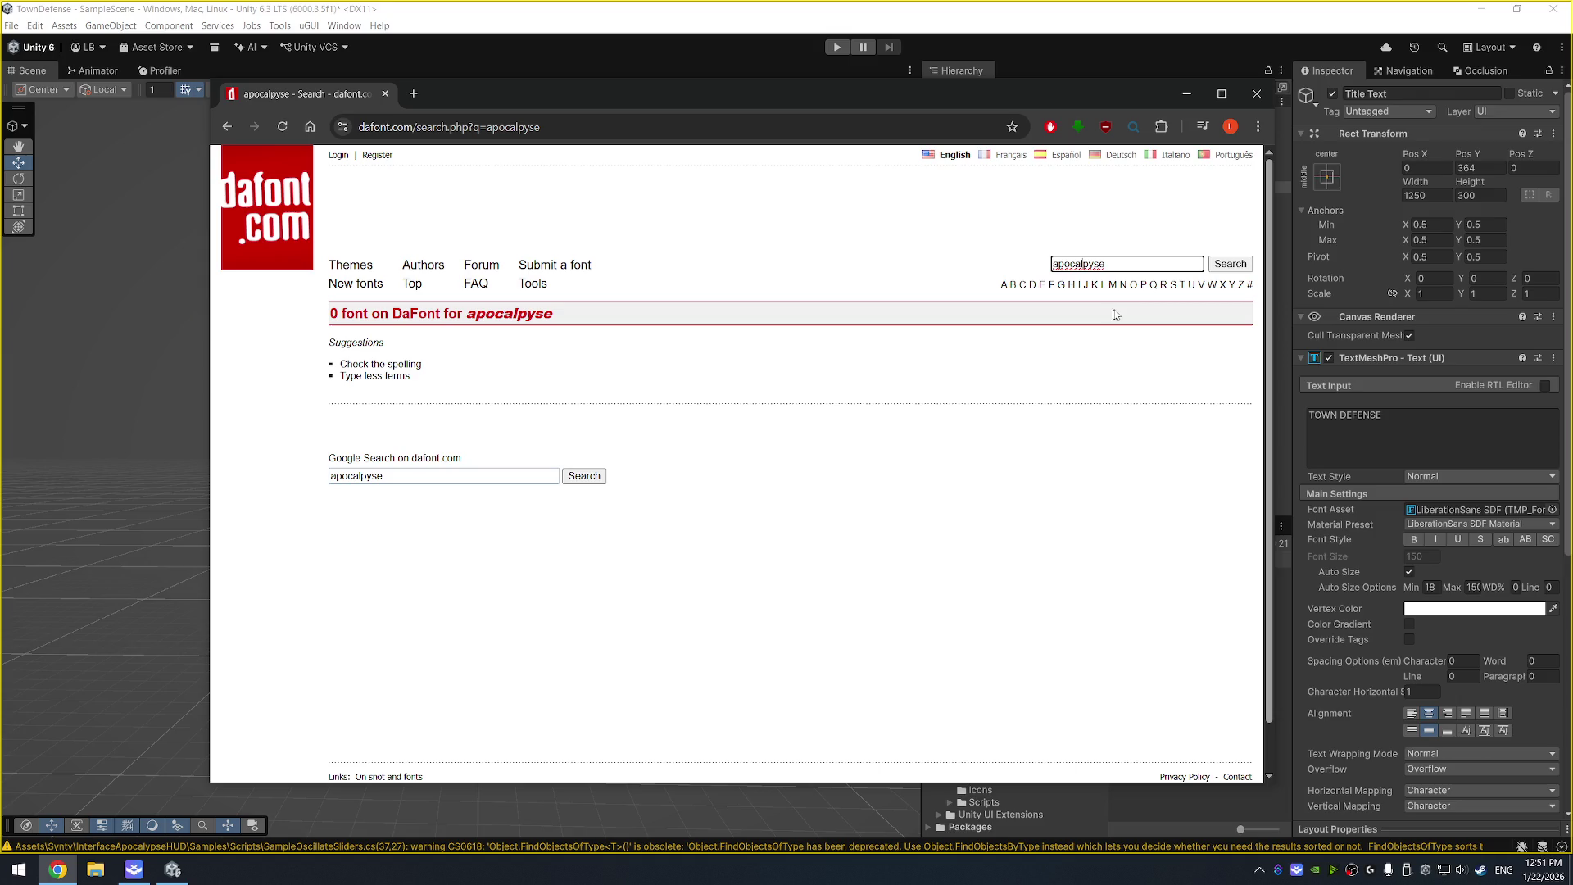
# - Rerun the 'apocalypse' search with corrected spelling and browse the 11 font results
pyautogui.hotkey('ctrl', 'a')
pyautogui.write('apocalypse')
pyautogui.press('Return')
pyautogui.scroll(-4, 892, 463)
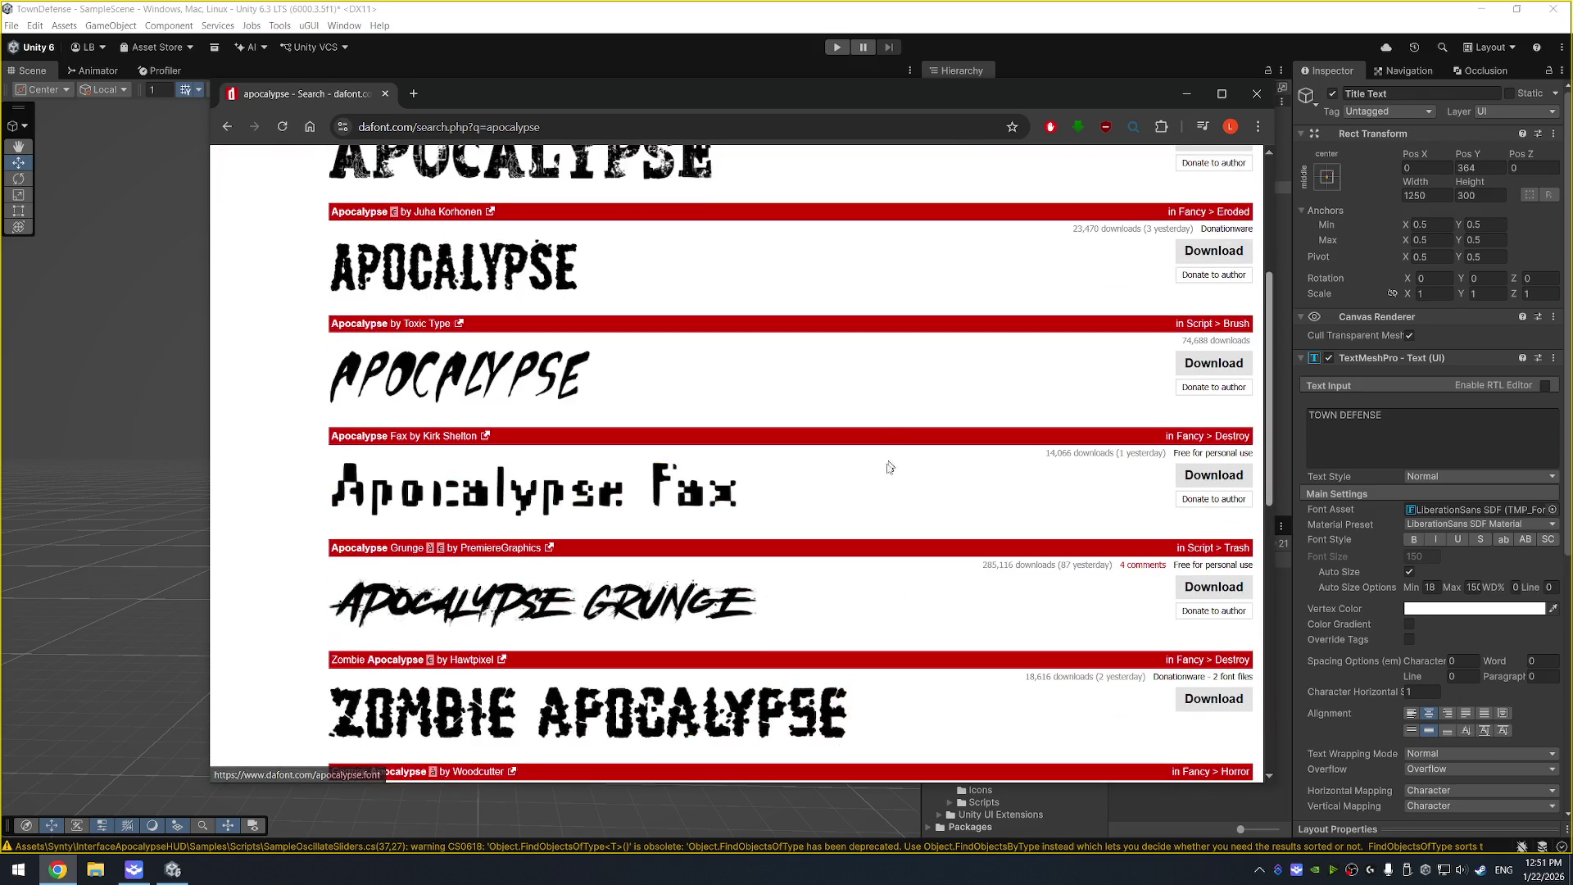
pyautogui.scroll(-3, 933, 446)
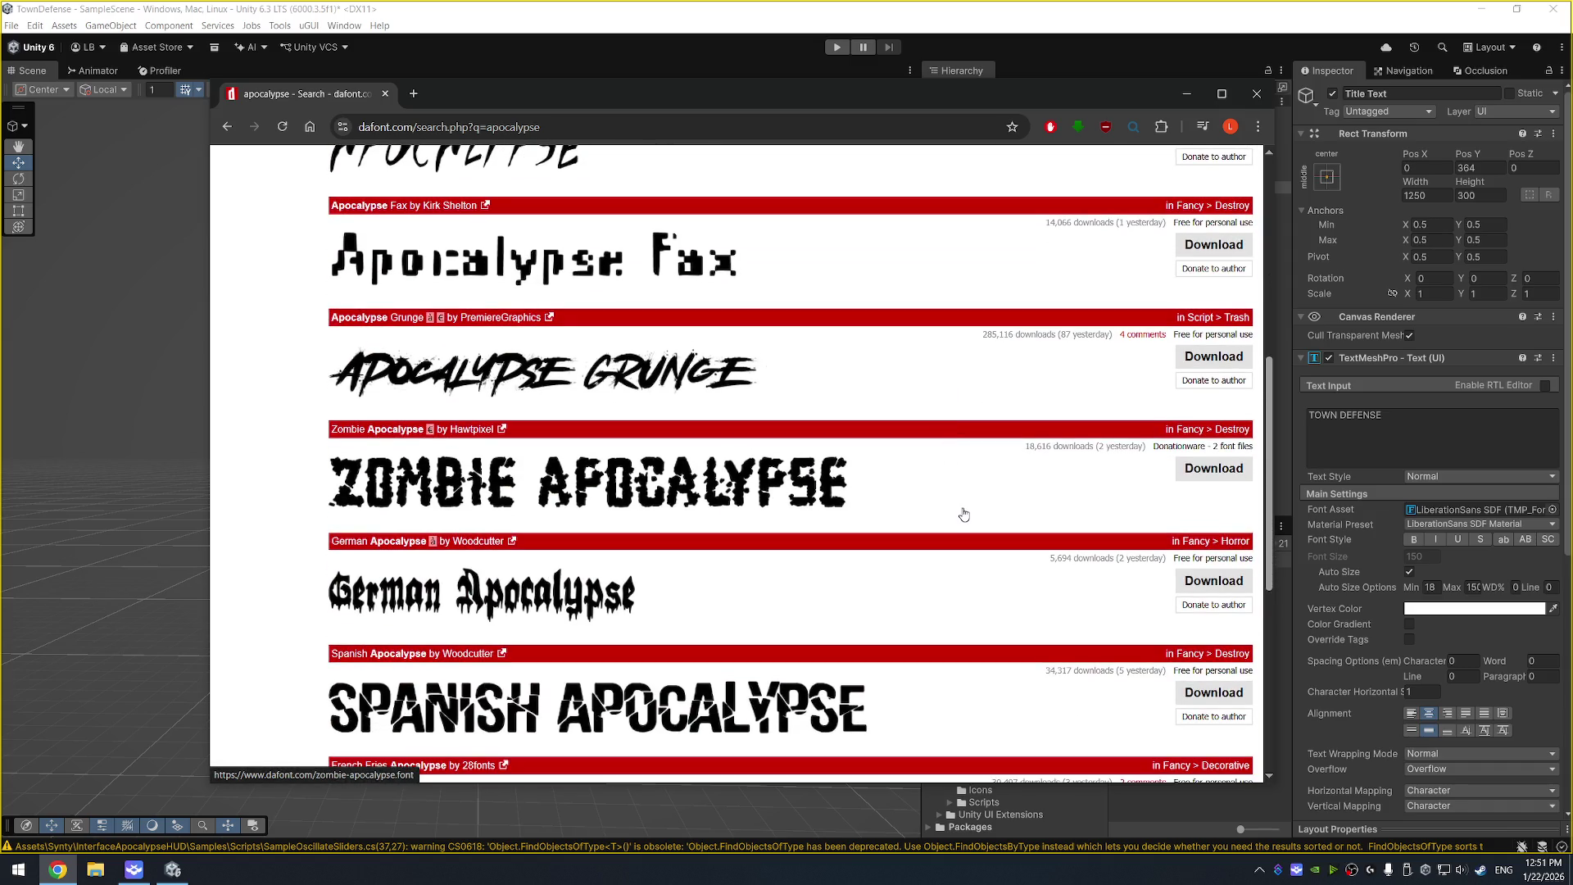
pyautogui.scroll(-3, 942, 504)
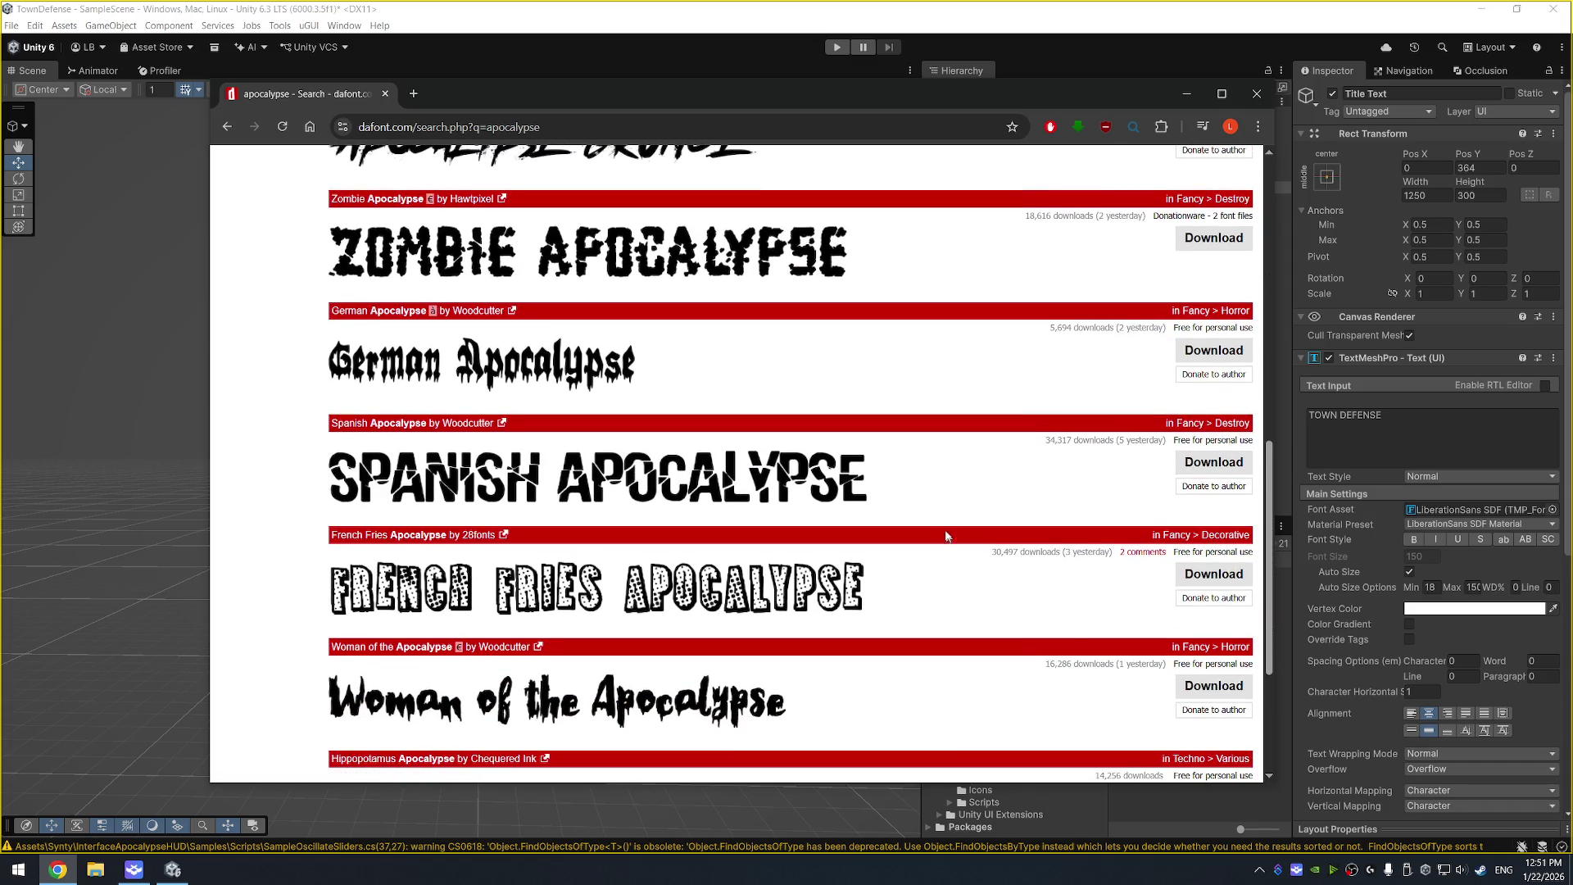
pyautogui.scroll(-3, 950, 524)
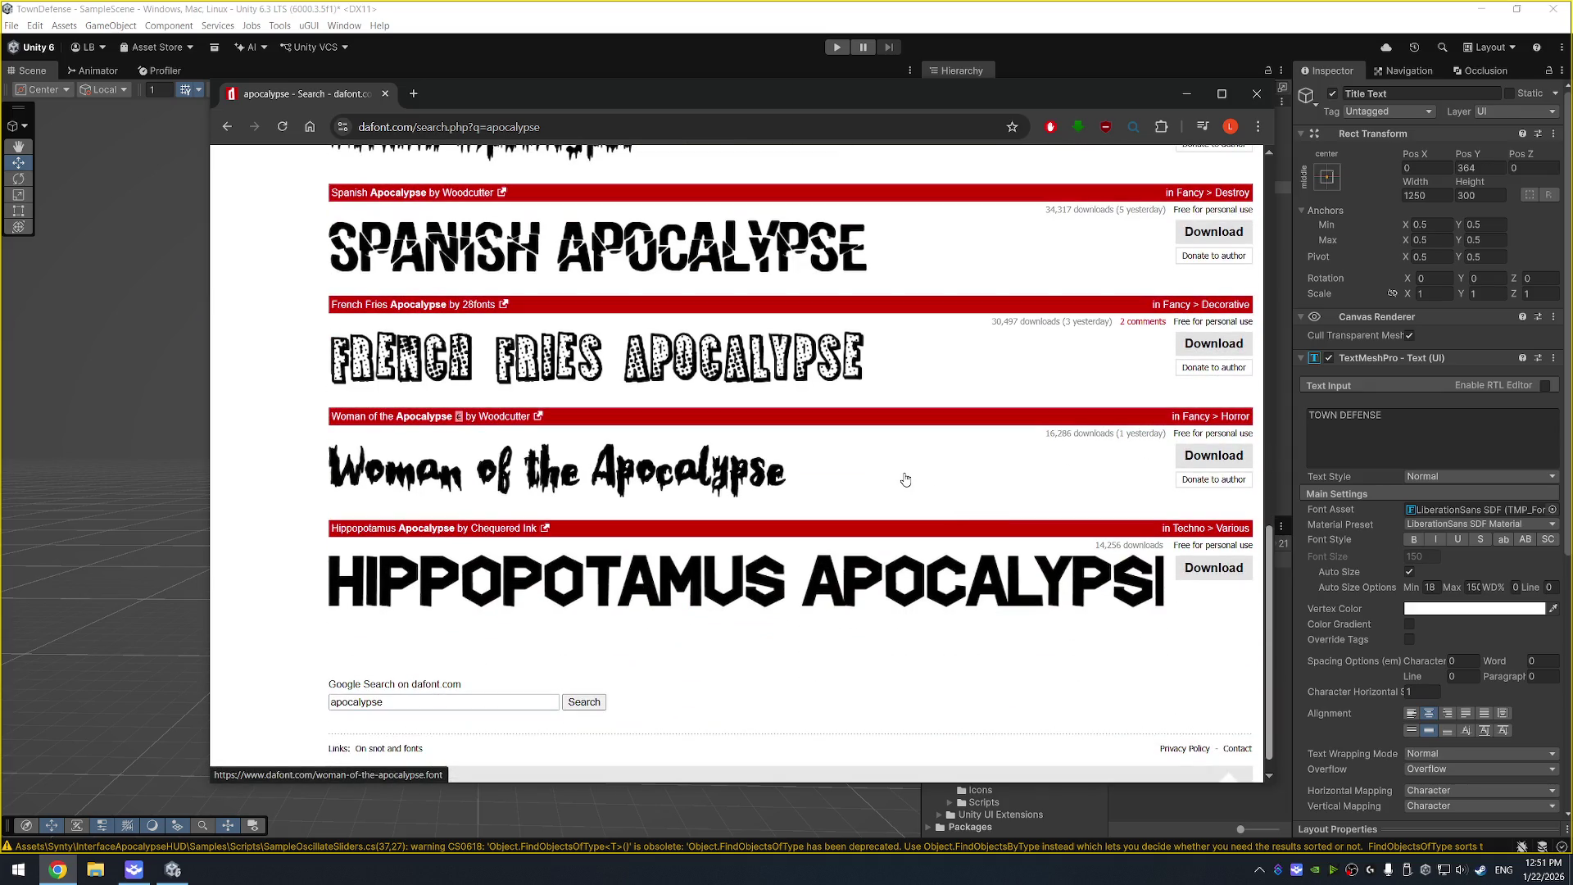
pyautogui.scroll(15, 934, 508)
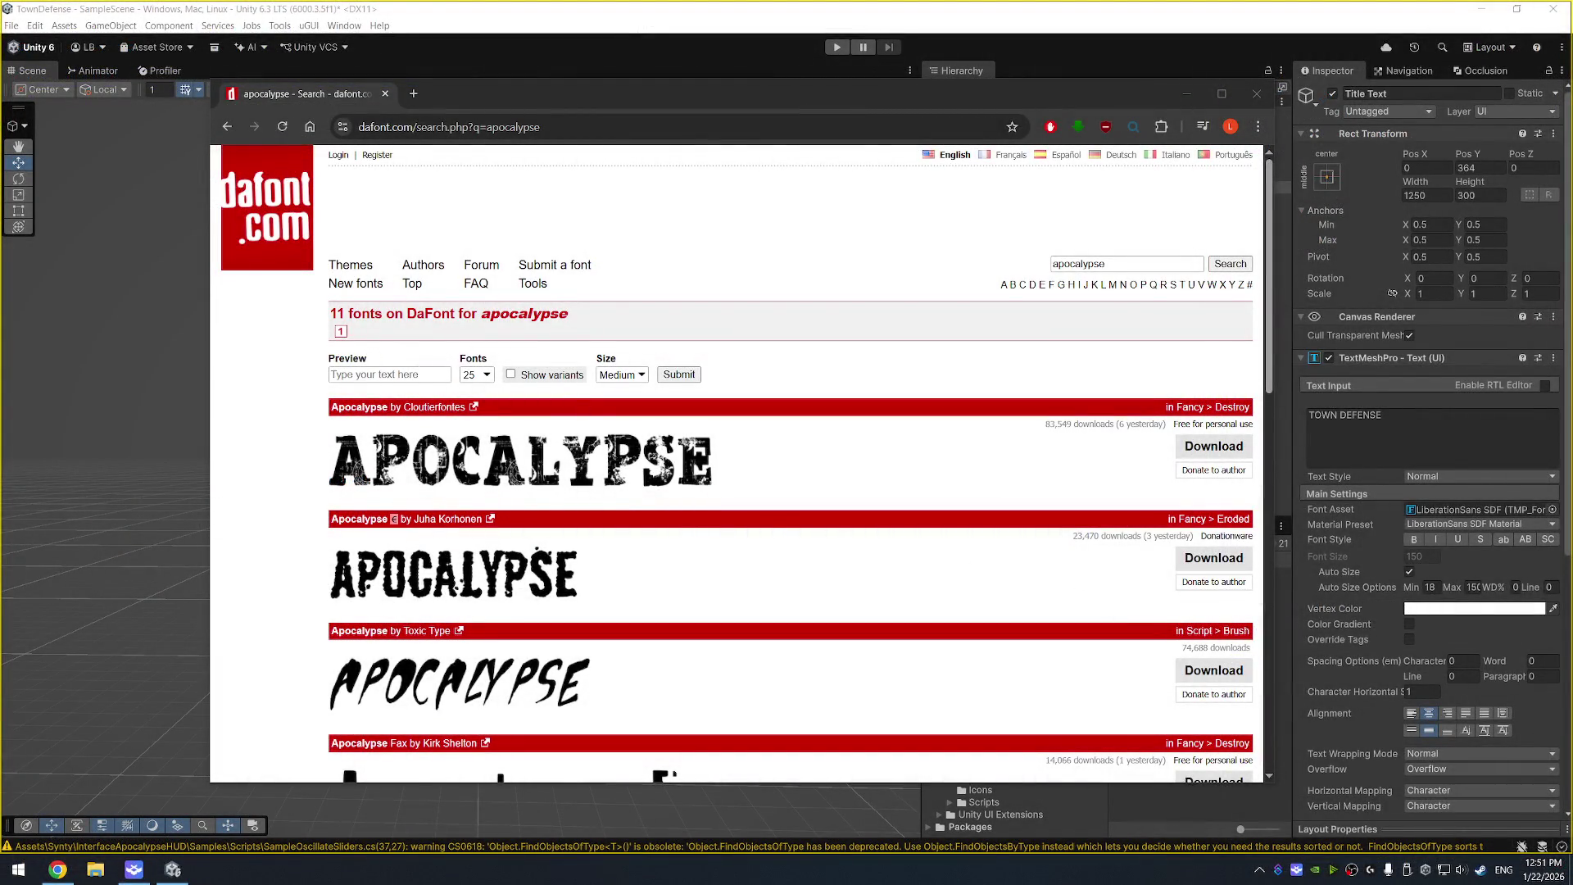
pyautogui.click(413, 94)
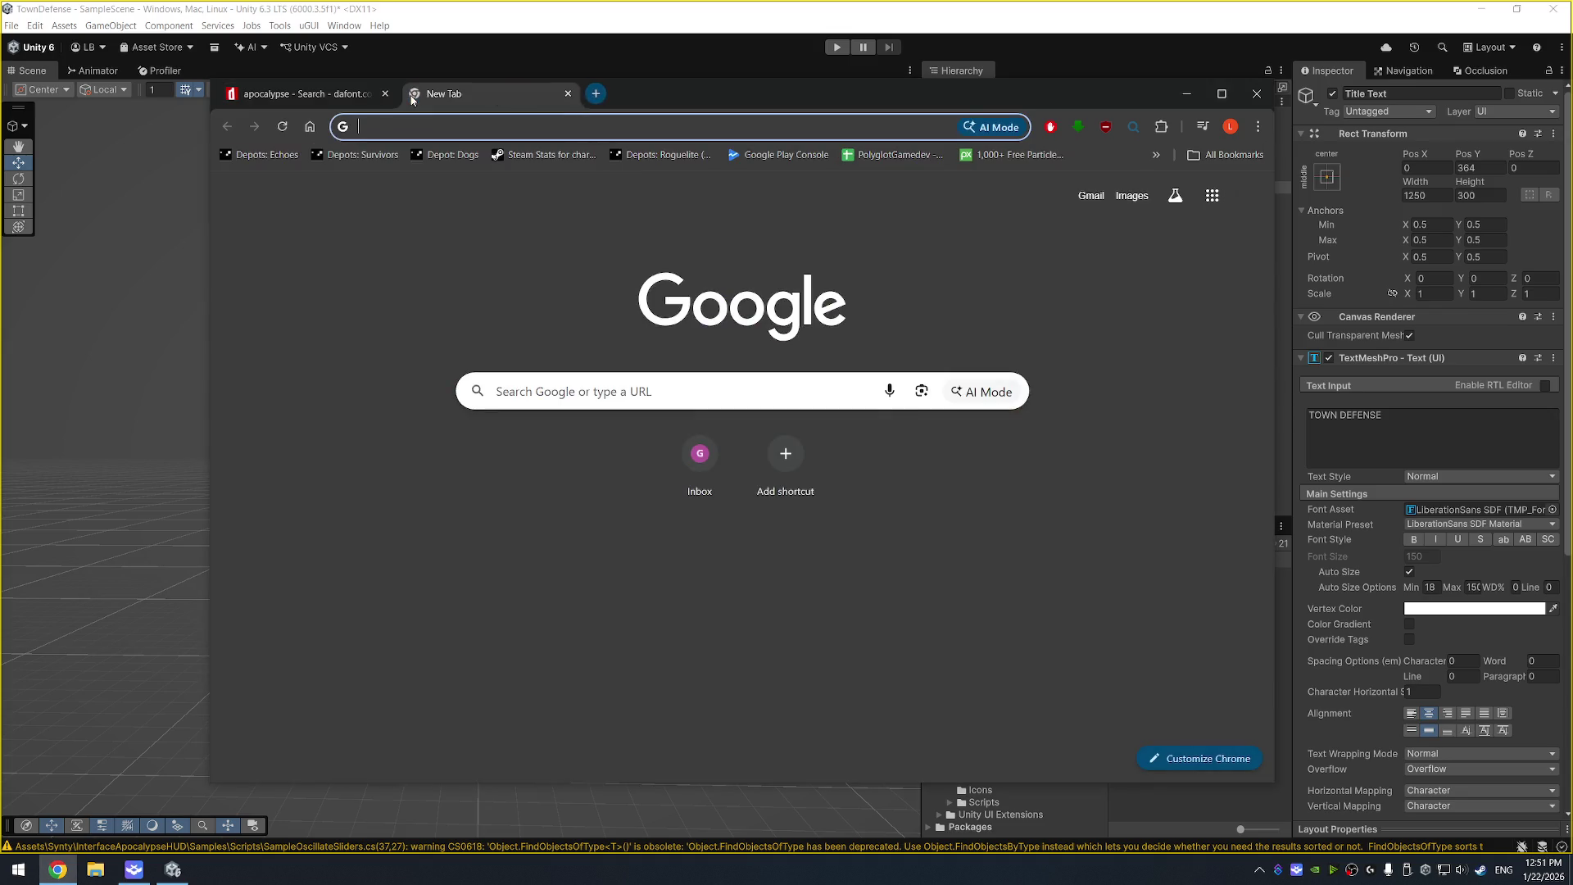
# - Google 'walking dead font' and open the DaFont forum thread, queuing Tungsten Black
pyautogui.write('walking dead fon')
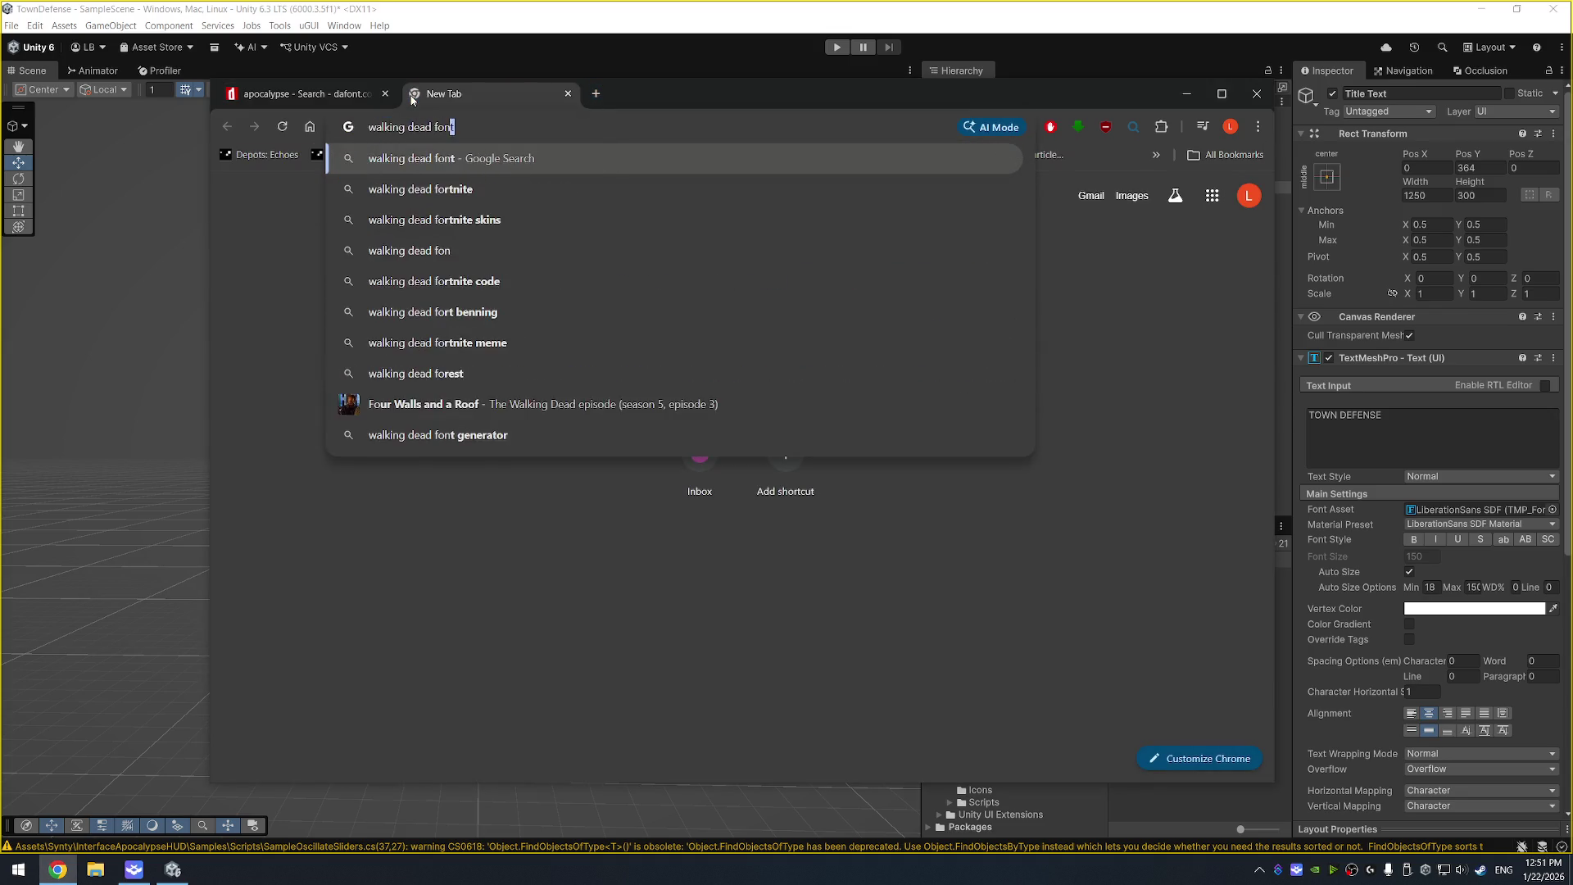
pyautogui.press('Return')
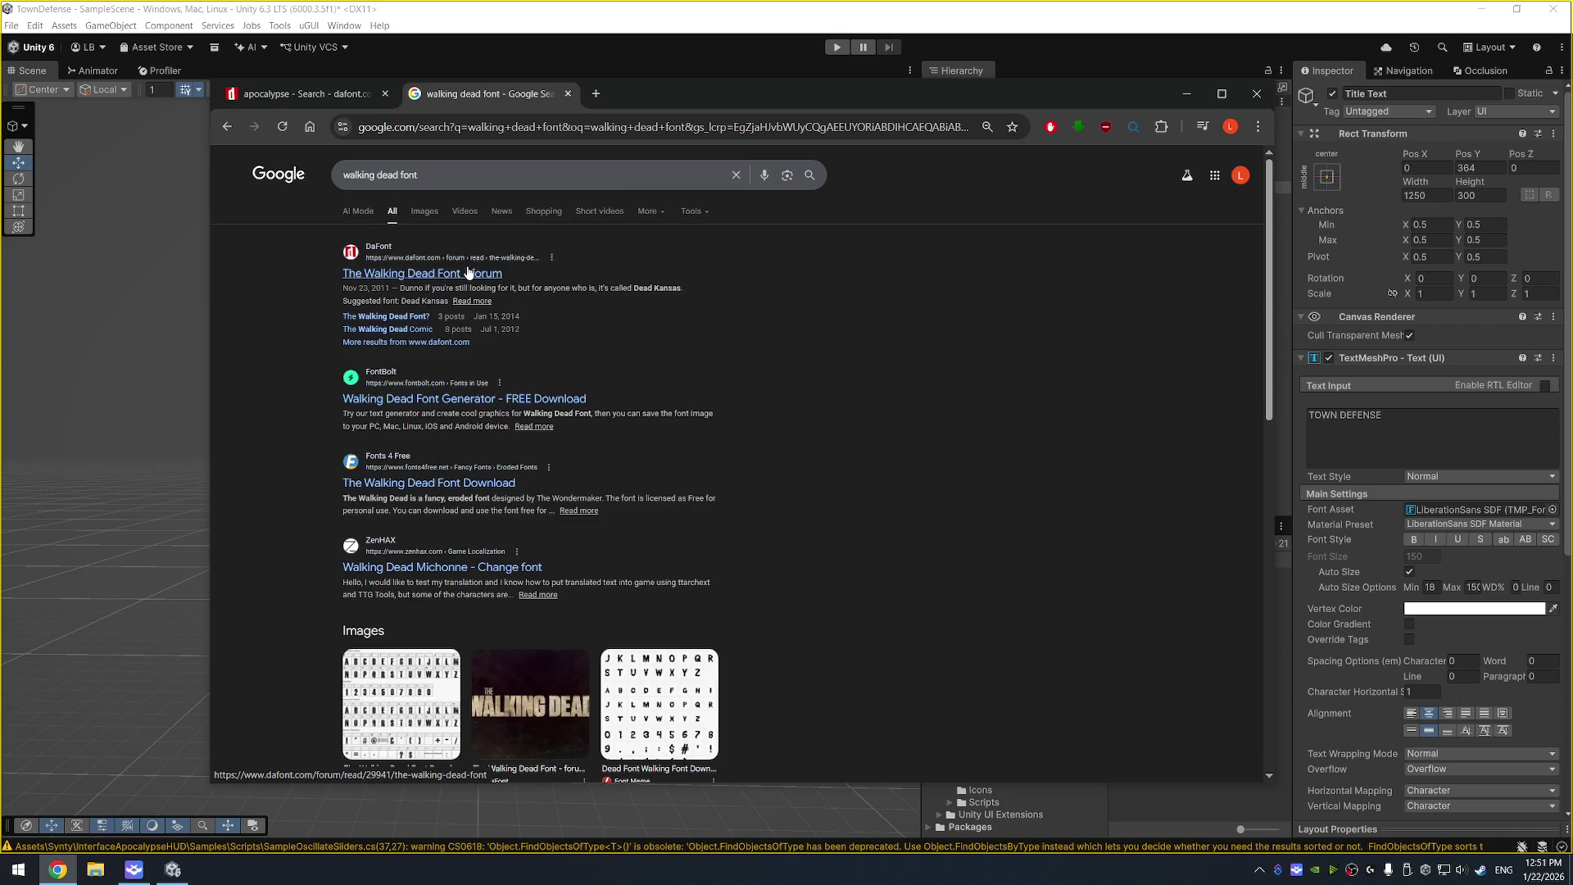
pyautogui.click(468, 272)
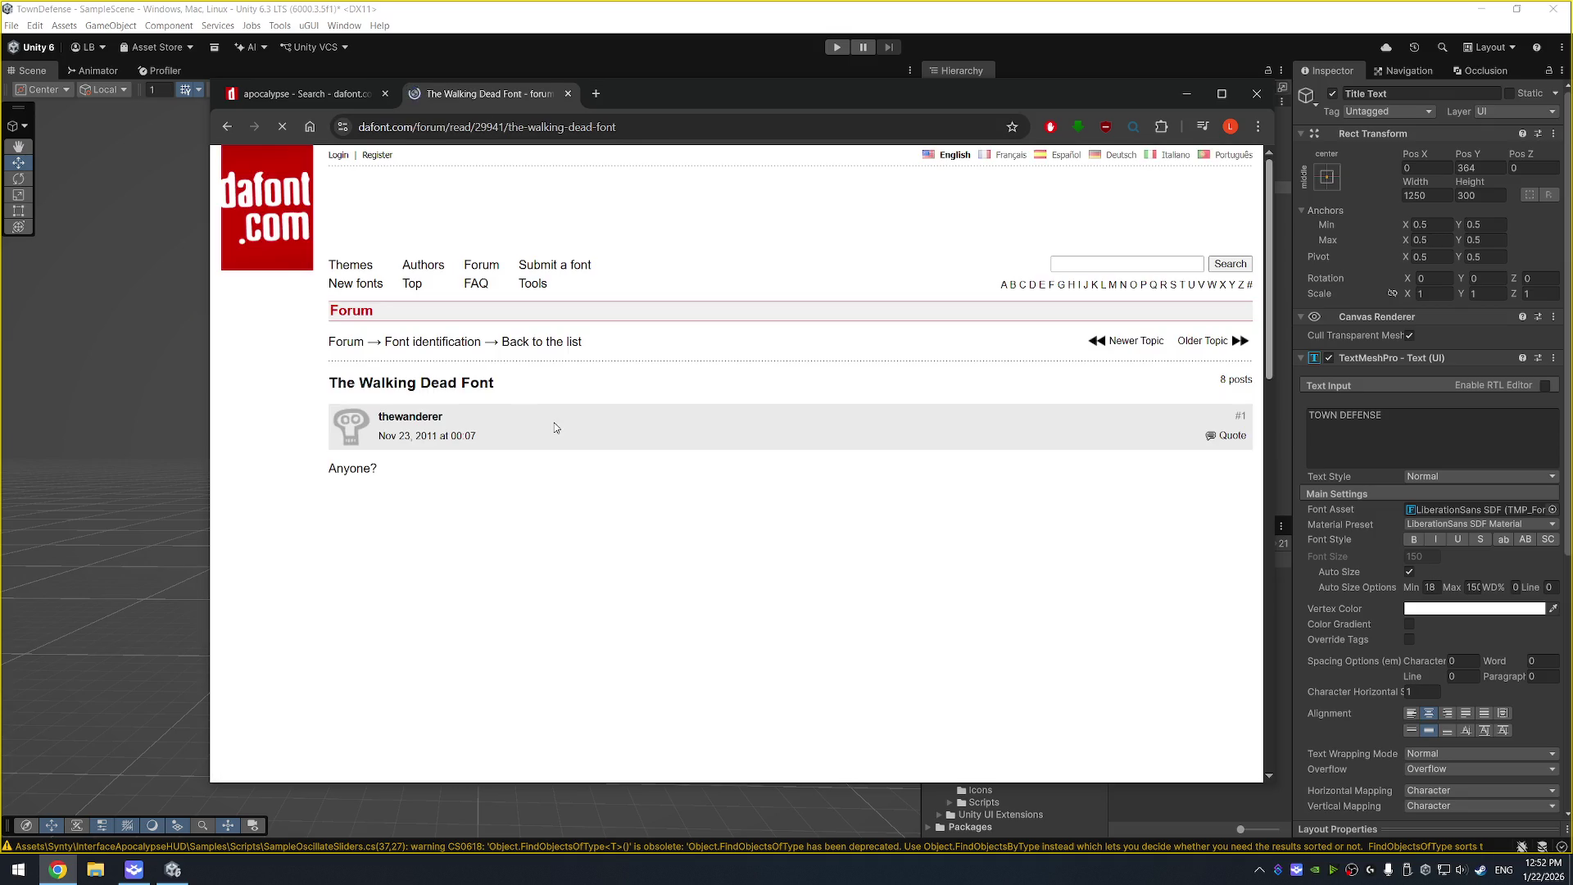
pyautogui.scroll(-8, 930, 537)
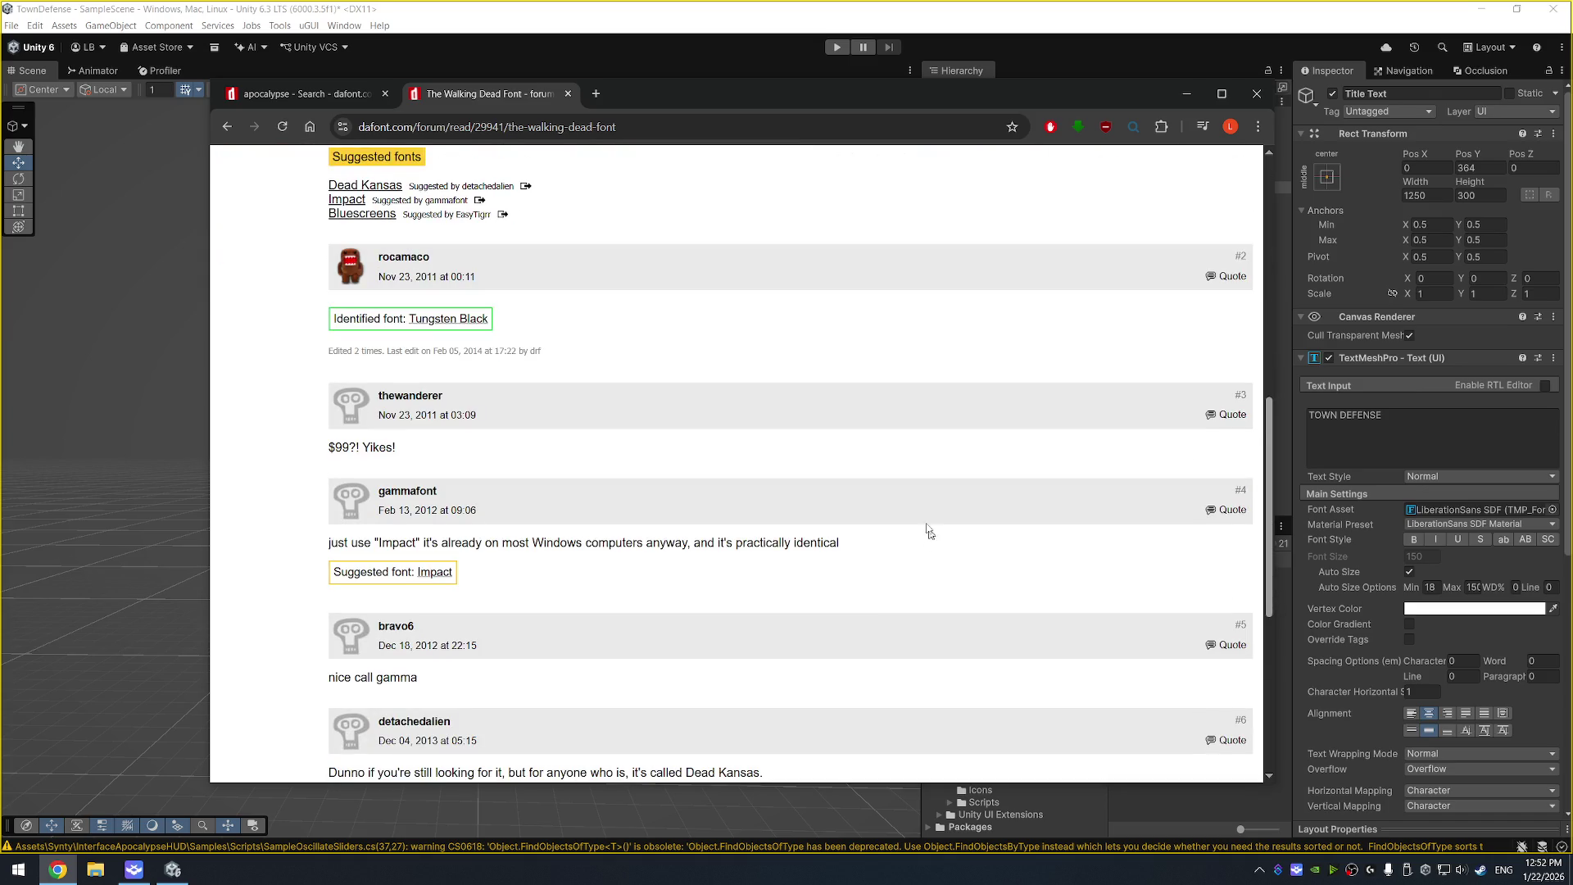
pyautogui.middleClick(443, 319)
# - Check the suggested Impact and Tungsten fonts, then open the Dead Kansas font page
pyautogui.click(441, 580)
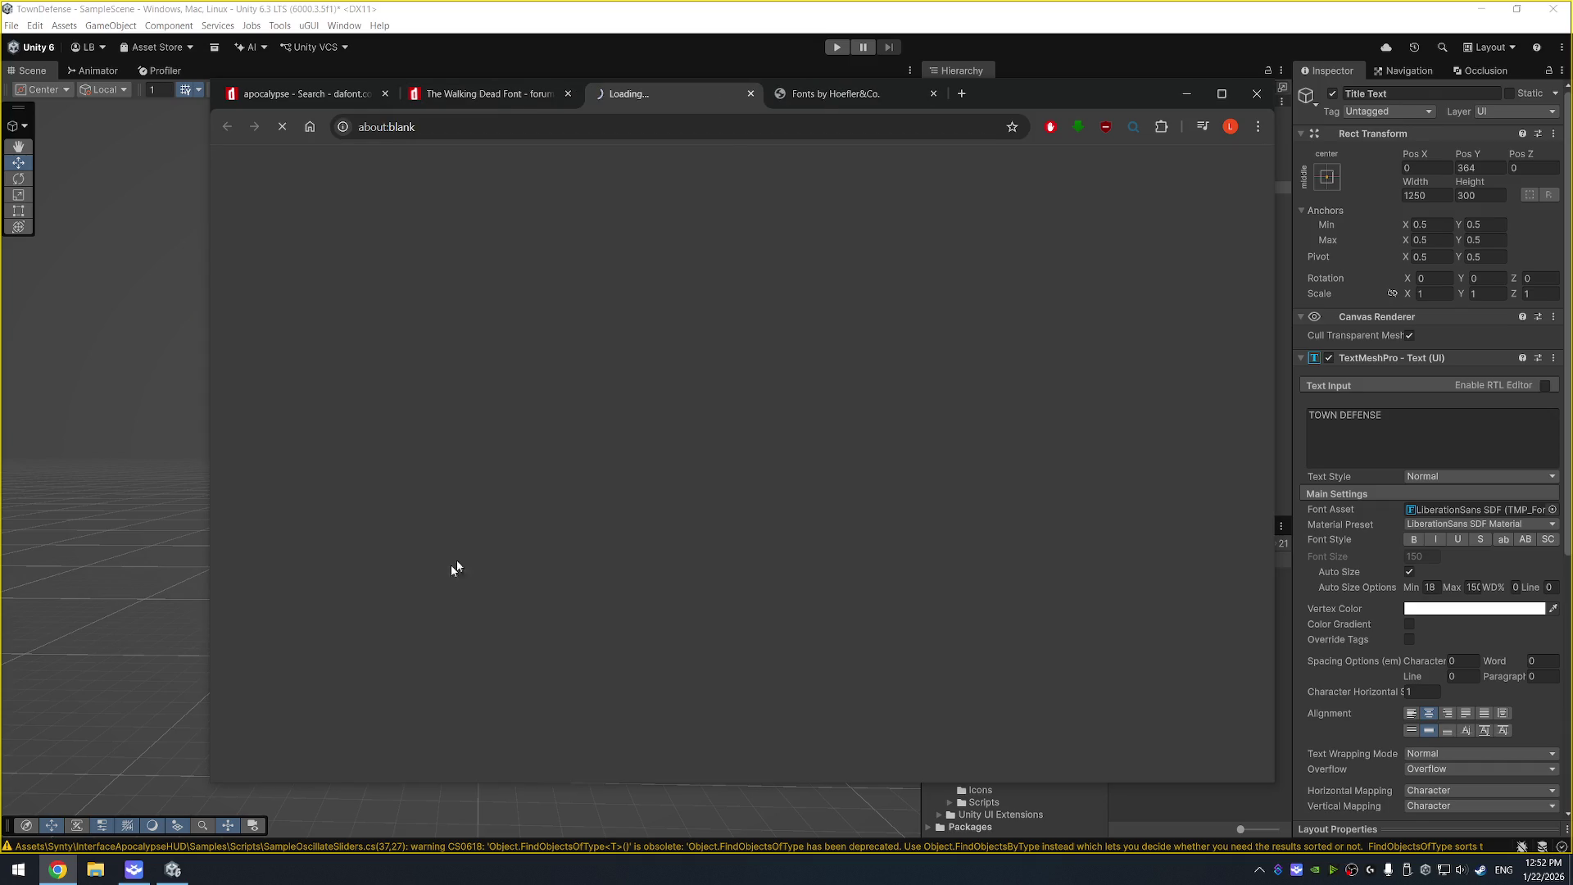
pyautogui.click(747, 93)
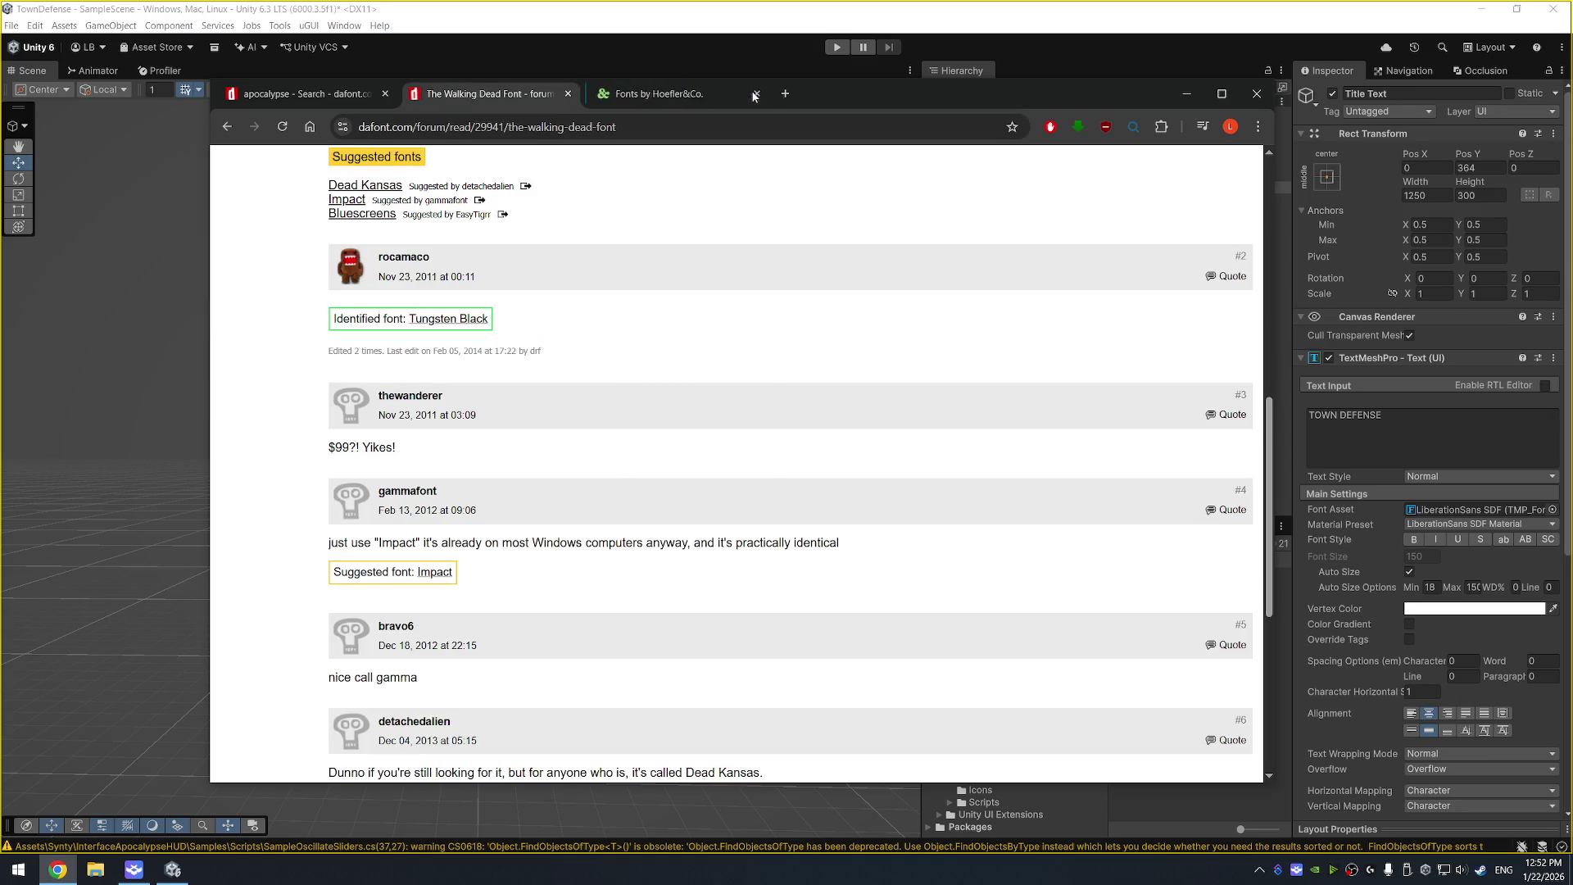
pyautogui.click(667, 94)
pyautogui.scroll(-3, 576, 314)
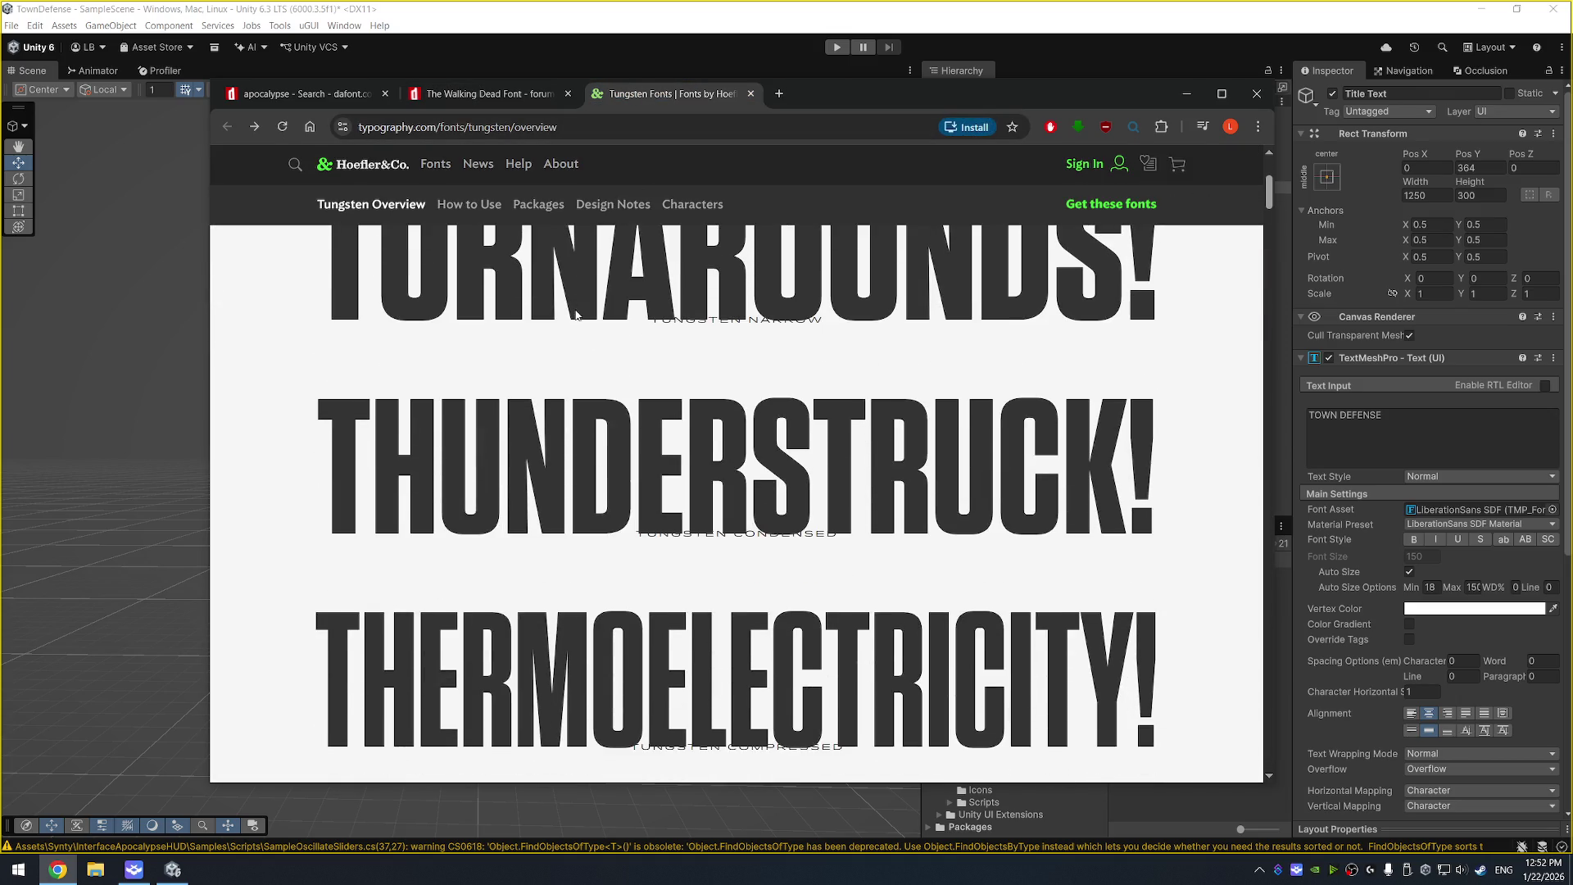
pyautogui.scroll(-5, 576, 314)
pyautogui.scroll(10, 576, 314)
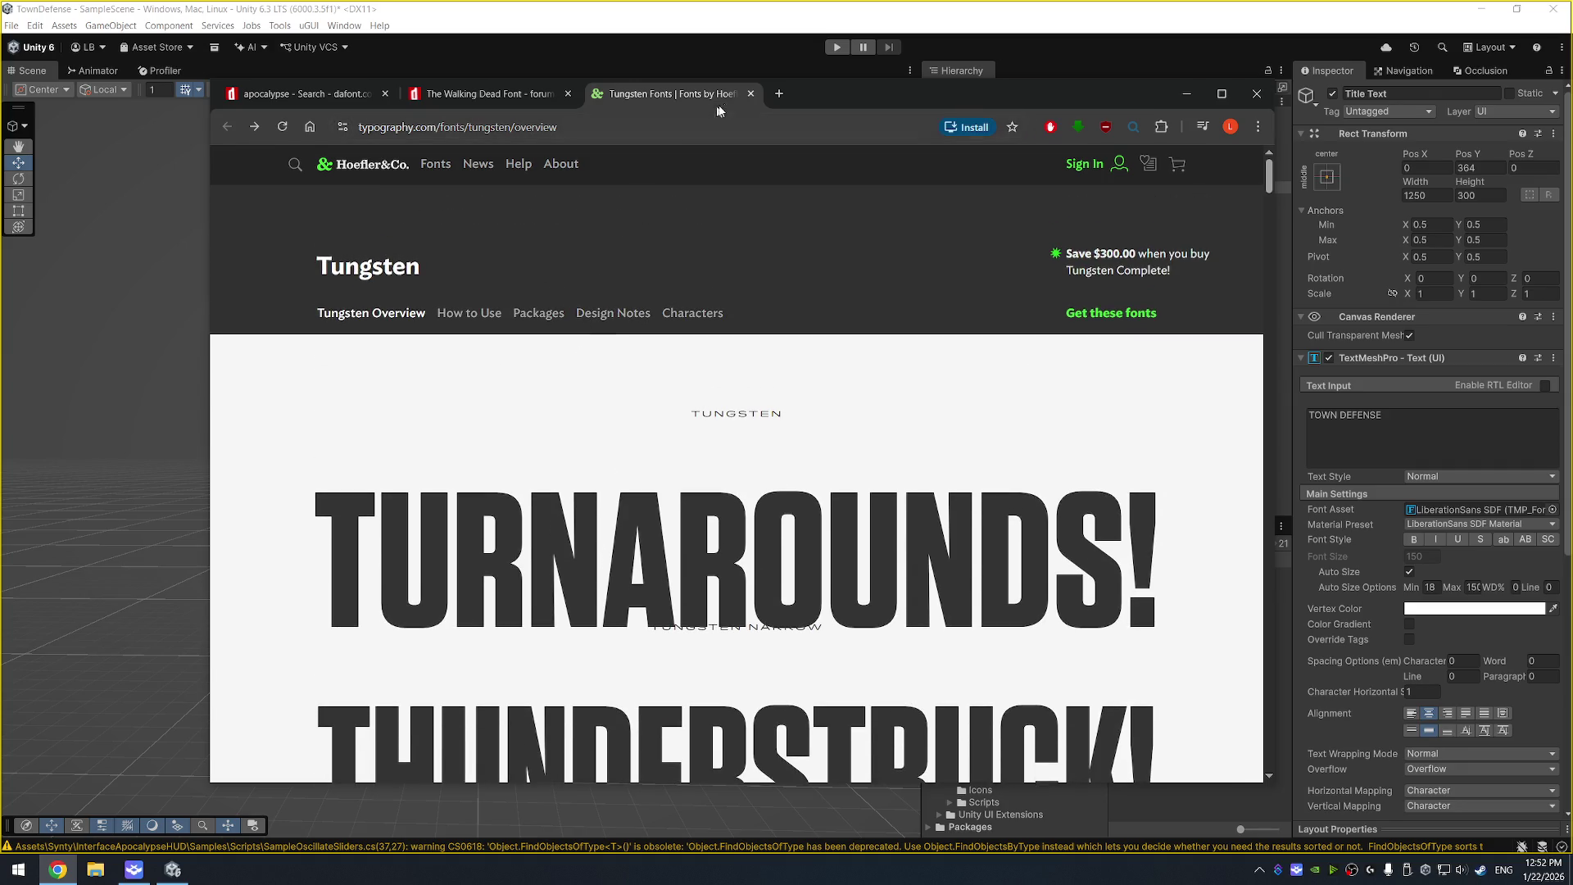
pyautogui.click(751, 94)
pyautogui.scroll(-5, 551, 343)
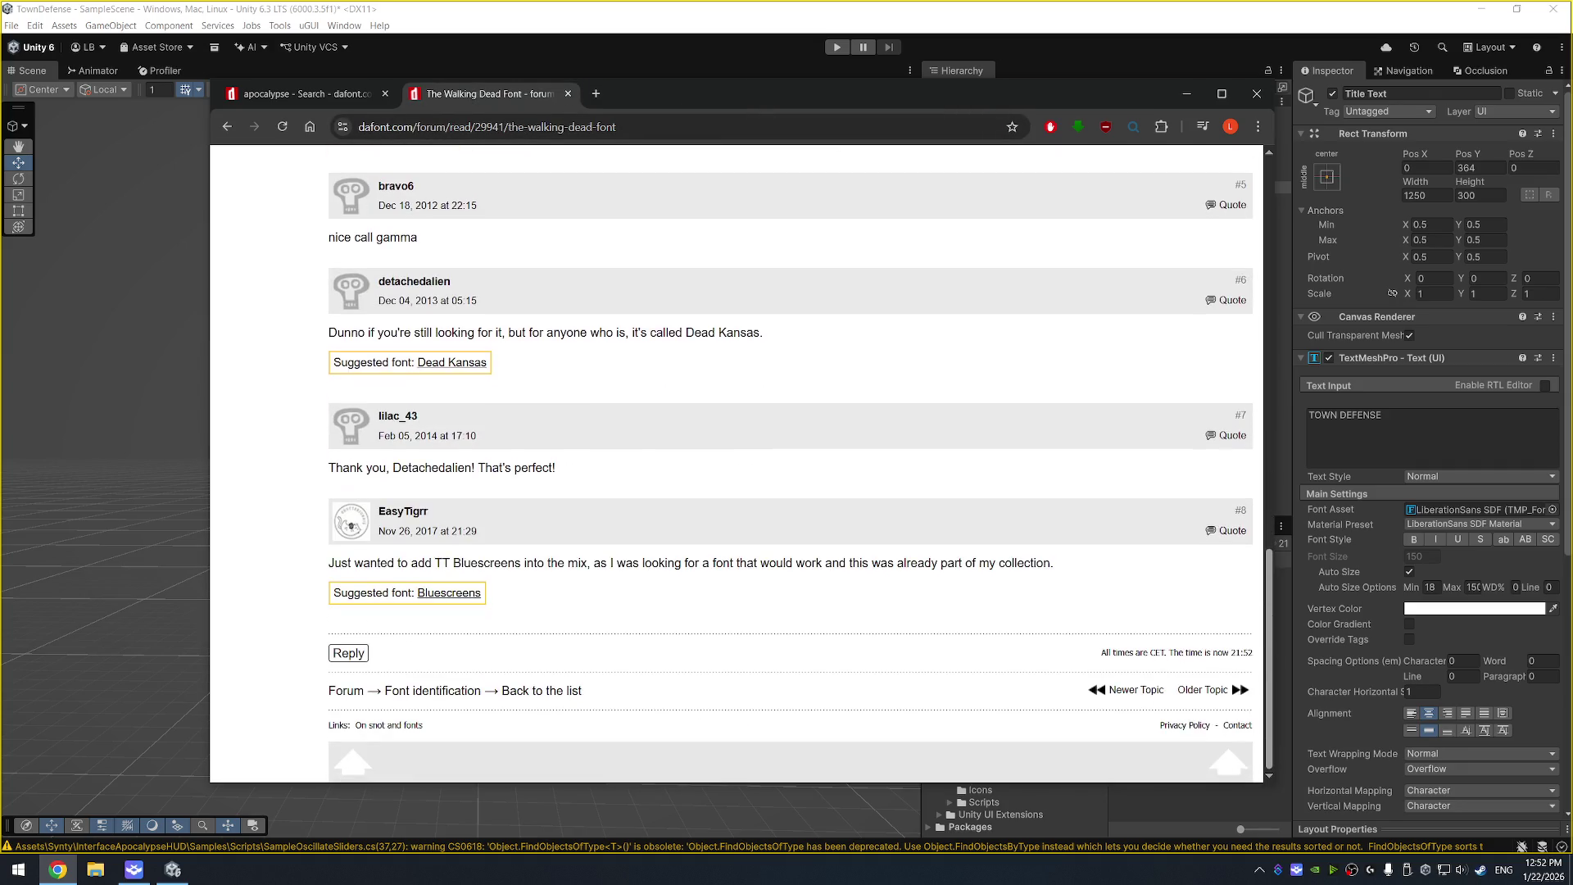
pyautogui.click(459, 363)
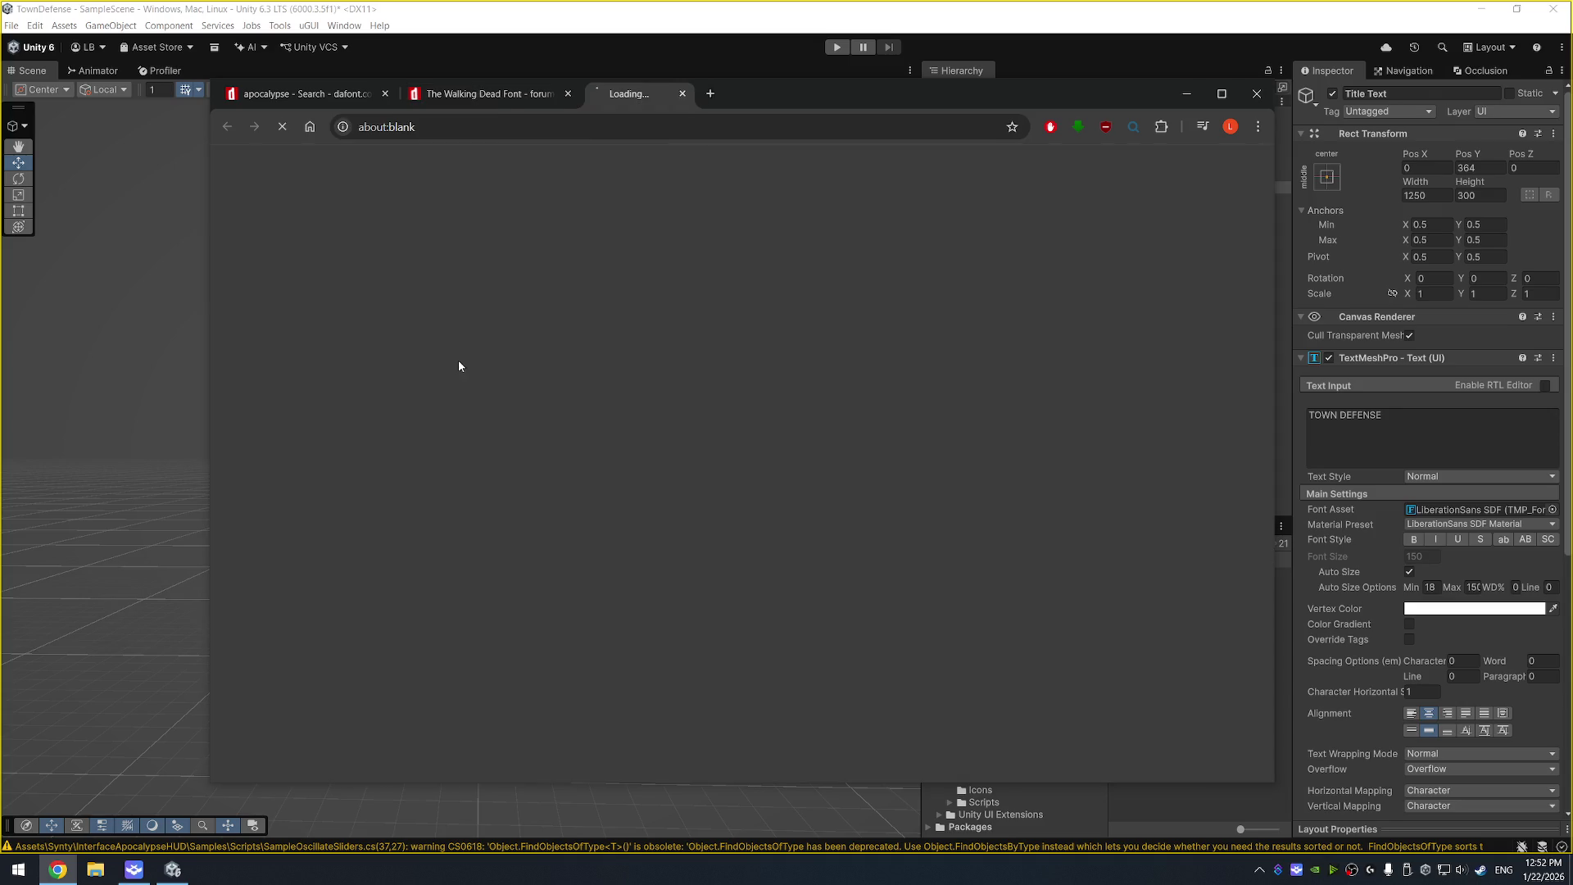
# - Download the Dead Kansas font from DaFont and install it
pyautogui.scroll(-2, 956, 418)
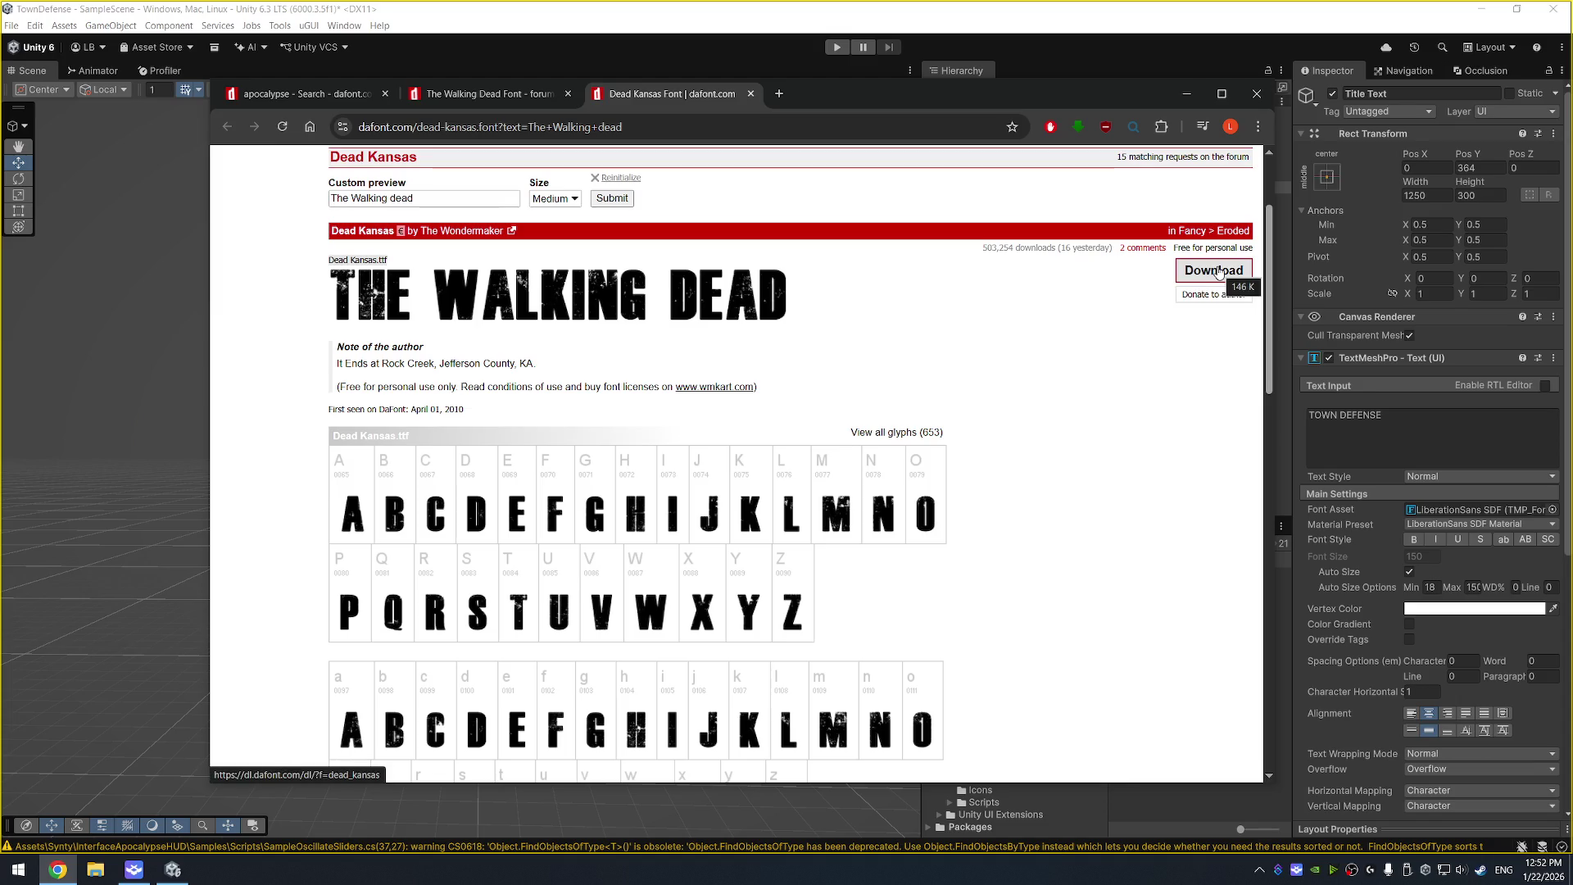
pyautogui.click(1218, 273)
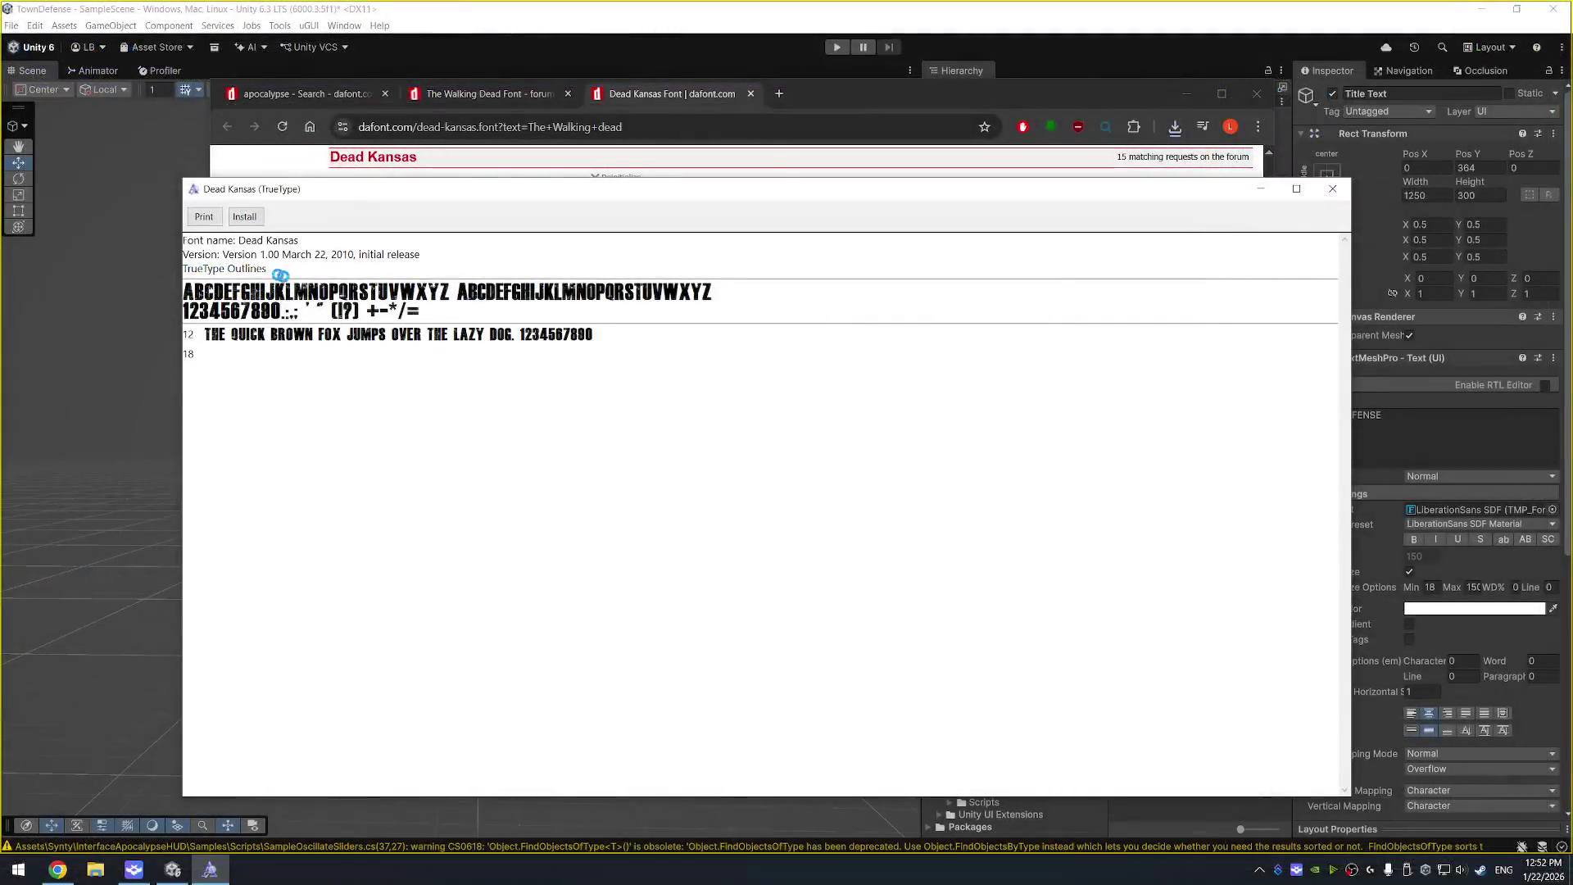
pyautogui.click(252, 219)
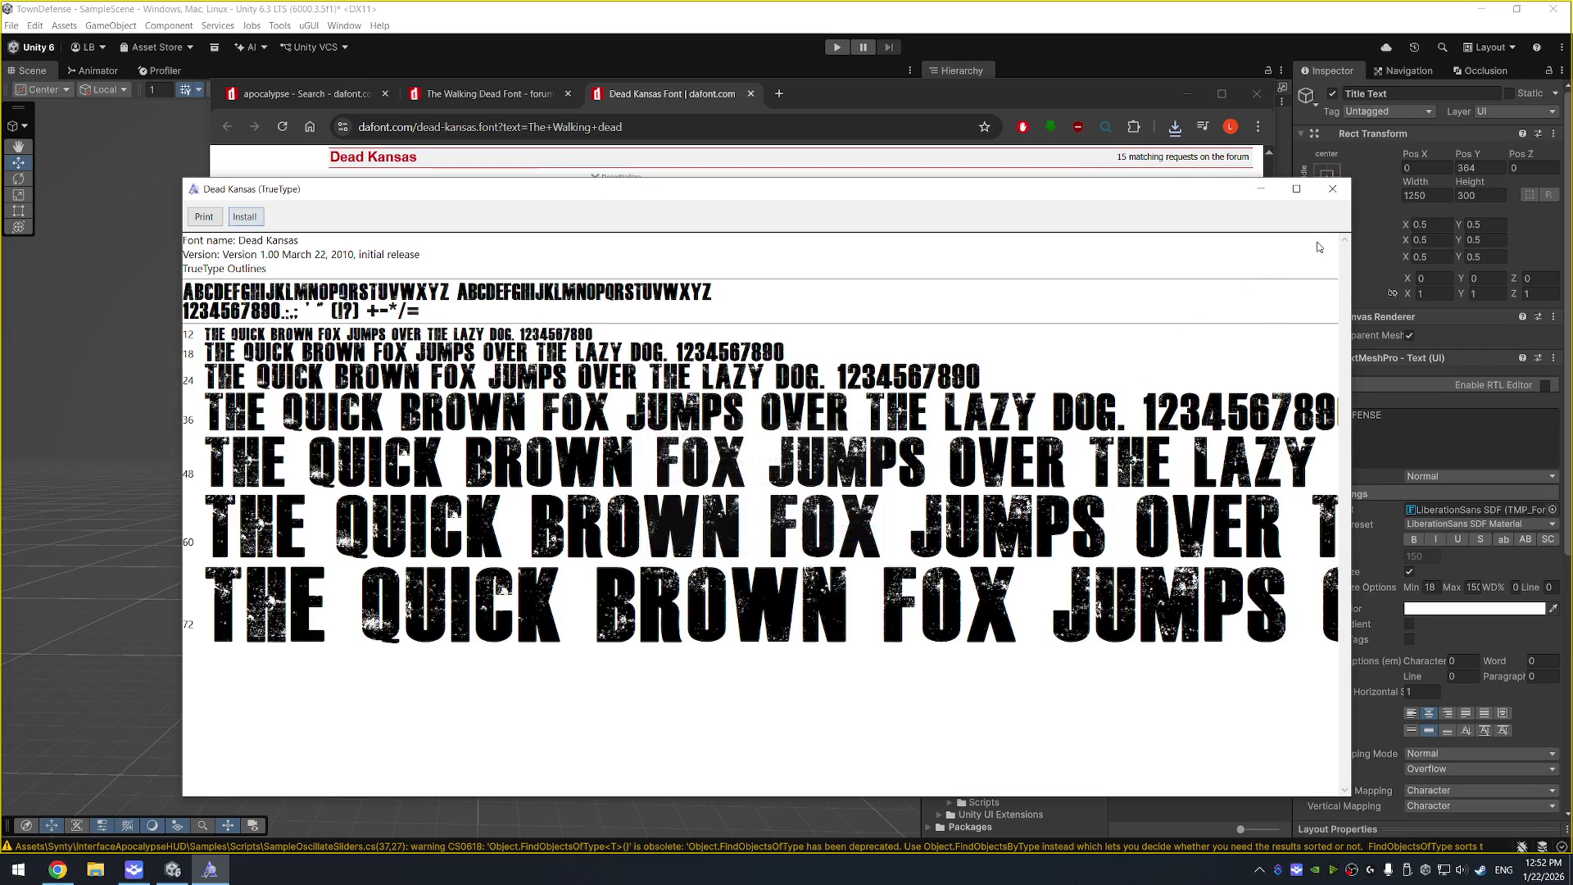
pyautogui.click(1331, 190)
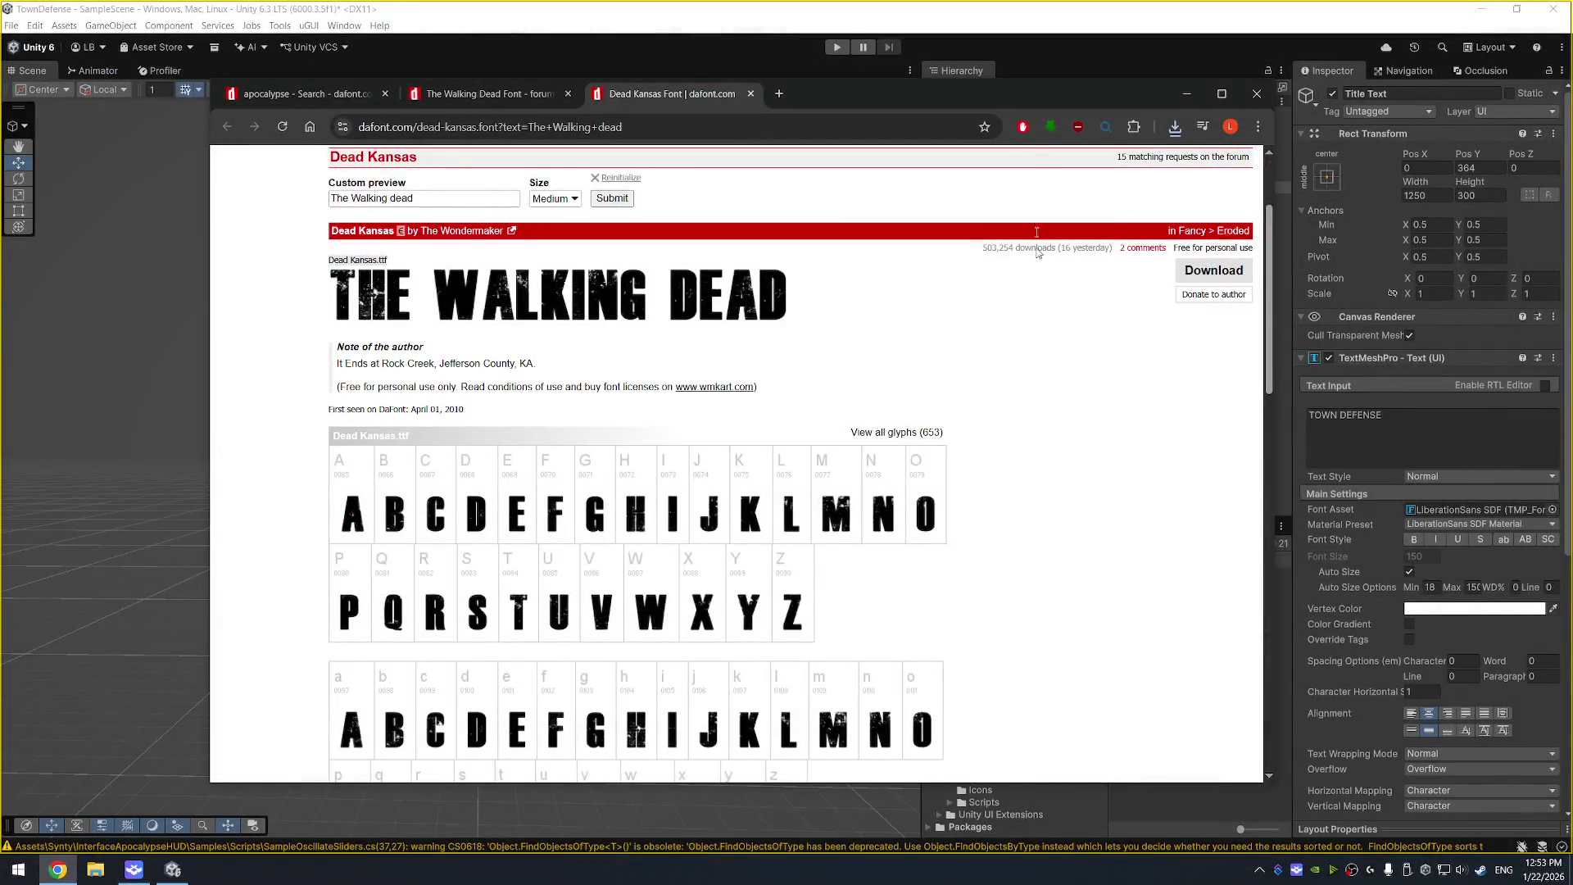
# - Back in Unity, view the Assets Fonts folder holding Dead Kansas
pyautogui.click(1185, 94)
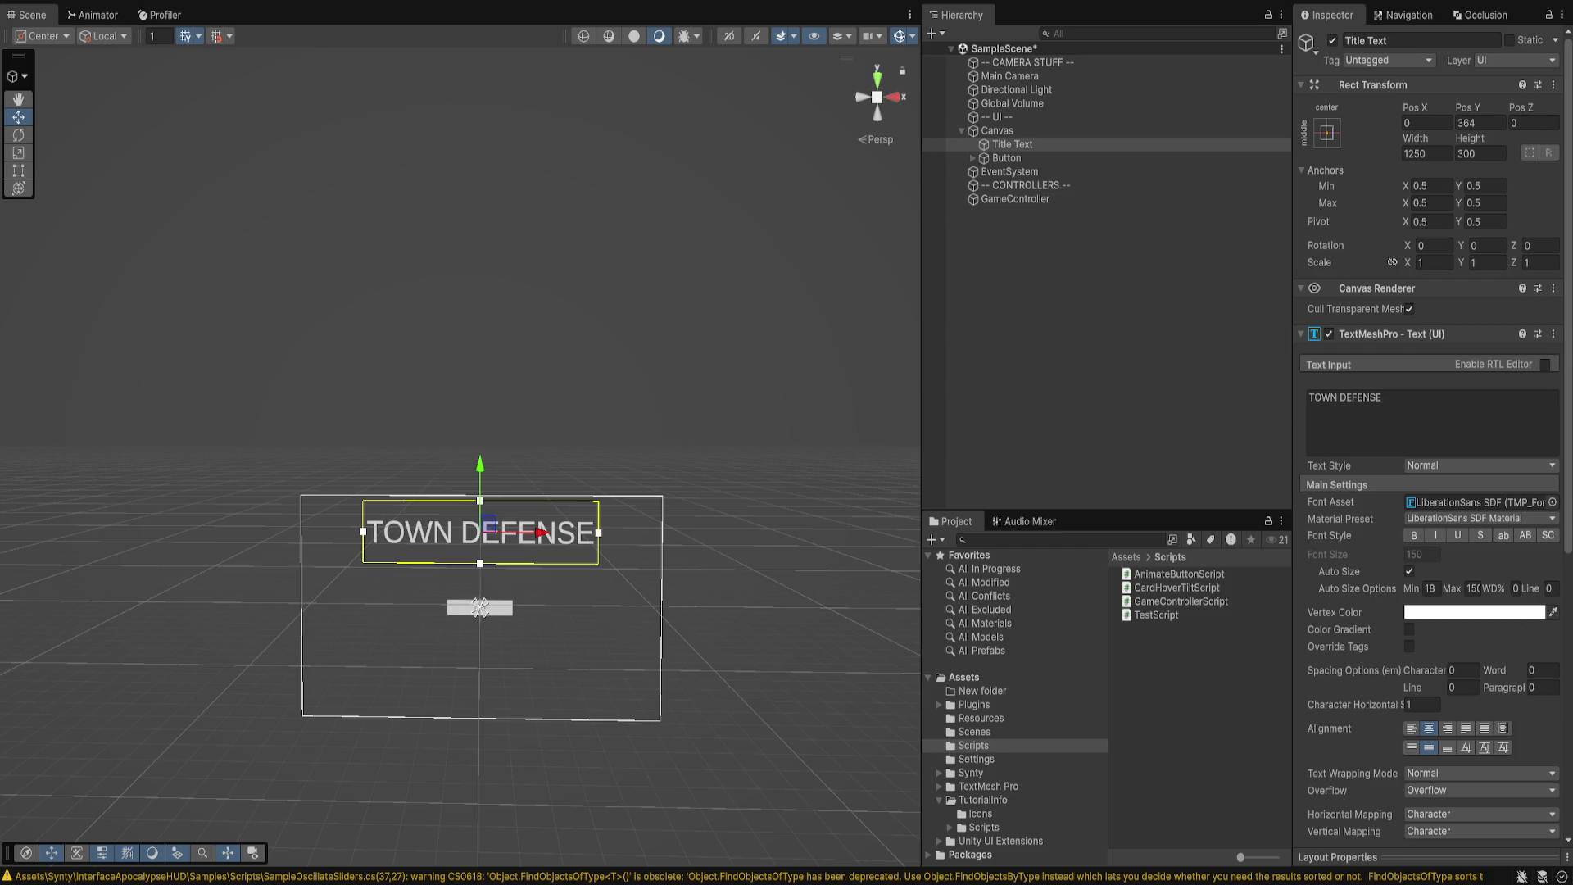
pyautogui.click(970, 691)
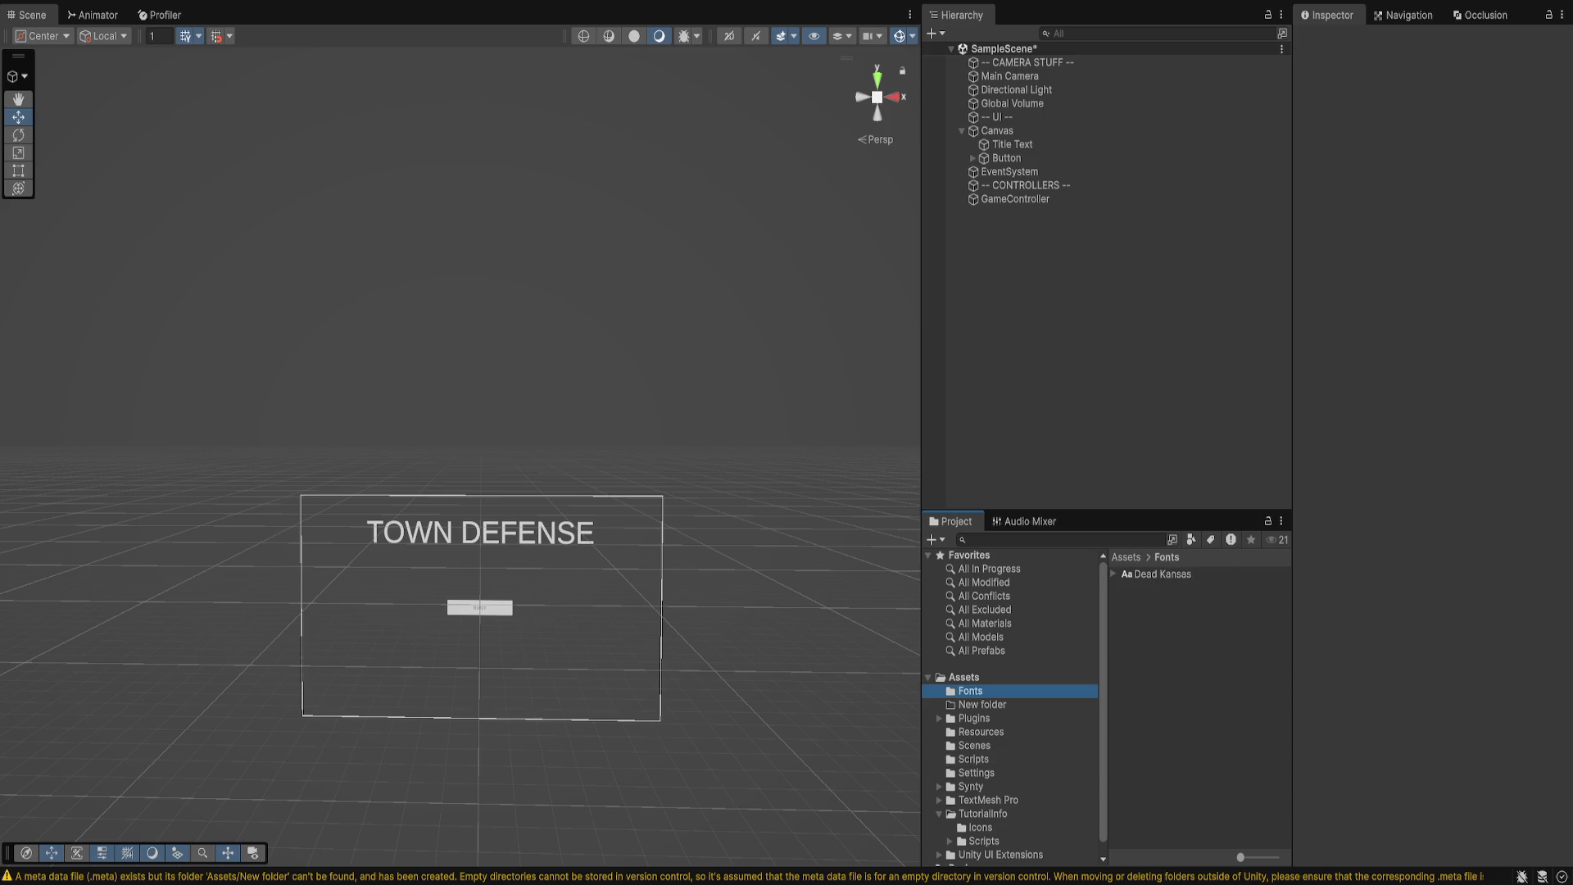
pyautogui.click(981, 704)
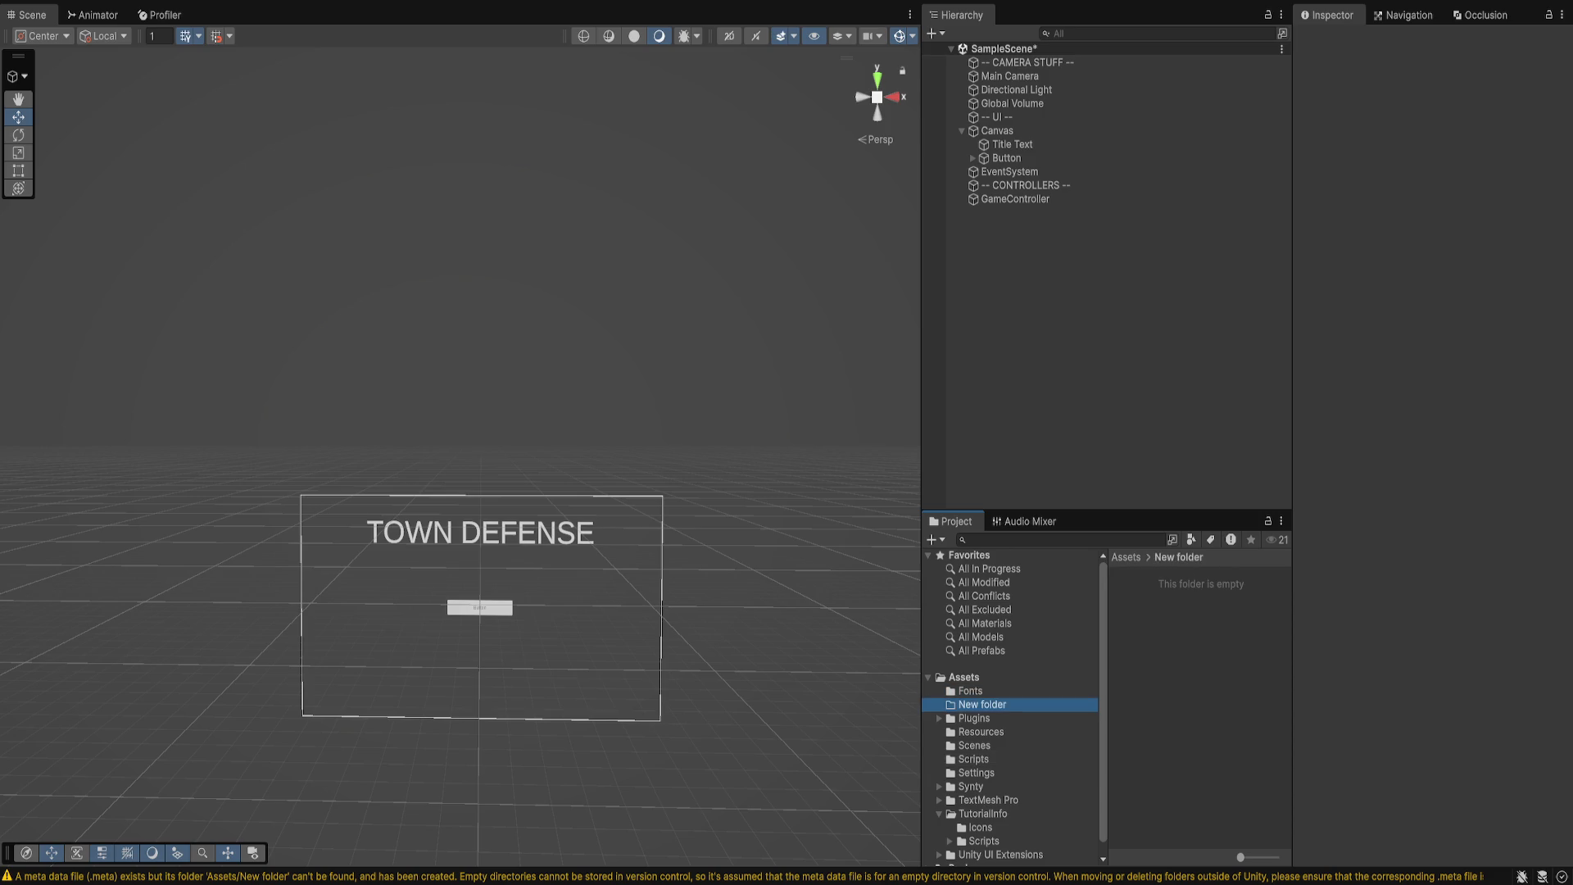
pyautogui.click(970, 691)
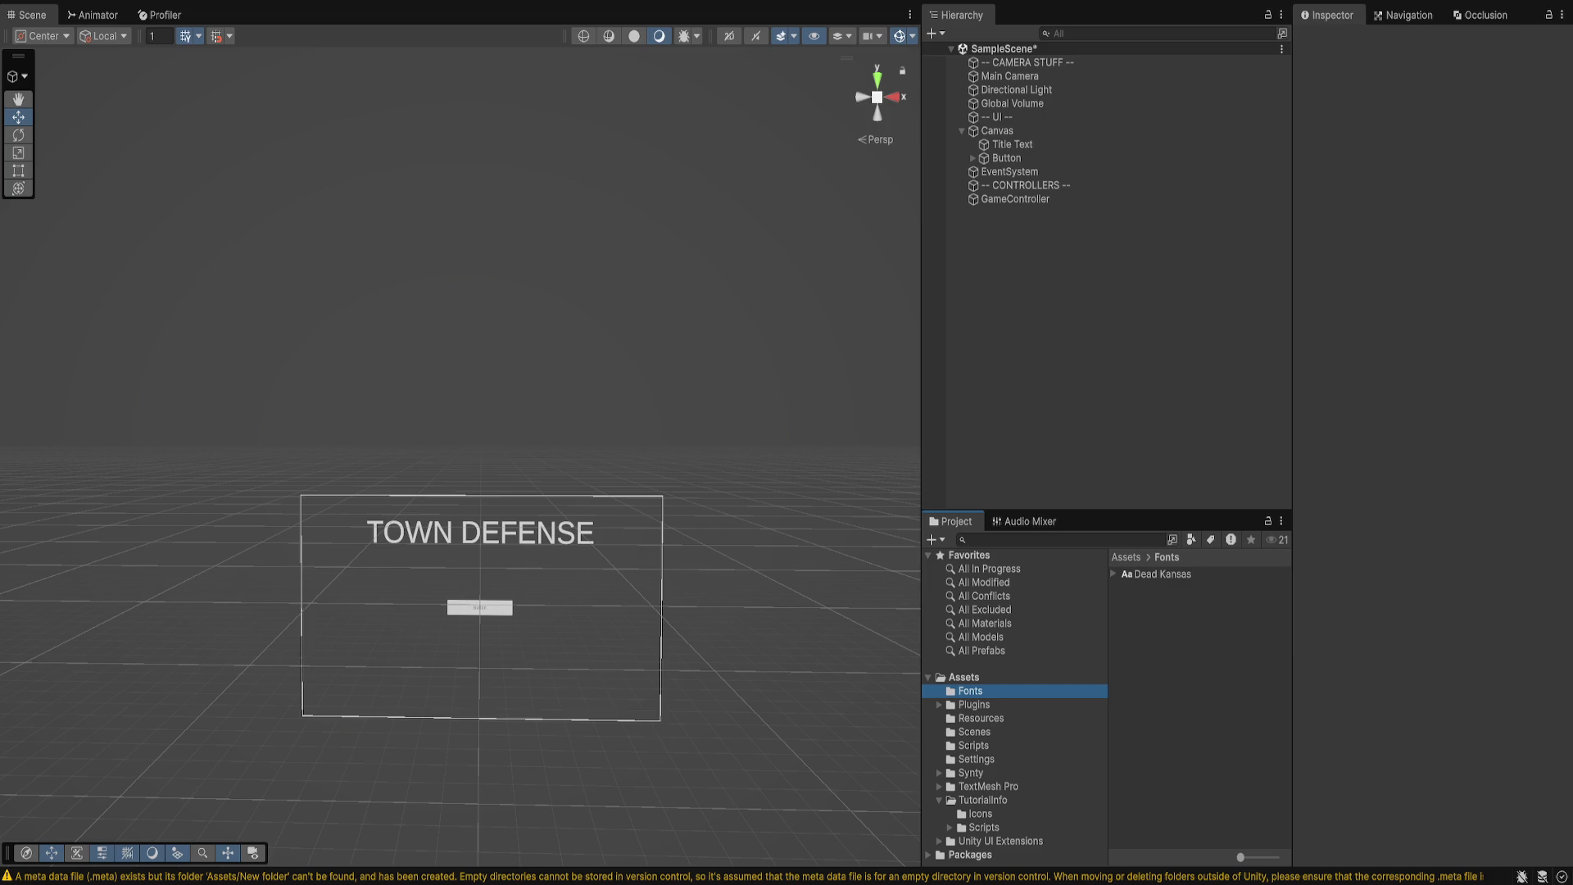
# - Generate a Dead Kansas SDF font asset from Dead Kansas via Ctrl+Shift+F12, then select Title Text
pyautogui.click(1162, 573)
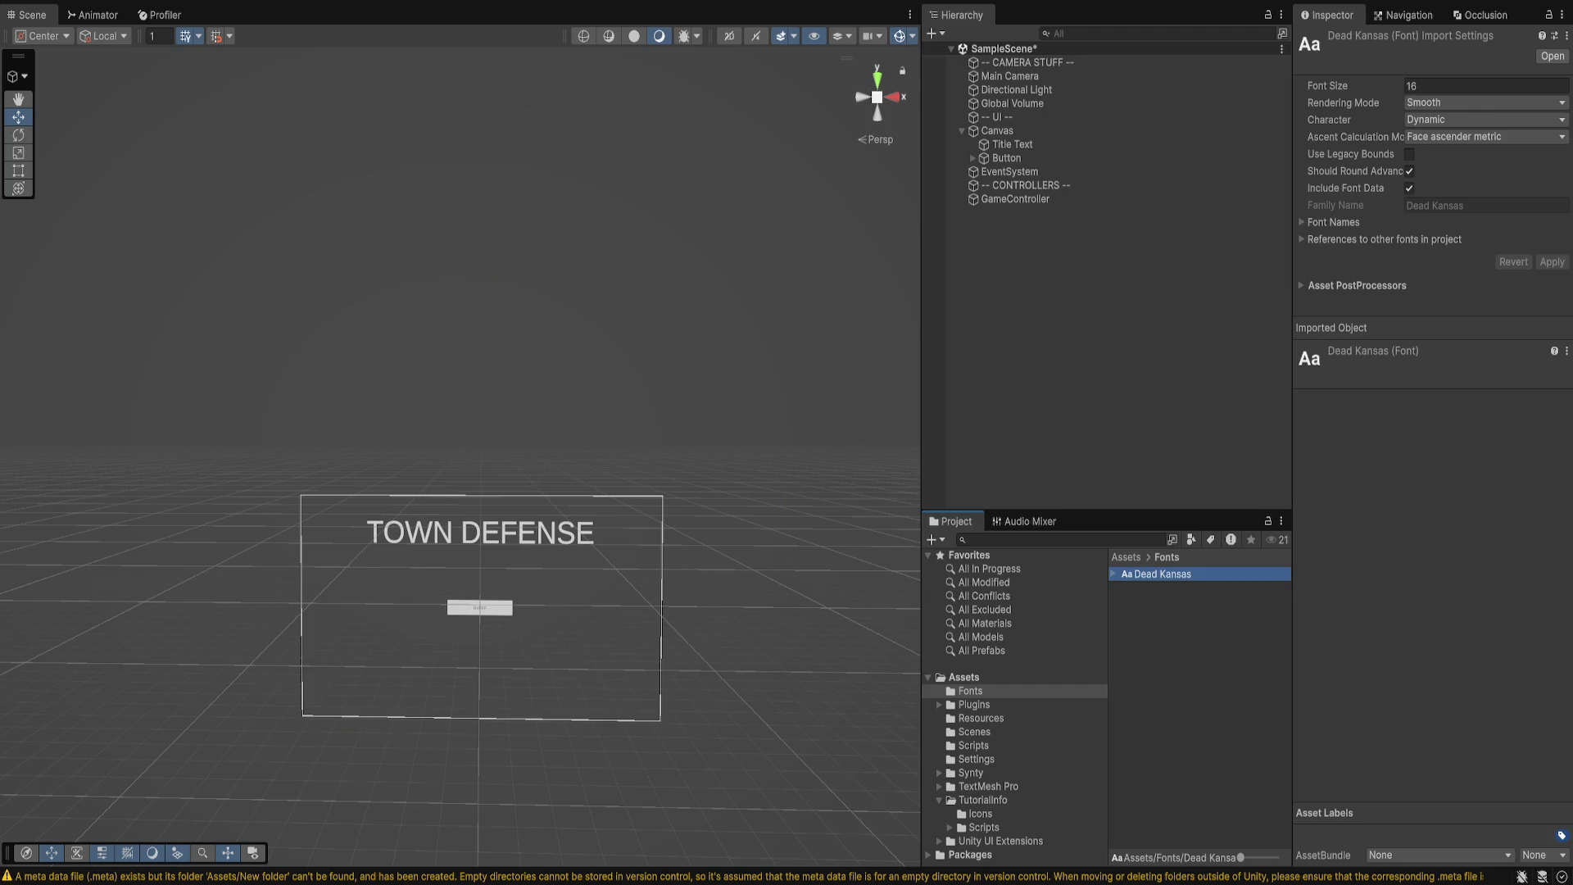
pyautogui.hotkey('ctrl', 'shift', 'F12')
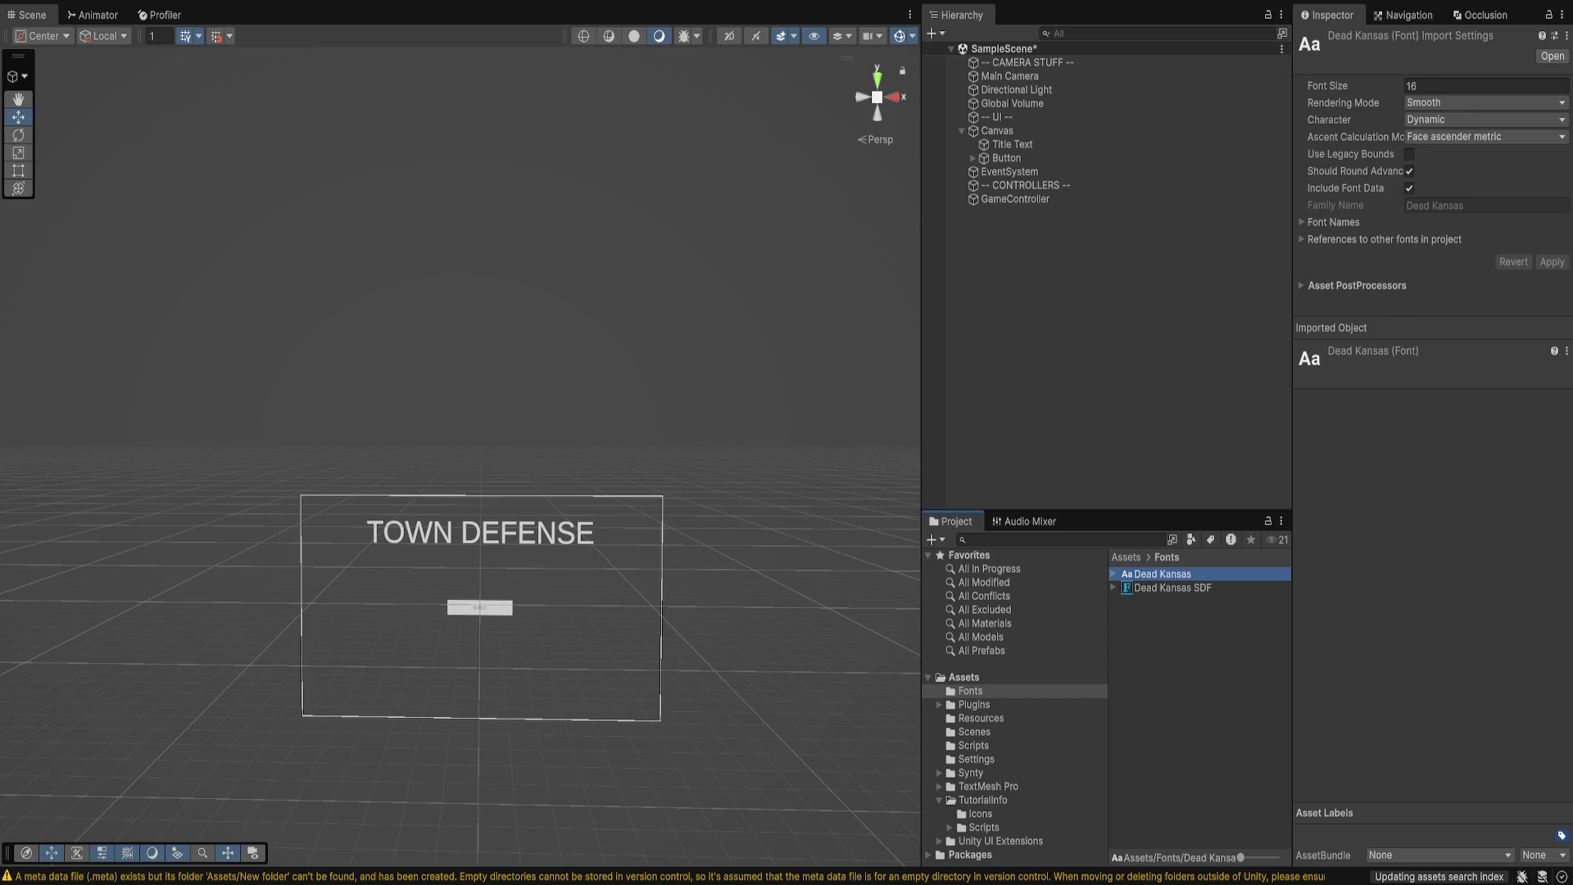
pyautogui.click(1173, 587)
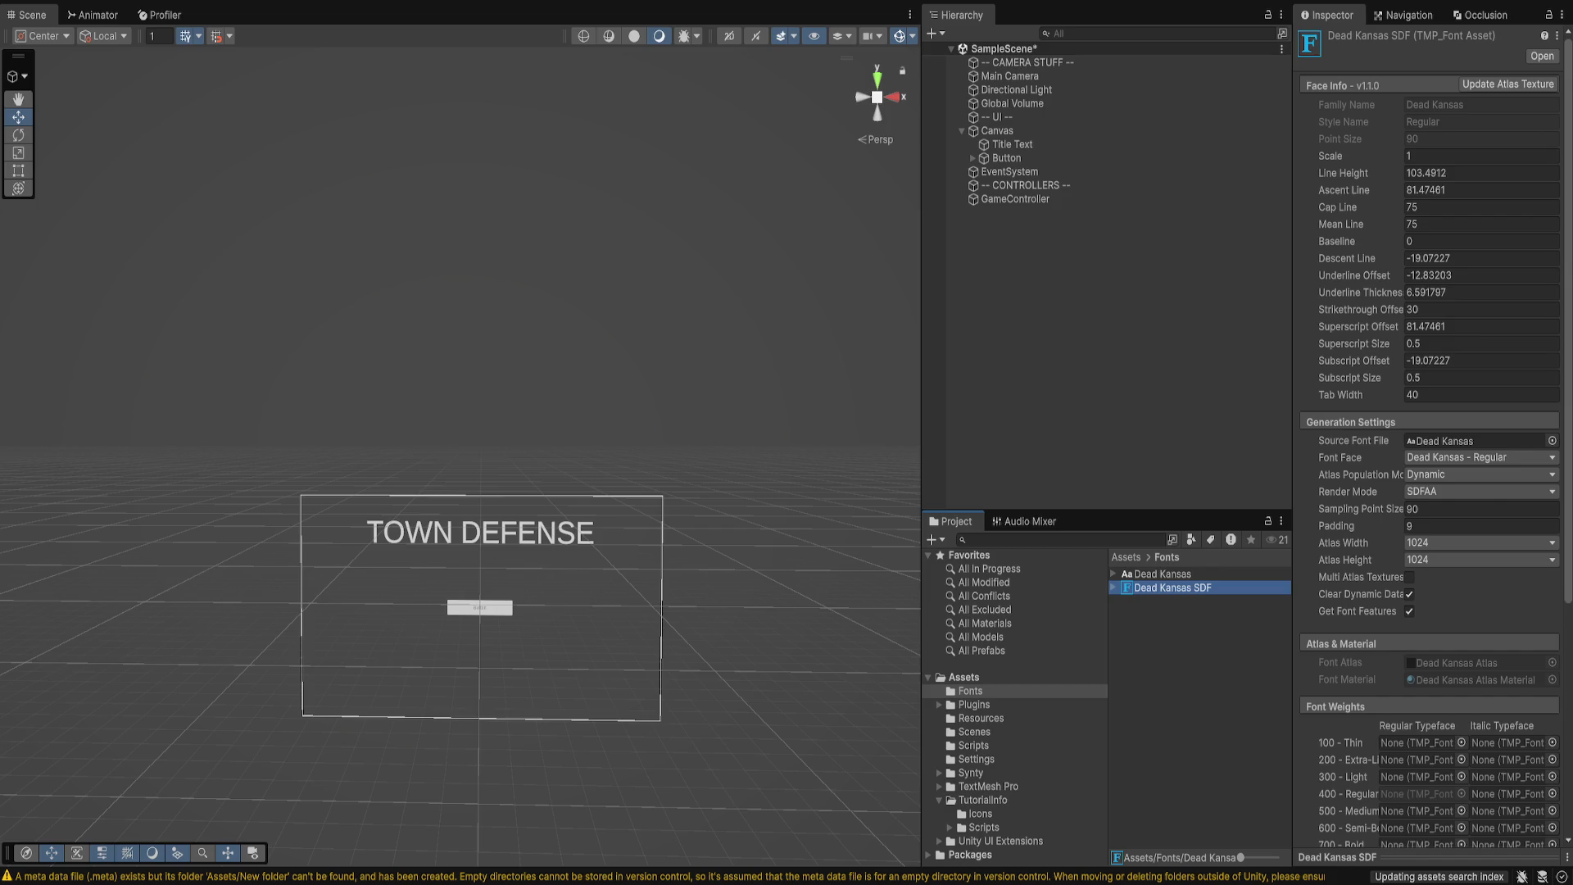
pyautogui.scroll(-5, 1429, 443)
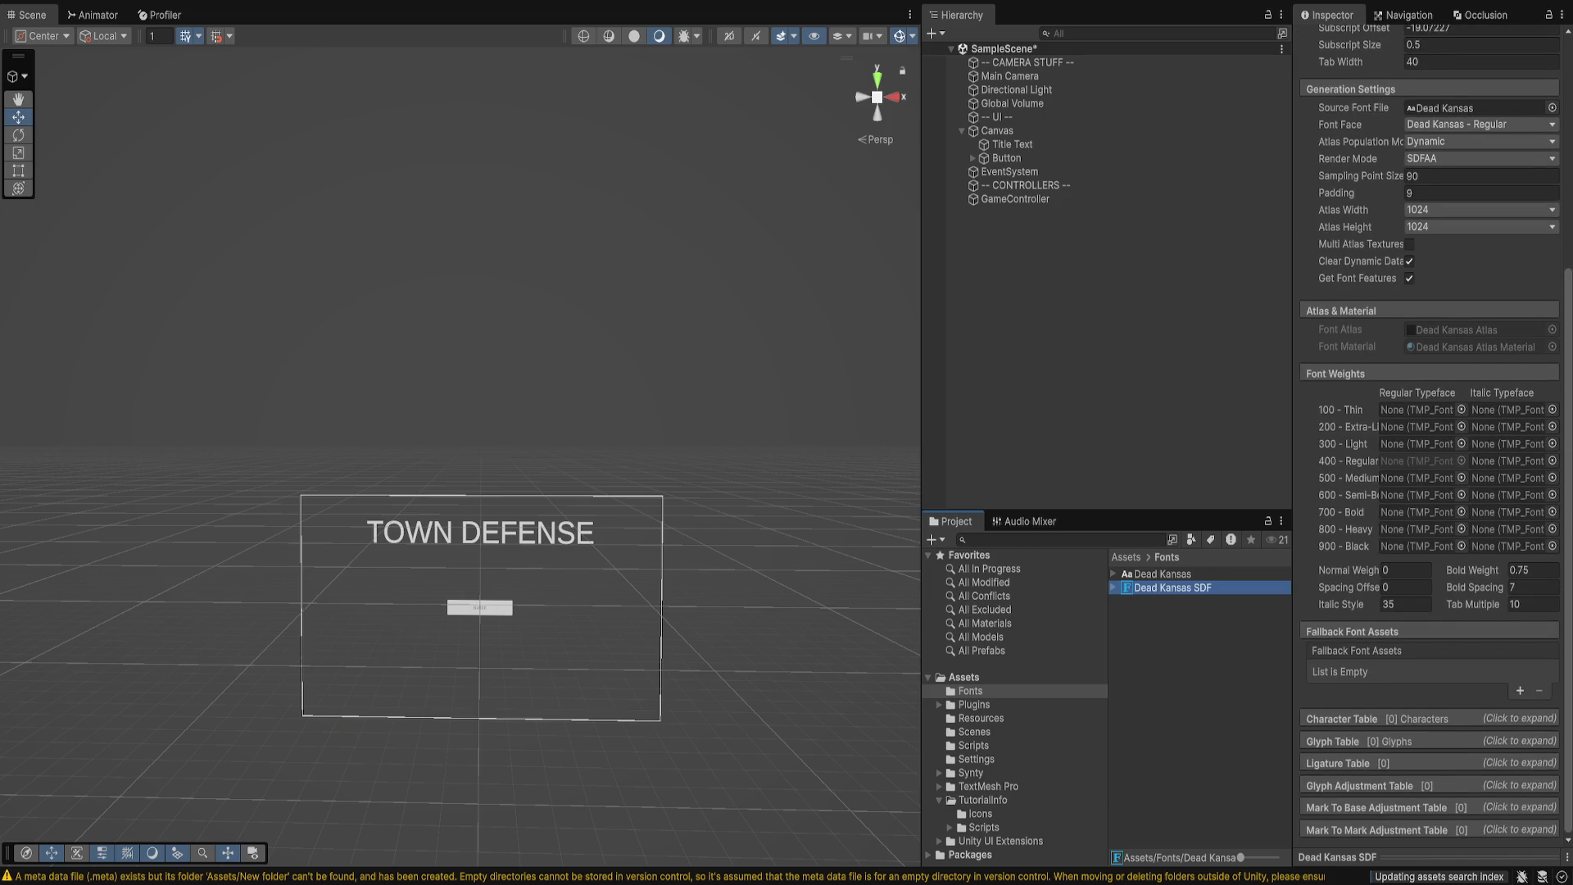
pyautogui.click(1012, 144)
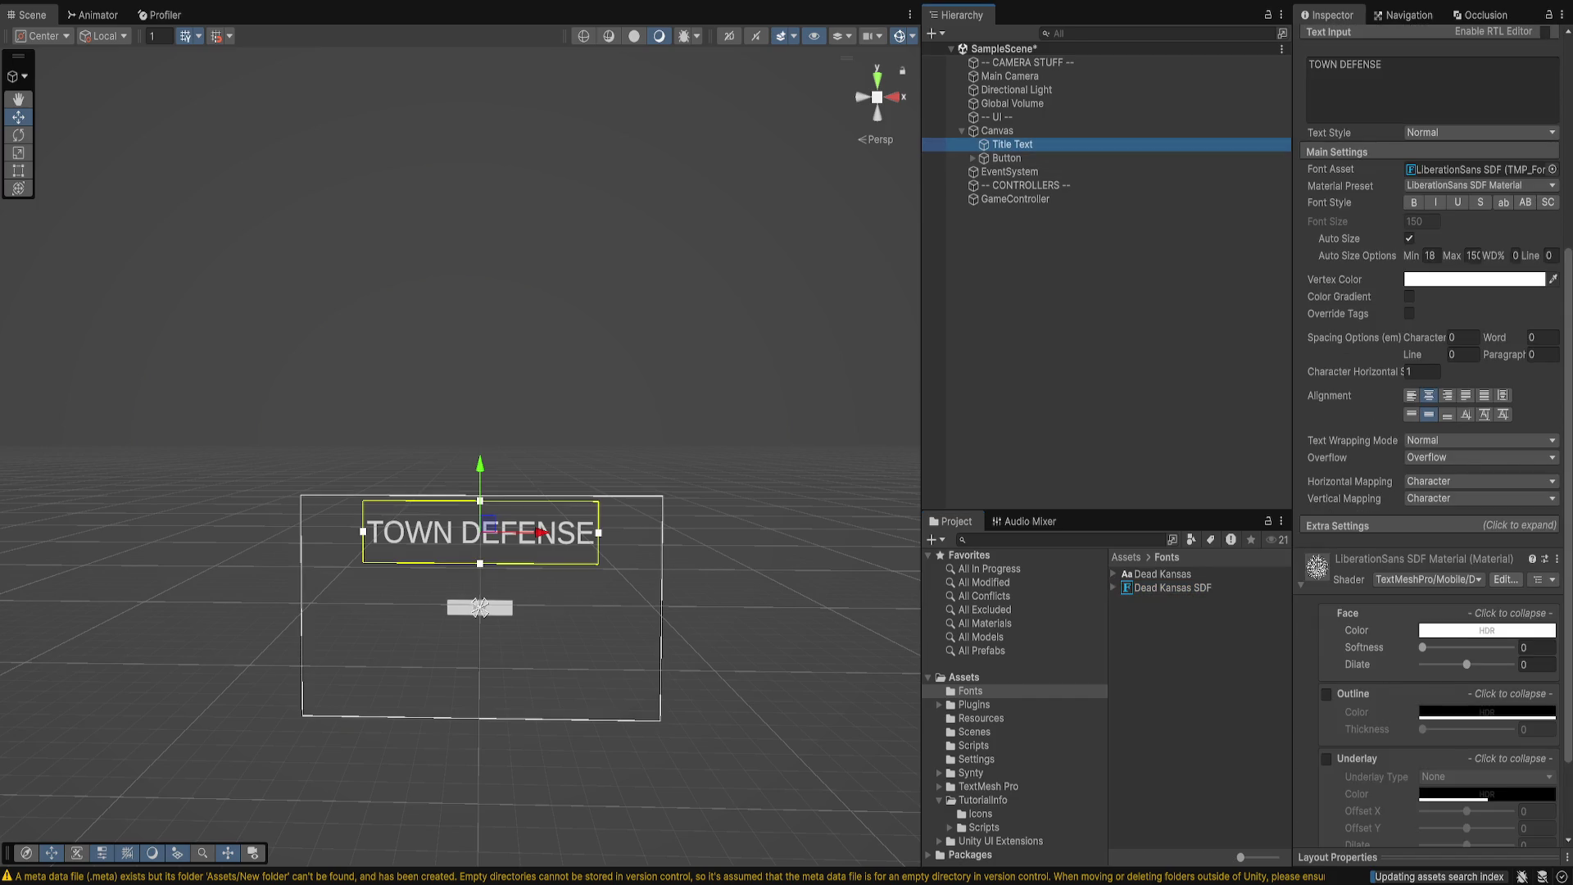
# - Assign Dead Kansas SDF as Title Text's font and replace TOWN DEFENSE with 'APOCALYPTICAL'
pyautogui.press('F2')
pyautogui.moveTo(1171, 587); pyautogui.dragTo(1478, 502)
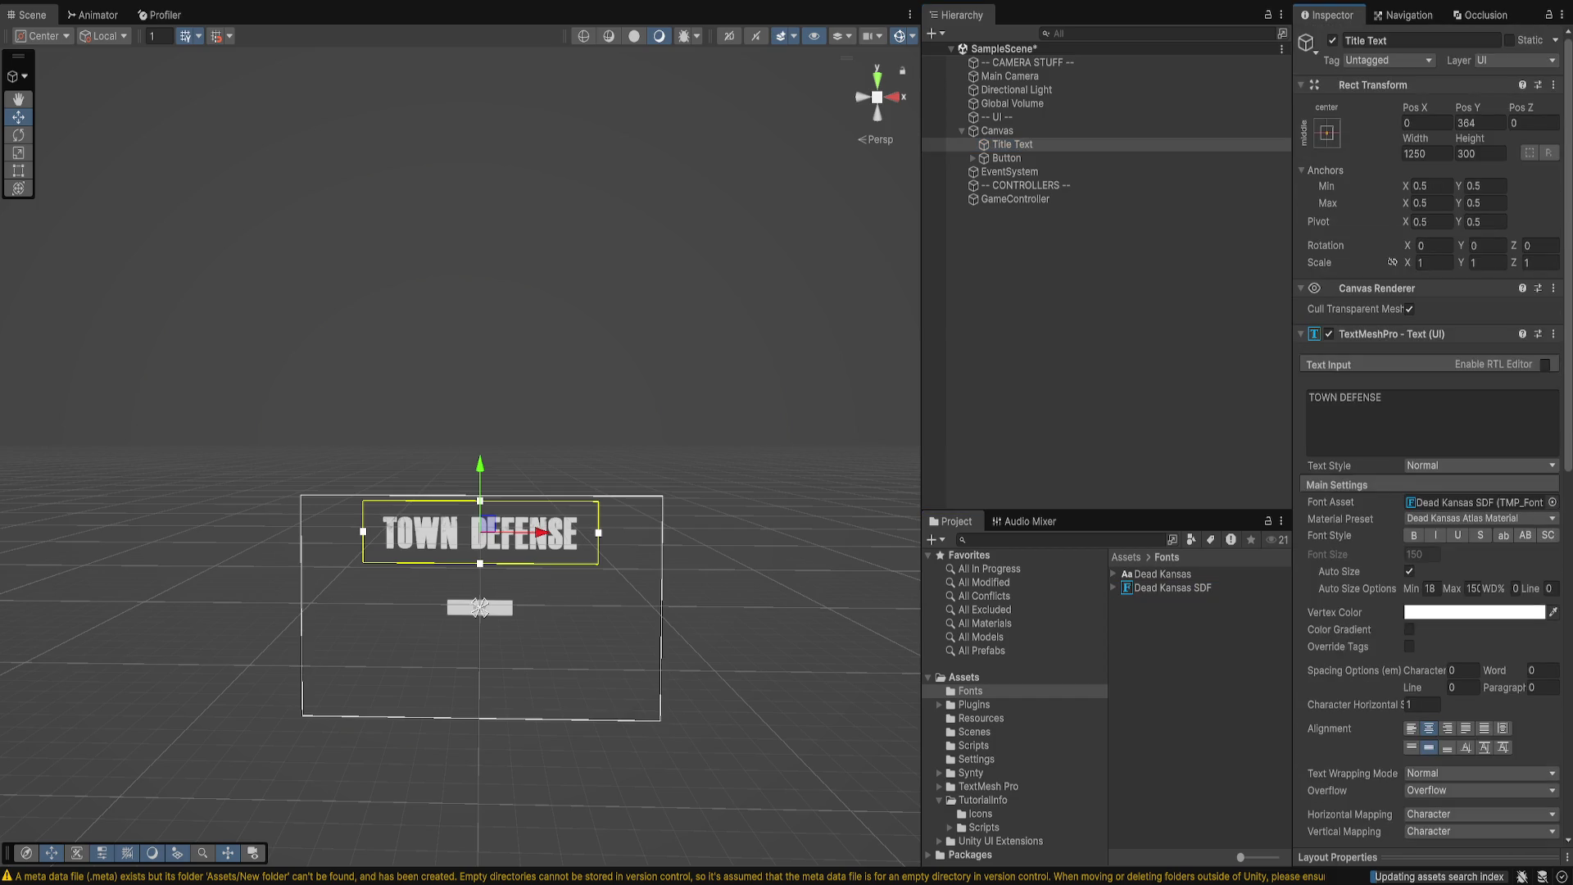
pyautogui.click(1345, 397)
pyautogui.hotkey('ctrl', 'a')
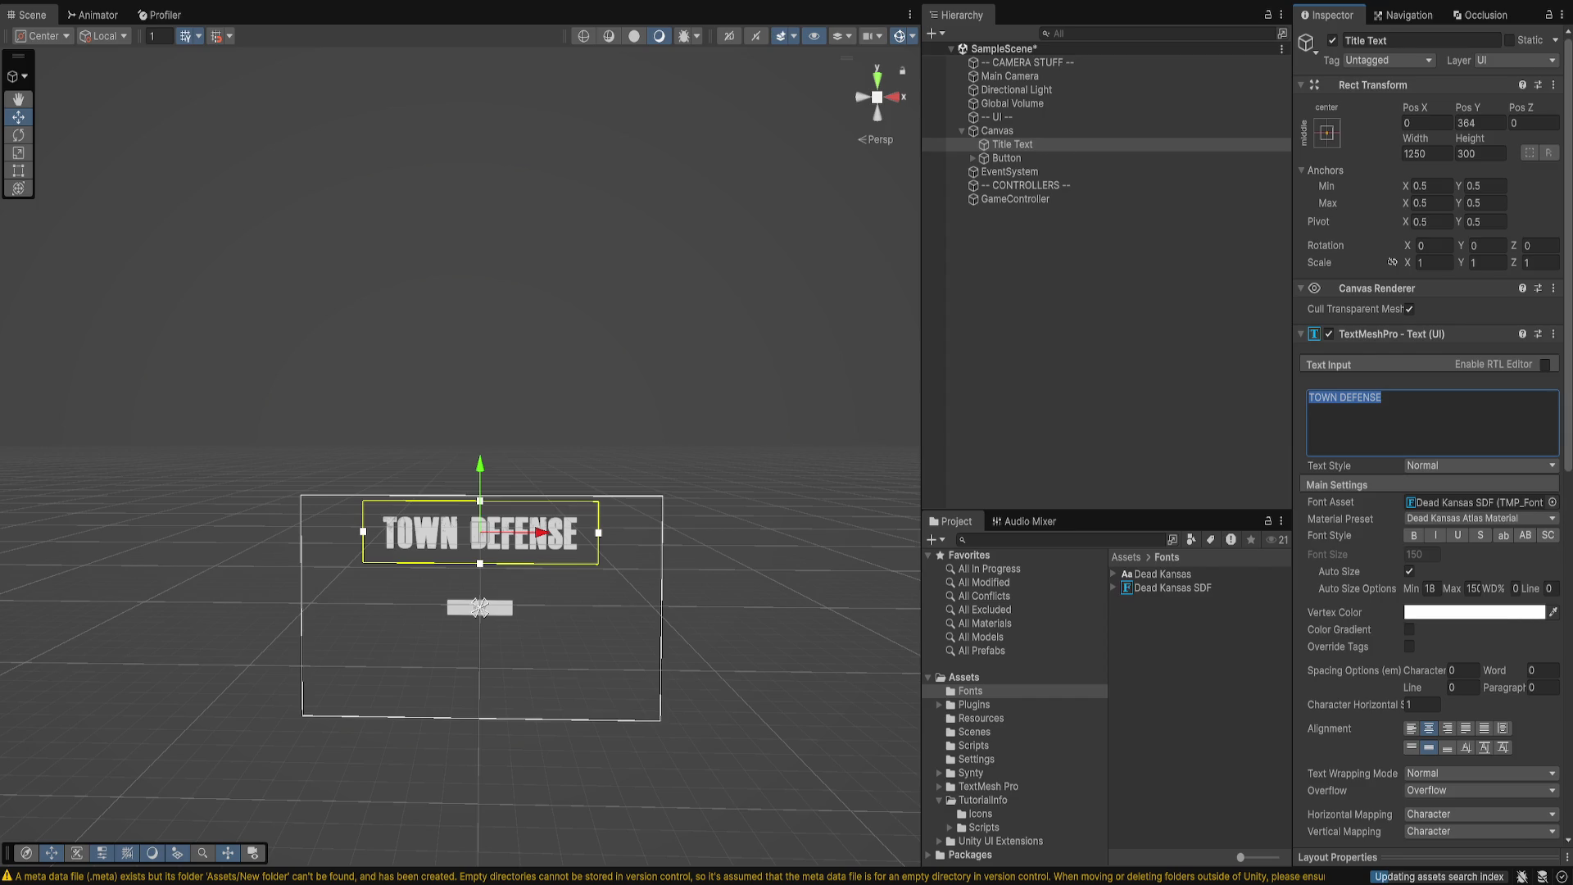
pyautogui.write('APOCALY')
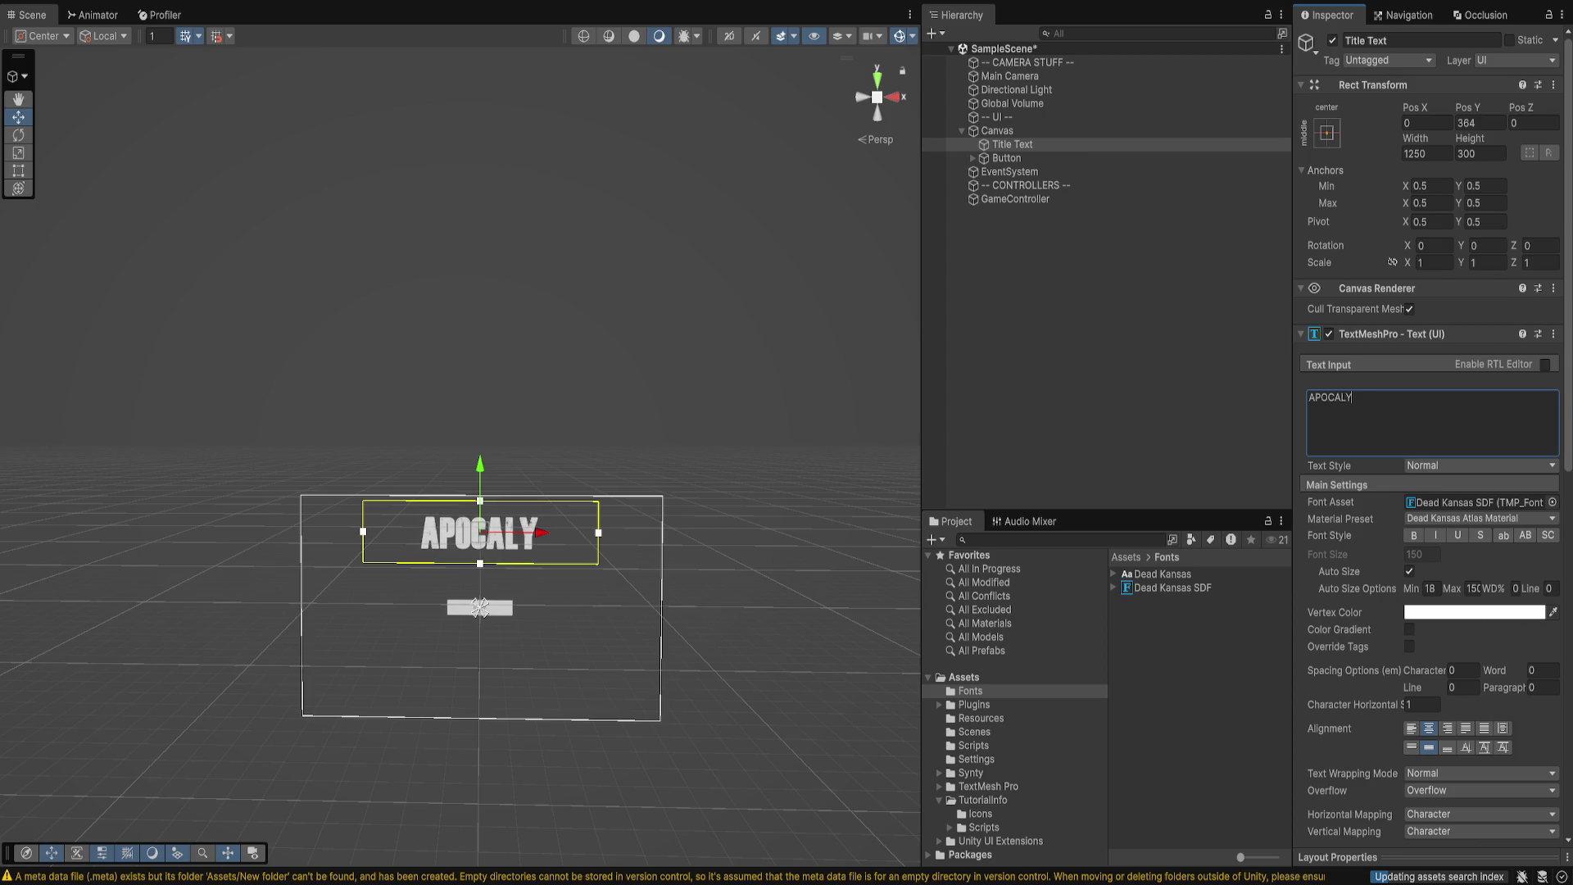
pyautogui.write('PTIC')
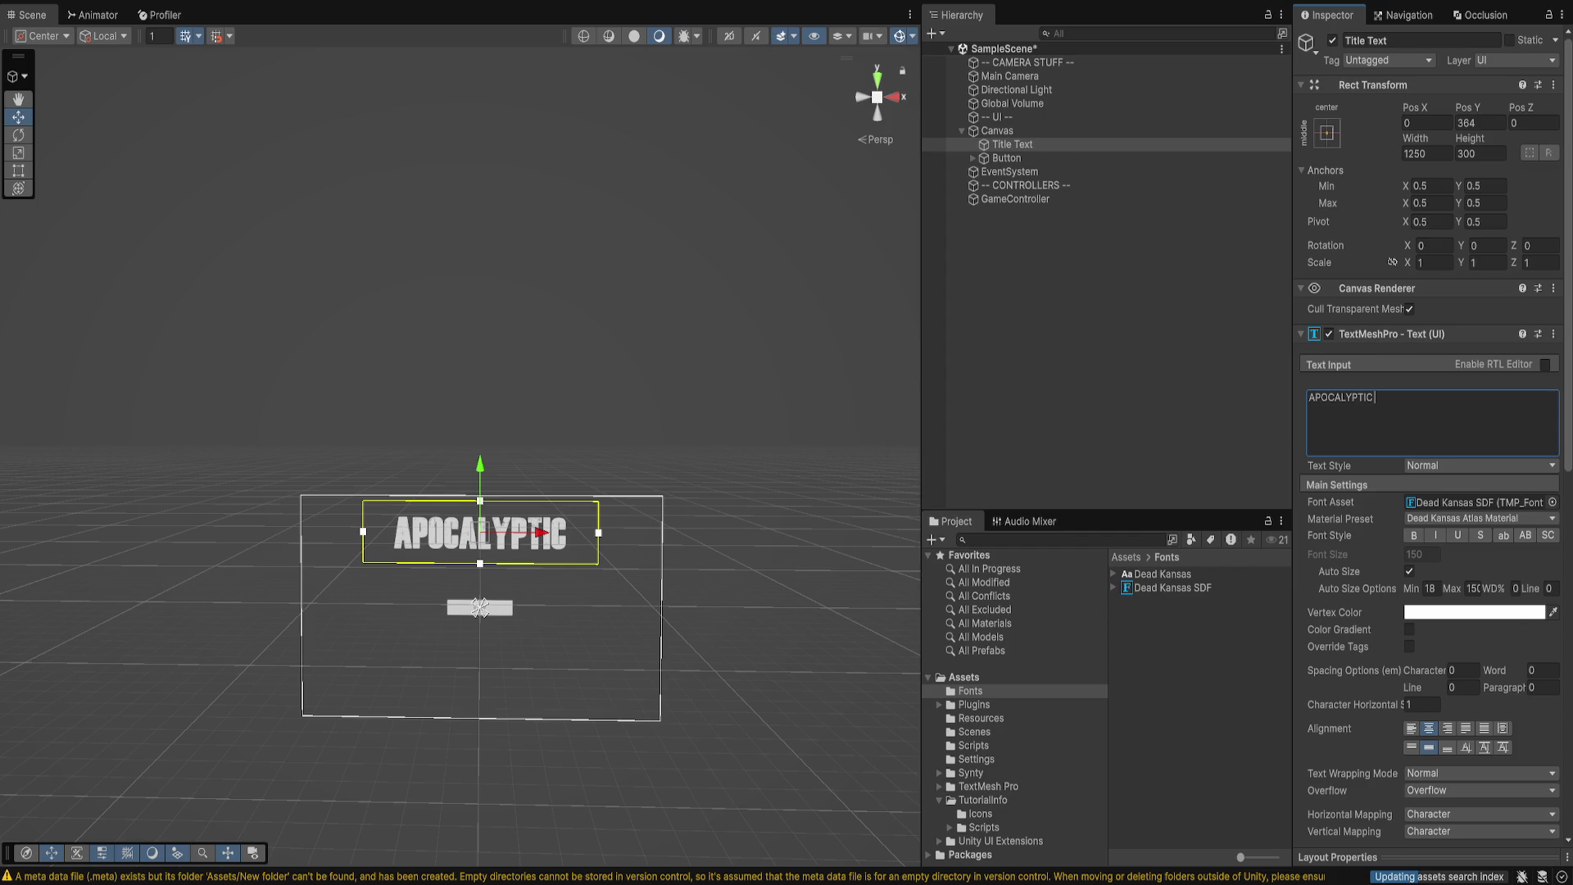
pyautogui.write('AL')
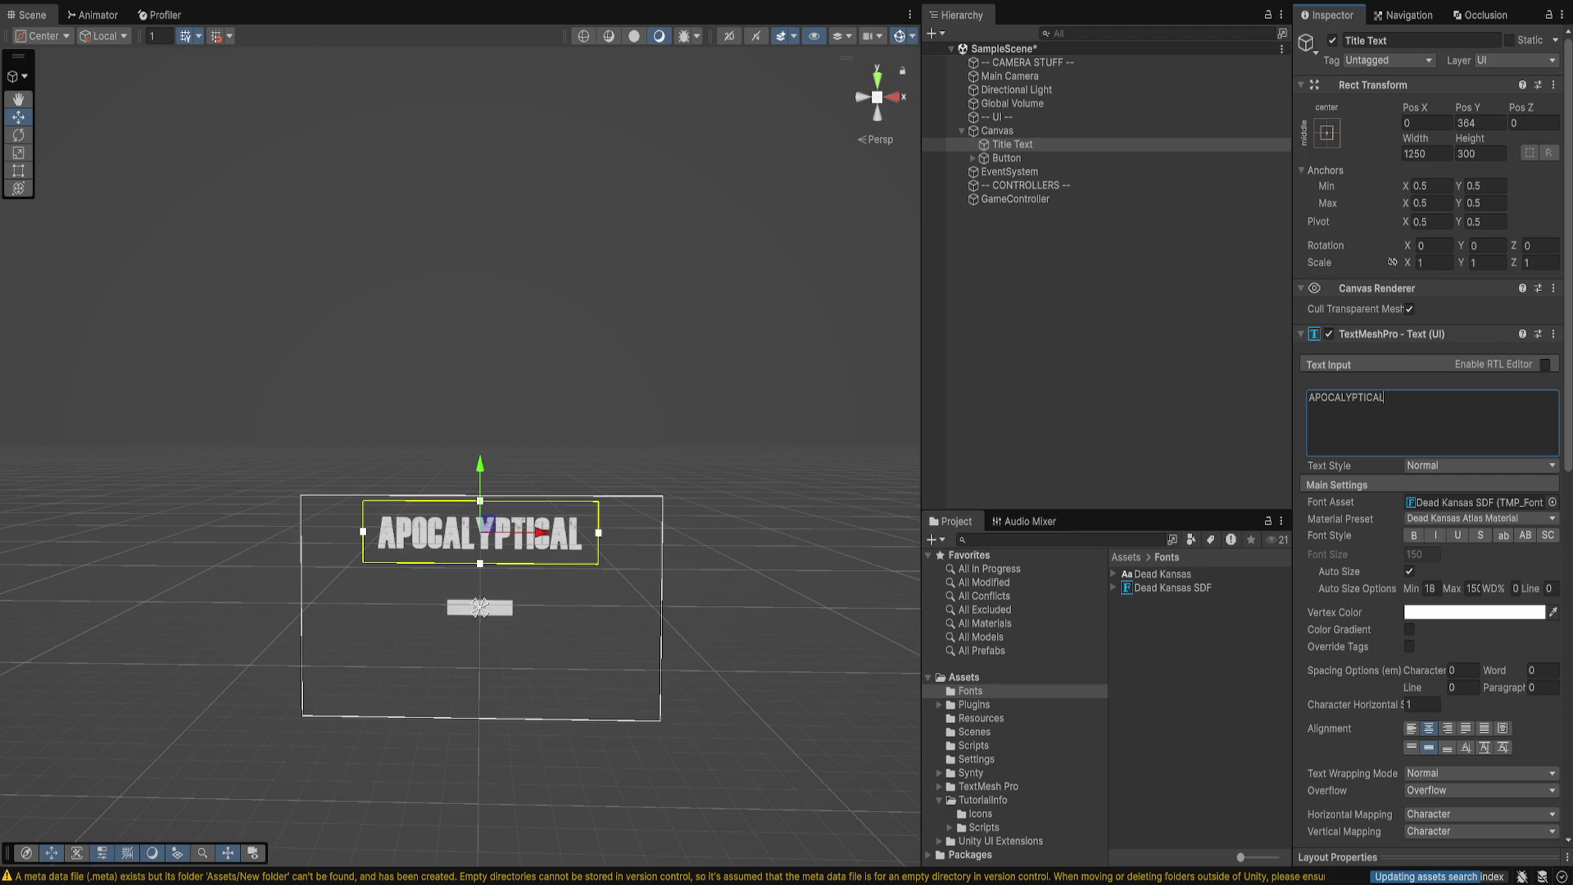
pyautogui.click(480, 607)
pyautogui.click(479, 607)
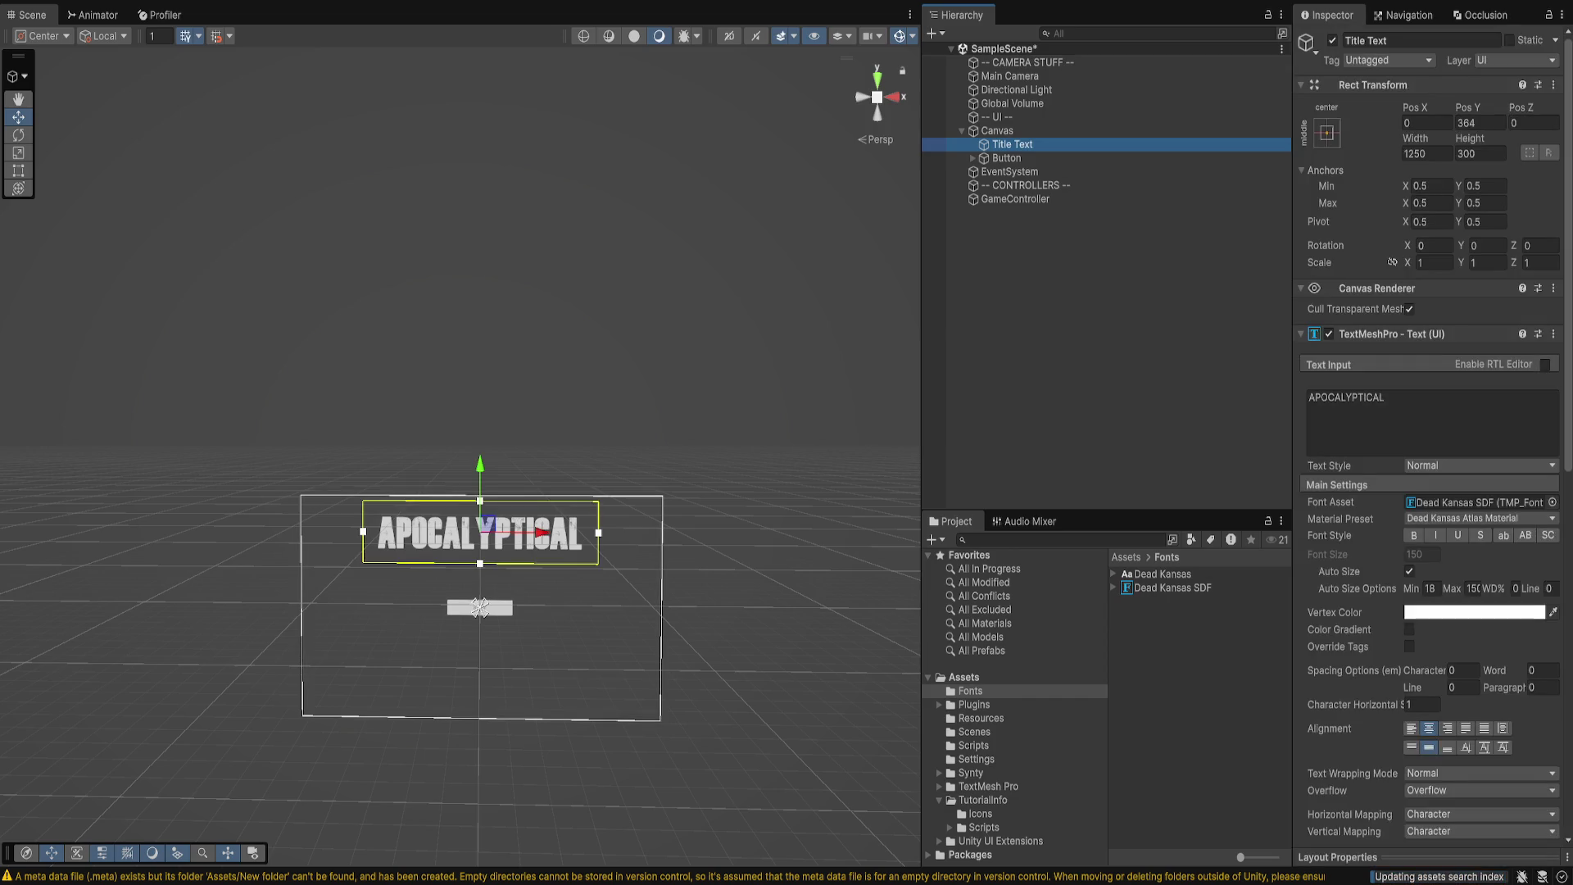
pyautogui.click(479, 607)
# - Frame the Button, deselect it, and open TestScript from Assets/Scripts in Visual Studio
pyautogui.press('f')
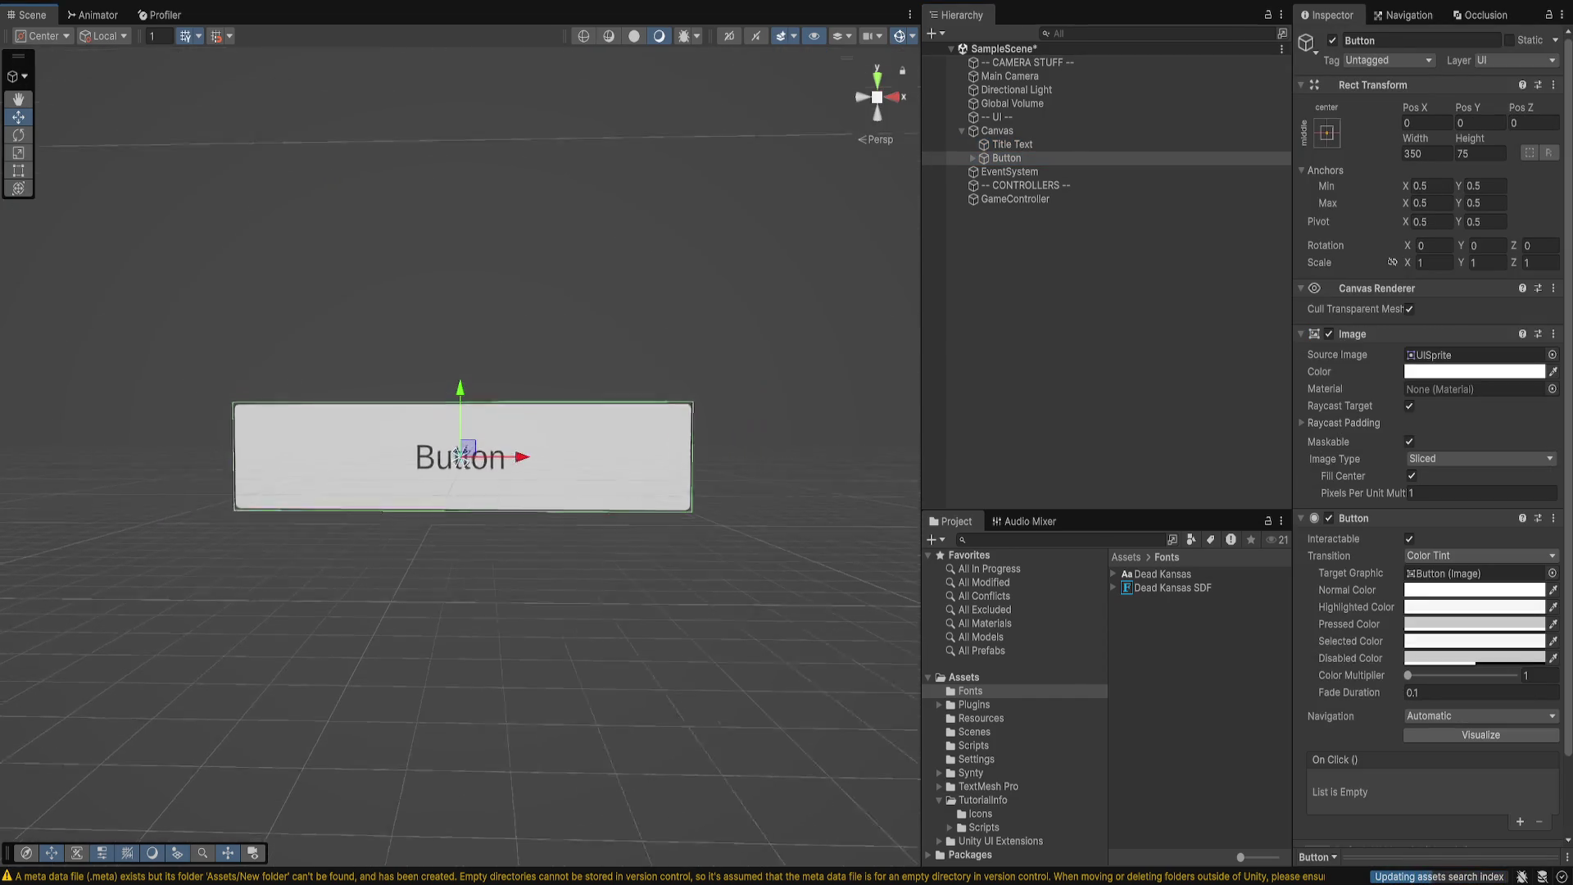
pyautogui.scroll(-3, 418, 507)
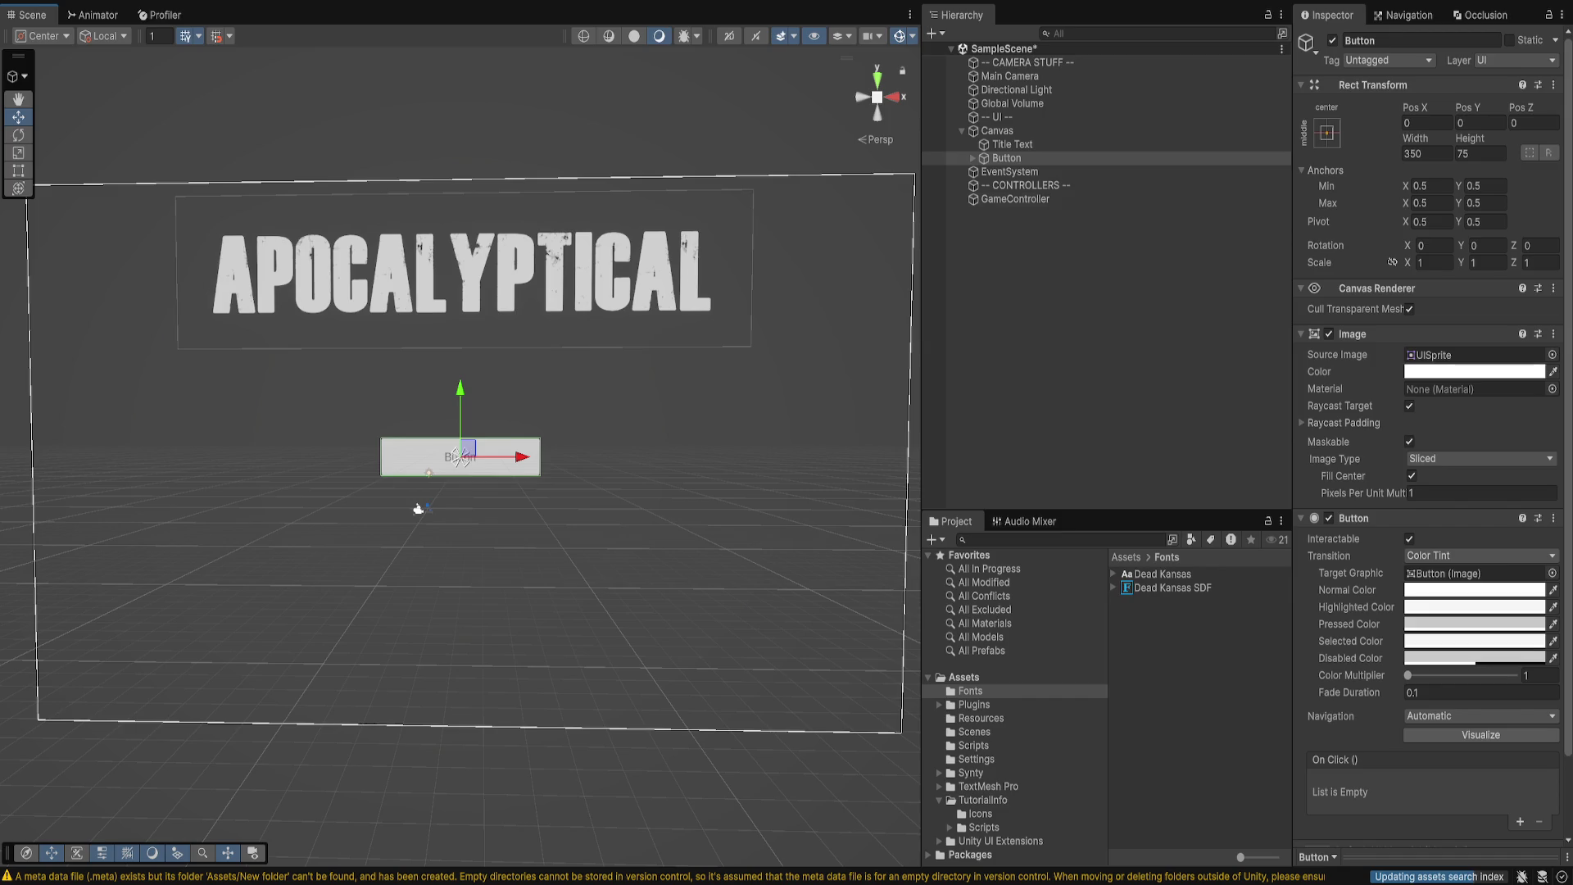
pyautogui.scroll(-3, 1430, 492)
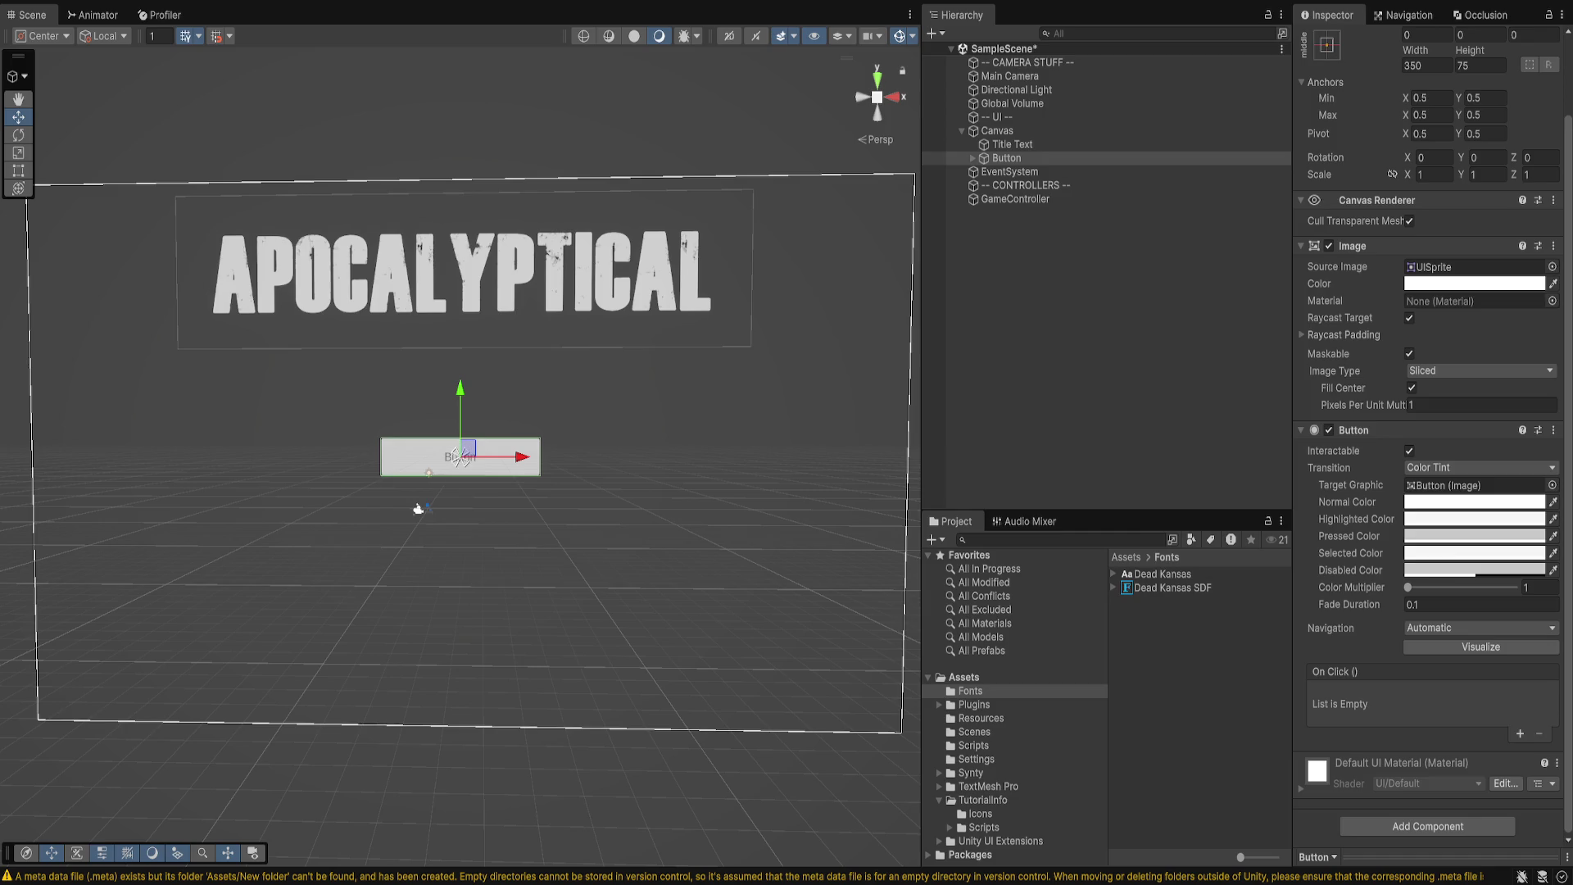
pyautogui.click(418, 508)
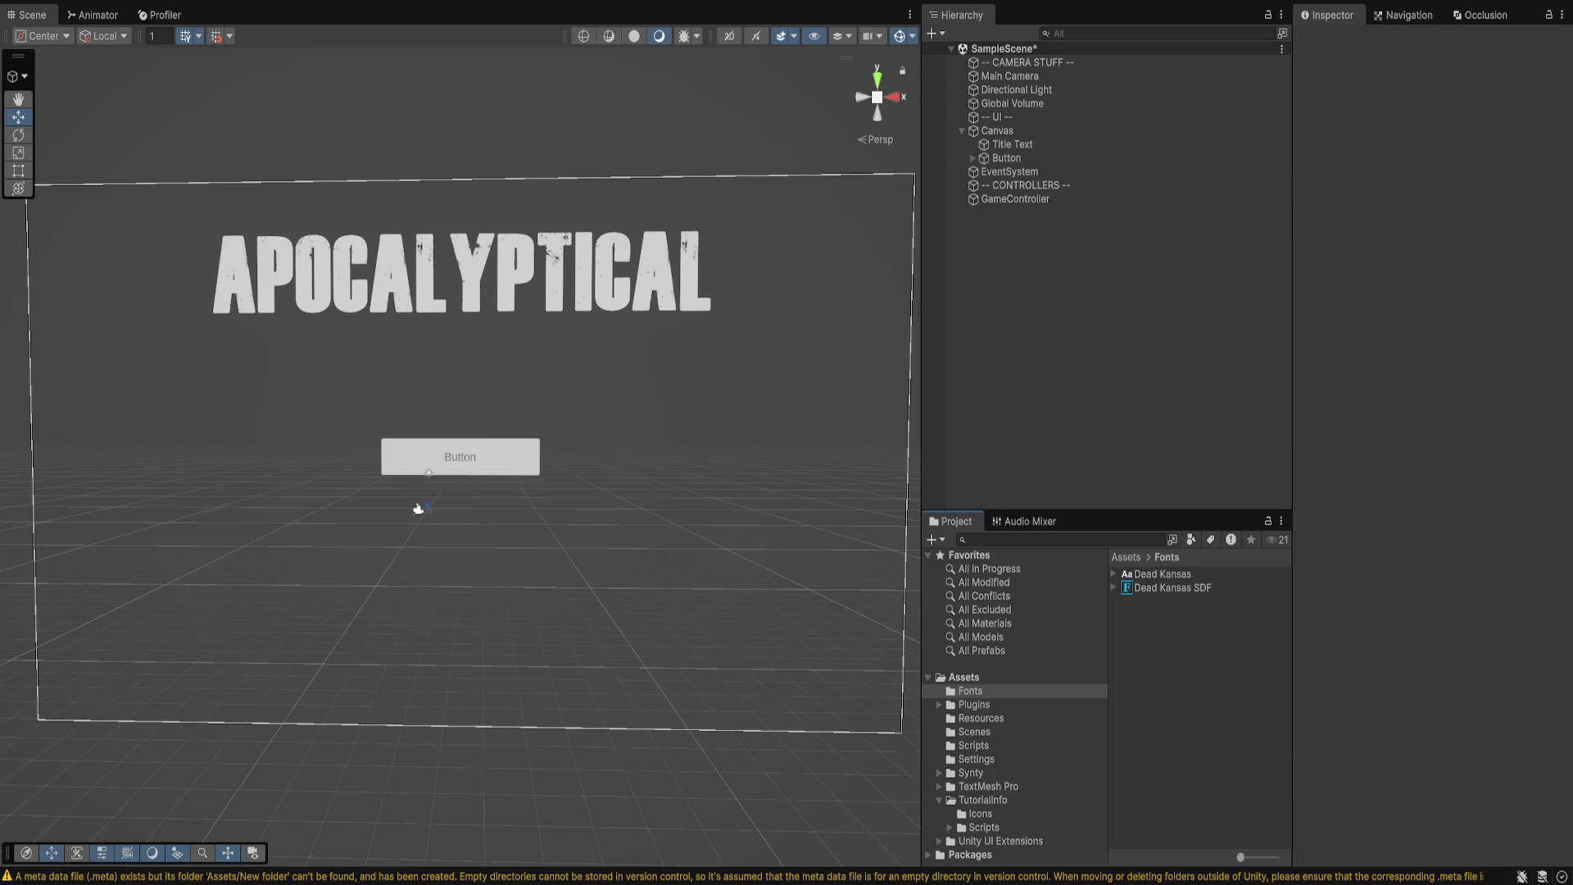
pyautogui.click(973, 744)
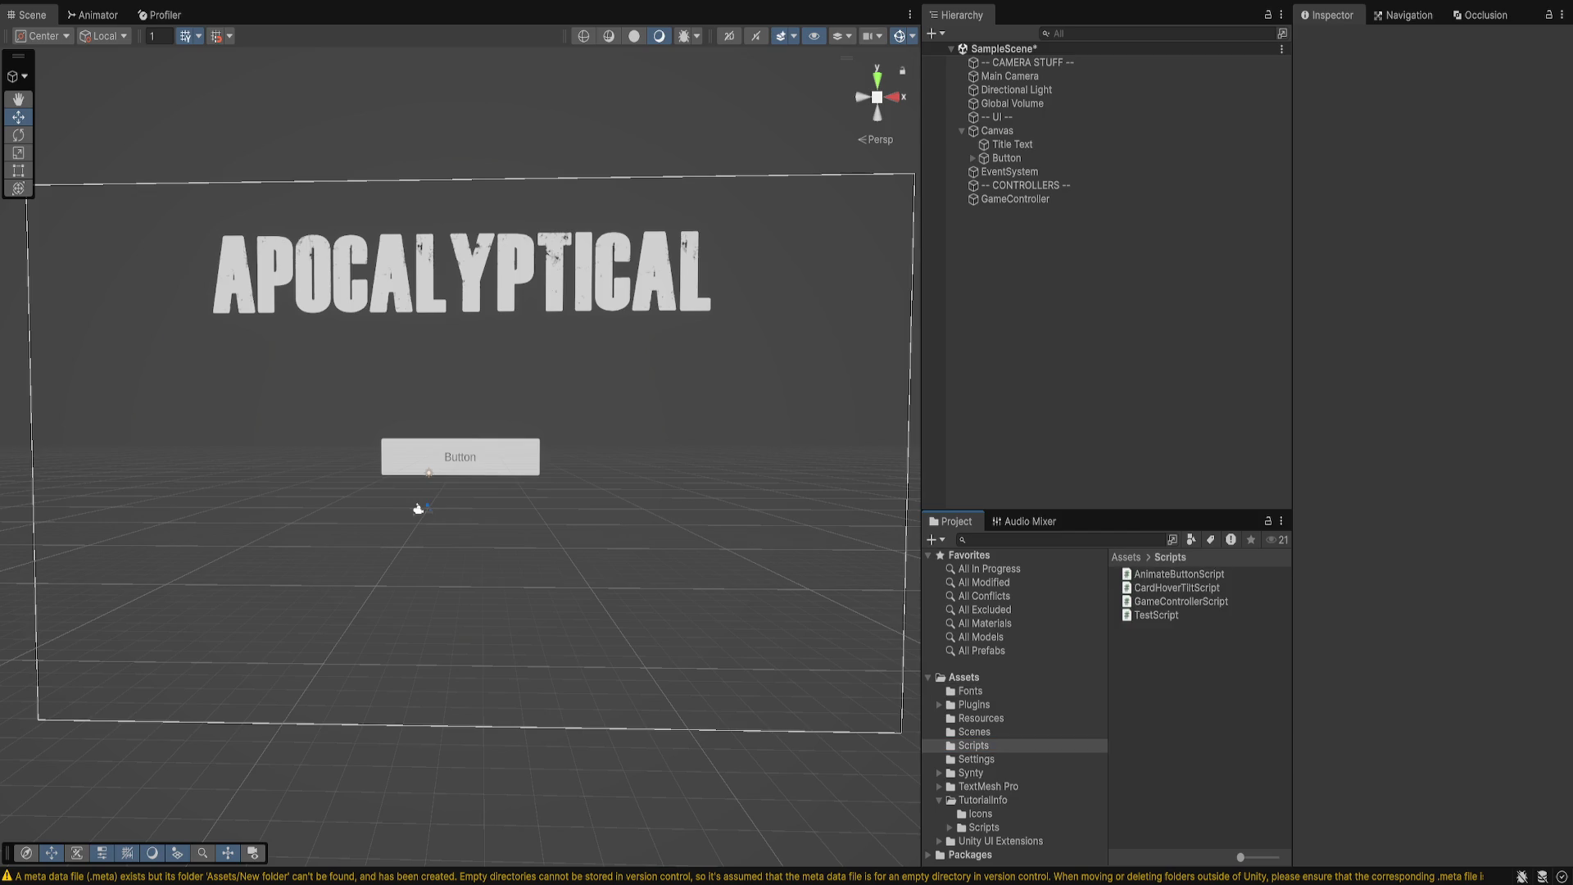
pyautogui.click(1156, 615)
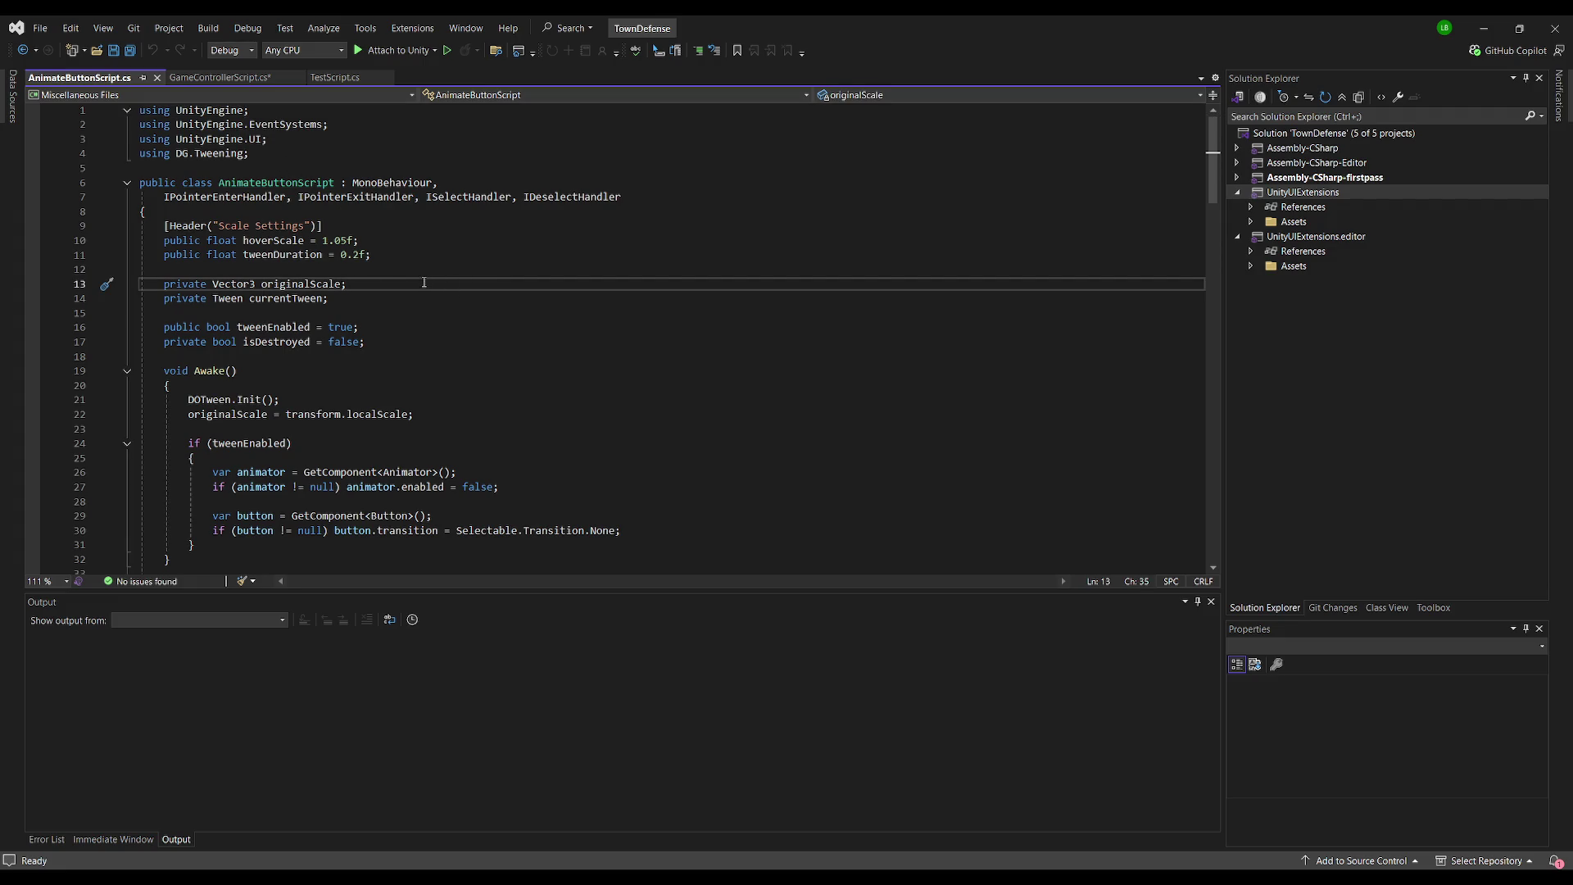
pyautogui.scroll(-20, 424, 282)
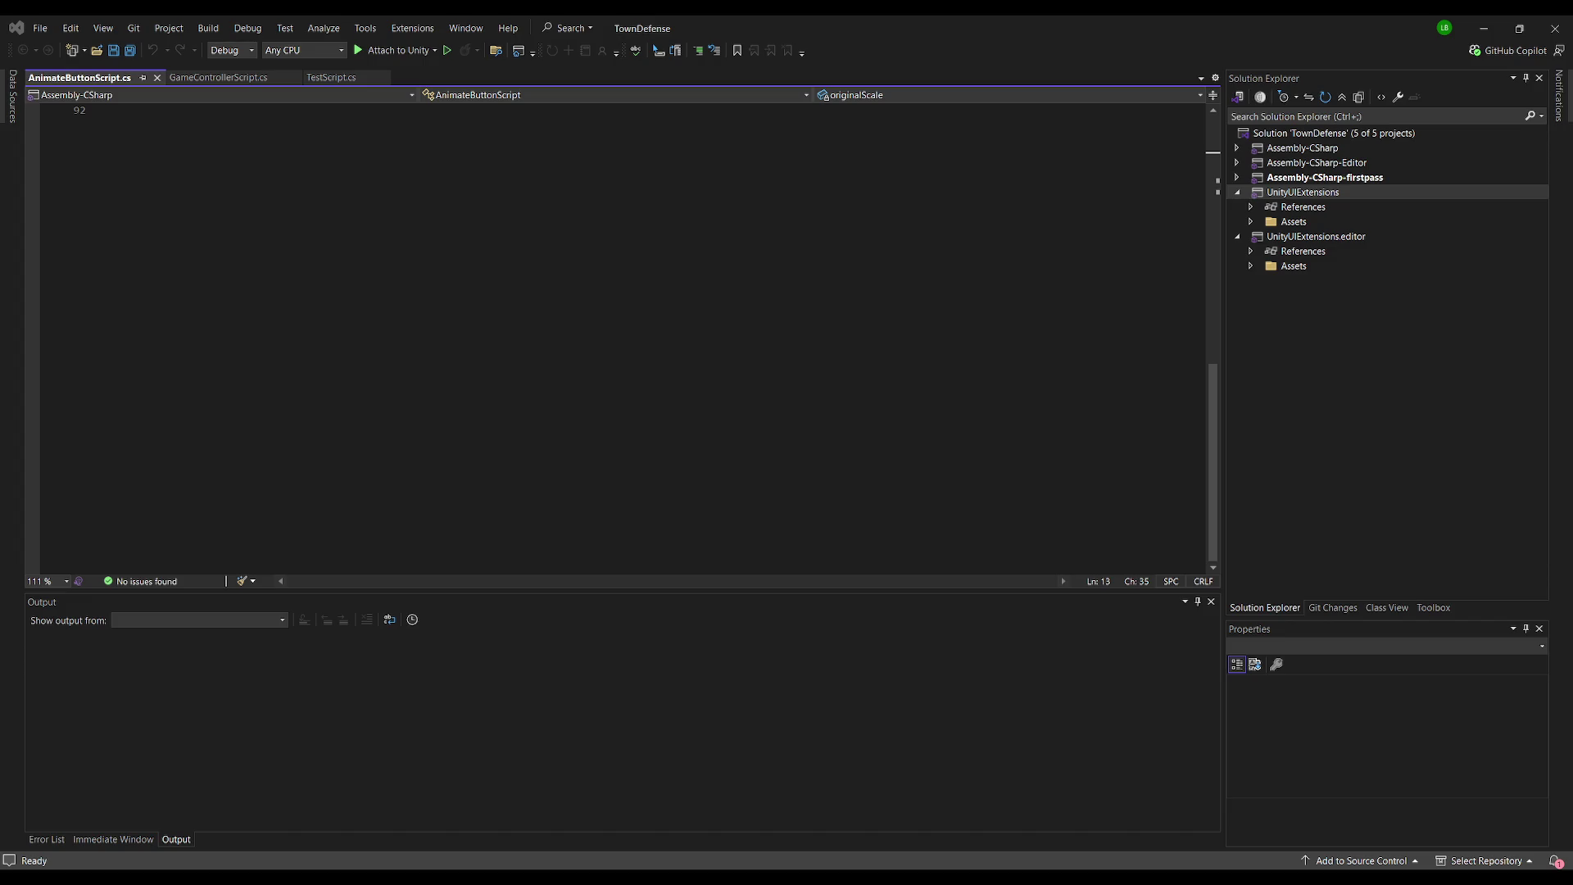
pyautogui.hotkey('alt', 'Tab')
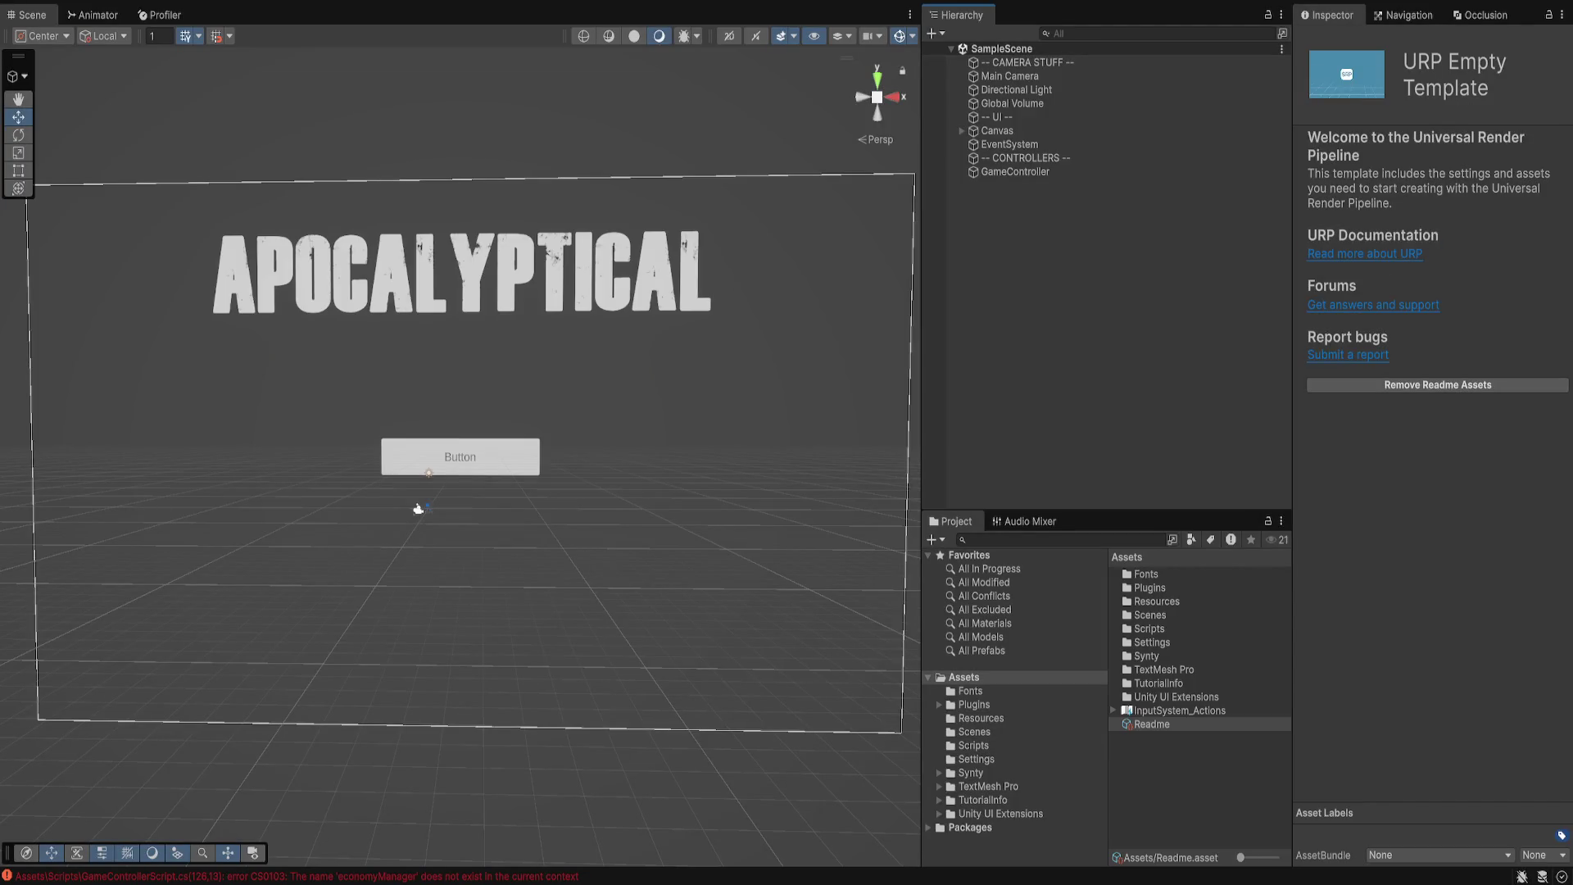
# - Delete the broken phase and manager lines from StartDay and StartNight
pyautogui.hotkey('alt', 'Tab')
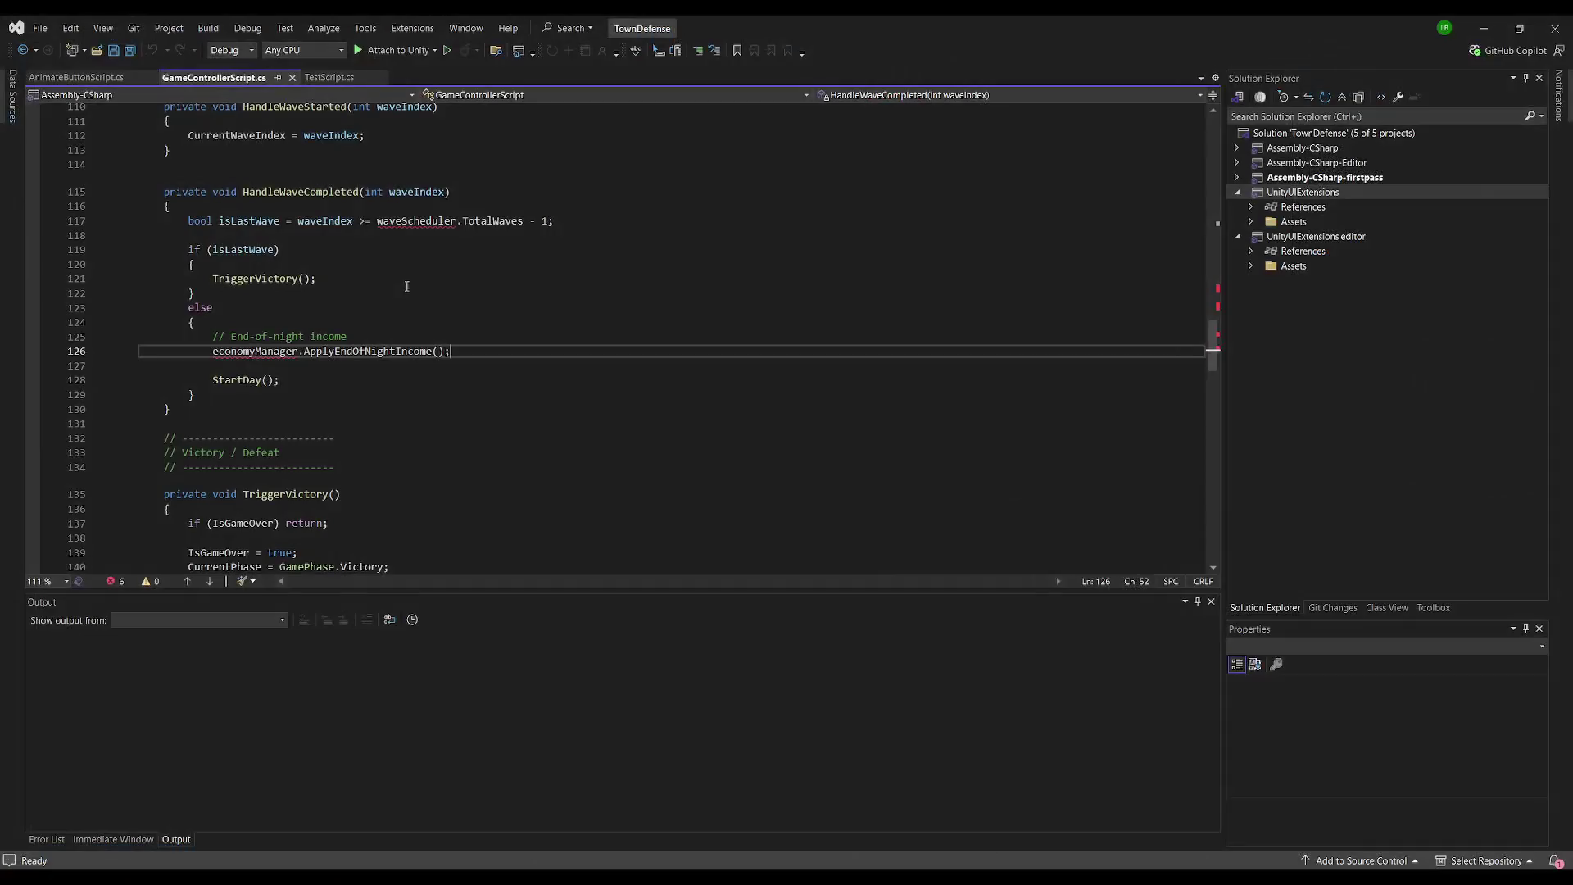
pyautogui.scroll(8, 277, 344)
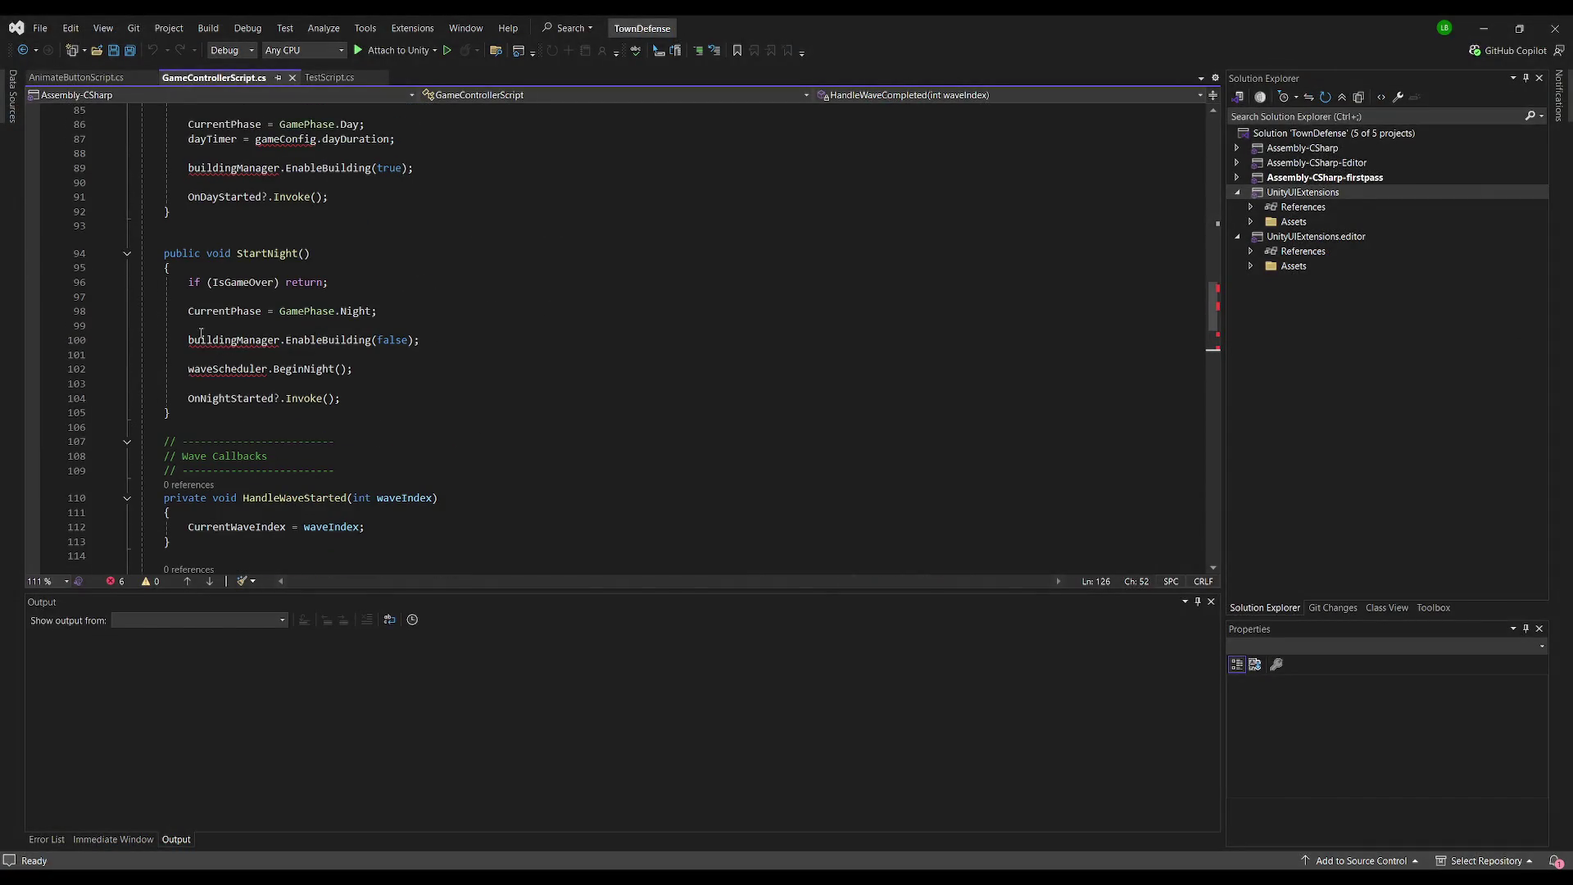
pyautogui.scroll(2, 201, 292)
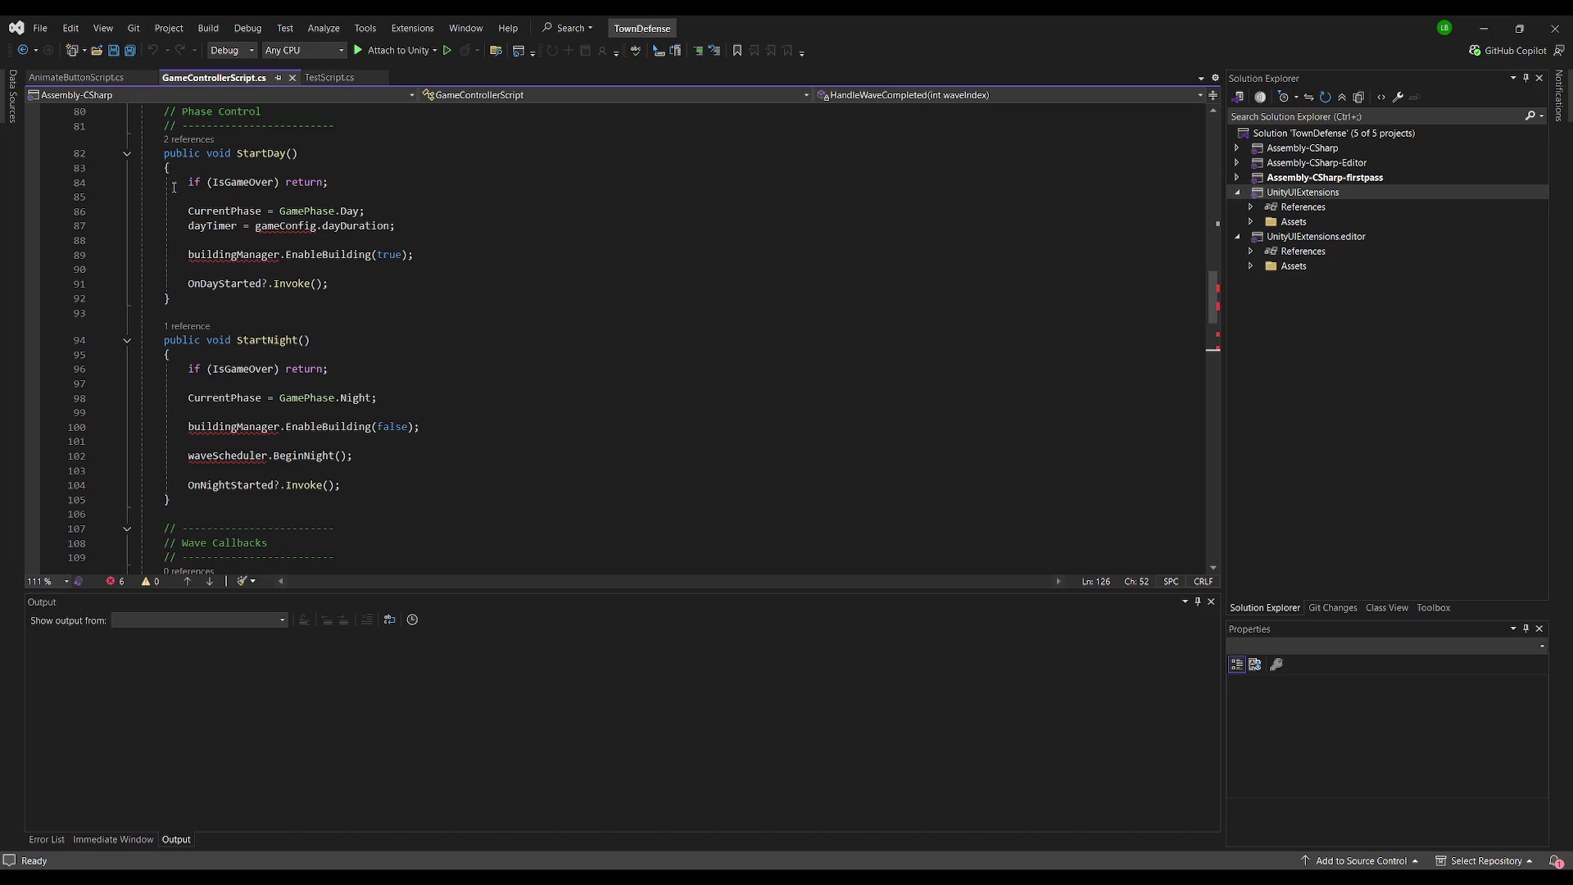
pyautogui.moveTo(176, 203)
pyautogui.mouseDown()
pyautogui.moveTo(373, 269)
pyautogui.moveTo(458, 250)
pyautogui.mouseUp()
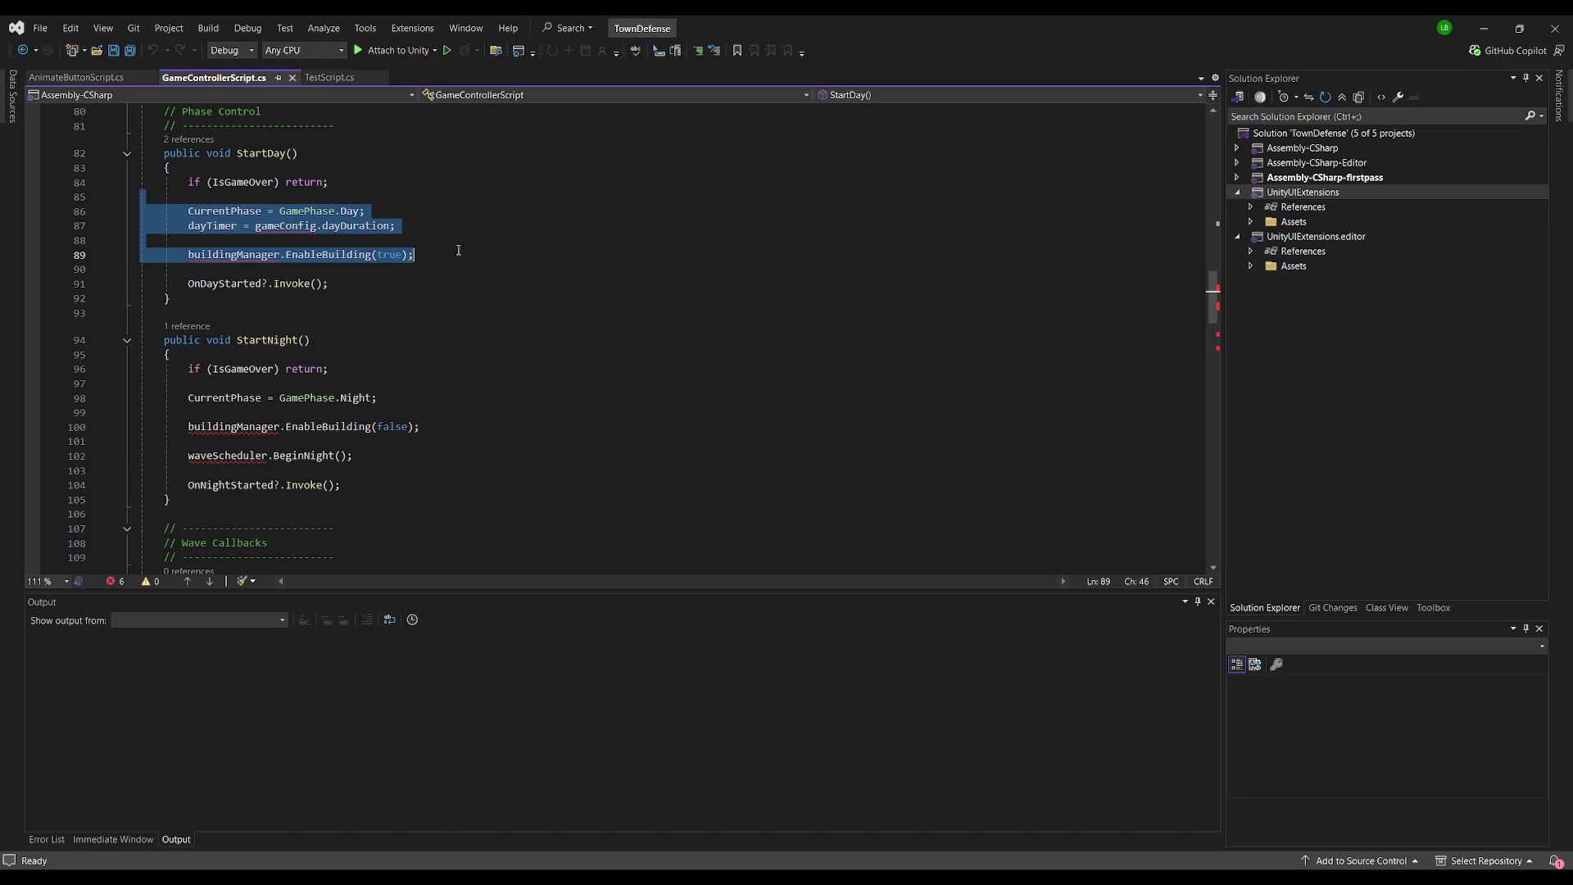
pyautogui.press('Delete')
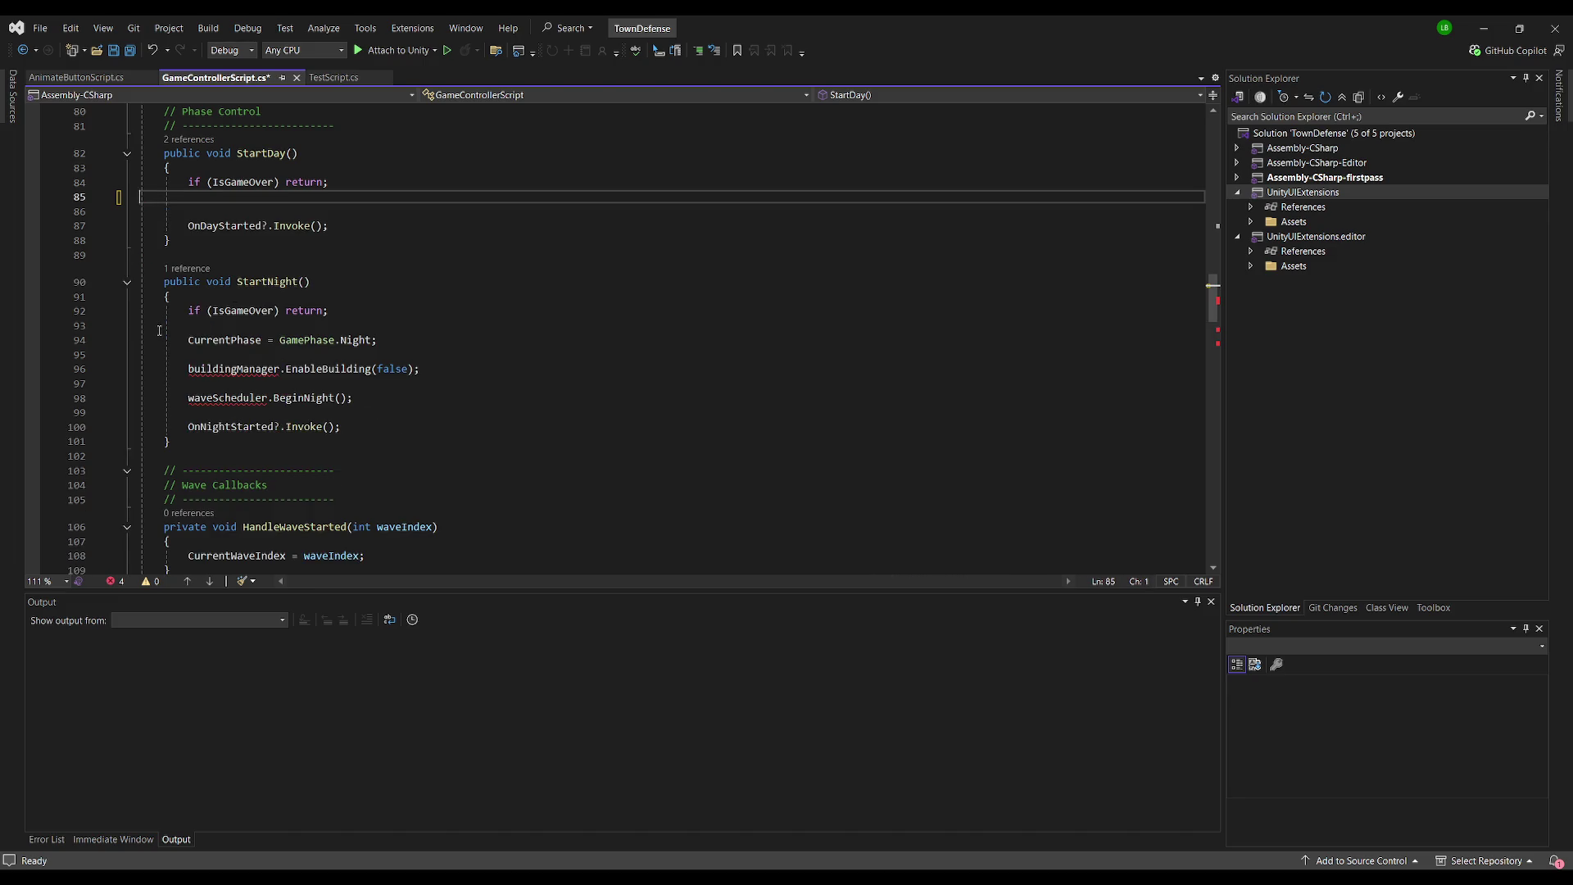
pyautogui.moveTo(160, 330)
pyautogui.mouseDown()
pyautogui.moveTo(422, 369)
pyautogui.moveTo(487, 407)
pyautogui.mouseUp()
pyautogui.press('Delete')
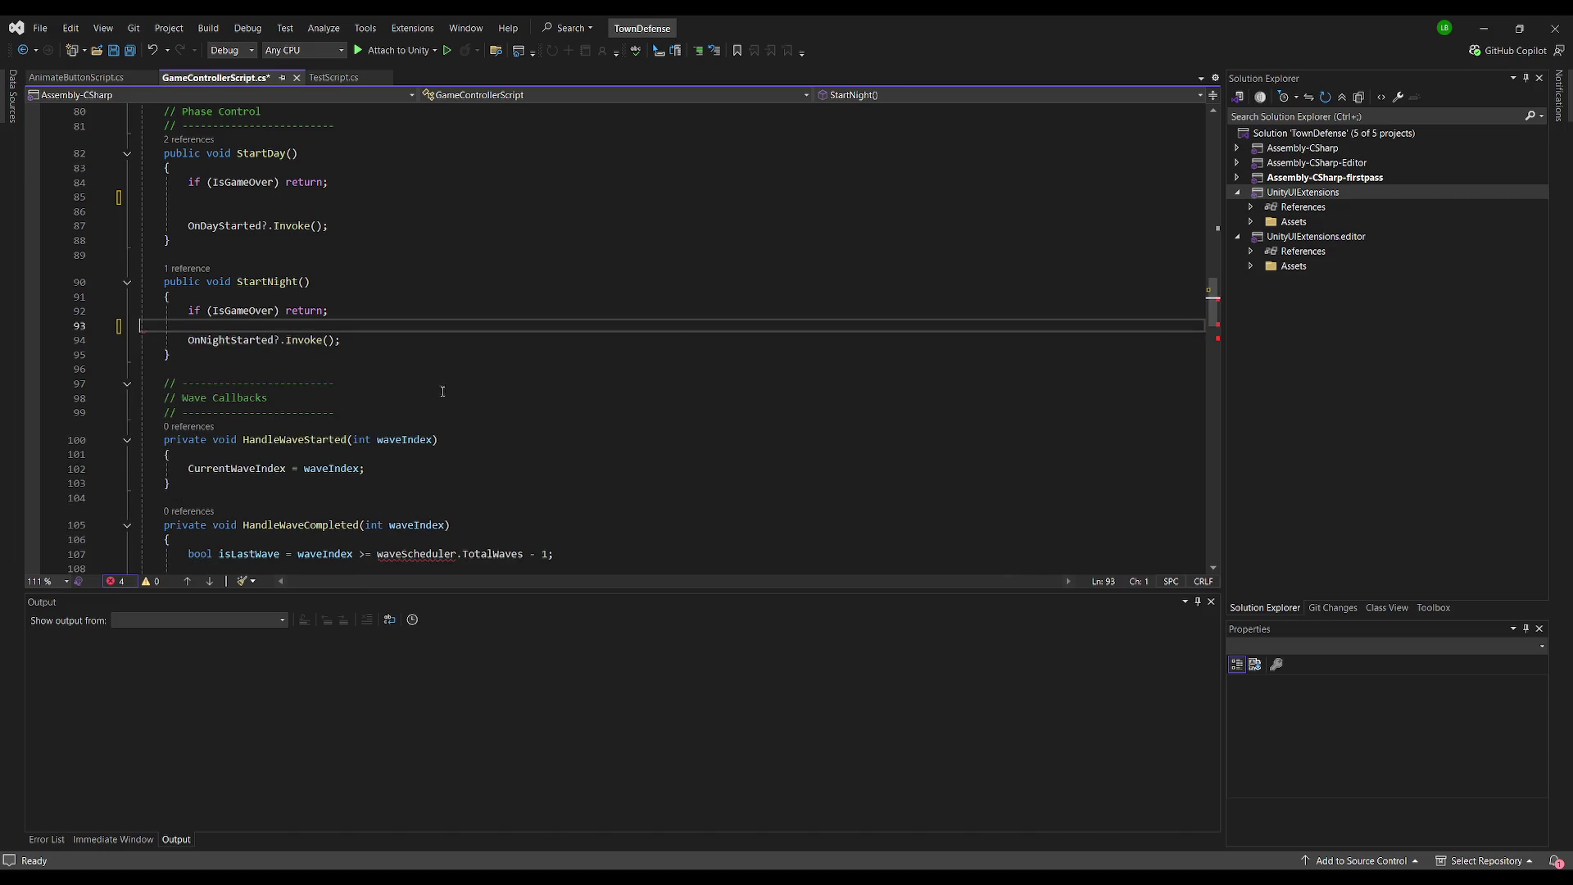
# - Empty HandleWaveCompleted: remove isLastWave, the economyManager income call and the if/else block
pyautogui.scroll(-3, 246, 385)
pyautogui.scroll(-4, 180, 380)
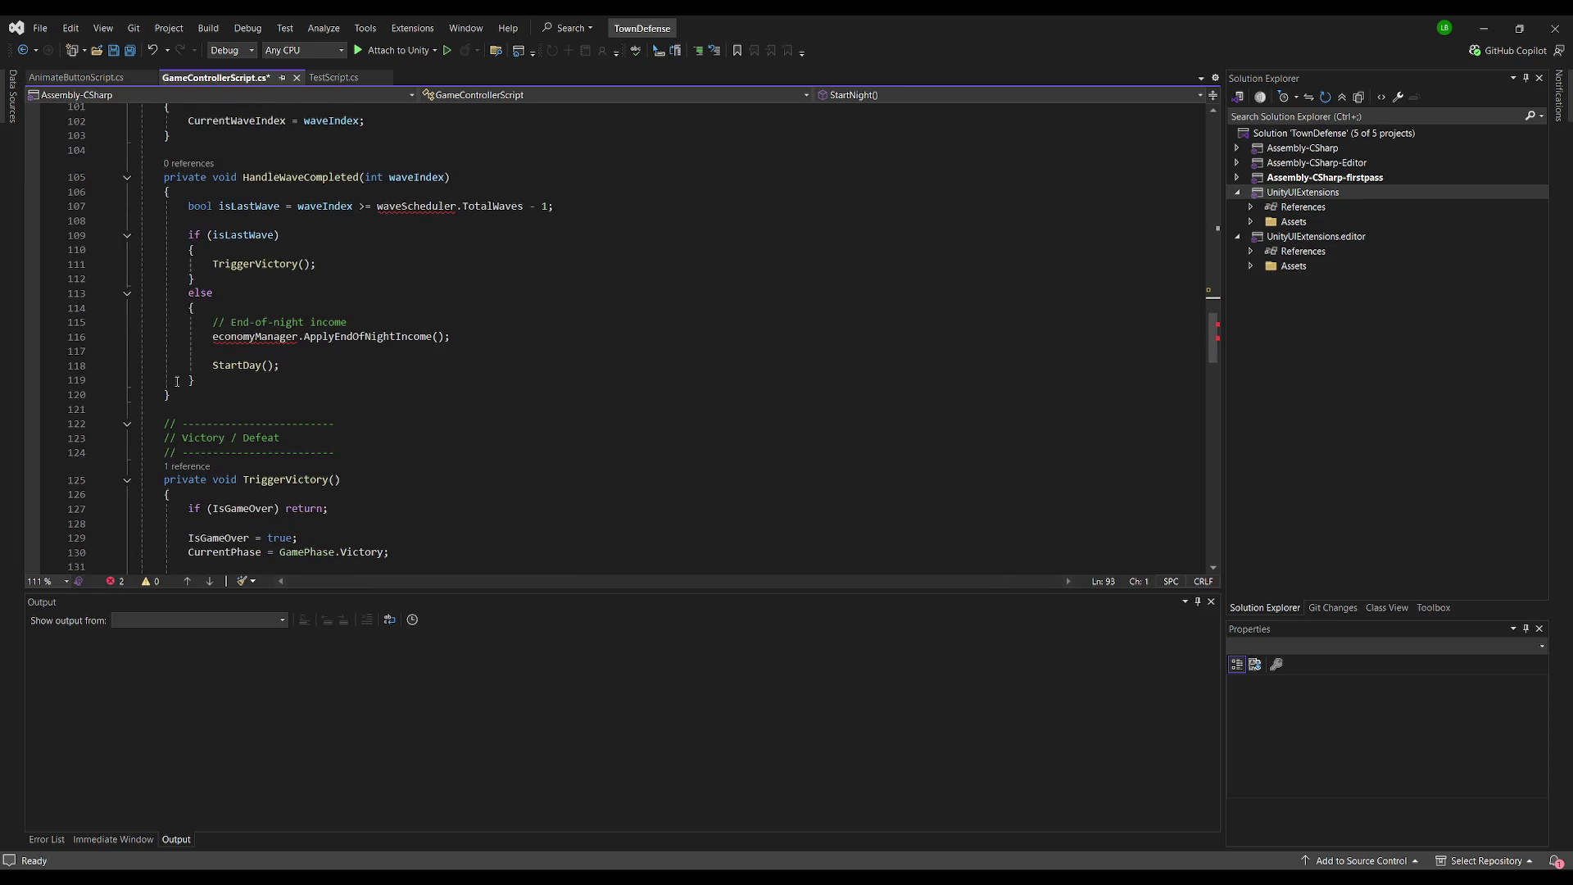
pyautogui.moveTo(143, 150)
pyautogui.mouseDown()
pyautogui.moveTo(246, 238)
pyautogui.moveTo(197, 380)
pyautogui.moveTo(170, 395)
pyautogui.mouseUp()
pyautogui.click(493, 263)
pyautogui.moveTo(179, 205); pyautogui.dragTo(614, 206)
pyautogui.press('Delete')
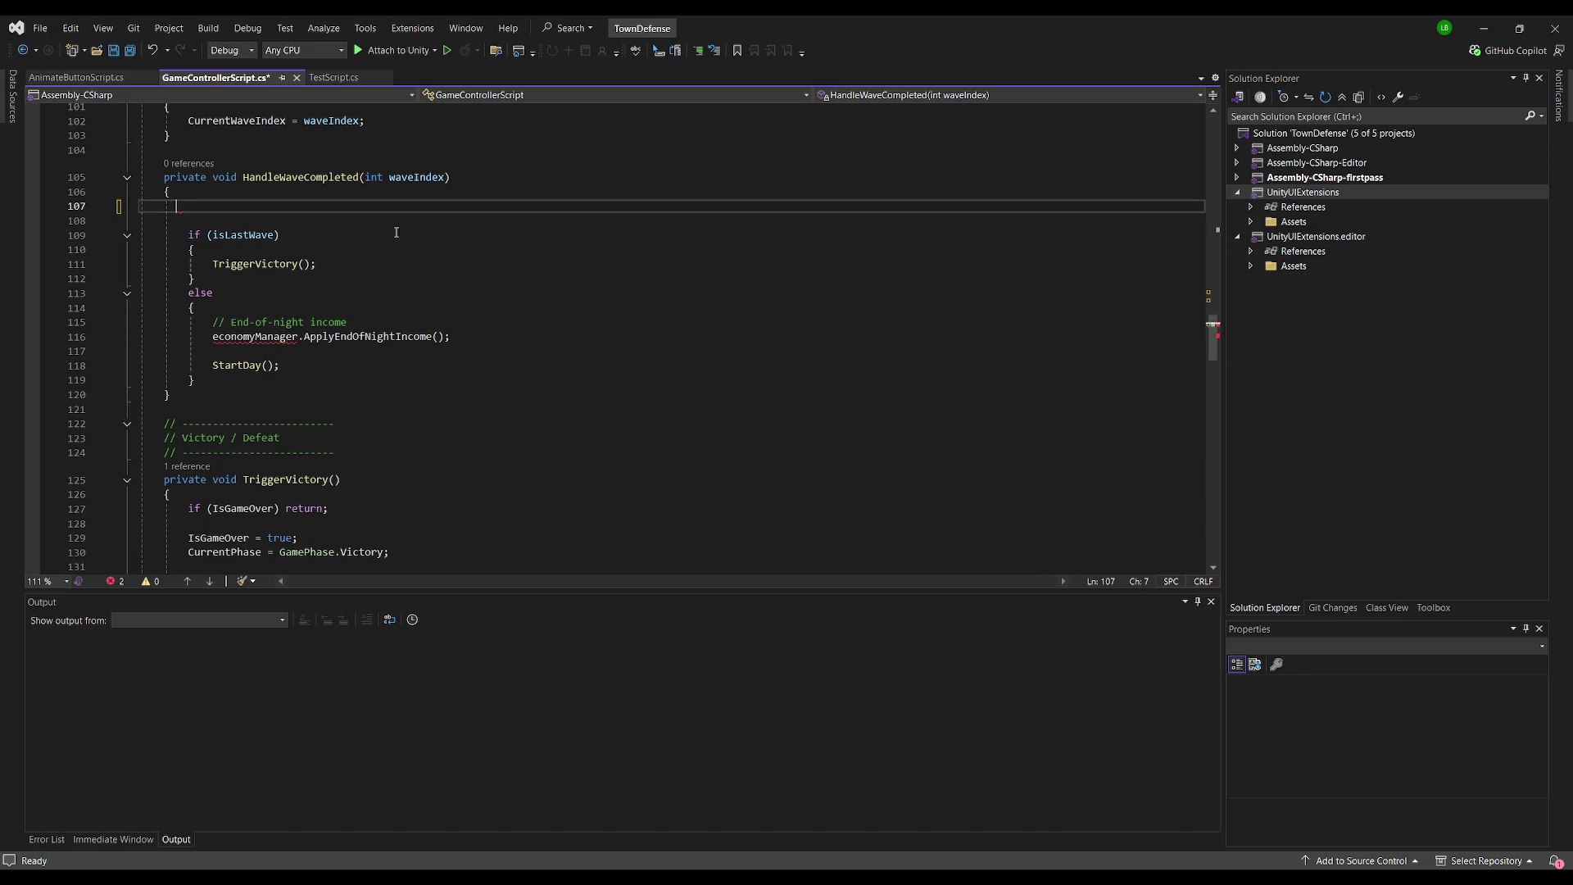
pyautogui.hotkey('ctrl', 'x')
pyautogui.hotkey('ctrl', 'x')
pyautogui.click(193, 307)
pyautogui.hotkey('ctrl', 'x')
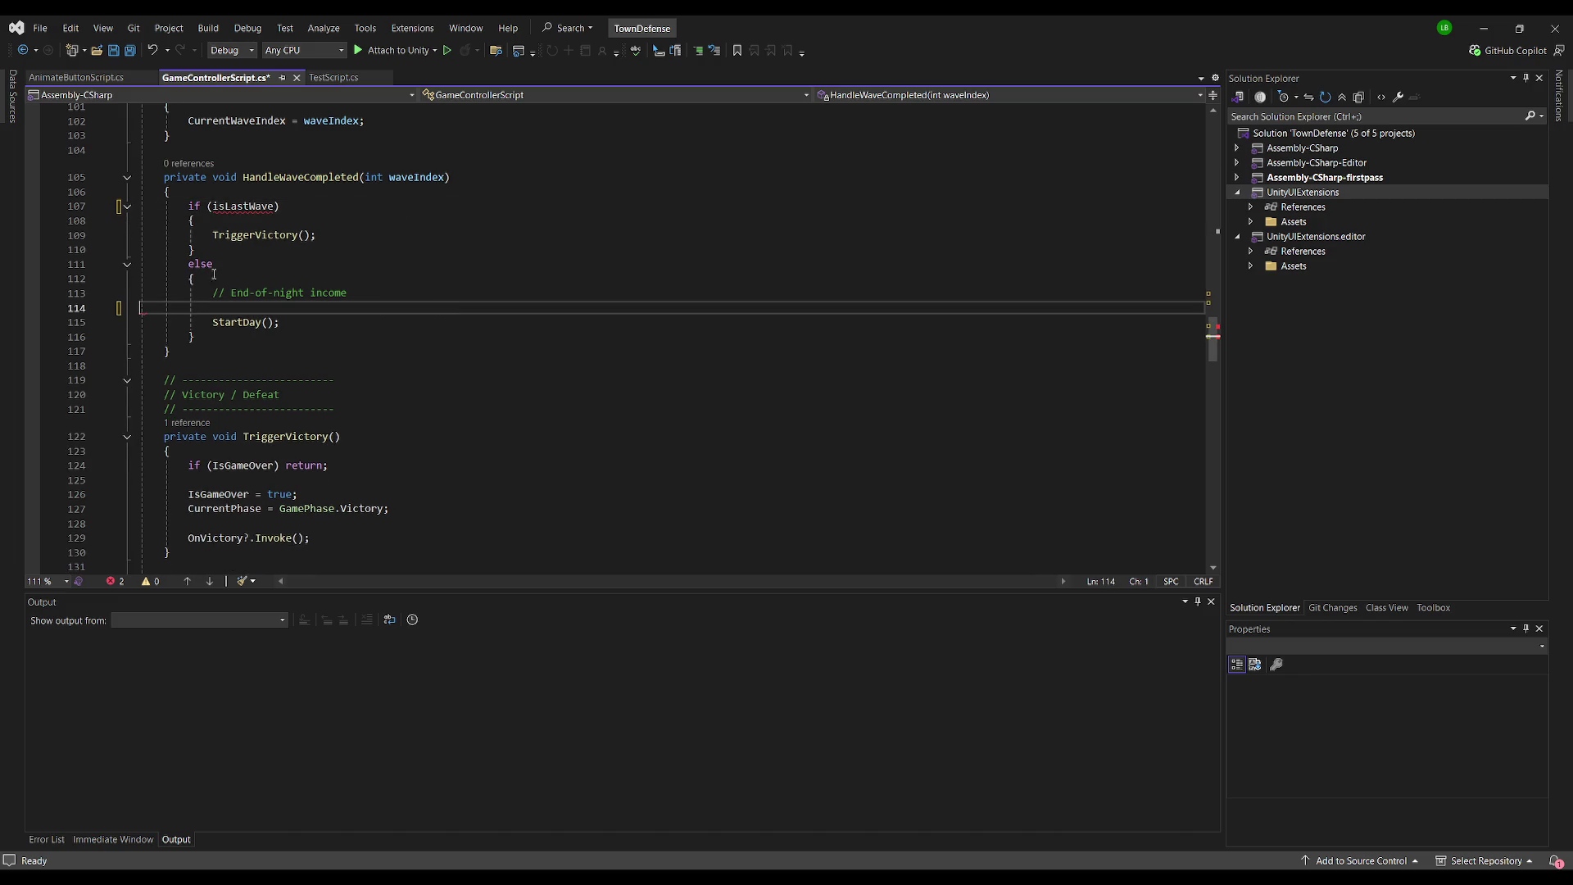
pyautogui.moveTo(182, 205); pyautogui.dragTo(298, 336)
pyautogui.press('Delete')
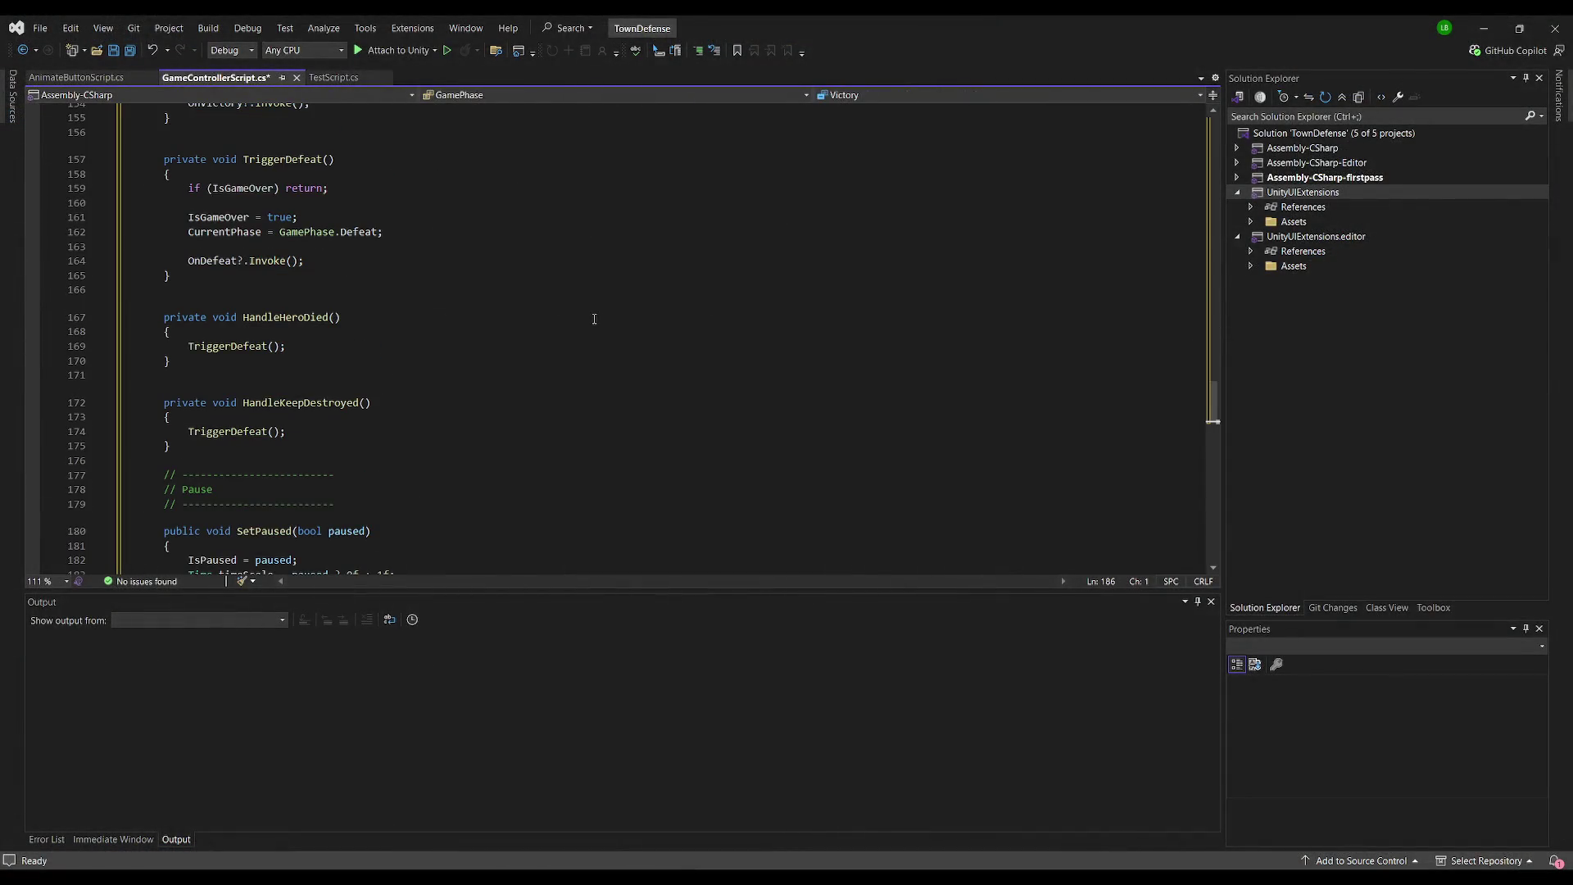
# - Save GameControllerScript and jump to the top of the file
pyautogui.scroll(7, 457, 344)
pyautogui.hotkey('ctrl', 's')
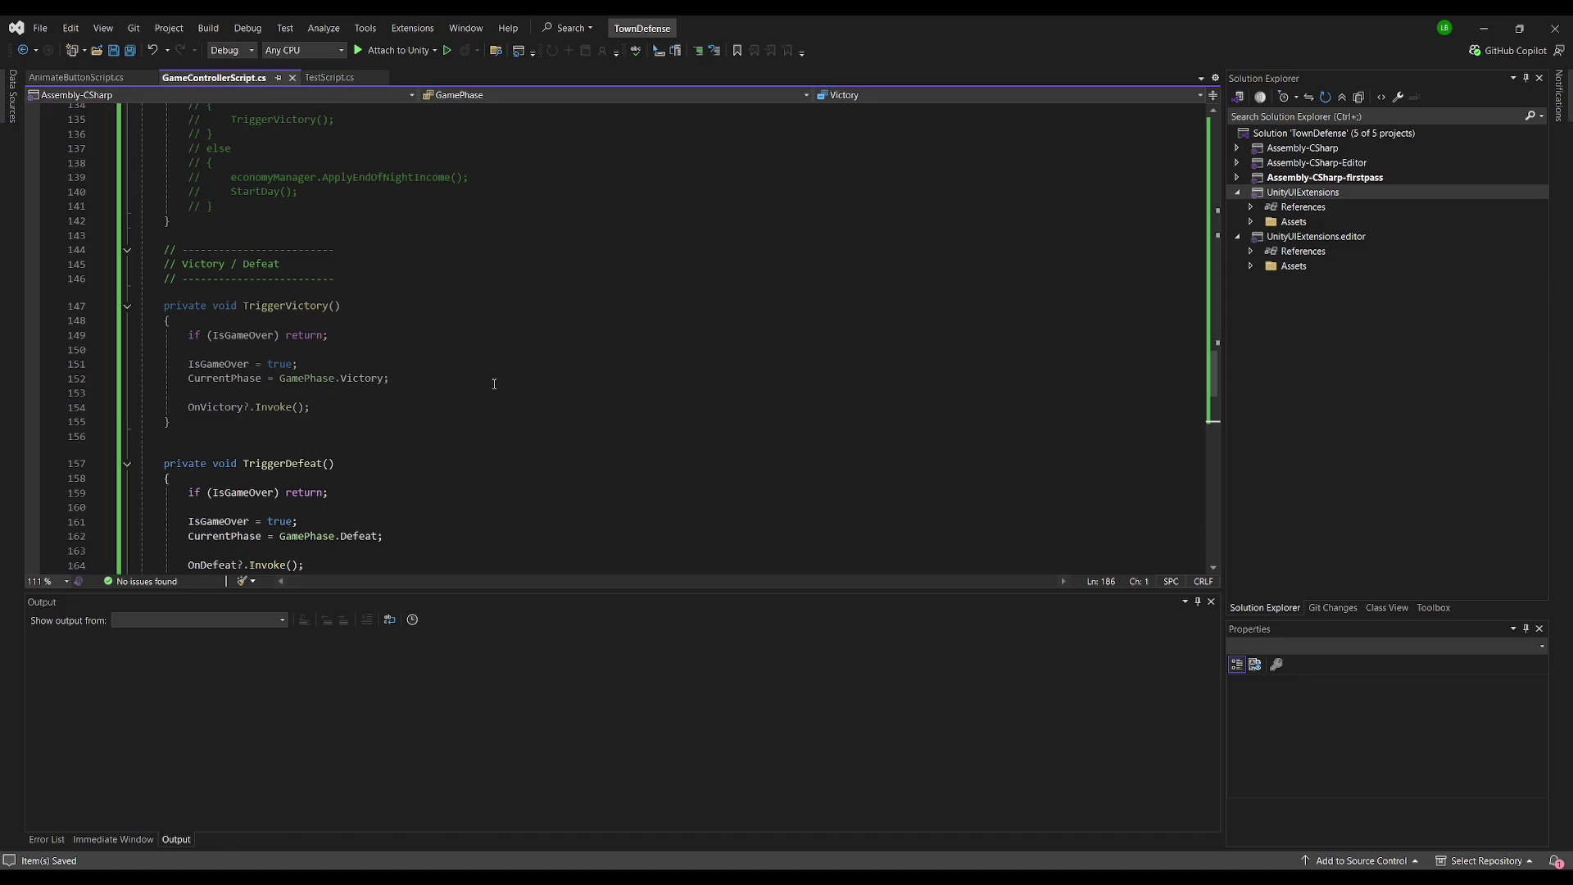
pyautogui.click(494, 383)
pyautogui.scroll(5, 494, 383)
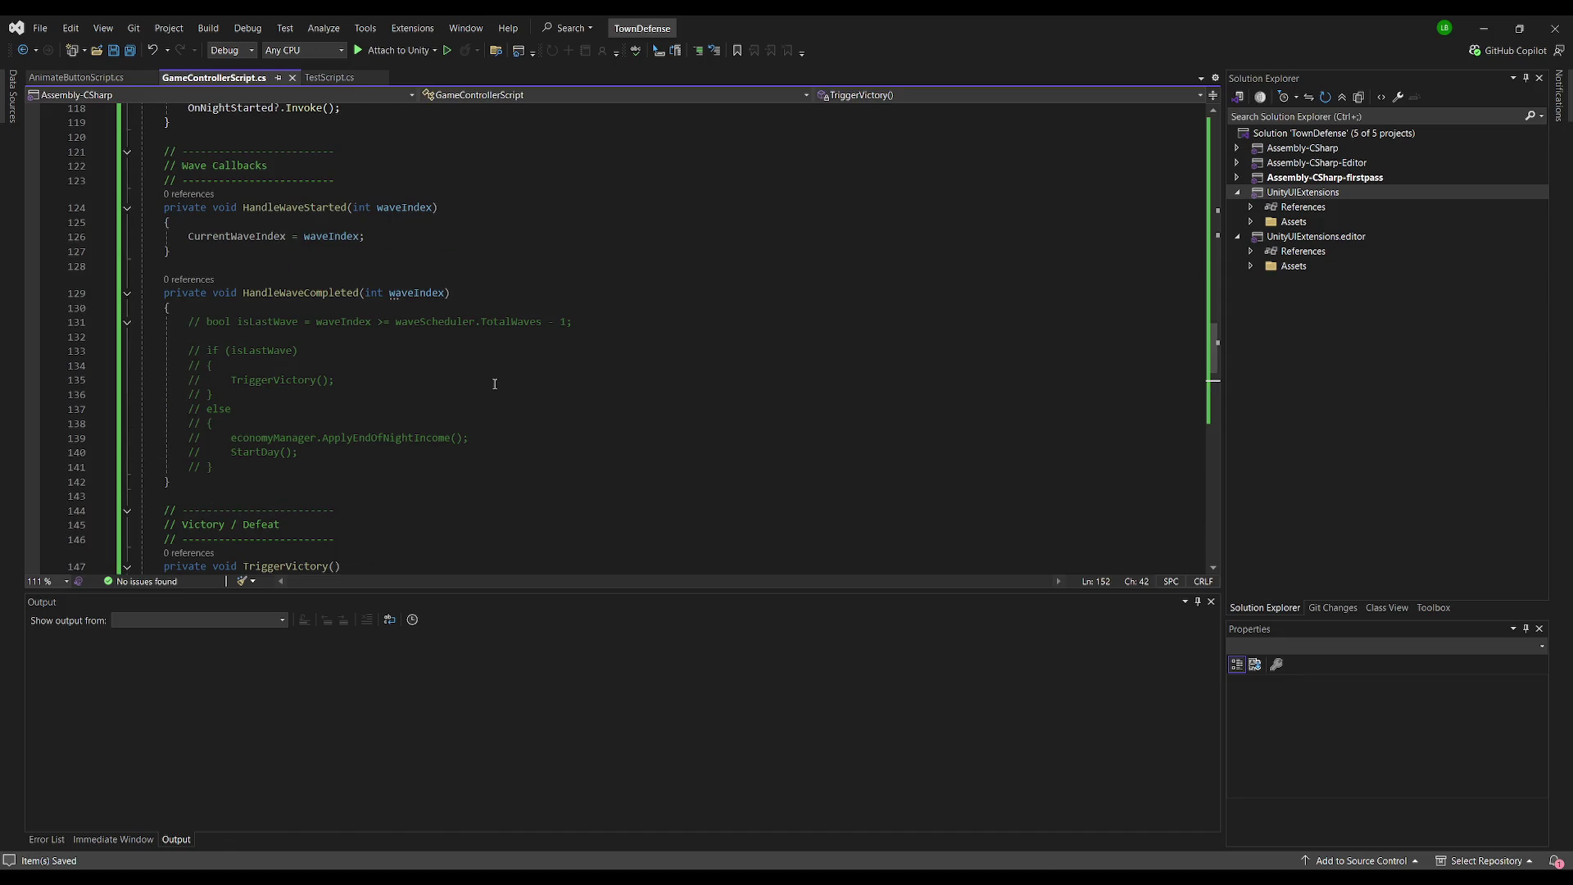
pyautogui.hotkey('ctrl', 'Home')
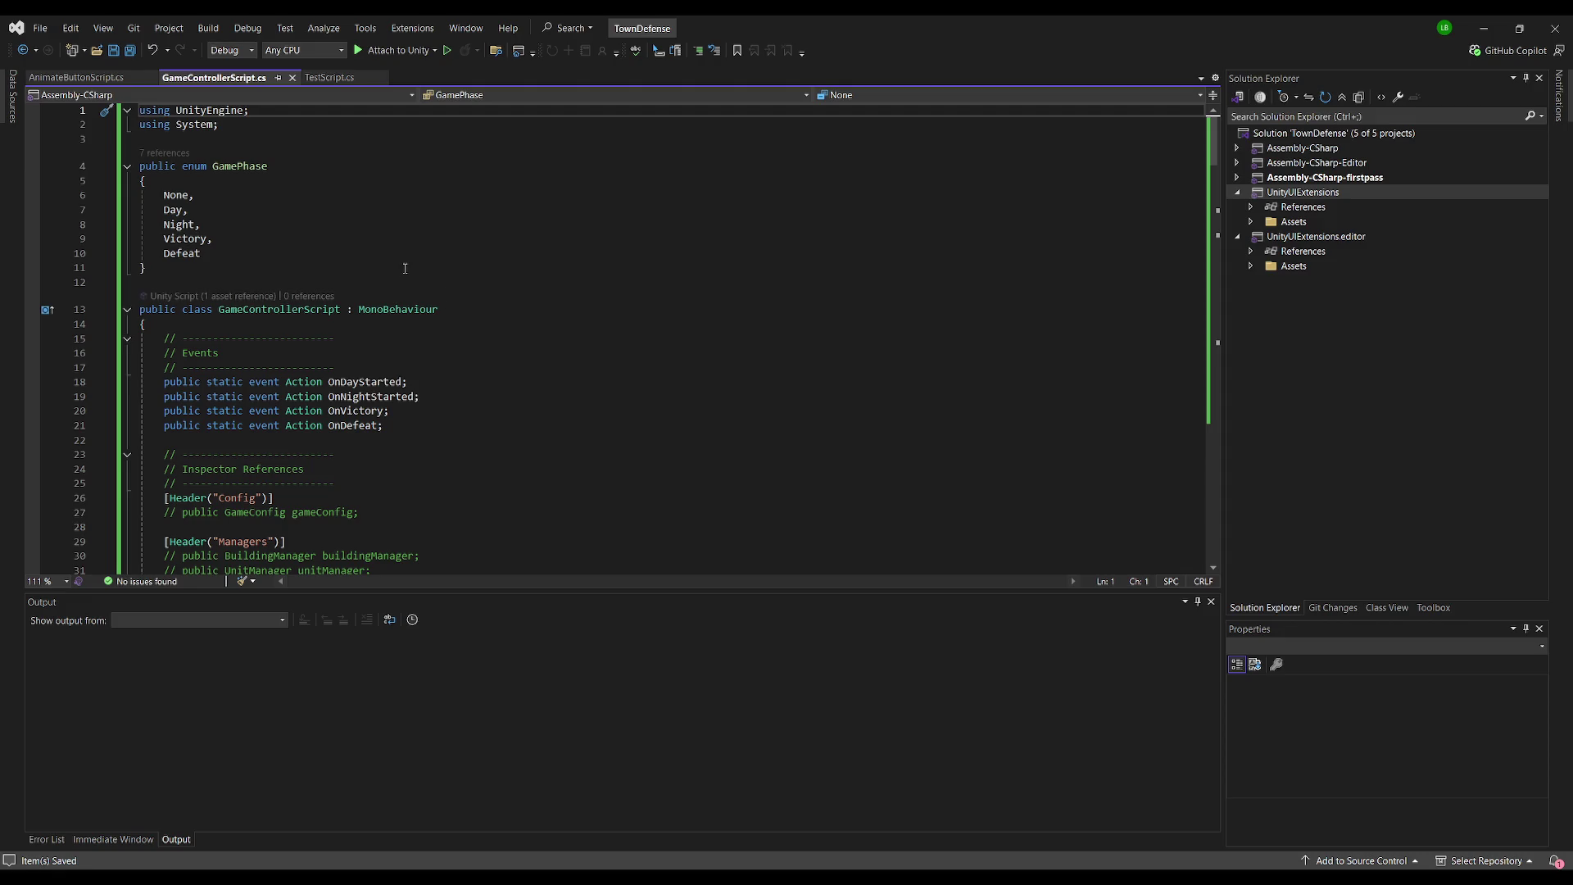
# - Scroll down through GameControllerScript, checking the Update method around line 82
pyautogui.scroll(-9, 405, 269)
pyautogui.scroll(-6, 586, 235)
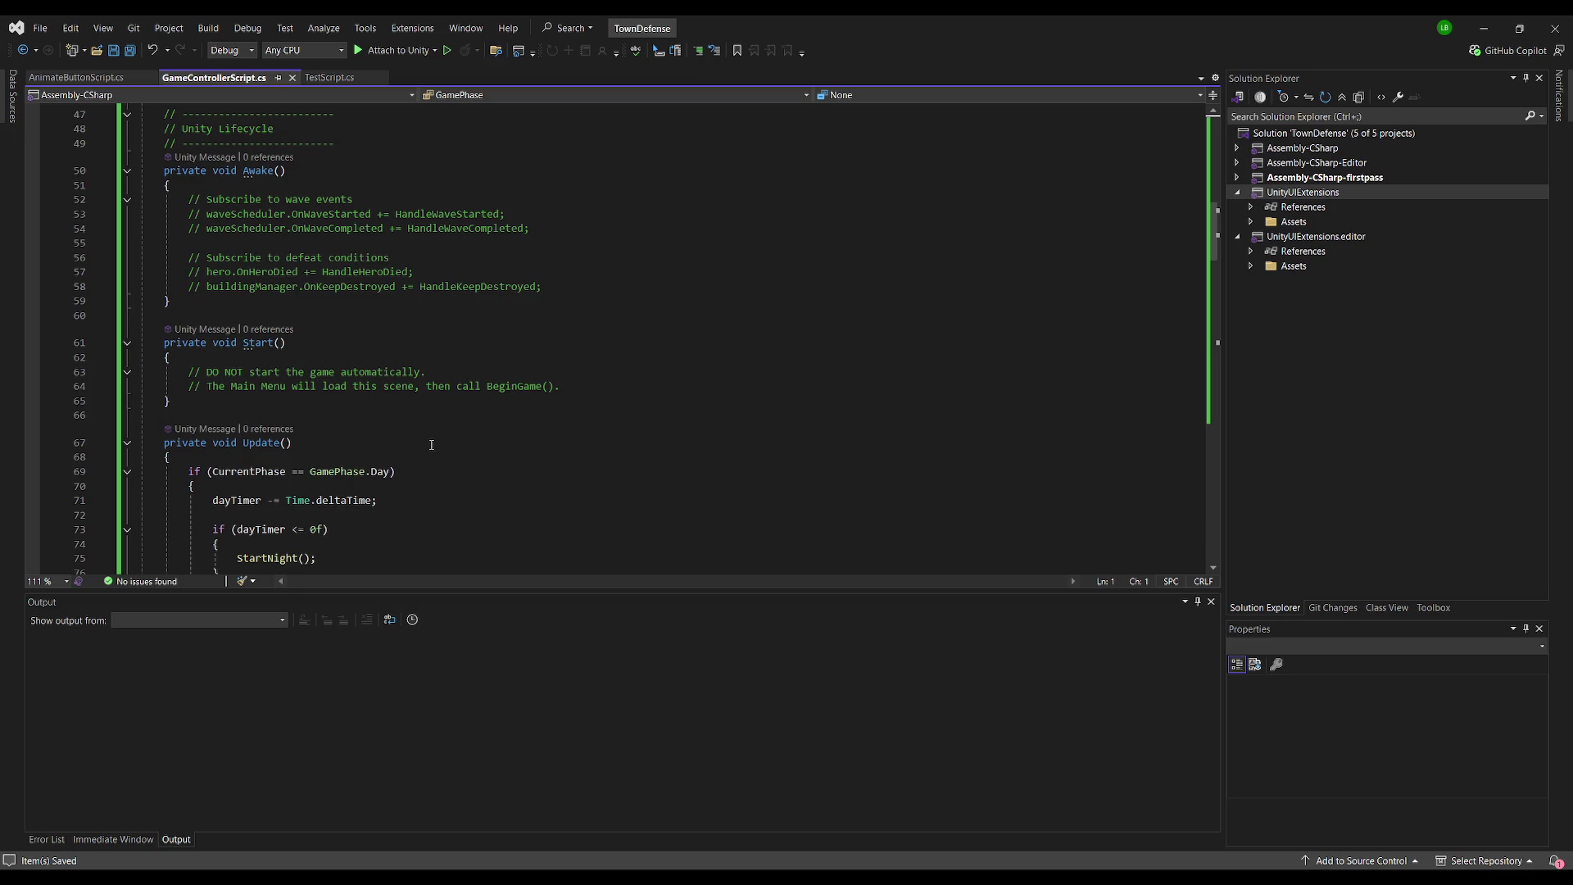
pyautogui.scroll(-3, 489, 417)
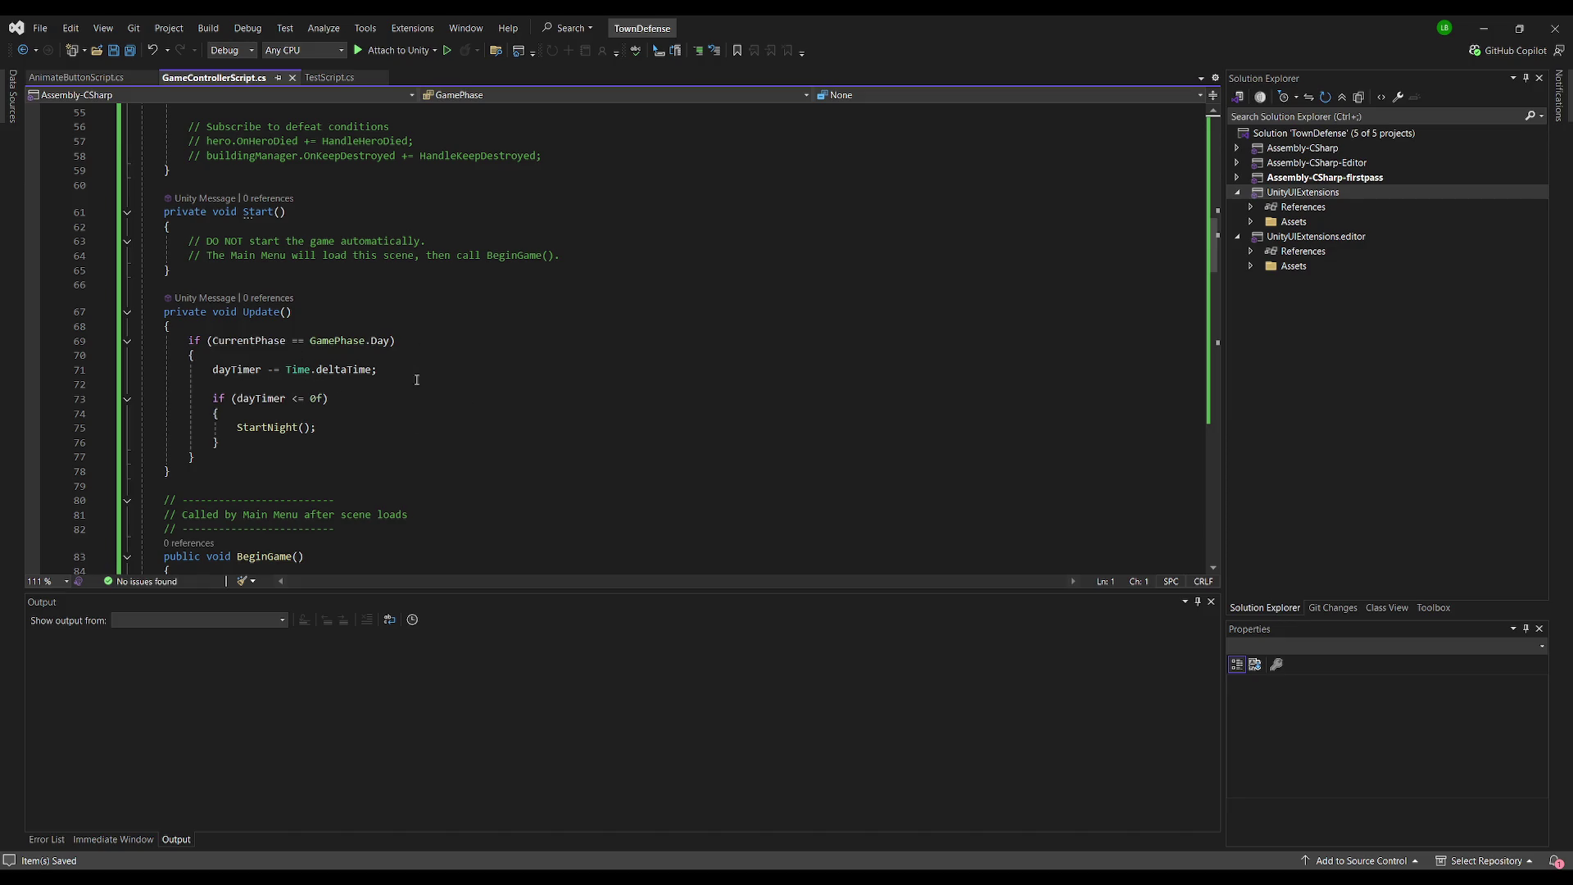
pyautogui.click(426, 338)
pyautogui.scroll(-4, 426, 337)
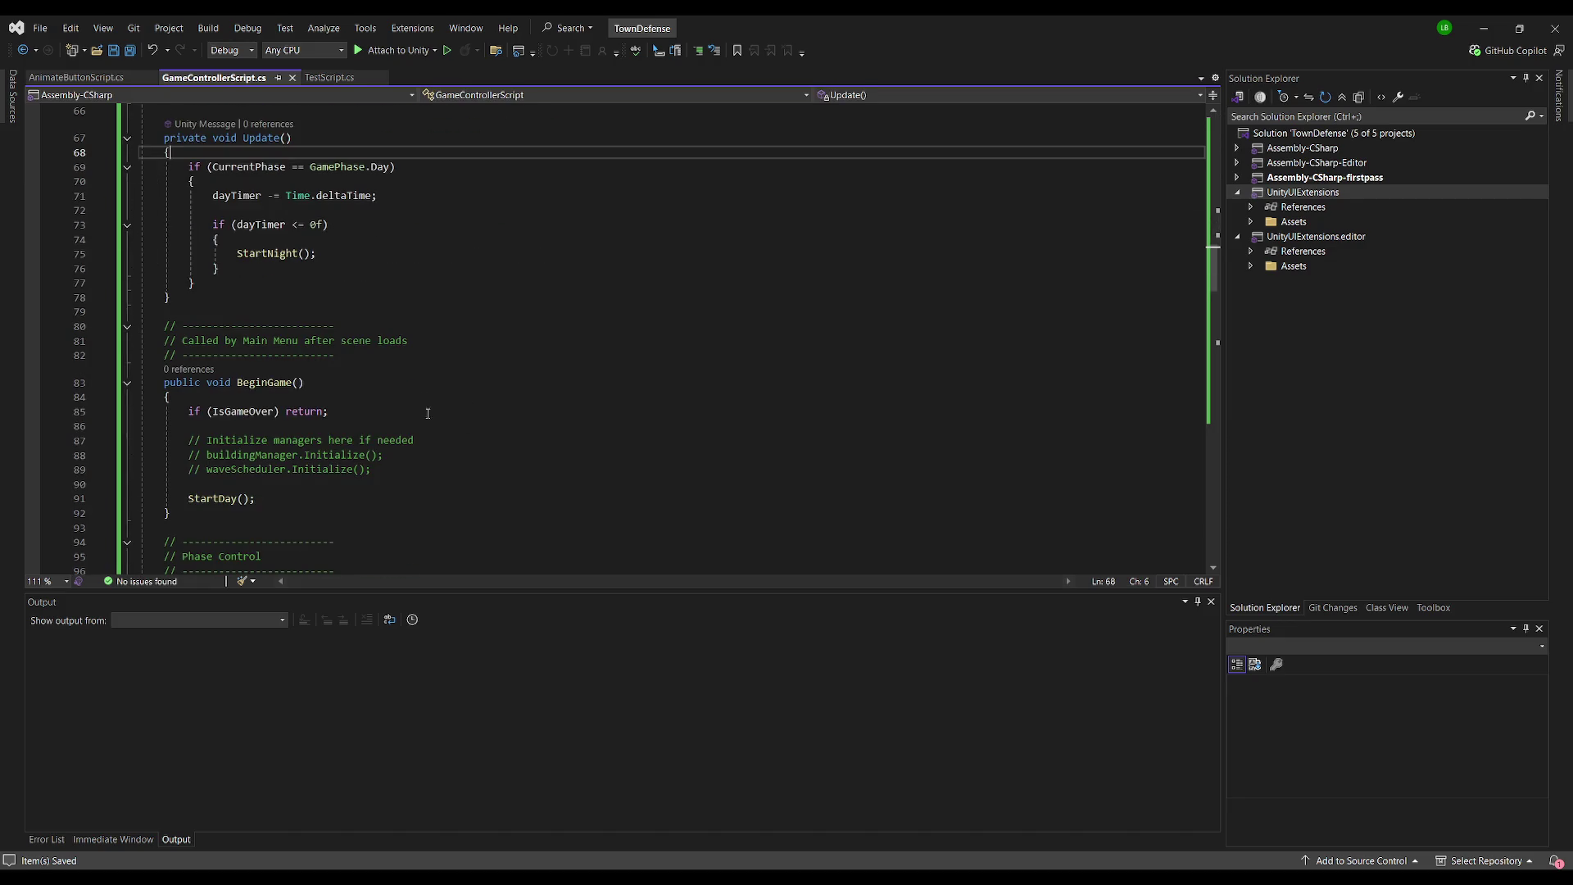
pyautogui.click(413, 363)
pyautogui.scroll(-4, 474, 407)
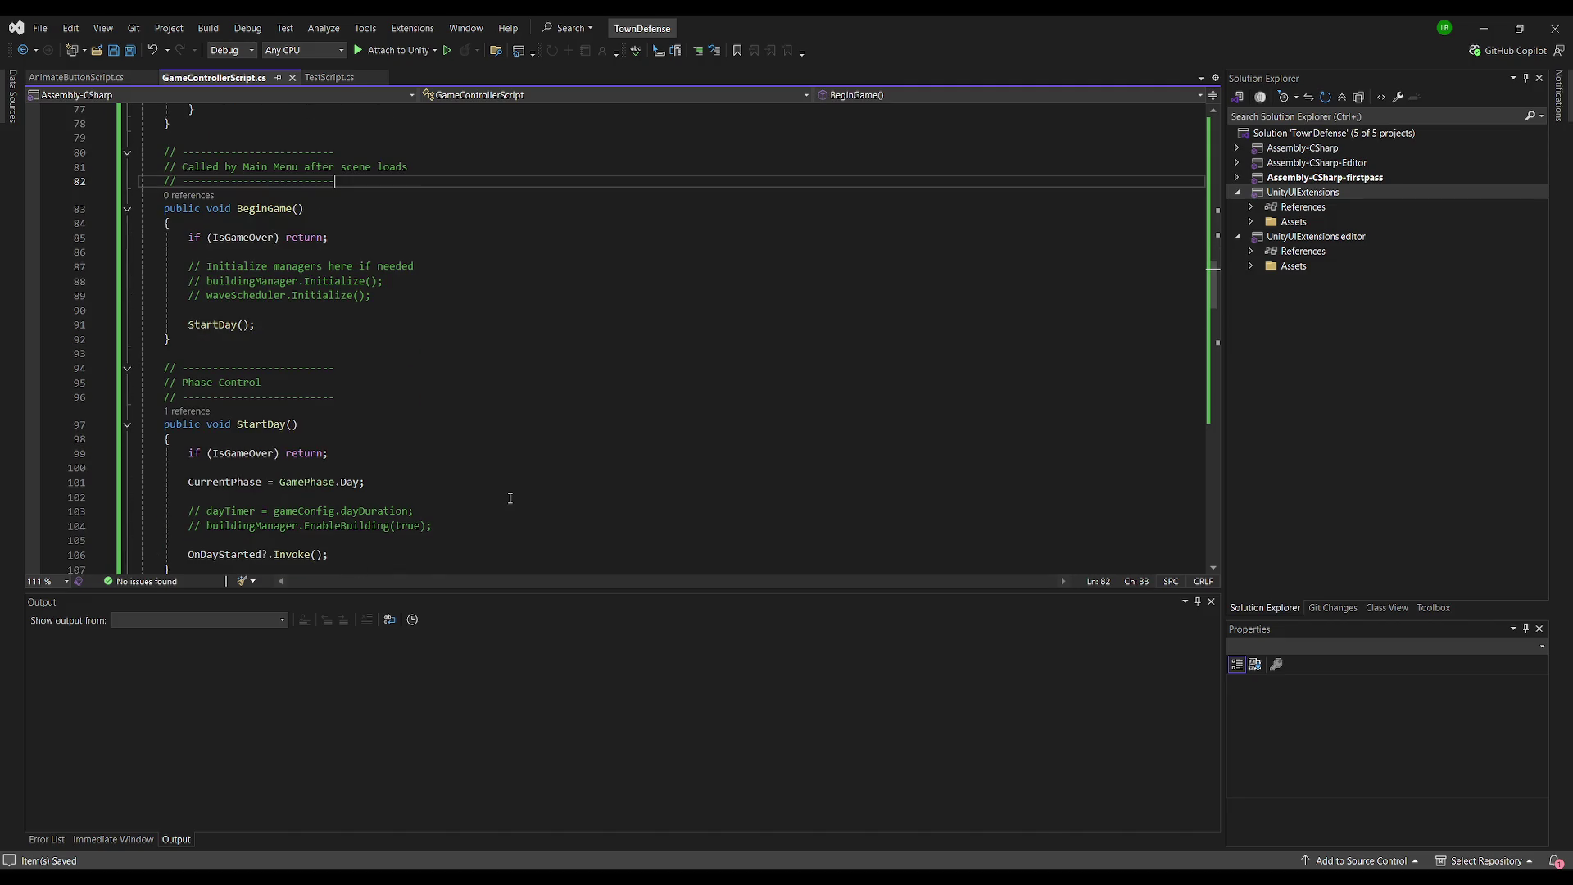
pyautogui.scroll(-3, 444, 413)
# - Look over StartDay around line 101 and the code after BeginGame
pyautogui.click(431, 352)
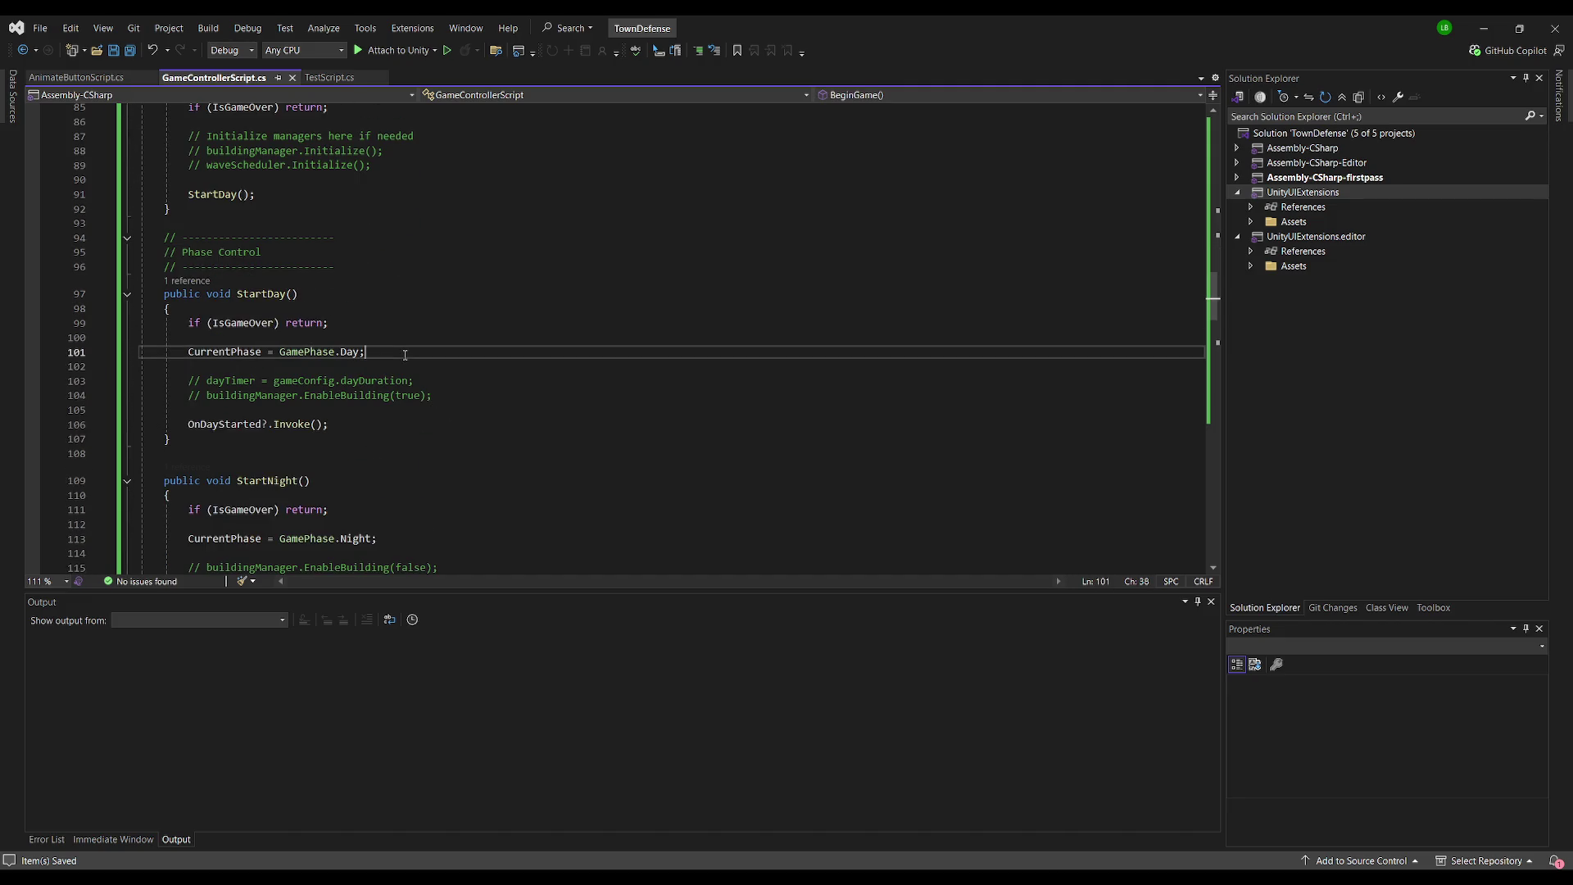
pyautogui.click(385, 222)
pyautogui.scroll(5, 385, 233)
pyautogui.scroll(-4, 385, 233)
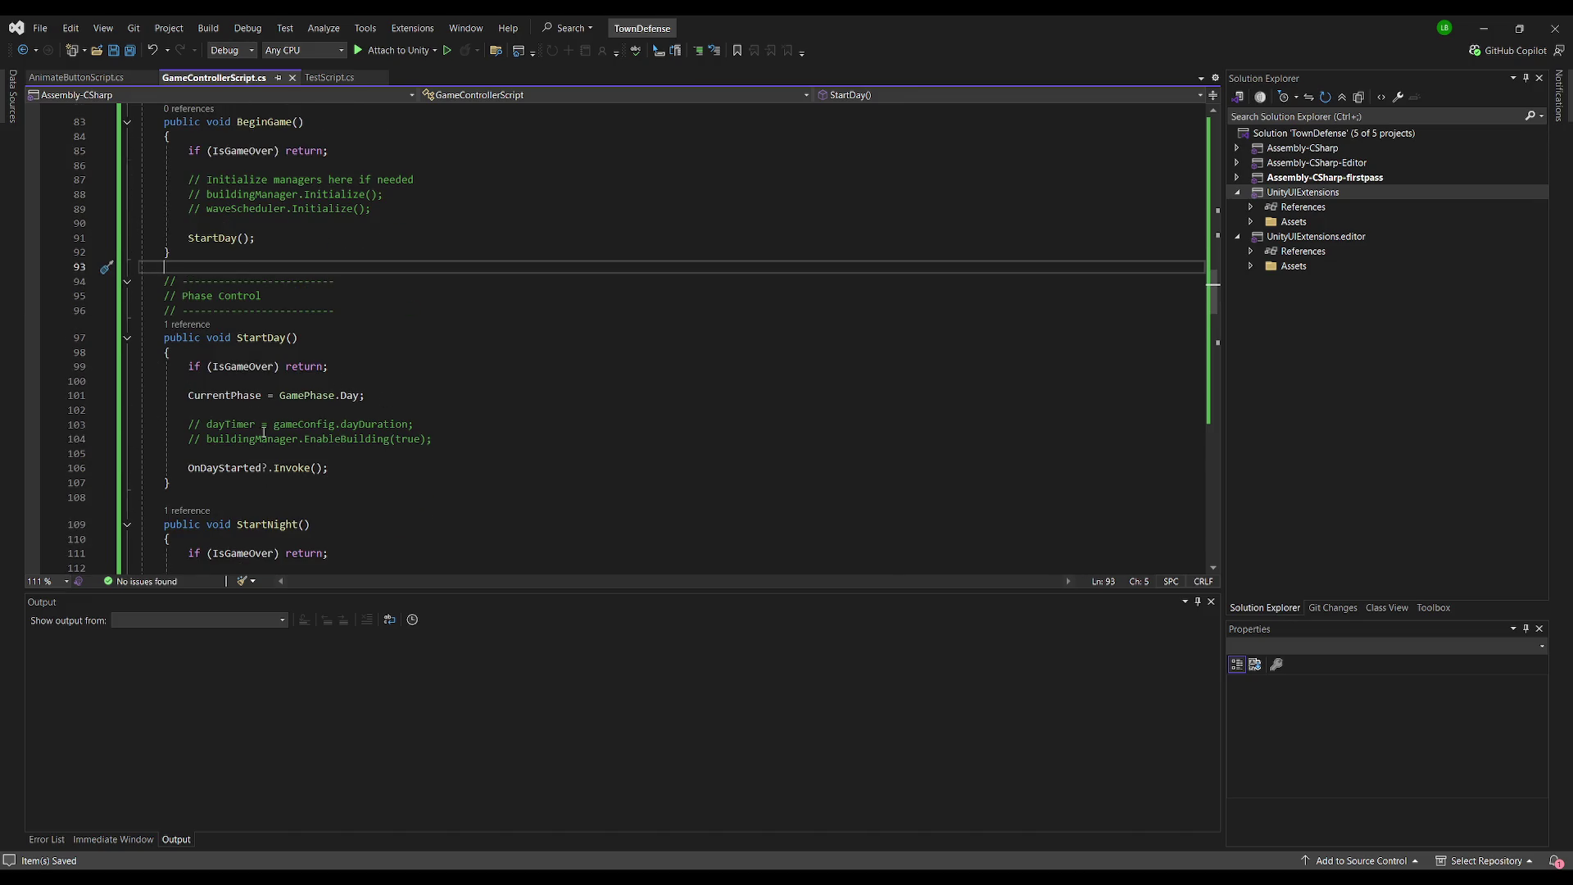
pyautogui.scroll(-5, 491, 464)
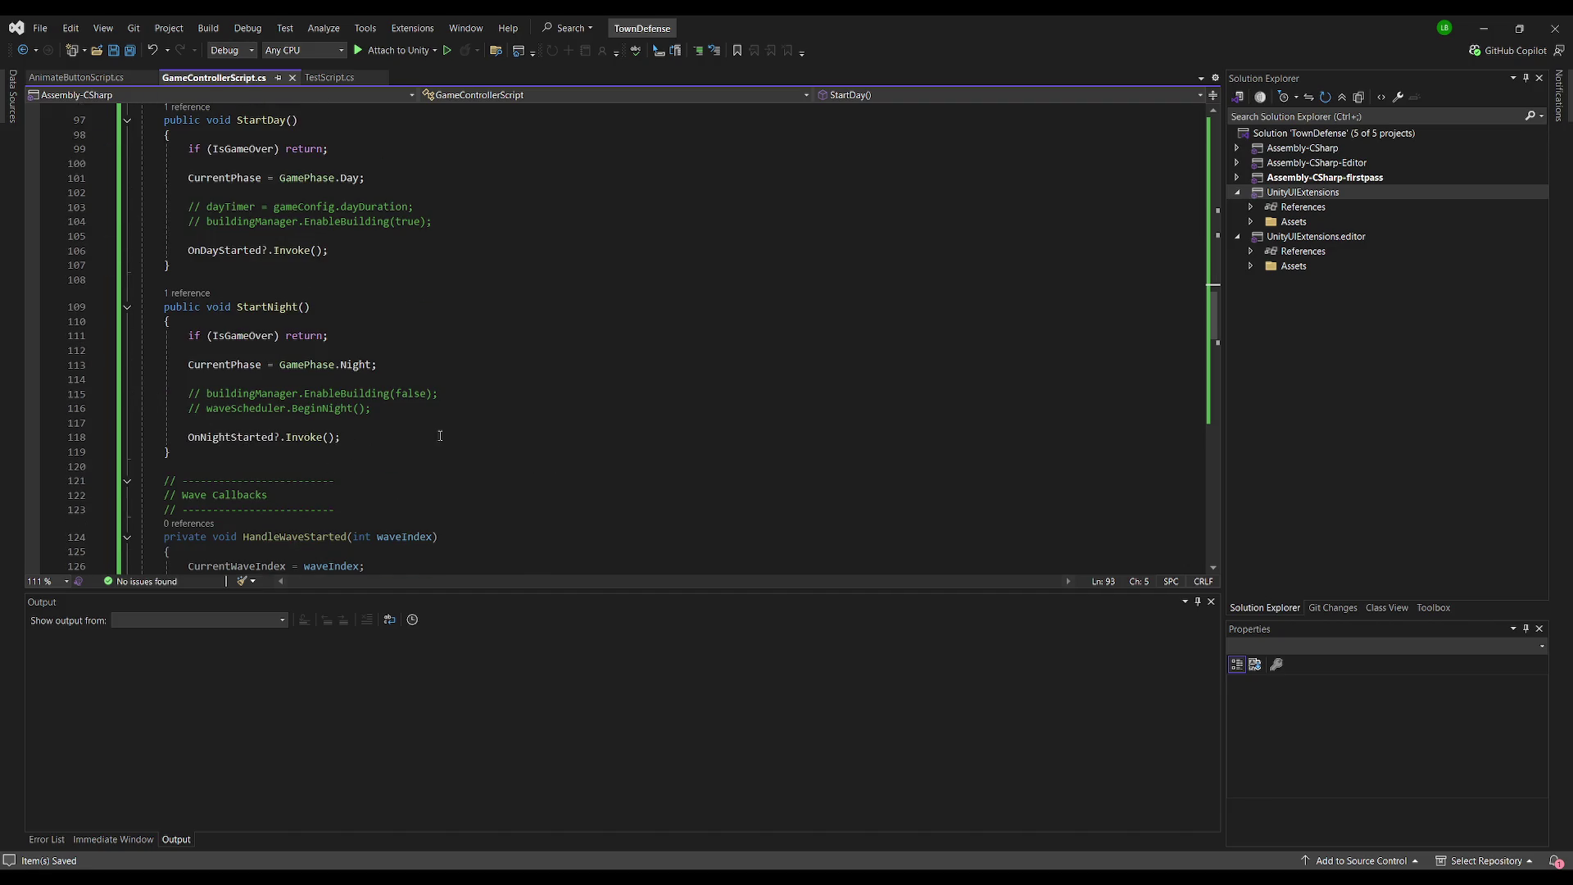
# - Find the OnNightStarted call in StartNight, its declaration, and its next occurrence
pyautogui.click(243, 437)
pyautogui.press('F12')
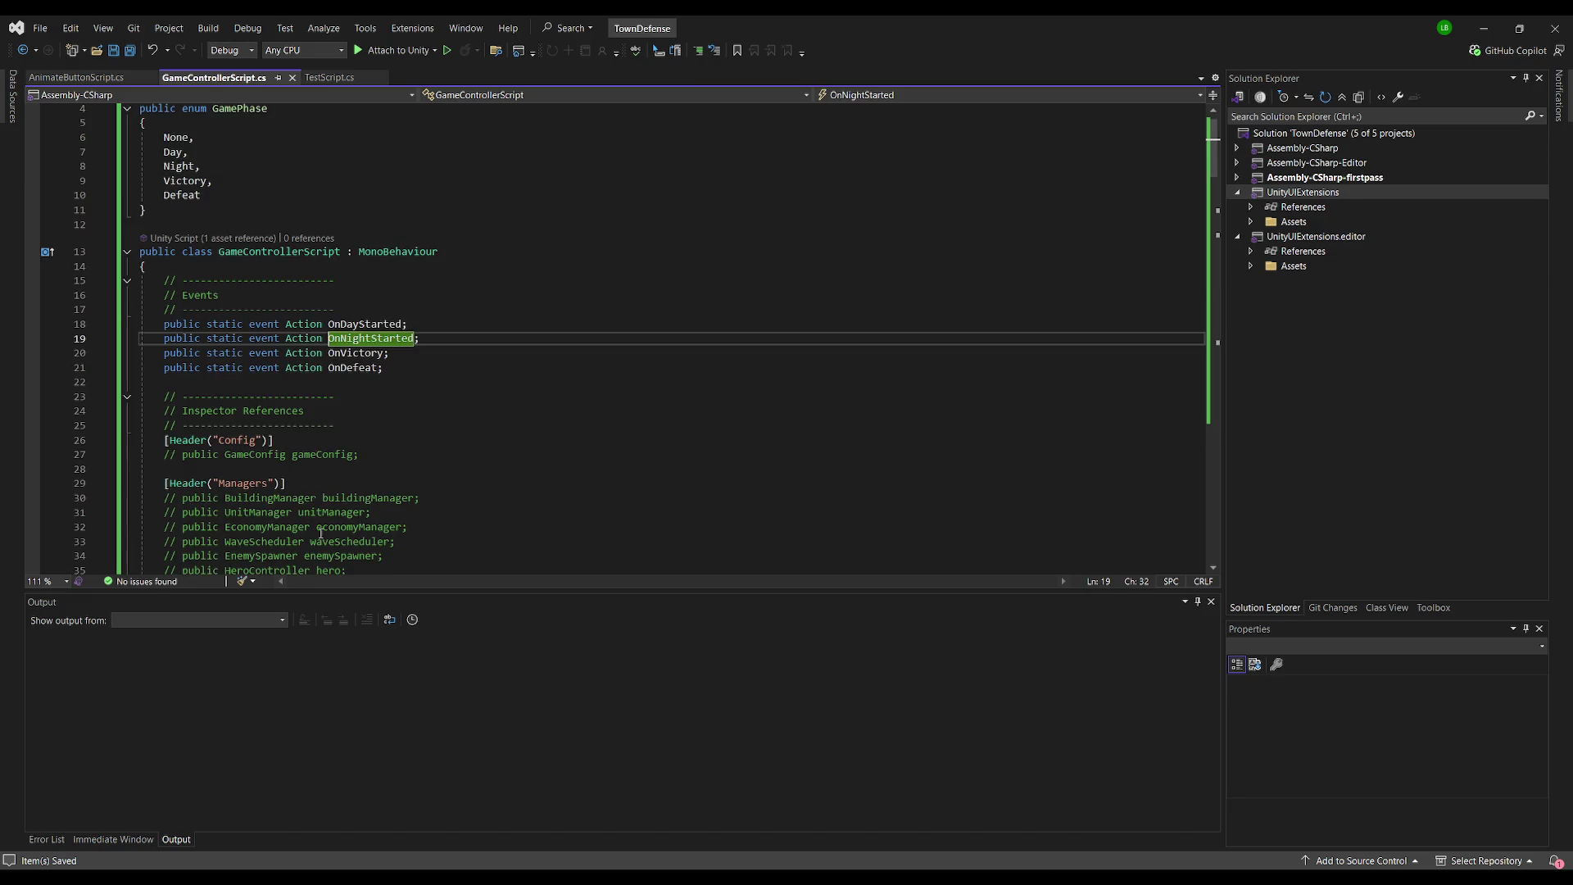
pyautogui.hotkey('ctrl', 'shift', 'Right')
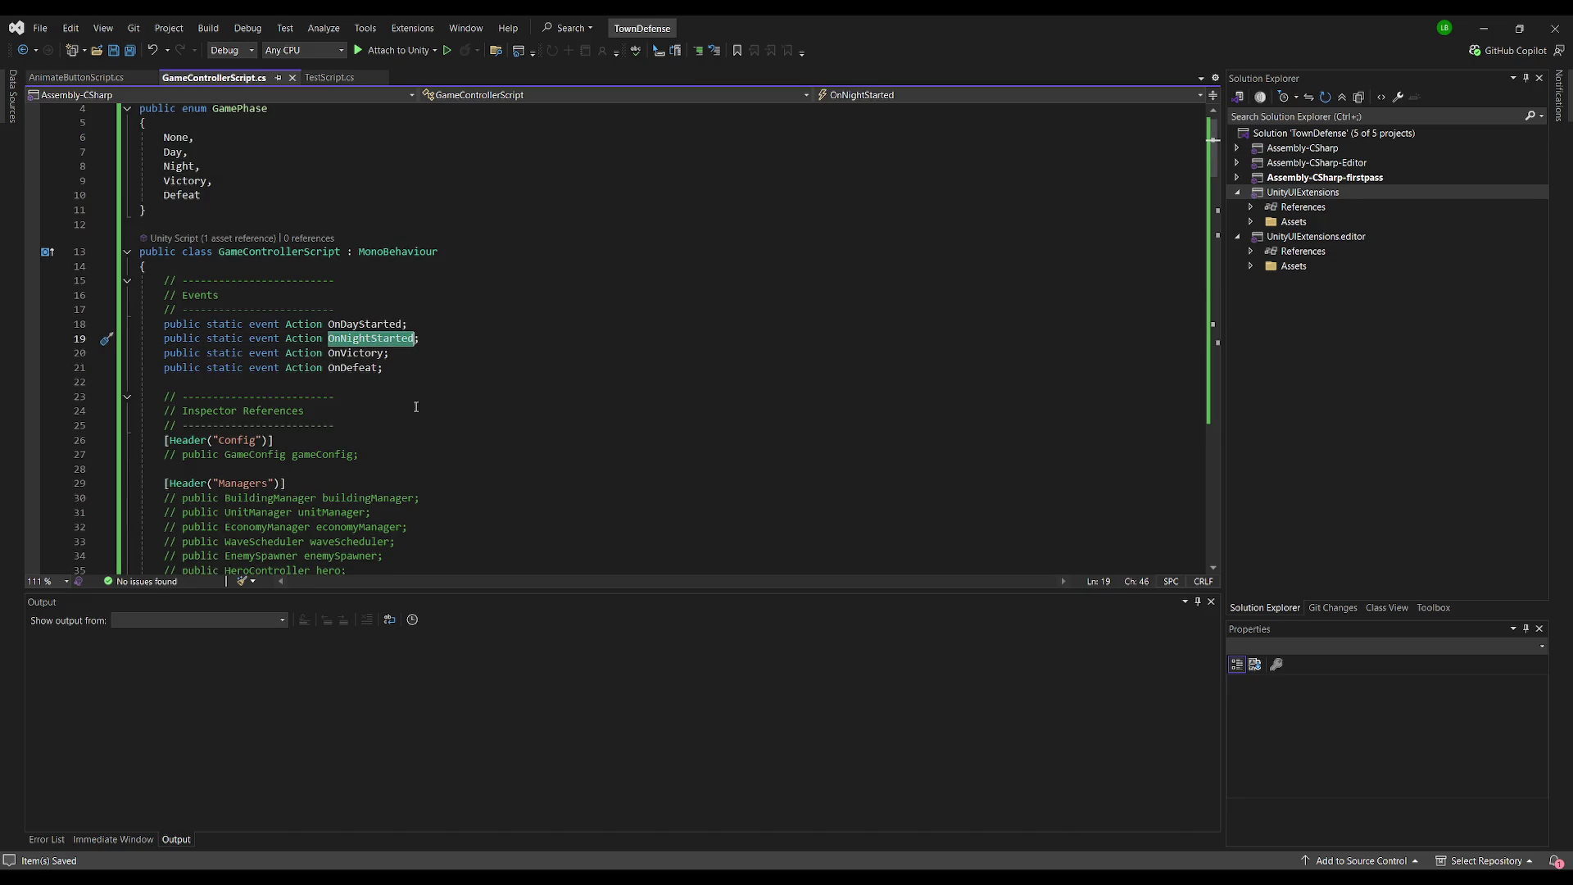
pyautogui.hotkey('ctrl', 'f')
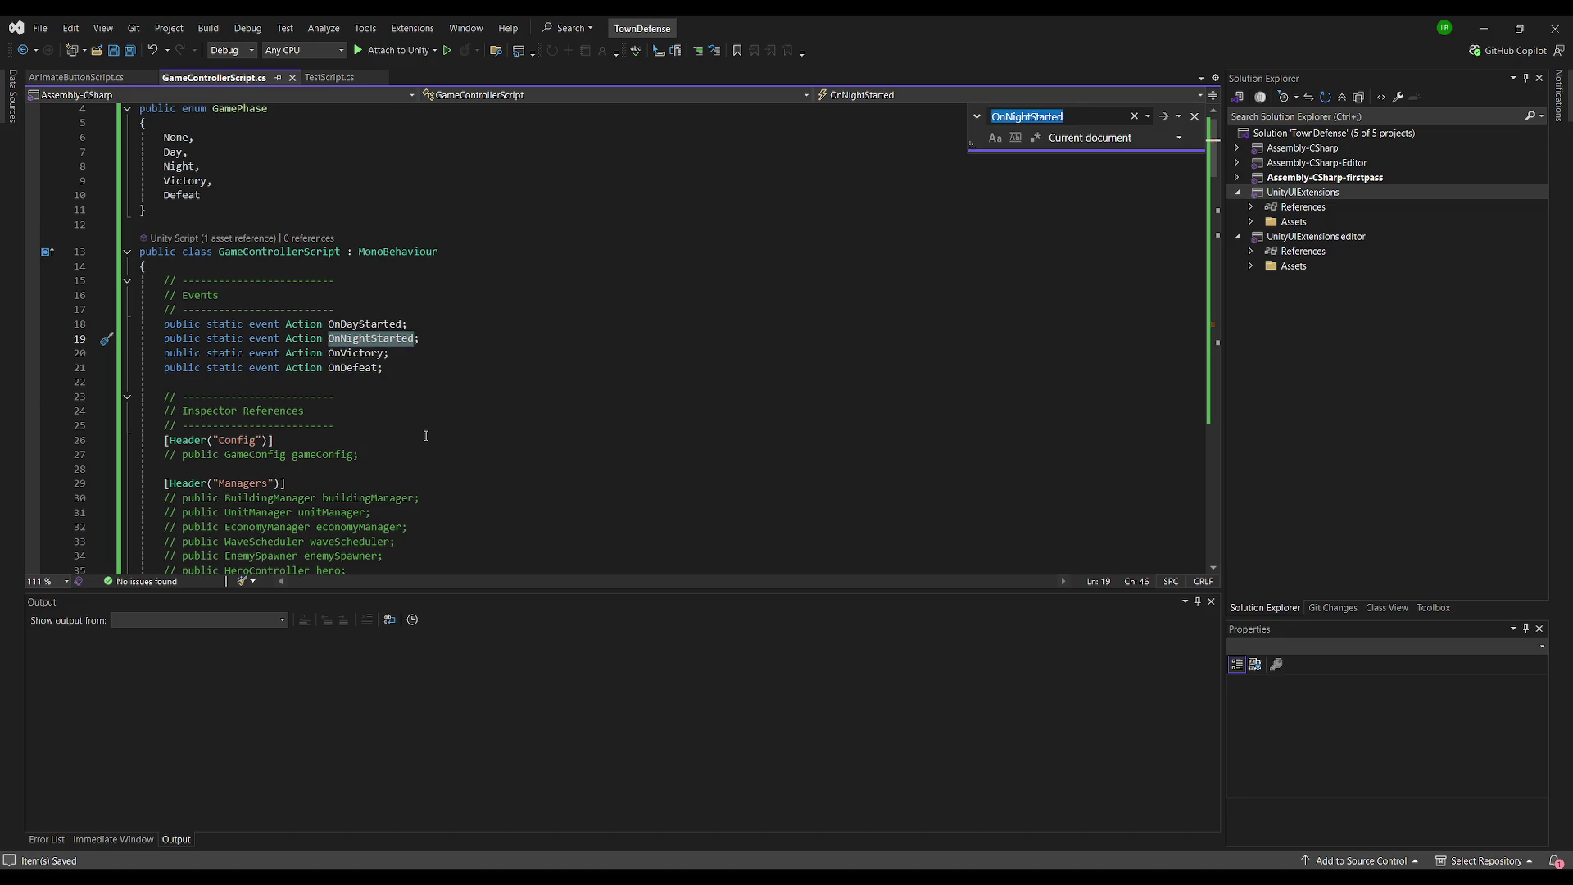
pyautogui.press('Return')
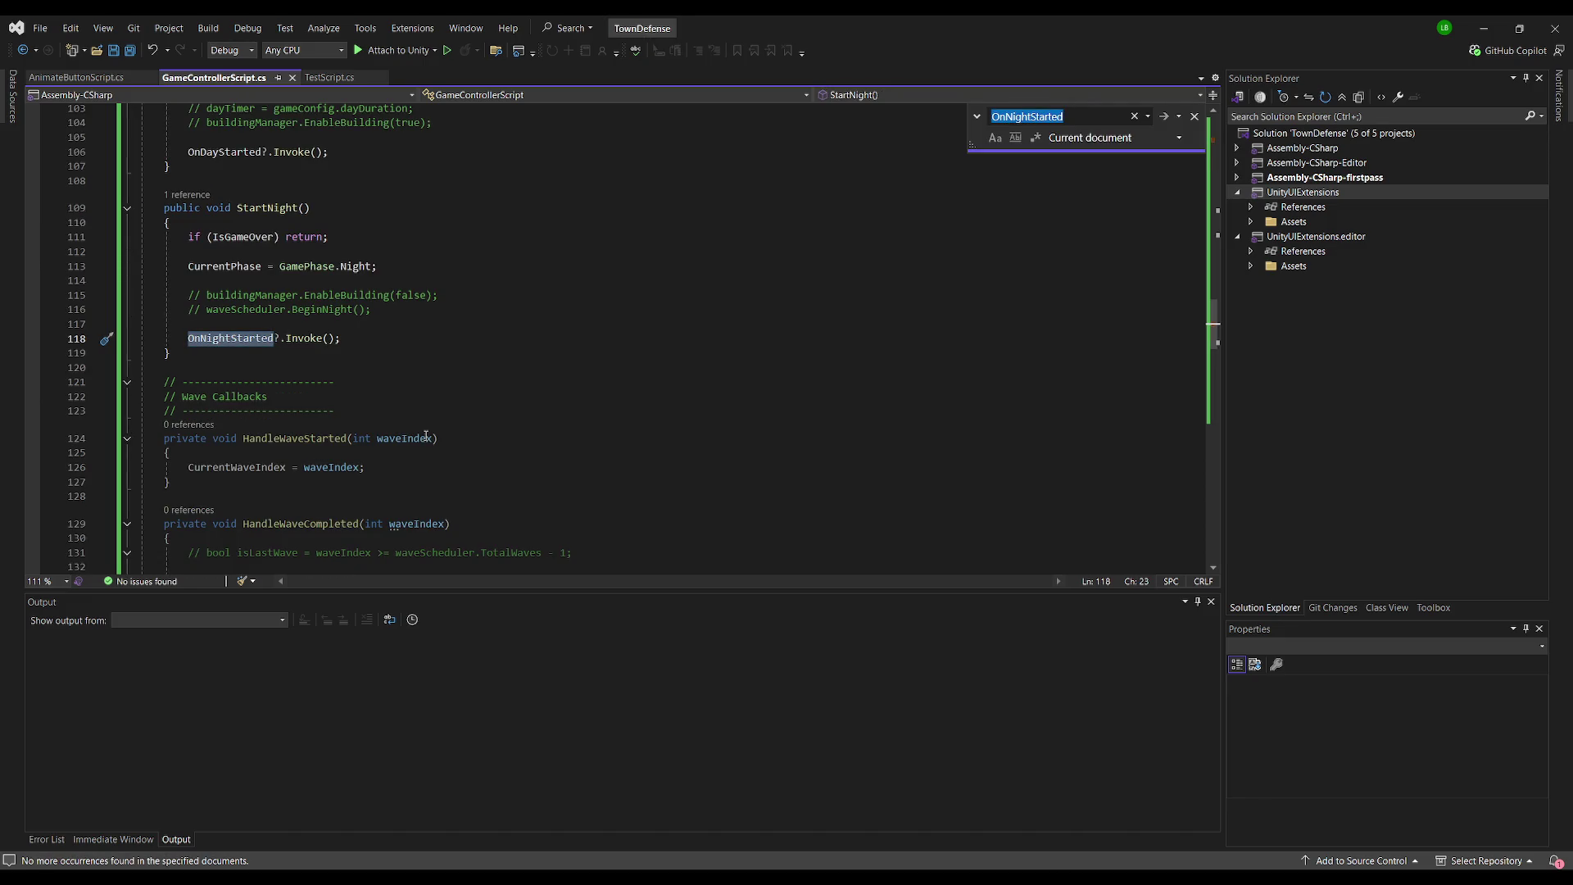
# - Scroll through the surrounding code, then switch back to the Unity editor
pyautogui.click(471, 337)
pyautogui.scroll(-7, 454, 382)
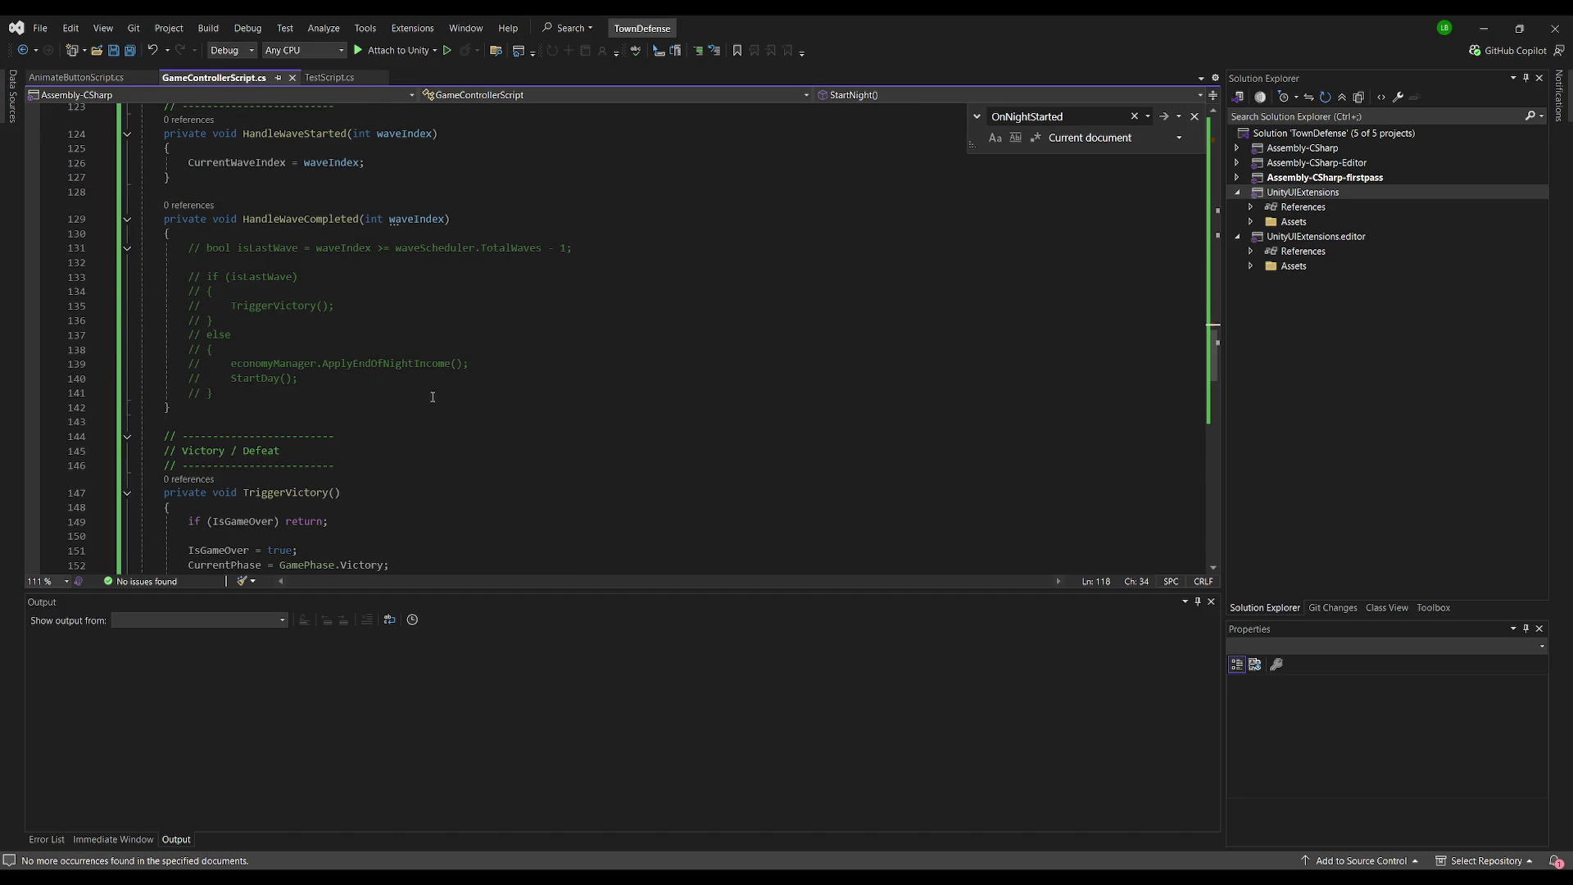
pyautogui.scroll(-4, 409, 418)
pyautogui.scroll(7, 496, 489)
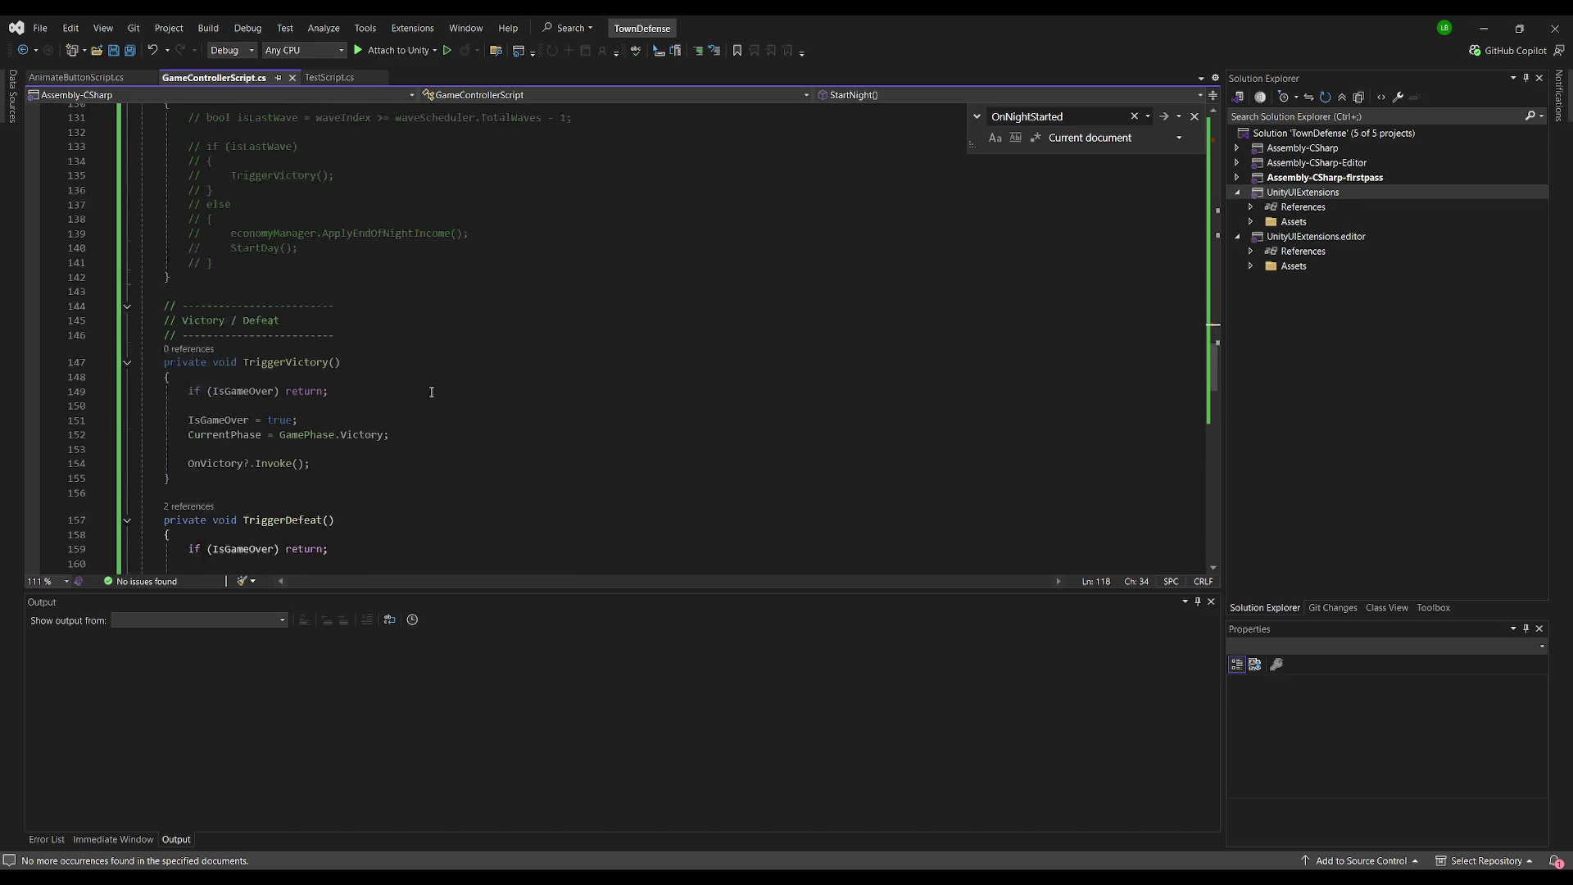
pyautogui.hotkey('alt', 'Tab')
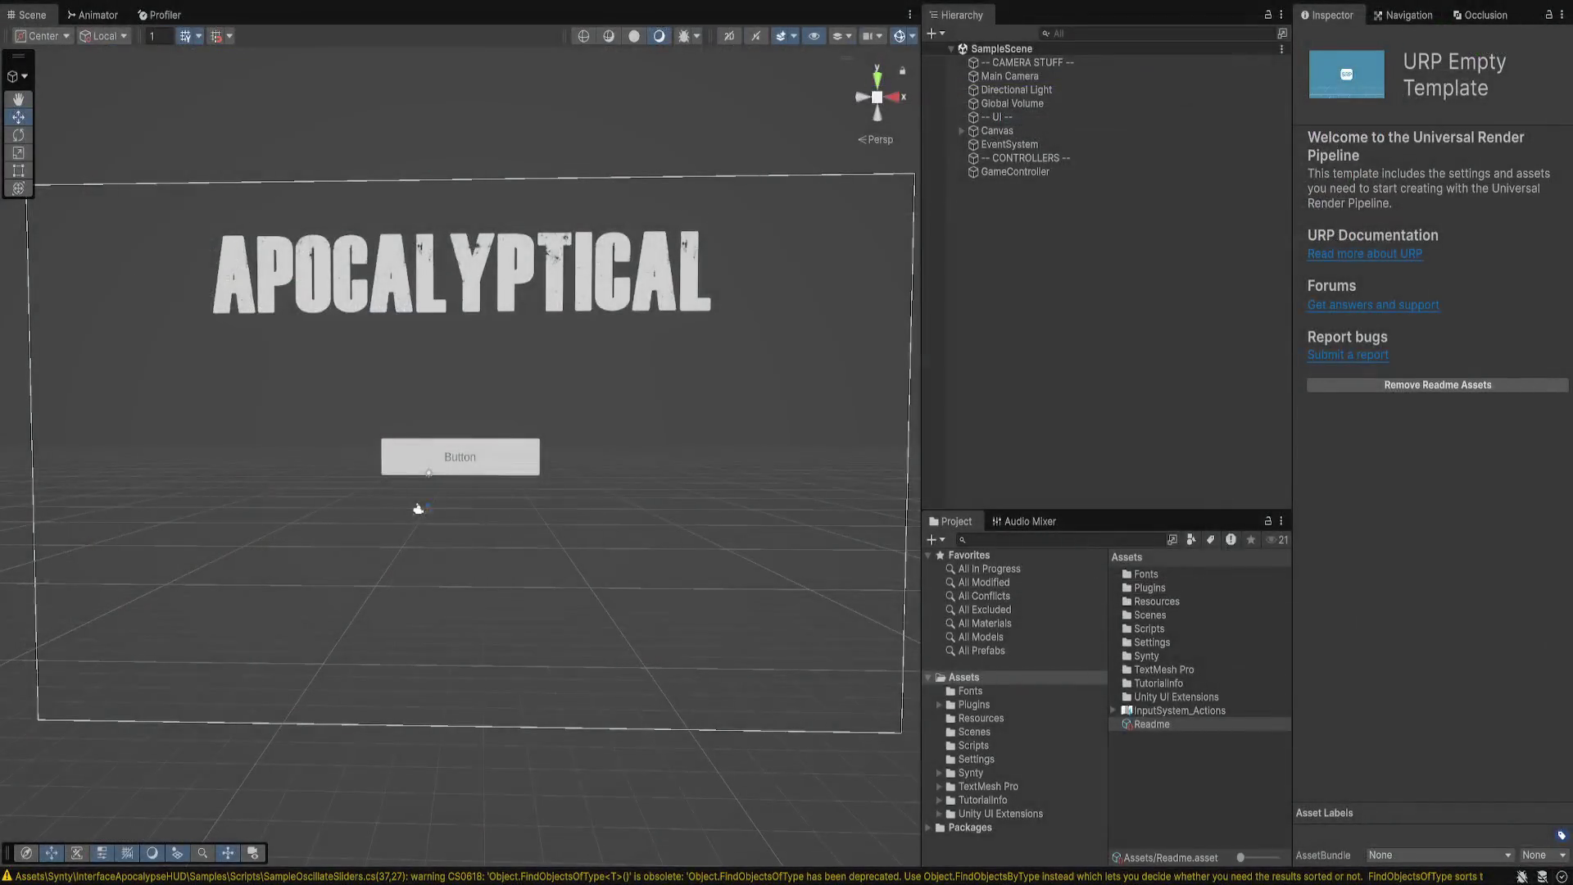
# - In Assets > Scripts, glance at AnimateButtonScript, then open CardHoverTiltScript in Visual Studio
pyautogui.click(973, 745)
pyautogui.click(1178, 573)
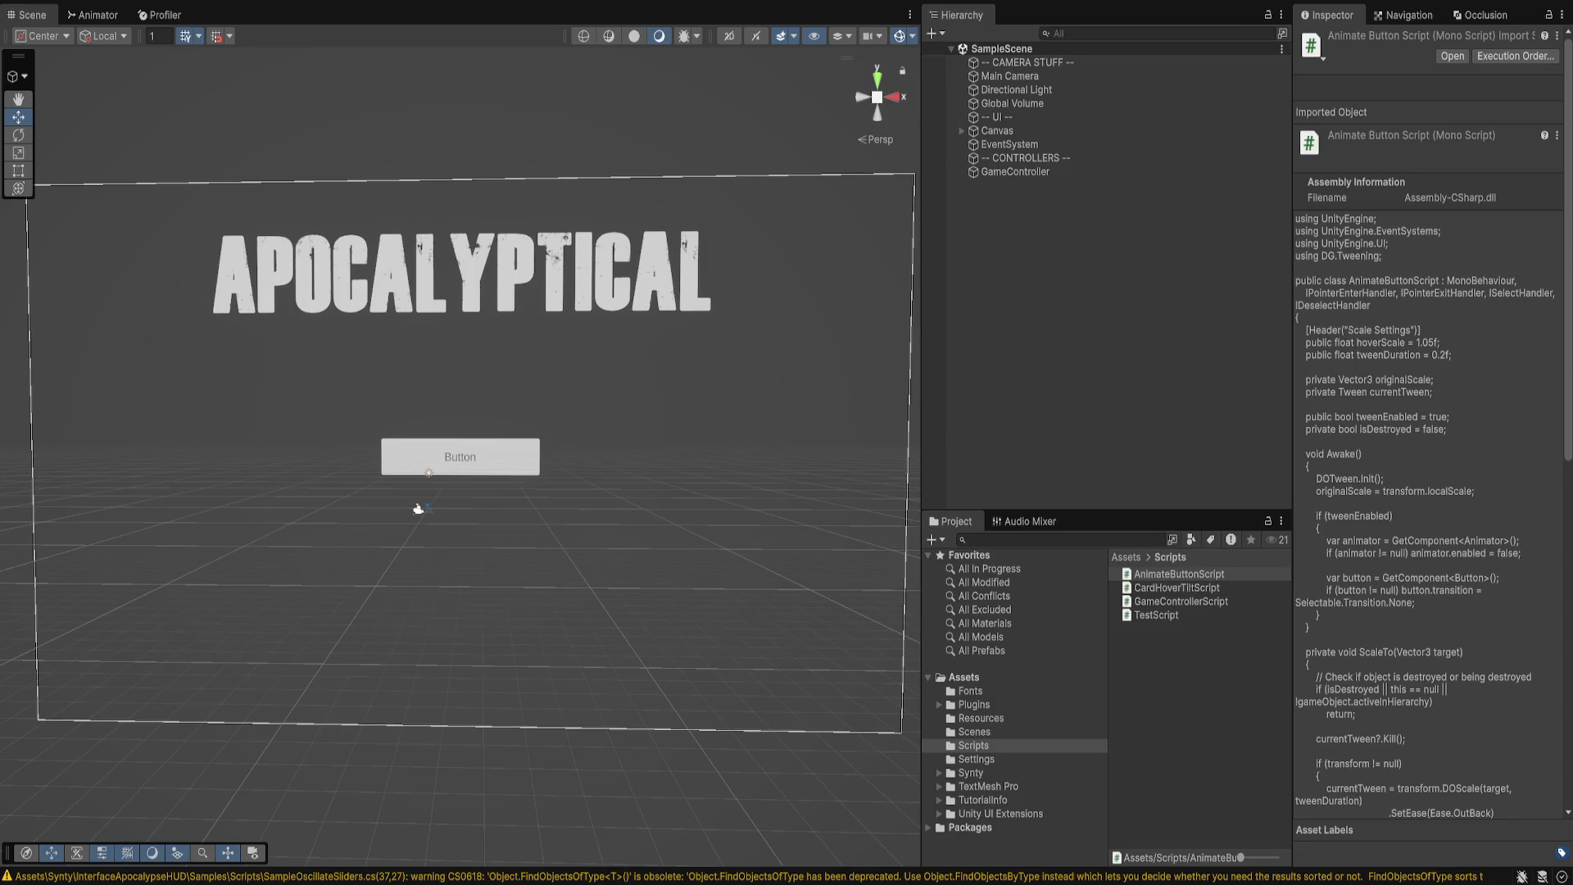
pyautogui.doubleClick(1176, 587)
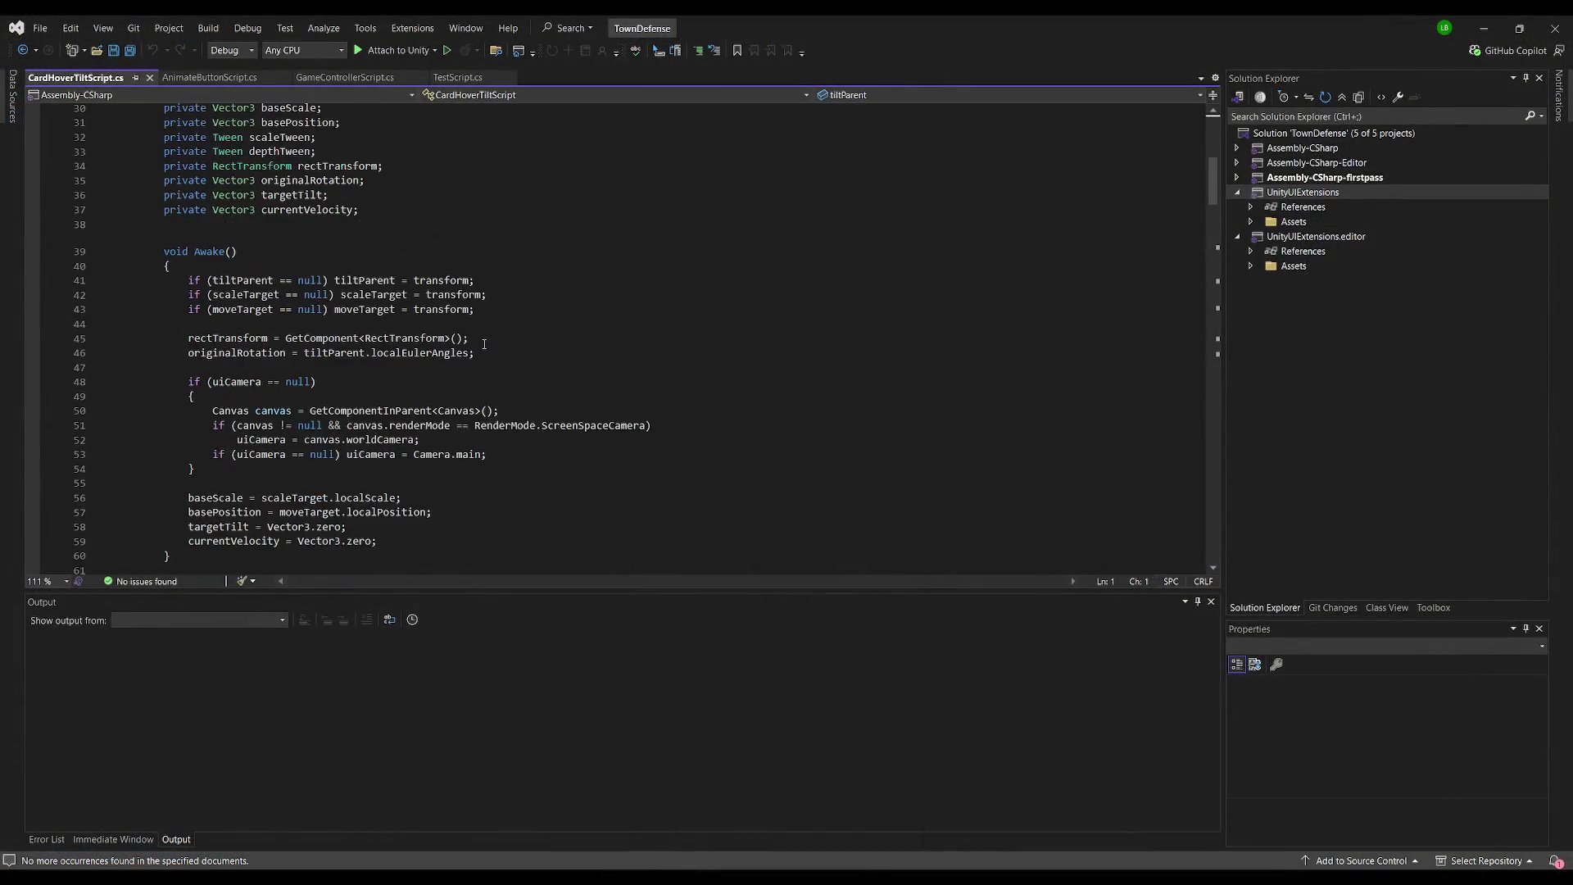
# - Select the scene's Button and drag AnimateButtonScript onto its Inspector
pyautogui.hotkey('alt', 'Tab')
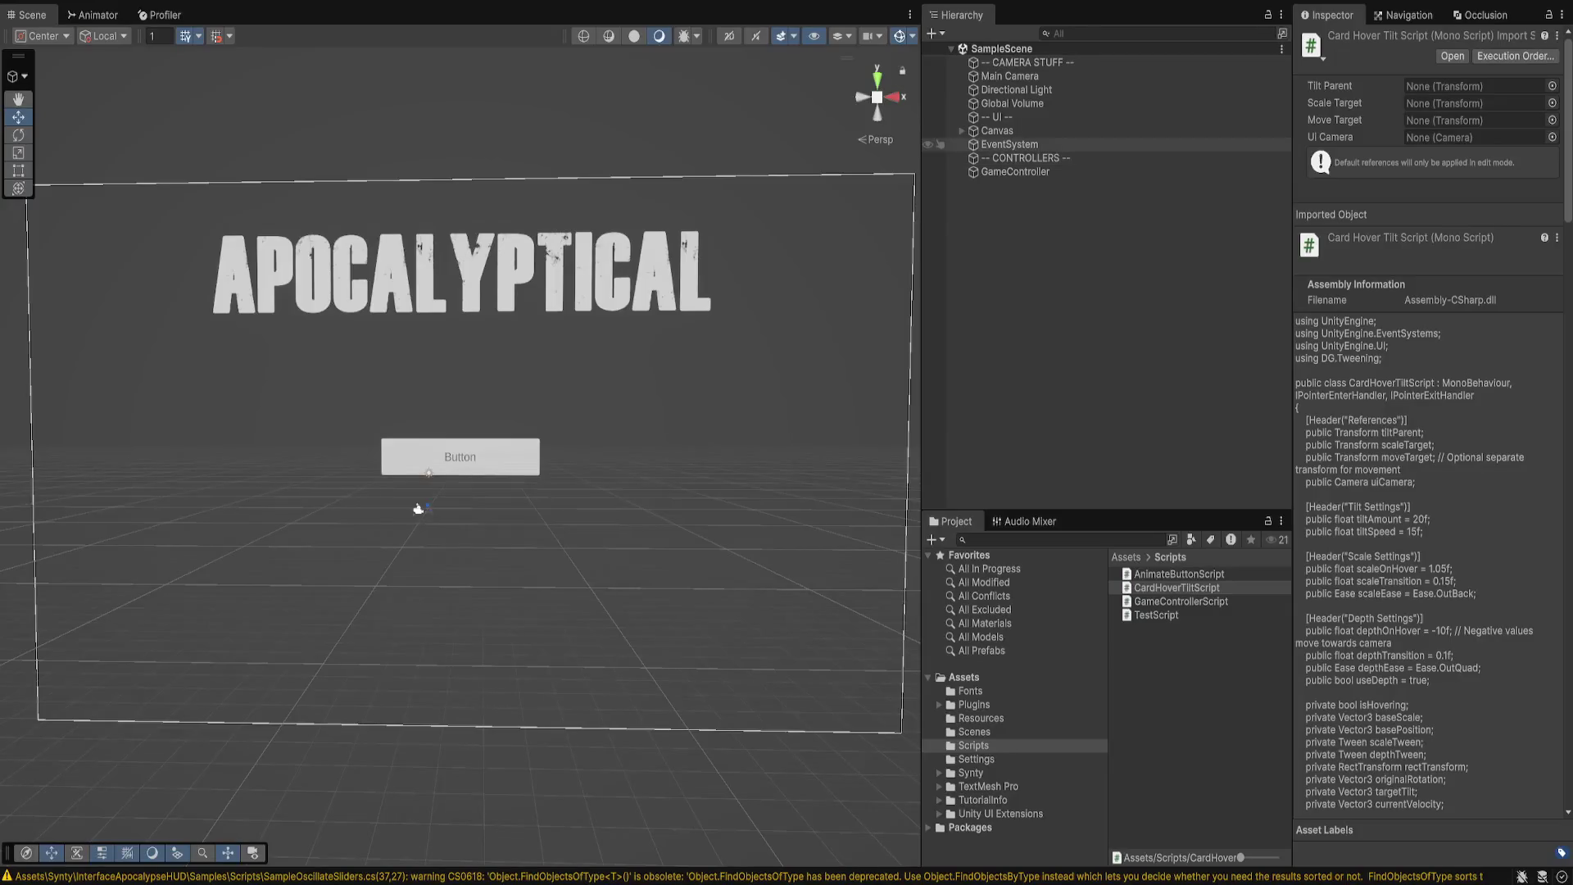
pyautogui.click(459, 455)
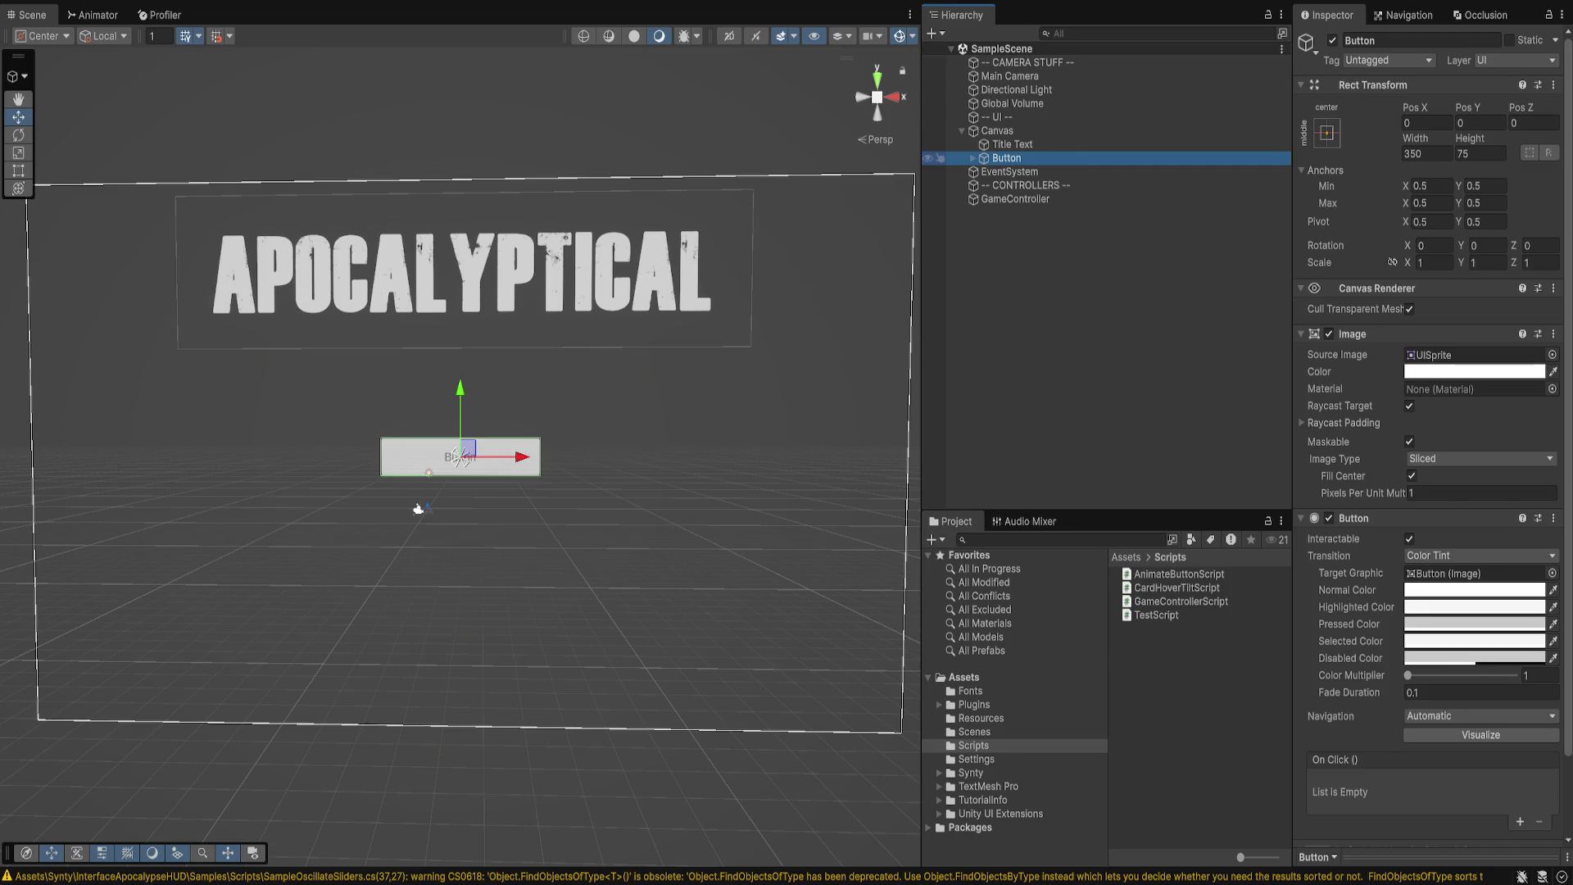
pyautogui.scroll(-3, 1429, 492)
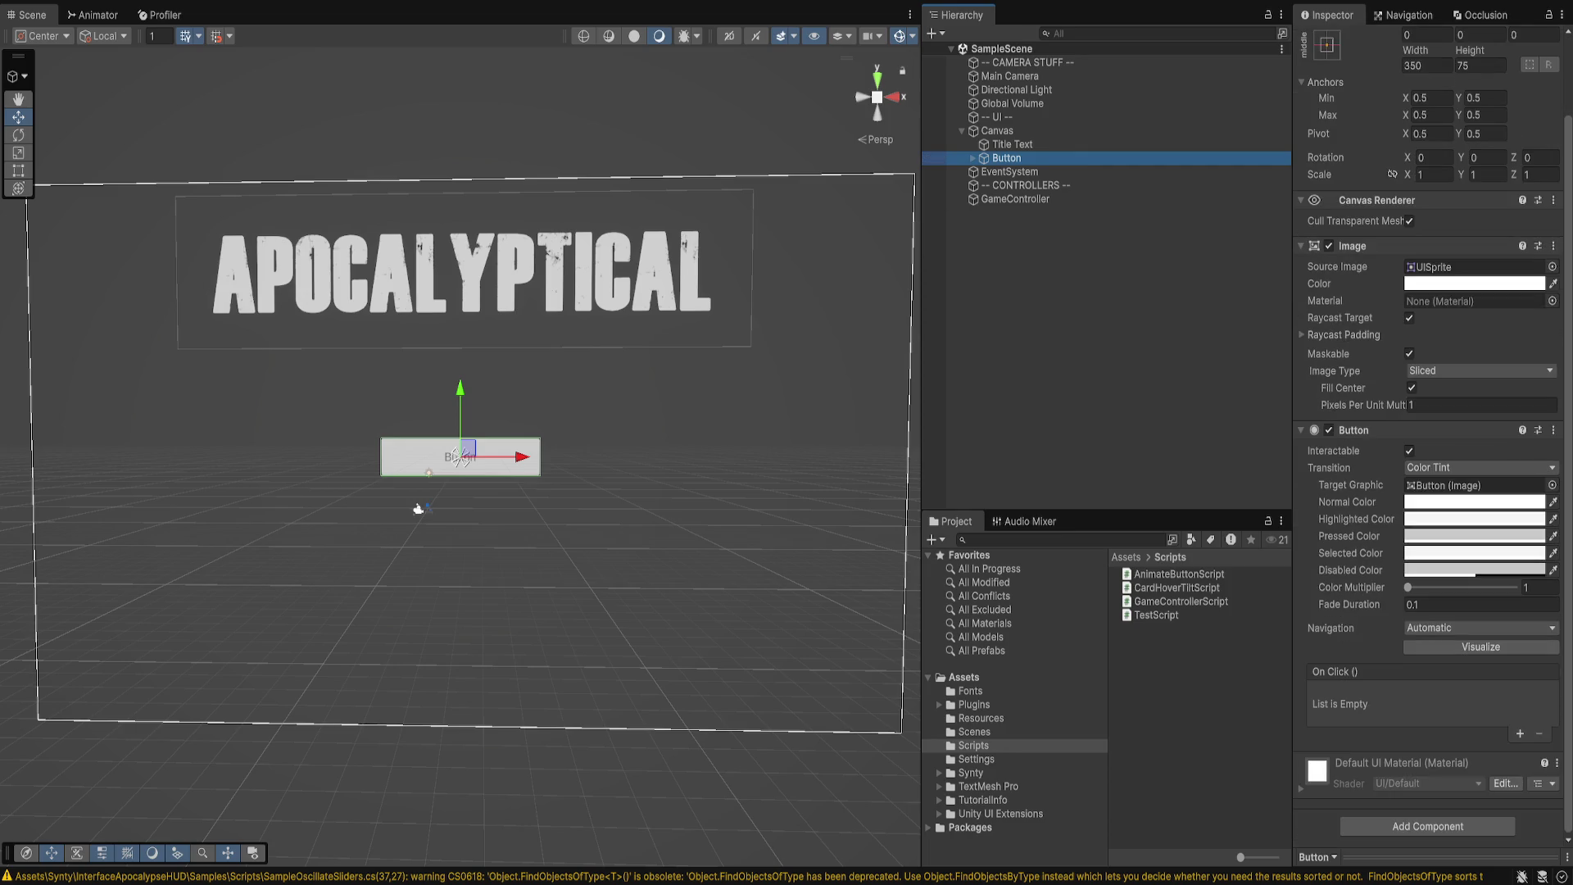
pyautogui.moveTo(1180, 574); pyautogui.dragTo(1427, 826)
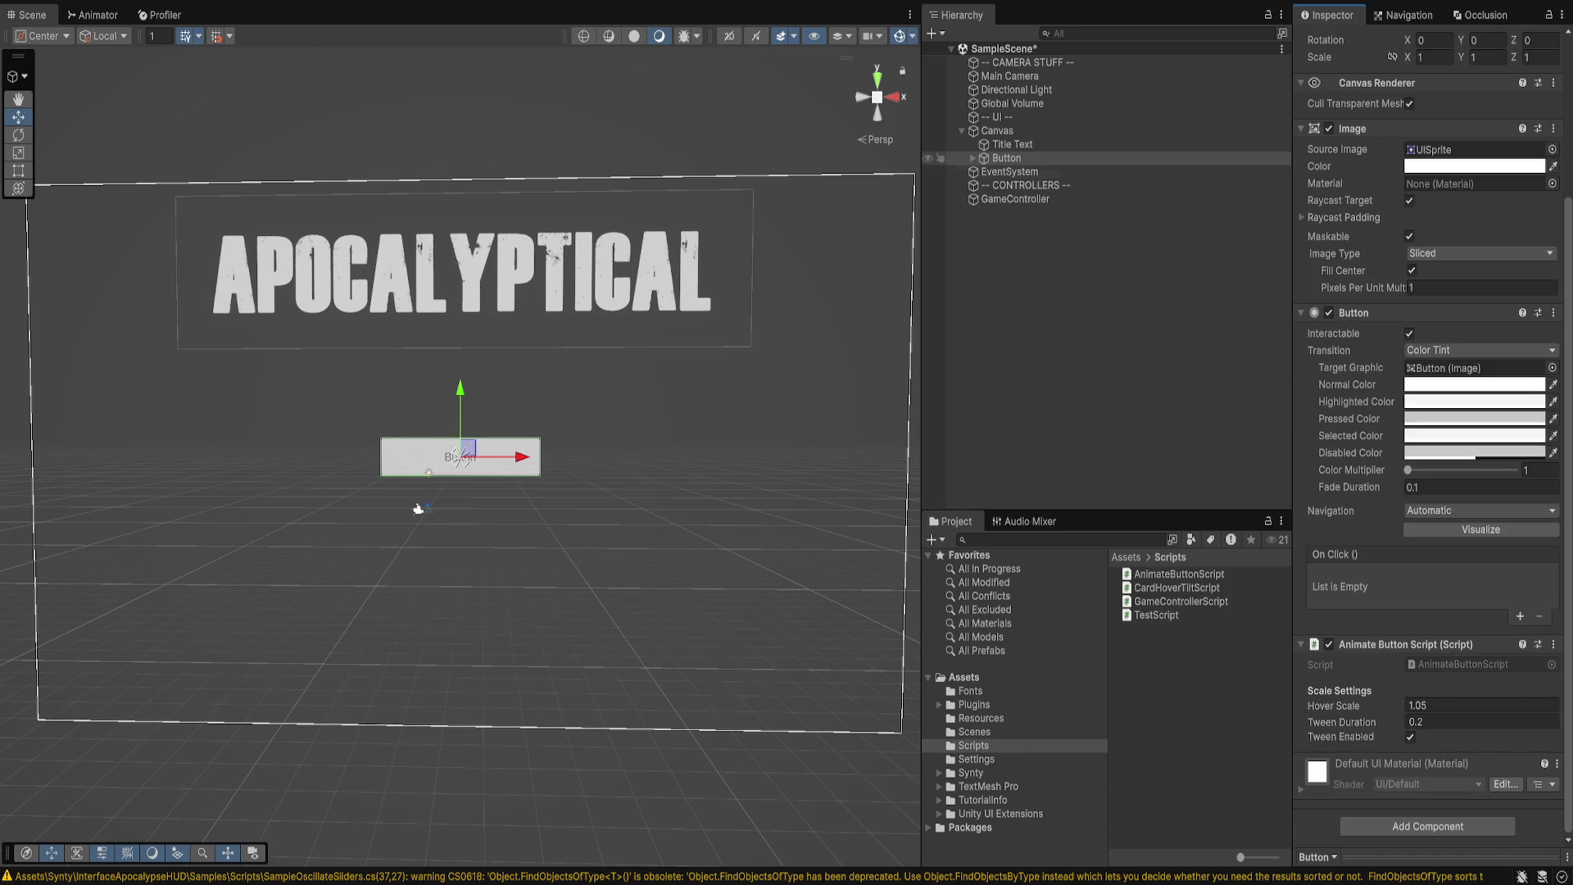
# - Focus the view on the Button, keep its name, and select its Text (TMP) label
pyautogui.doubleClick(1006, 158)
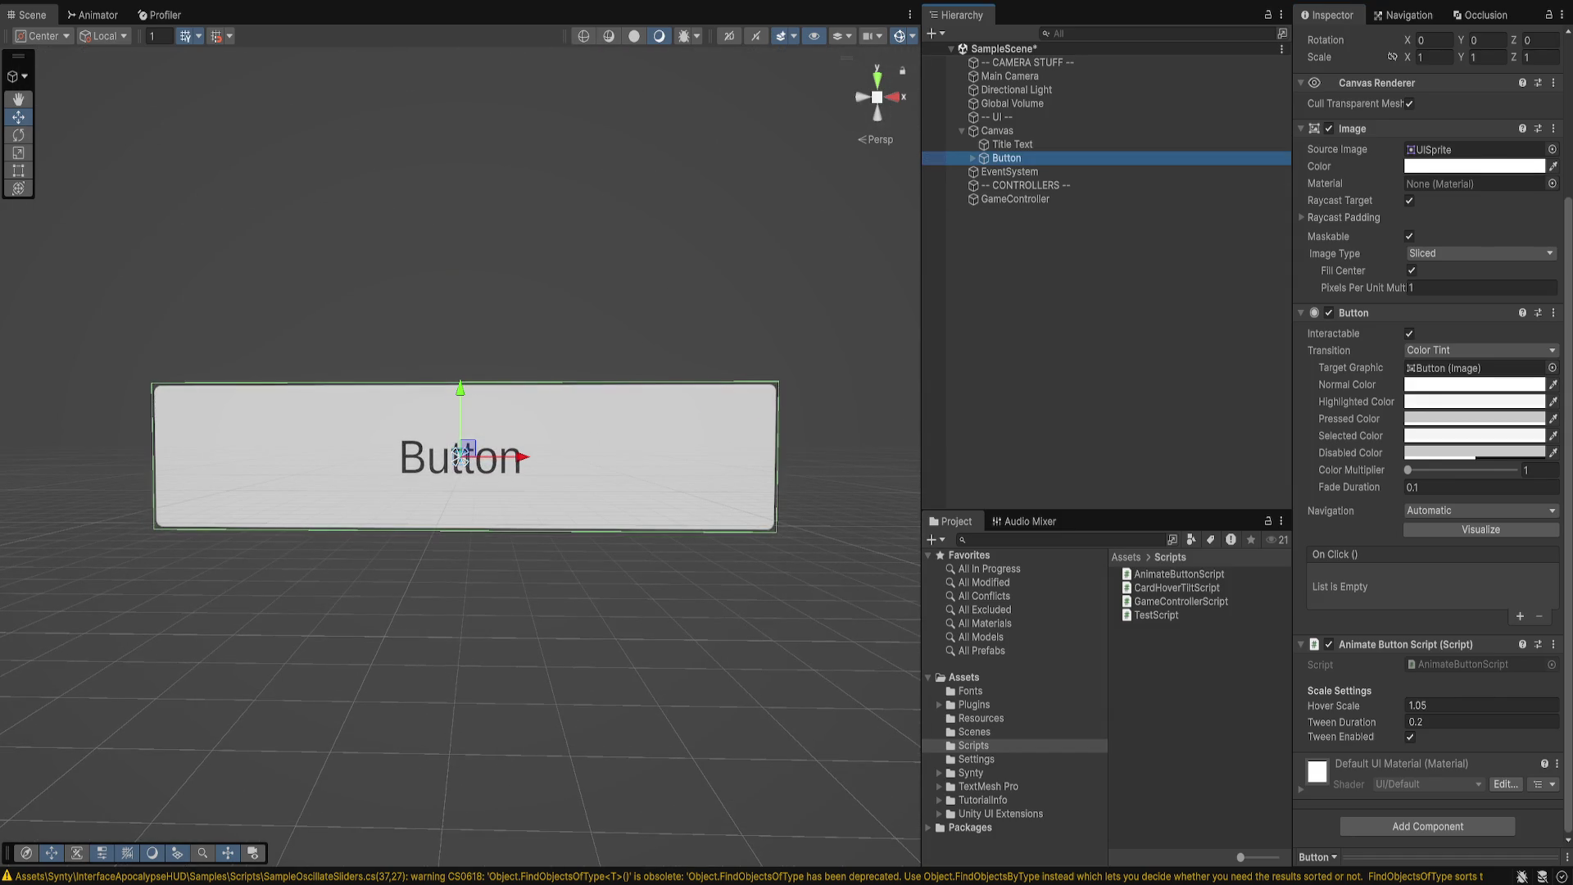
pyautogui.press('F2')
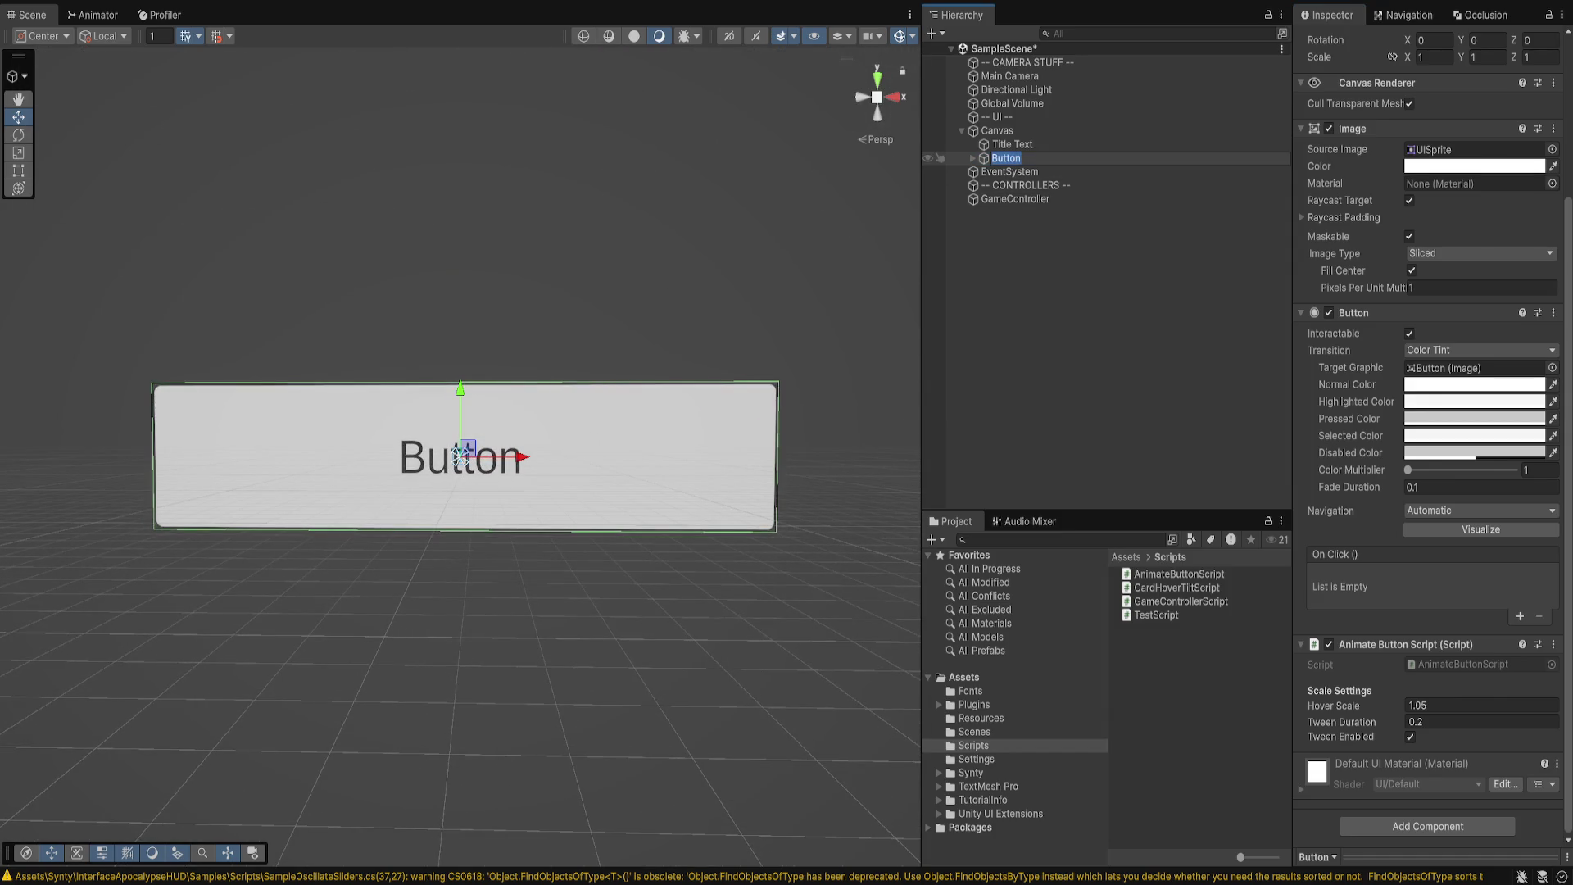
pyautogui.press('Return')
pyautogui.click(973, 158)
pyautogui.click(1024, 172)
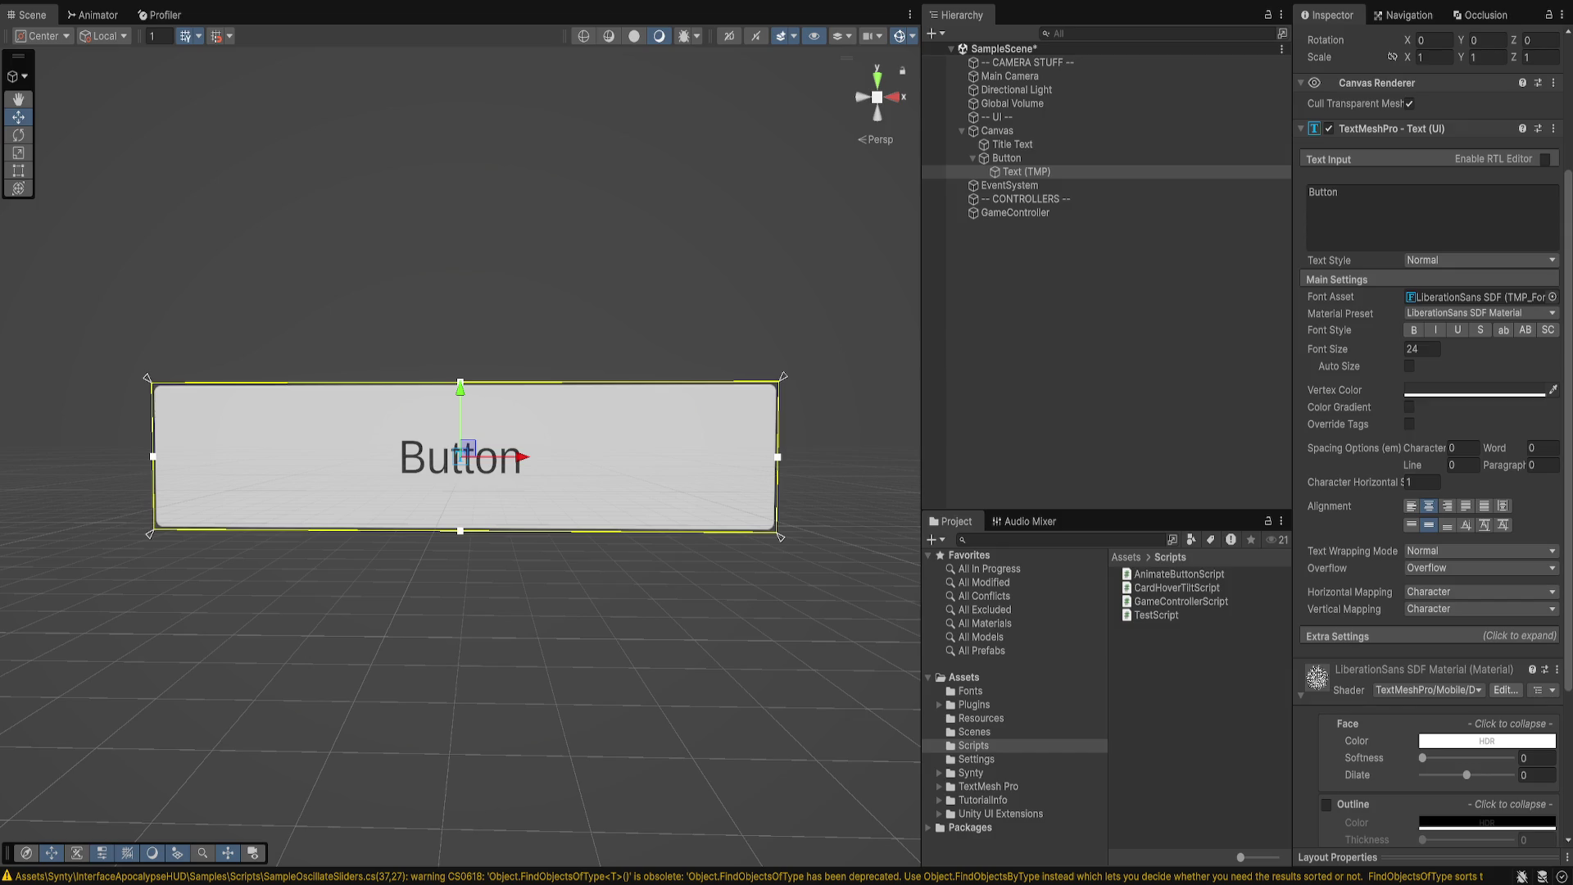
# - Replace the Text (TMP) label's text with START GAME
pyautogui.click(1027, 172)
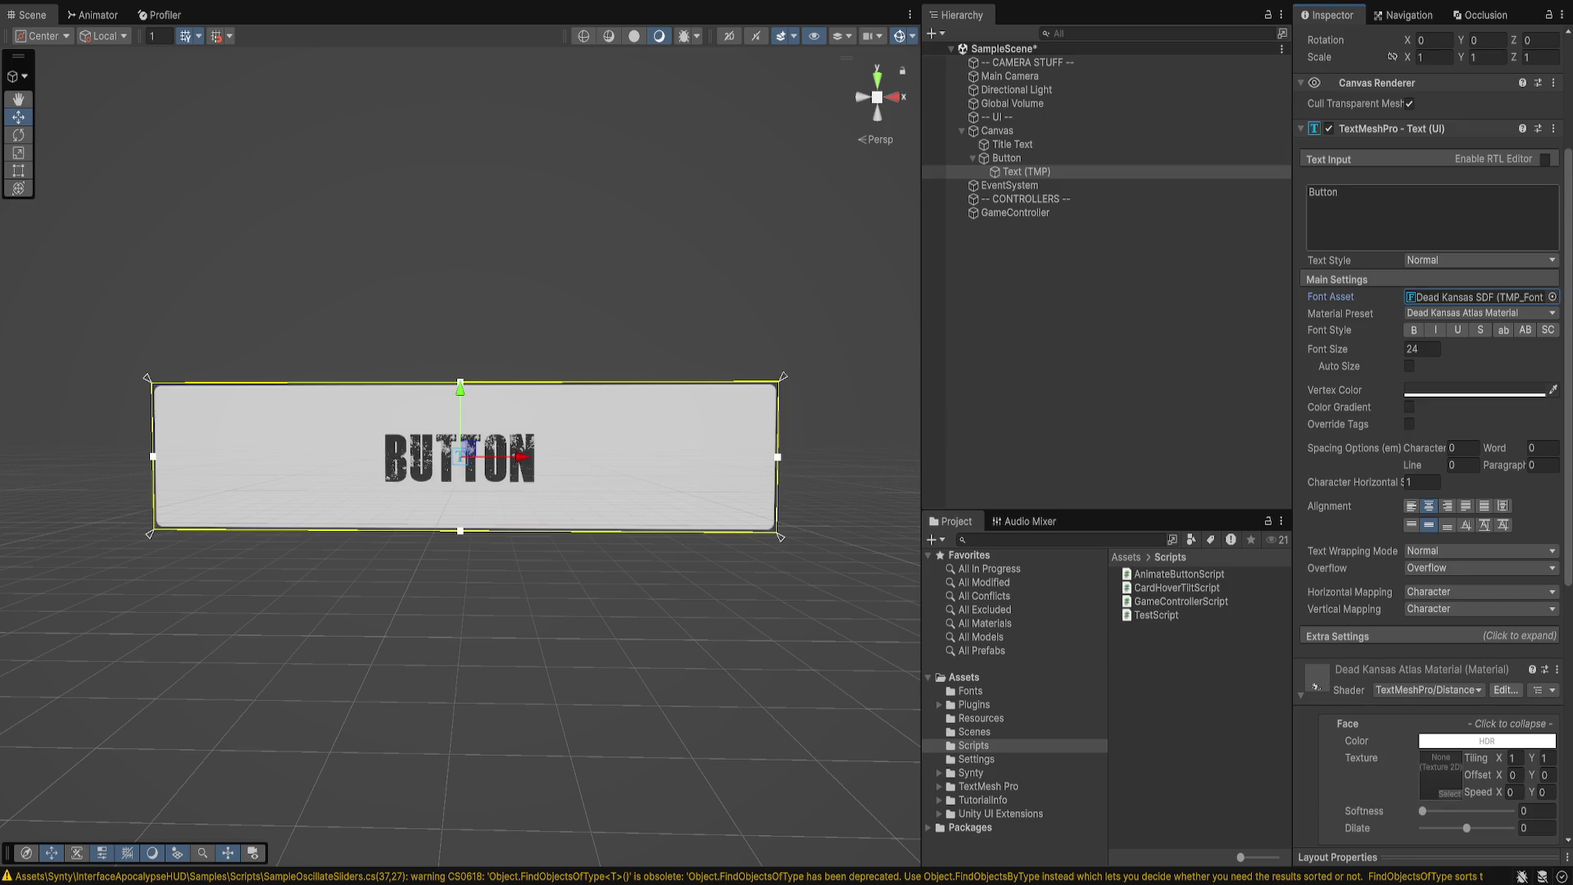
pyautogui.hotkey('ctrl', 'a')
pyautogui.write('START GAME')
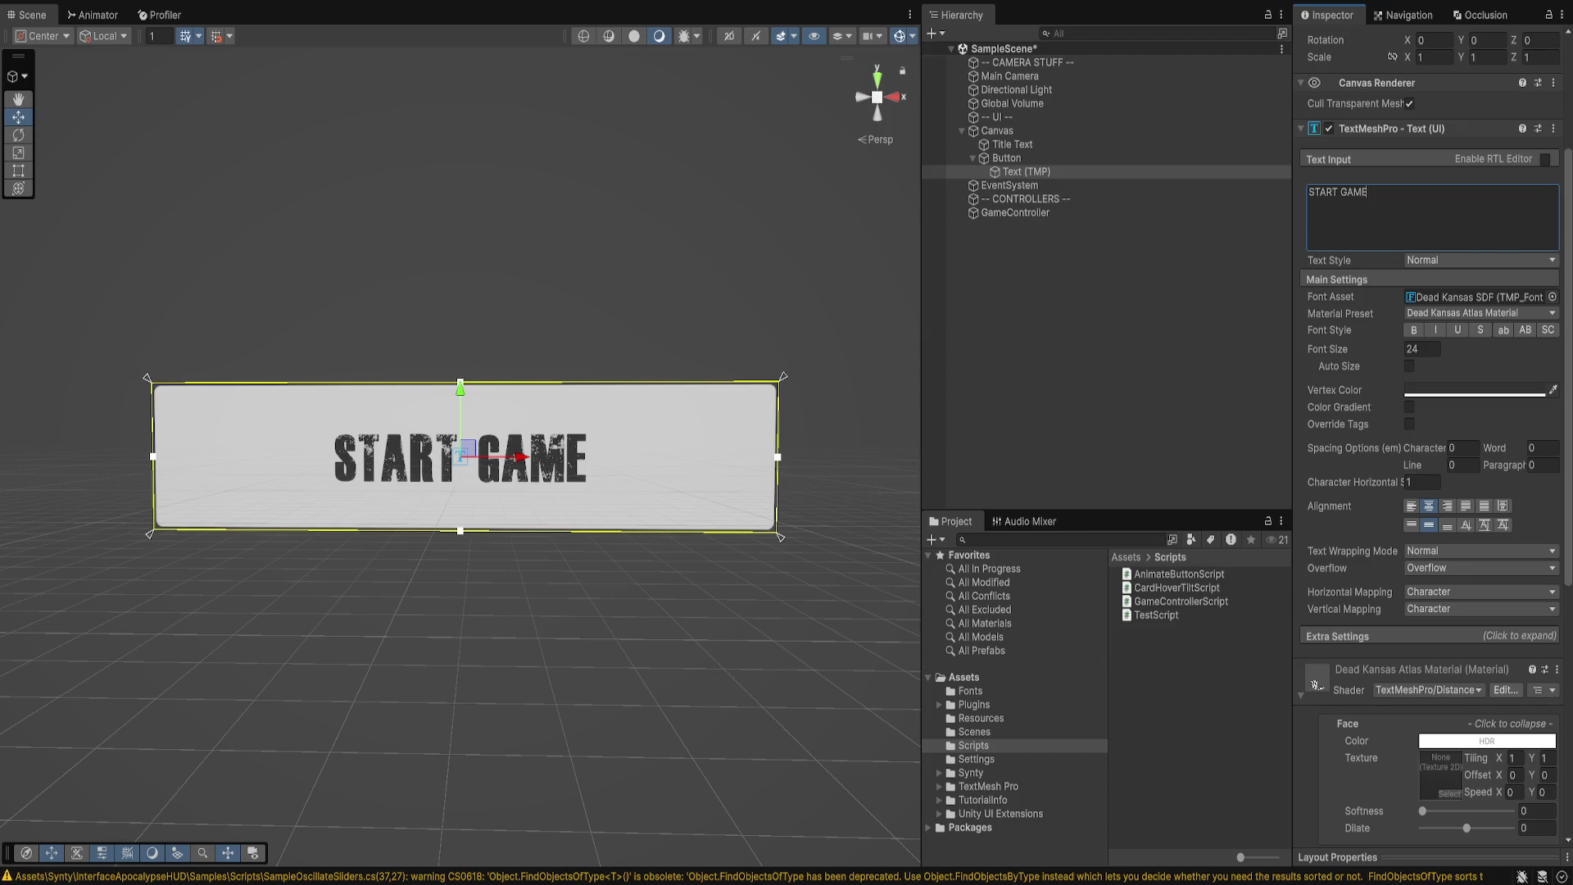
# - Turn on Auto Size for the label with a maximum size of 40
pyautogui.click(1409, 366)
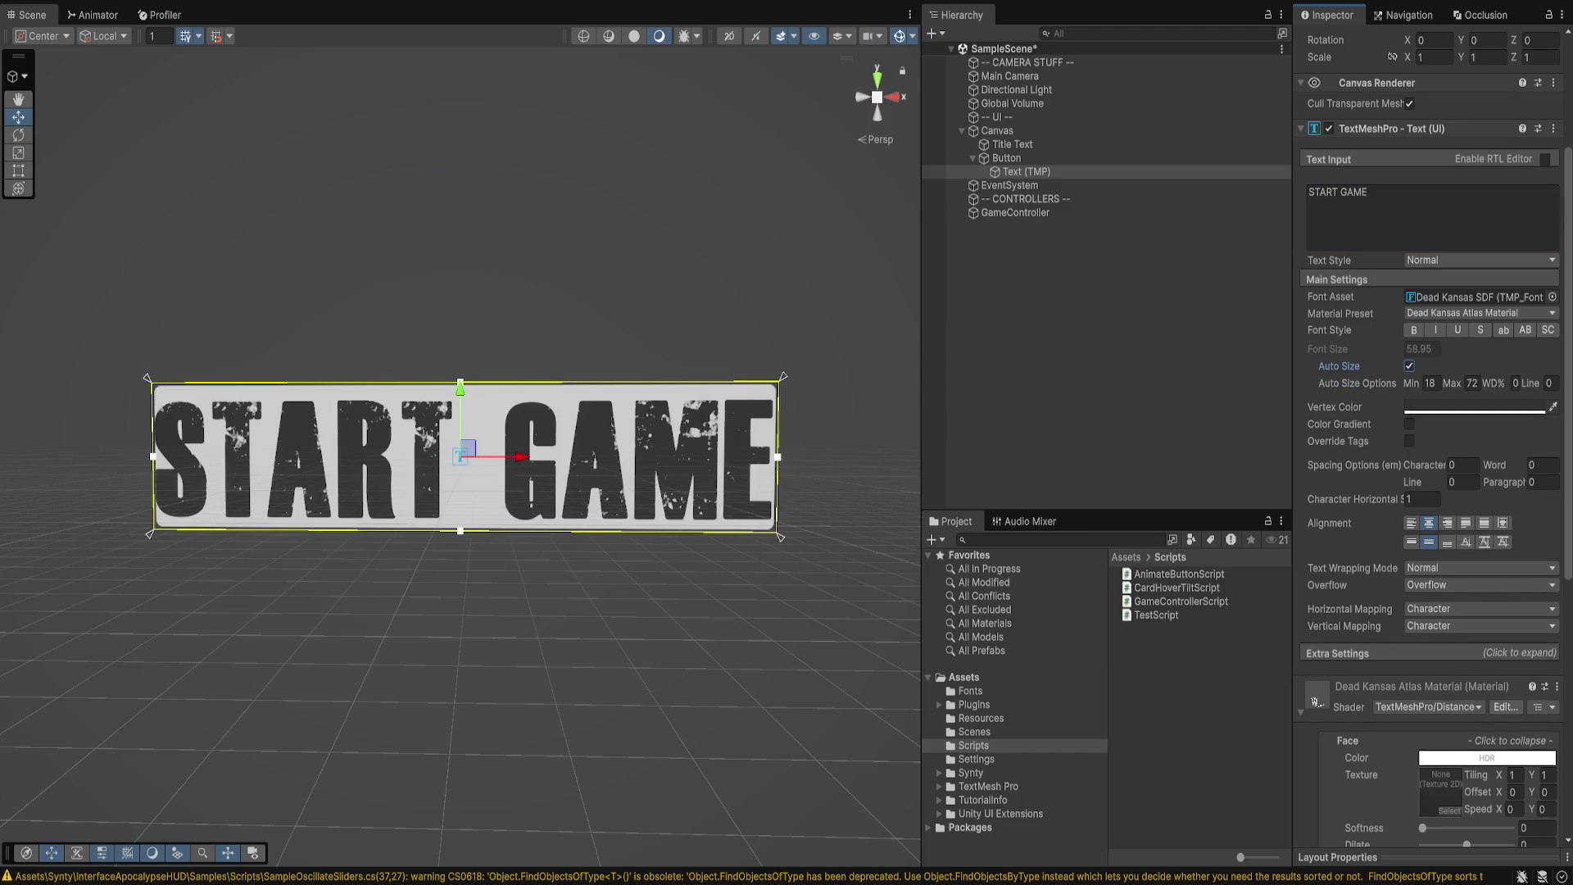
pyautogui.doubleClick(1472, 382)
pyautogui.write('36')
pyautogui.press('Return')
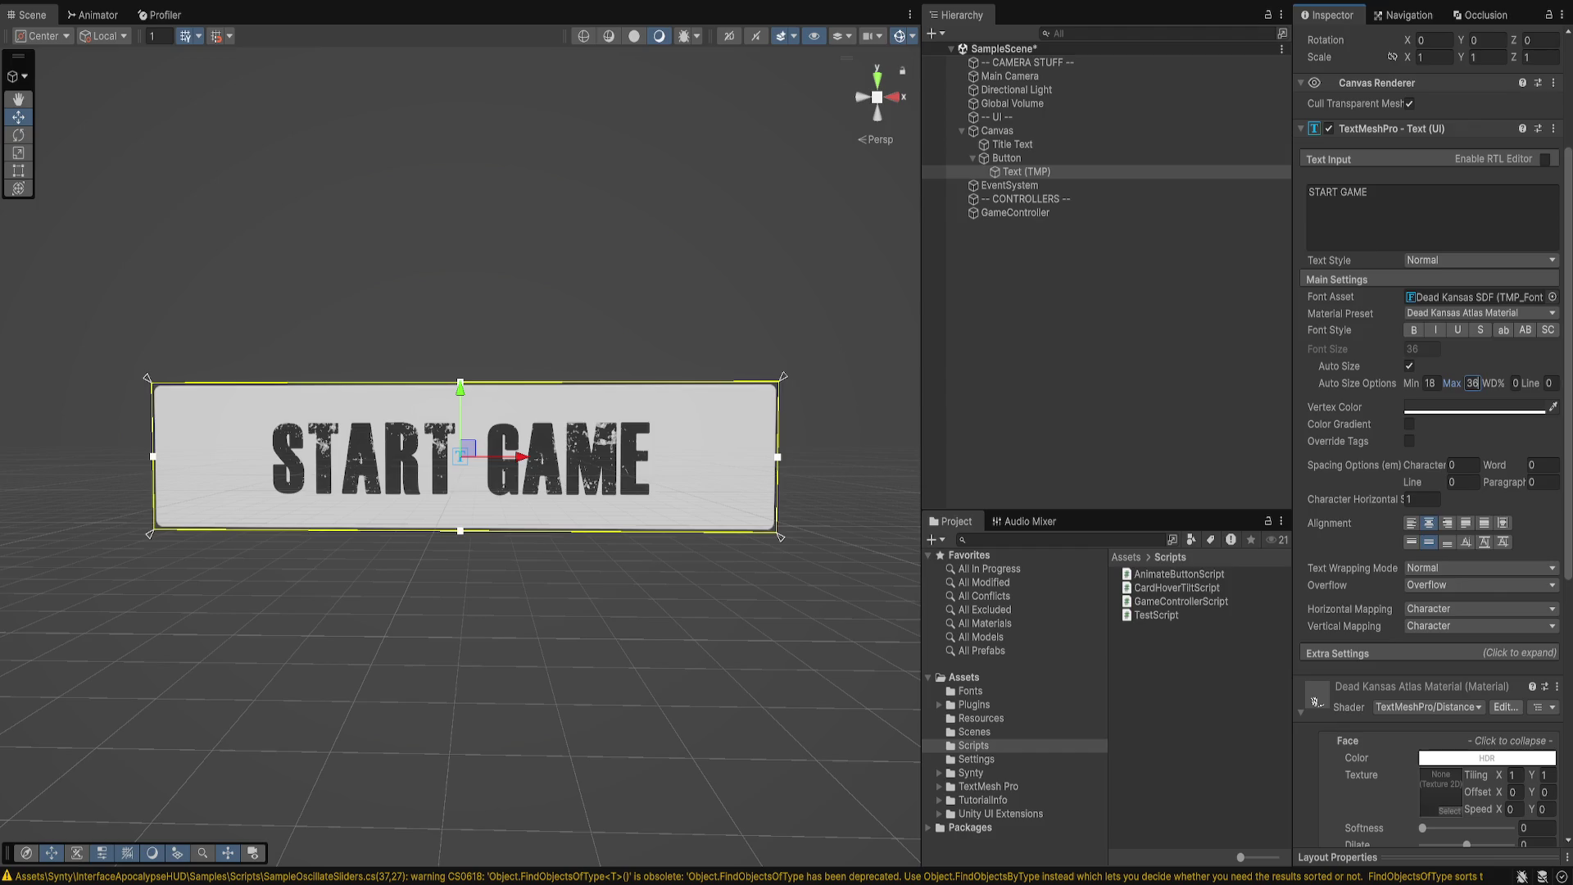
pyautogui.write('40')
pyautogui.press('Return')
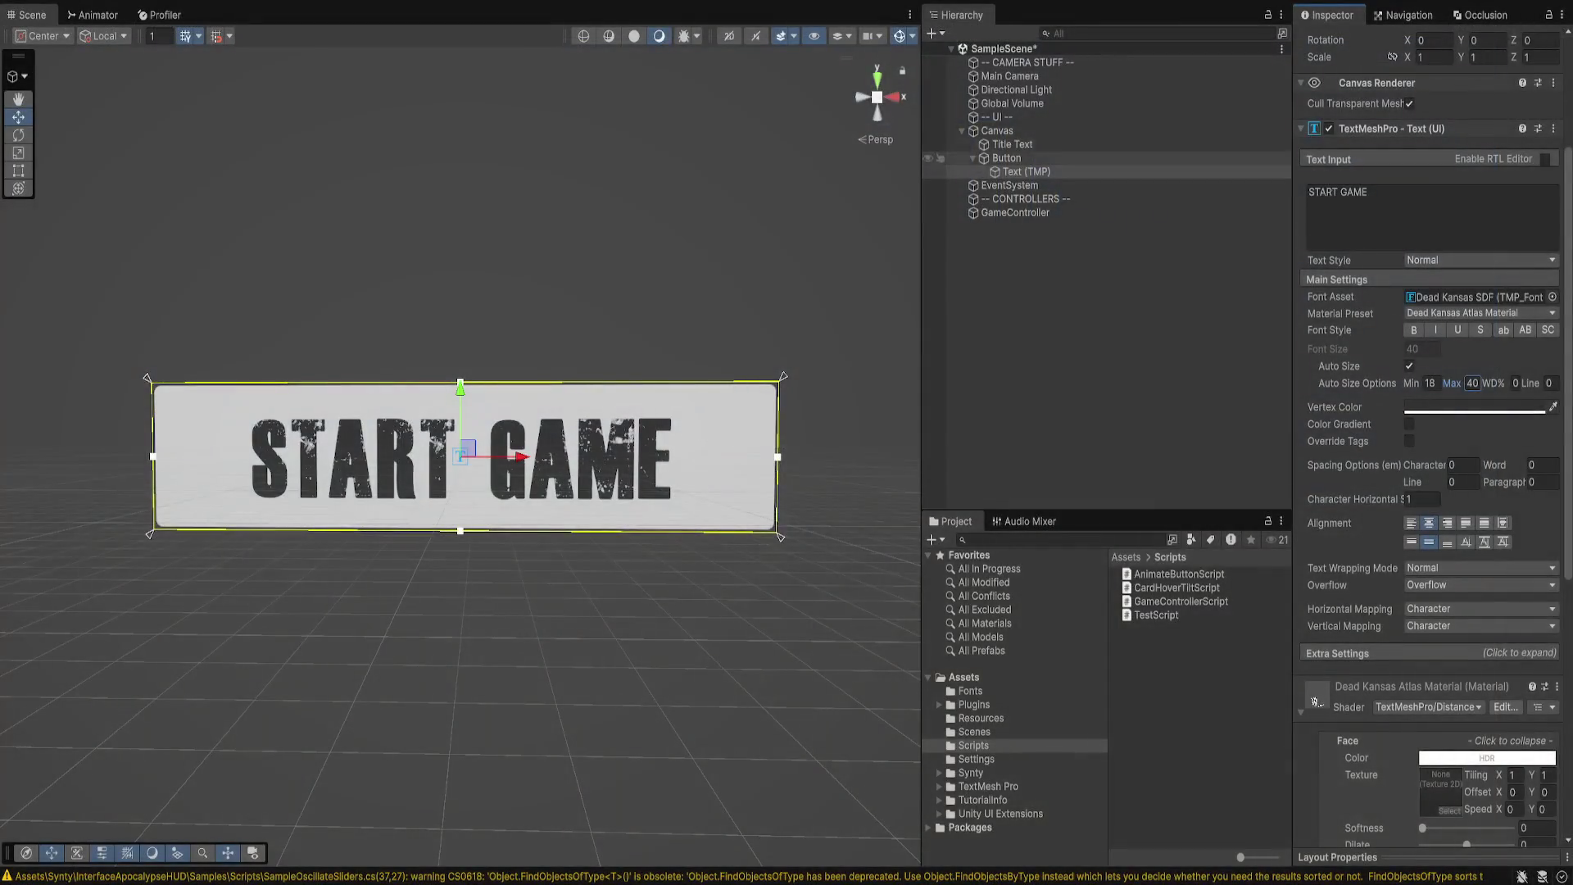
pyautogui.click(1006, 158)
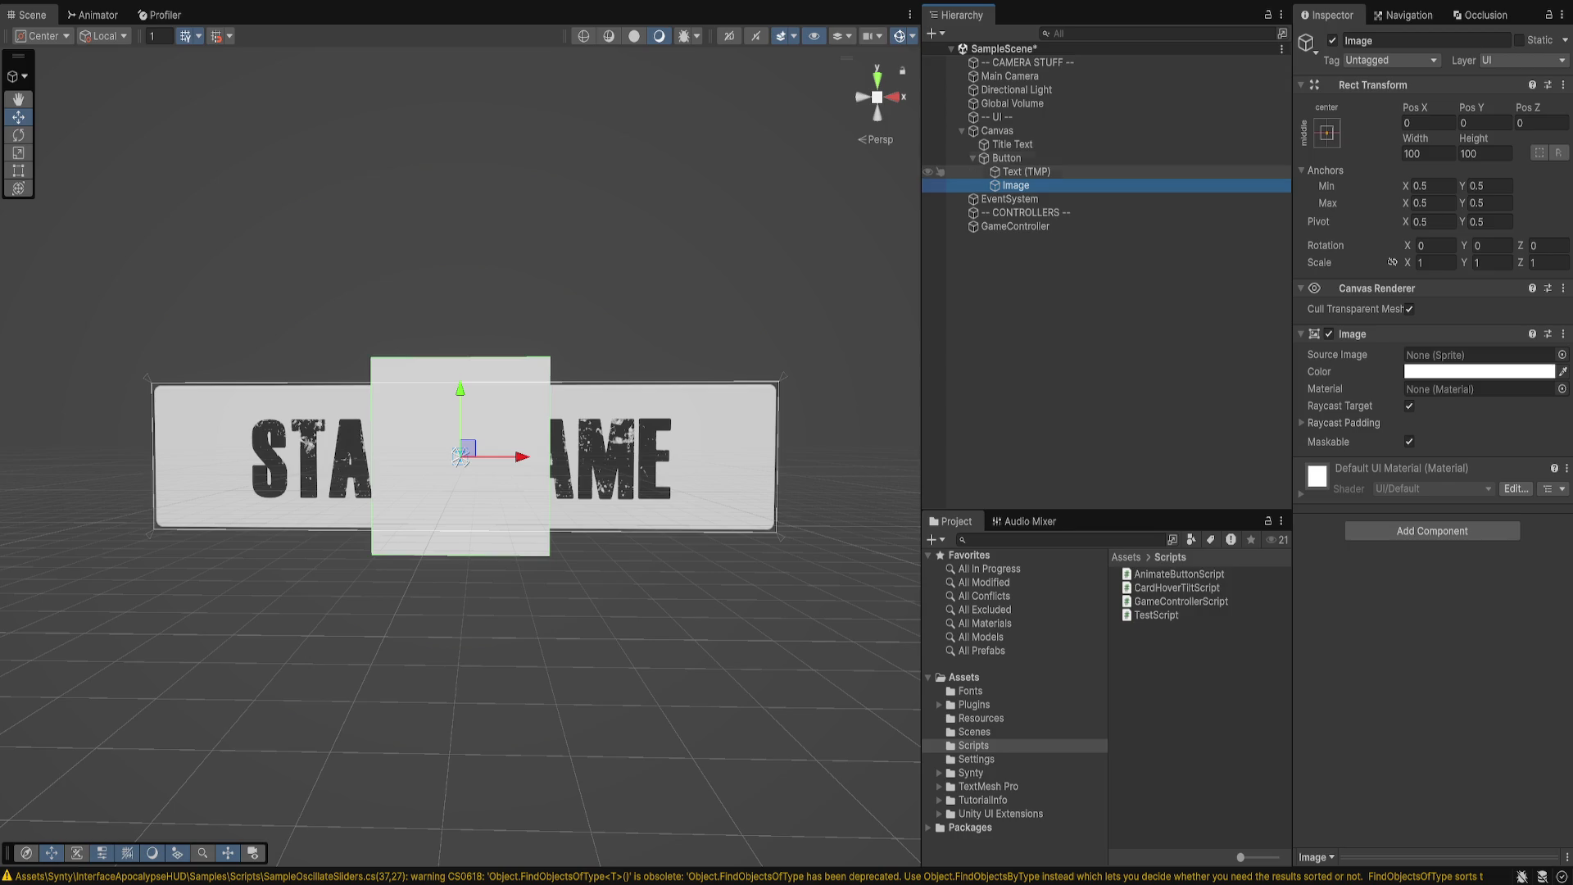
# - Stretch the Image to fill the button and move the Text (TMP) label below it
pyautogui.press('F2')
pyautogui.press('Return')
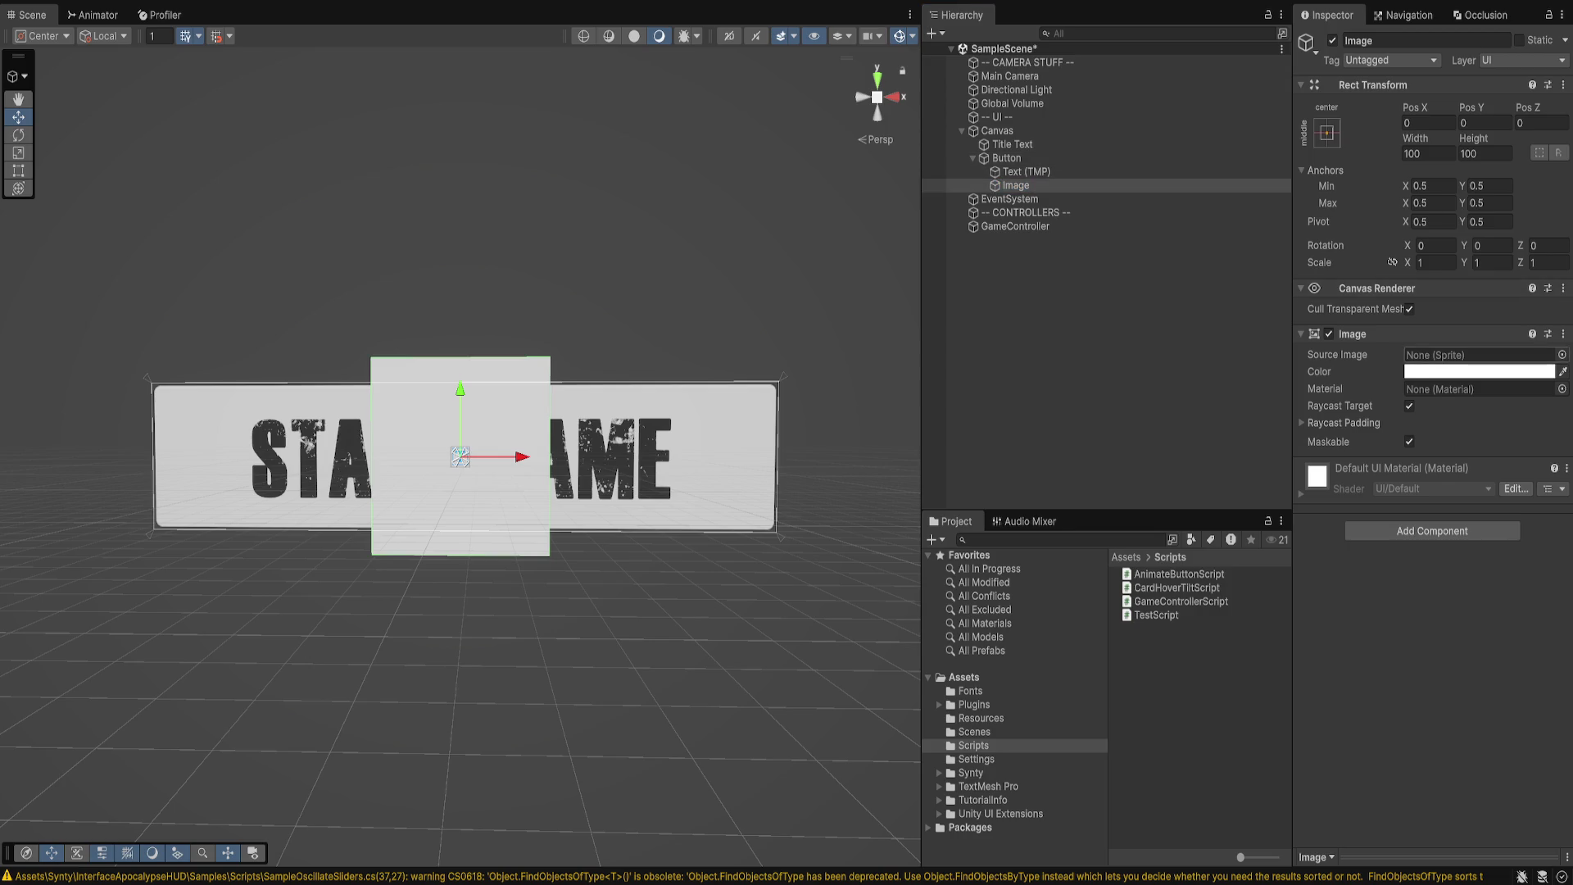
pyautogui.keyDown('alt'); pyautogui.keyDown('shift'); pyautogui.click(1327, 133); pyautogui.keyUp('shift'); pyautogui.keyUp('alt')
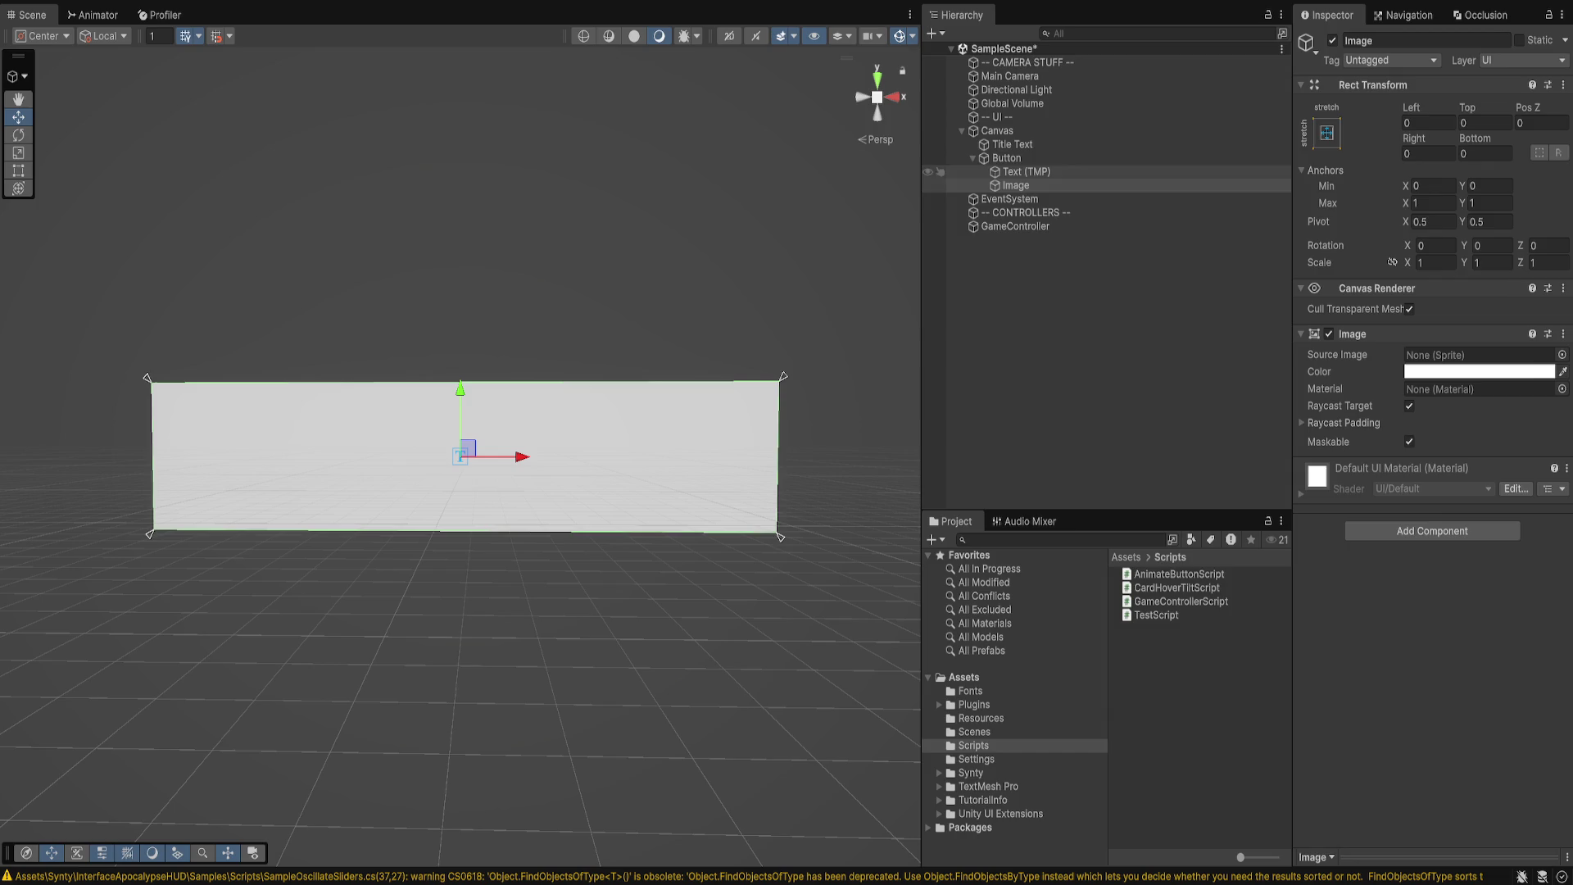
pyautogui.click(1006, 157)
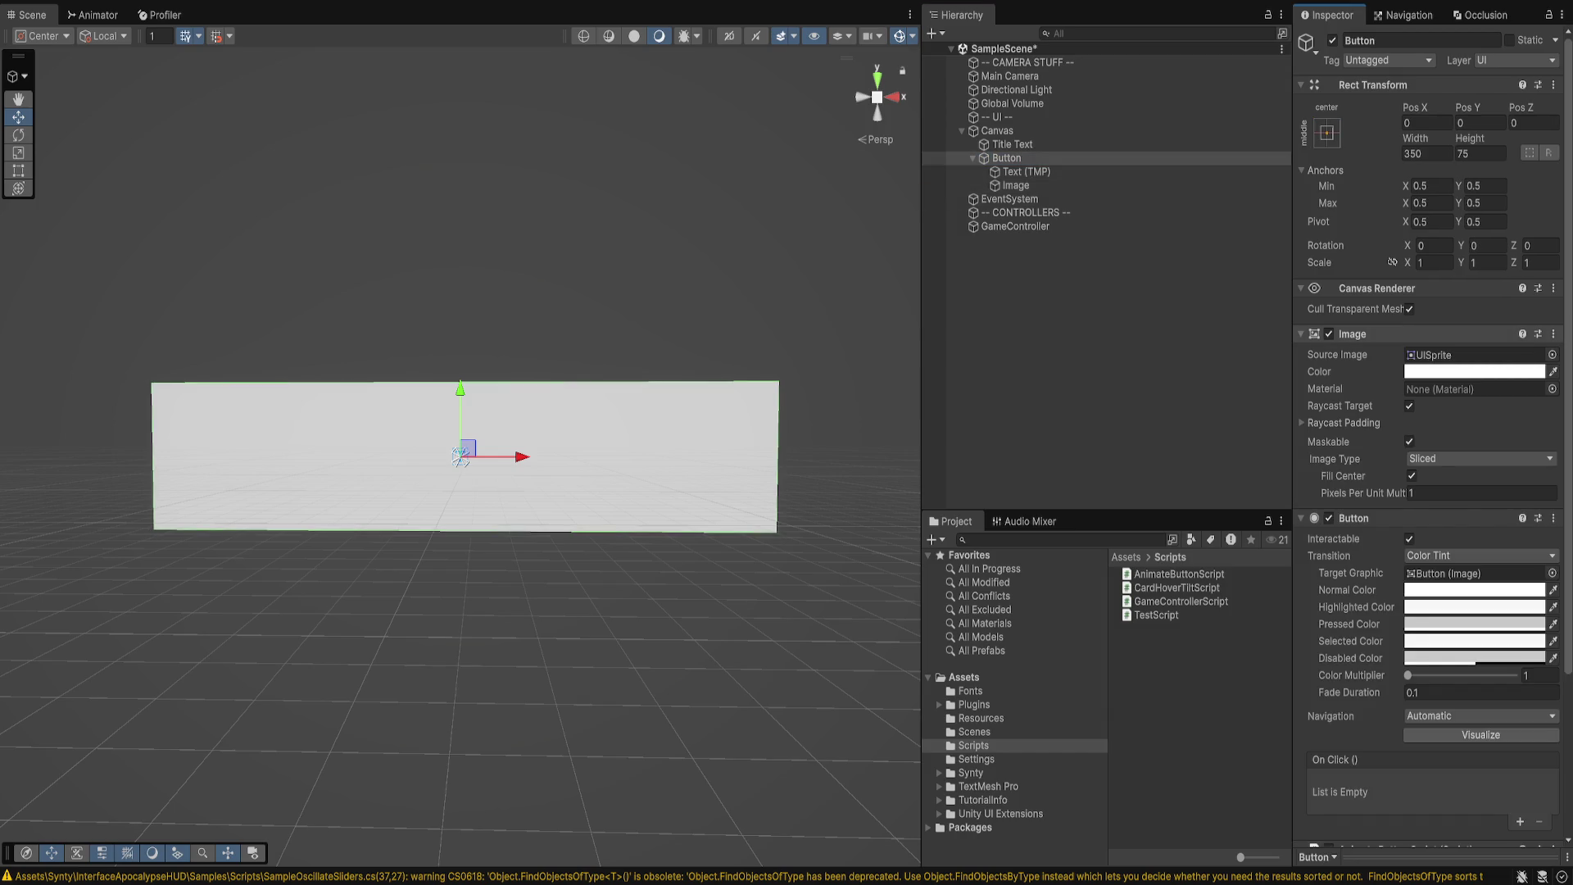
pyautogui.click(1025, 171)
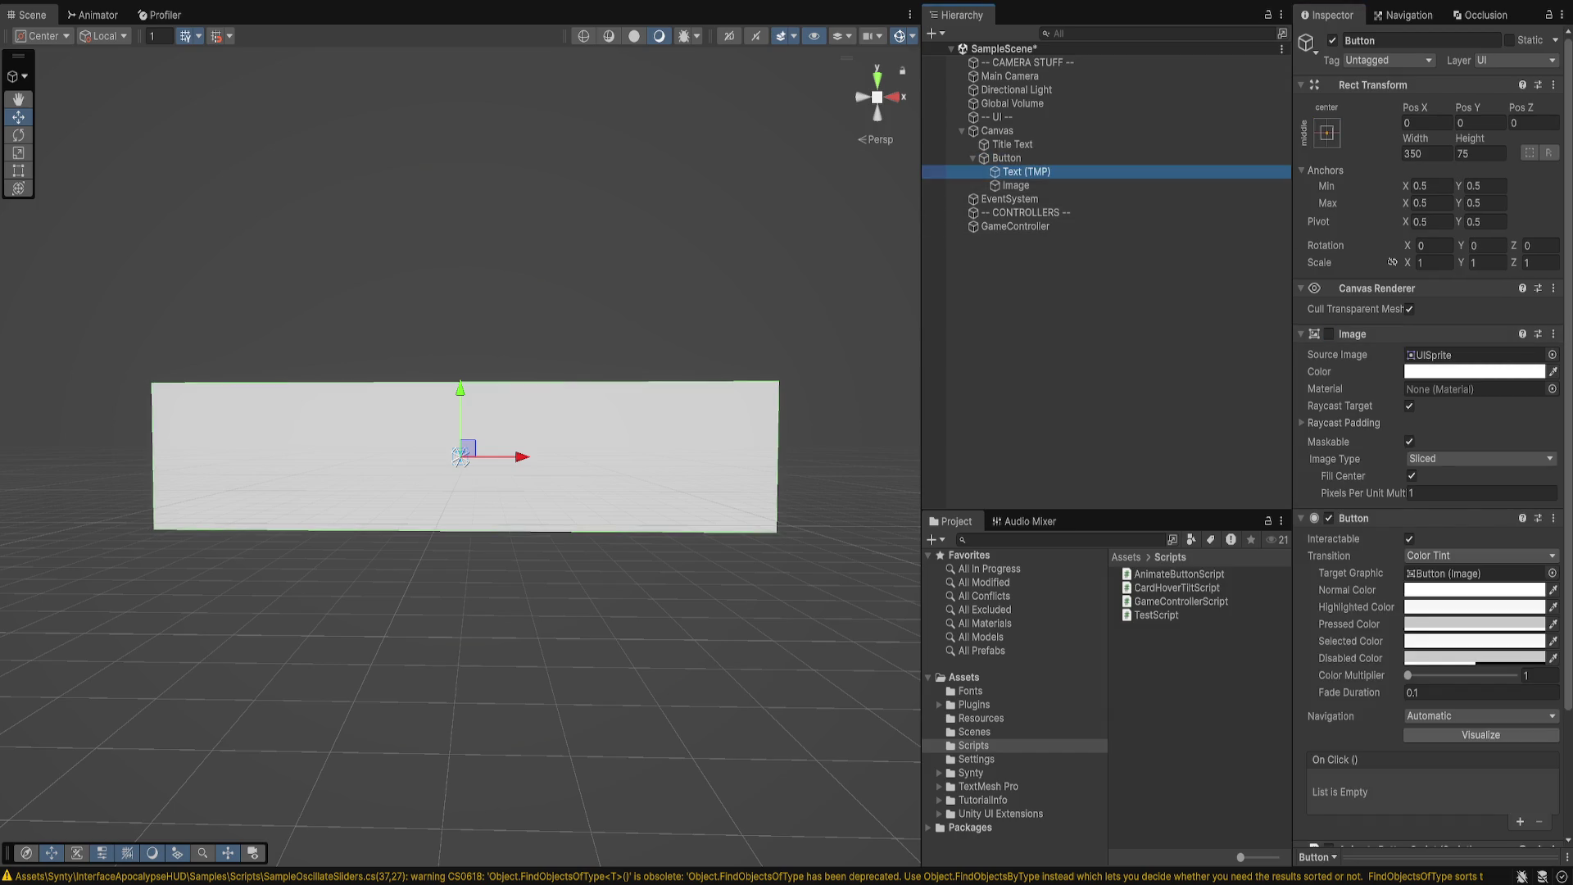
pyautogui.moveTo(1025, 171); pyautogui.dragTo(1006, 157)
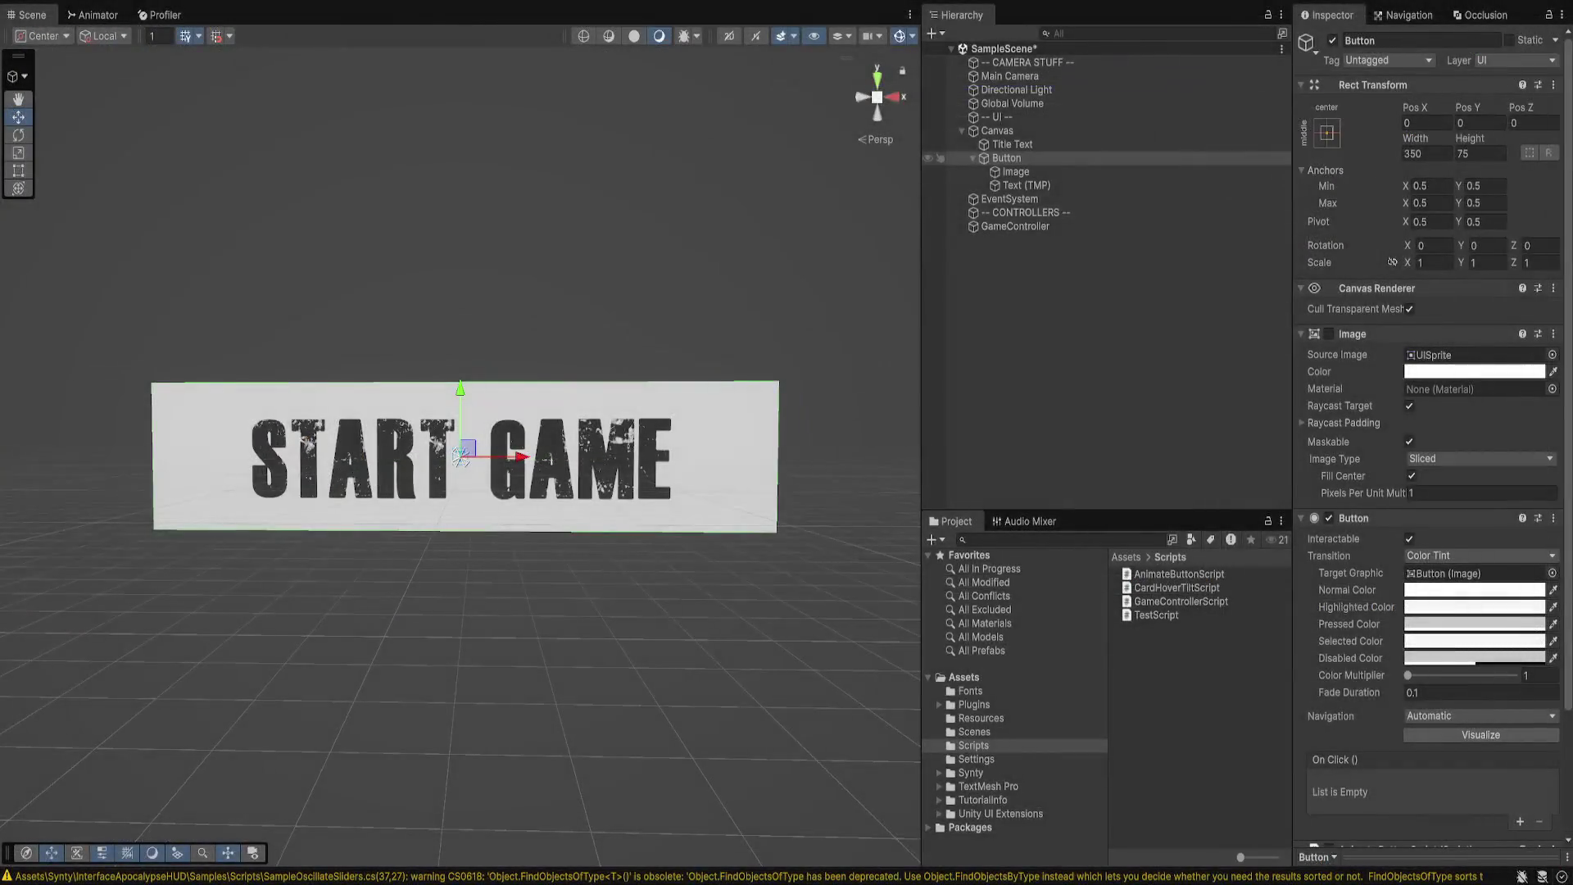
# - Rename the Image to Background and duplicate it as a second layer named Frame
pyautogui.click(1015, 171)
pyautogui.press('F2')
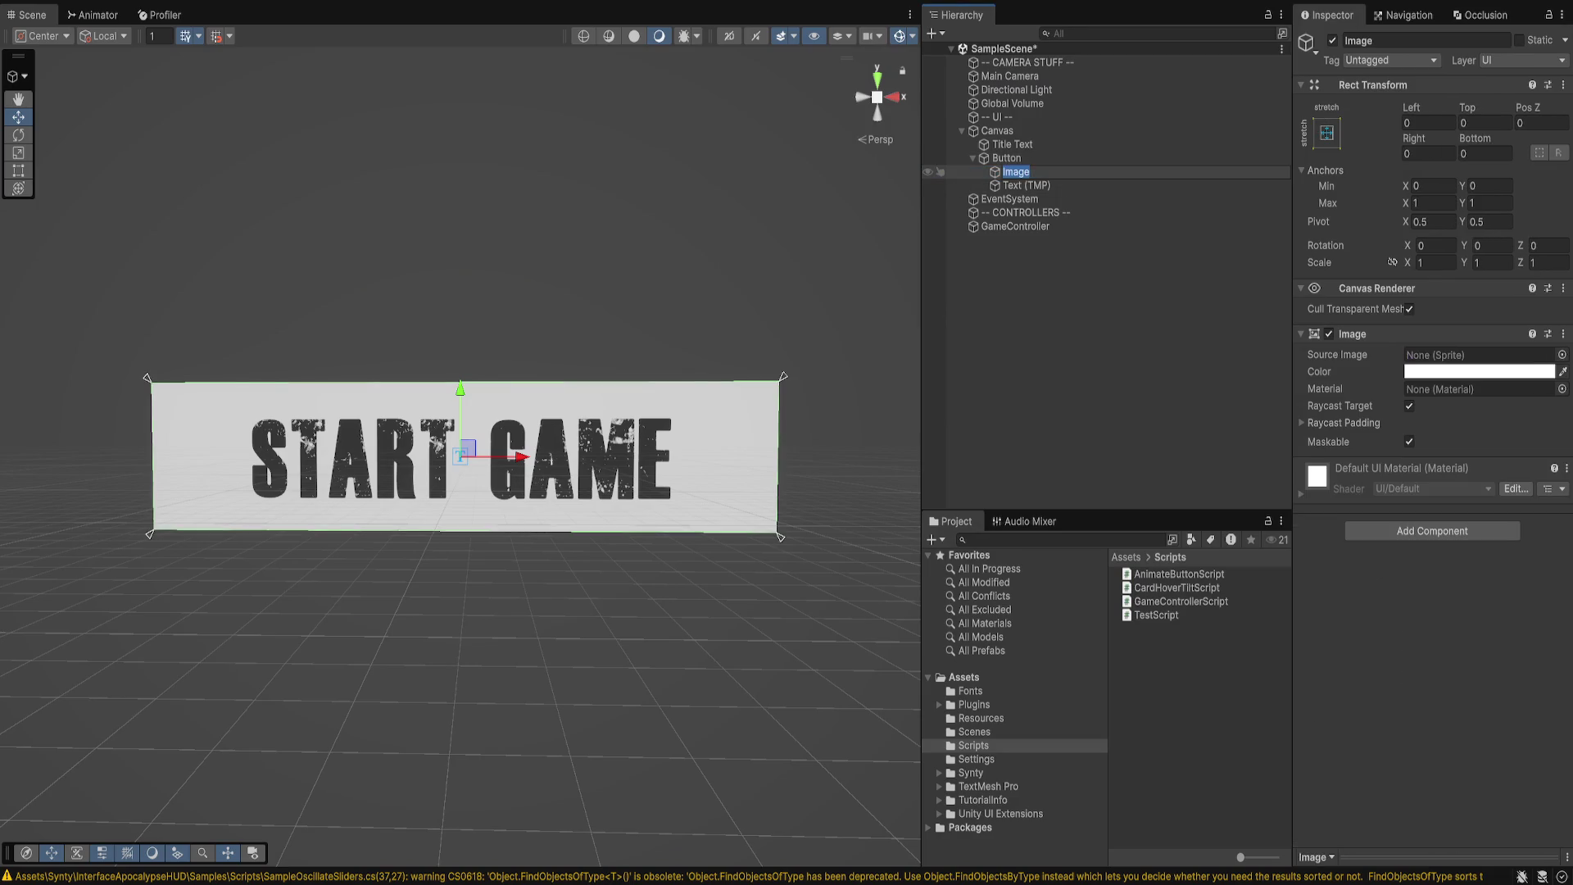
pyautogui.write('Background')
pyautogui.press('Return')
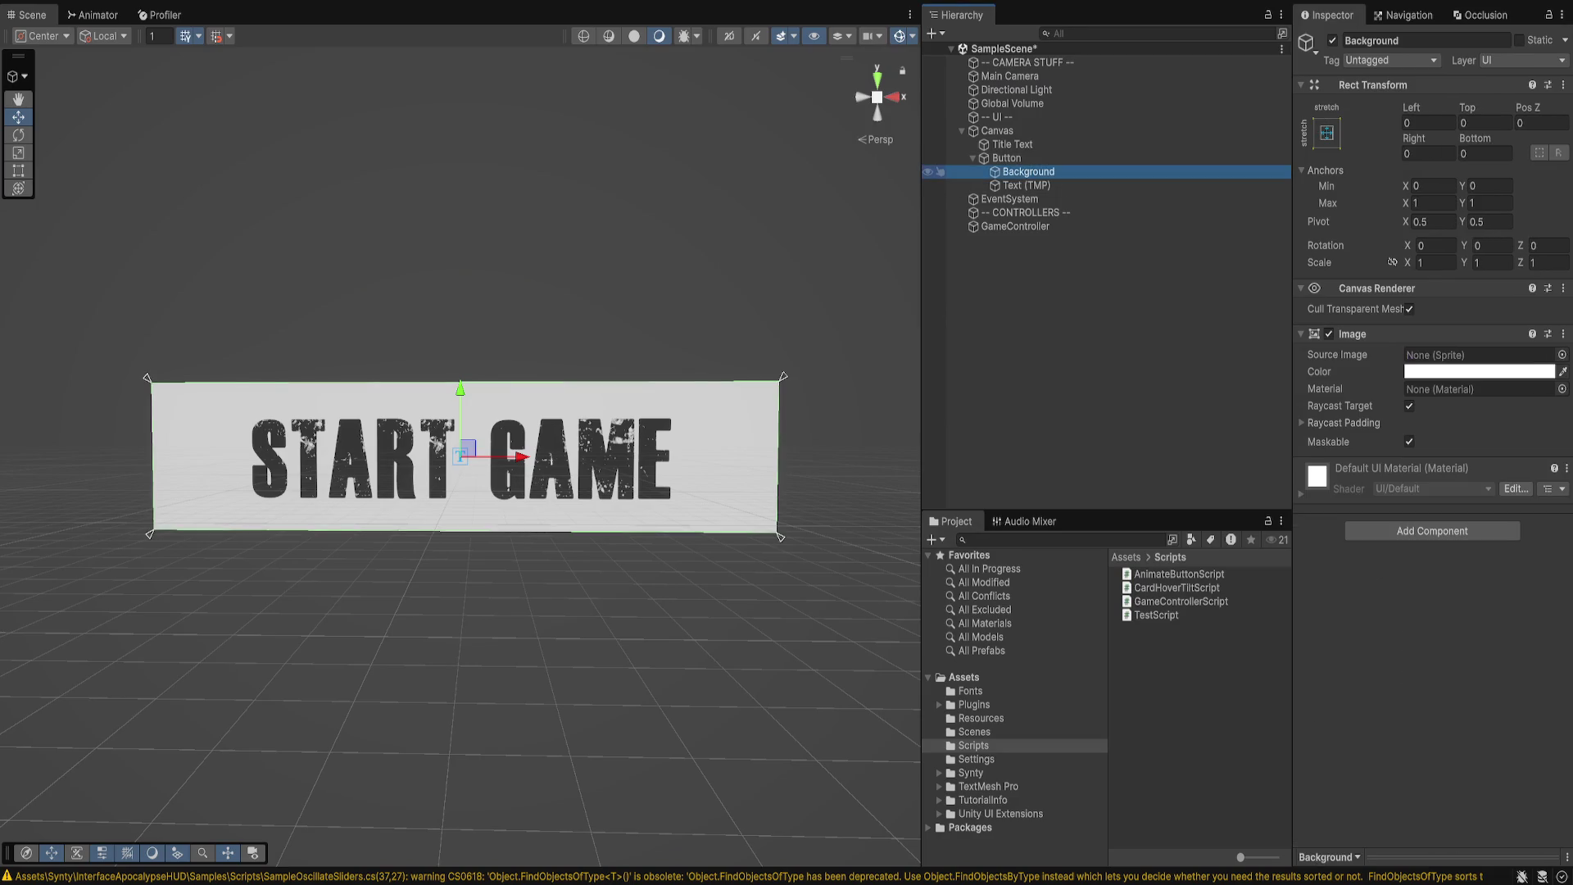
pyautogui.hotkey('ctrl', 'd')
pyautogui.press('F2')
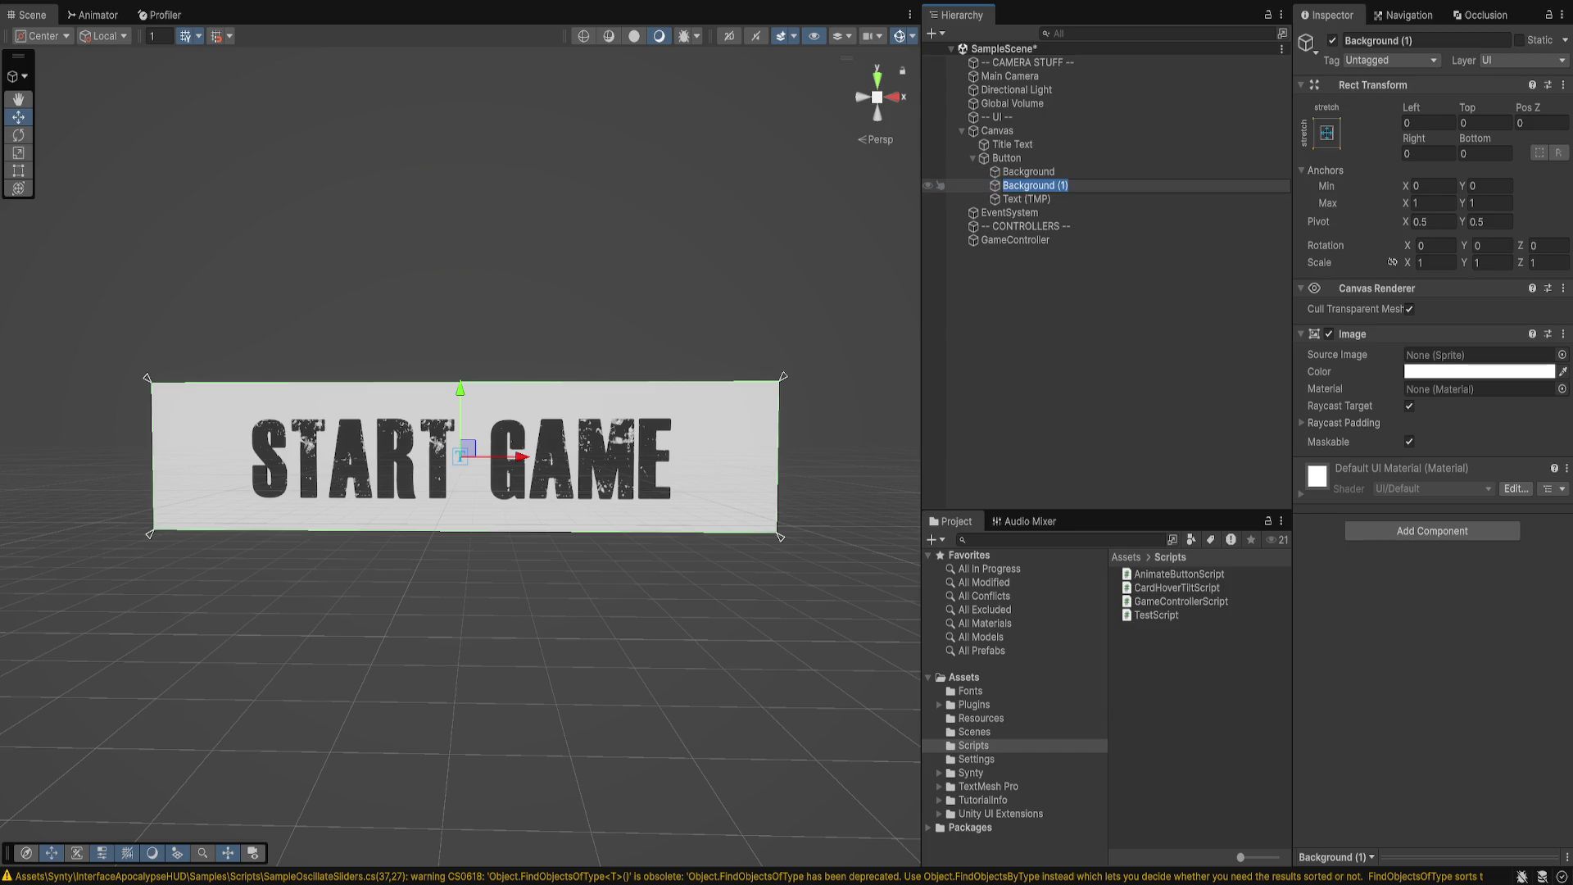
pyautogui.write('Frame')
pyautogui.press('Return')
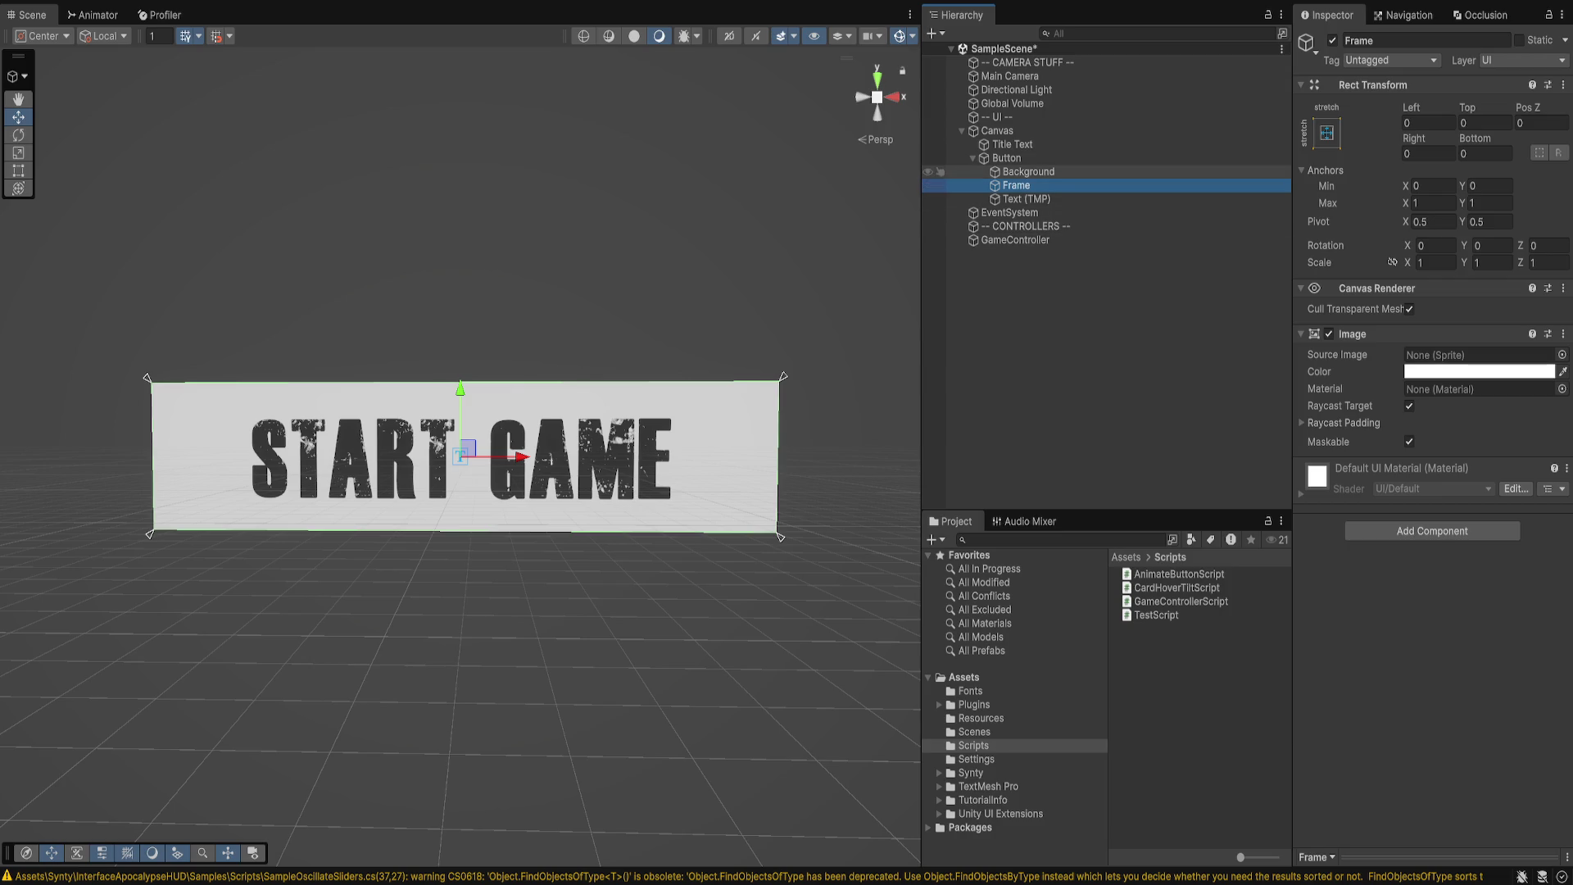
pyautogui.click(1028, 171)
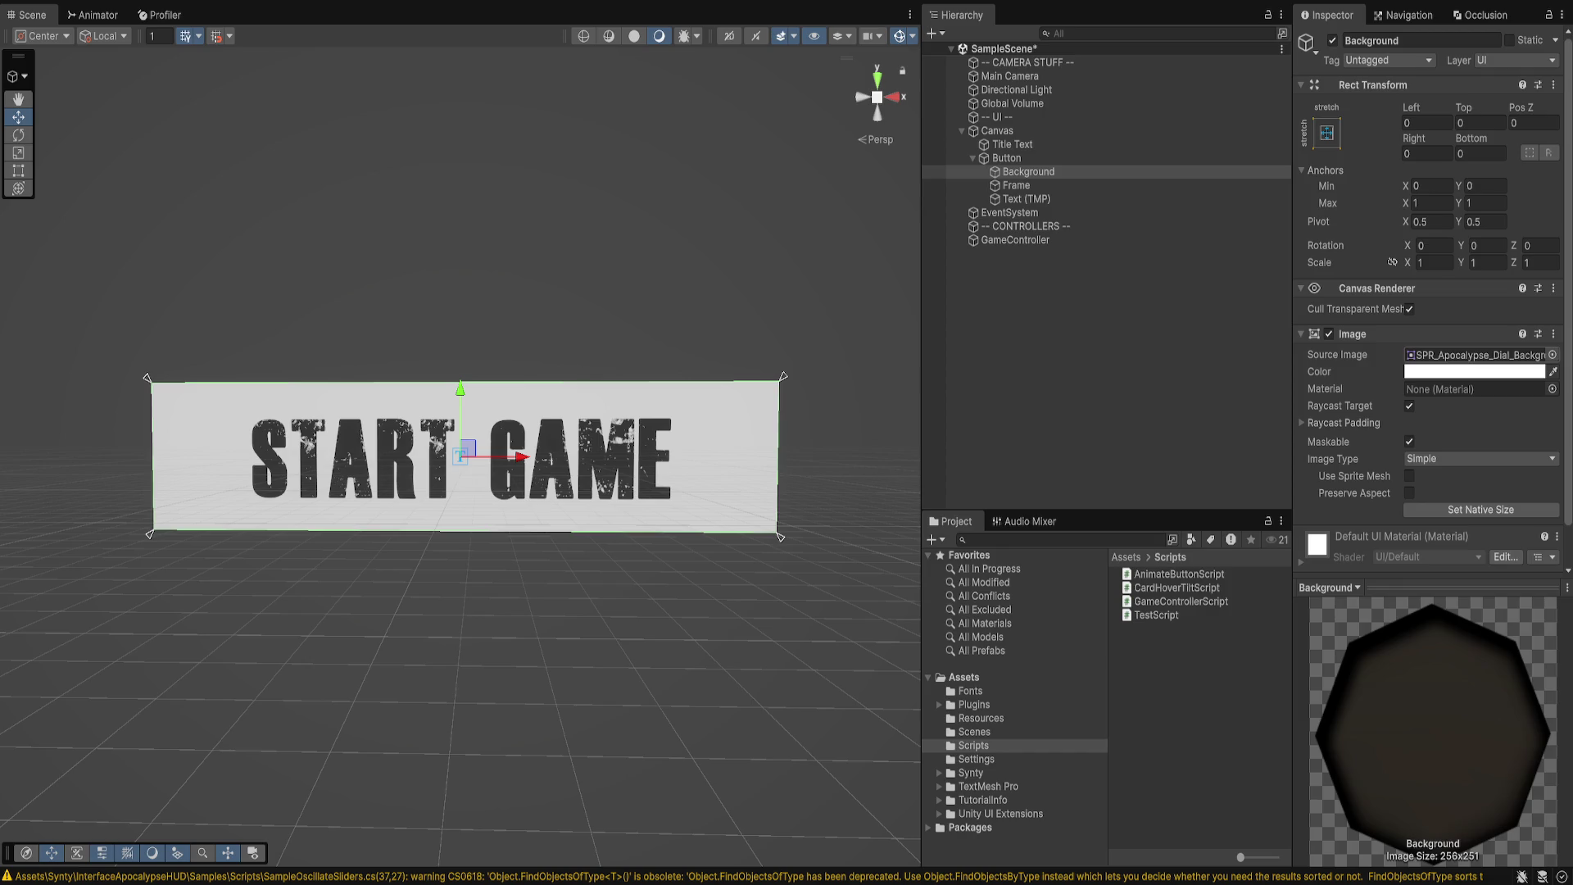
# - Cycle through sprites and settle on the light SPR_HUD_MilitaryCombat gradient for Background
pyautogui.press('Down')
pyautogui.press('Down')
pyautogui.press('Down')
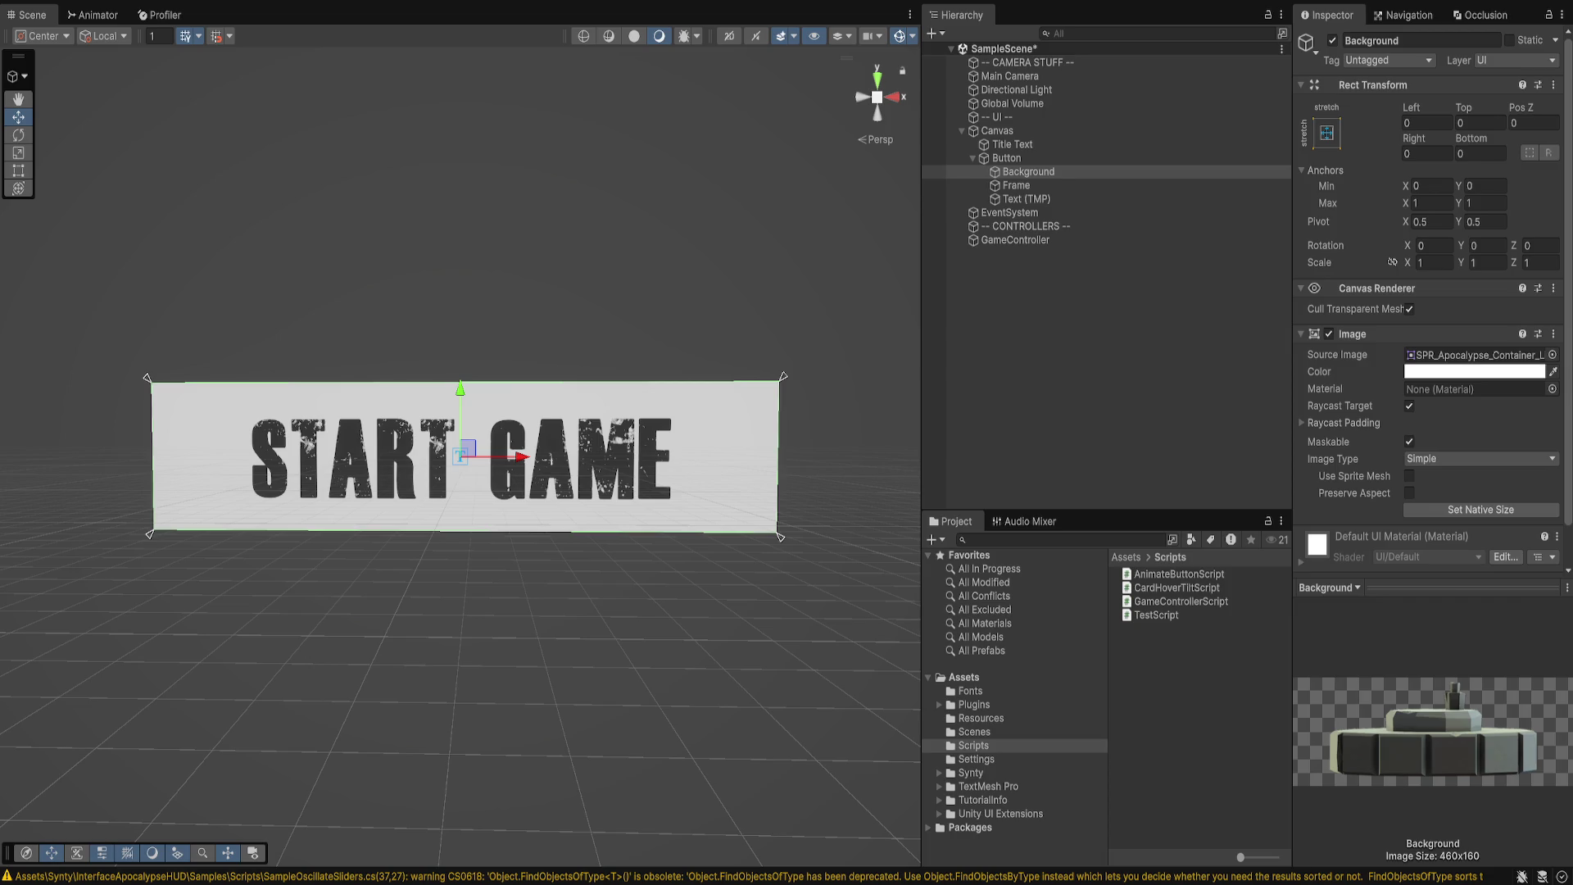
pyautogui.press('Down')
pyautogui.press('Down')
pyautogui.press('Down')
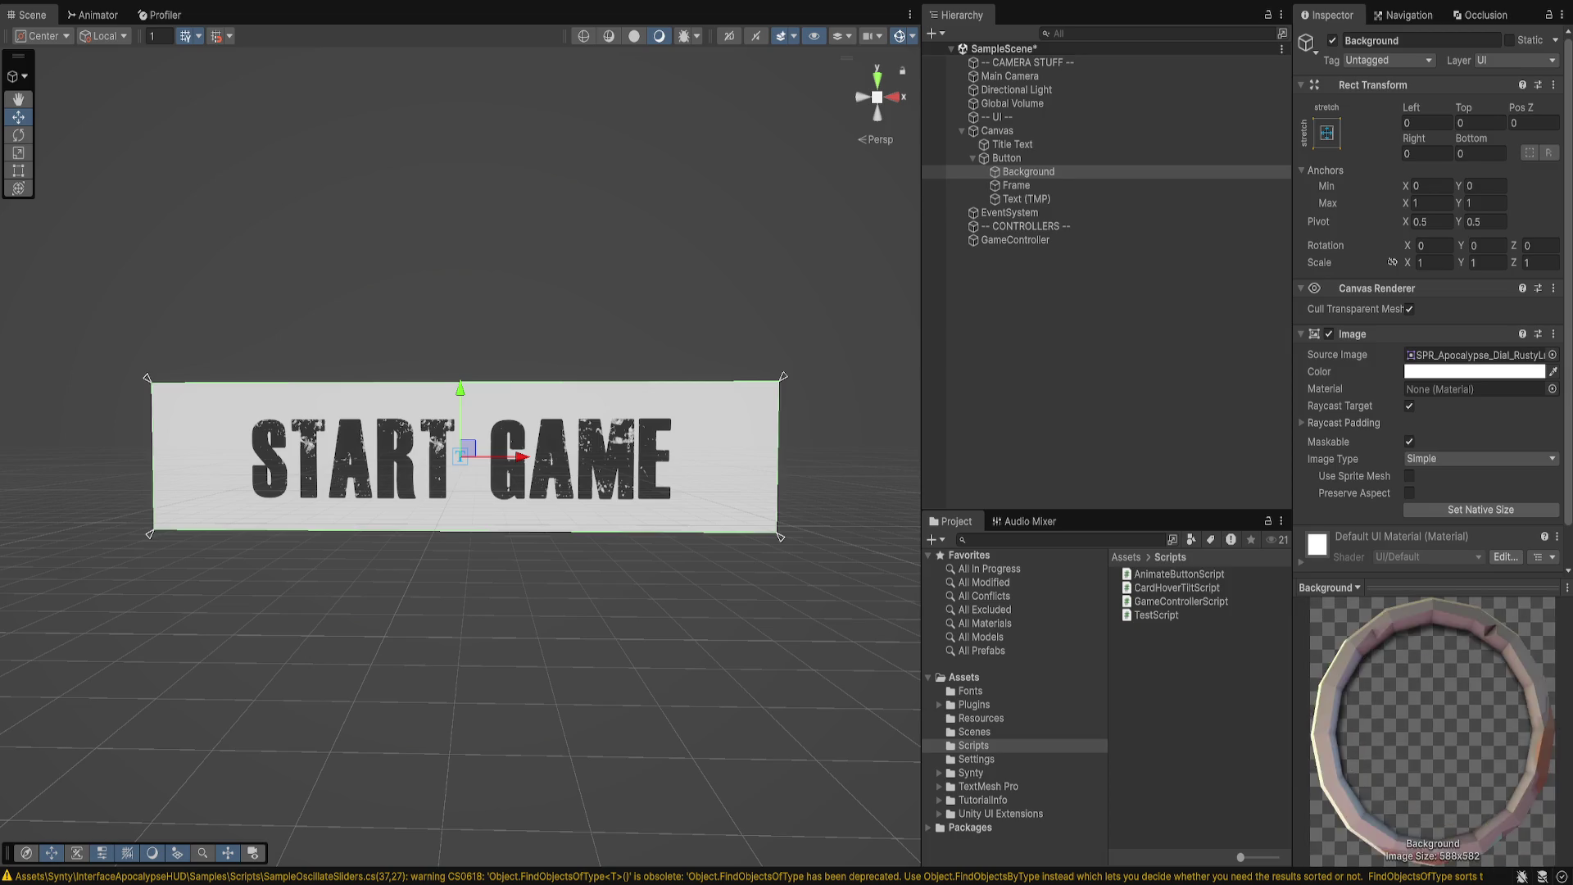
pyautogui.press('Down')
pyautogui.press('Down')
pyautogui.press('Down')
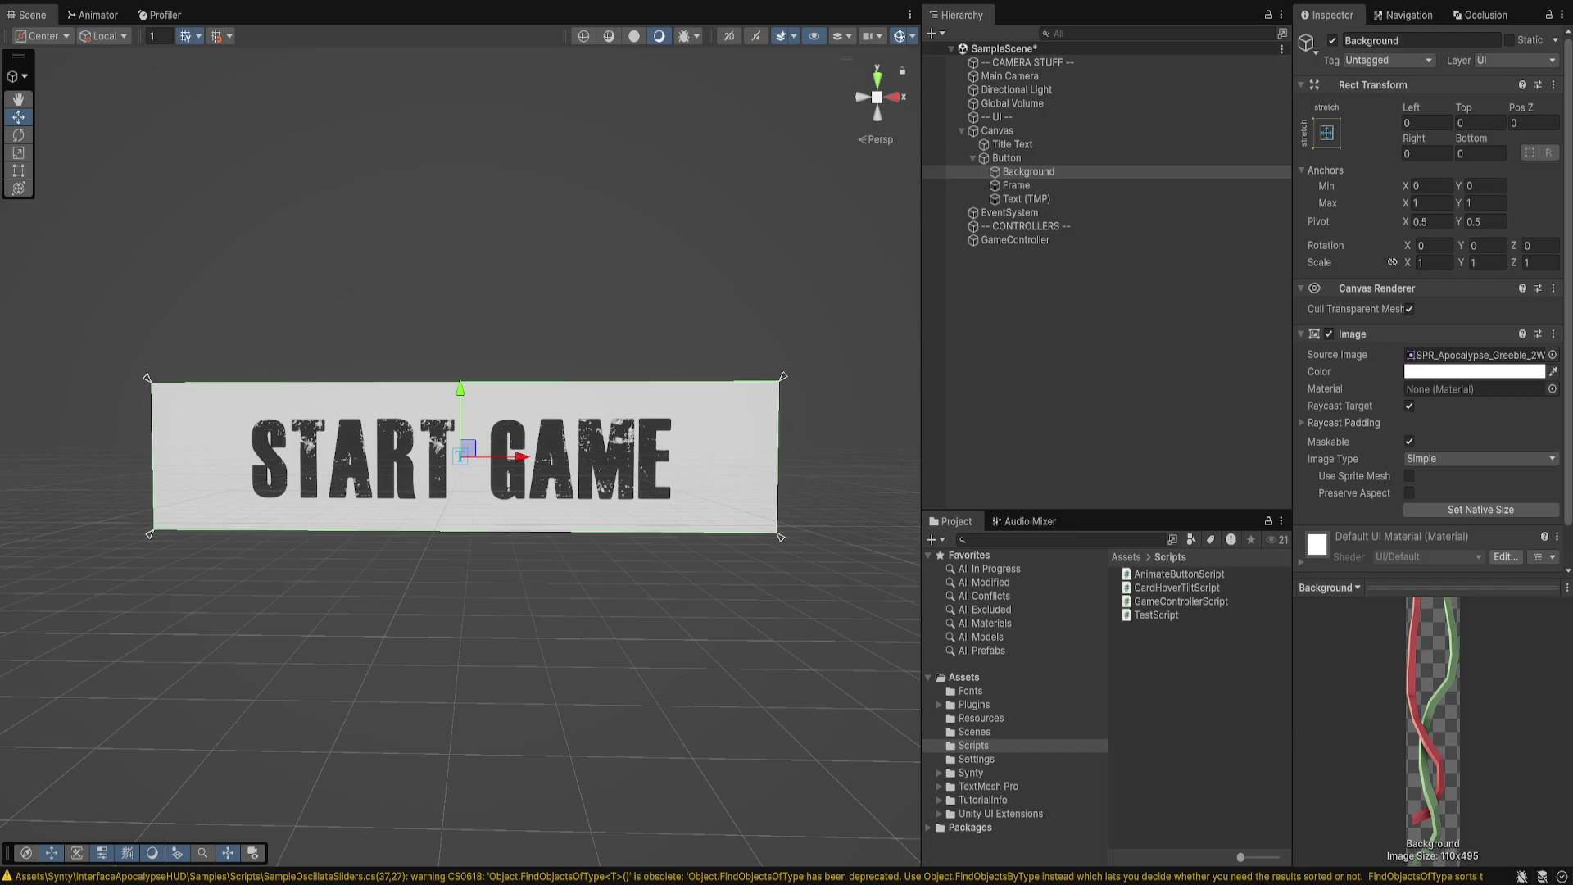
pyautogui.press('Down')
pyautogui.press('Down')
pyautogui.press('Down')
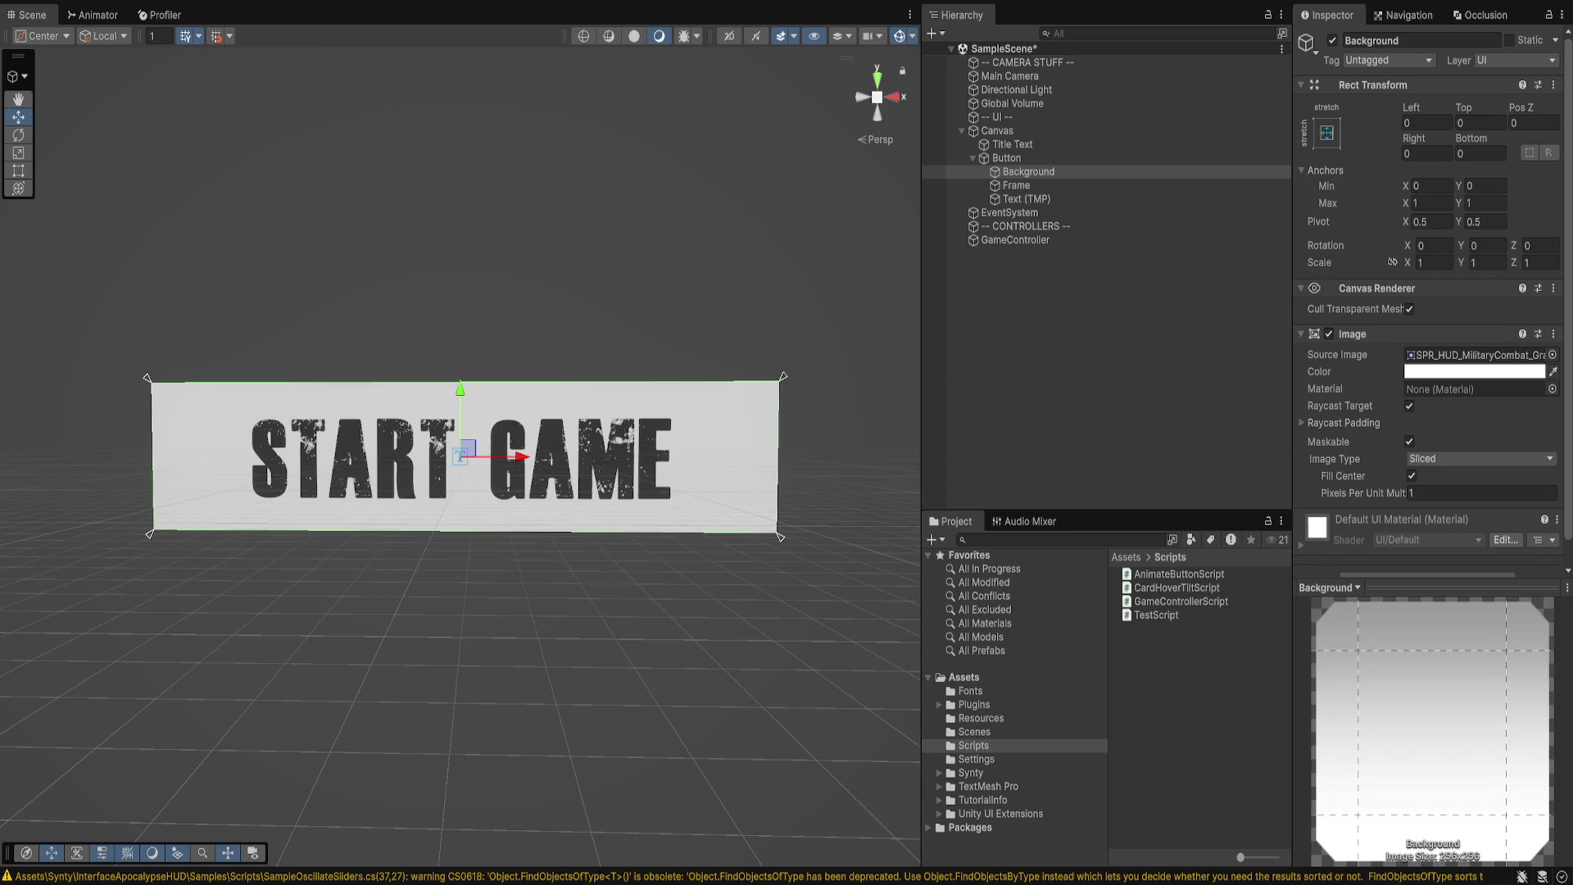
pyautogui.press('Down')
pyautogui.press('Down')
pyautogui.press('Down')
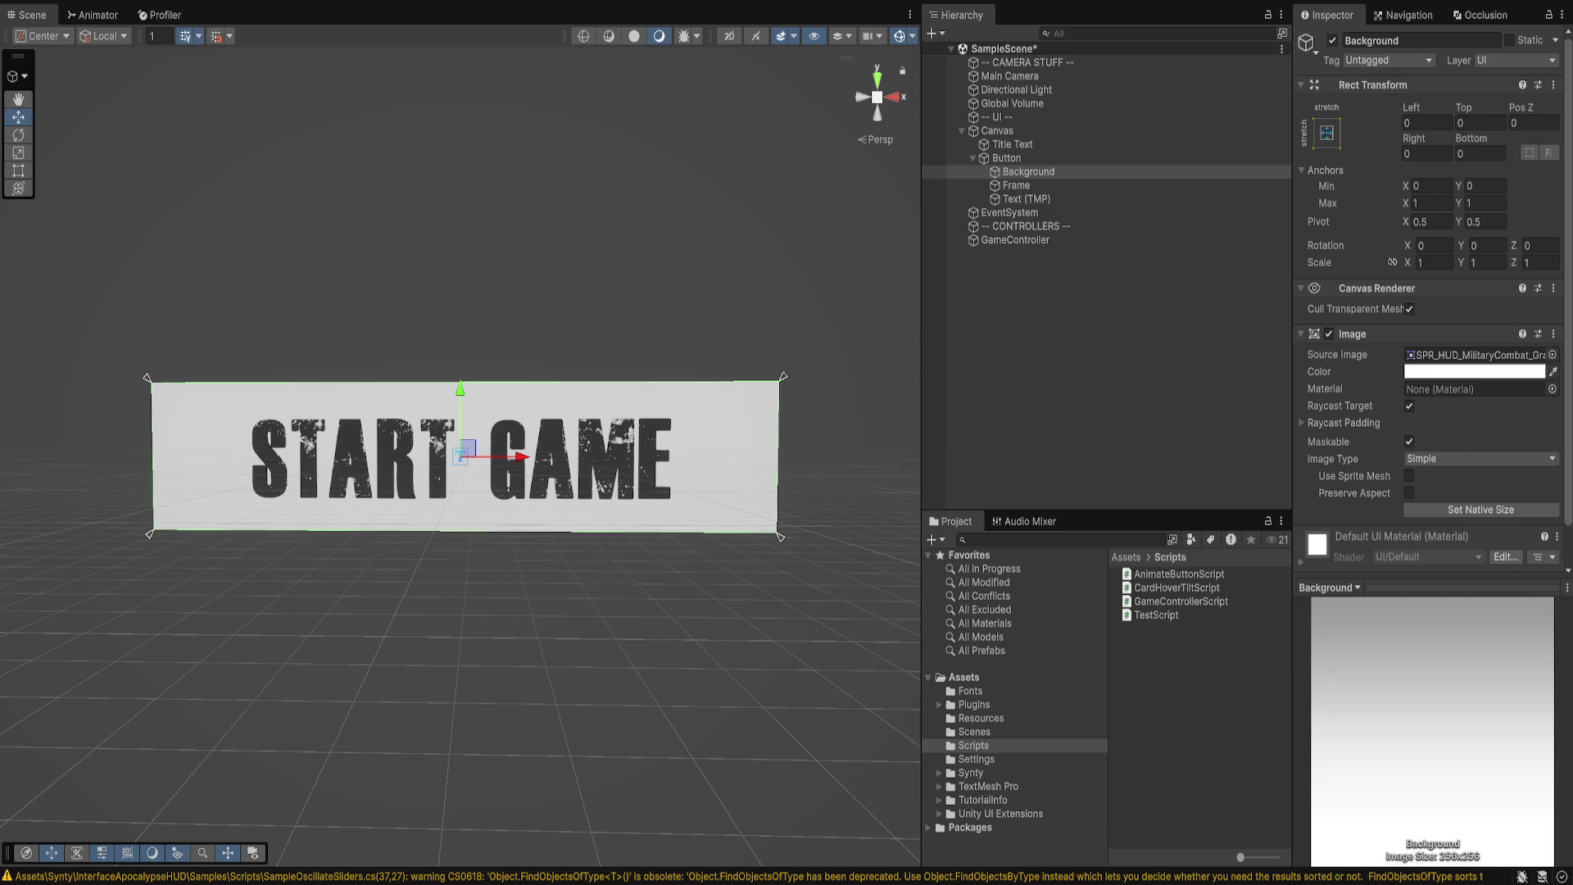
pyautogui.press('Down')
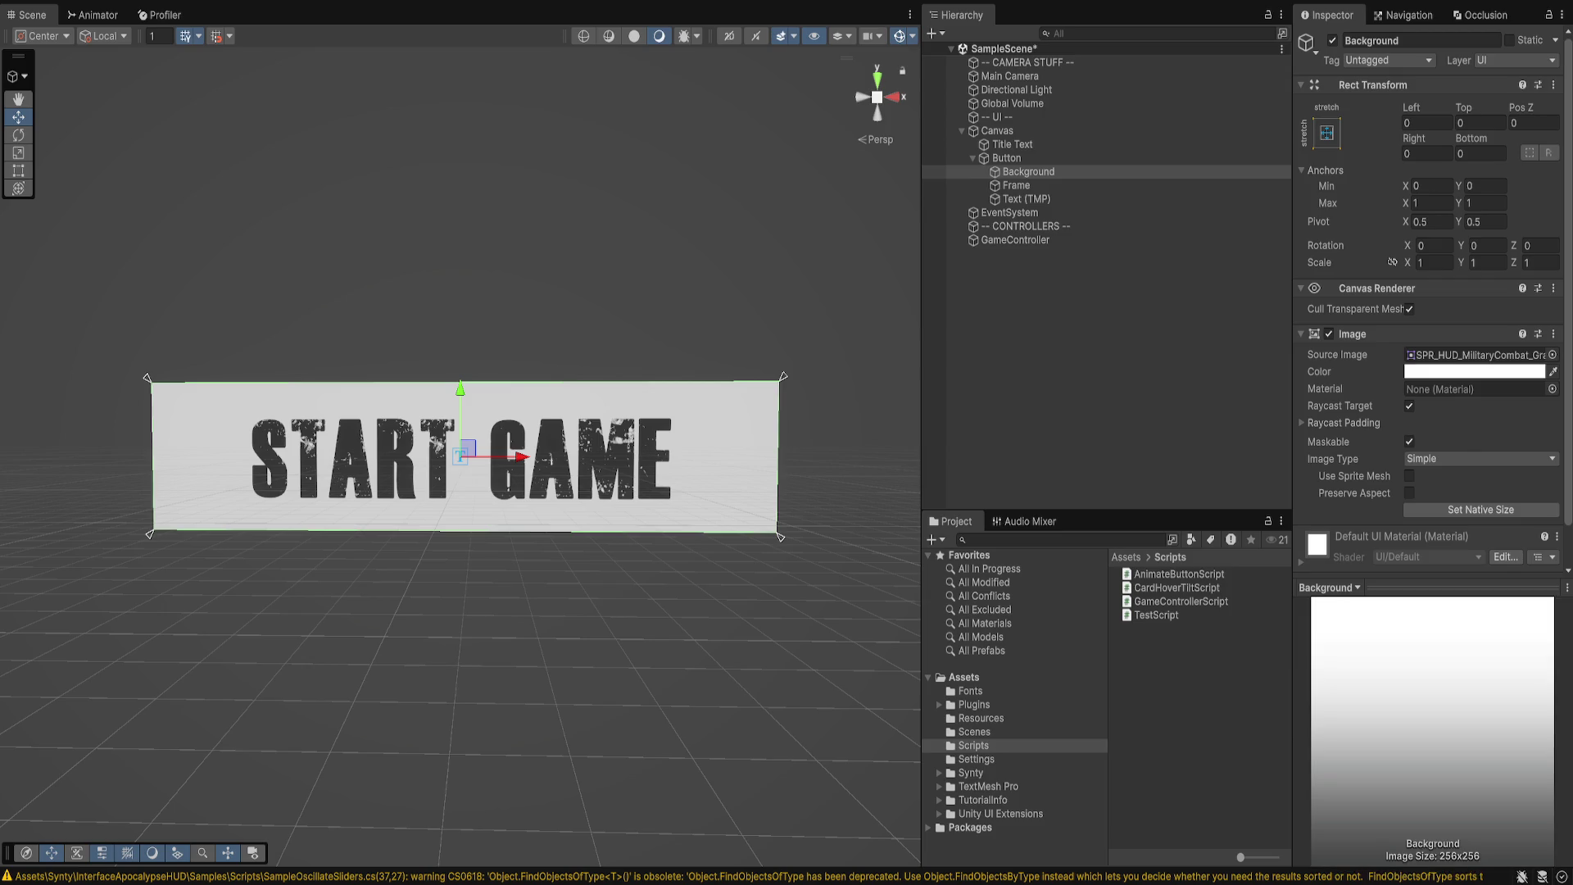
pyautogui.press('Return')
pyautogui.click(1006, 158)
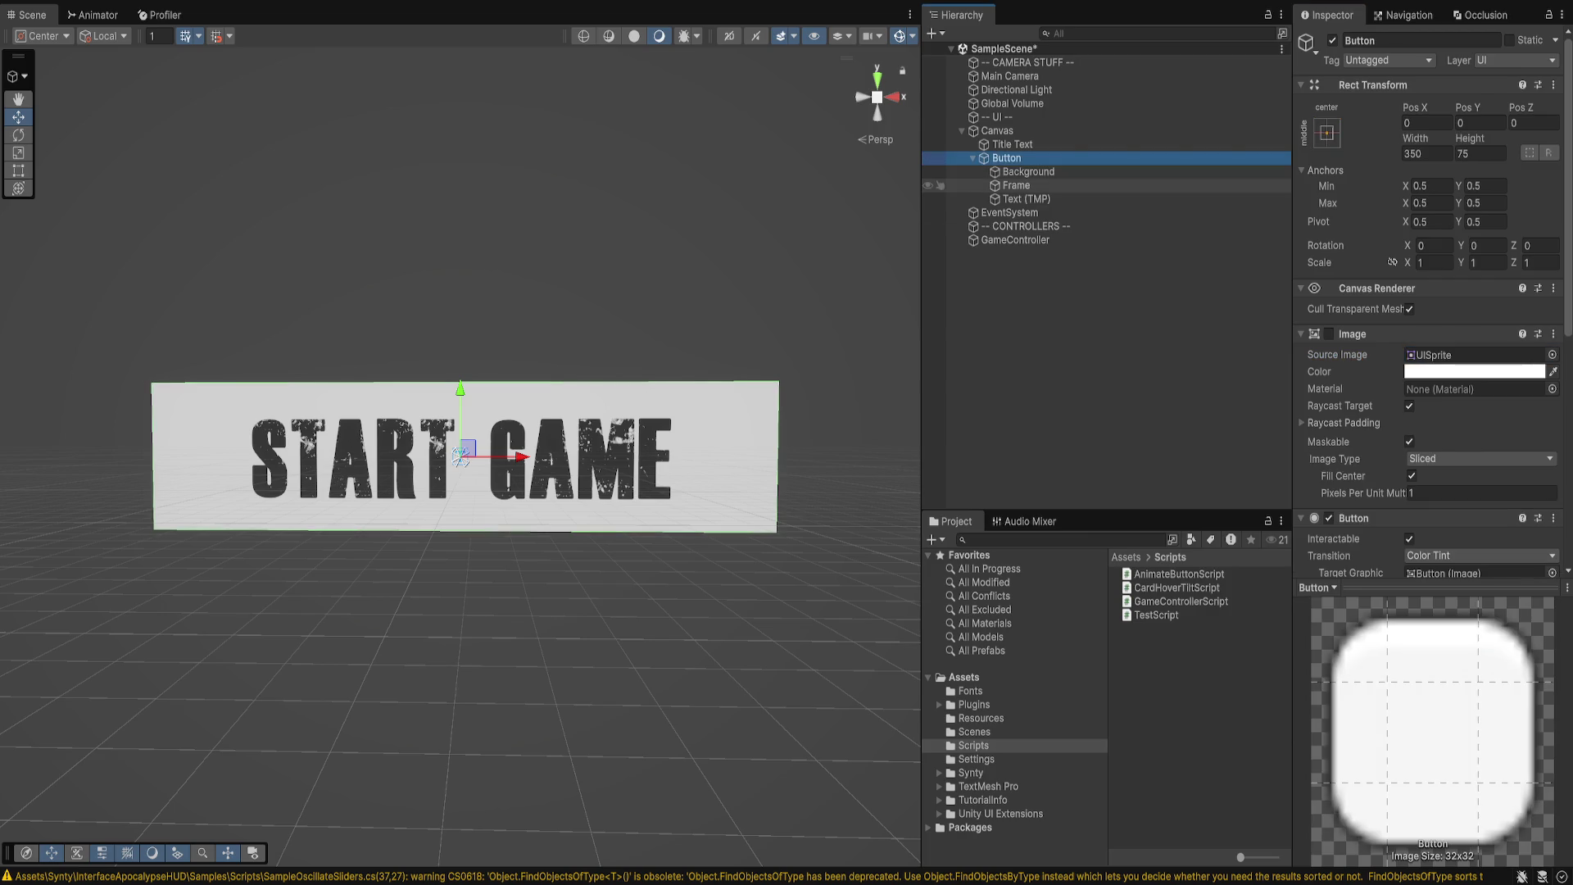
pyautogui.press('Down')
pyautogui.press('Down')
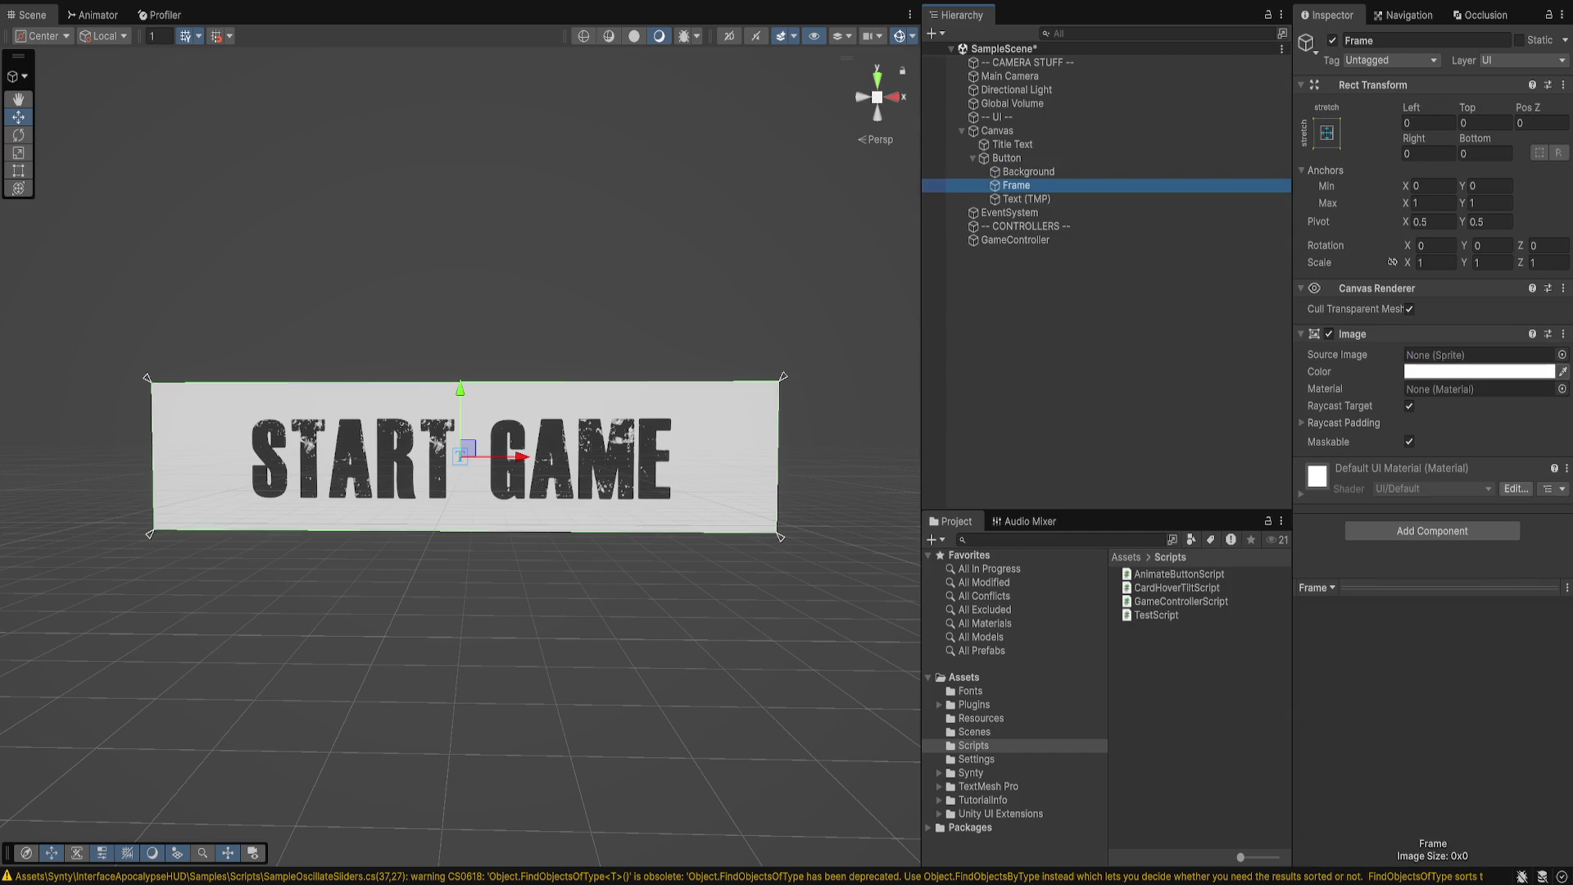
# - Set the Frame's Source Image to the blue-edged SPR_MilitaryCombat_Frame sprite
pyautogui.click(1475, 355)
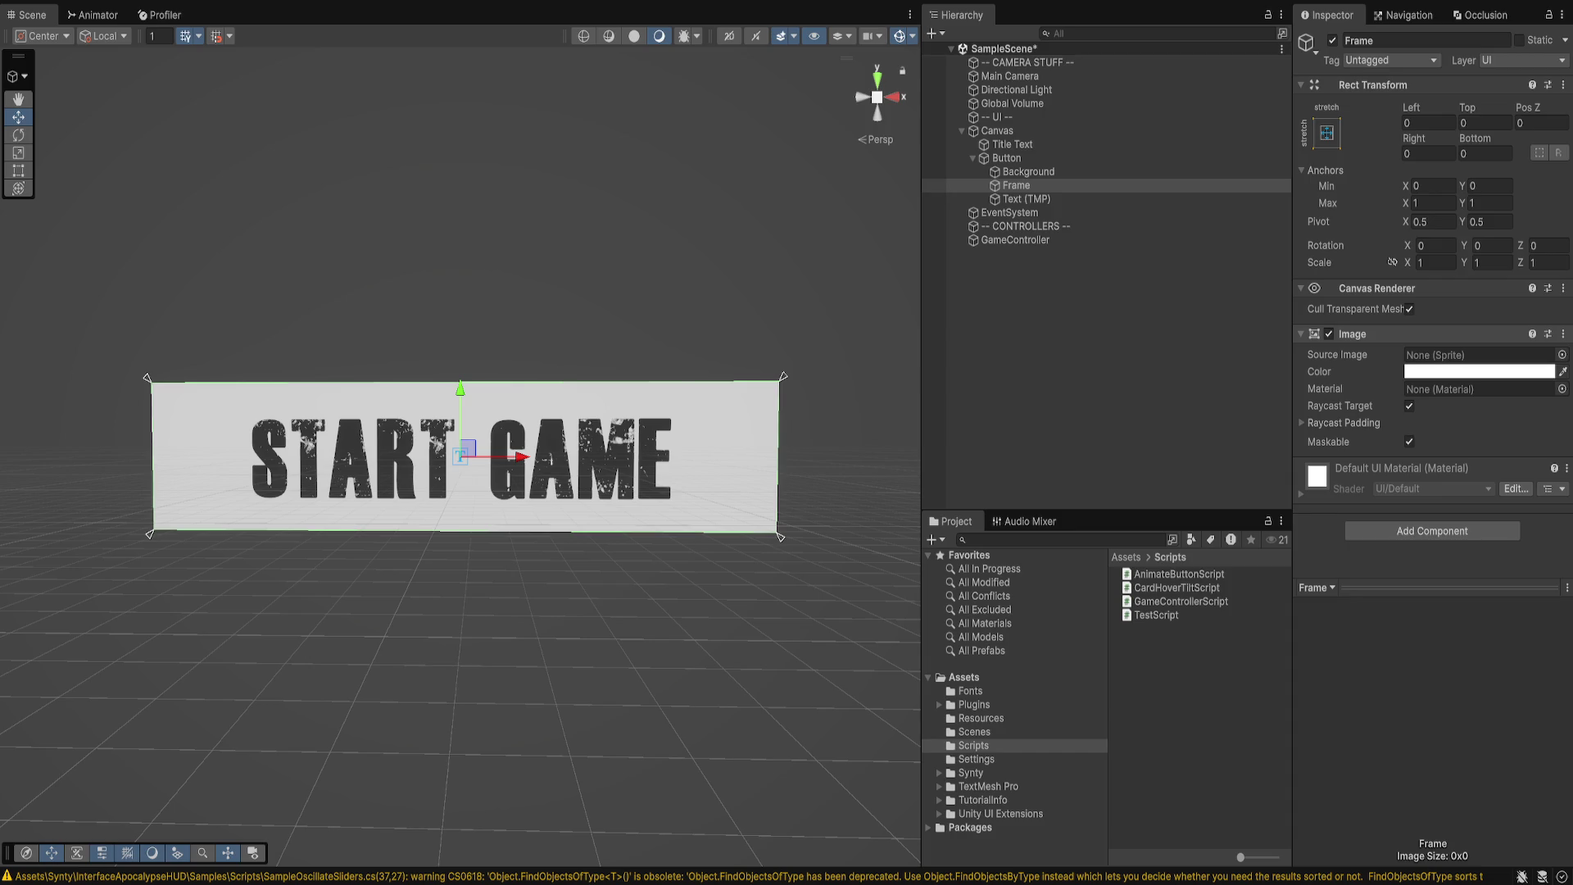
pyautogui.press('Return')
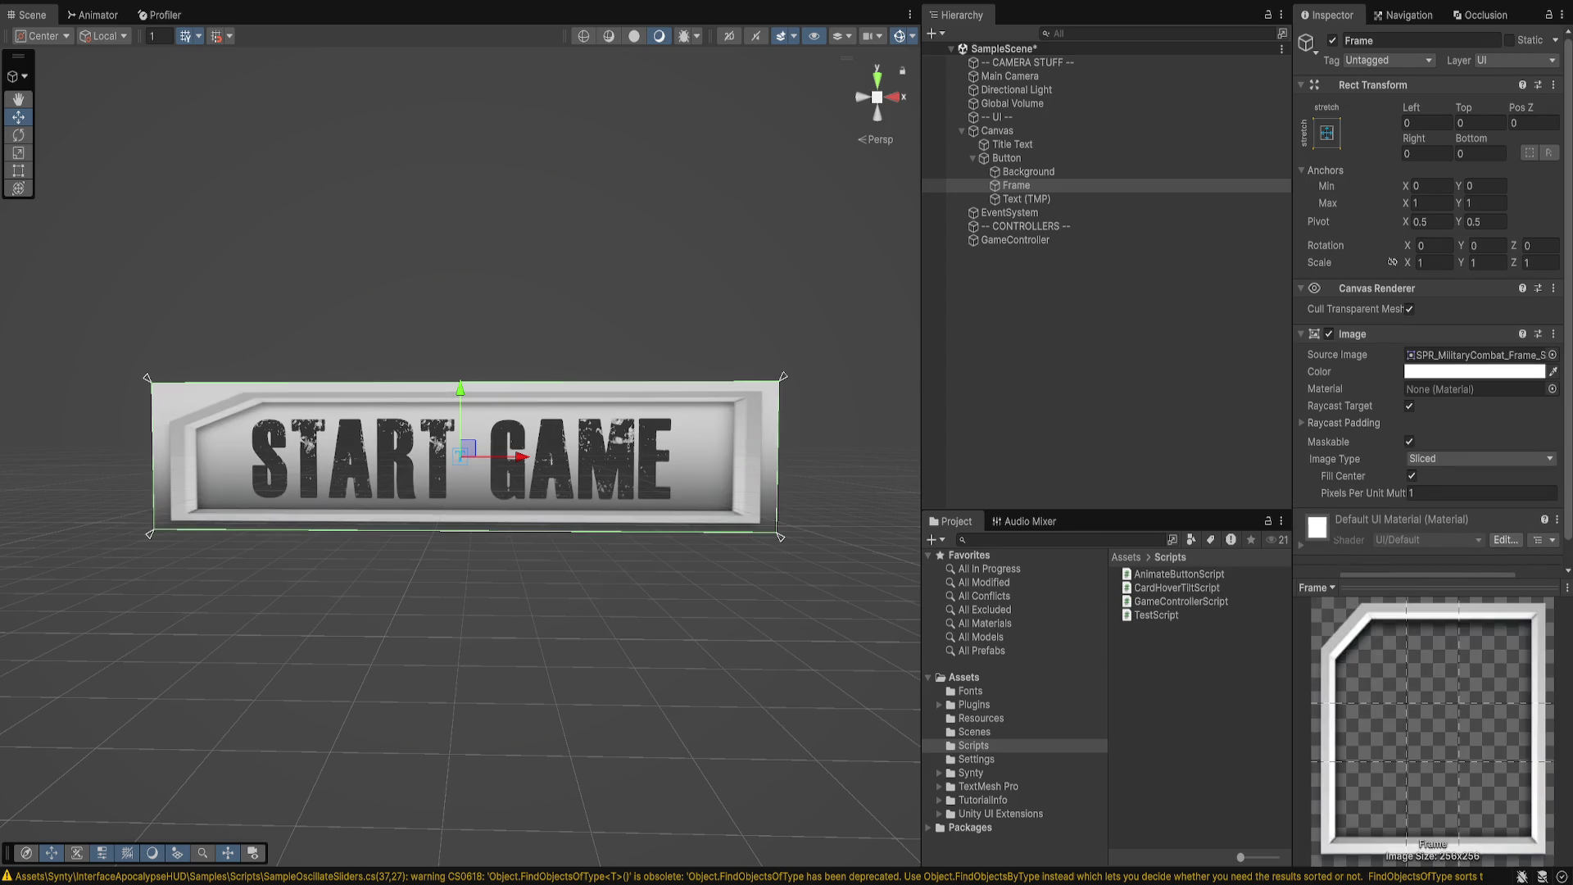
pyautogui.press('Down')
pyautogui.press('Down')
pyautogui.press('Down')
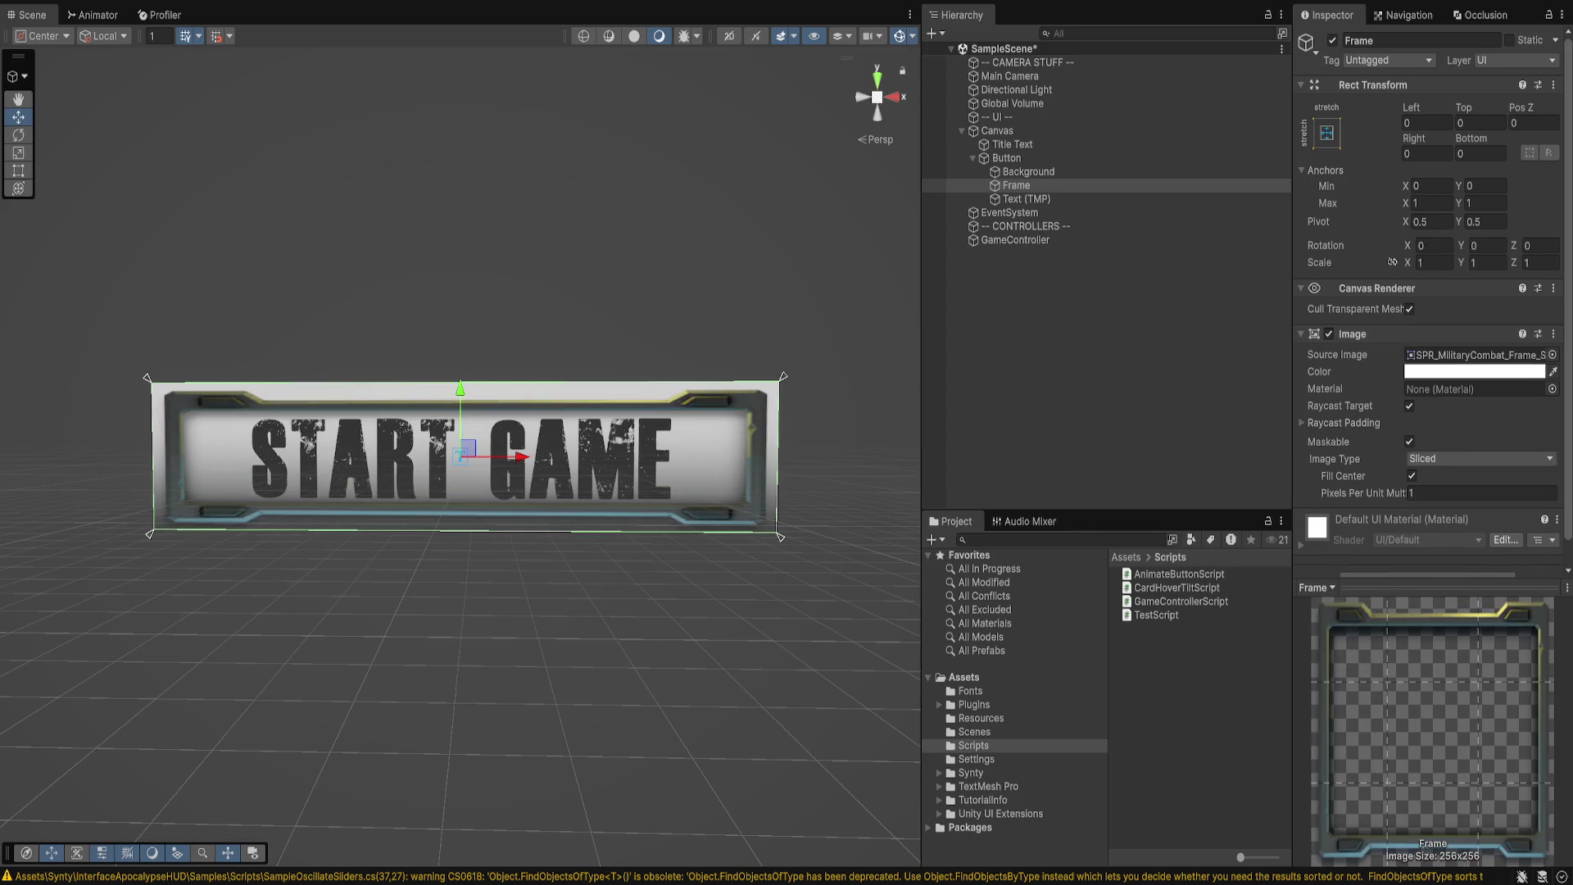
pyautogui.press('Down')
pyautogui.press('Down')
pyautogui.press('Down')
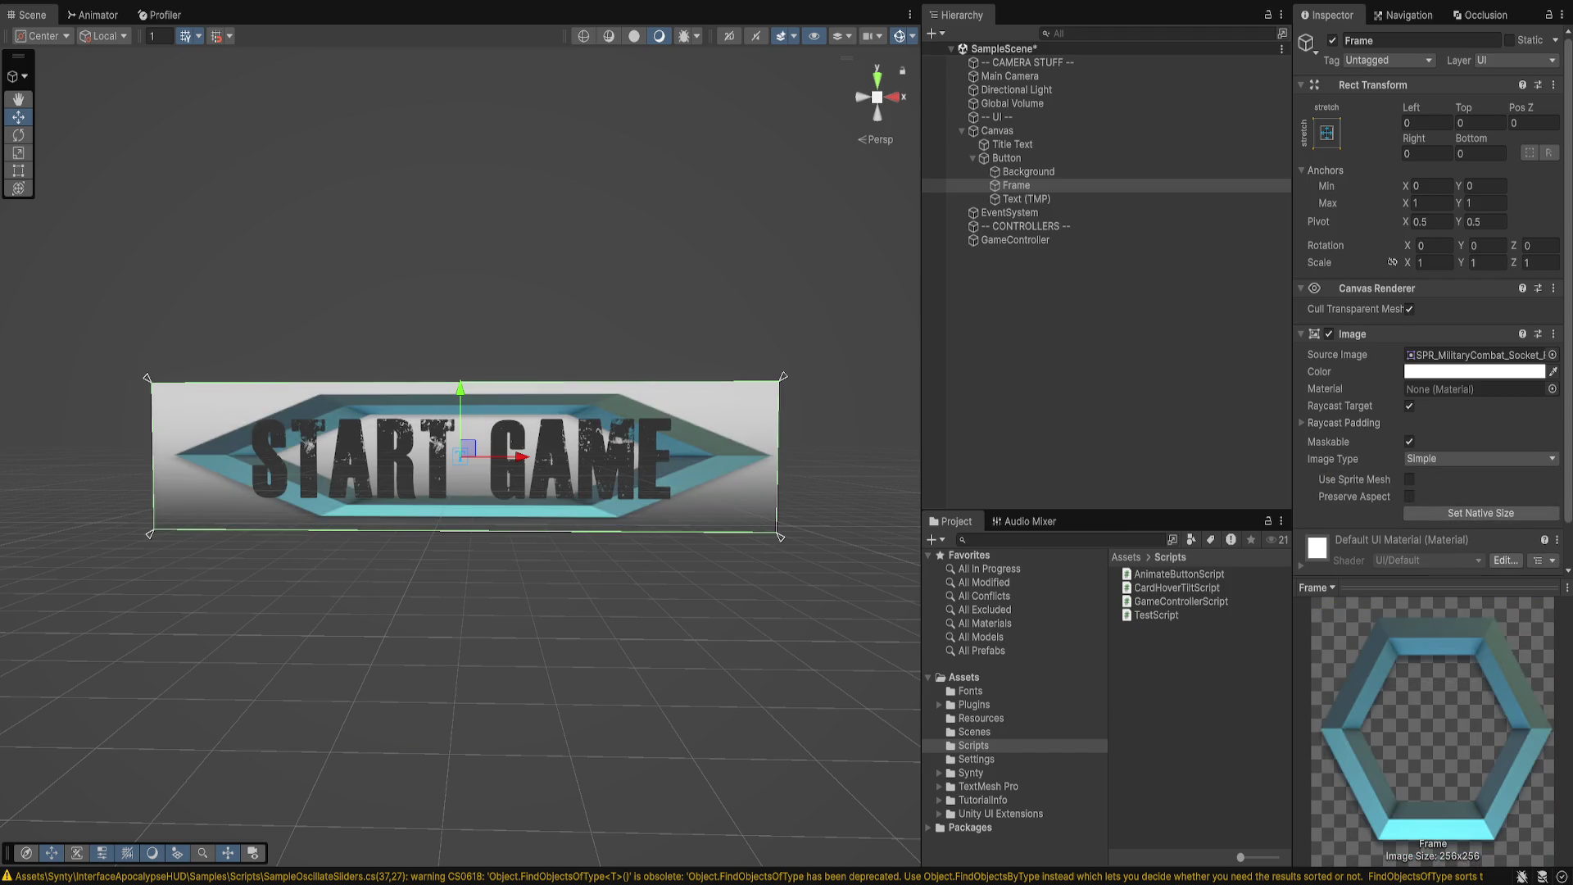
pyautogui.press('Up')
pyautogui.press('Up')
pyautogui.press('Up')
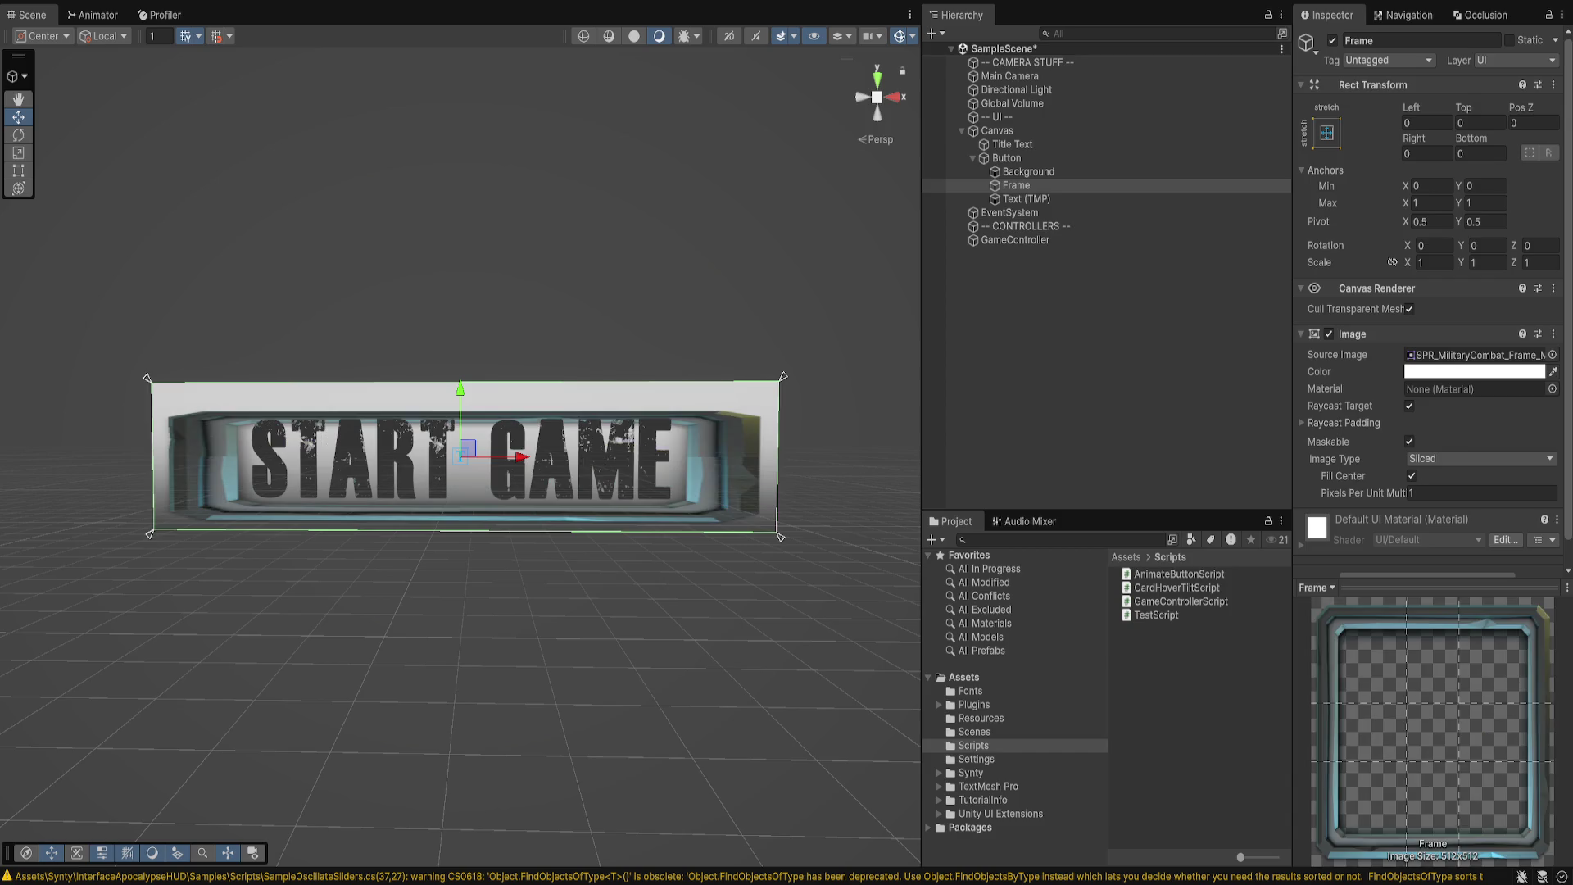
pyautogui.press('Return')
# - Set the Frame's Pixels Per Unit Multiplier to 10
pyautogui.click(1441, 492)
pyautogui.write('0')
pyautogui.press('Return')
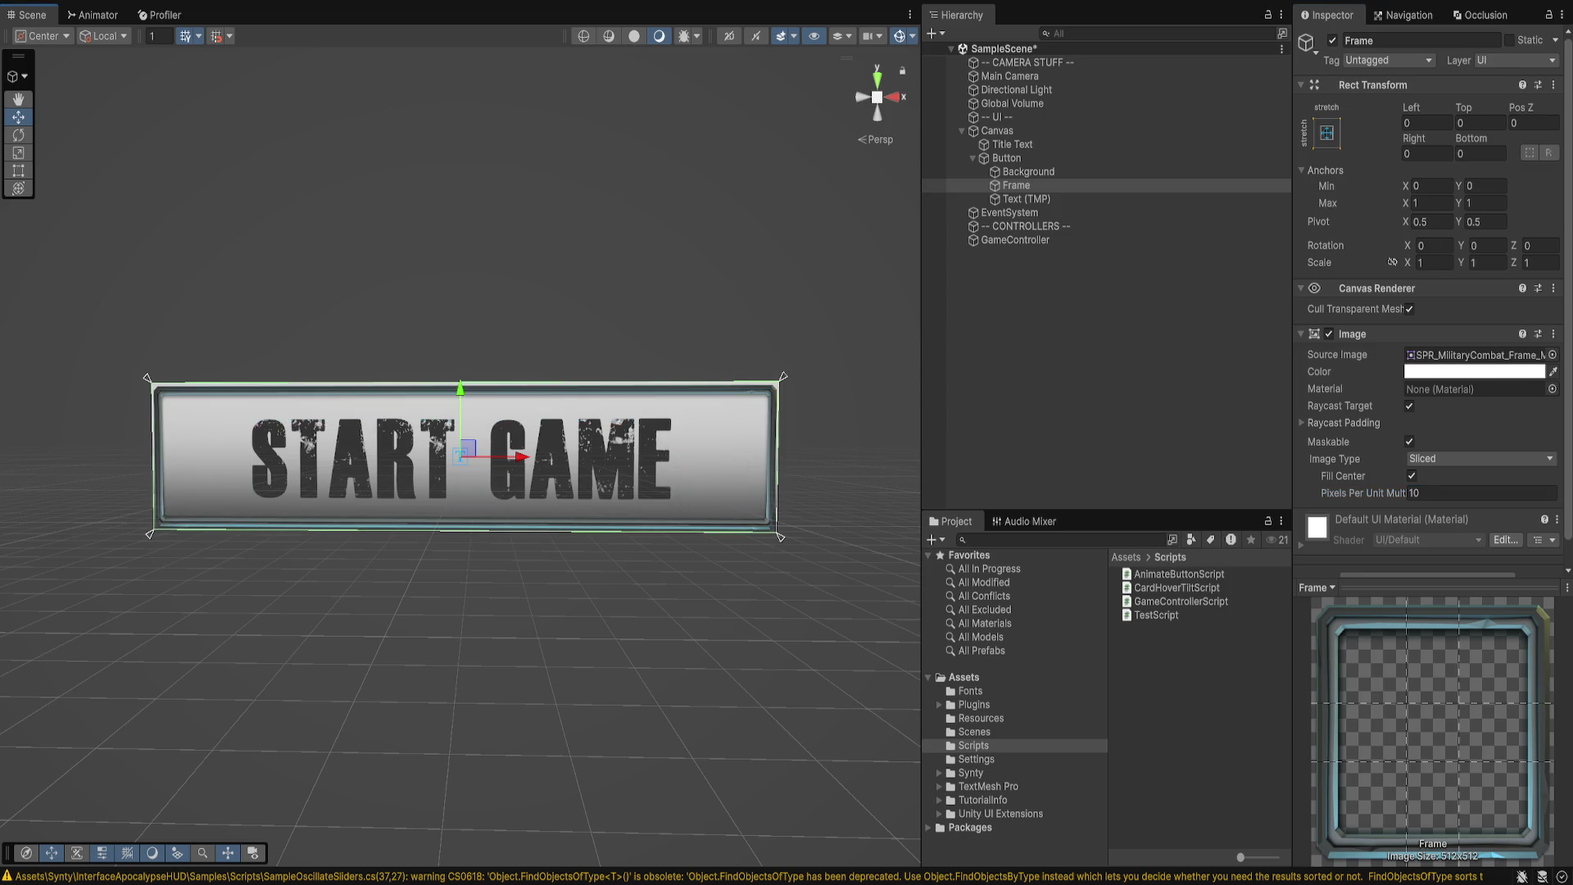
pyautogui.scroll(8, 460, 456)
pyautogui.scroll(-5, 460, 456)
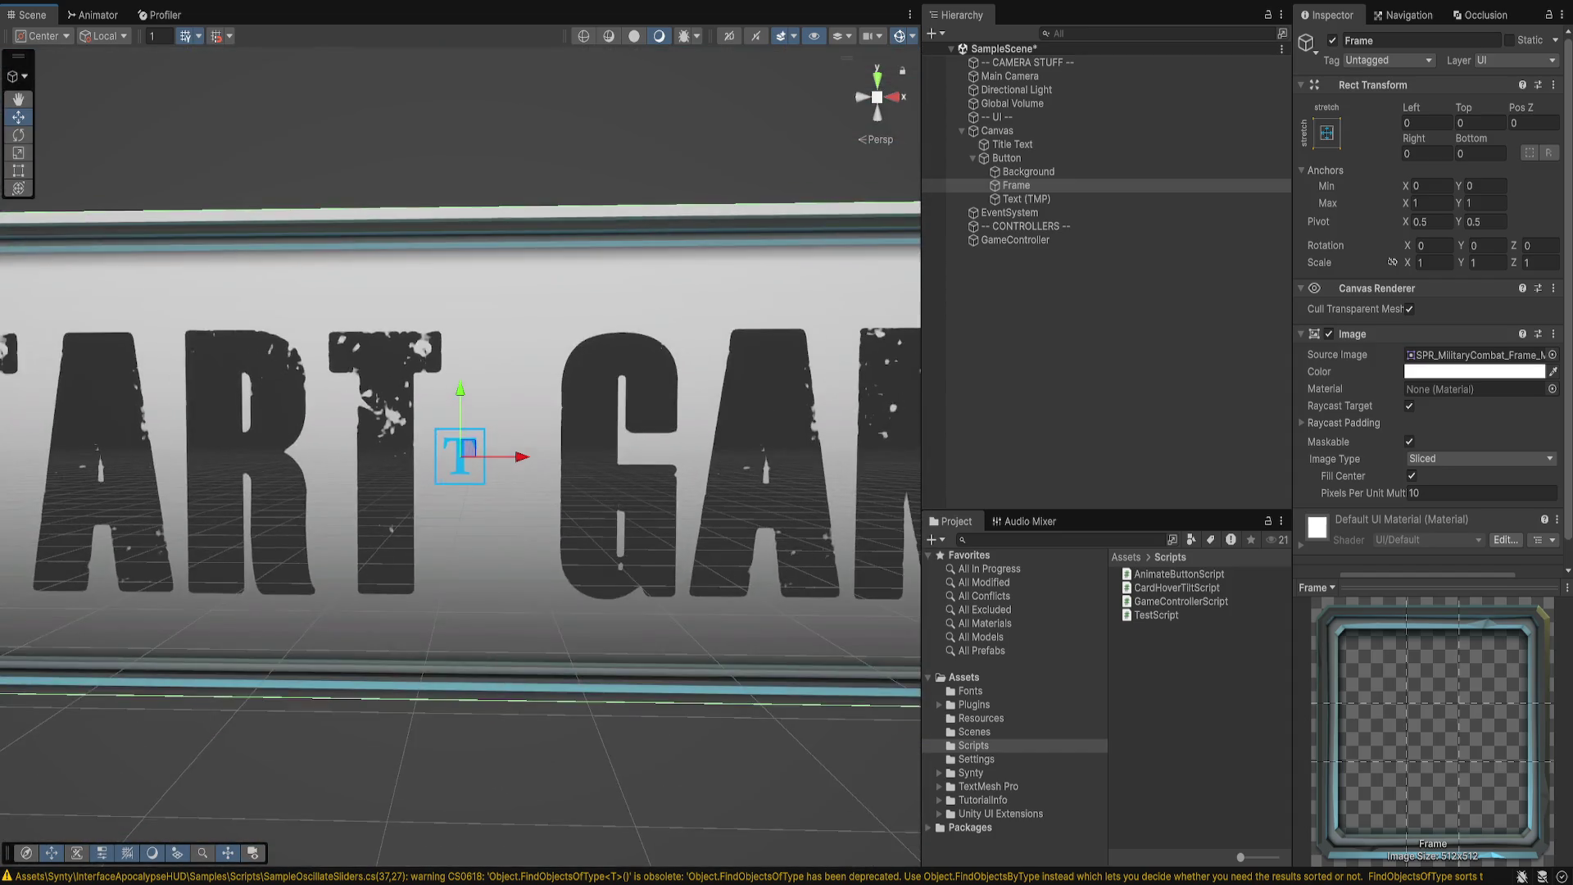
pyautogui.scroll(-3, 460, 456)
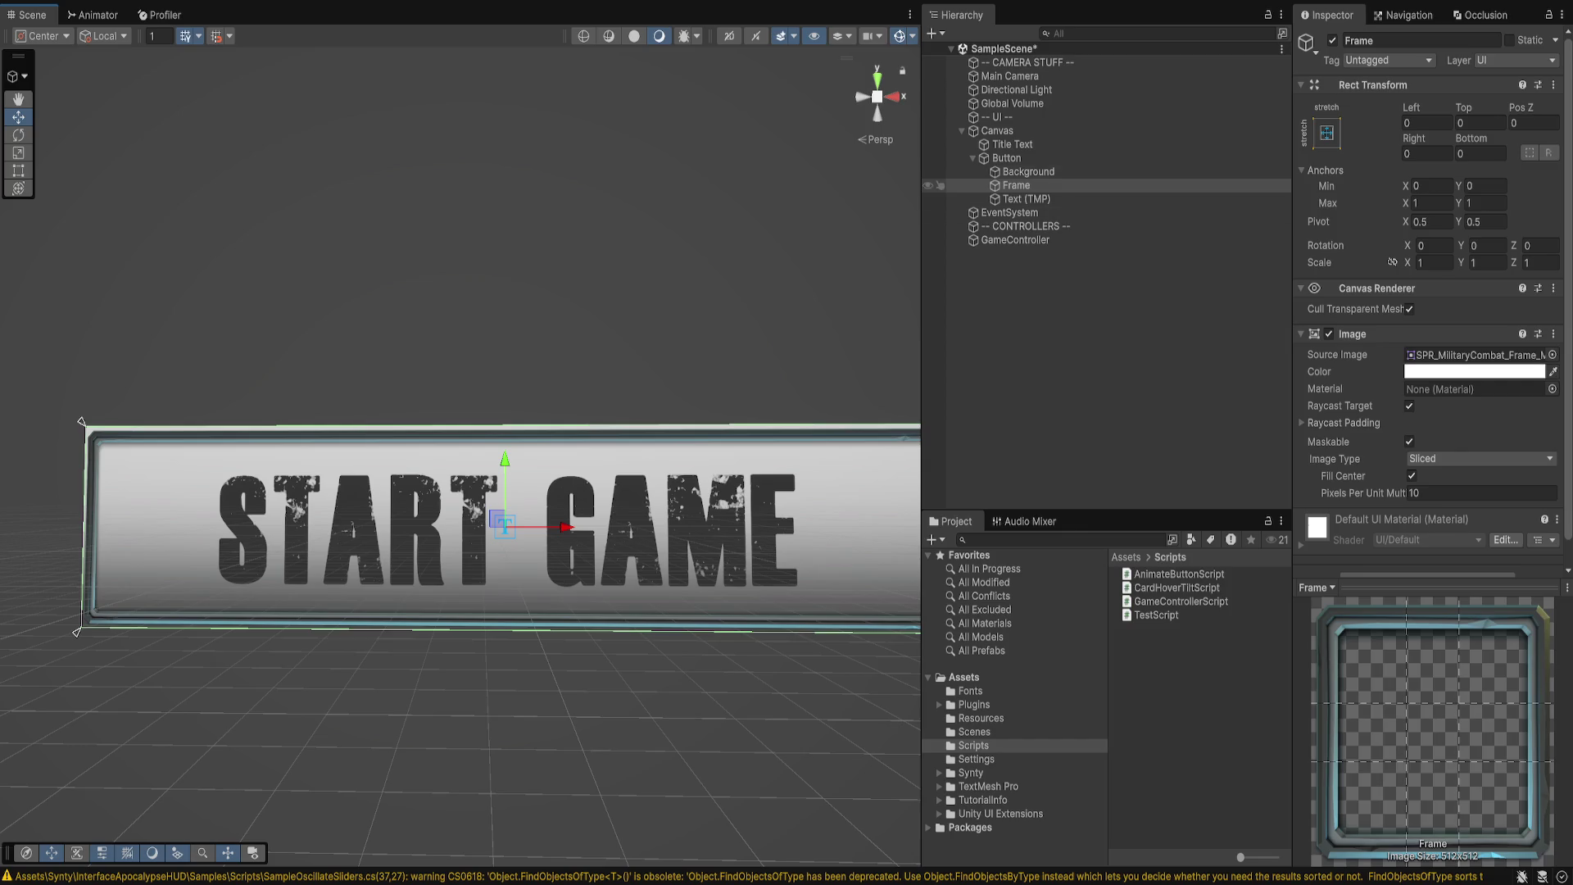
# - Set the Frame's Left, Top, Right and Bottom offsets to -3
pyautogui.click(1425, 122)
pyautogui.write('-5')
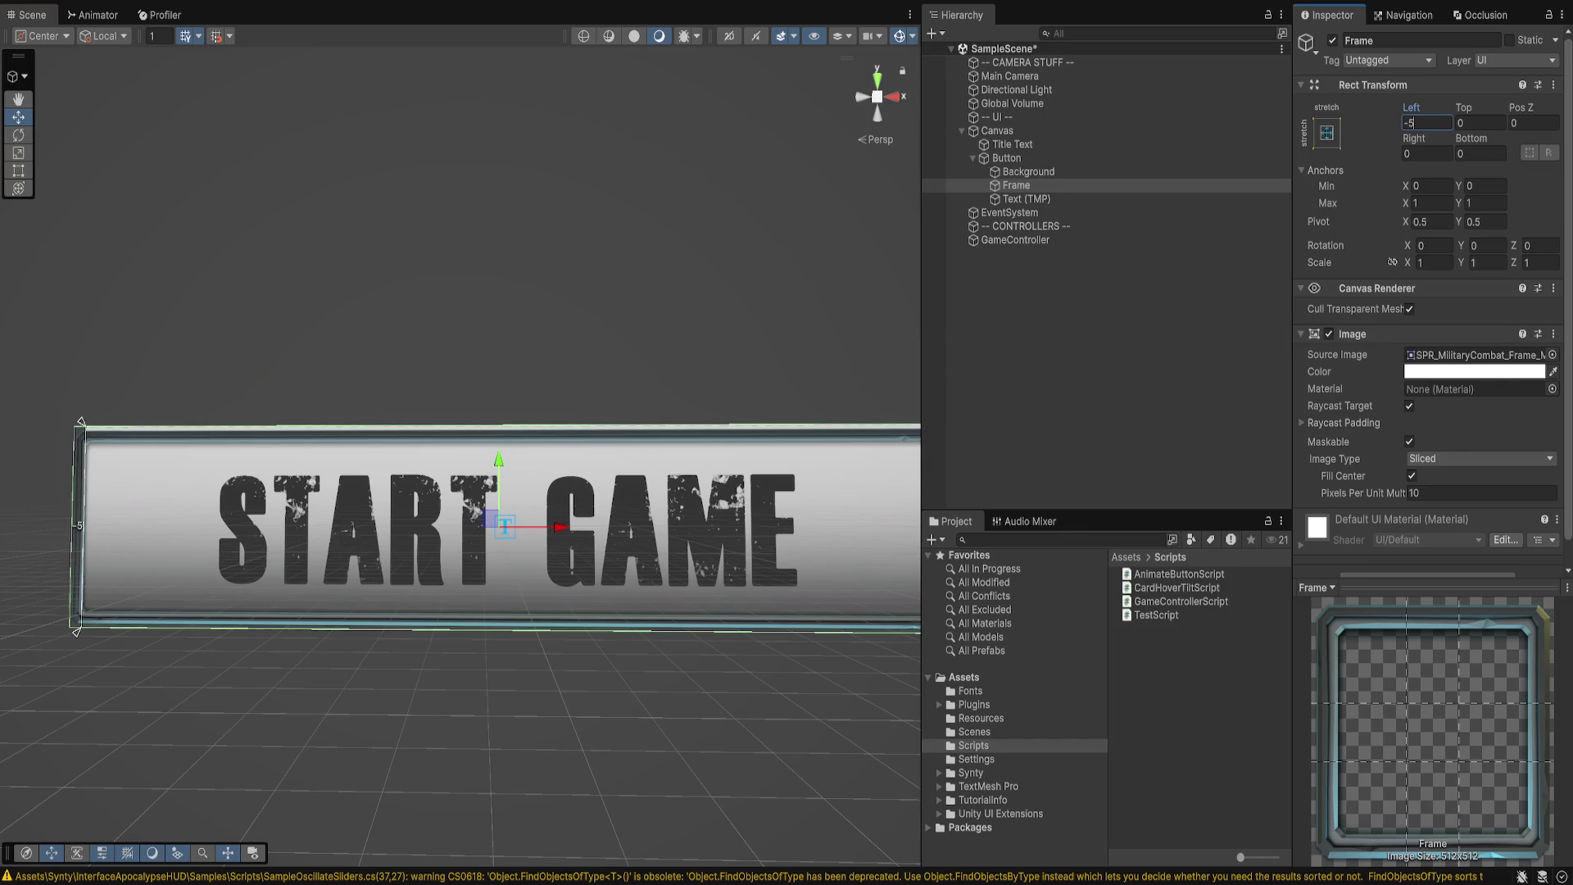
pyautogui.press('Tab')
pyautogui.write('-3')
pyautogui.press('Tab')
pyautogui.press('Tab')
pyautogui.write('-3')
pyautogui.press('Tab')
pyautogui.write('-3')
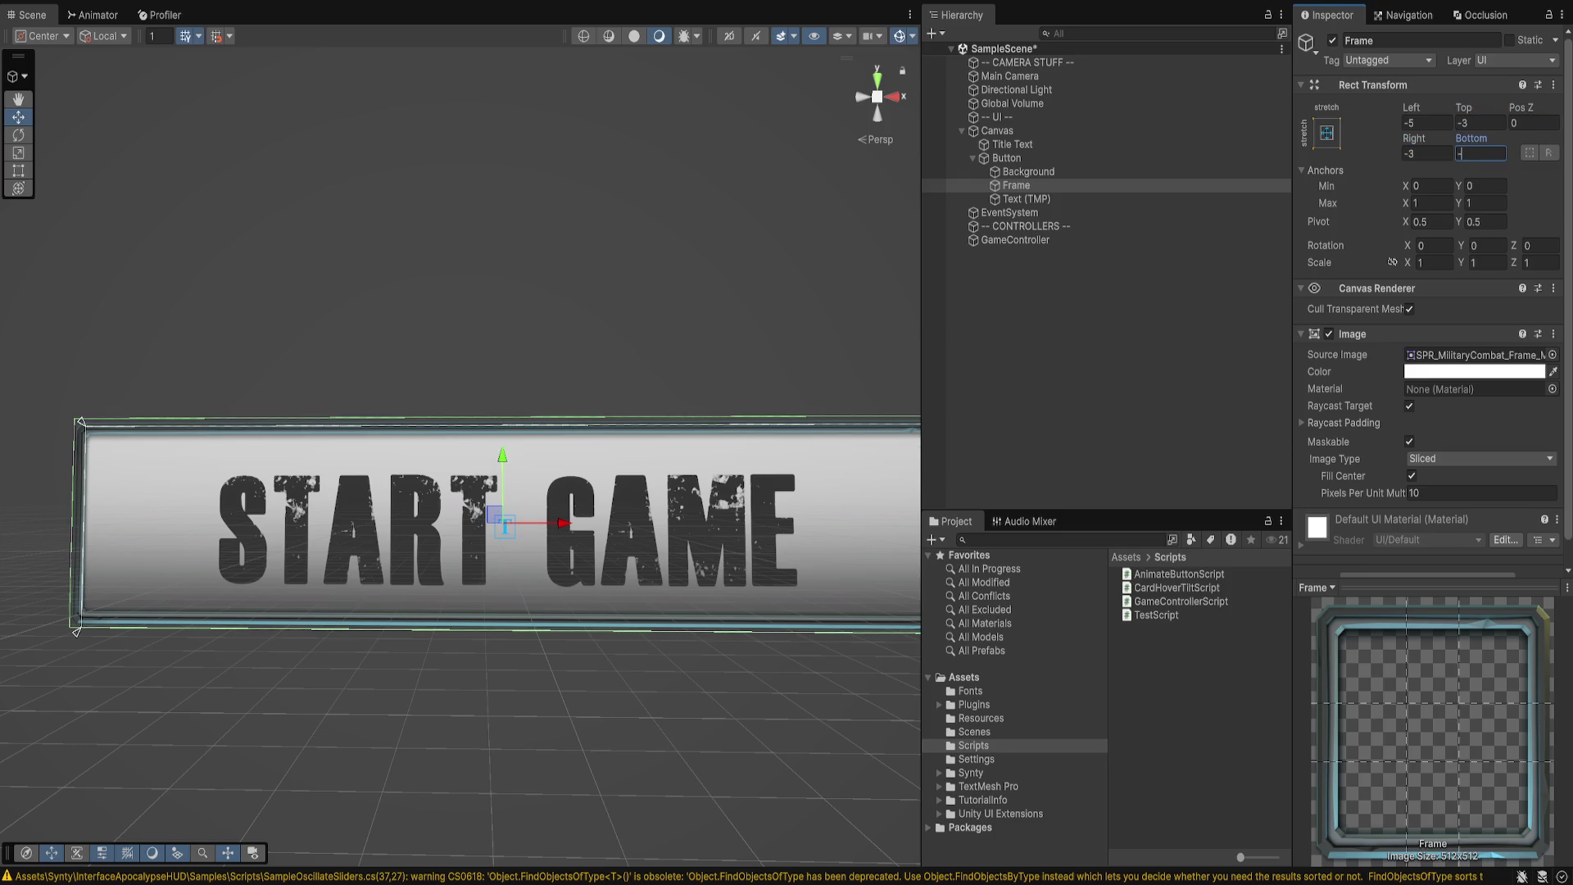
pyautogui.hotkey('shift', 'Tab')
pyautogui.hotkey('shift', 'Tab')
pyautogui.hotkey('shift', 'Tab')
pyautogui.write('-3')
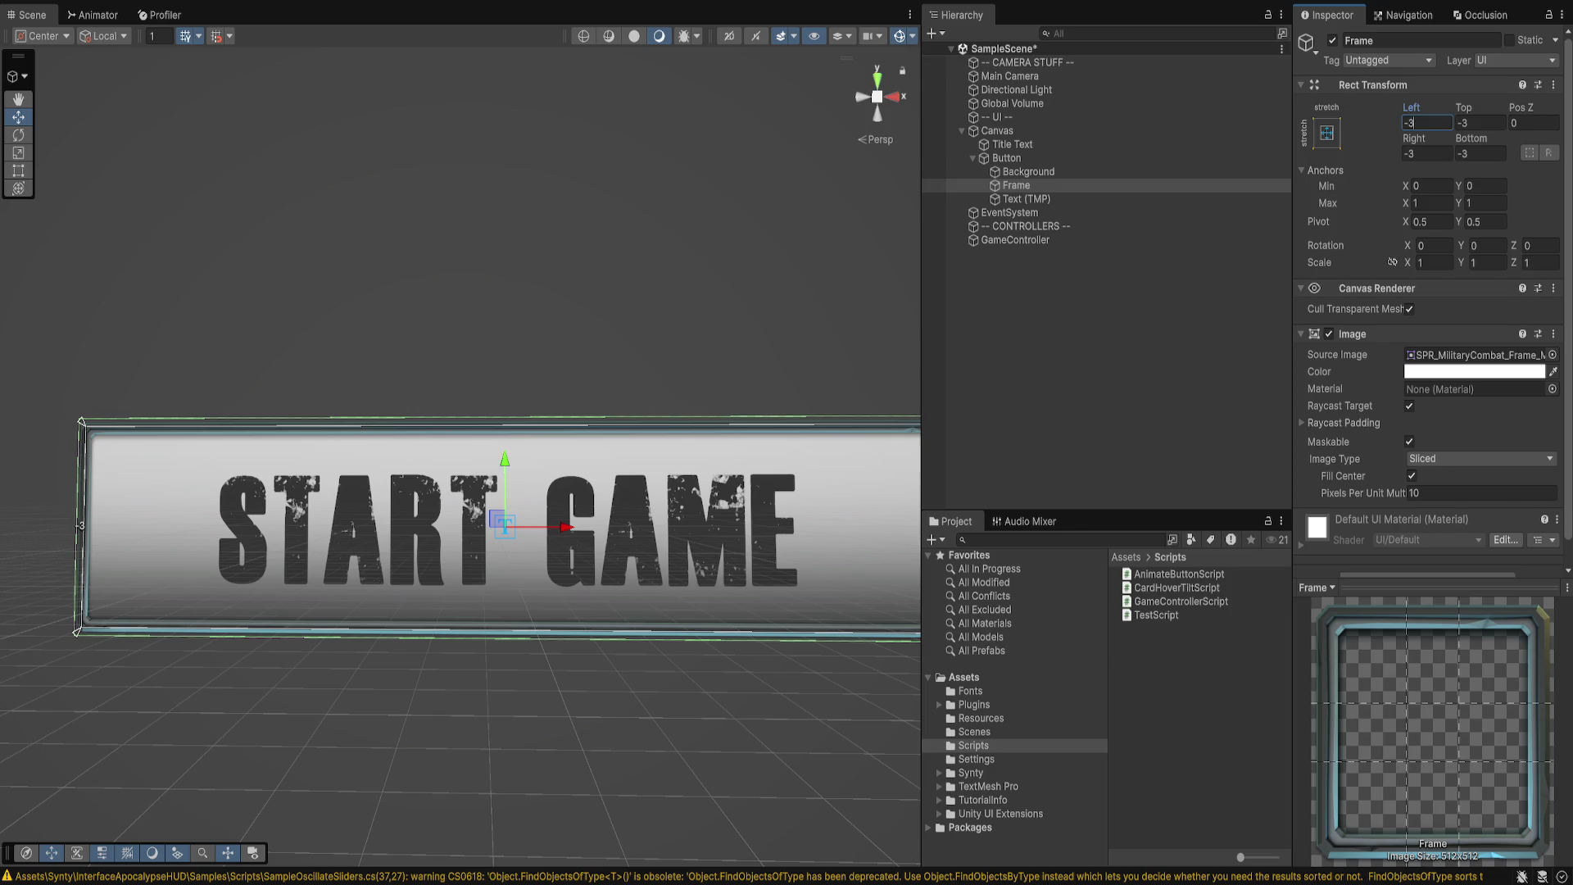
# - Select the Canvas and orbit the view to see the framed button at an angle
pyautogui.scroll(2, 459, 459)
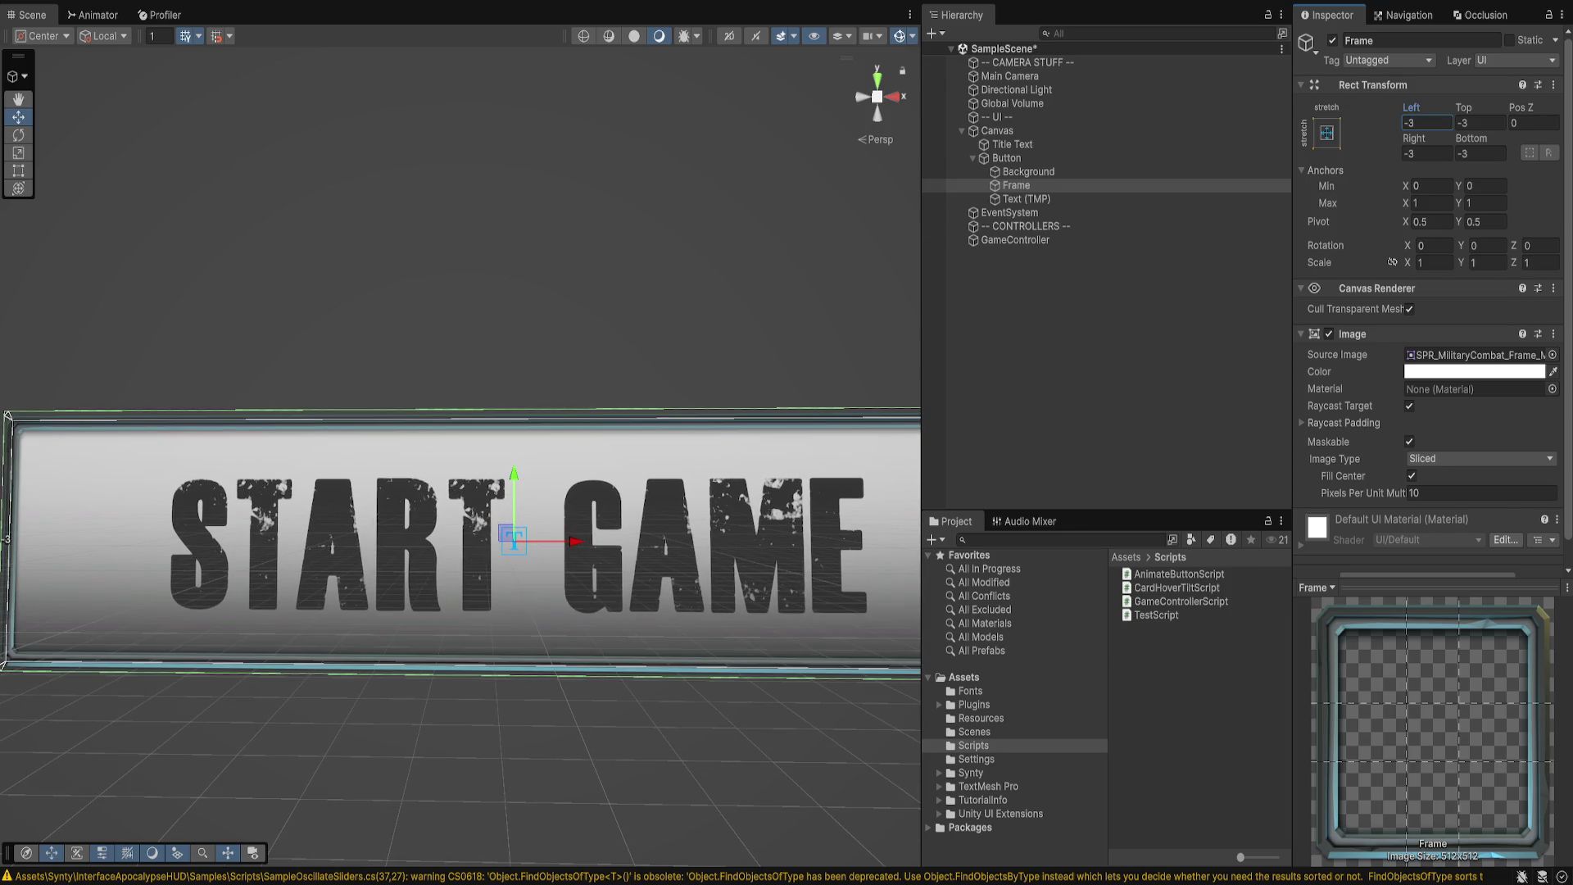
pyautogui.click(997, 131)
pyautogui.keyDown('alt'); pyautogui.moveTo(458, 491); pyautogui.dragTo(787, 442); pyautogui.keyUp('alt')
pyautogui.scroll(5, 459, 459)
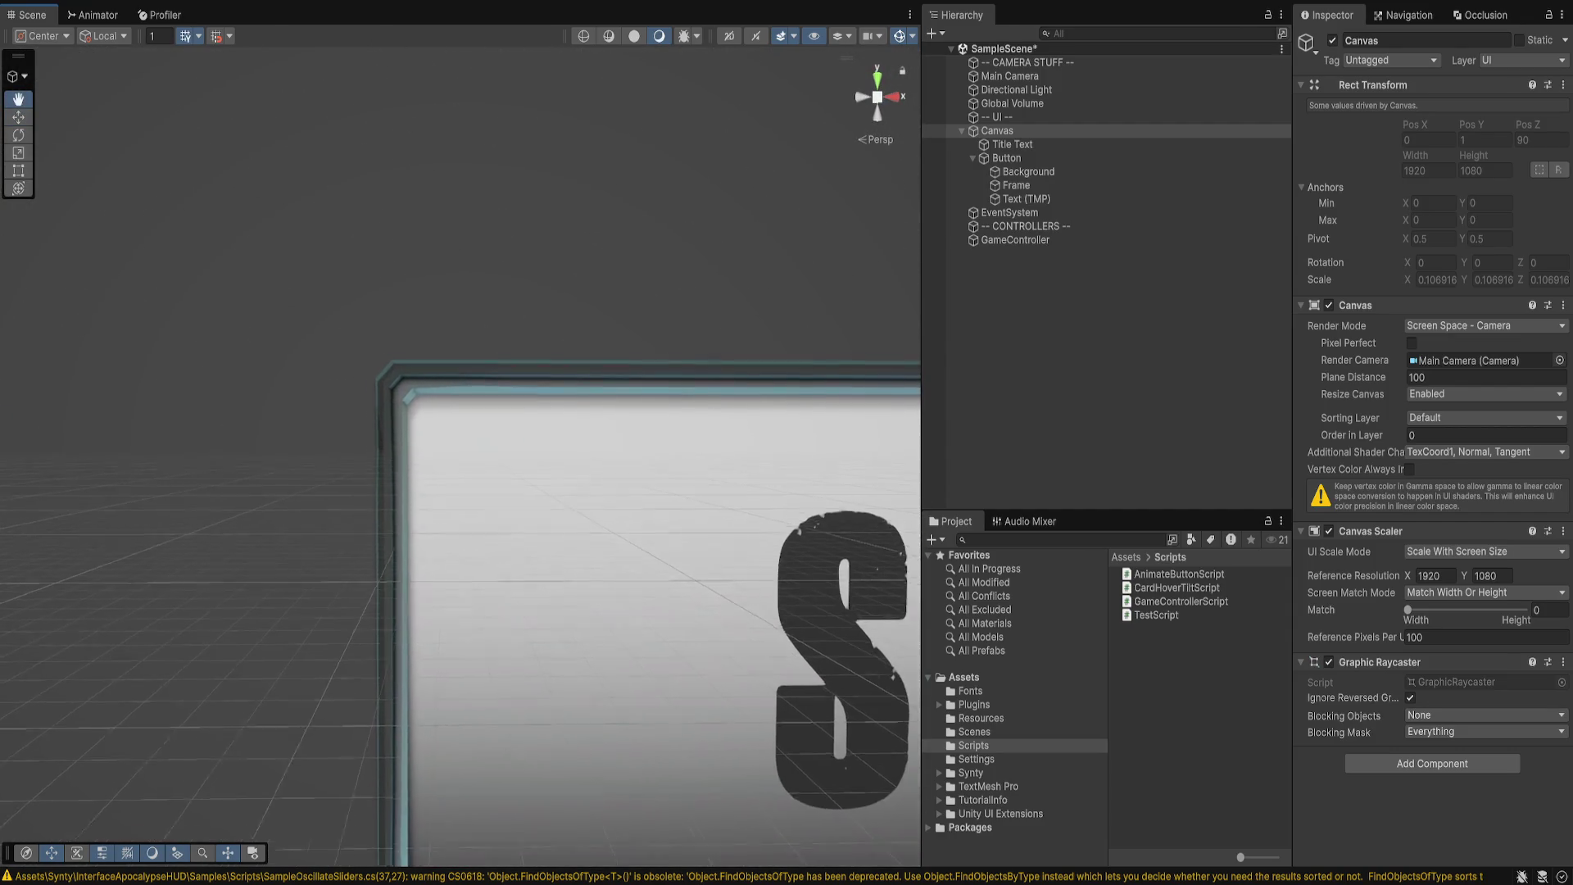
# - Bring the START lettering into view and tint the Background image dark olive green
pyautogui.moveTo(458, 459); pyautogui.dragTo(181, 159)
pyautogui.scroll(-3, 460, 454)
pyautogui.moveTo(574, 410); pyautogui.dragTo(271, 459)
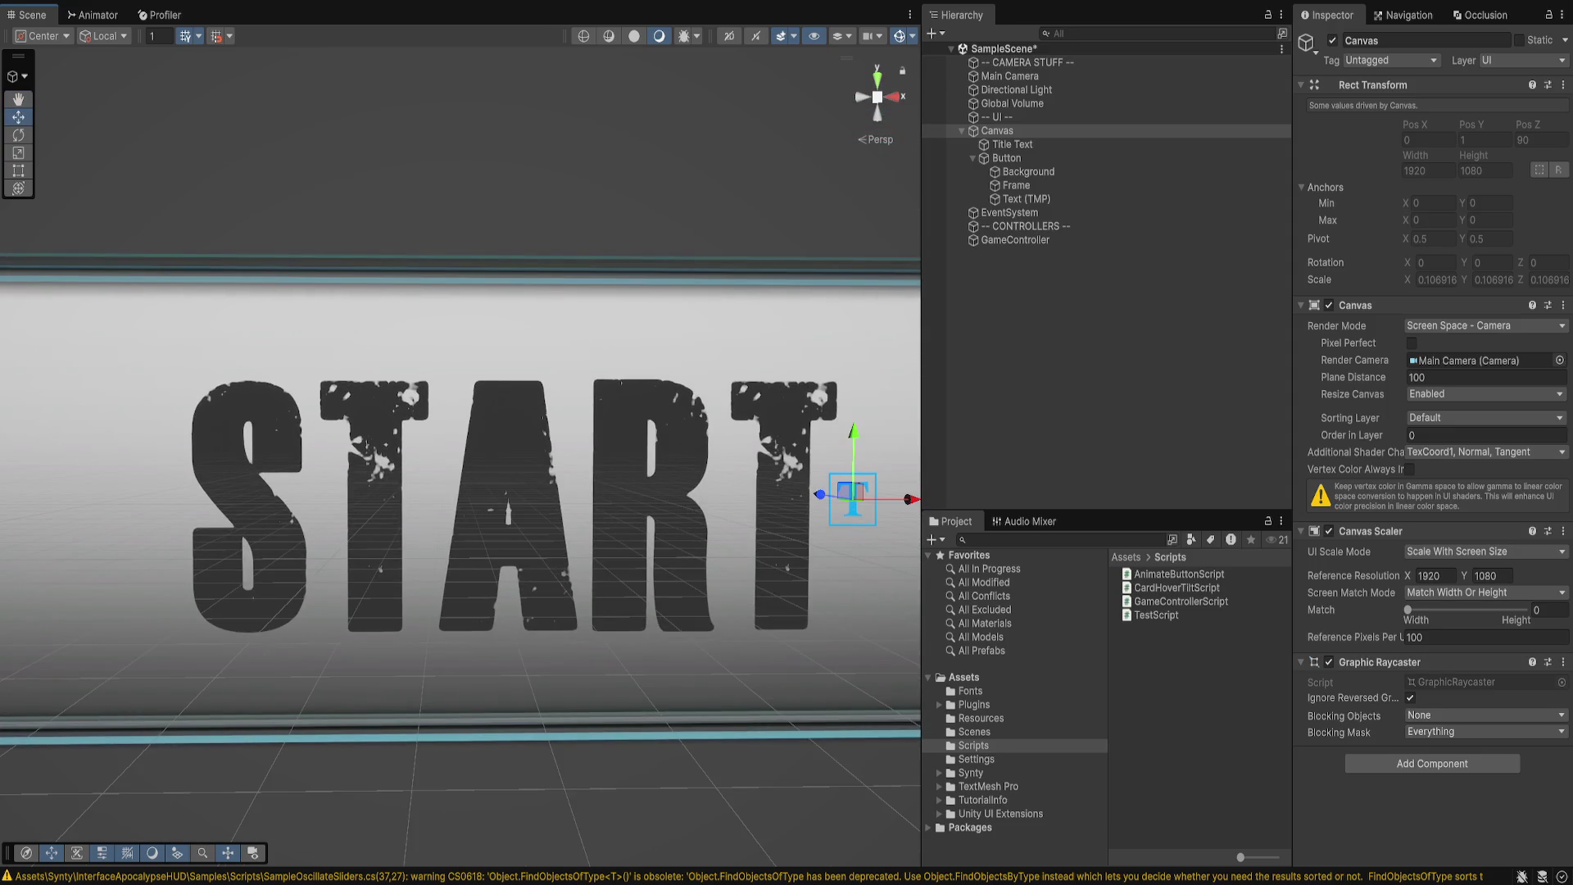
pyautogui.click(1028, 171)
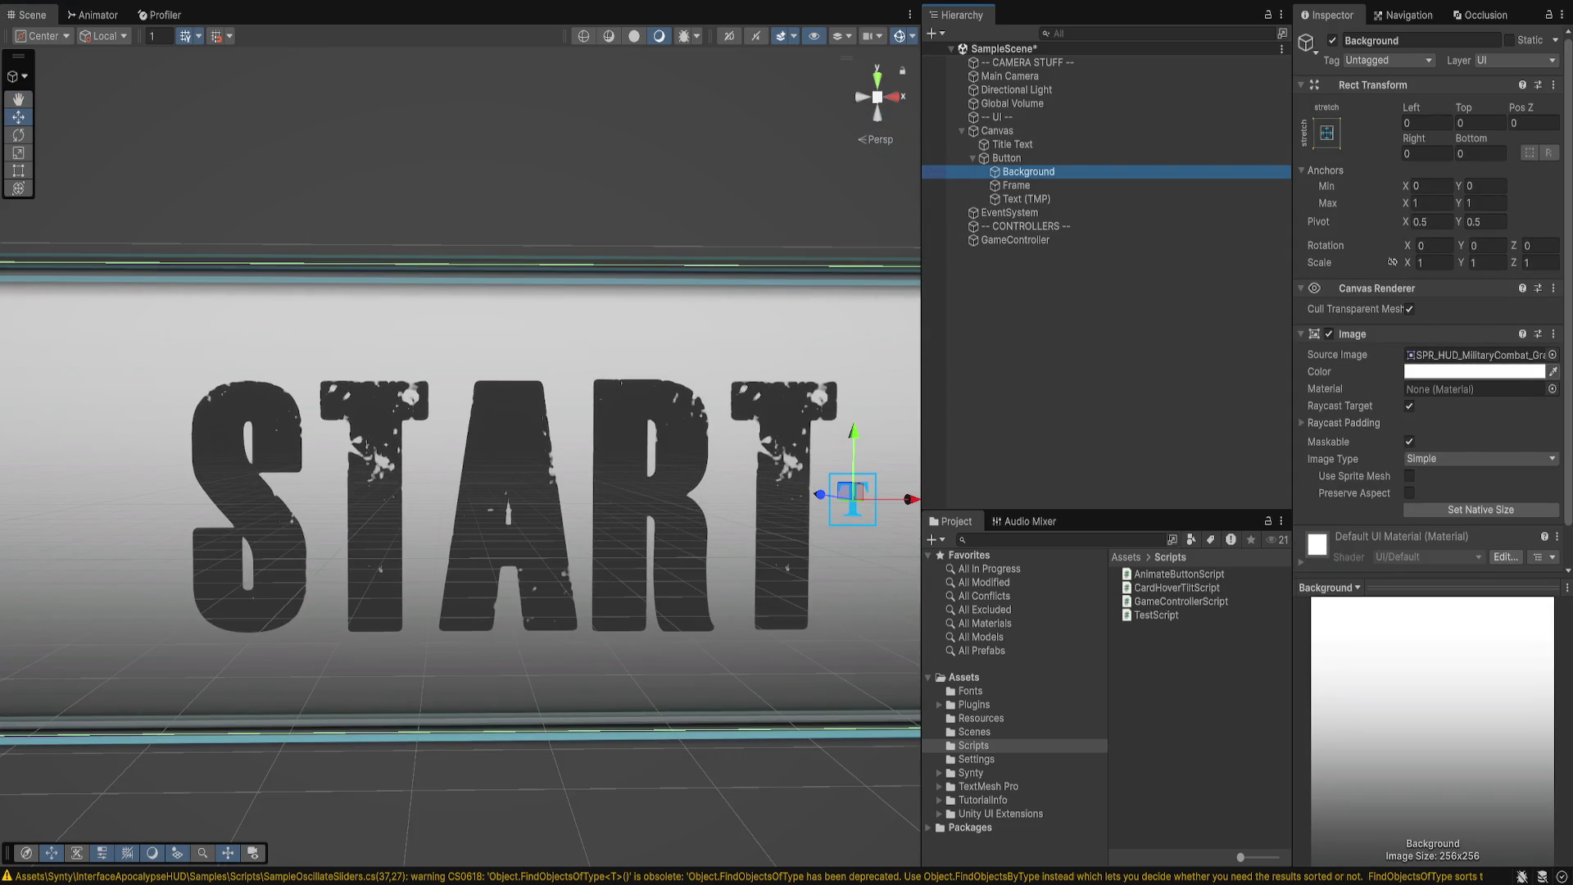
pyautogui.click(1474, 371)
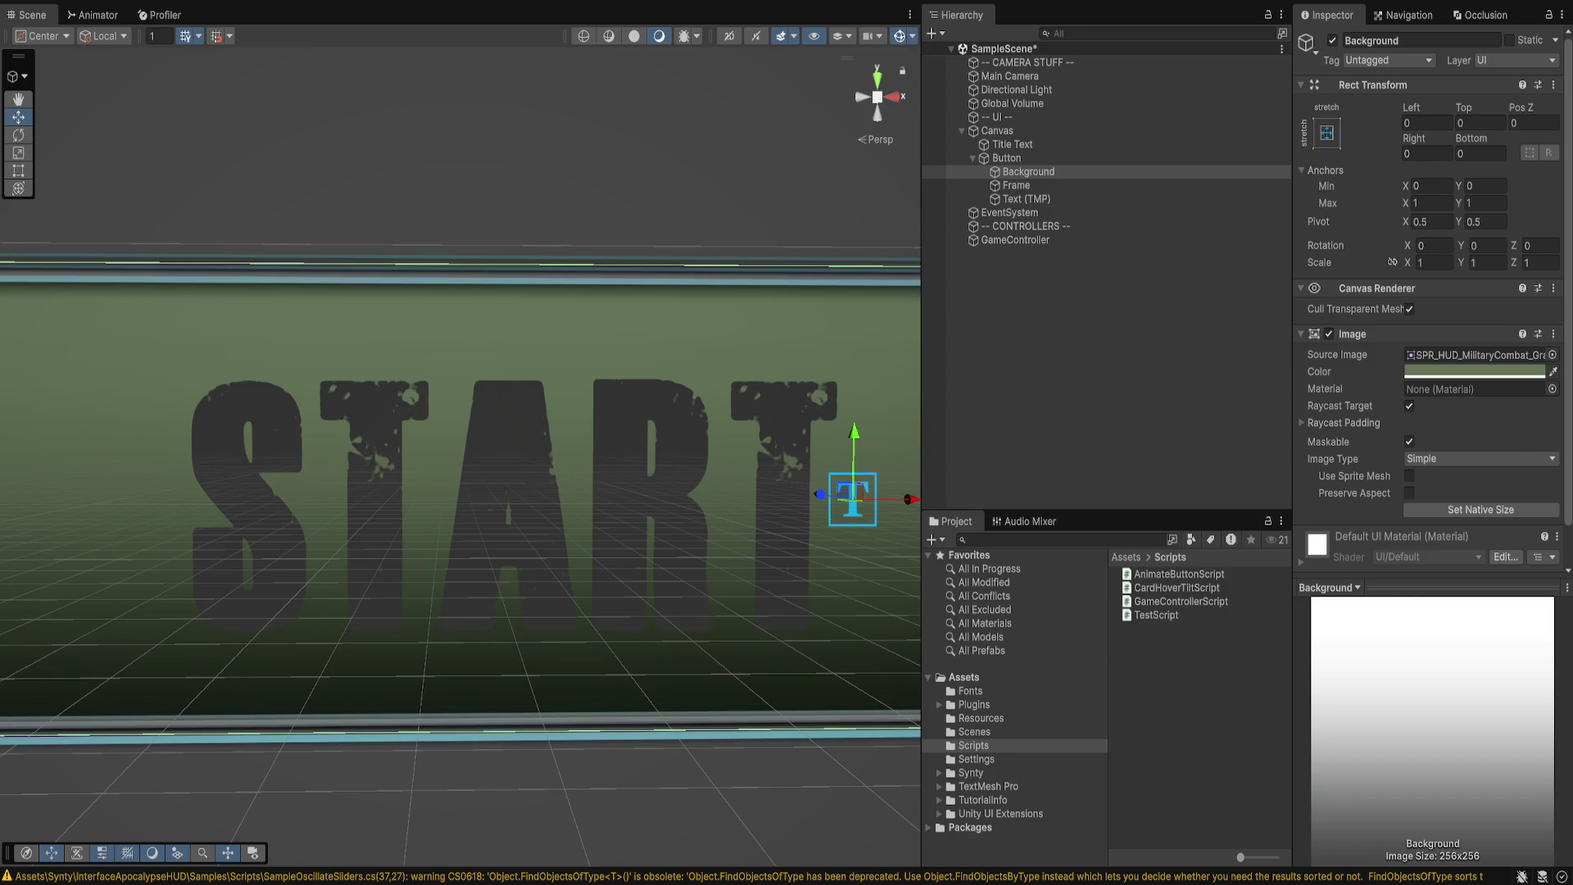
pyautogui.click(1026, 198)
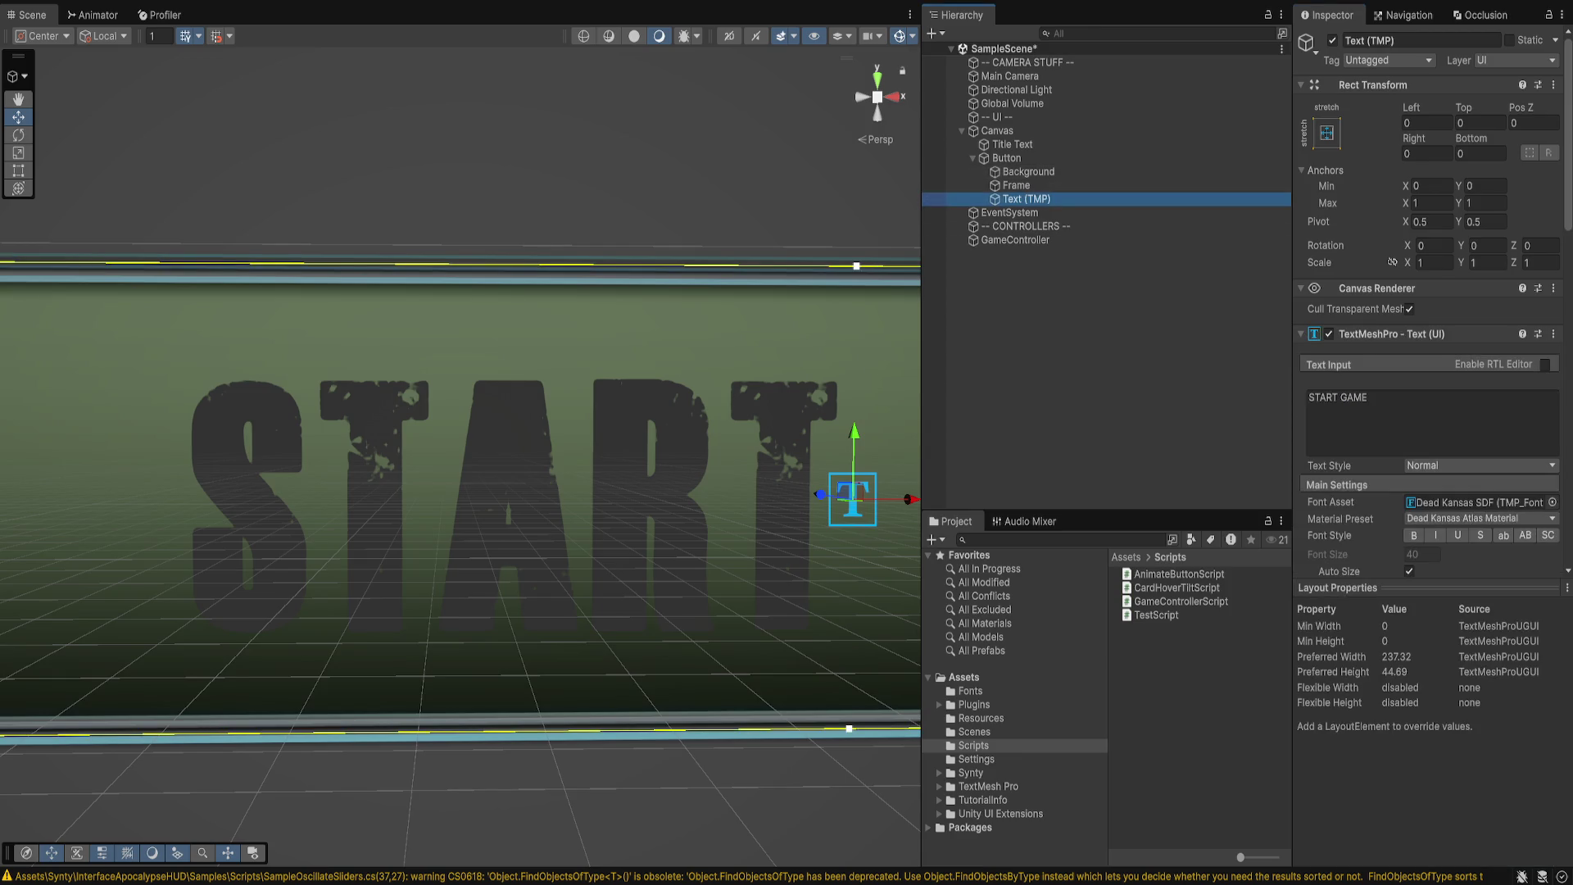
# - Set the Text (TMP) face color to white and open the project's Fonts folder
pyautogui.scroll(-3, 1315, 723)
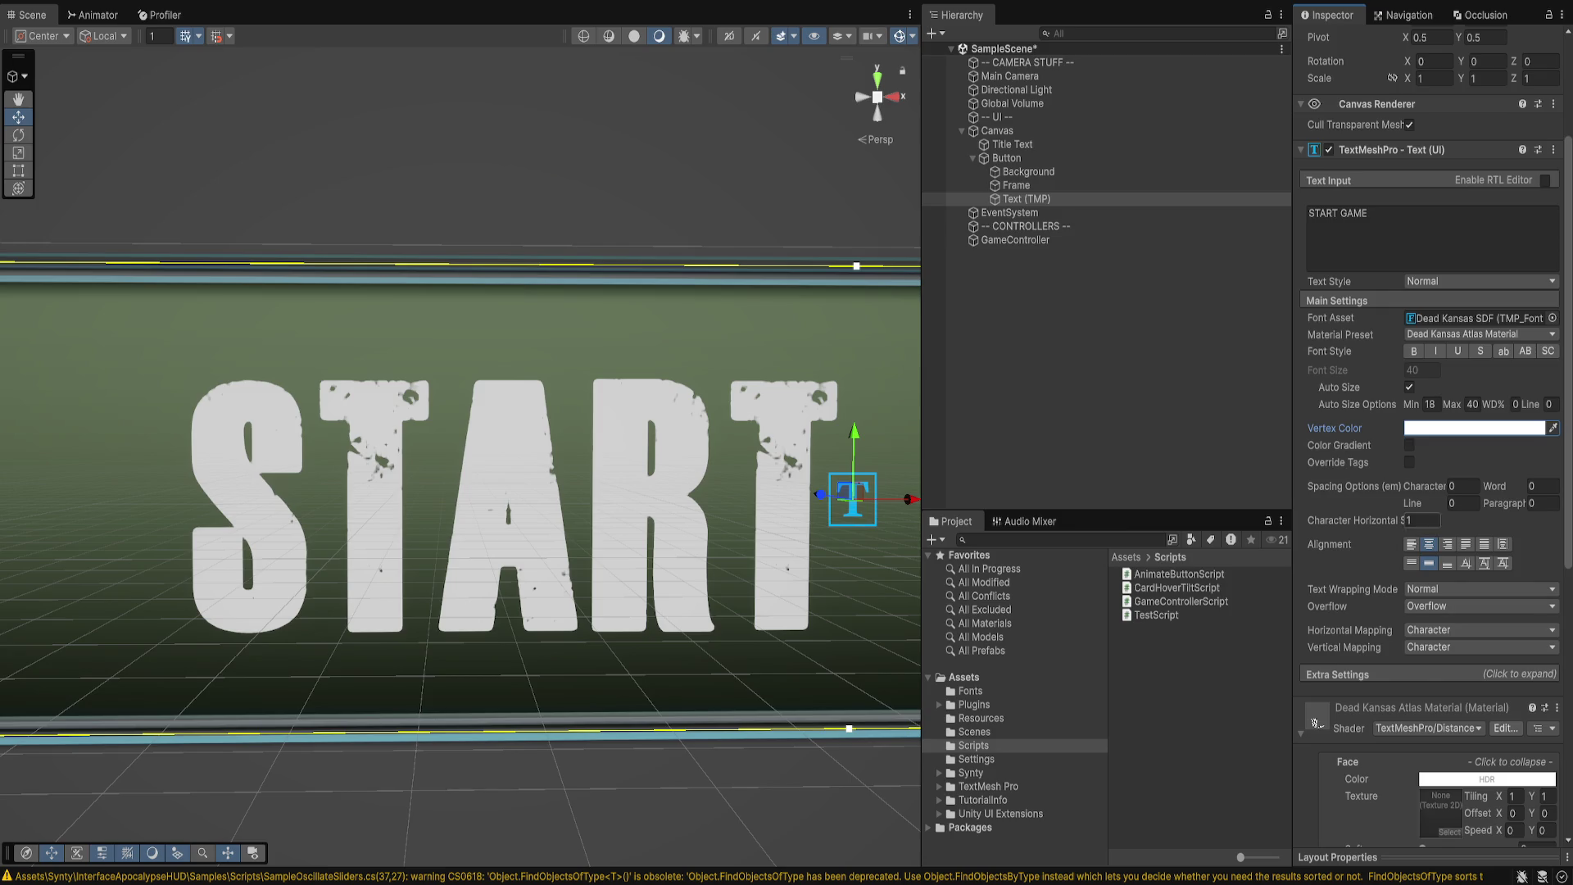
pyautogui.scroll(-5, 1429, 443)
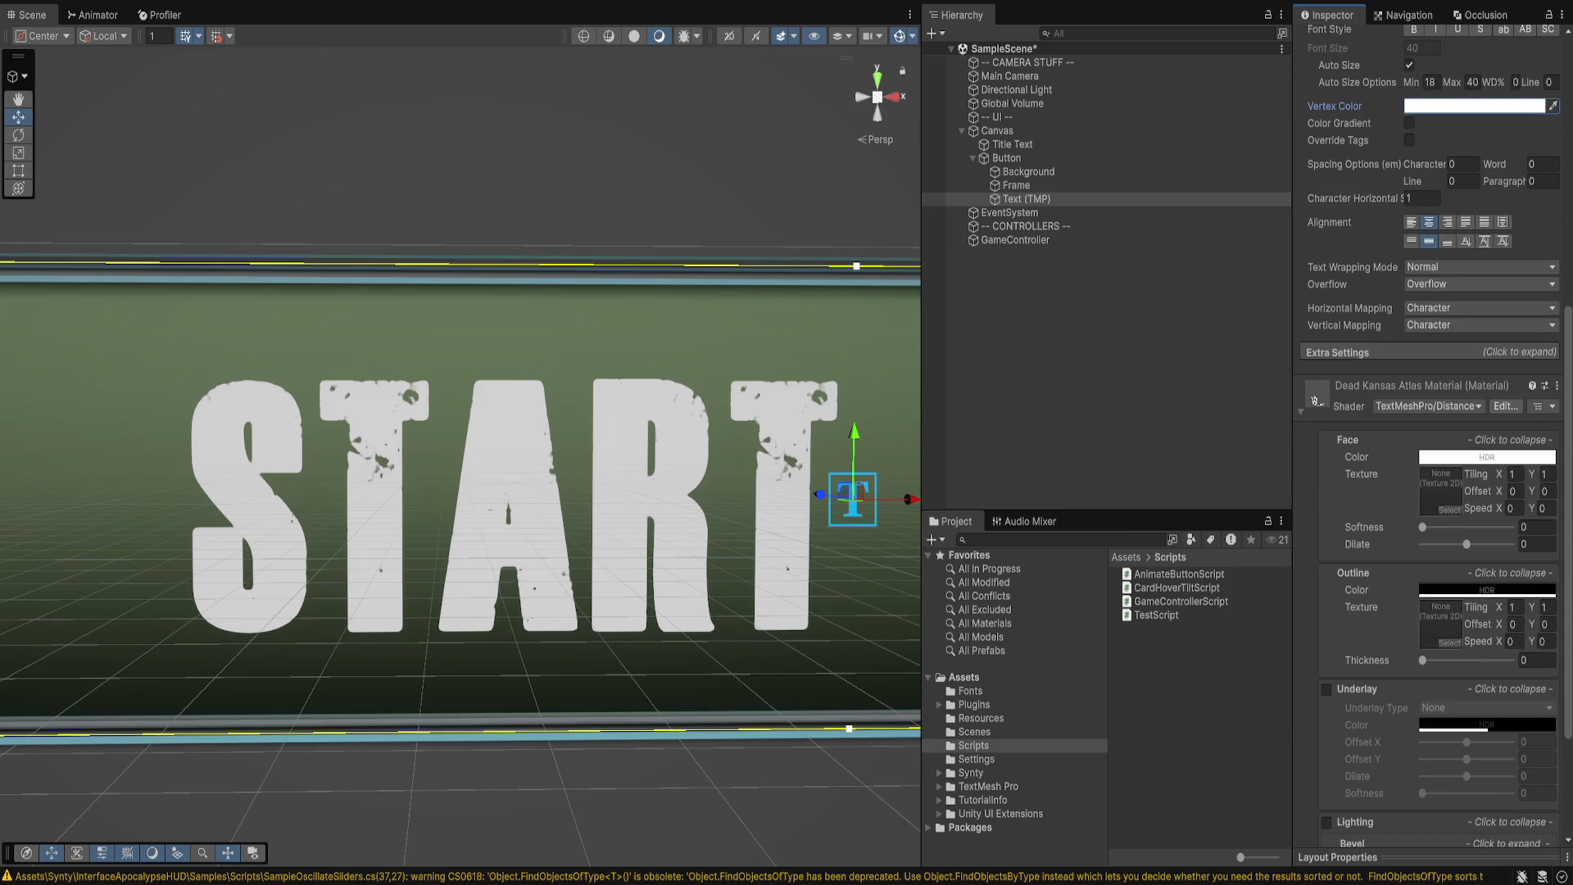
pyautogui.scroll(-2, 1429, 442)
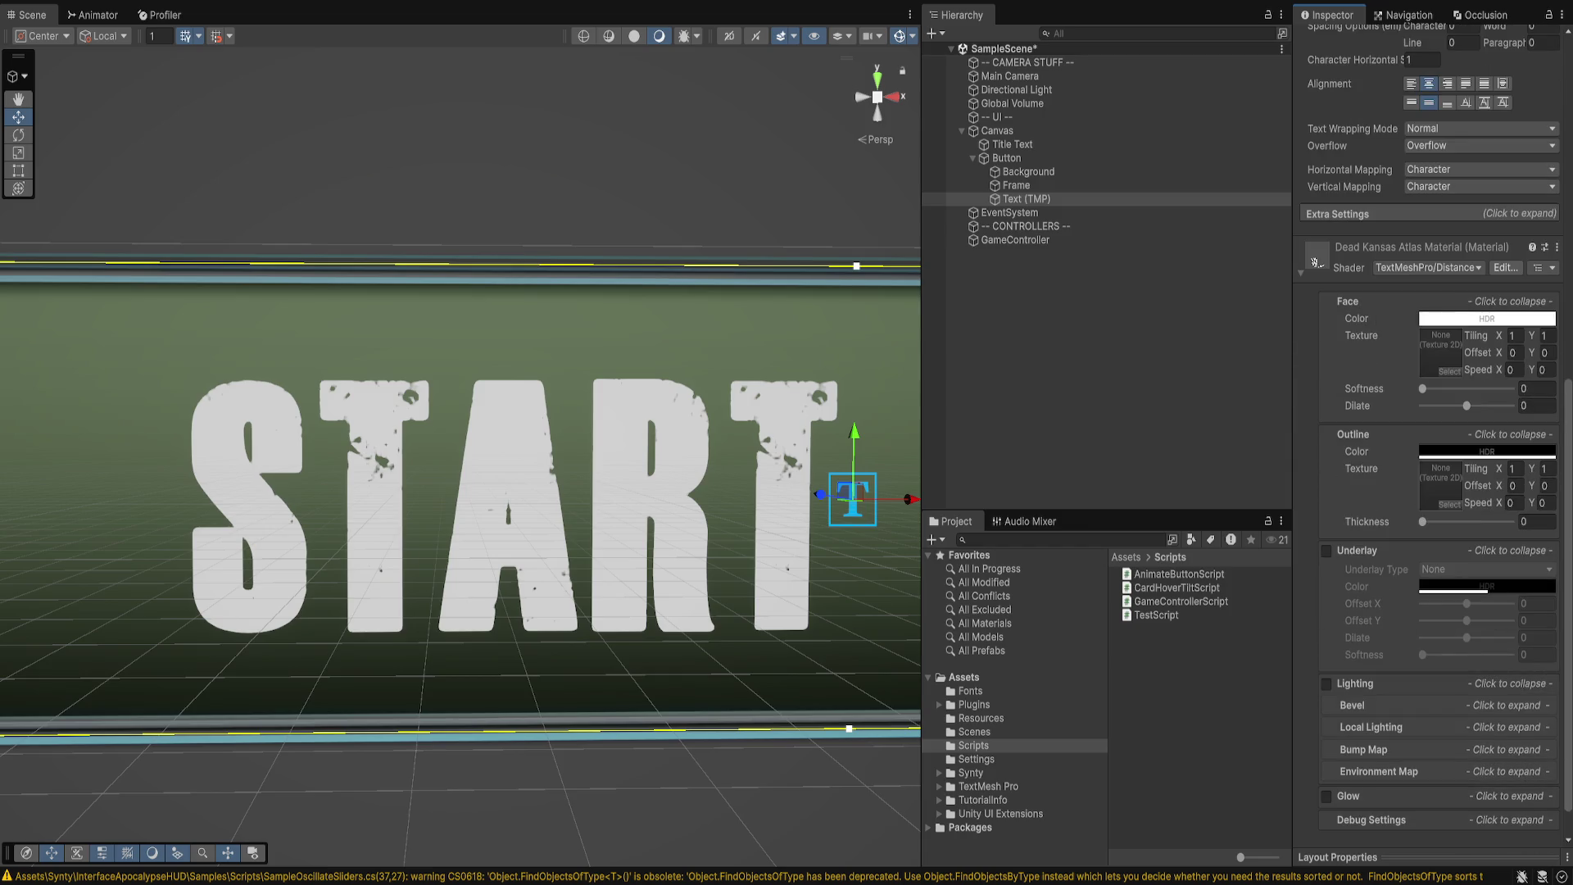
pyautogui.scroll(-1, 1429, 442)
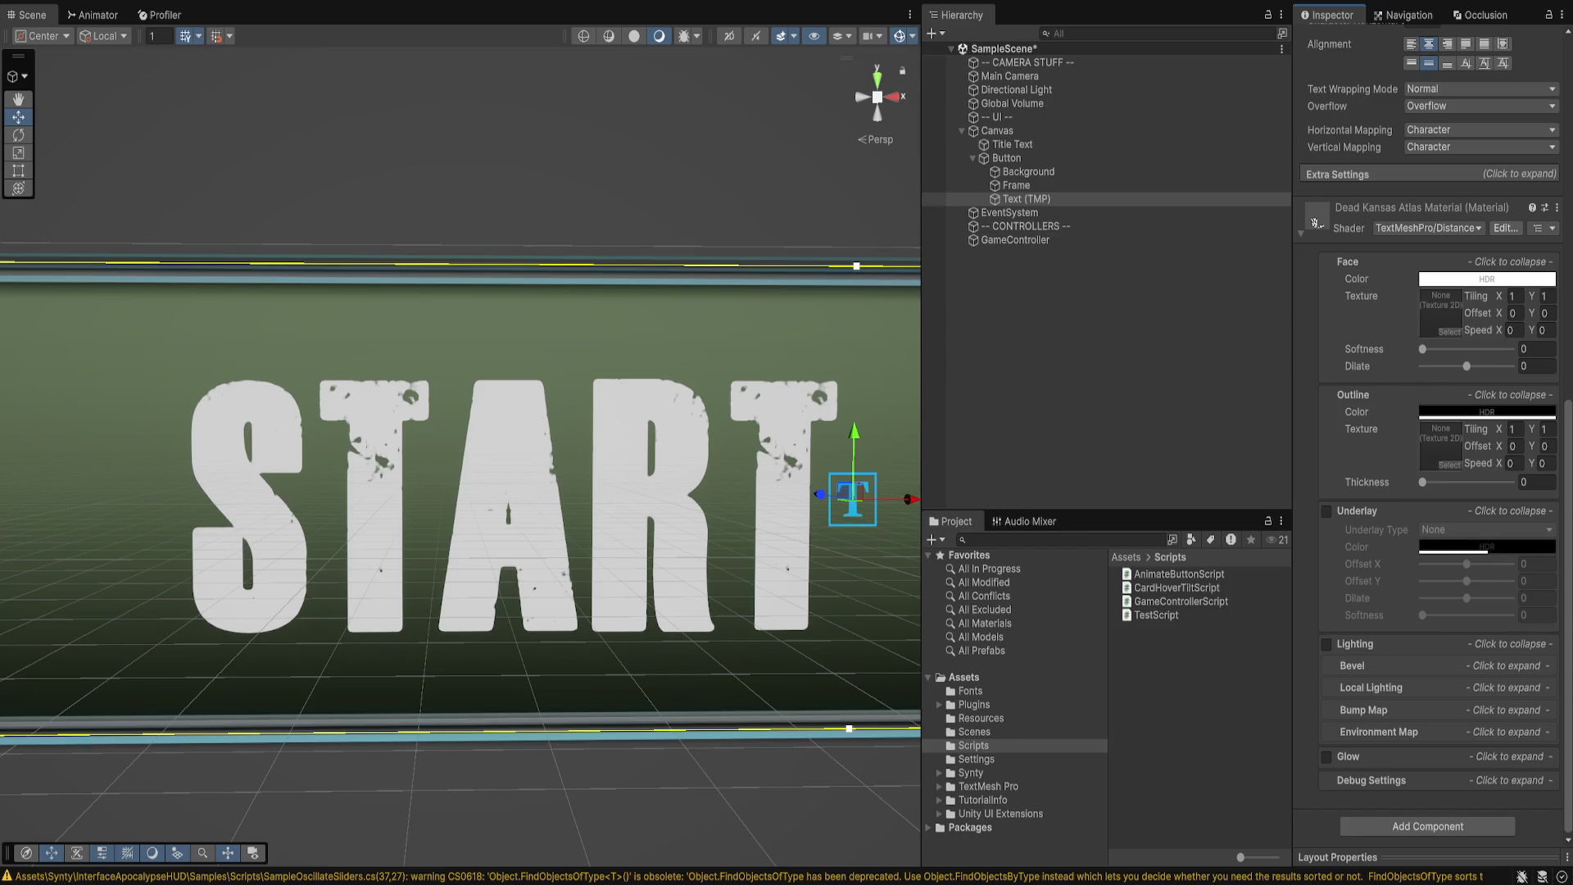
pyautogui.click(970, 691)
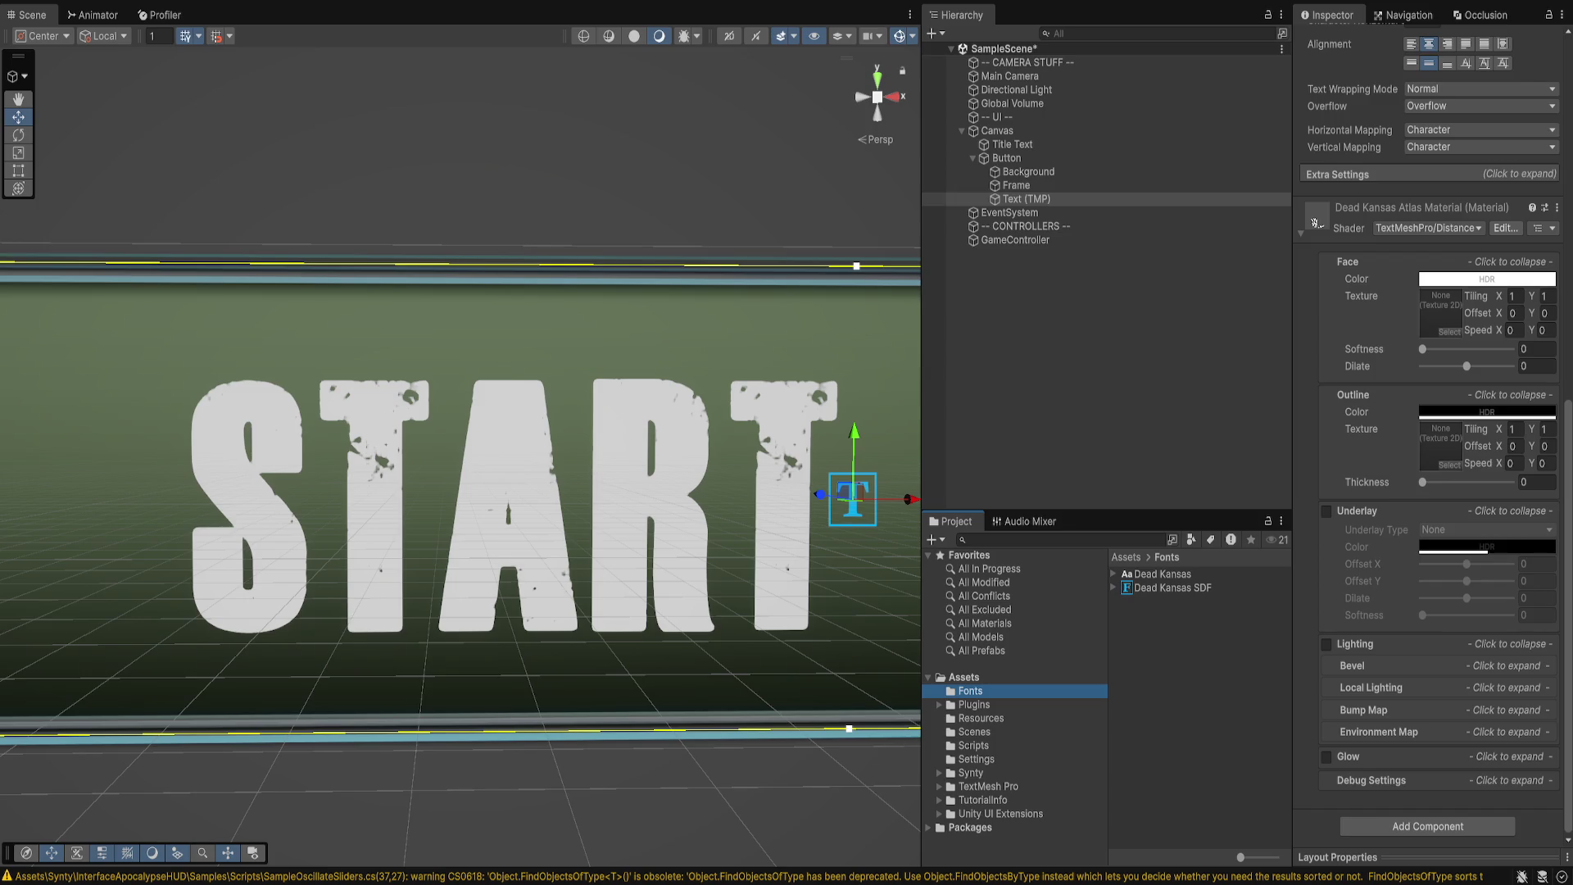
# - Duplicate Dead Kansas SDF and rename the copy 'Dead Kansas SDF Outline'
pyautogui.click(1172, 587)
pyautogui.hotkey('ctrl', 'd')
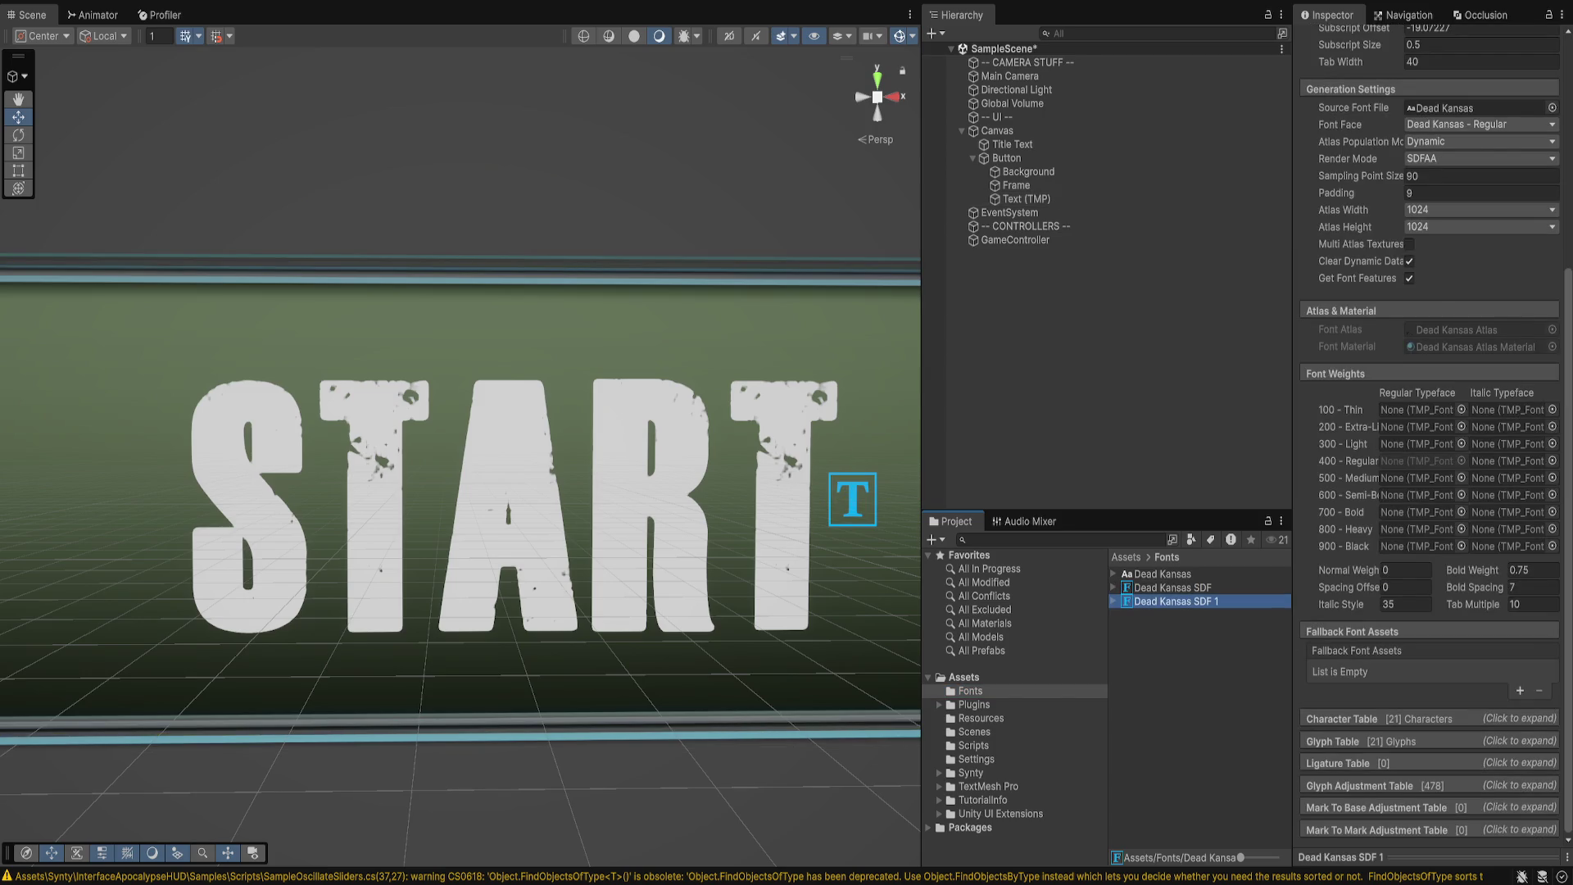
pyautogui.press('F2')
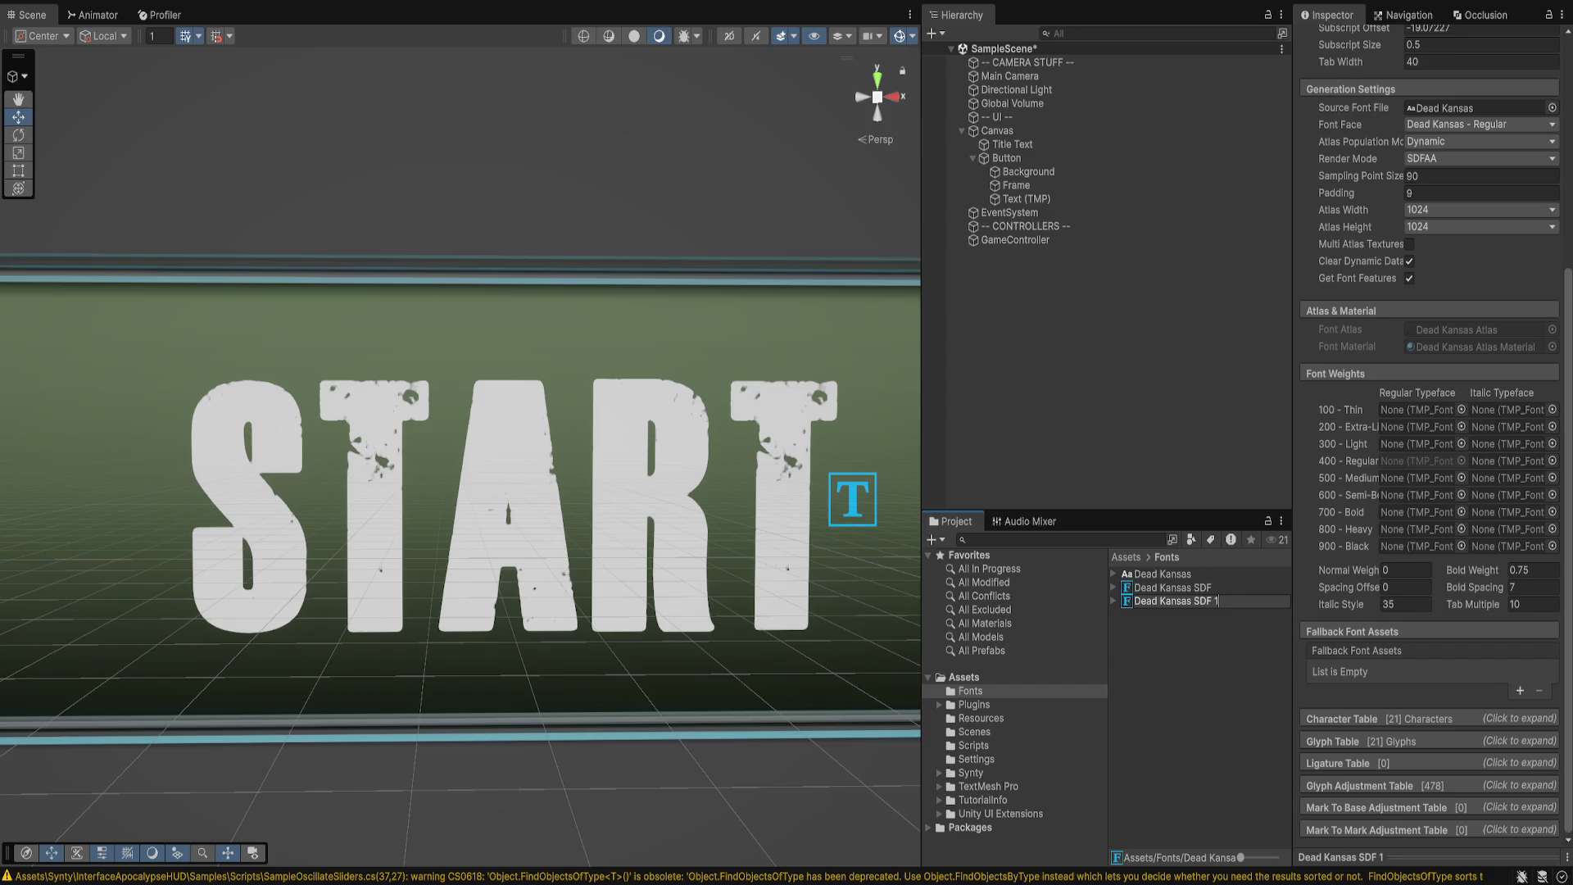
pyautogui.press('End')
pyautogui.press('BackSpace')
pyautogui.write('Outline')
pyautogui.press('Return')
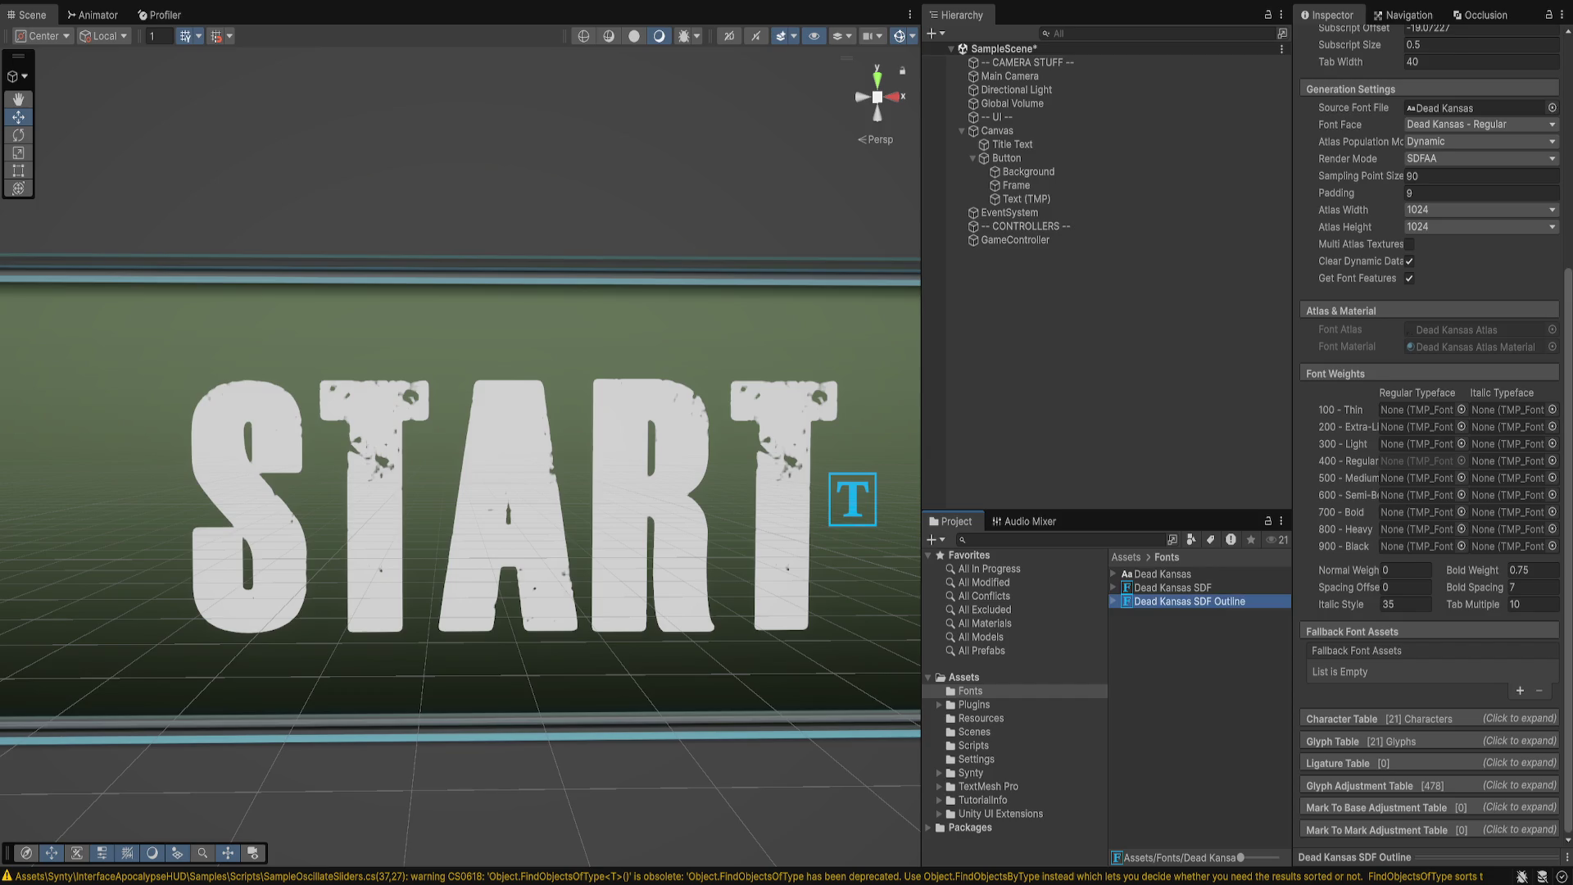
pyautogui.click(1024, 199)
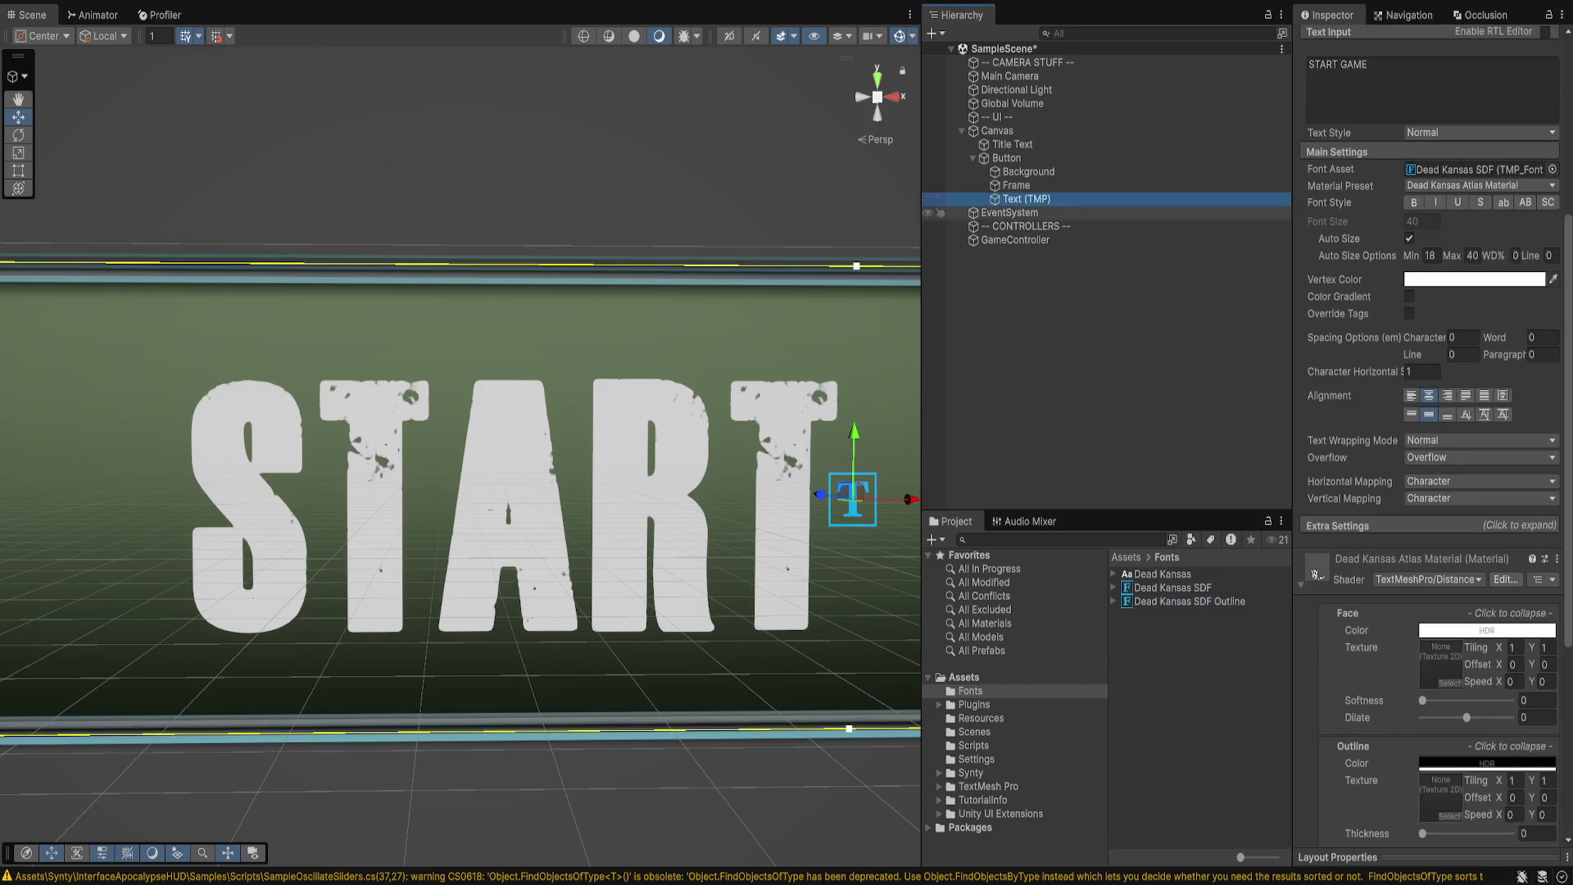
# - Assign the Dead Kansas SDF Outline font to the START GAME text, leaving Glow off
pyautogui.moveTo(1187, 602)
pyautogui.mouseDown()
pyautogui.moveTo(1392, 327)
pyautogui.moveTo(1475, 169)
pyautogui.mouseUp()
pyautogui.scroll(-8, 1429, 434)
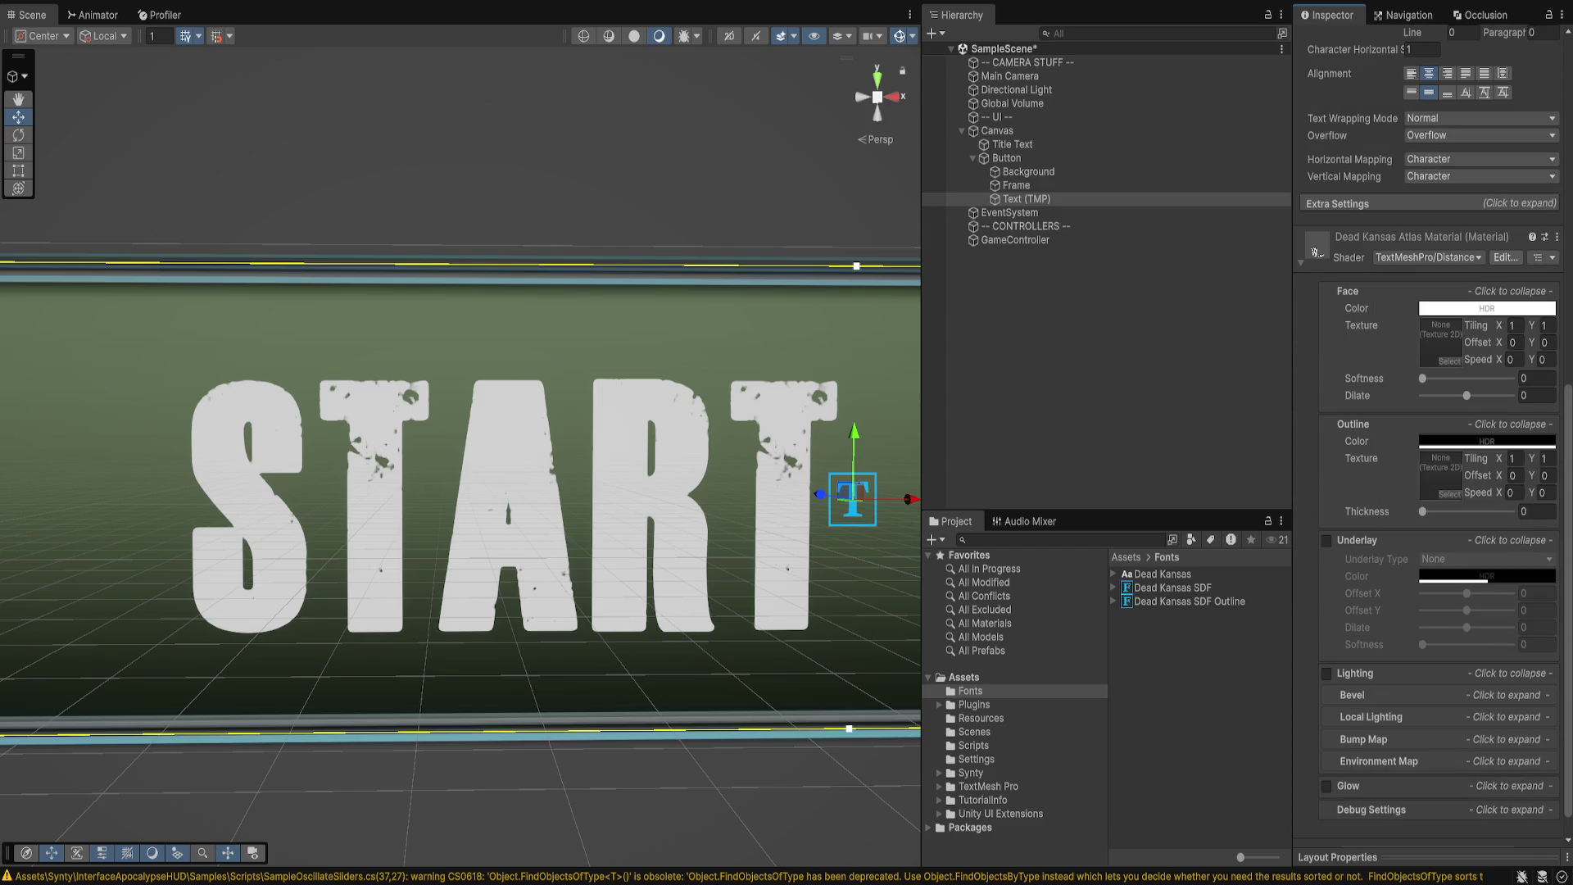
pyautogui.click(1326, 786)
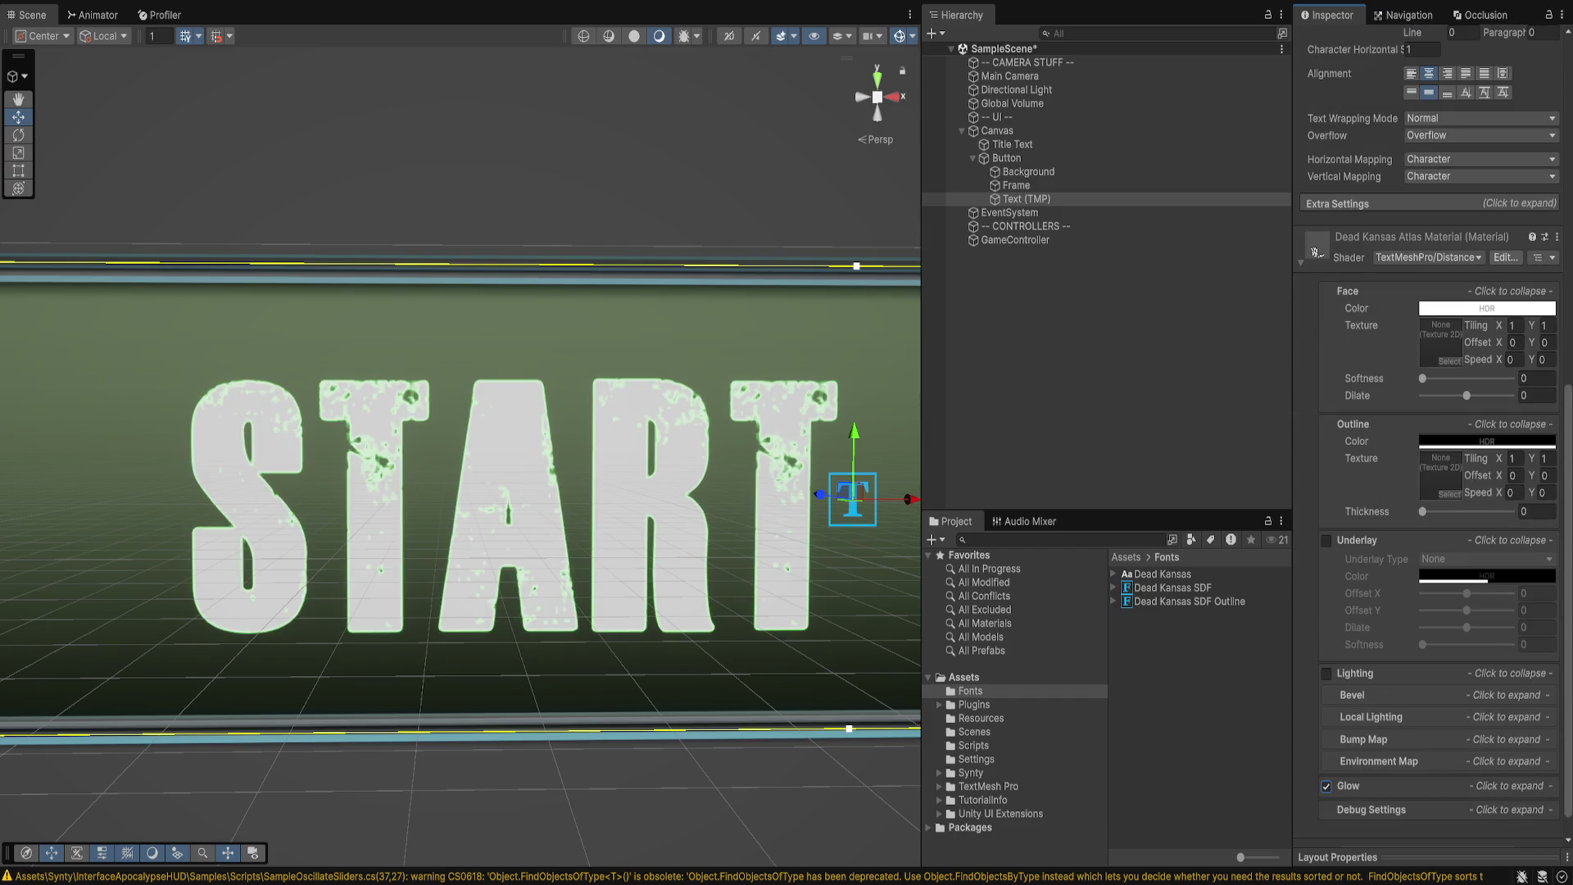
pyautogui.click(1326, 786)
pyautogui.click(1326, 786)
pyautogui.click(1326, 786)
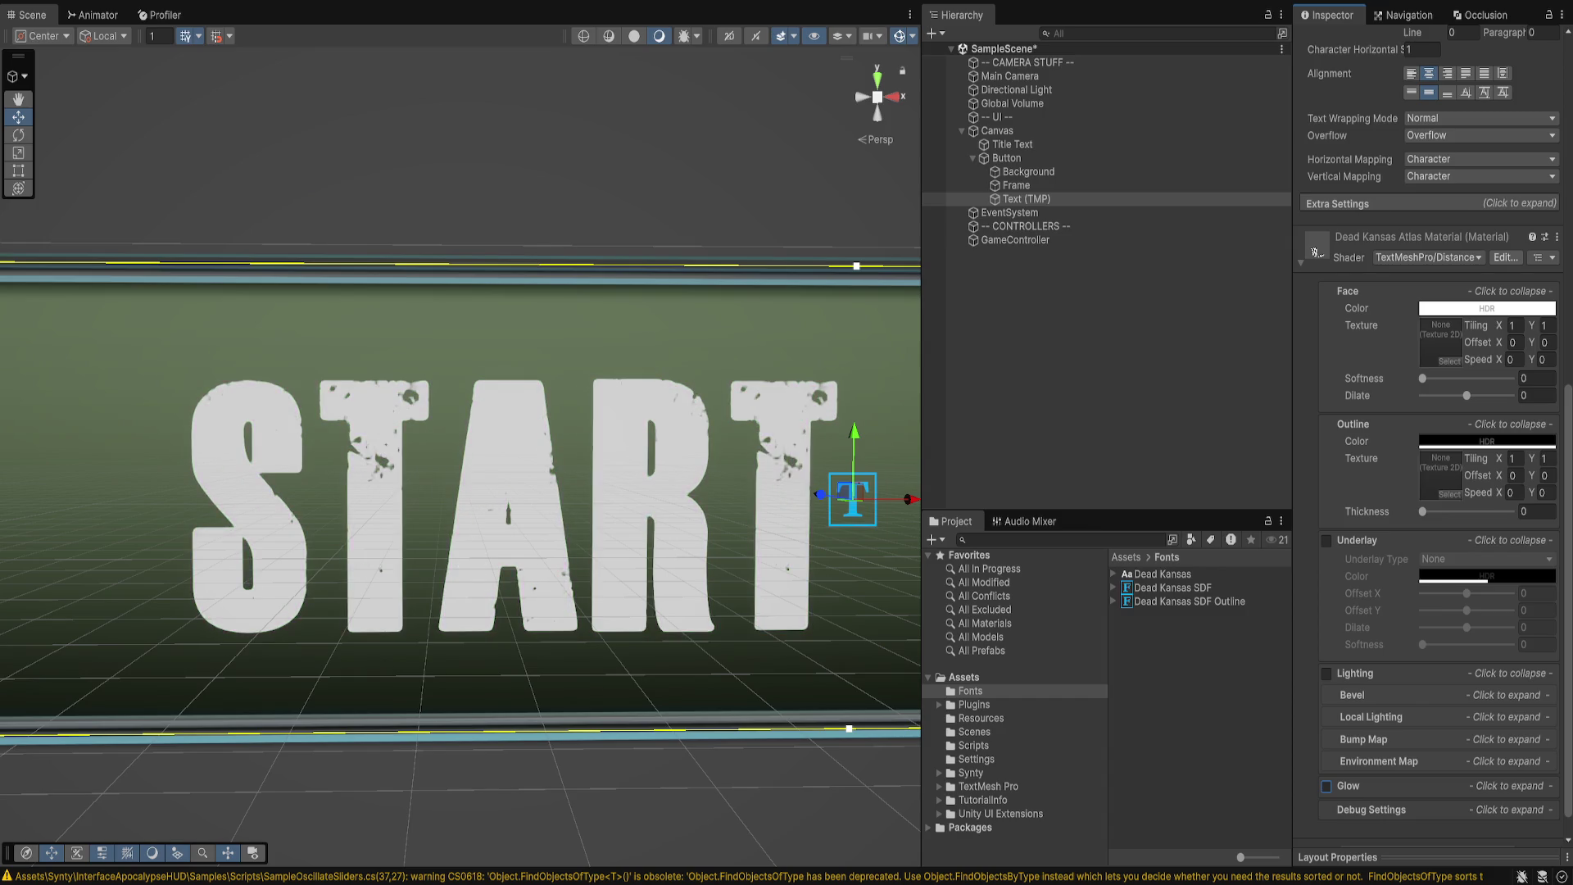
# - Leave Underlay off and raise Outline Thickness to about 0.077 for a dark letter outline
pyautogui.click(1326, 540)
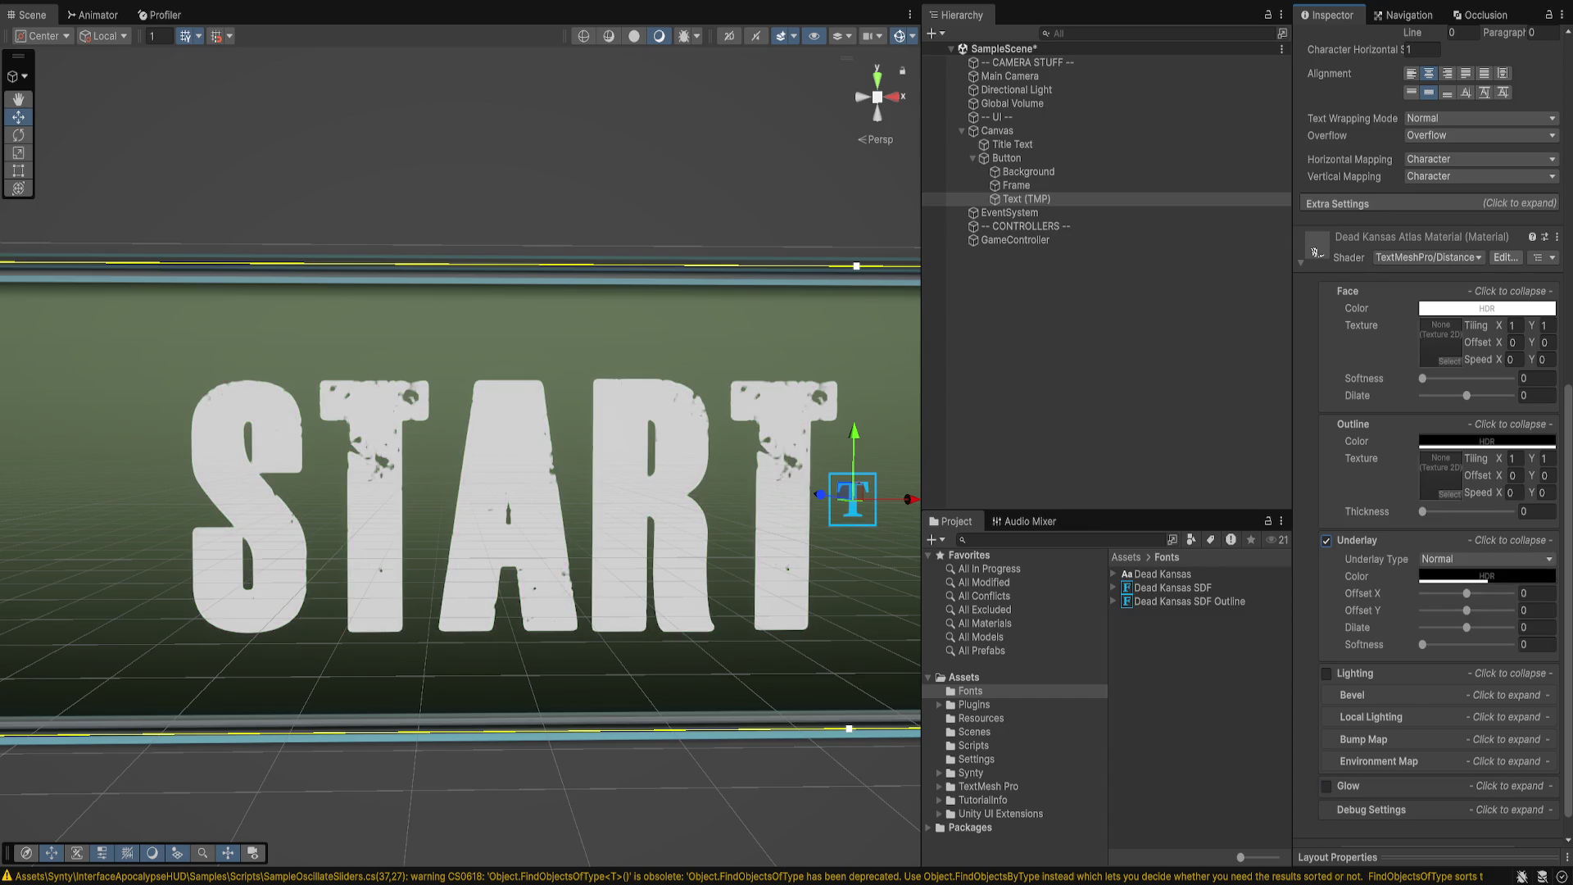
pyautogui.click(1326, 539)
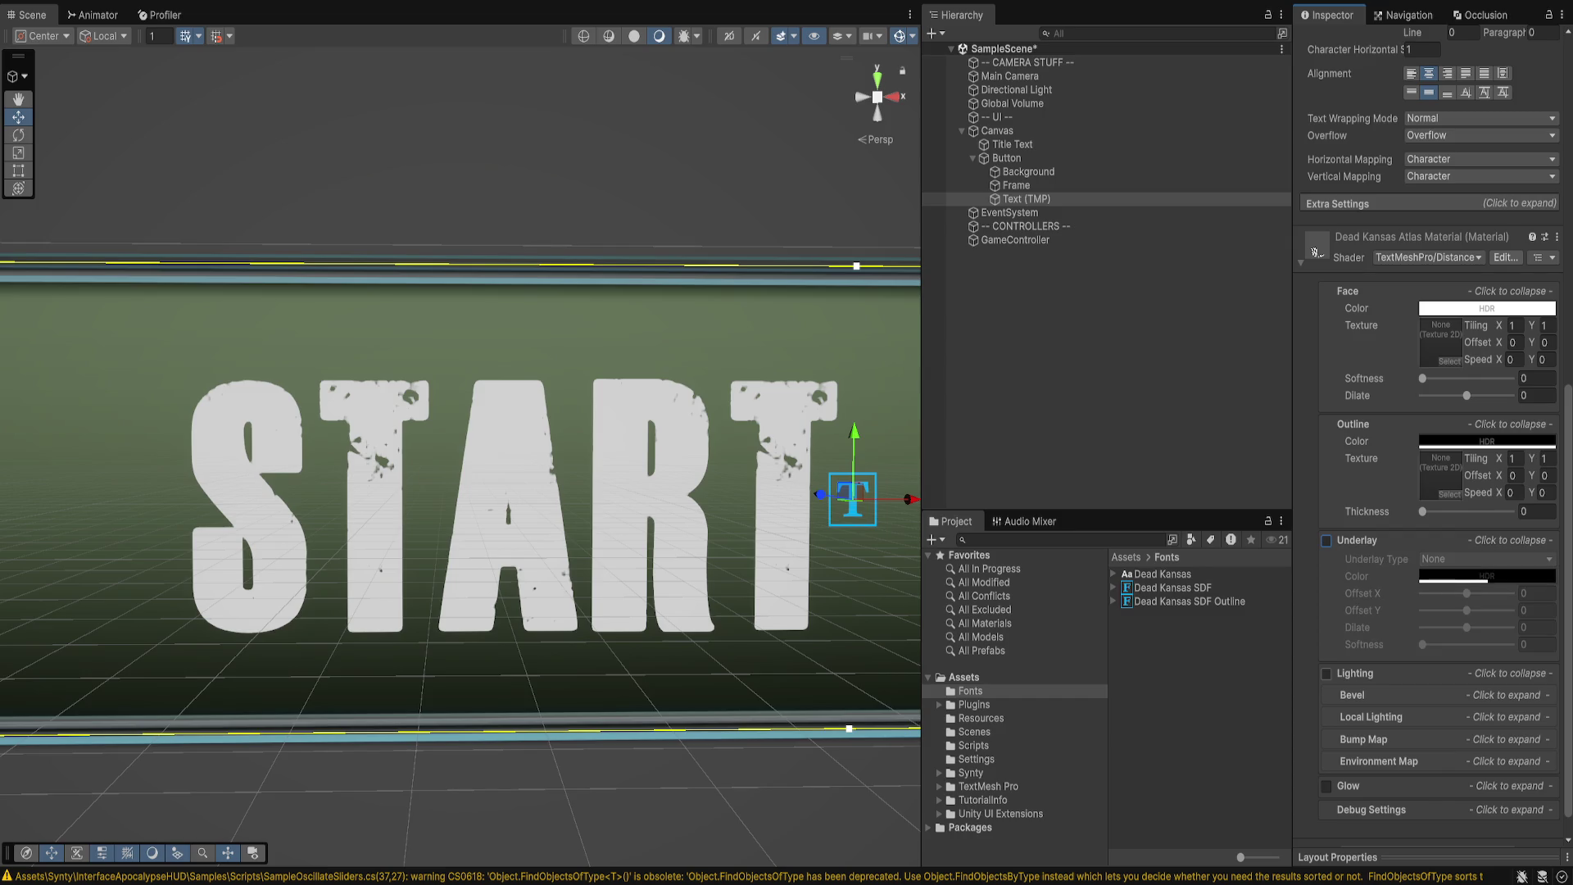
pyautogui.moveTo(1422, 511); pyautogui.dragTo(1429, 511)
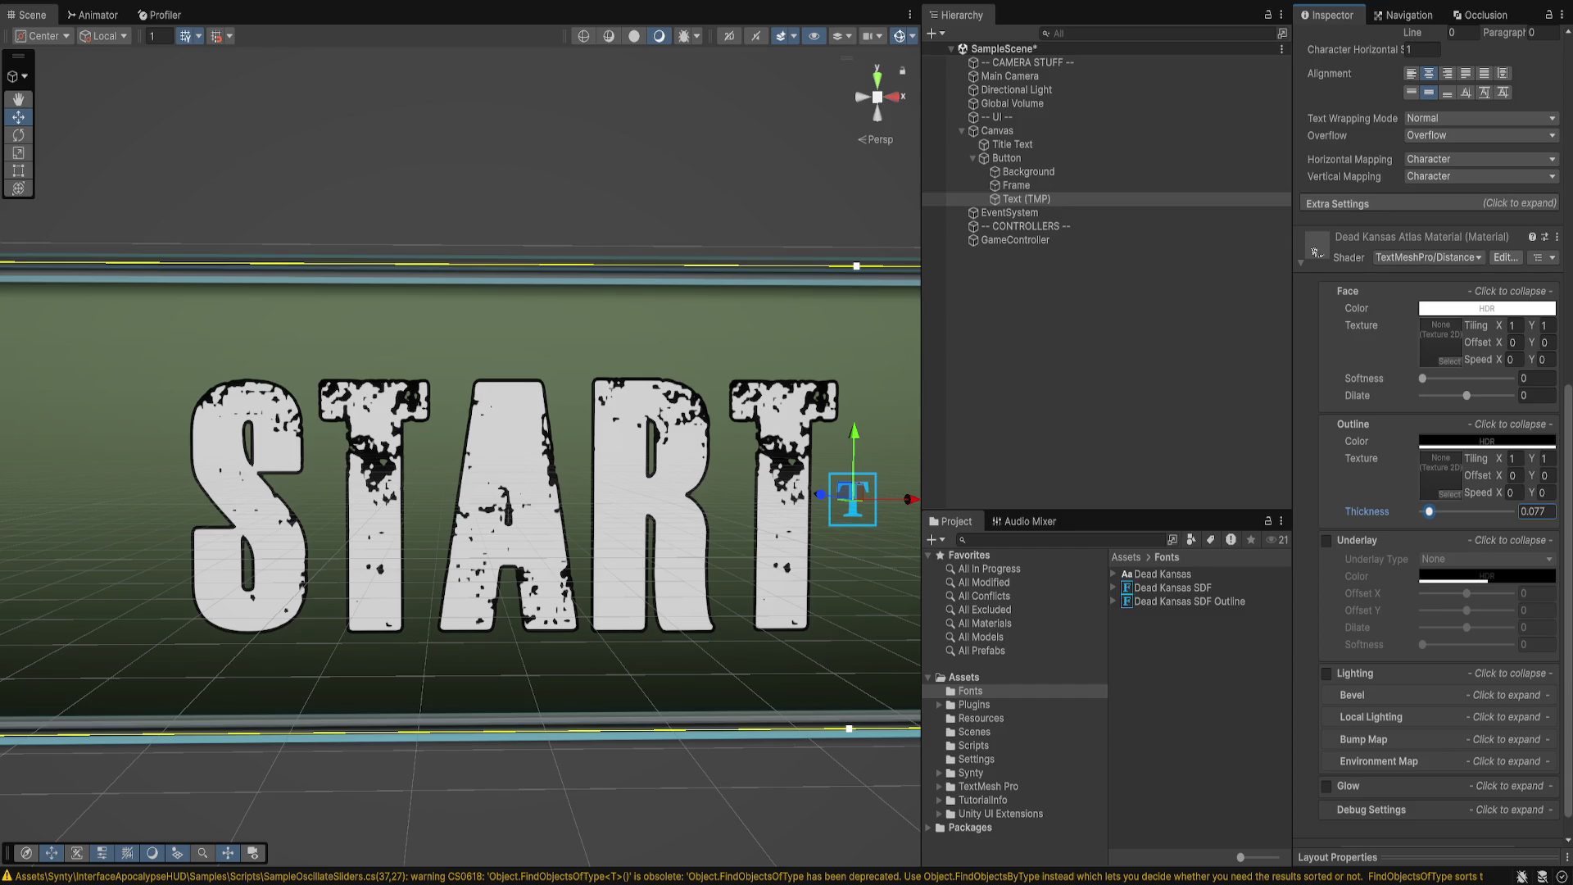
# - Raise the START GAME label's Auto Size Max from 40 to 50, then select the Button
pyautogui.press('f')
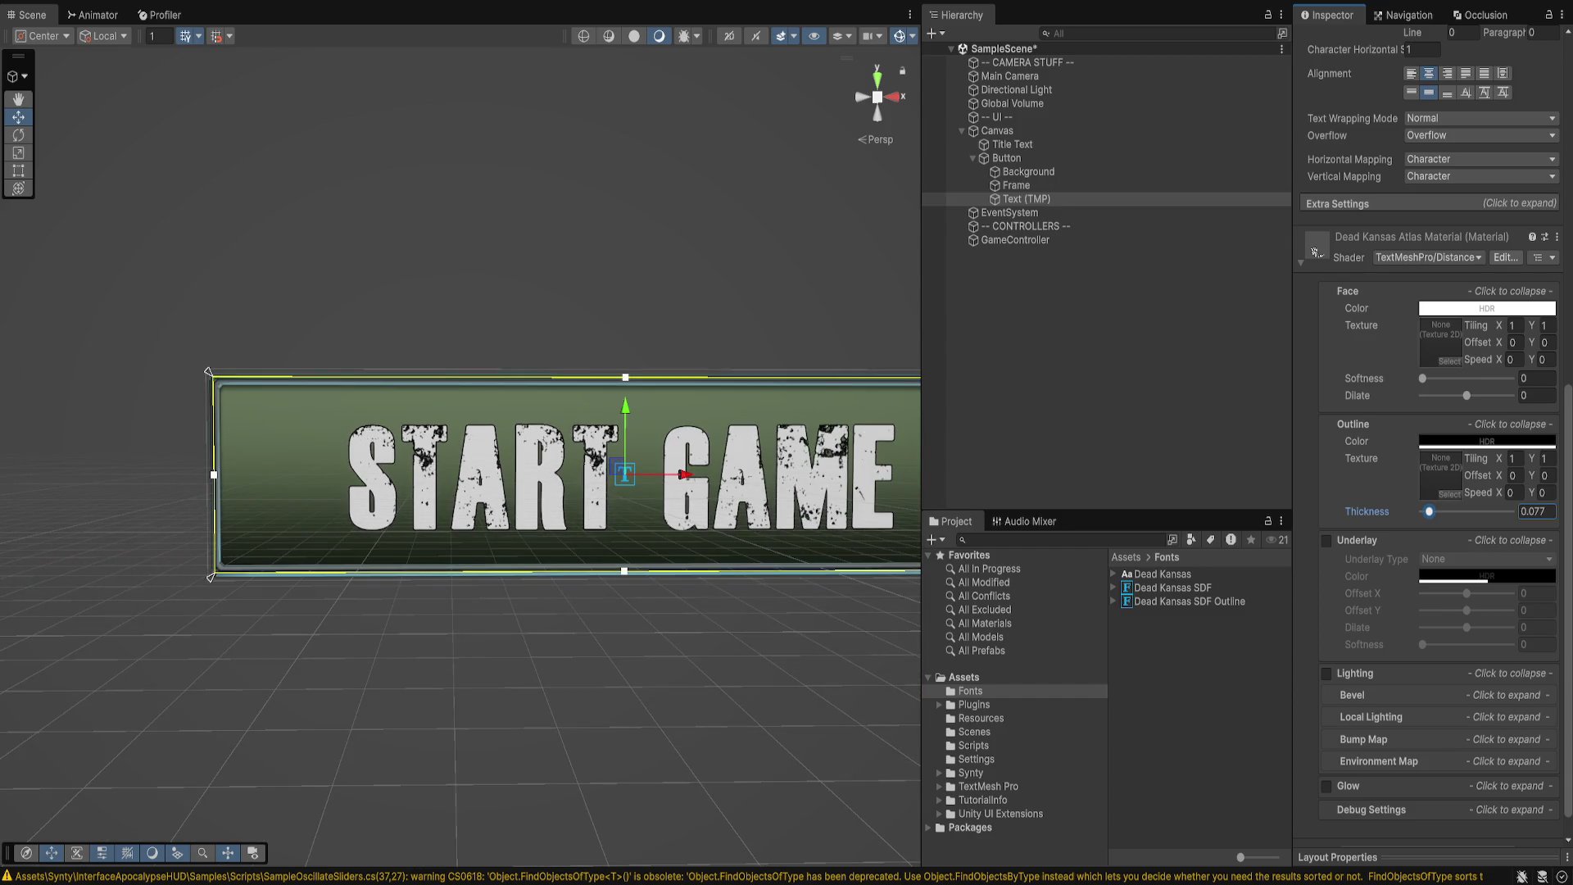
pyautogui.scroll(10, 1429, 459)
pyautogui.click(1472, 439)
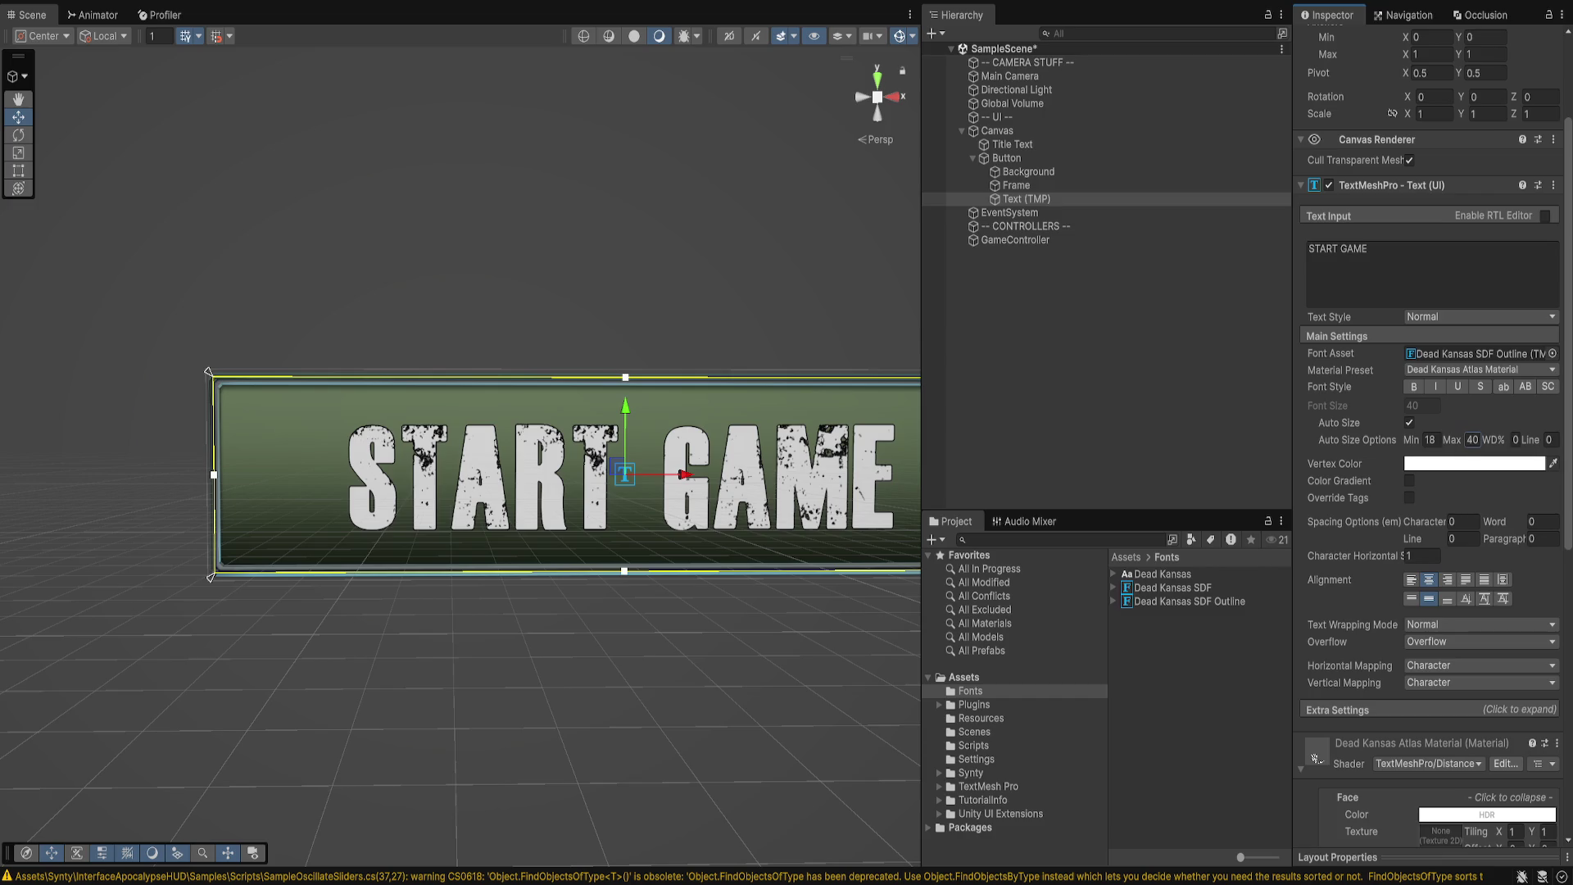
pyautogui.write('50')
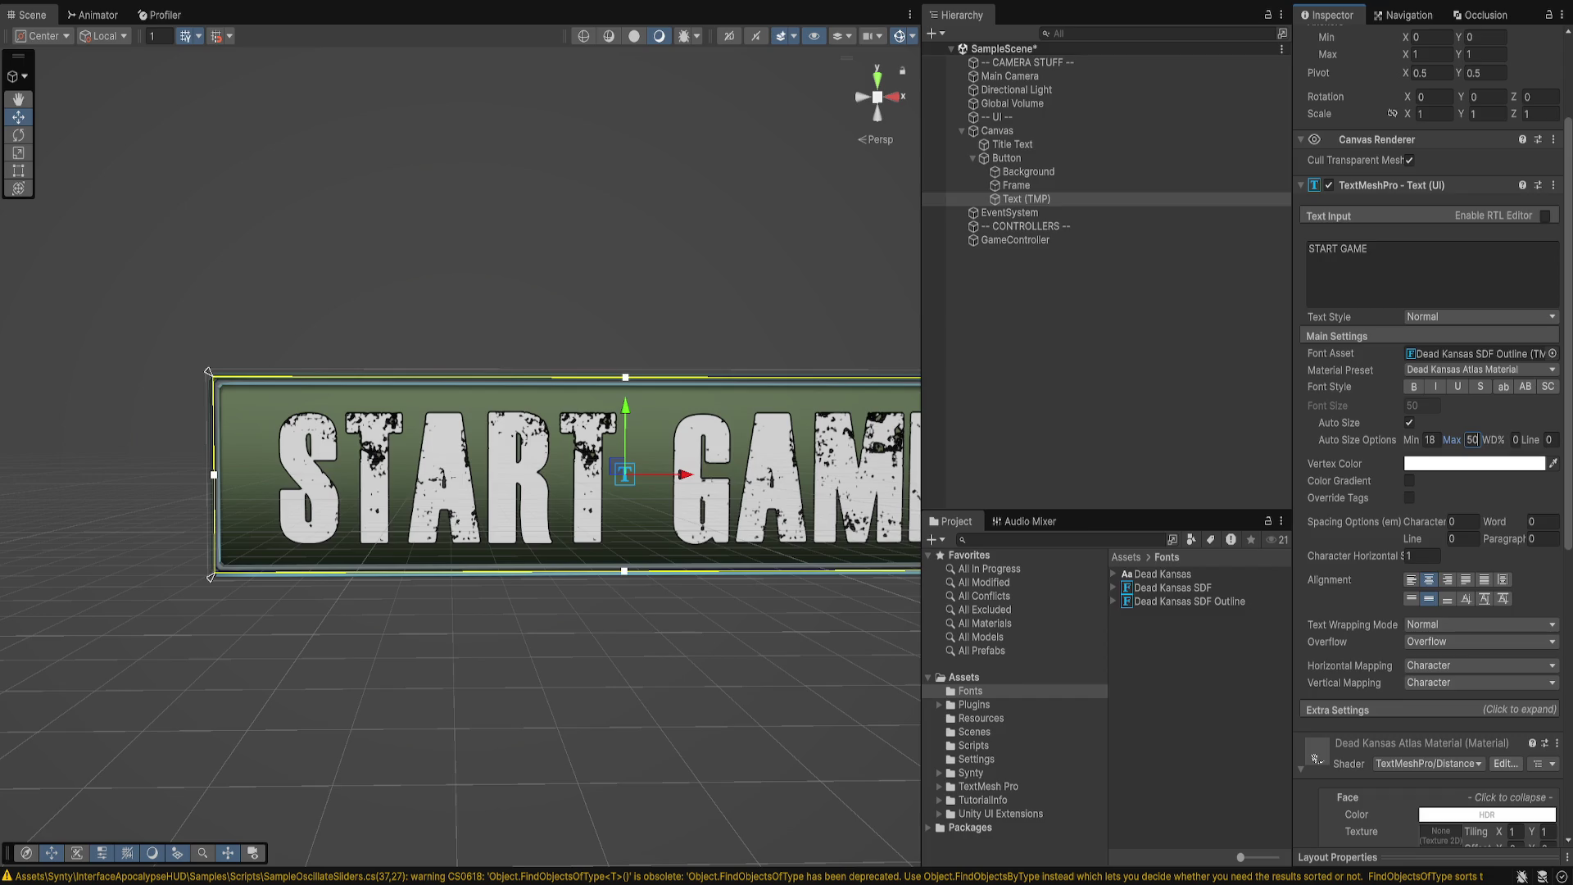
pyautogui.moveTo(491, 246); pyautogui.dragTo(442, 246)
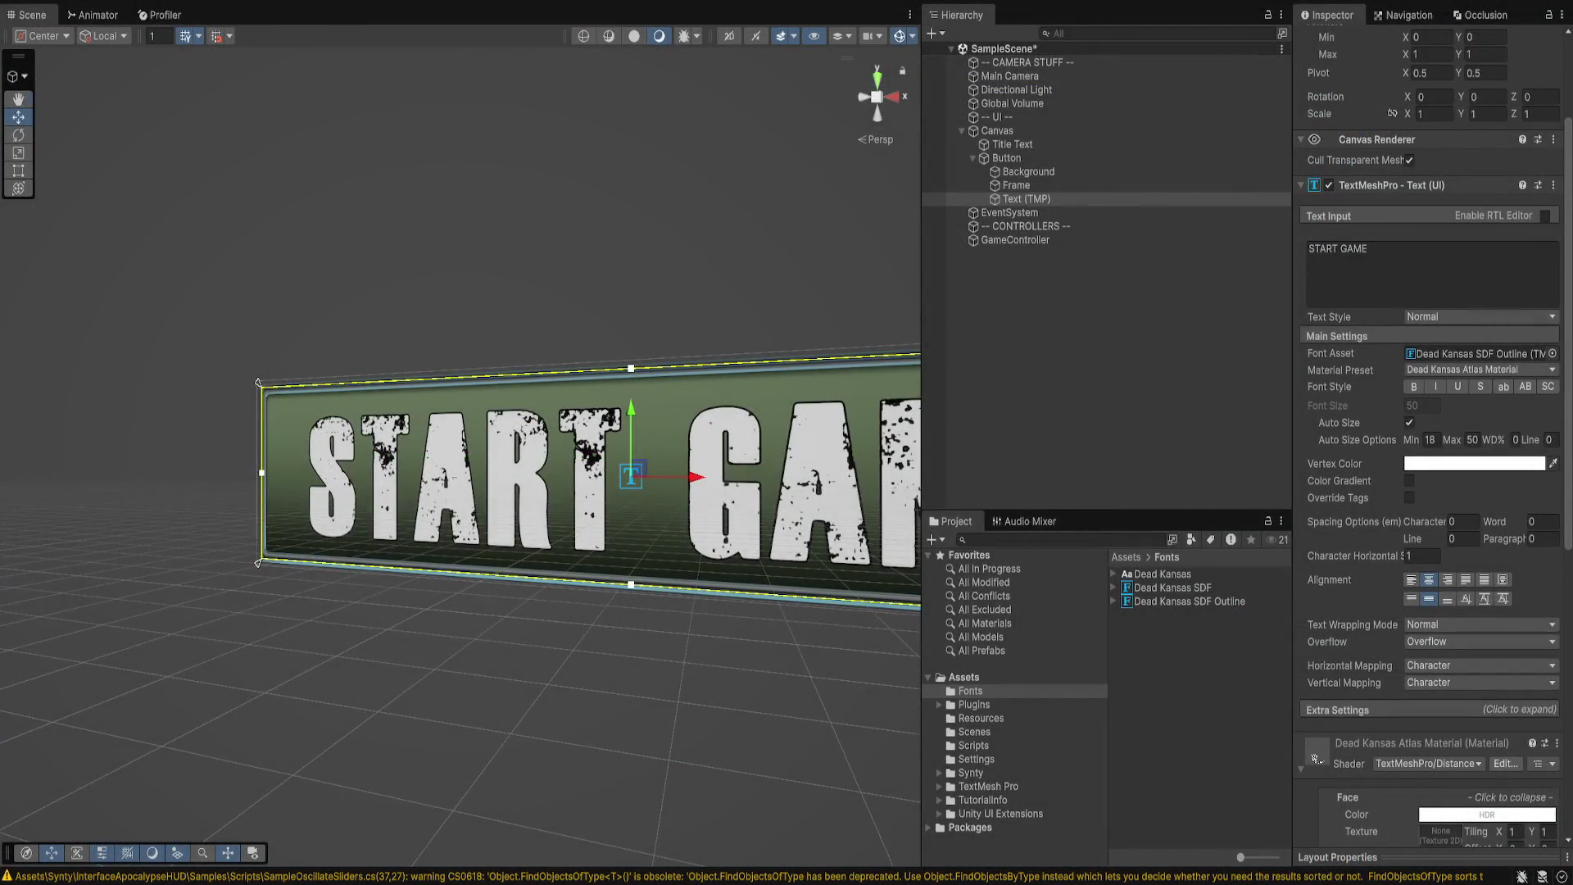
pyautogui.click(1024, 199)
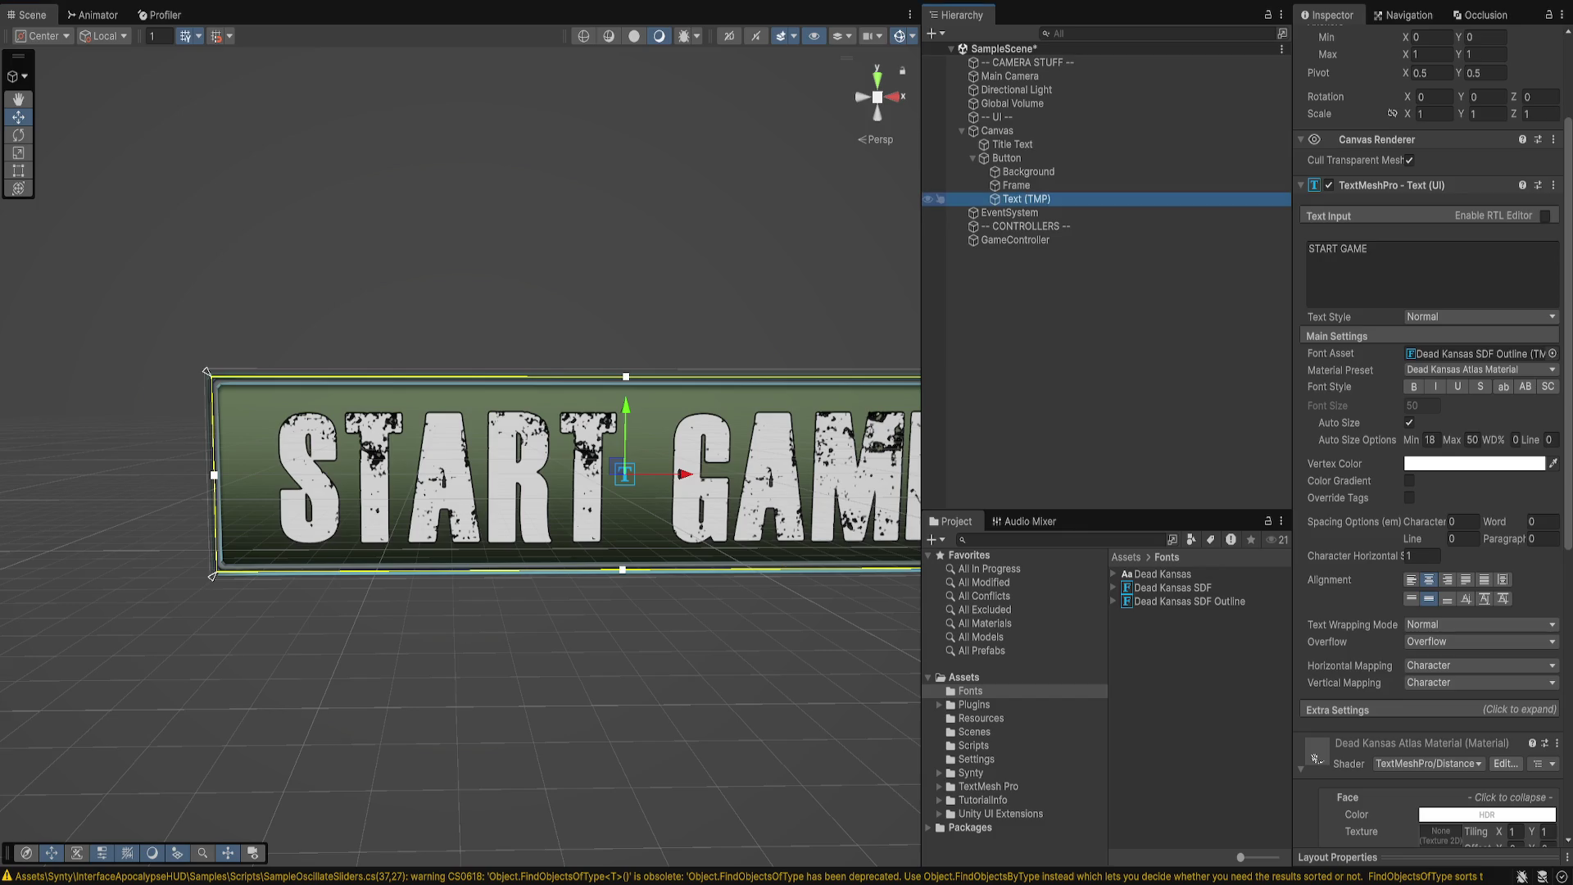
pyautogui.click(1006, 158)
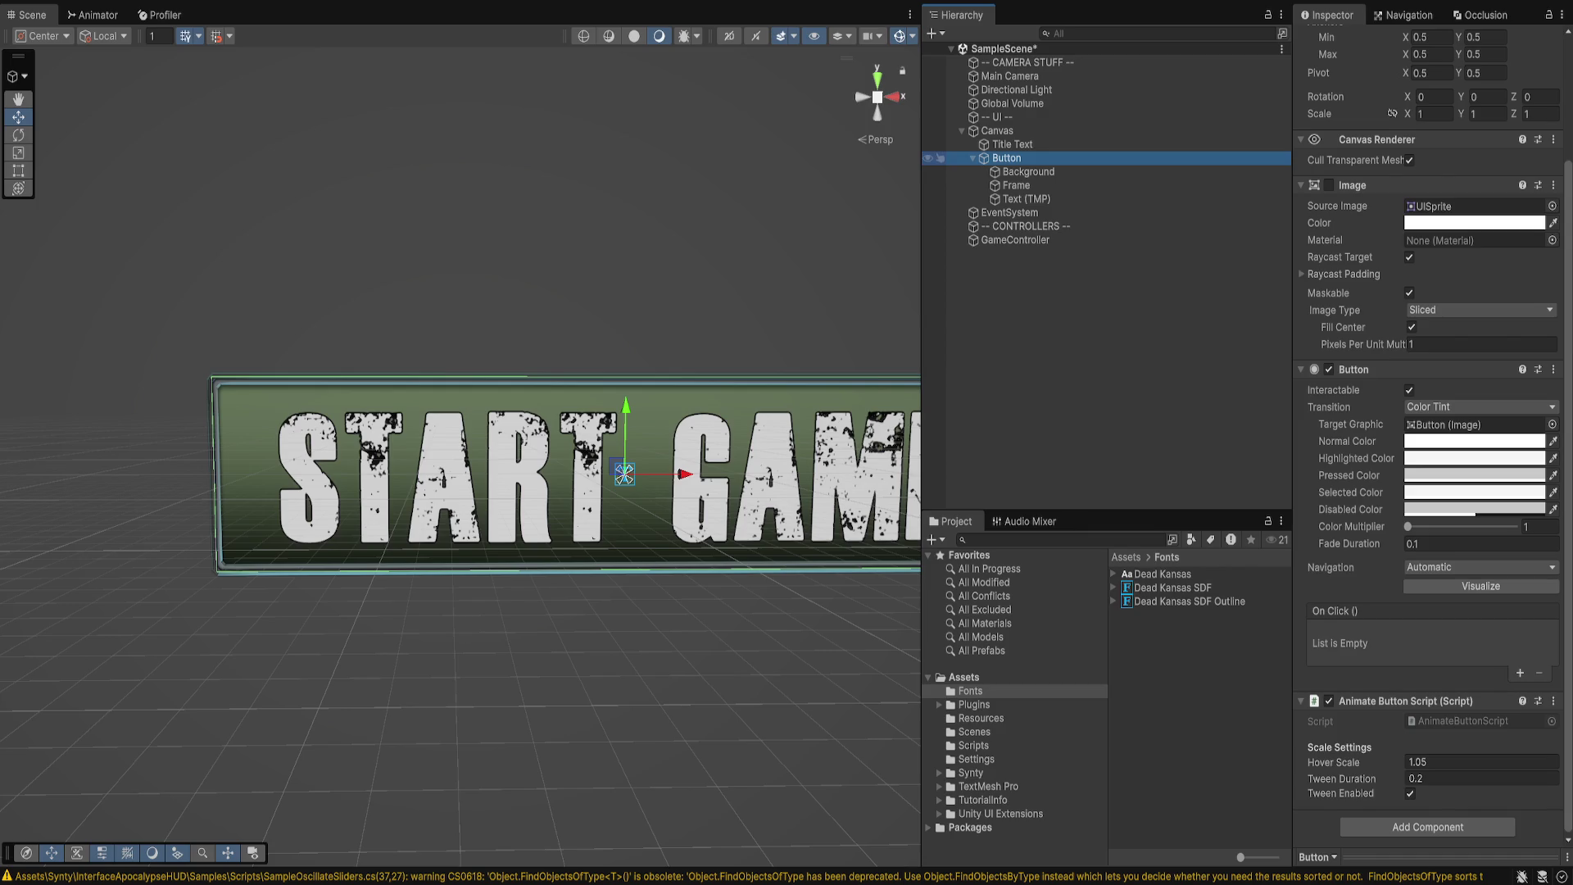
# - Set the button Frame's Pixels Per Unit Multiplier to 8, then select the Canvas
pyautogui.press('Left')
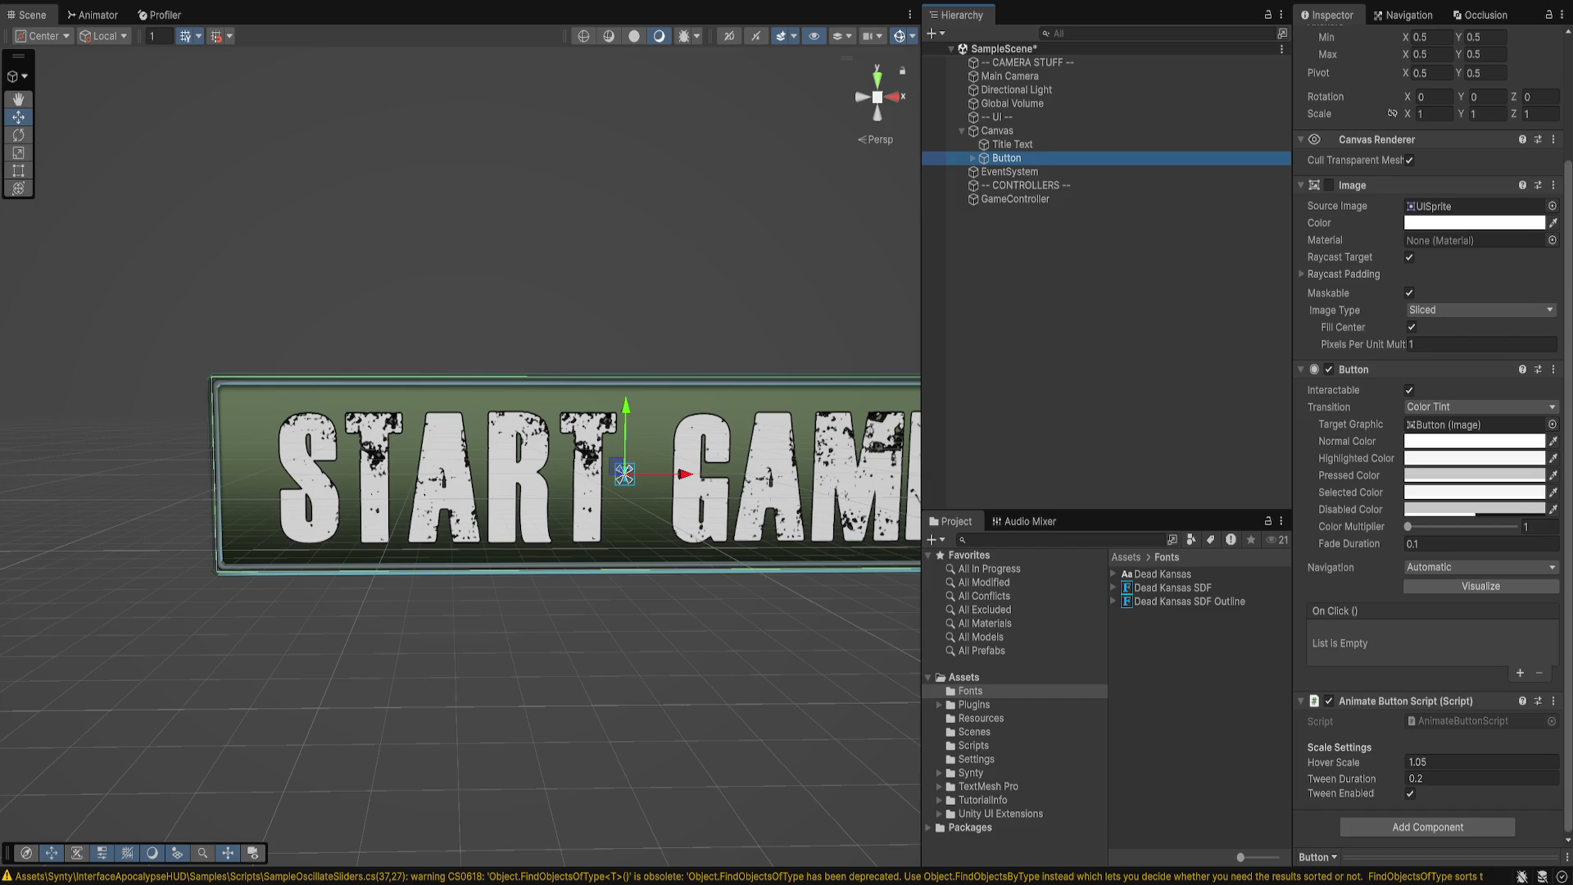
pyautogui.moveTo(492, 246); pyautogui.dragTo(415, 219)
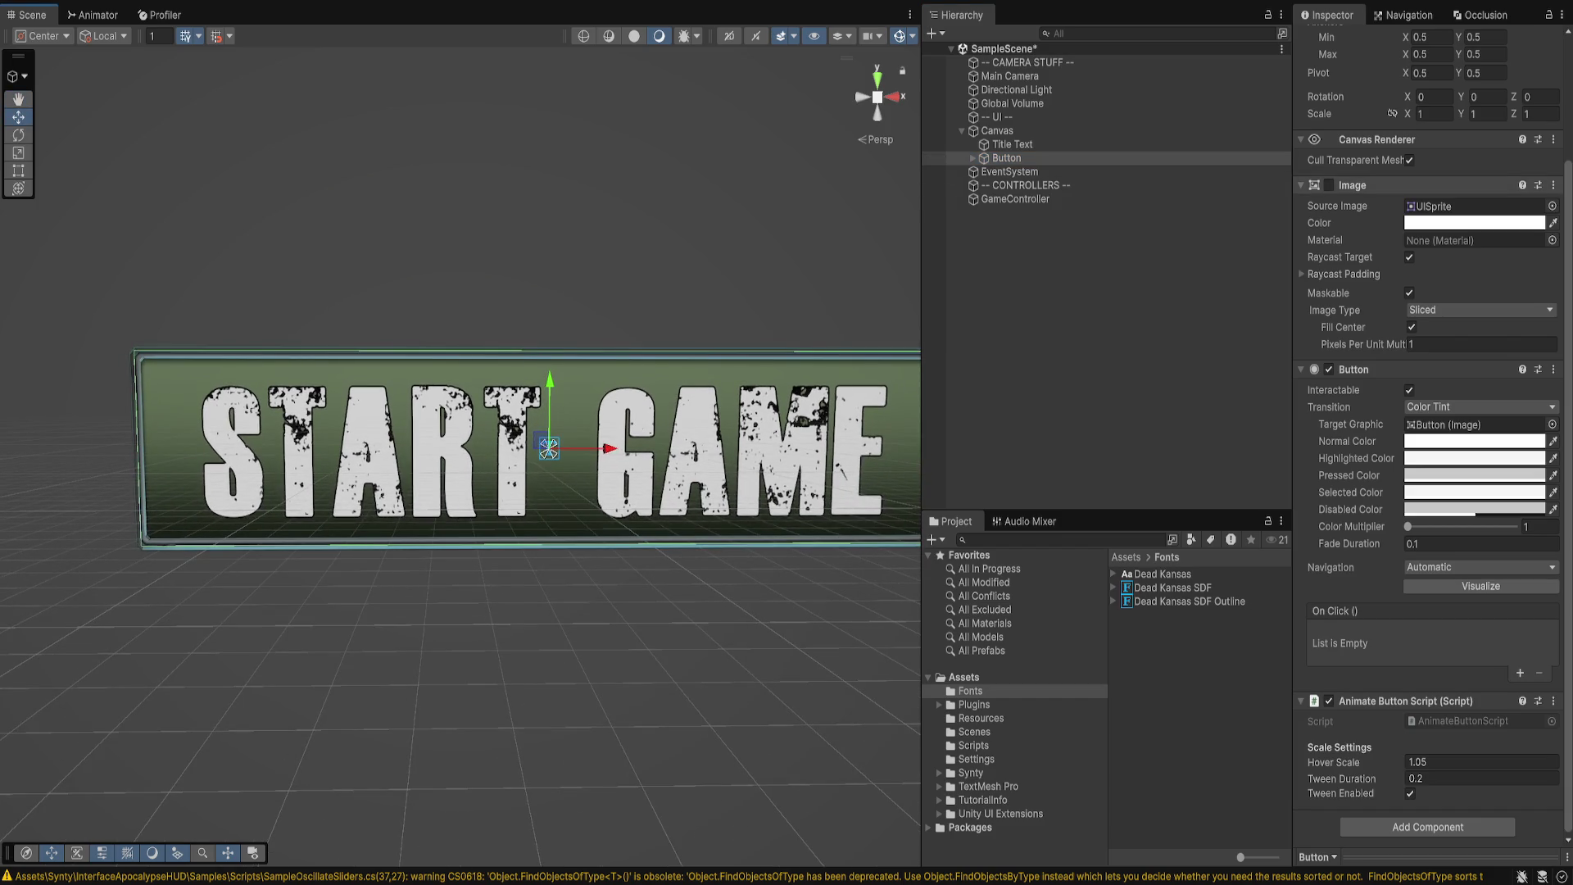
pyautogui.click(972, 158)
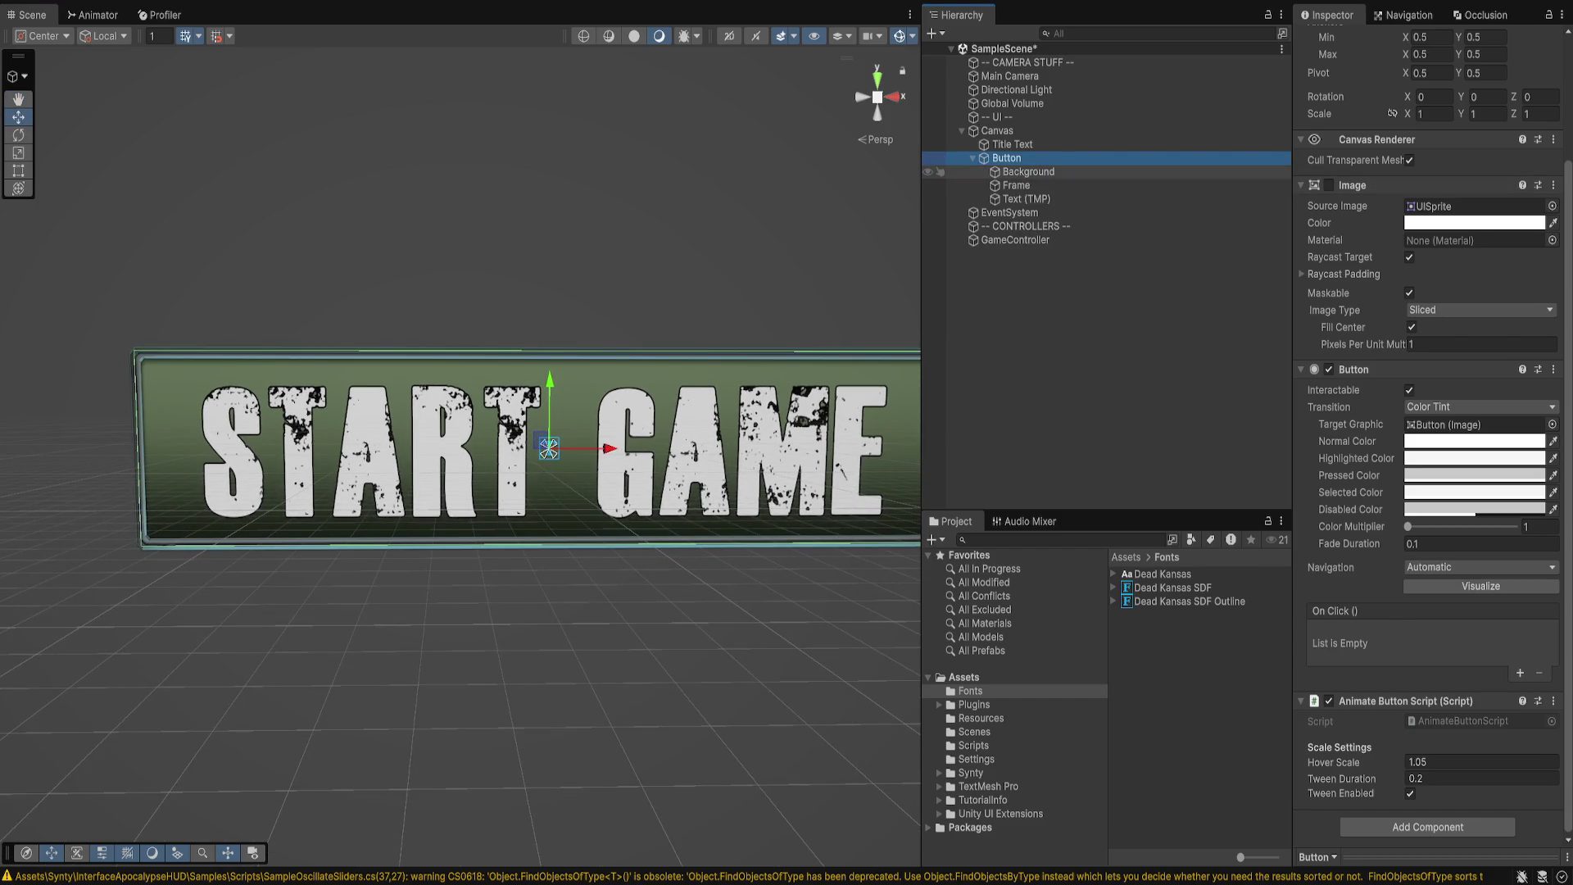
pyautogui.click(1016, 185)
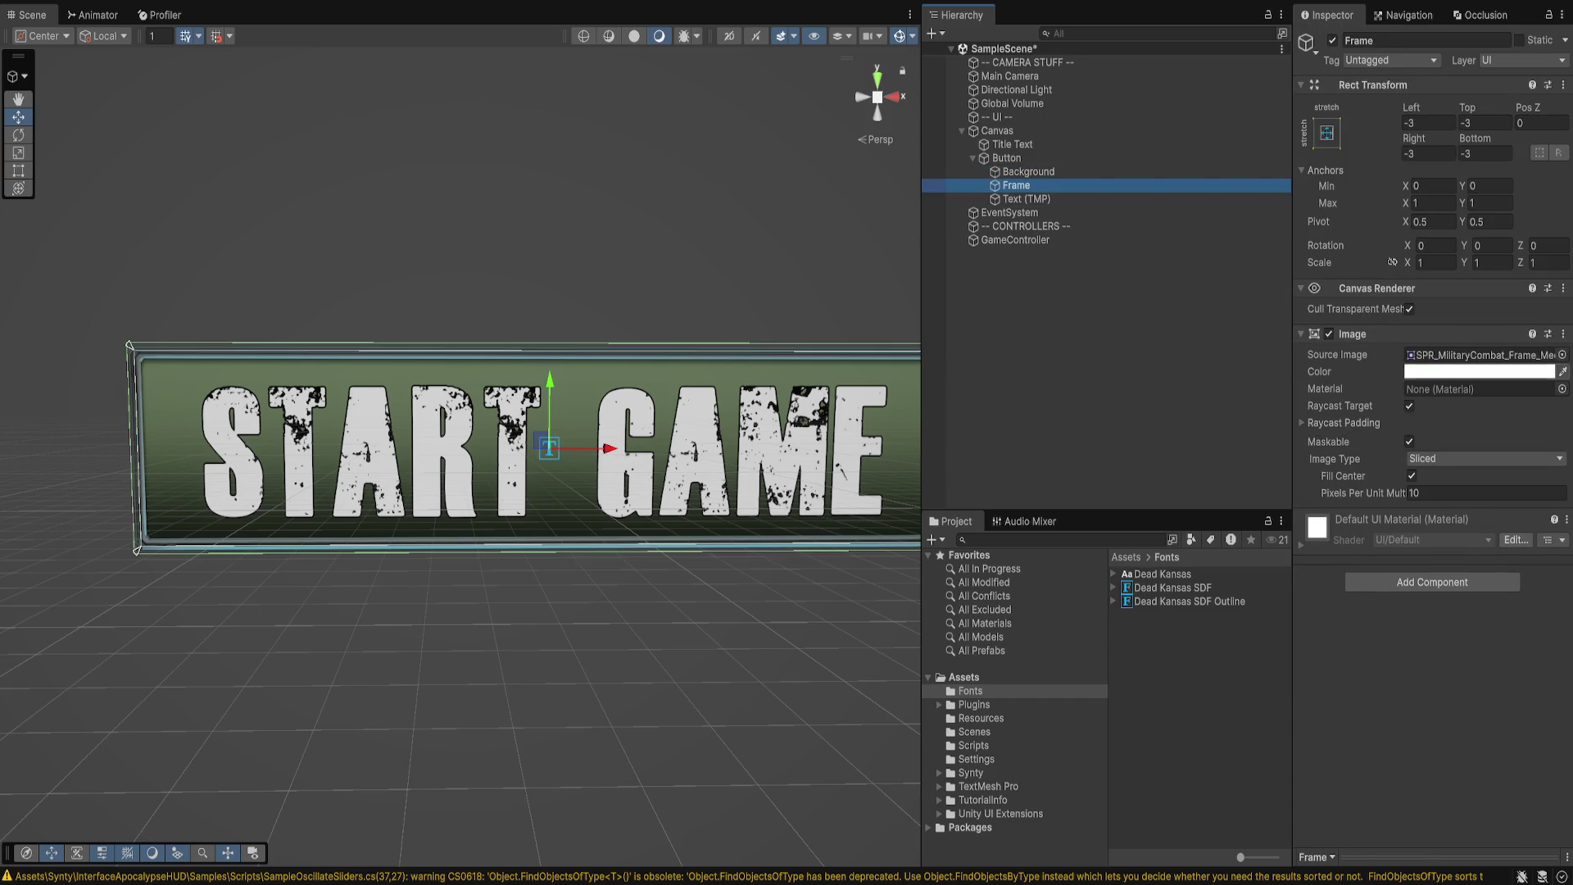
pyautogui.click(1442, 493)
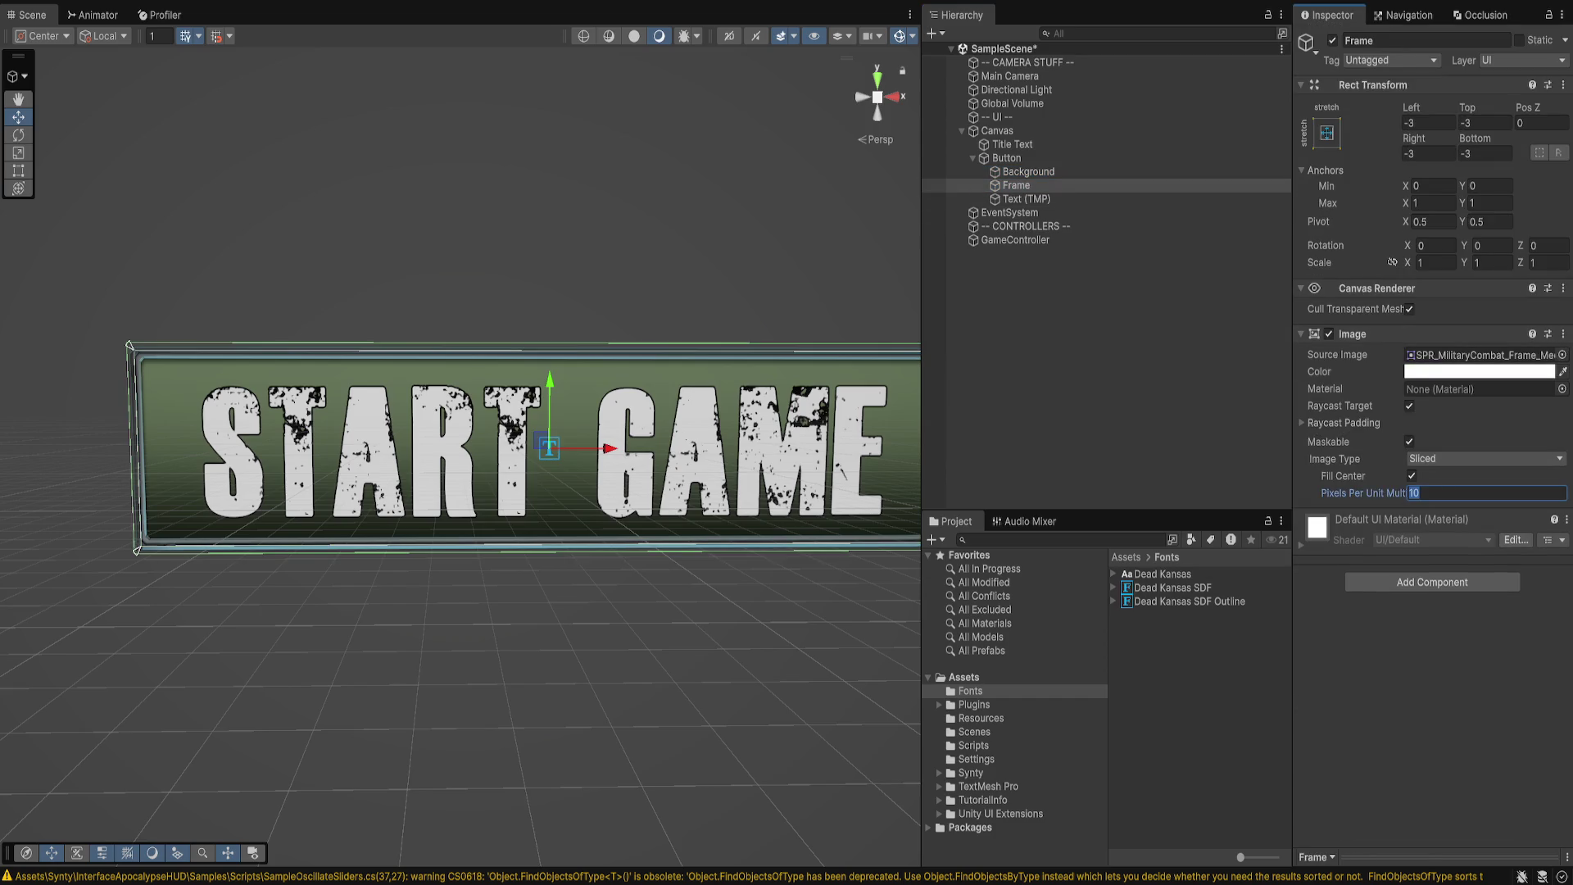
pyautogui.write('8')
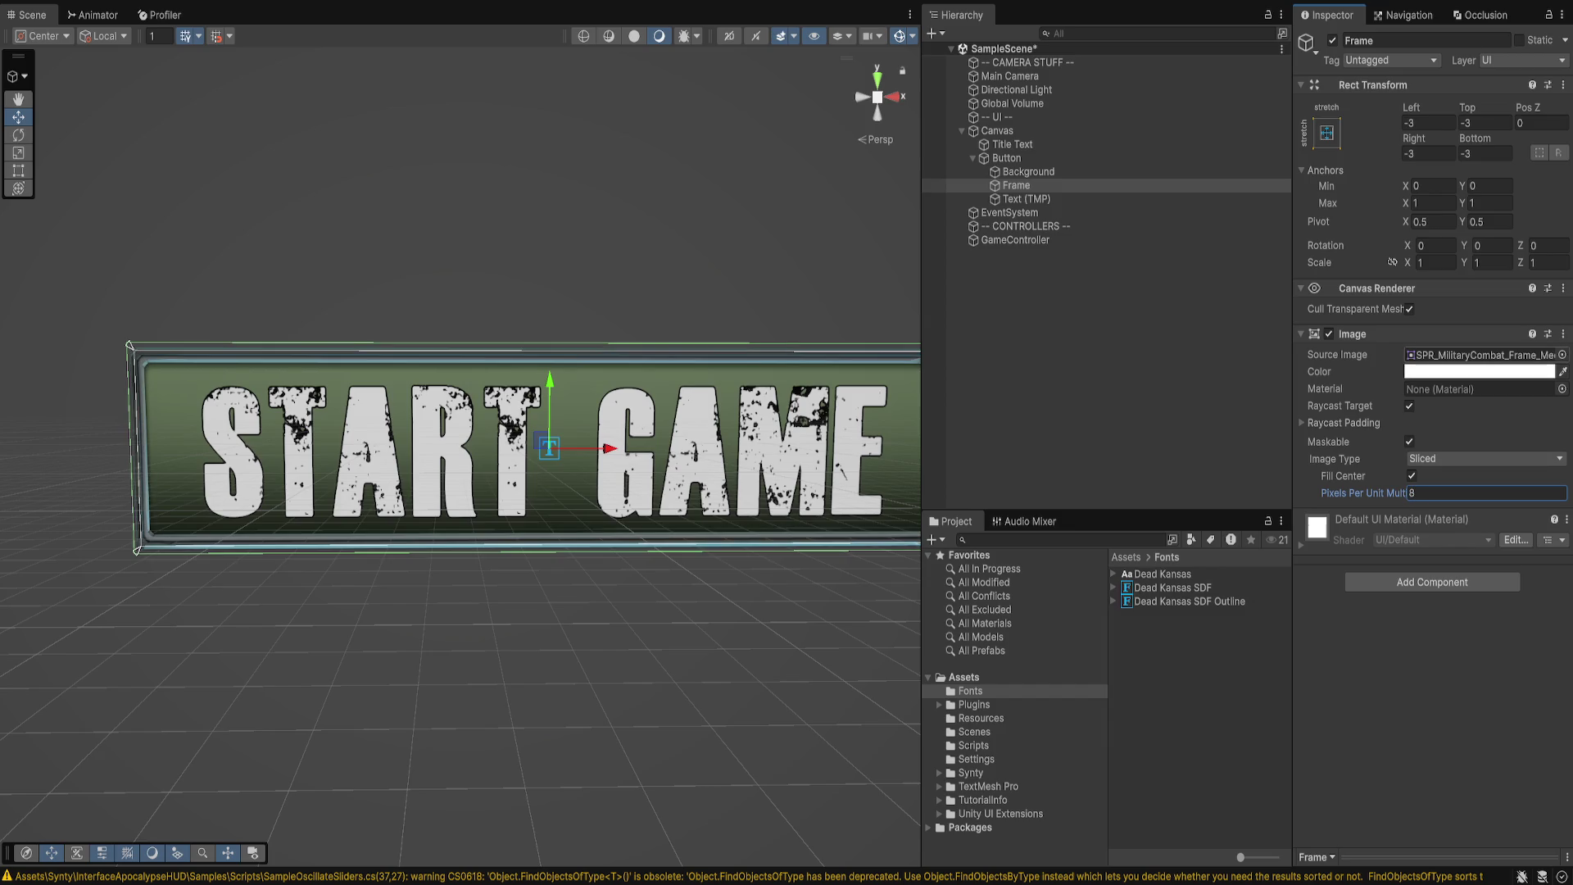
pyautogui.press('Return')
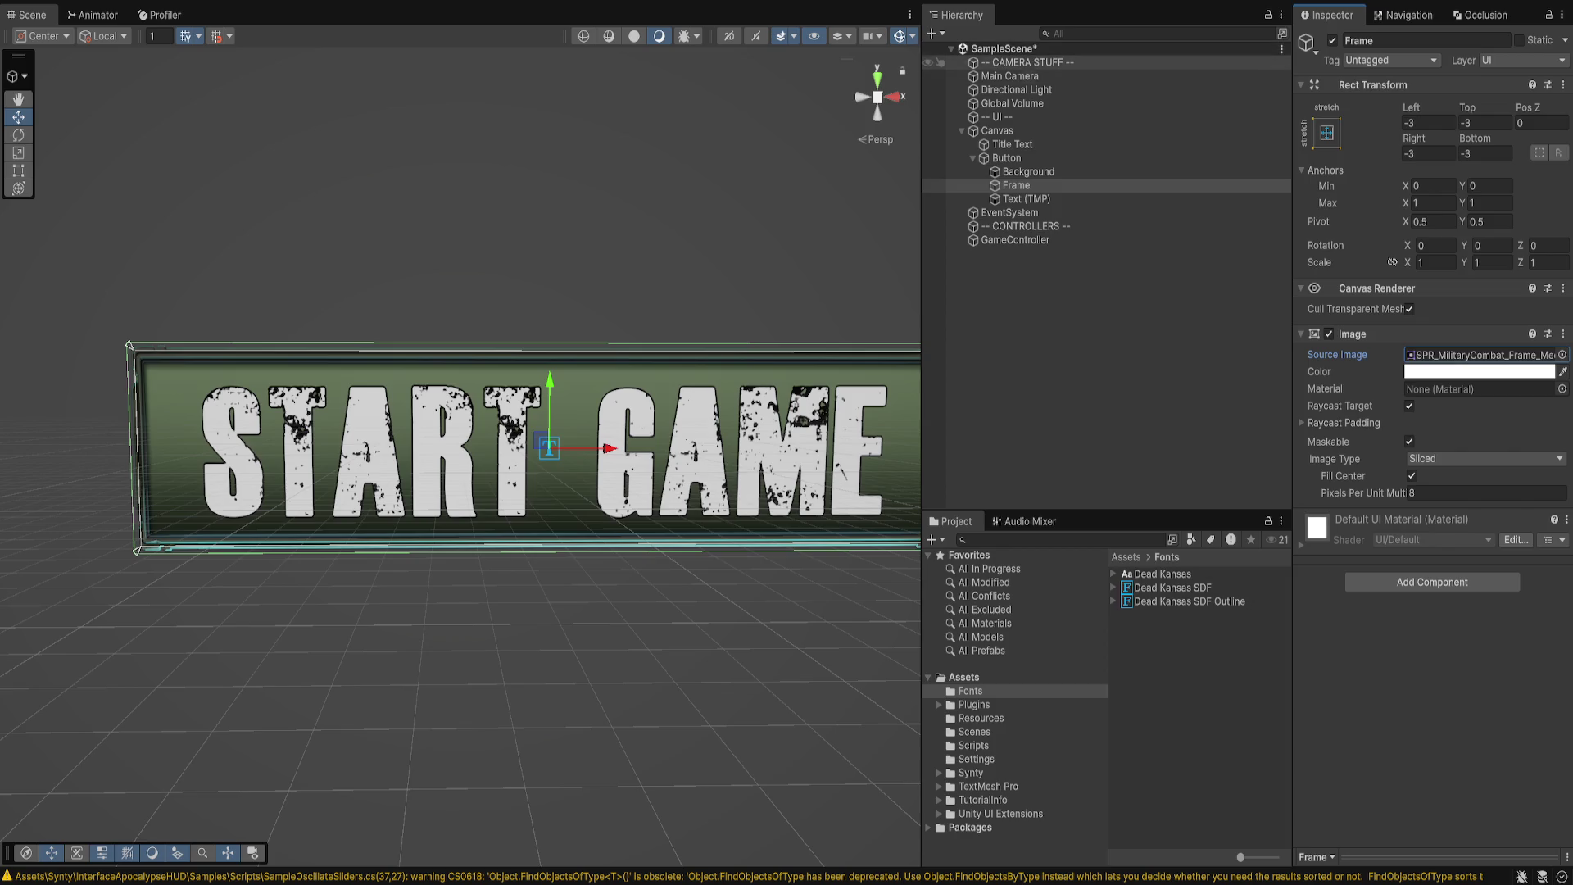
pyautogui.click(1028, 62)
pyautogui.click(997, 131)
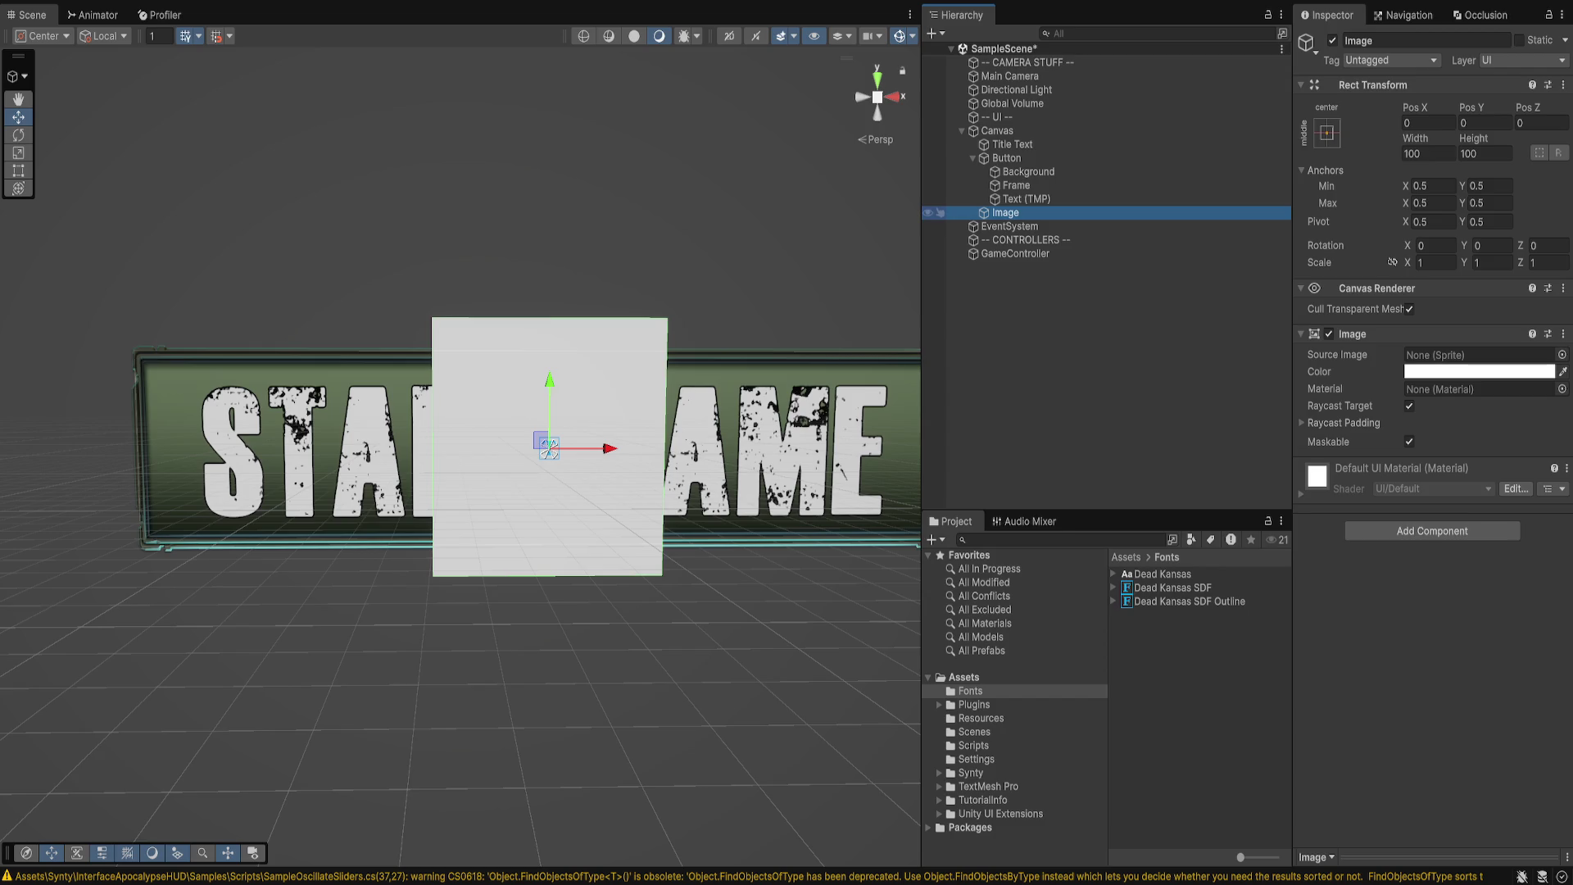
# - Name the new image 'Background Image' and move it above Title Text under the Canvas
pyautogui.write('Background I')
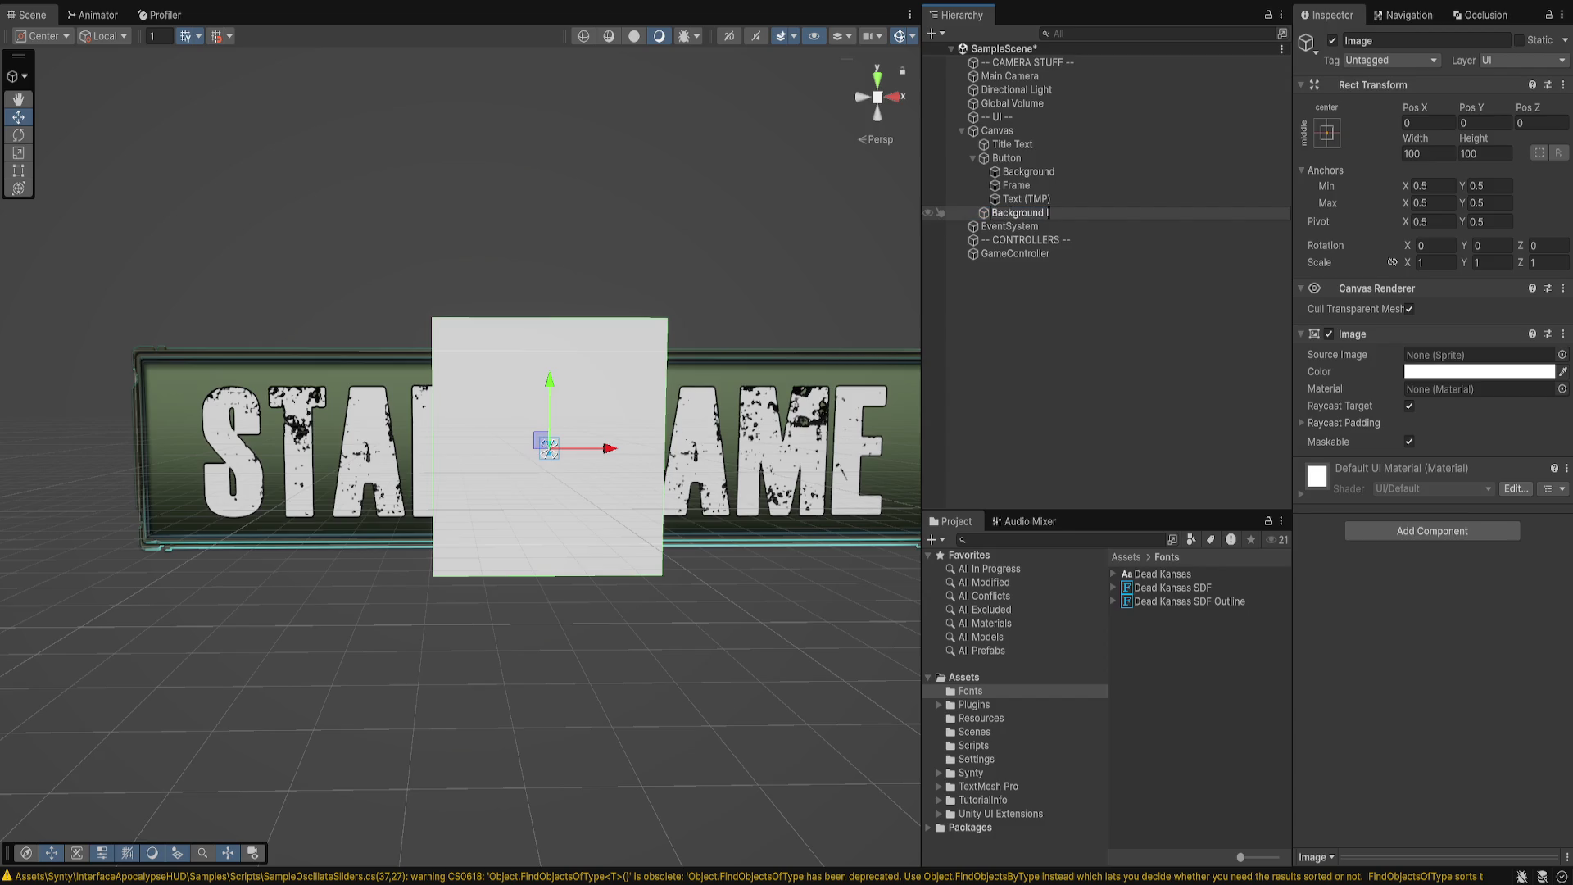
pyautogui.write('mage')
pyautogui.press('Return')
pyautogui.moveTo(1032, 212); pyautogui.dragTo(1015, 139)
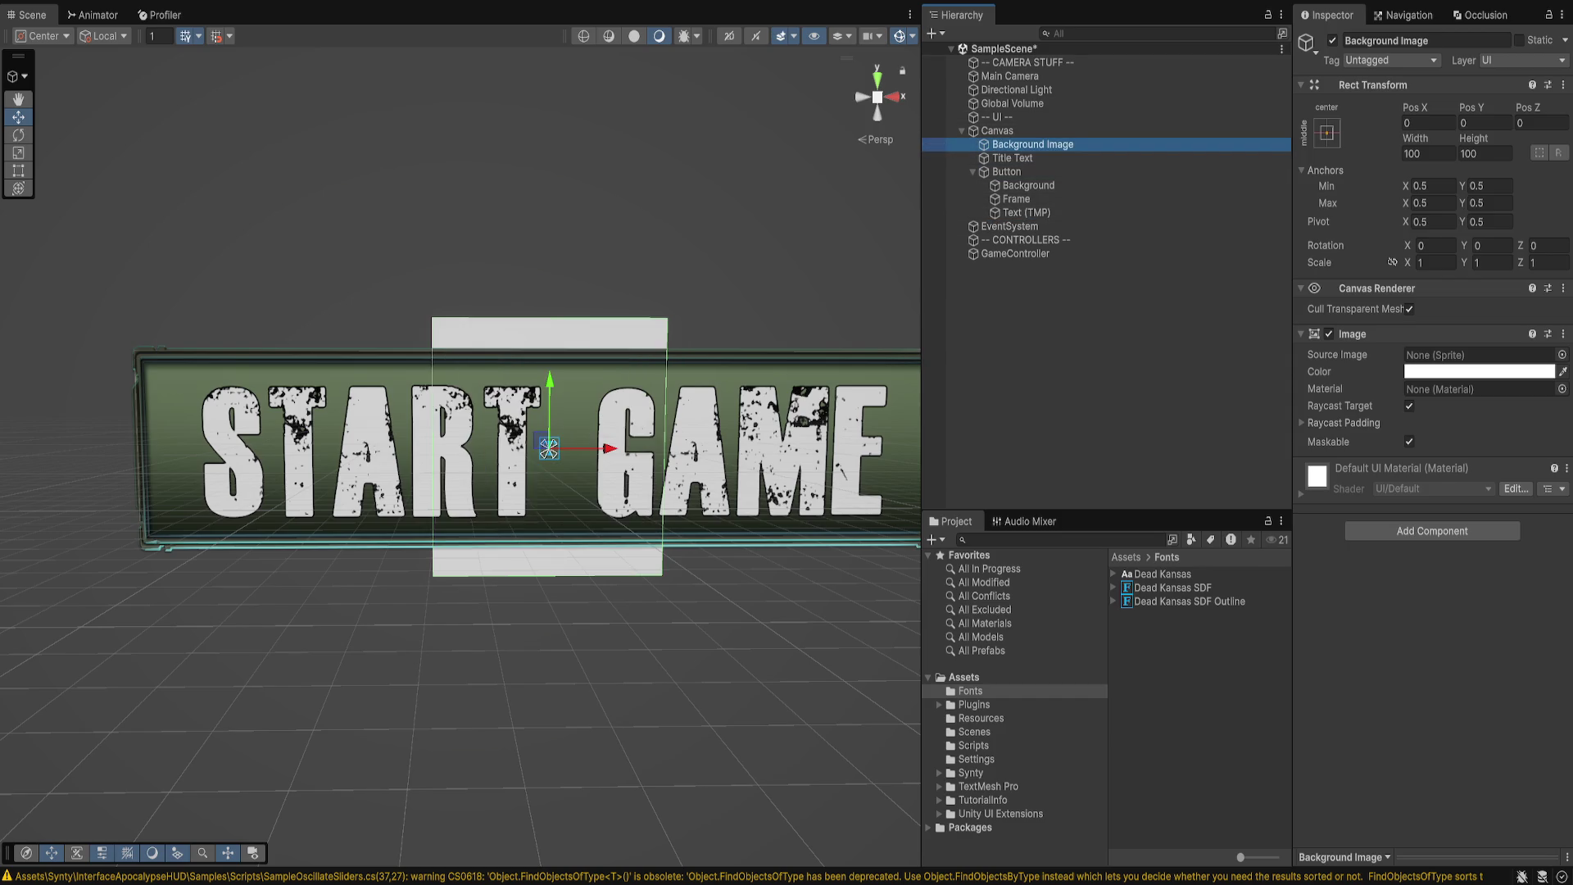
# - Stretch Background Image to fill the whole canvas and colour it black
pyautogui.click(1327, 132)
pyautogui.keyDown('alt'); pyautogui.click(1523, 385); pyautogui.keyUp('alt')
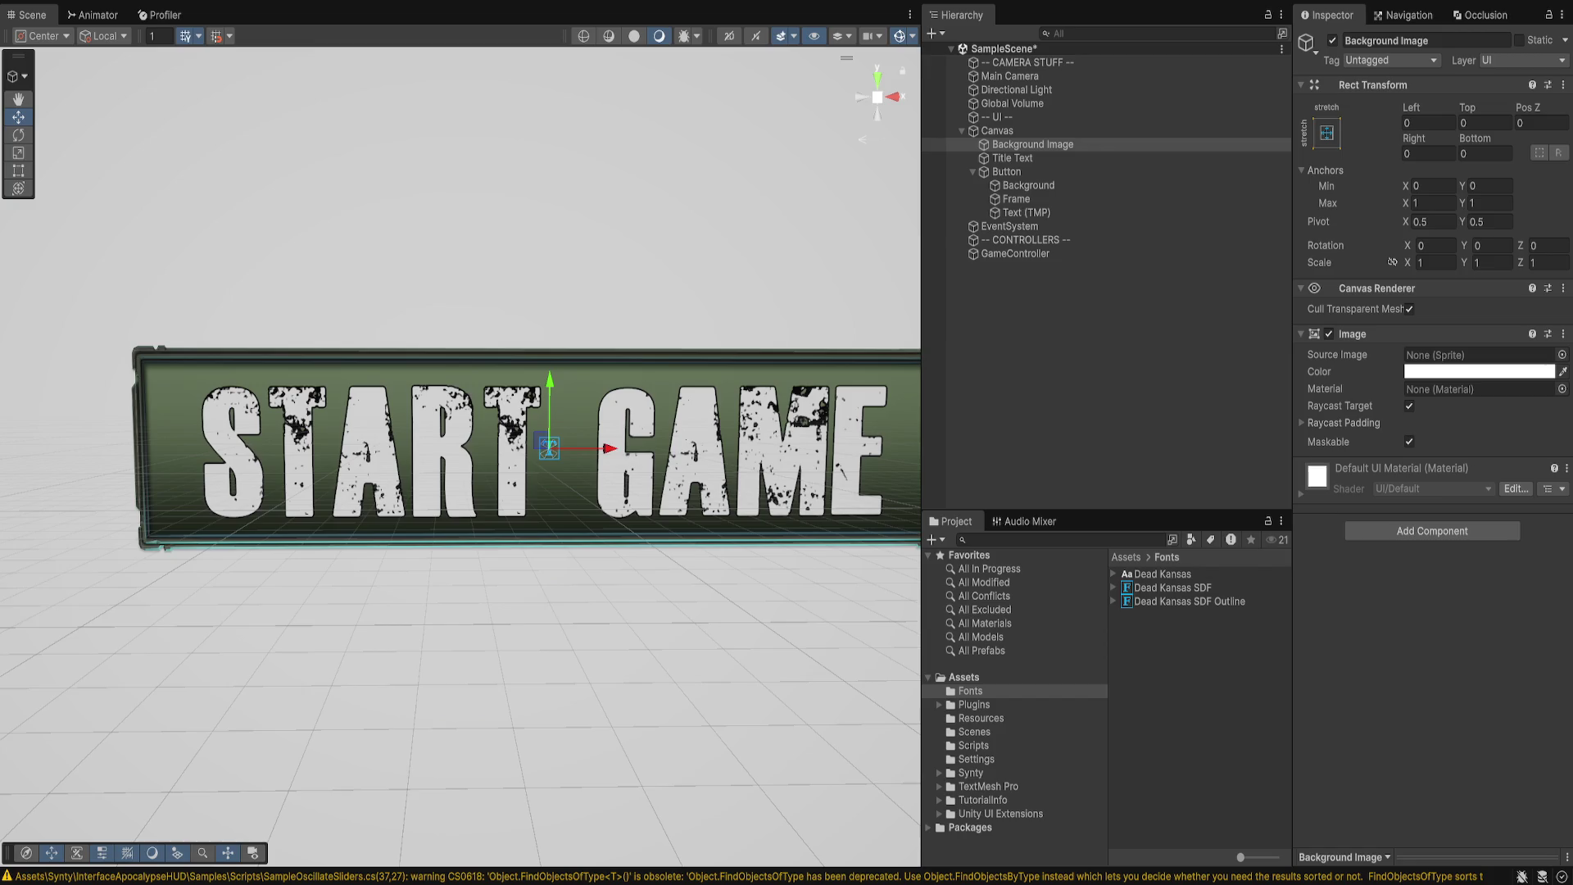
pyautogui.hotkey('ctrl', 'v')
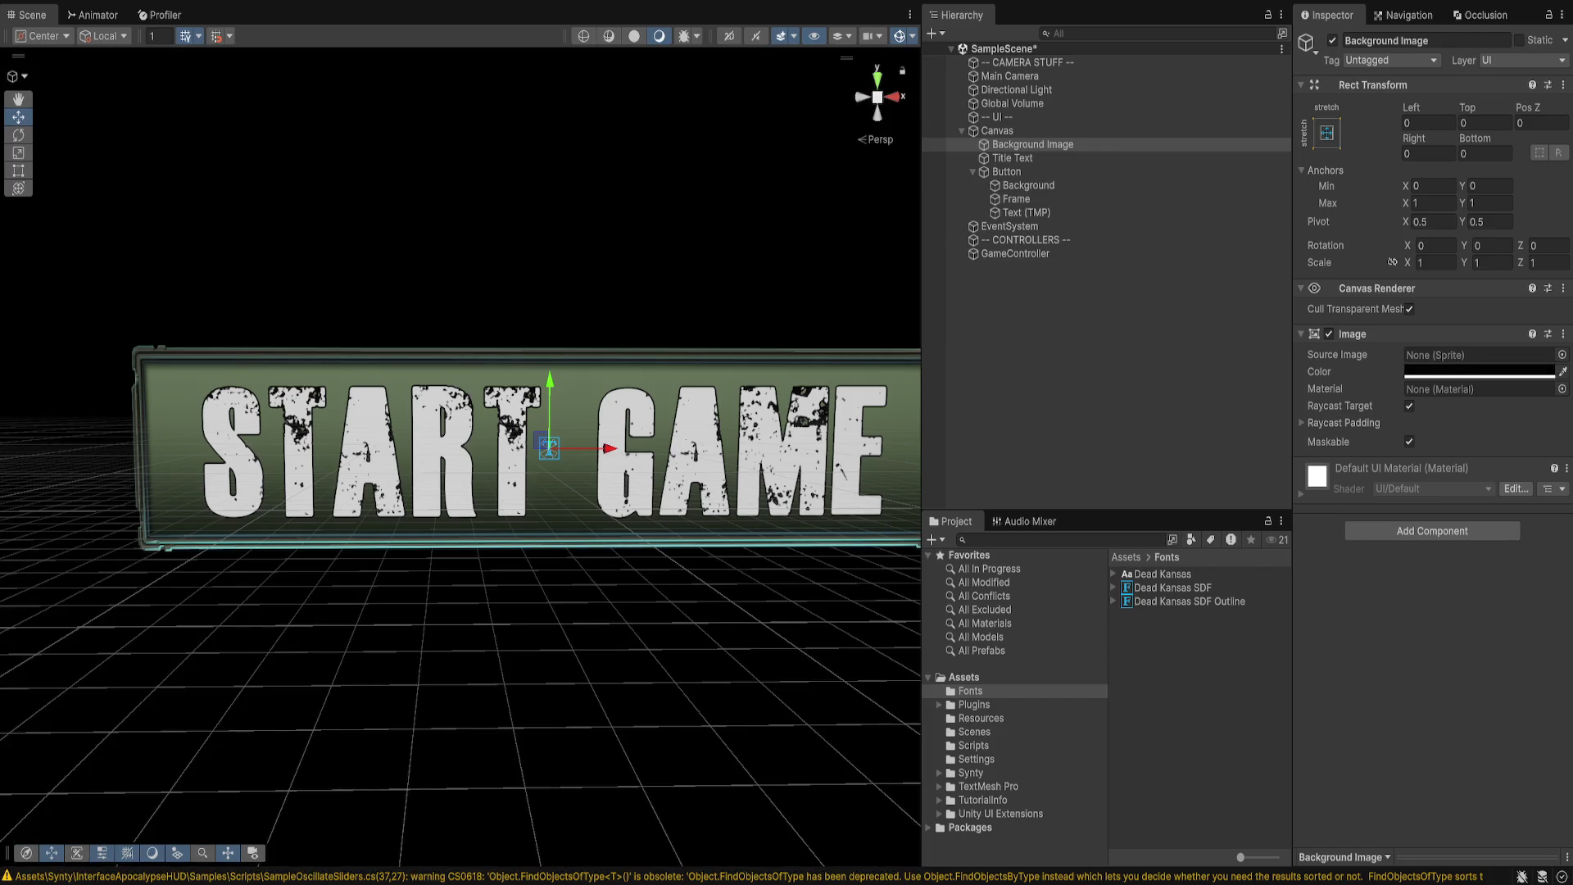
pyautogui.click(1319, 371)
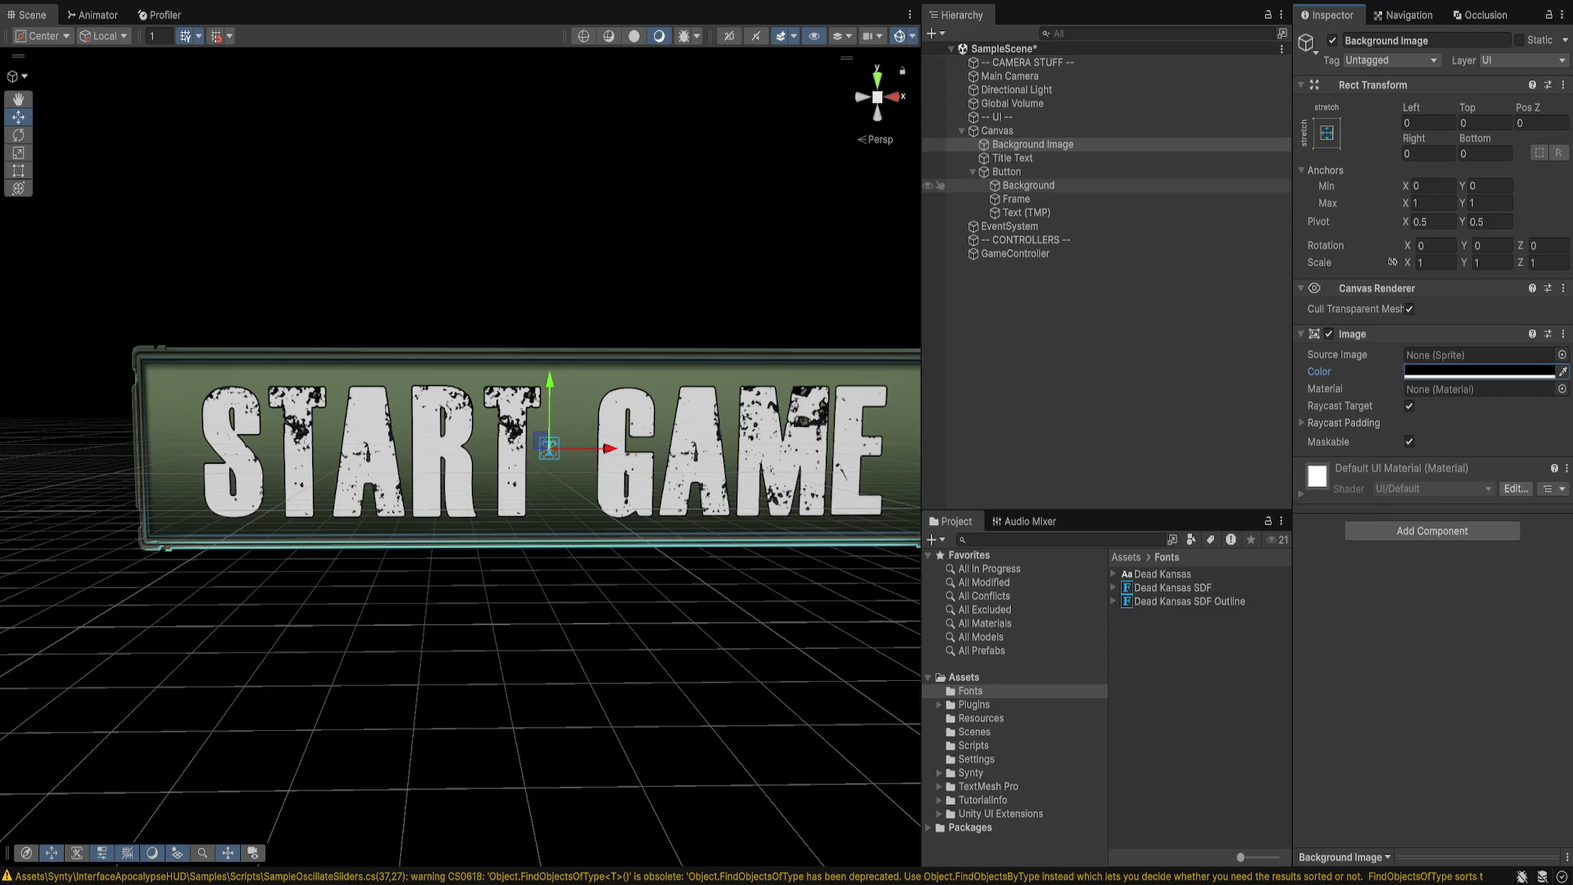
pyautogui.click(1028, 185)
pyautogui.click(1016, 199)
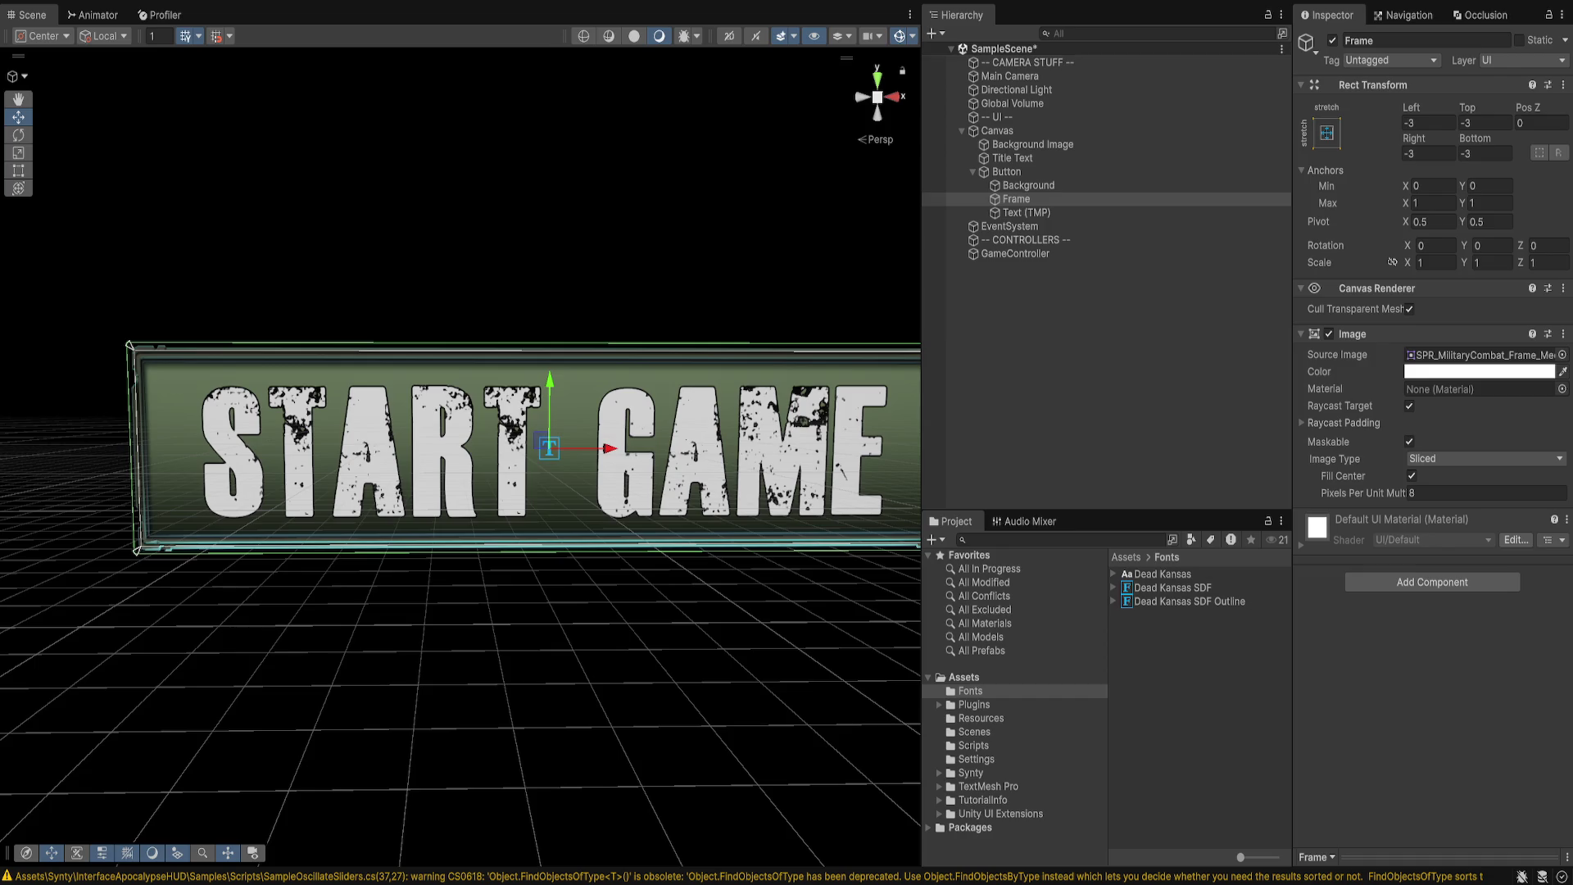
# - Switch the Frame to a blue SPR_MilitaryCombat_Socket sprite and open Synty's InterfaceApocalypseHUD folder
pyautogui.press('Down')
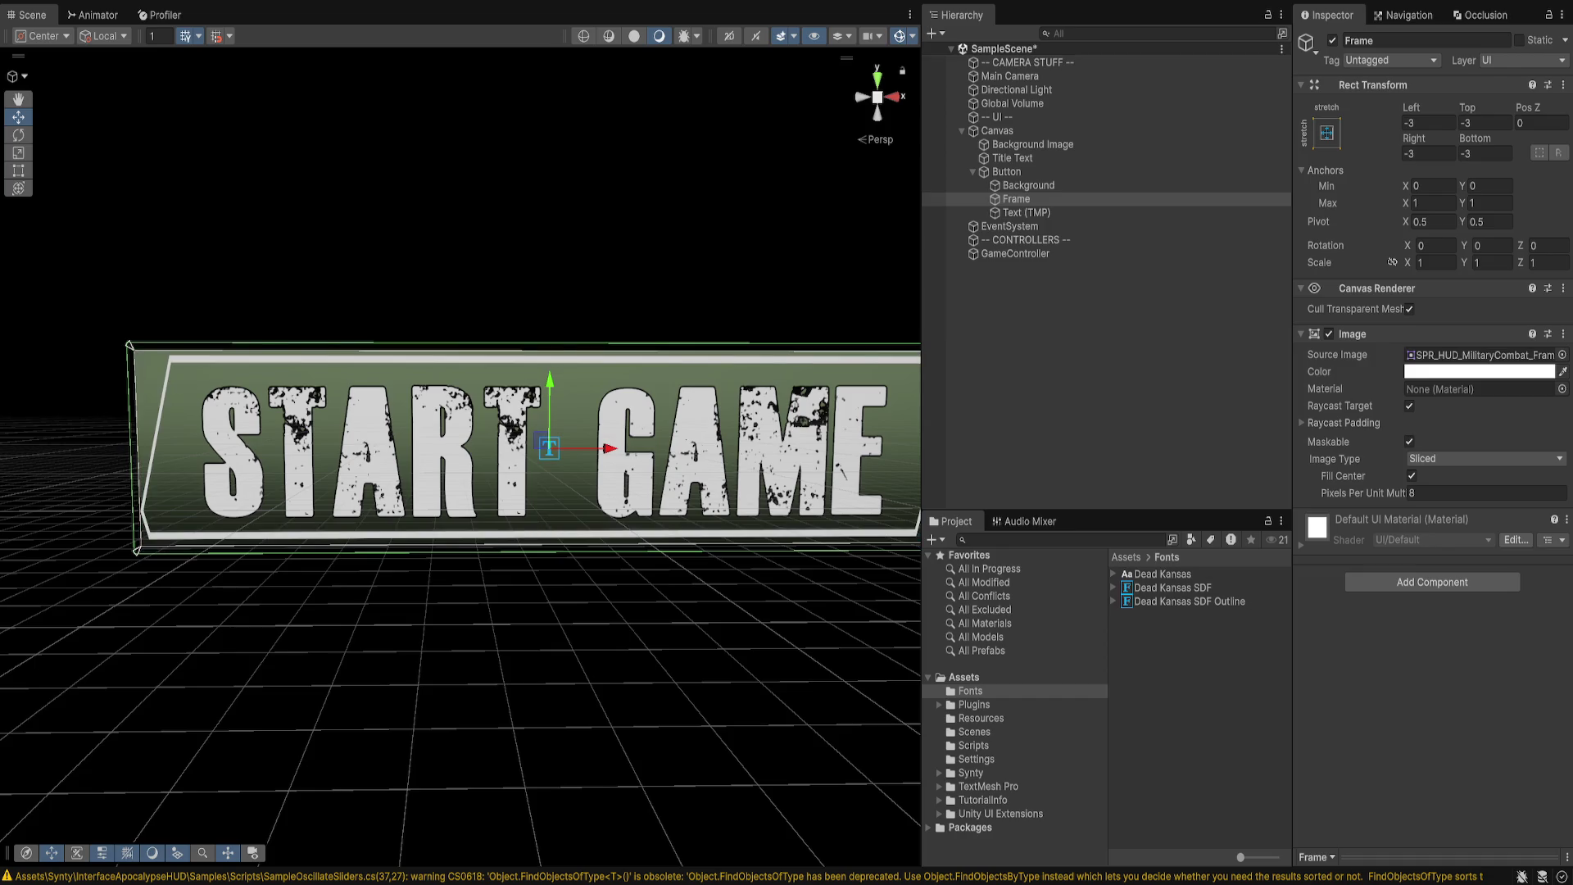
pyautogui.press('Down')
pyautogui.press('Down')
pyautogui.press('Down')
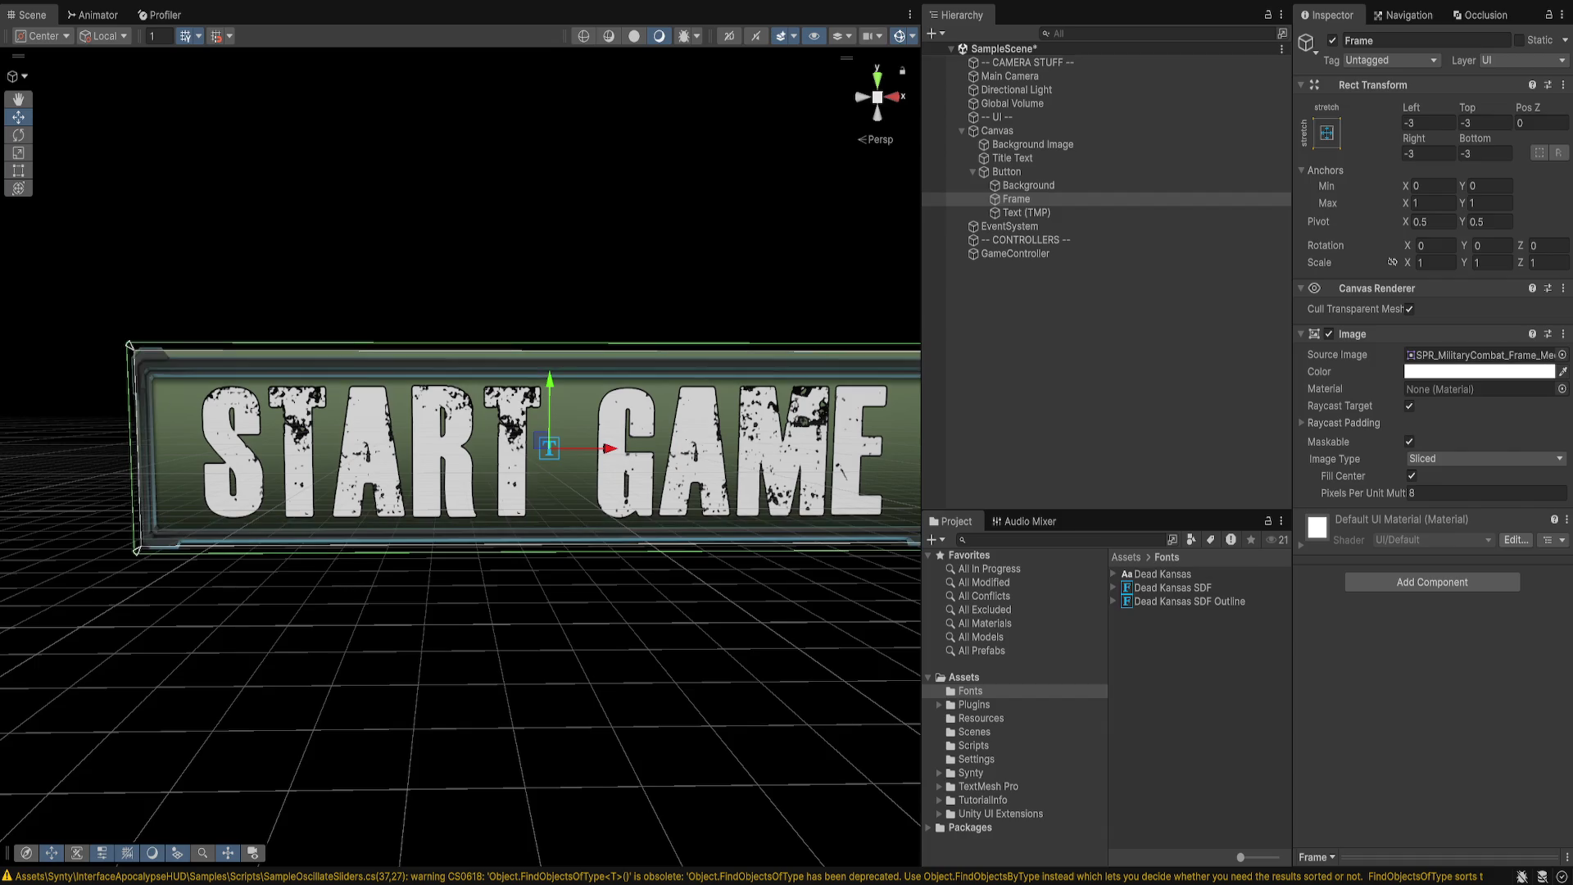
pyautogui.press('Down')
pyautogui.press('Down')
pyautogui.press('Down')
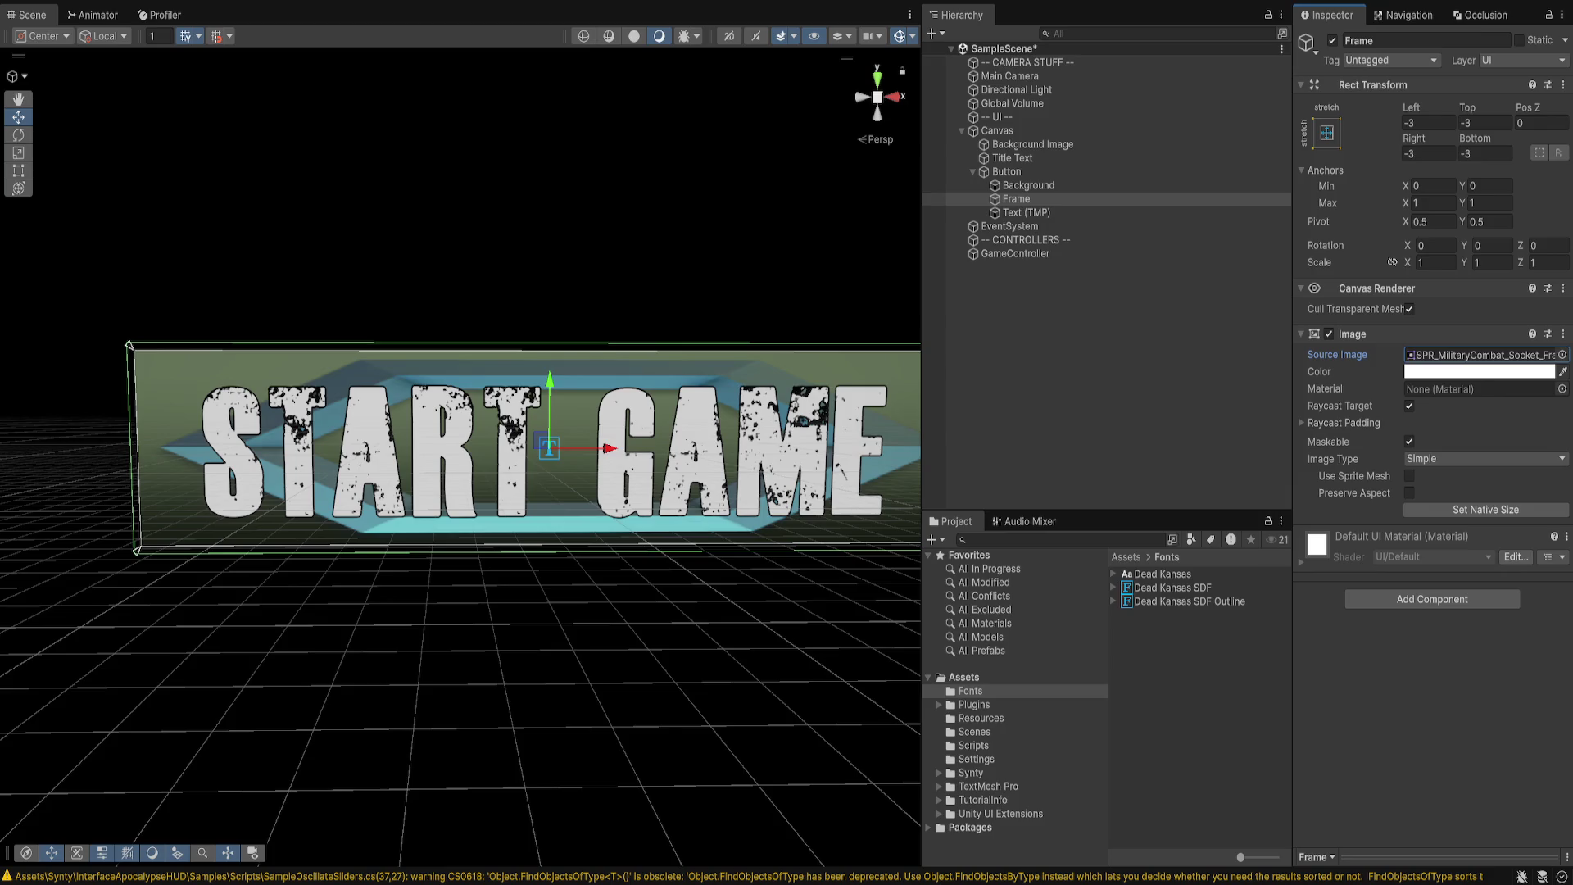
pyautogui.click(970, 772)
pyautogui.click(1023, 785)
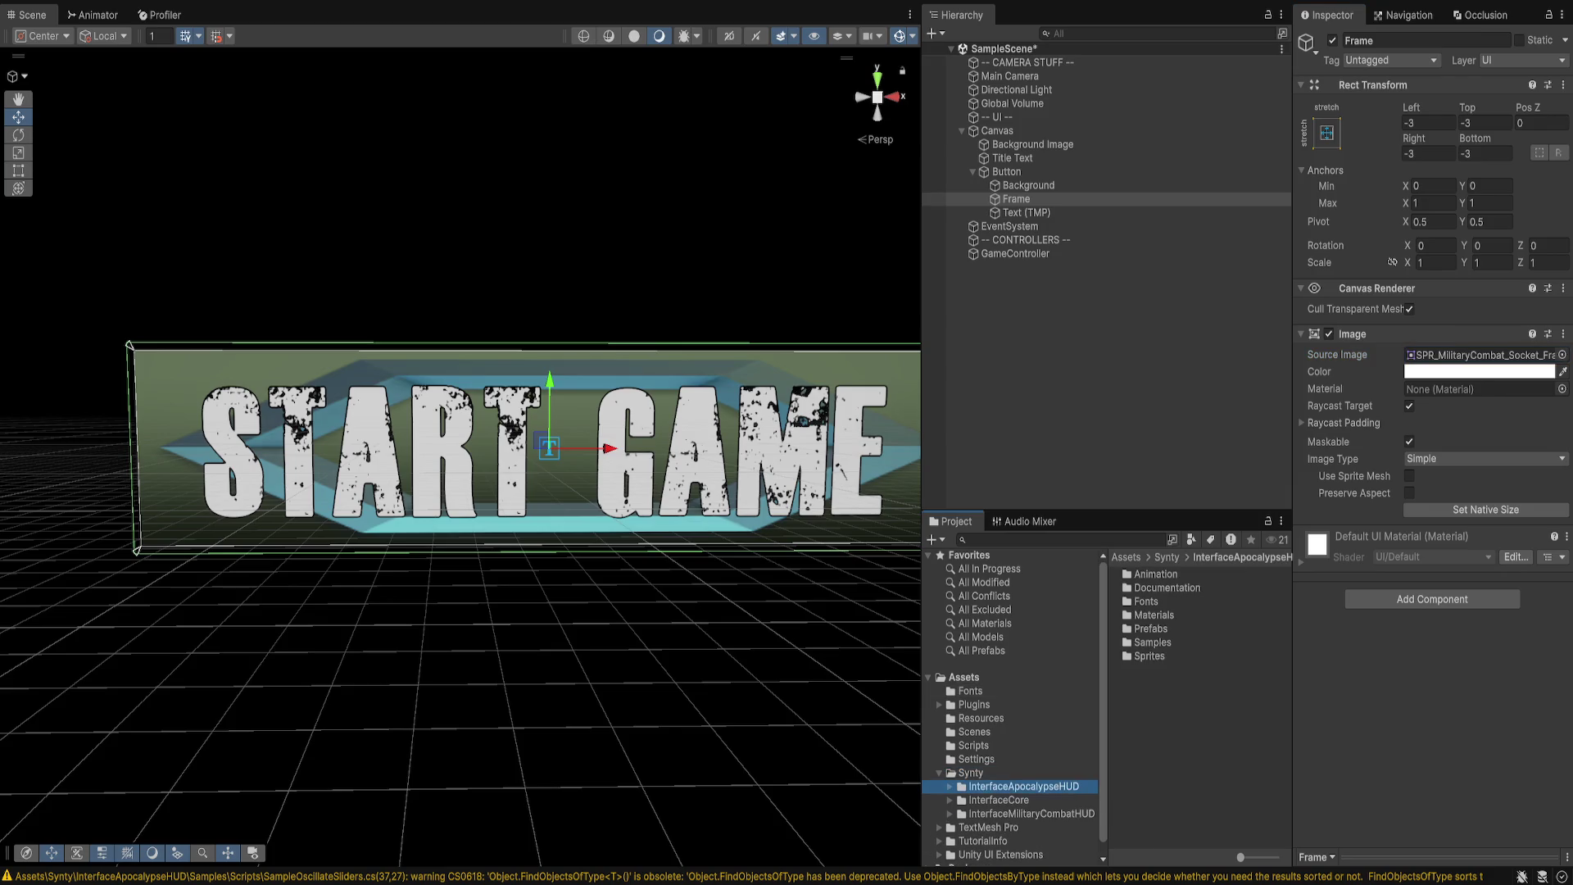
# - Set the button Frame's Source Image to SPR_Apocalypse_Box_Rusty03 from Sprites > Apocalypse
pyautogui.doubleClick(1148, 656)
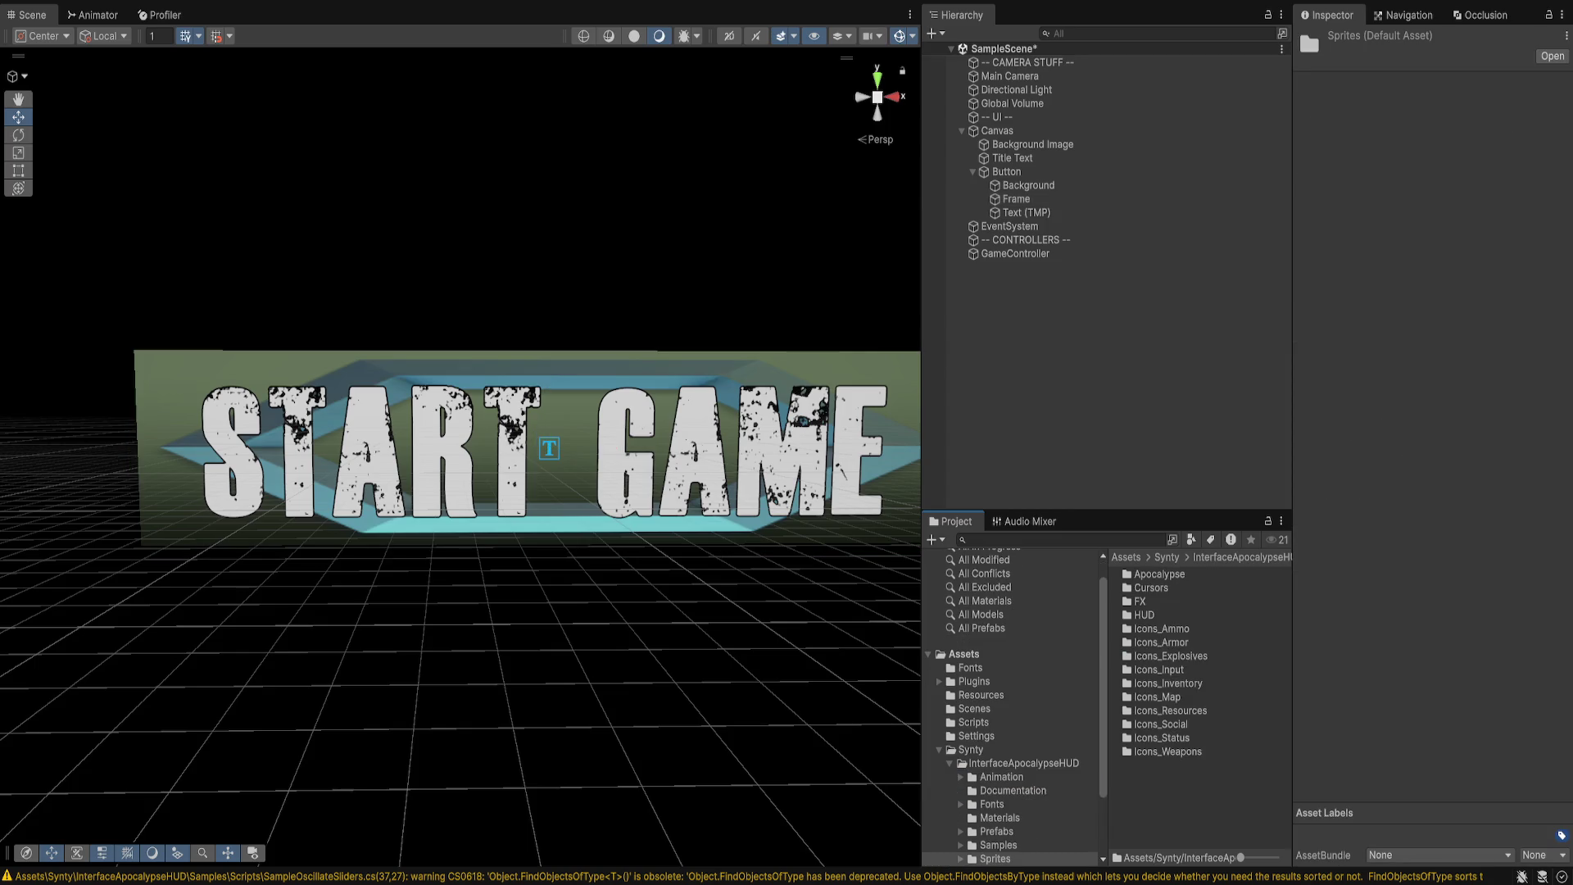
pyautogui.doubleClick(1144, 614)
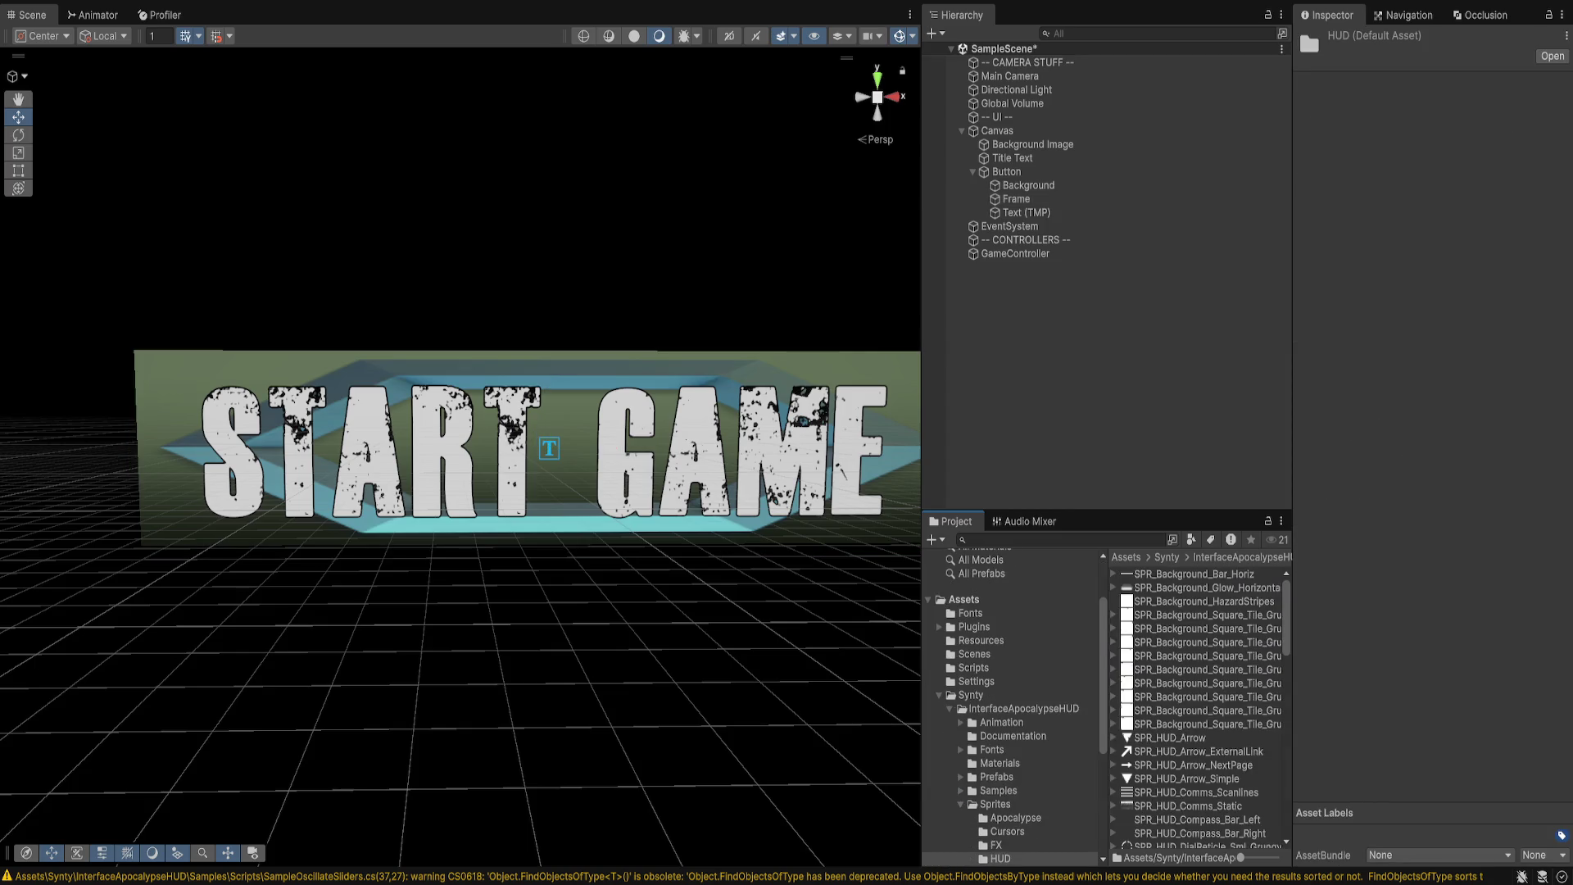
pyautogui.scroll(-6, 1196, 708)
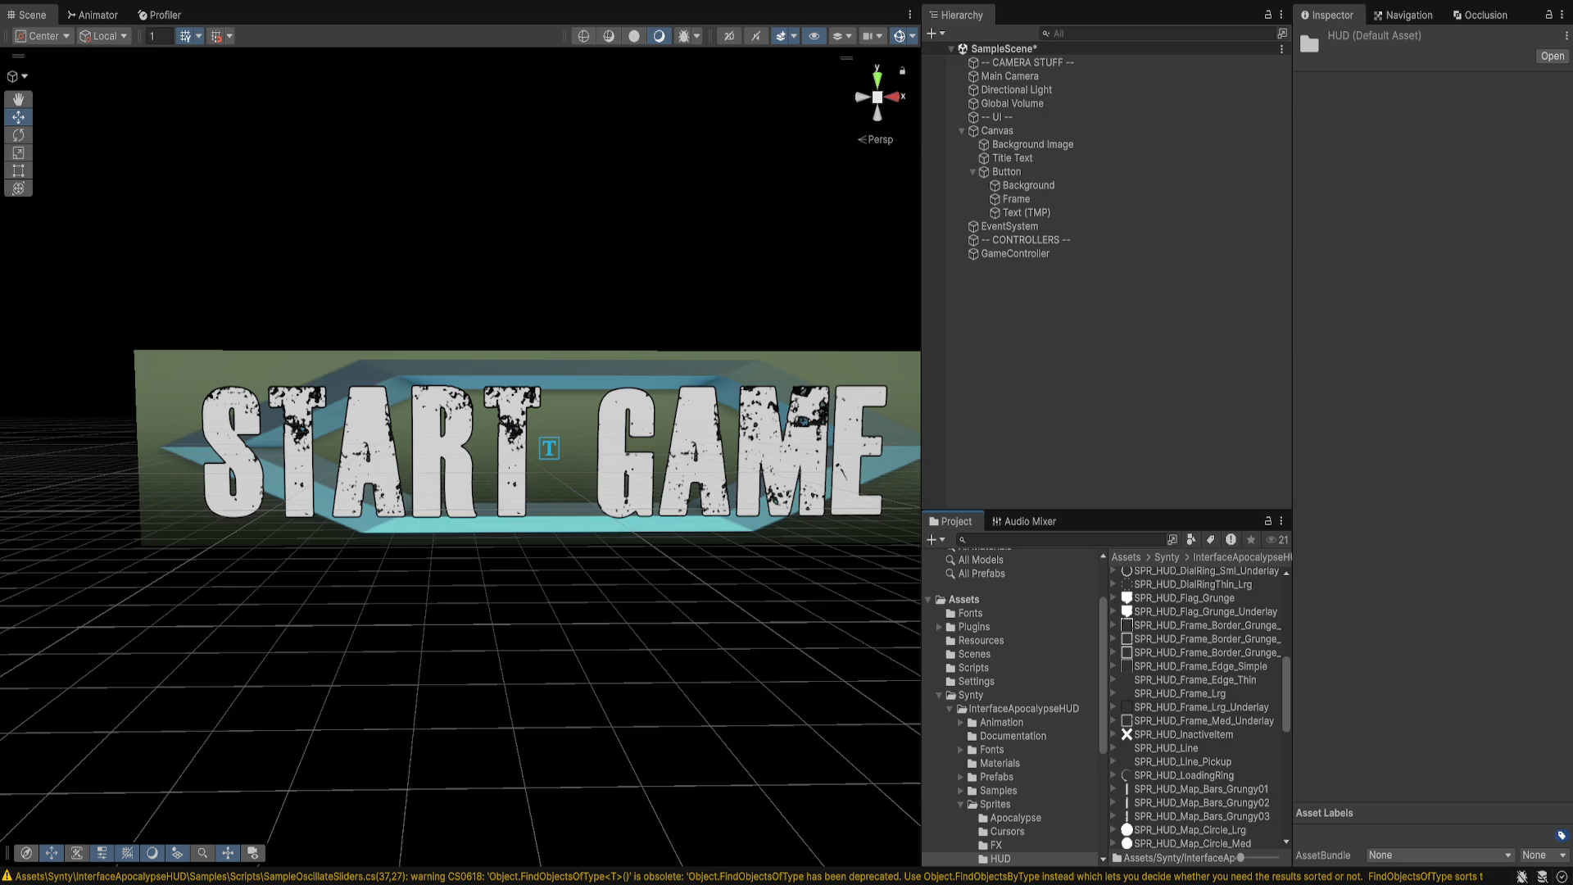
pyautogui.scroll(-4, 1200, 708)
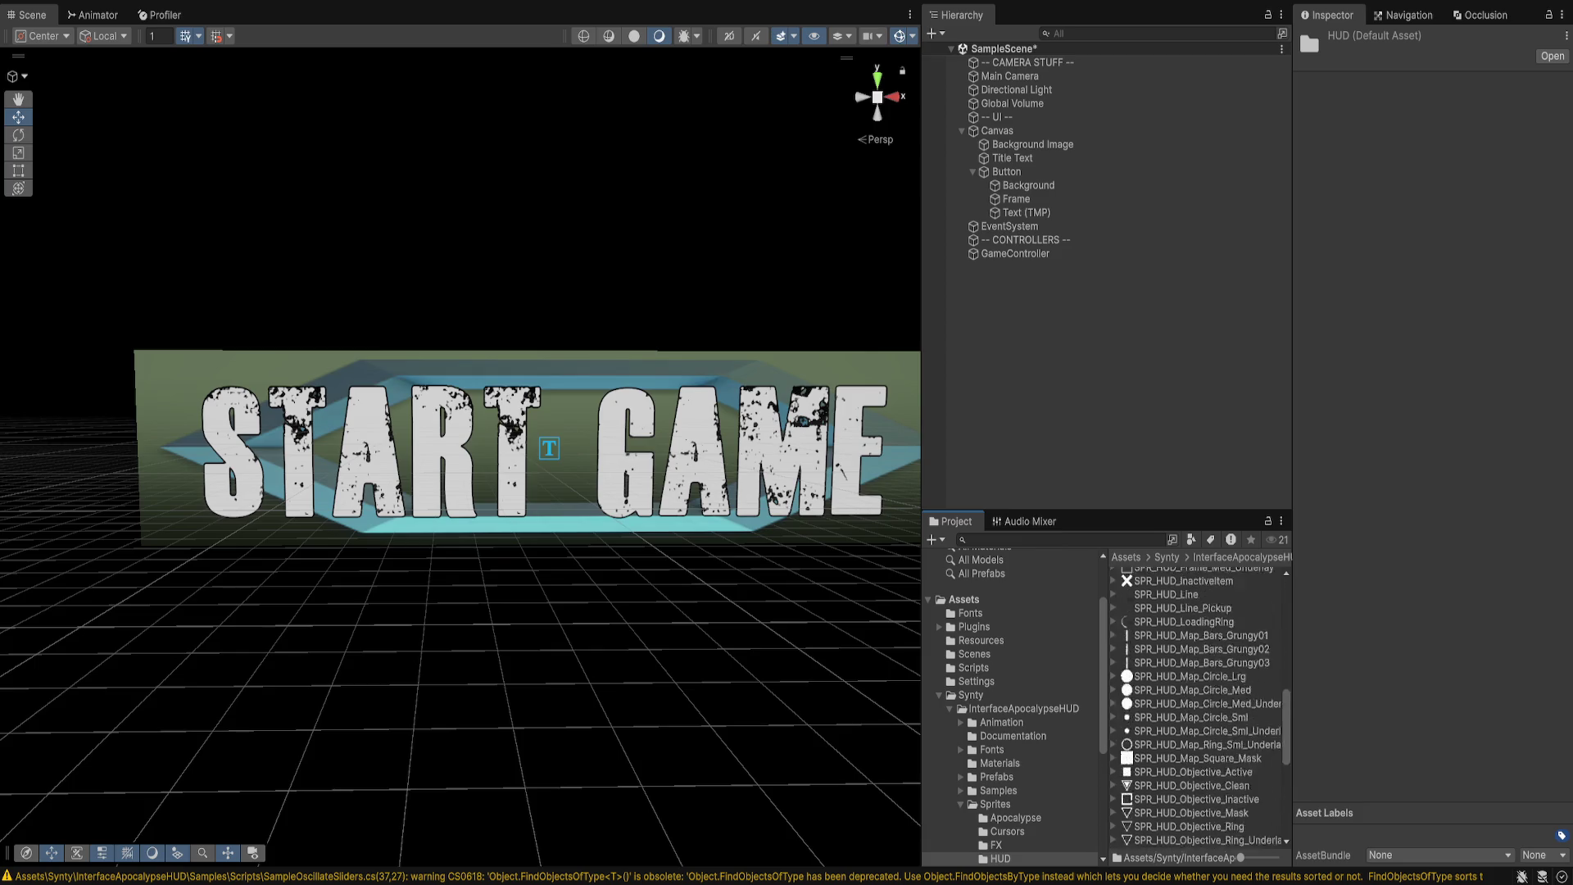
pyautogui.scroll(3, 1200, 708)
pyautogui.scroll(-4, 1011, 709)
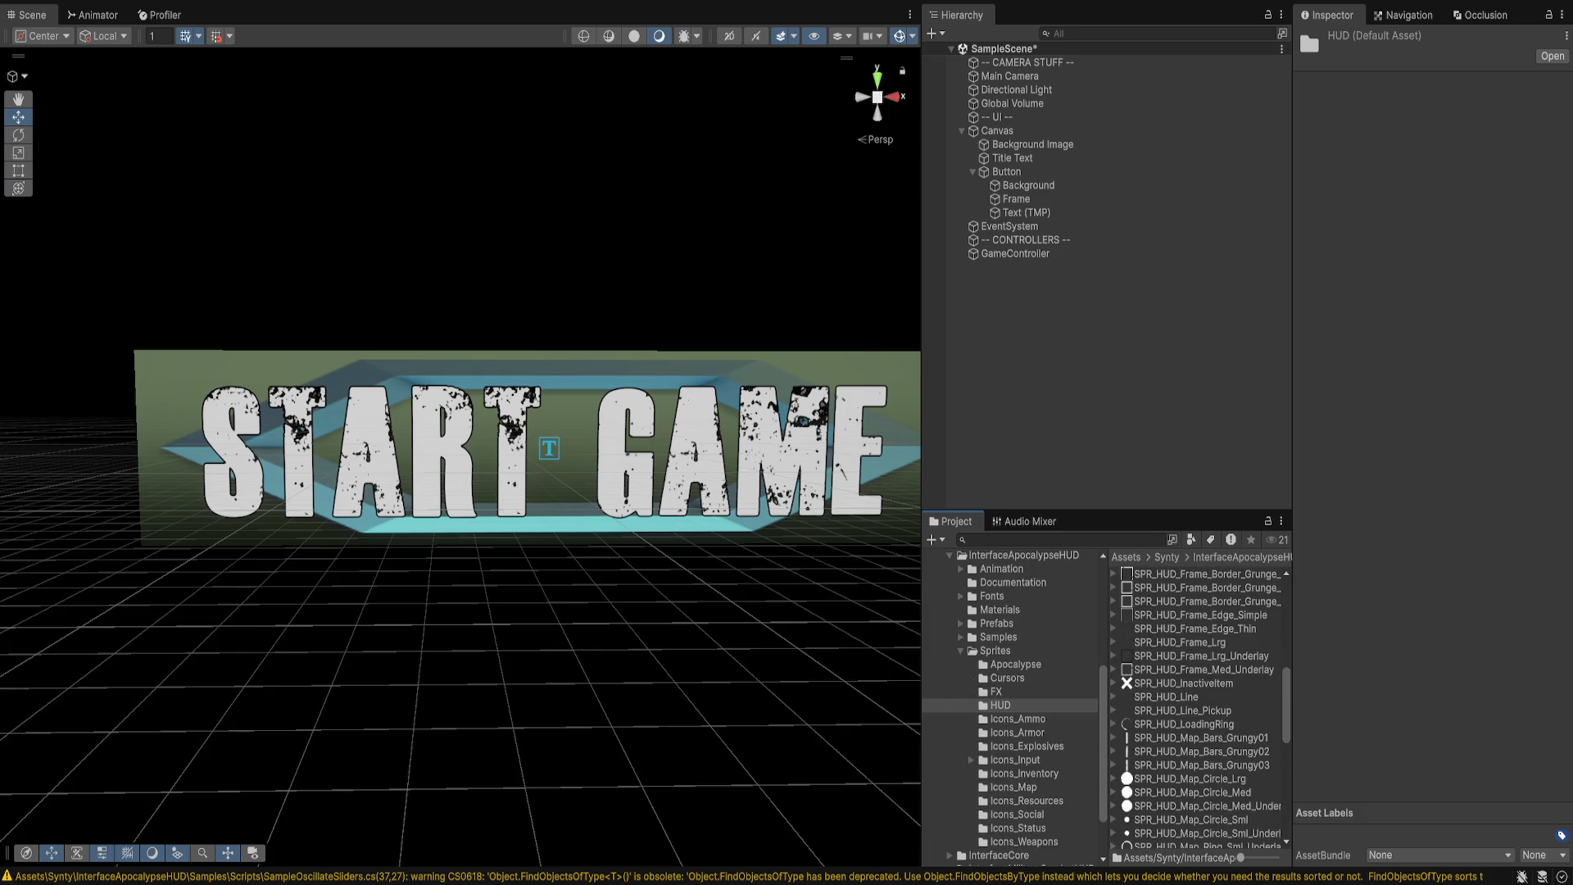
pyautogui.press('Up')
pyautogui.press('Up')
pyautogui.press('Up')
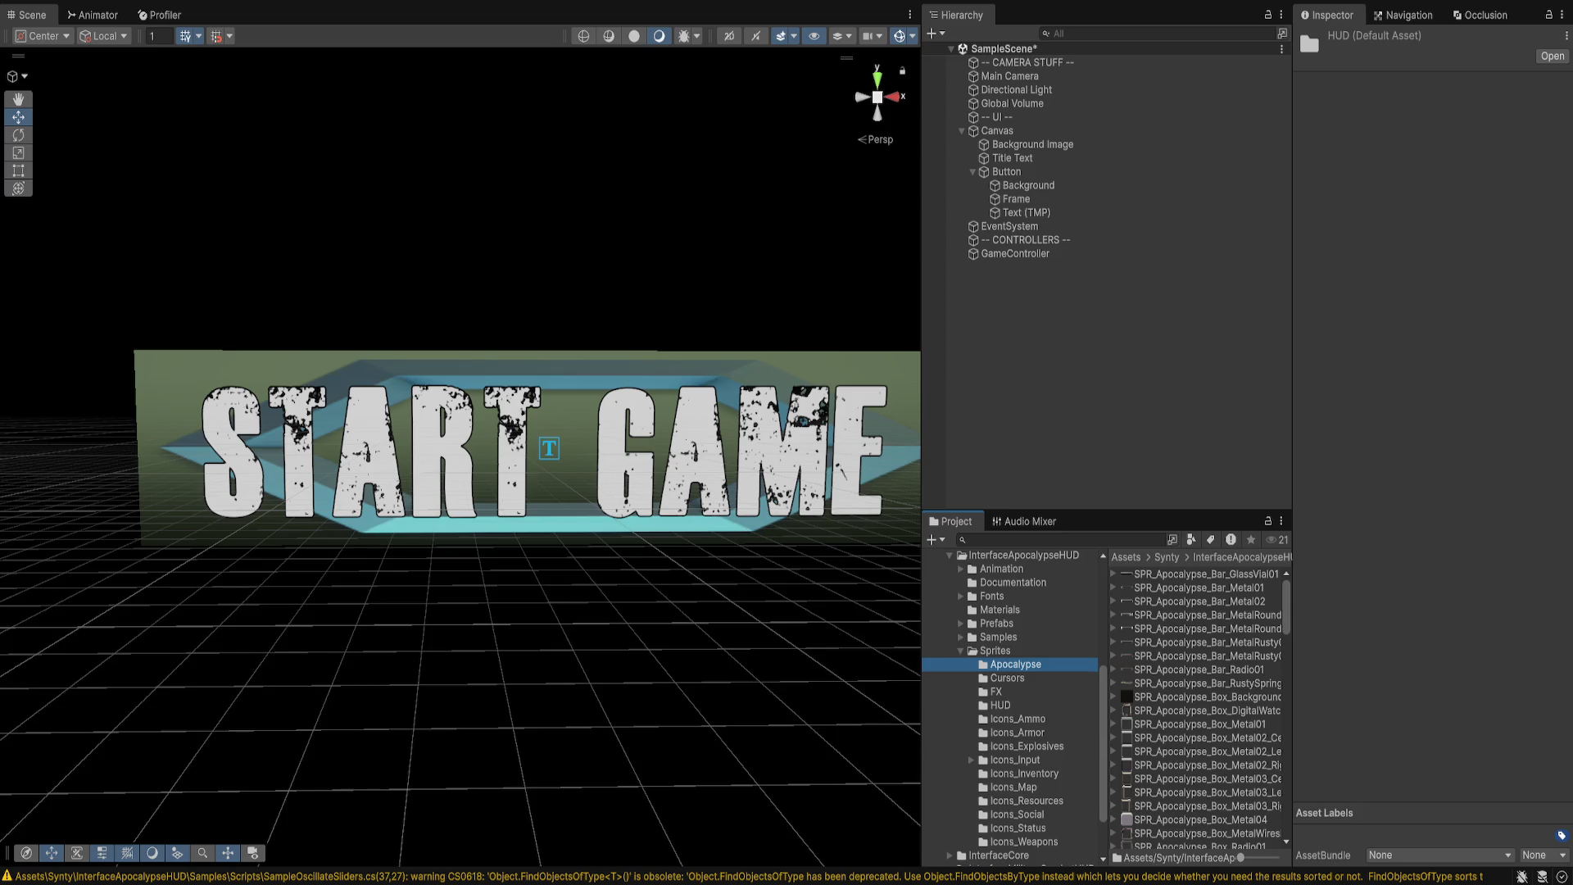
pyautogui.scroll(-2, 1200, 708)
pyautogui.scroll(-2, 1200, 708)
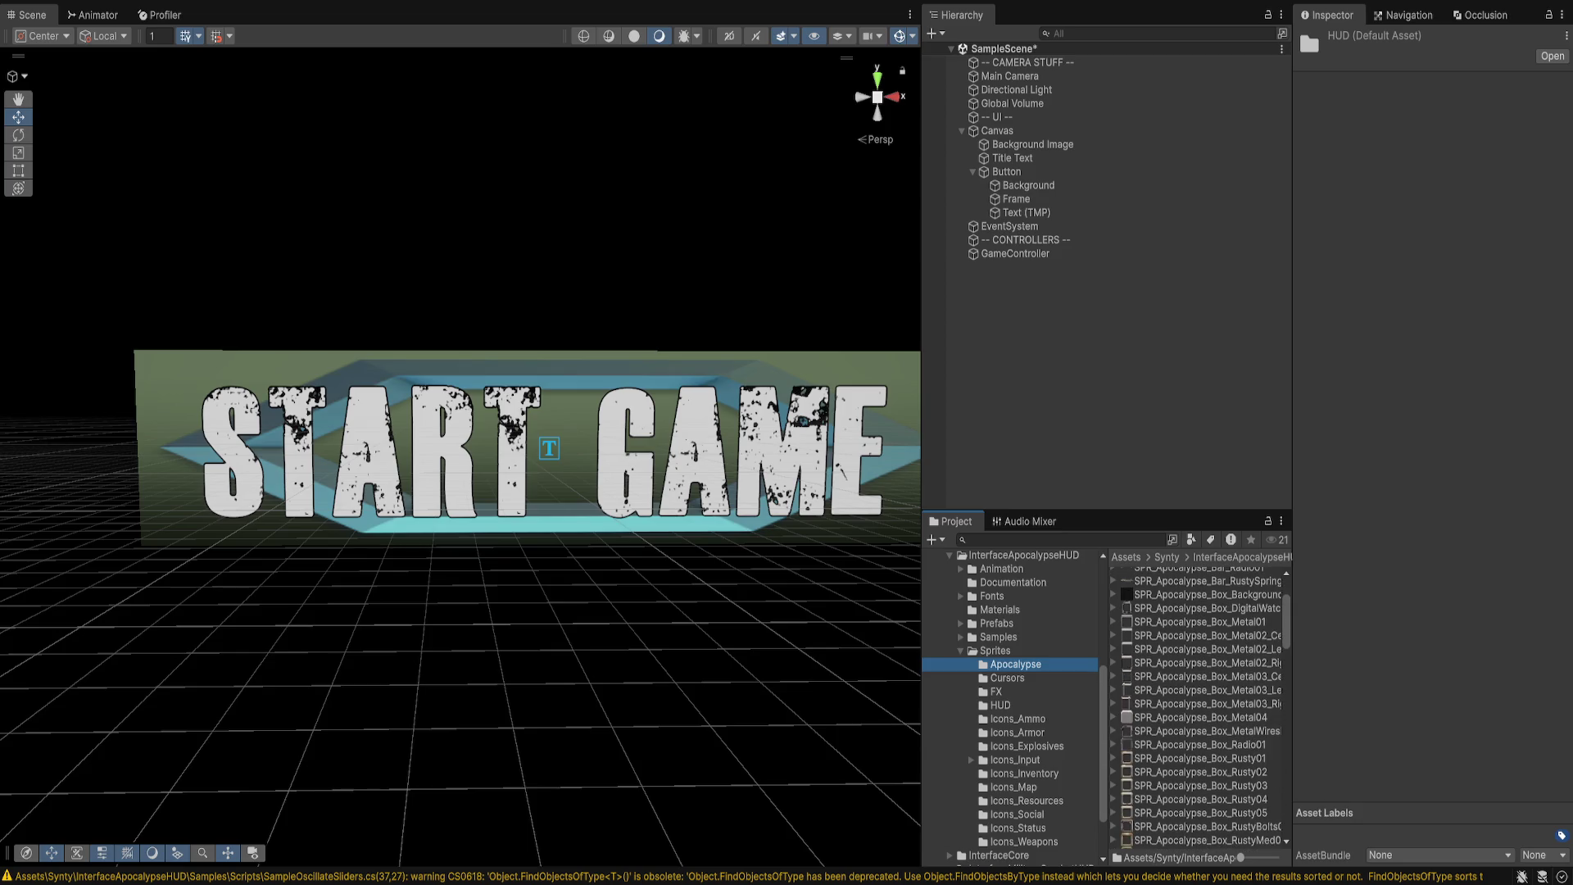
pyautogui.click(1200, 785)
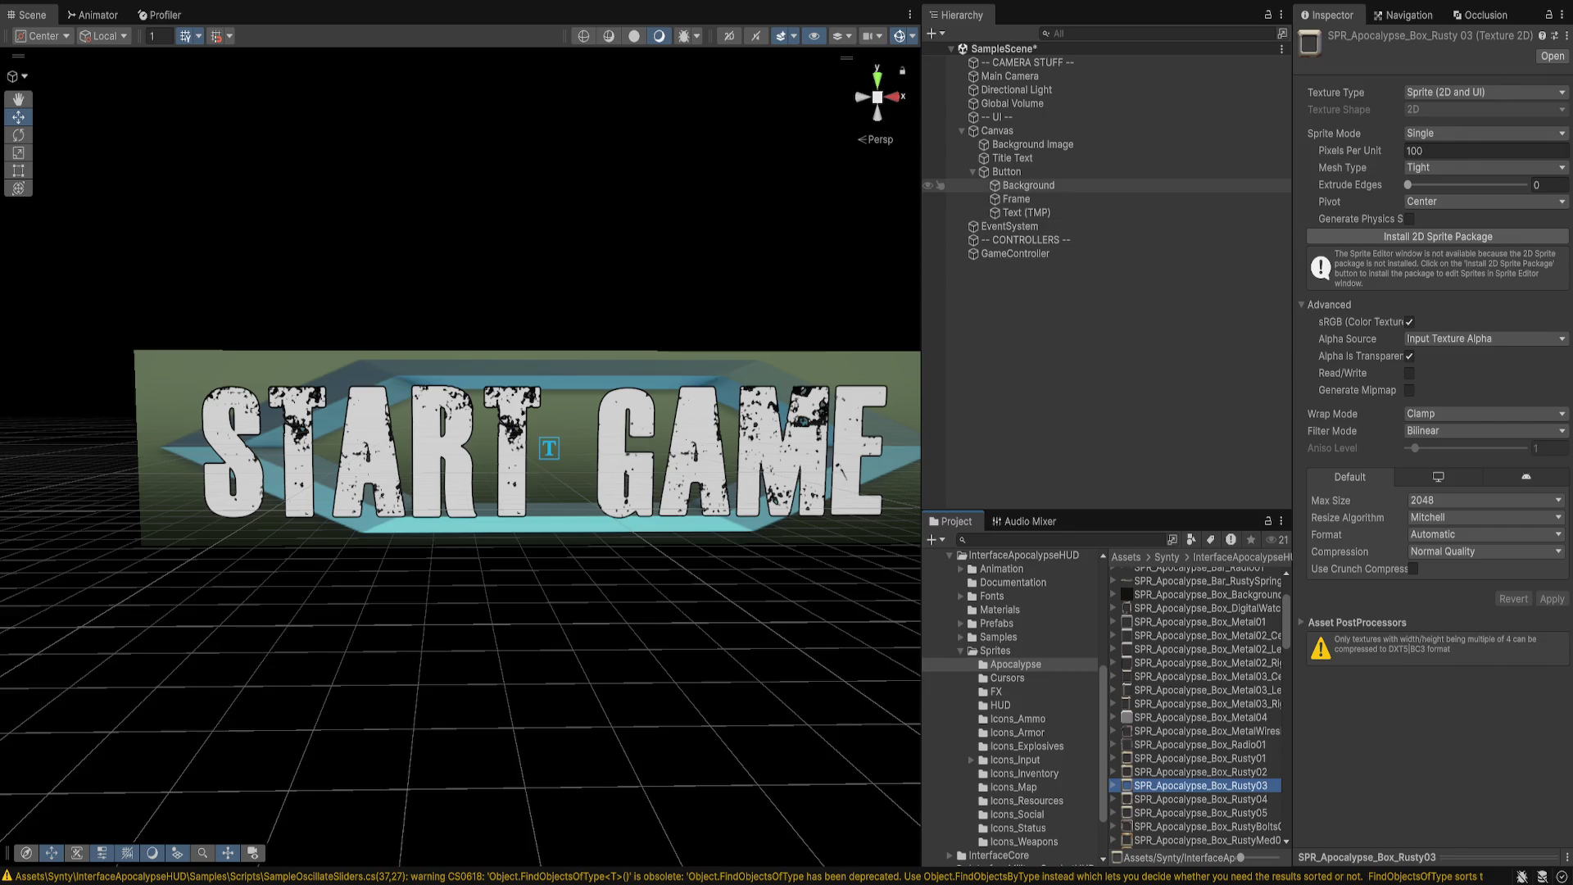
pyautogui.click(1016, 199)
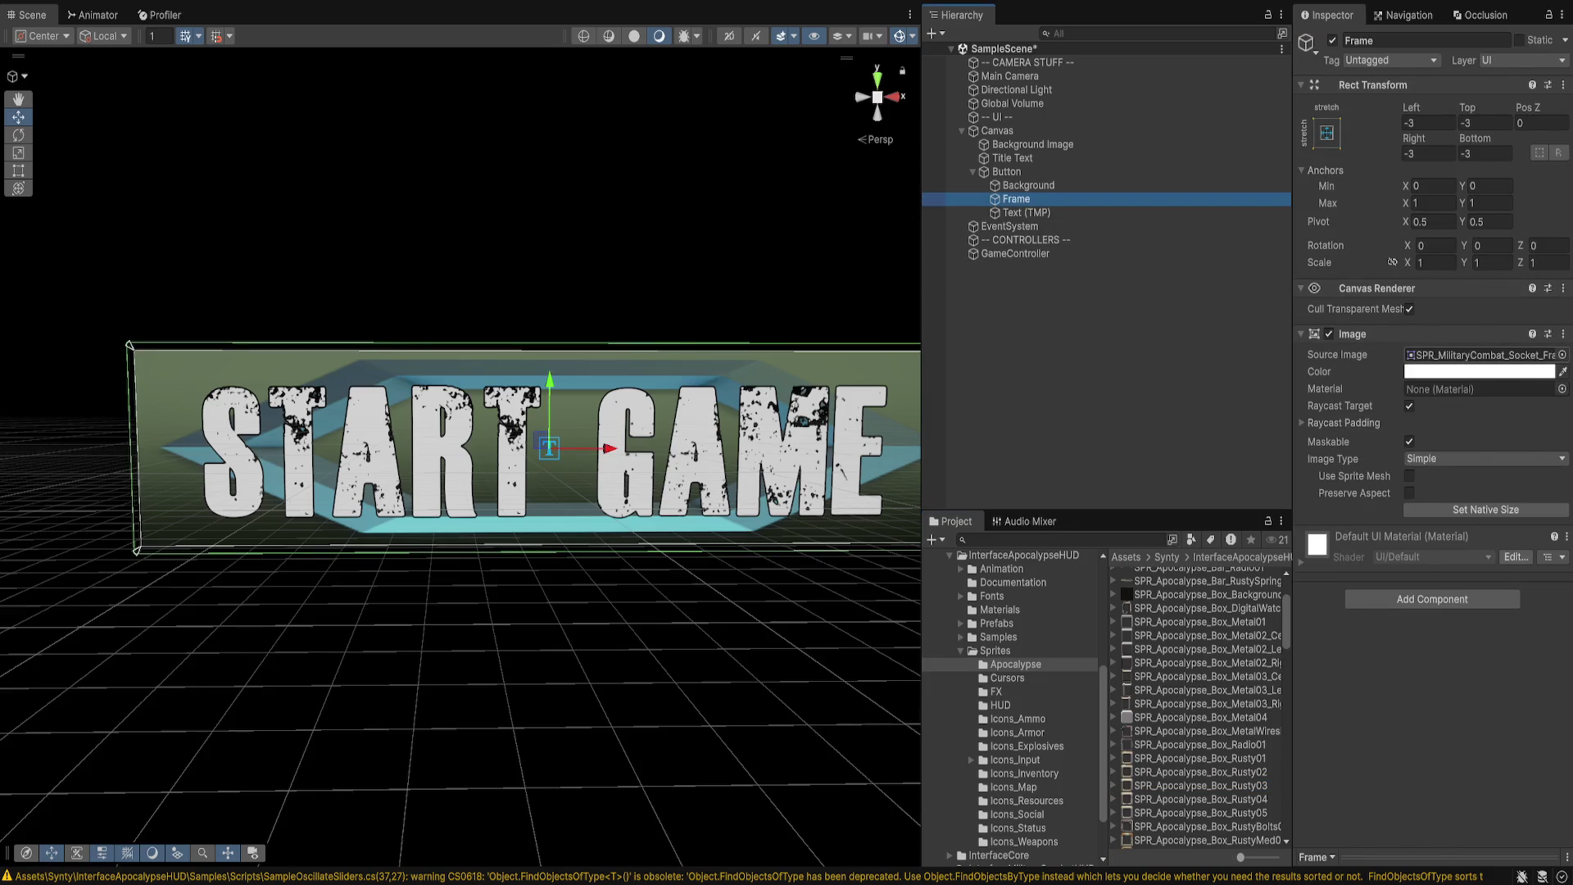
pyautogui.click(1478, 355)
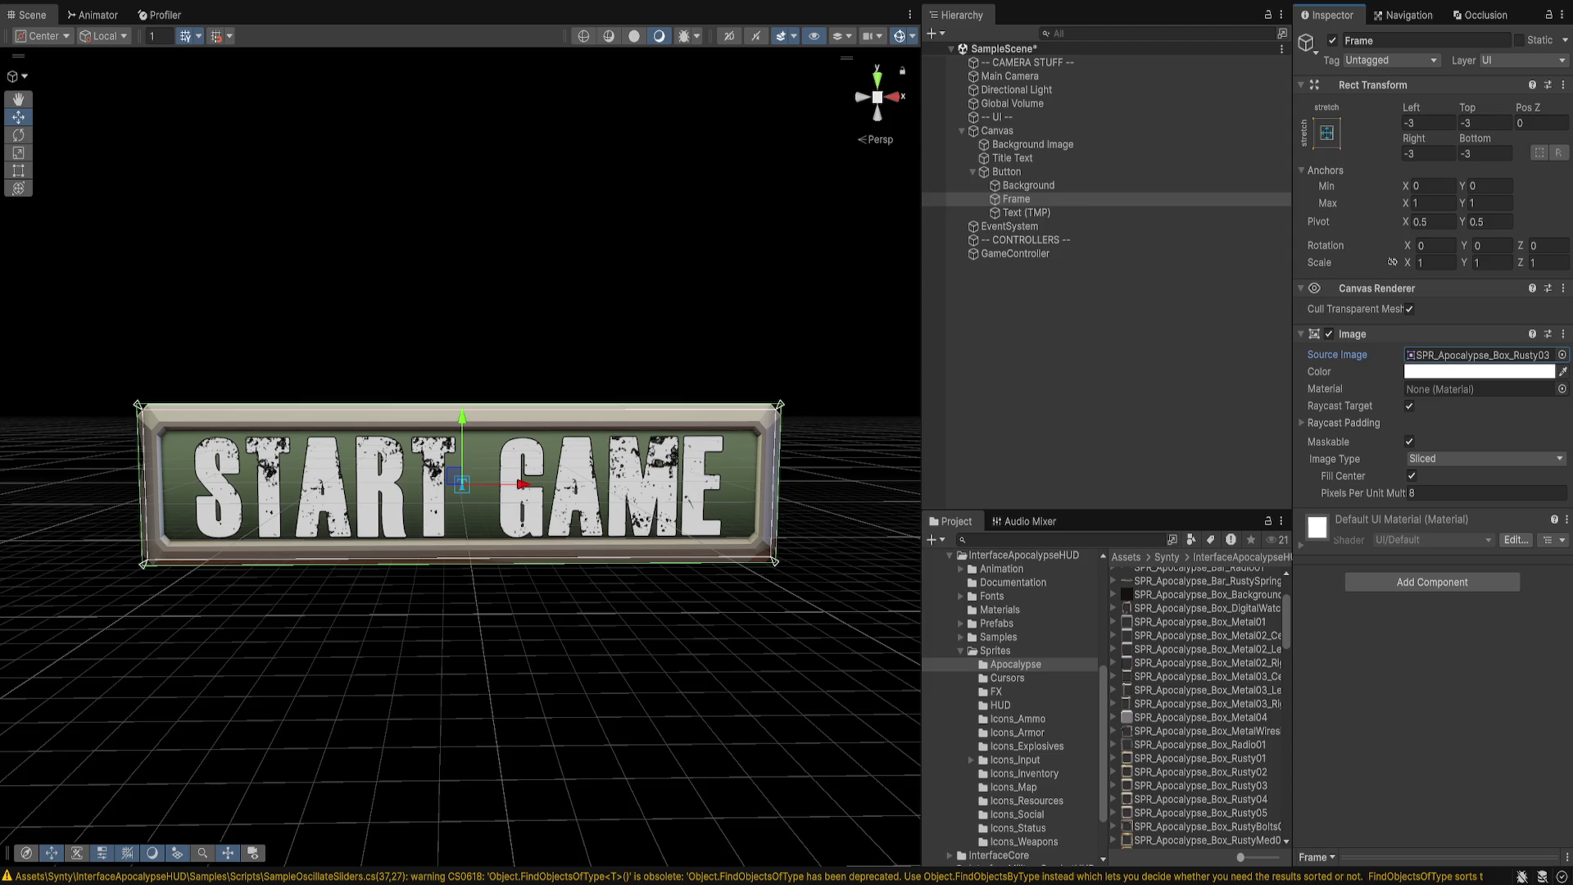
# - Set the Frame's Pixels Per Unit Multiplier to 15 for a thinner border
pyautogui.click(1486, 492)
pyautogui.write('11.56')
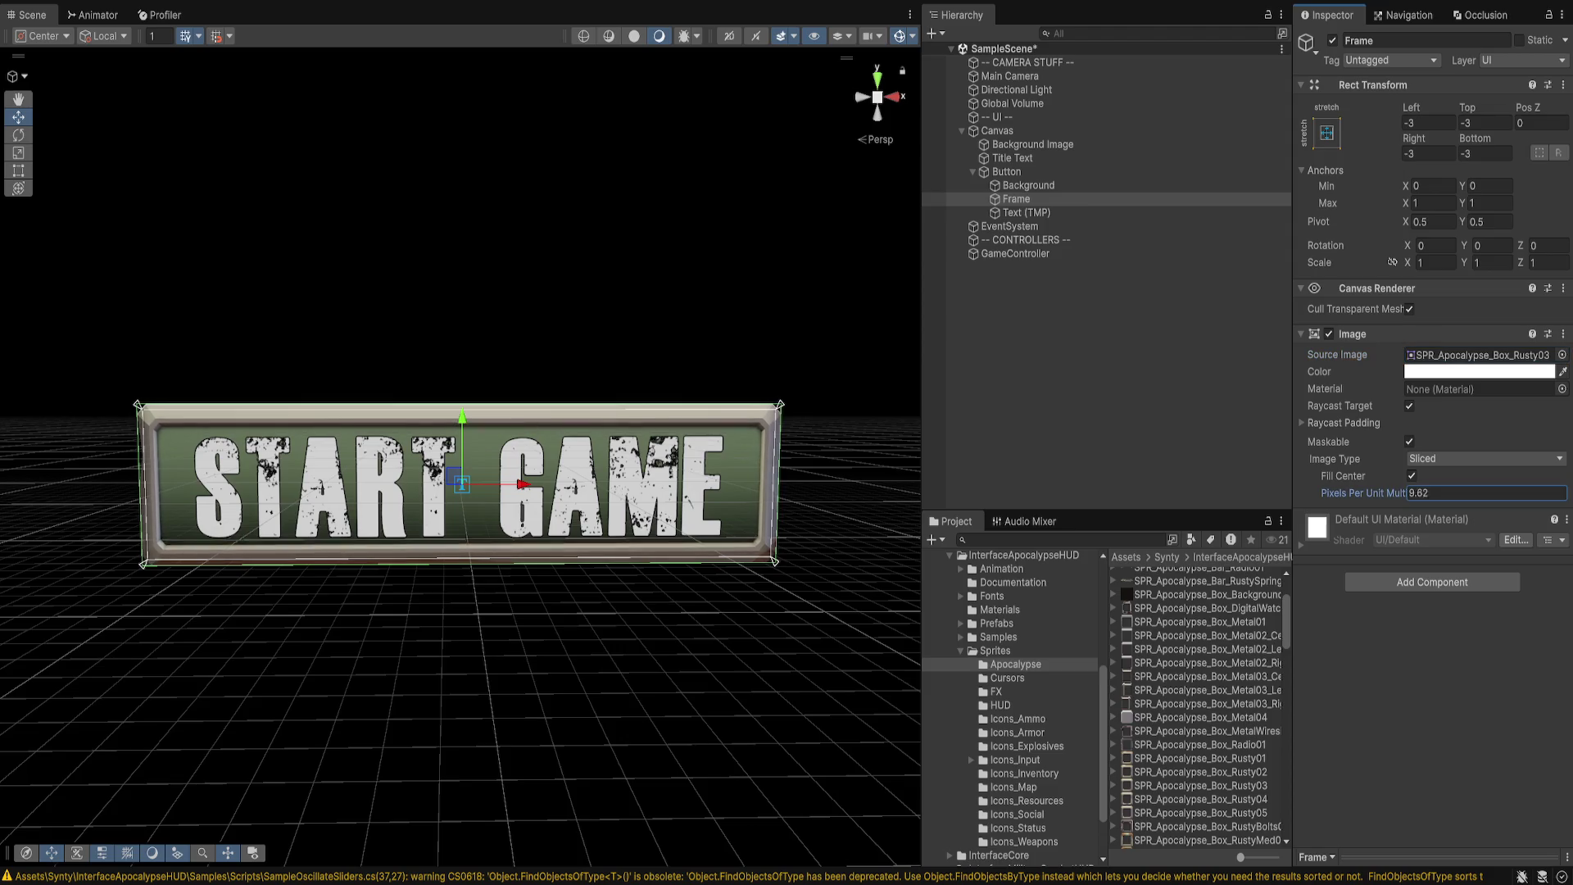
pyautogui.moveTo(1363, 492); pyautogui.dragTo(1425, 492)
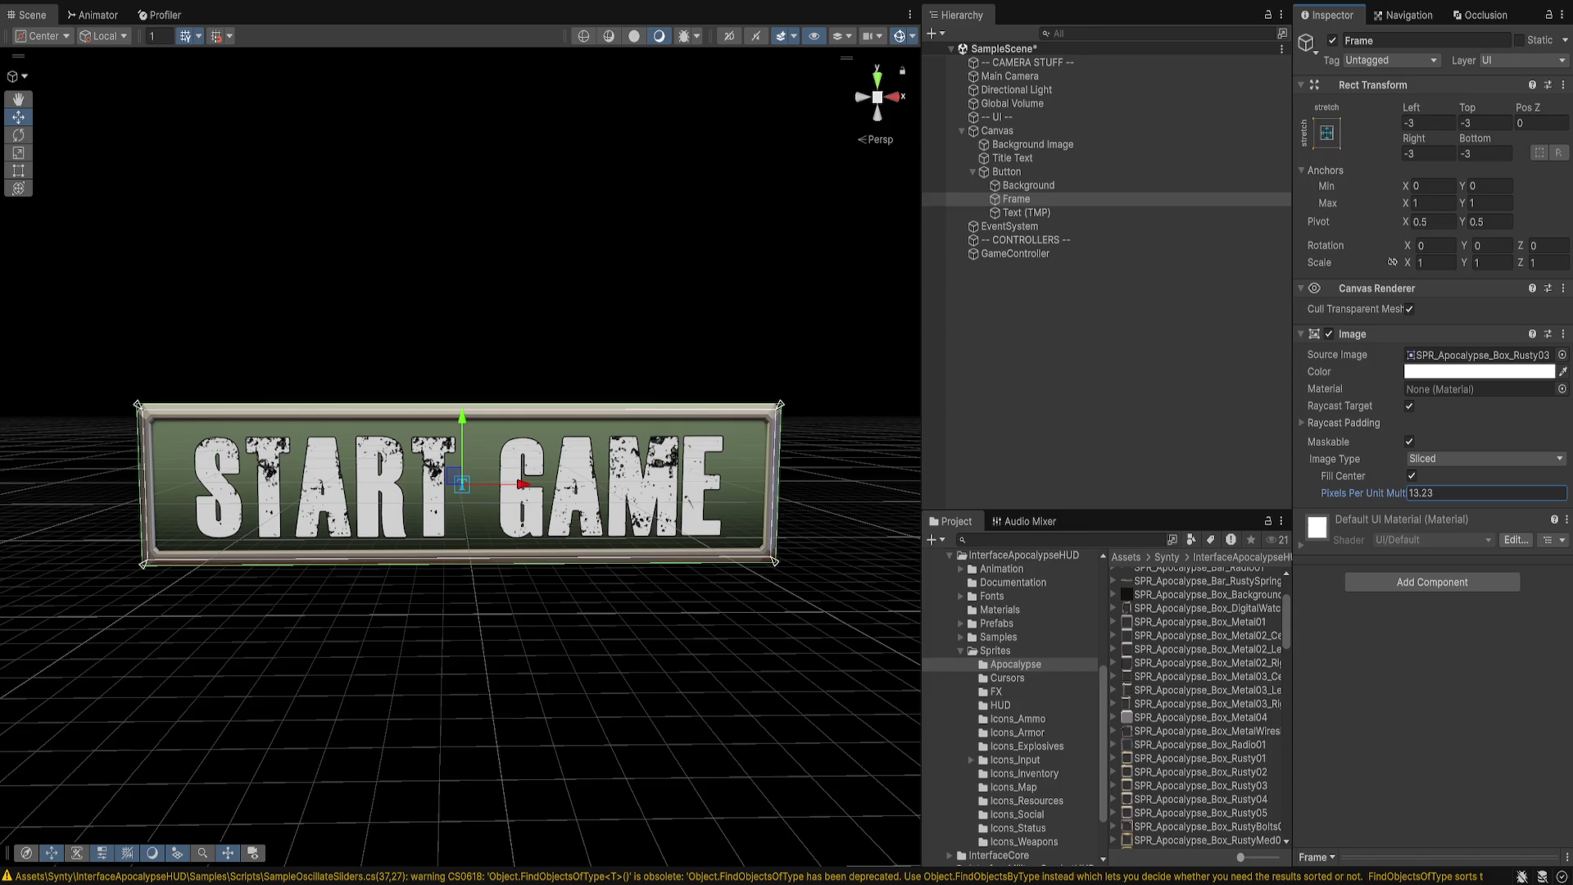
pyautogui.click(1420, 492)
pyautogui.write('15')
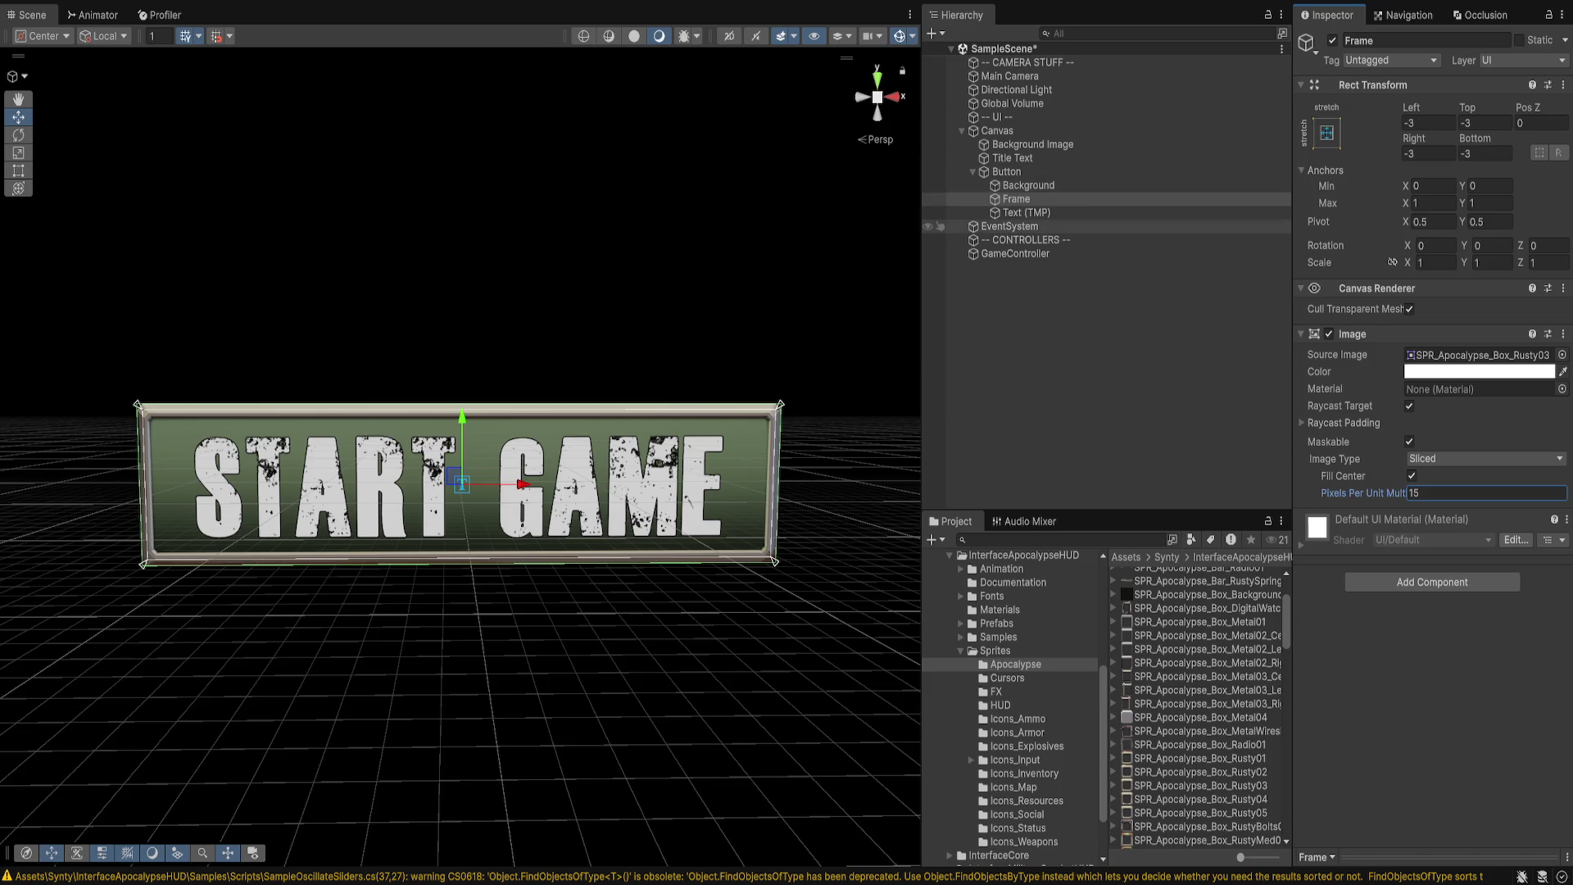
# - Drag the START GAME text slightly upward within its frame
pyautogui.click(1025, 212)
pyautogui.scroll(3, 461, 491)
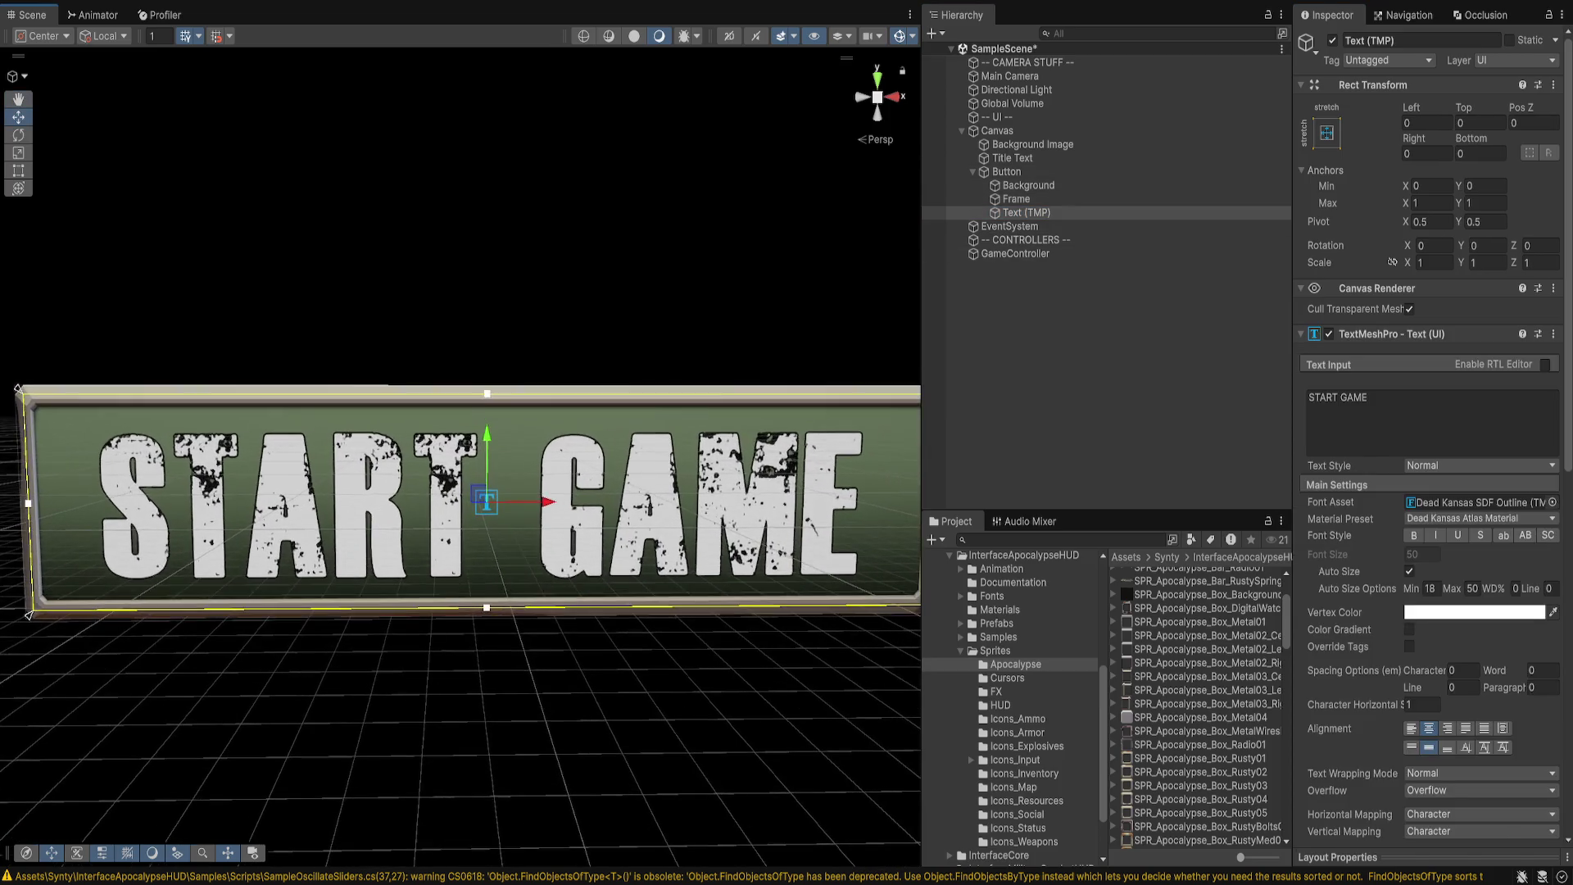
pyautogui.scroll(1, 460, 492)
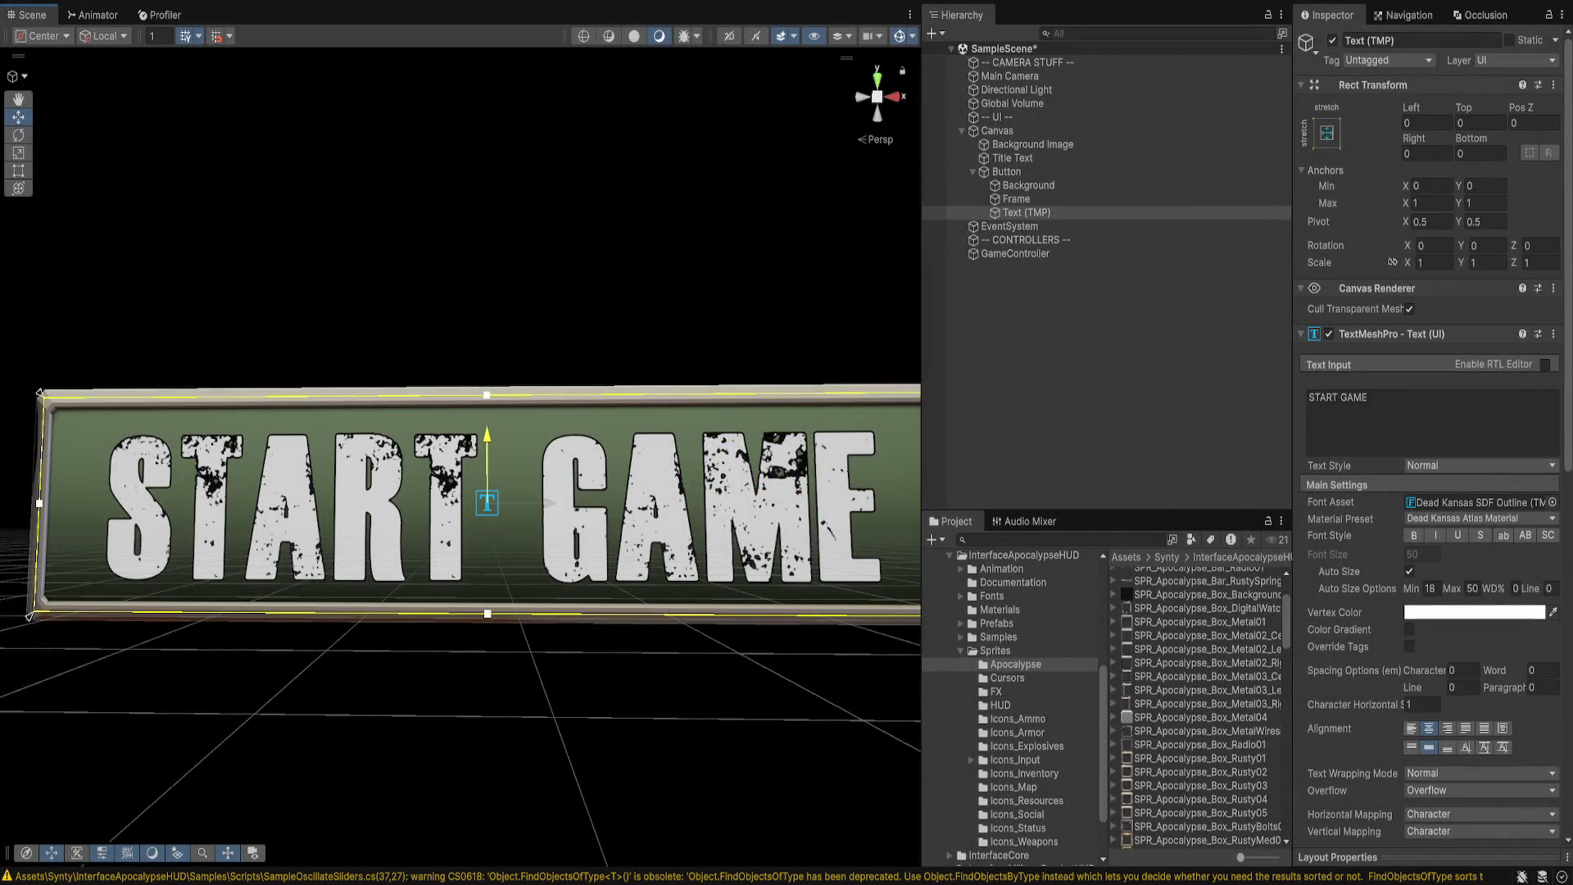
pyautogui.moveTo(488, 463); pyautogui.dragTo(487, 456)
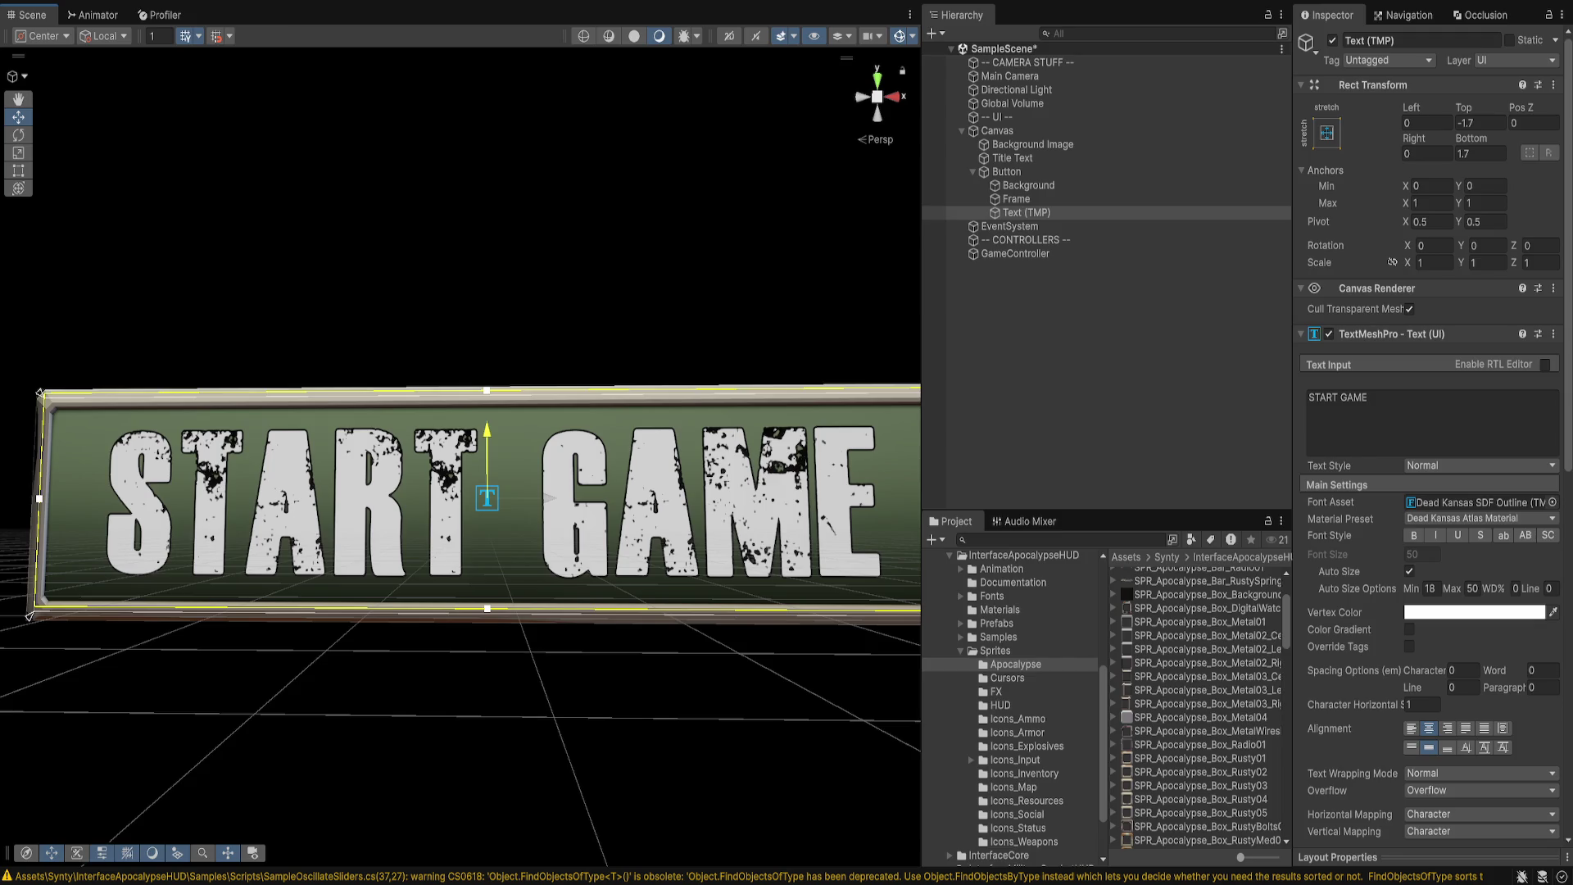
pyautogui.moveTo(488, 456); pyautogui.dragTo(487, 456)
# - Set the label's Rect Transform offsets to Top -2 and Bottom 2
pyautogui.click(1478, 122)
pyautogui.write('2')
pyautogui.press('Return')
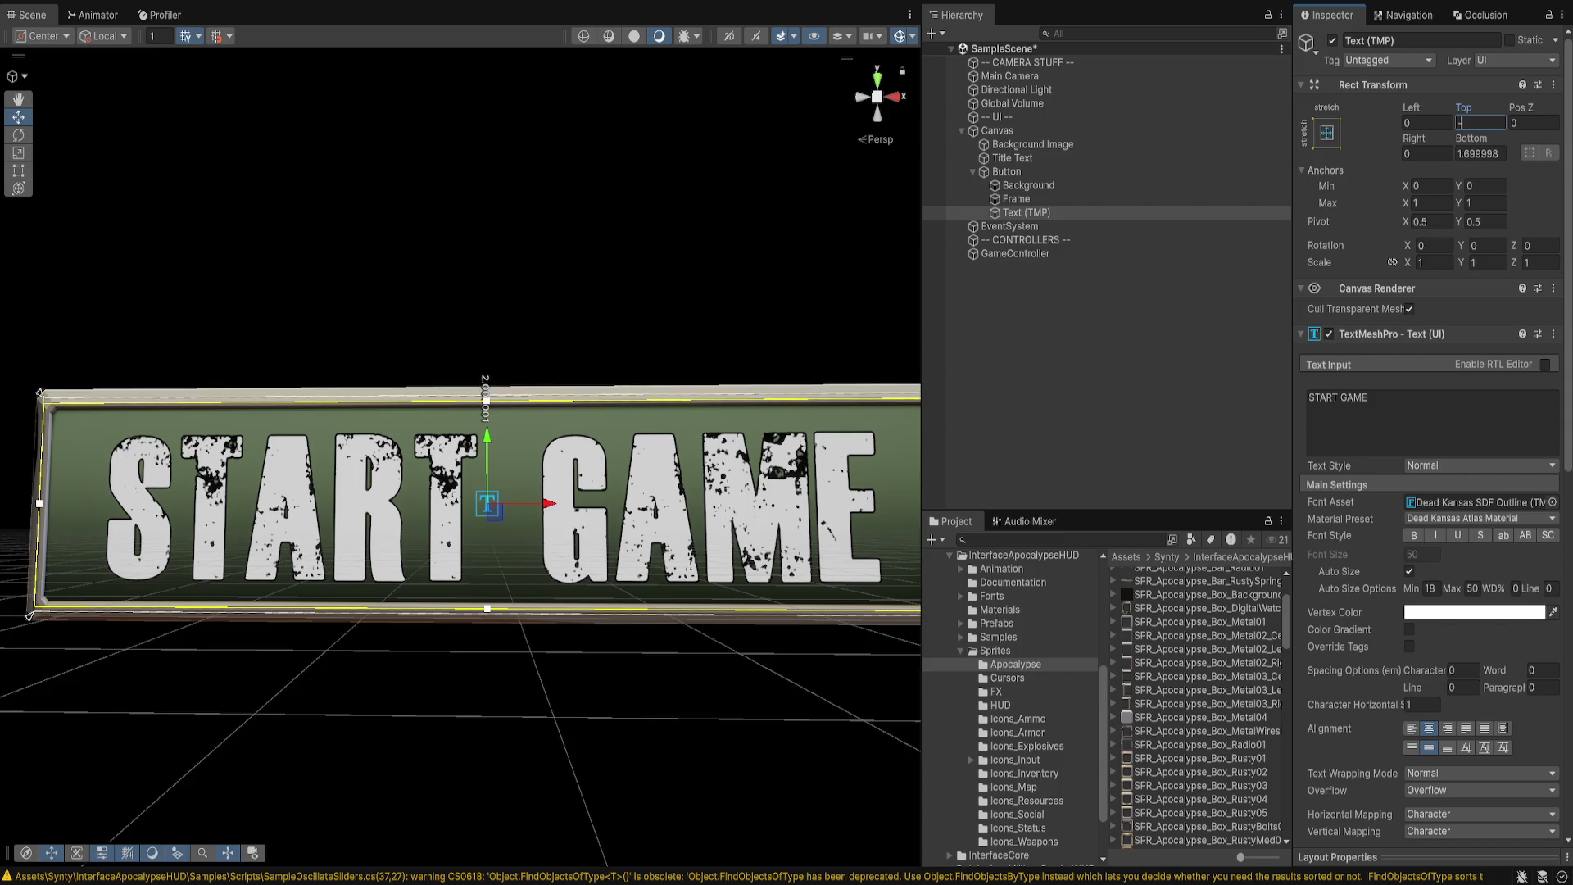
pyautogui.write('2')
pyautogui.press('Tab')
pyautogui.write('2')
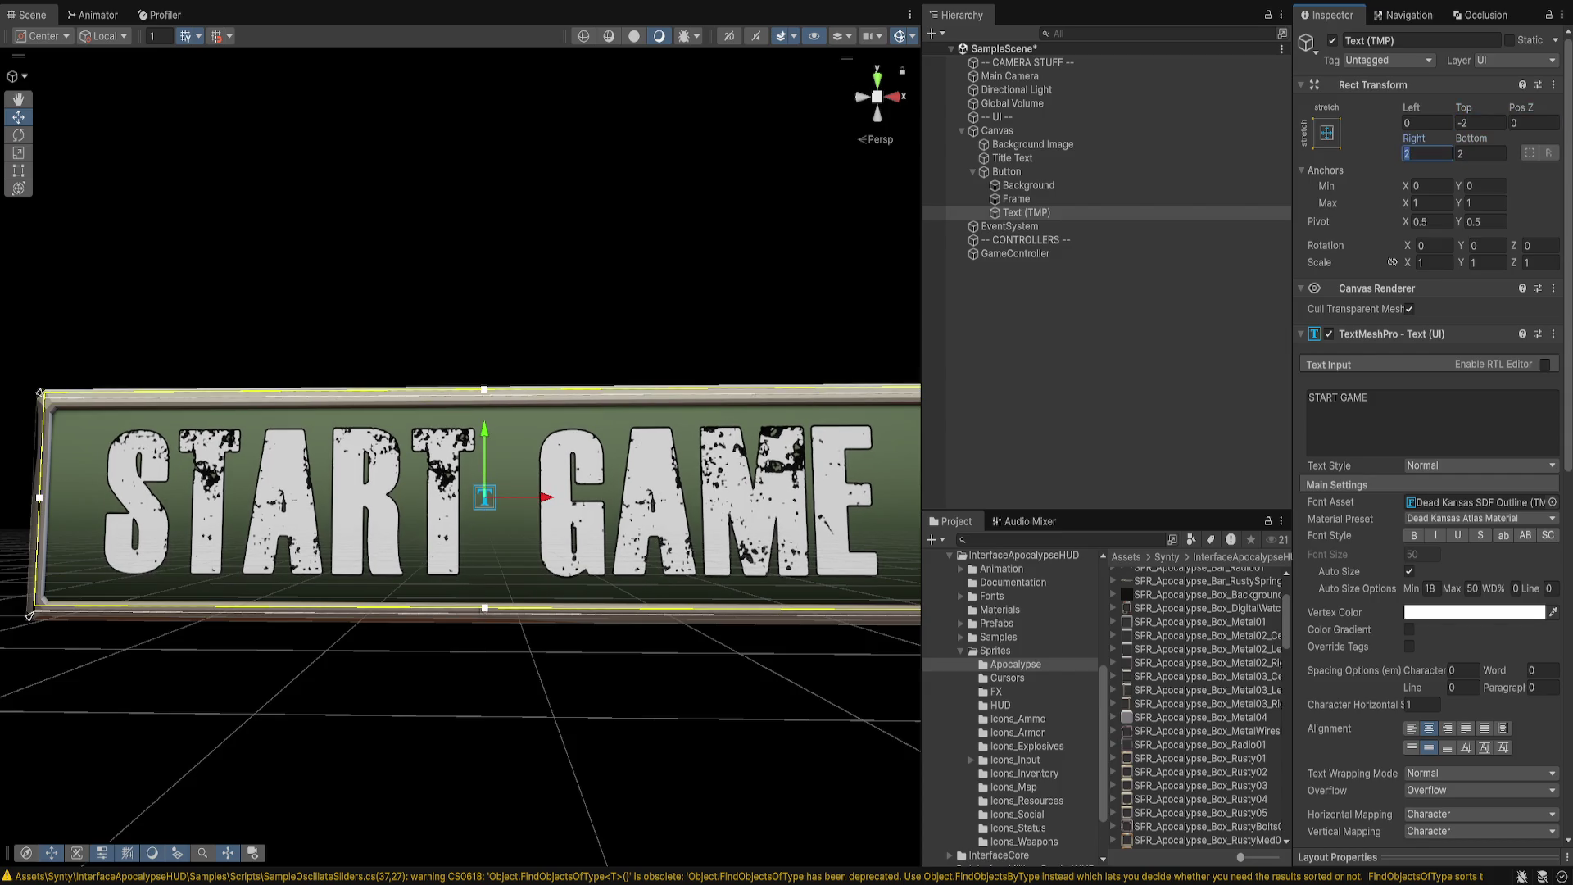
pyautogui.write('0')
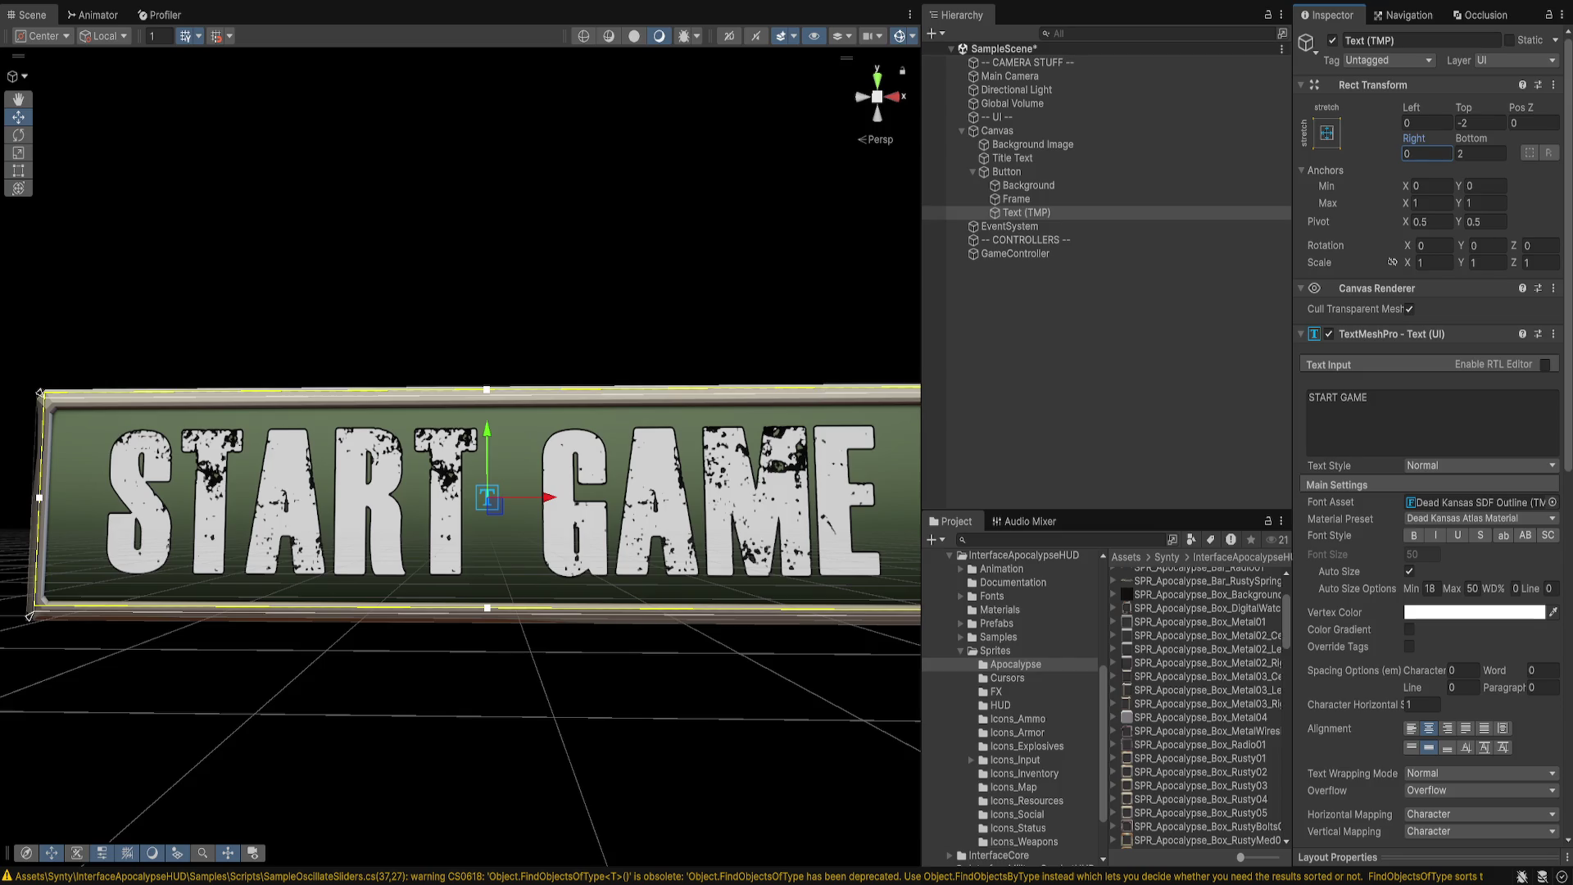
pyautogui.click(1015, 199)
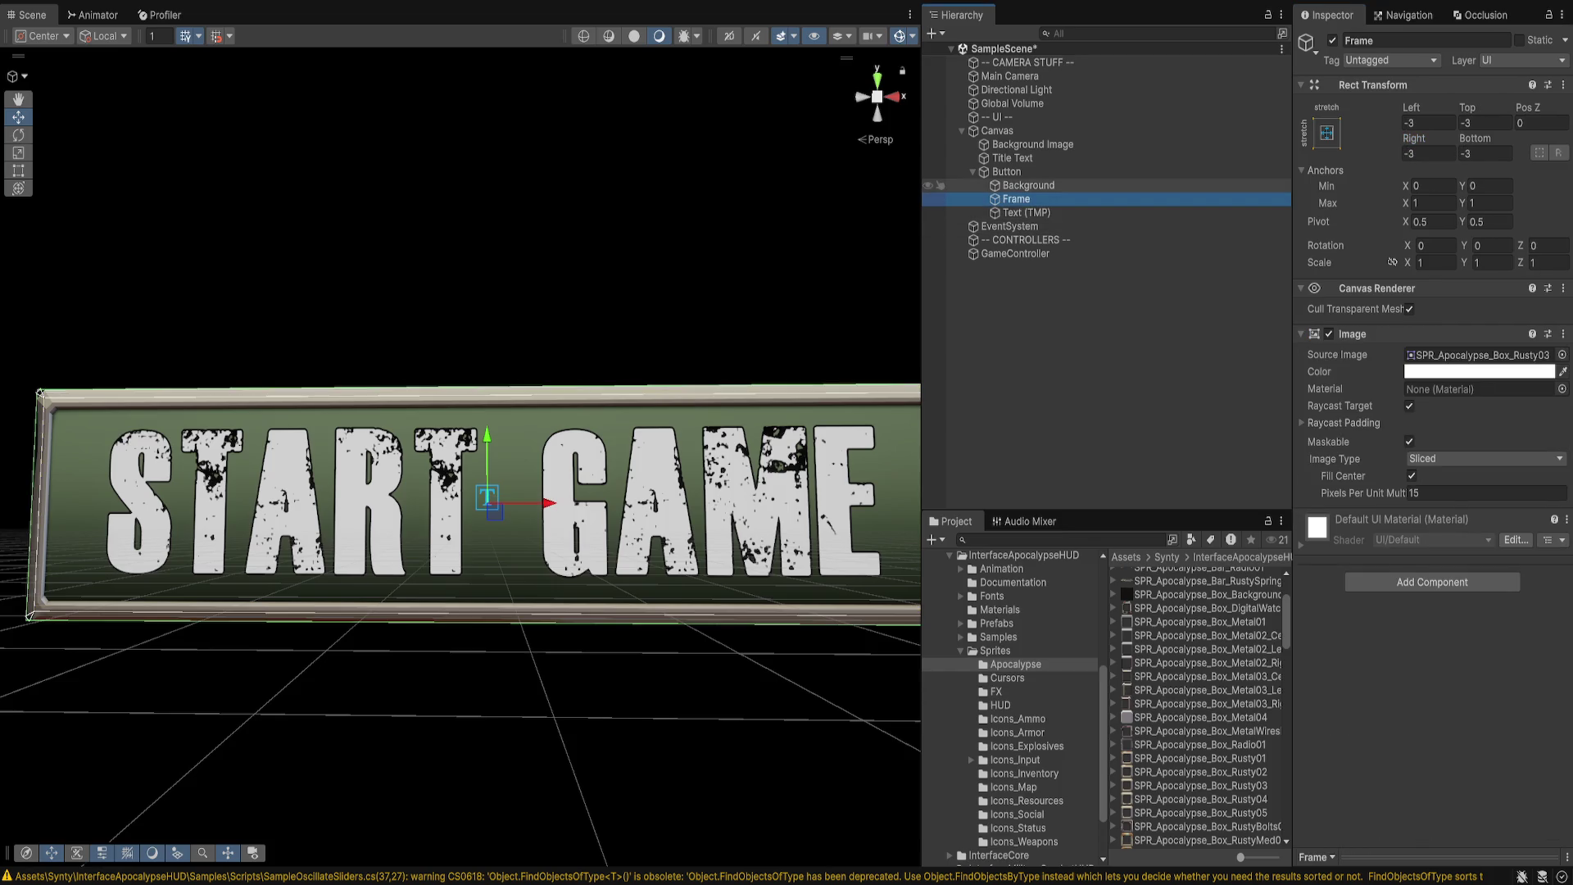
# - Create a new Prefab folder in Assets
pyautogui.click(1028, 185)
pyautogui.click(1006, 172)
pyautogui.scroll(-3, 475, 483)
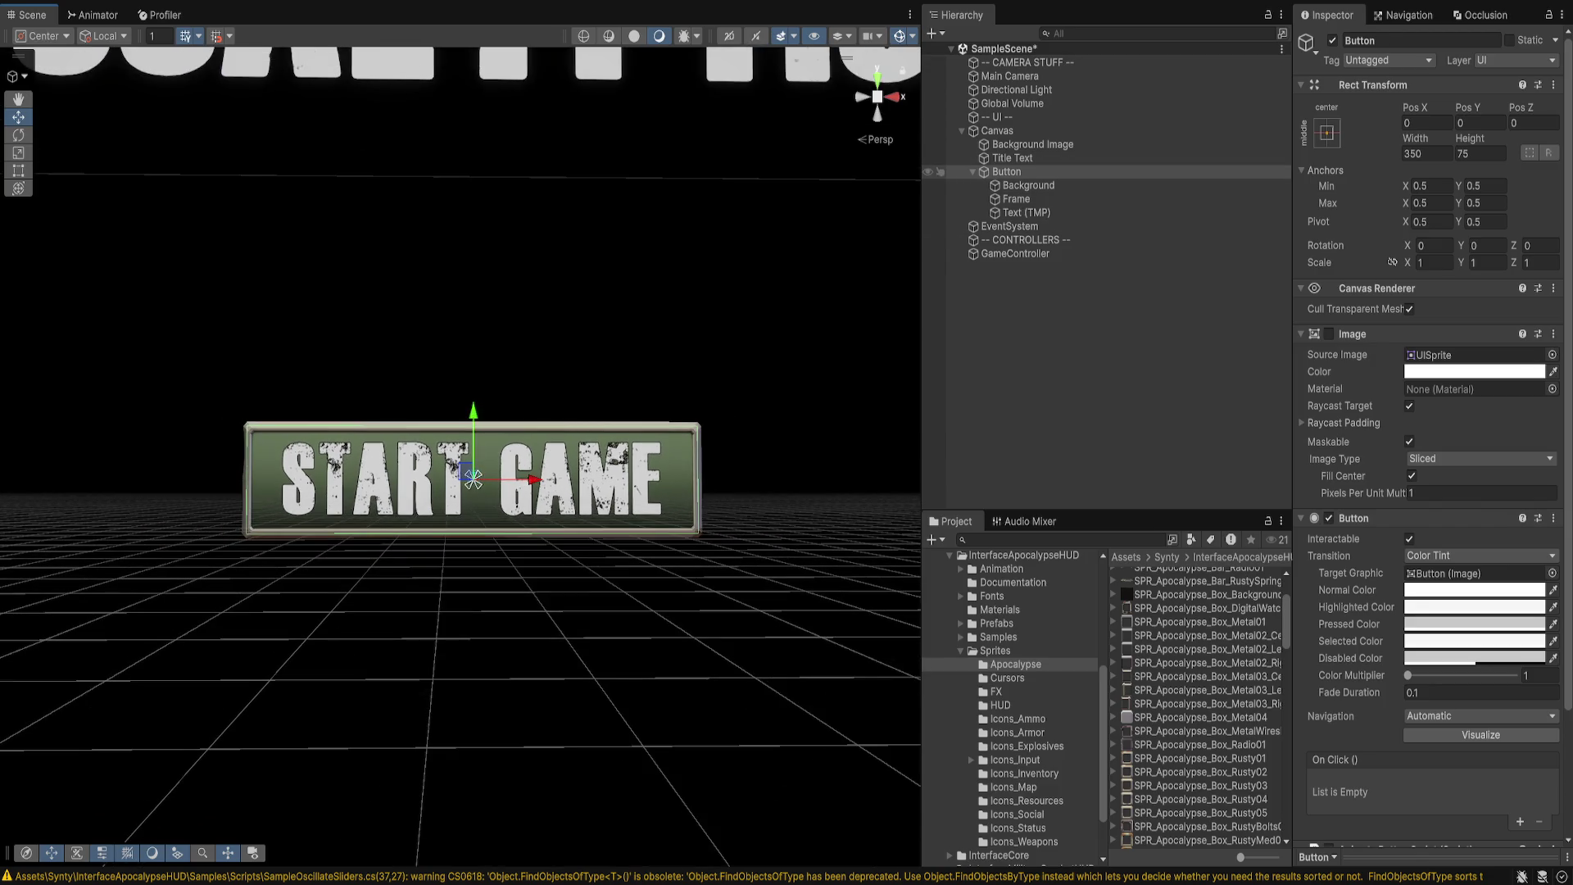
pyautogui.scroll(5, 1012, 705)
pyautogui.click(938, 745)
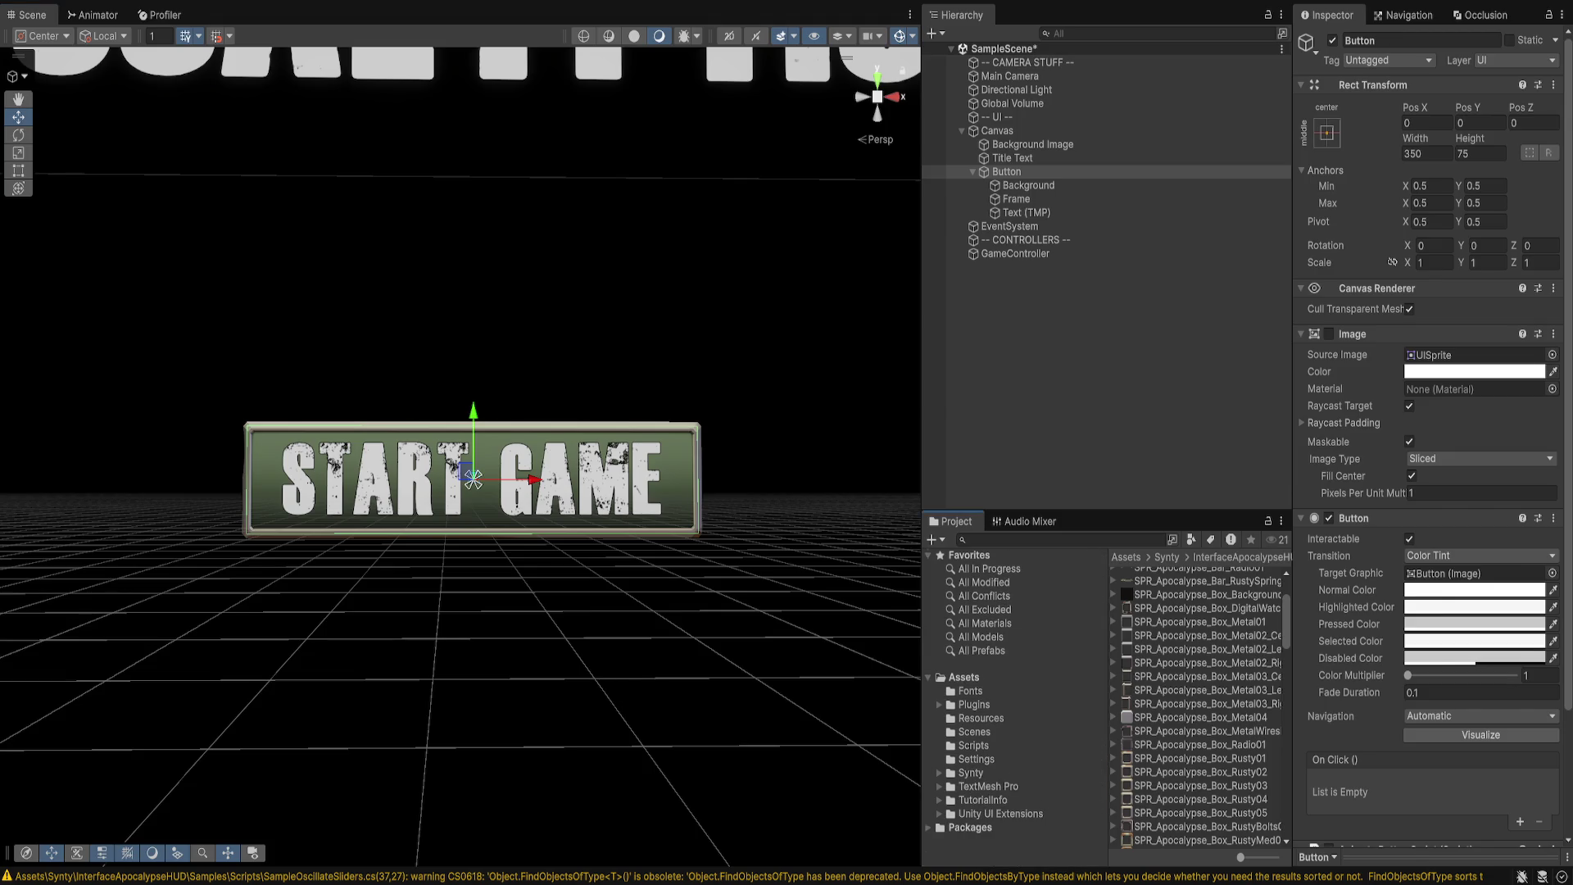
pyautogui.click(963, 677)
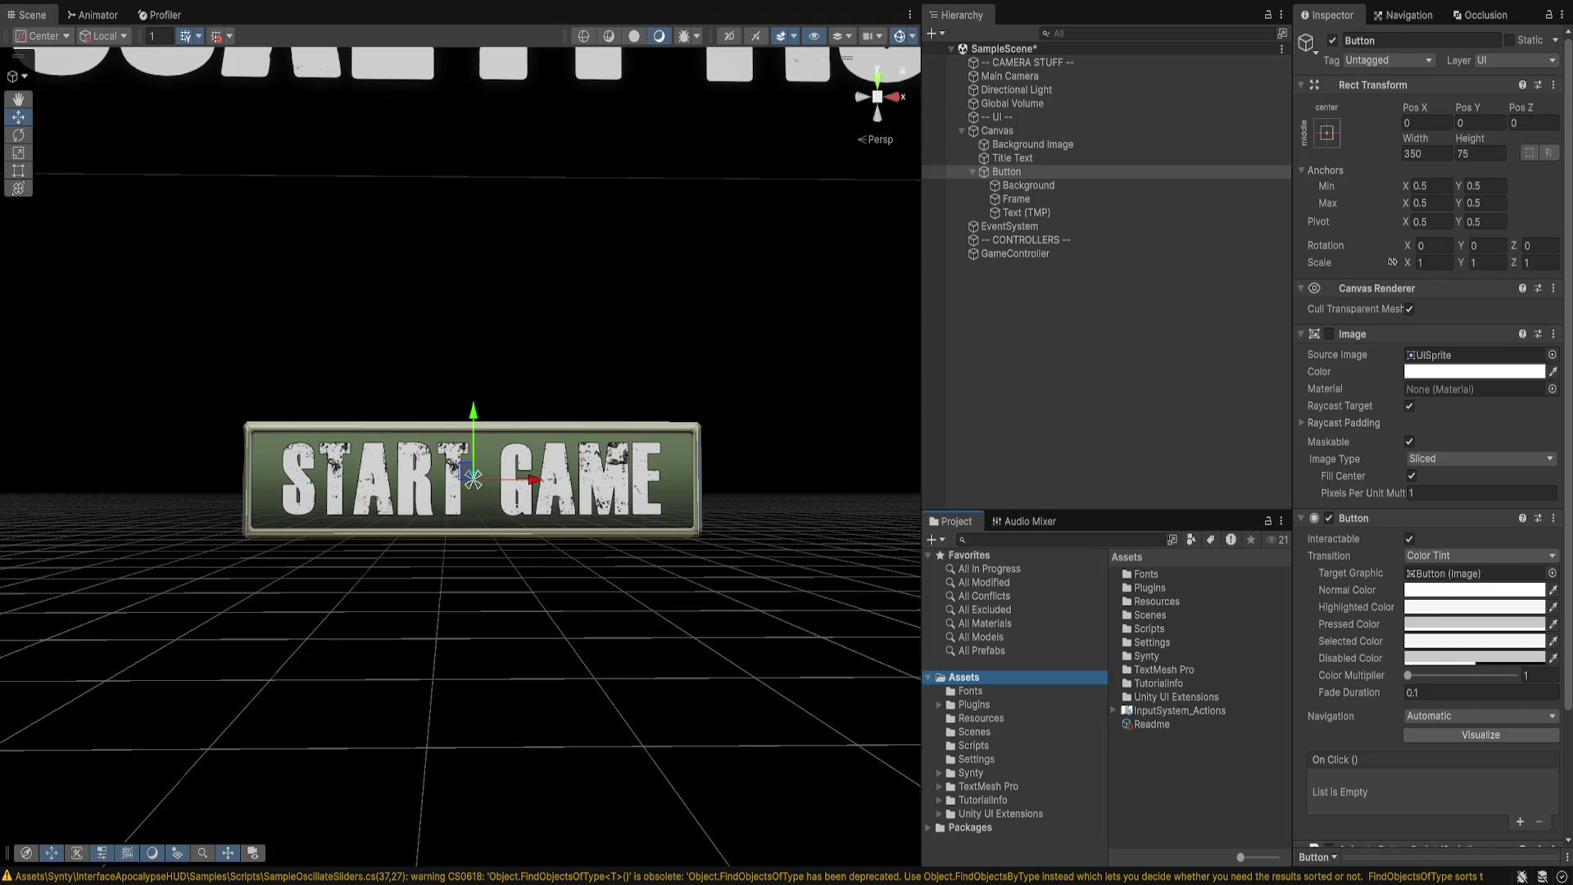
pyautogui.write('Prefab')
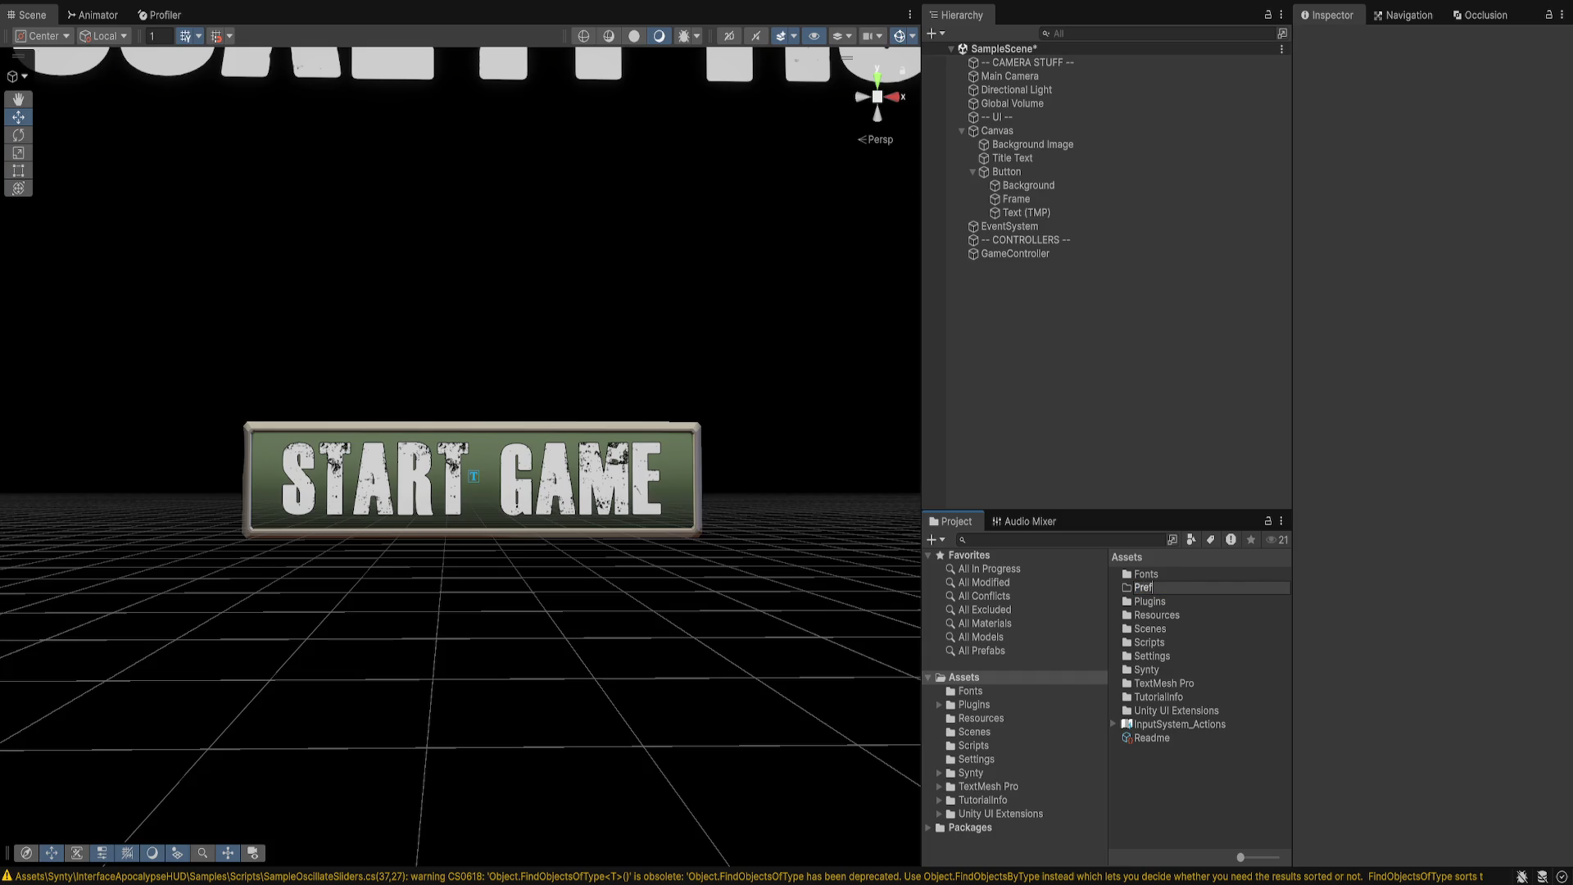
pyautogui.press('Return')
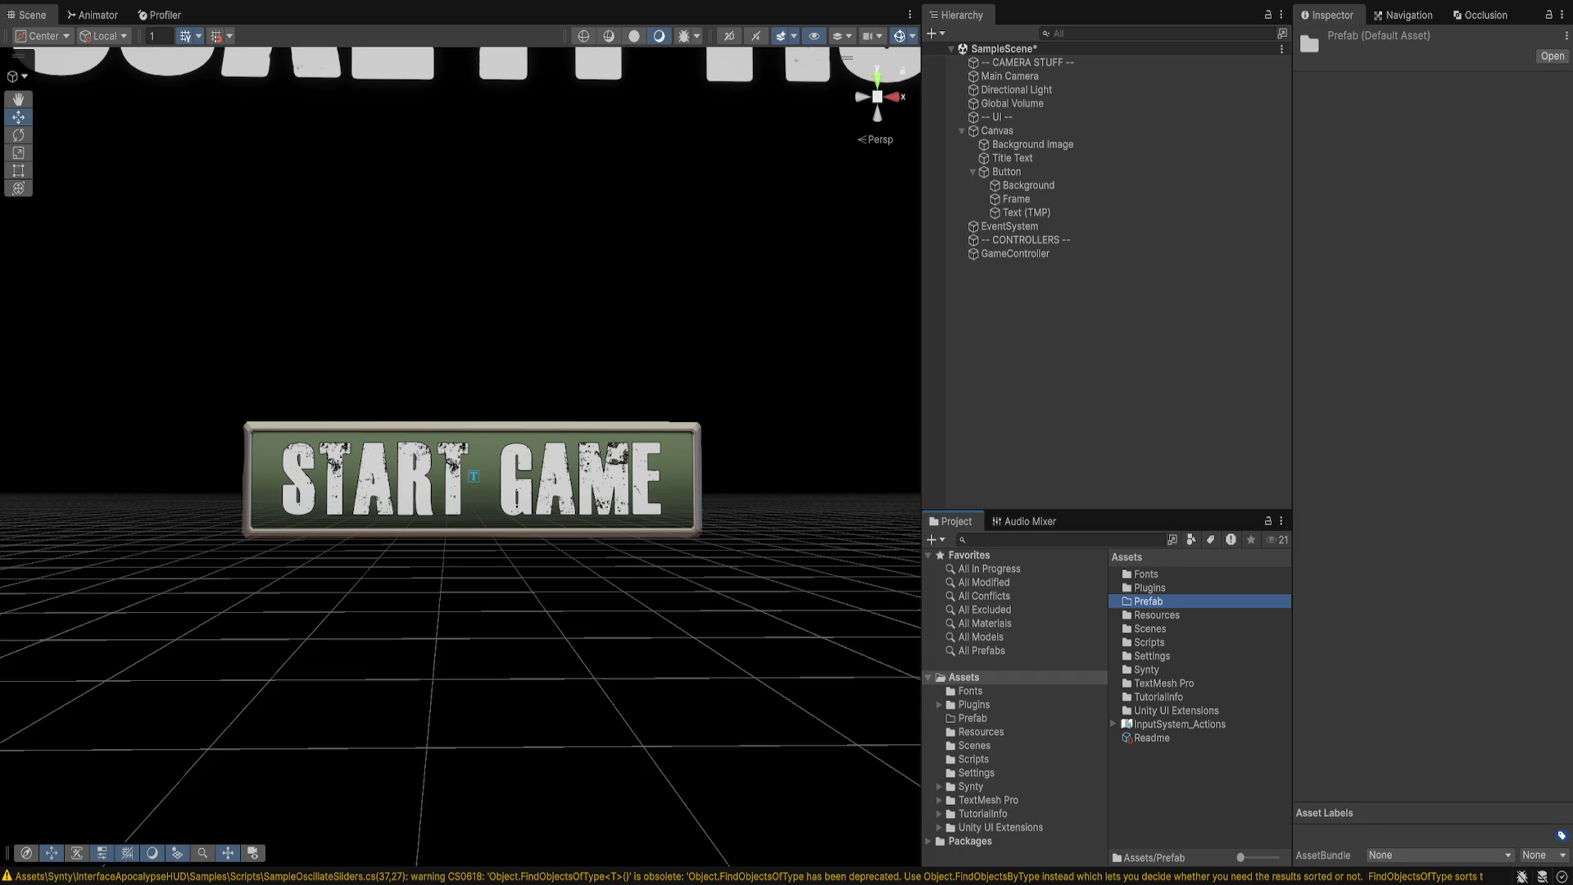
pyautogui.doubleClick(1148, 600)
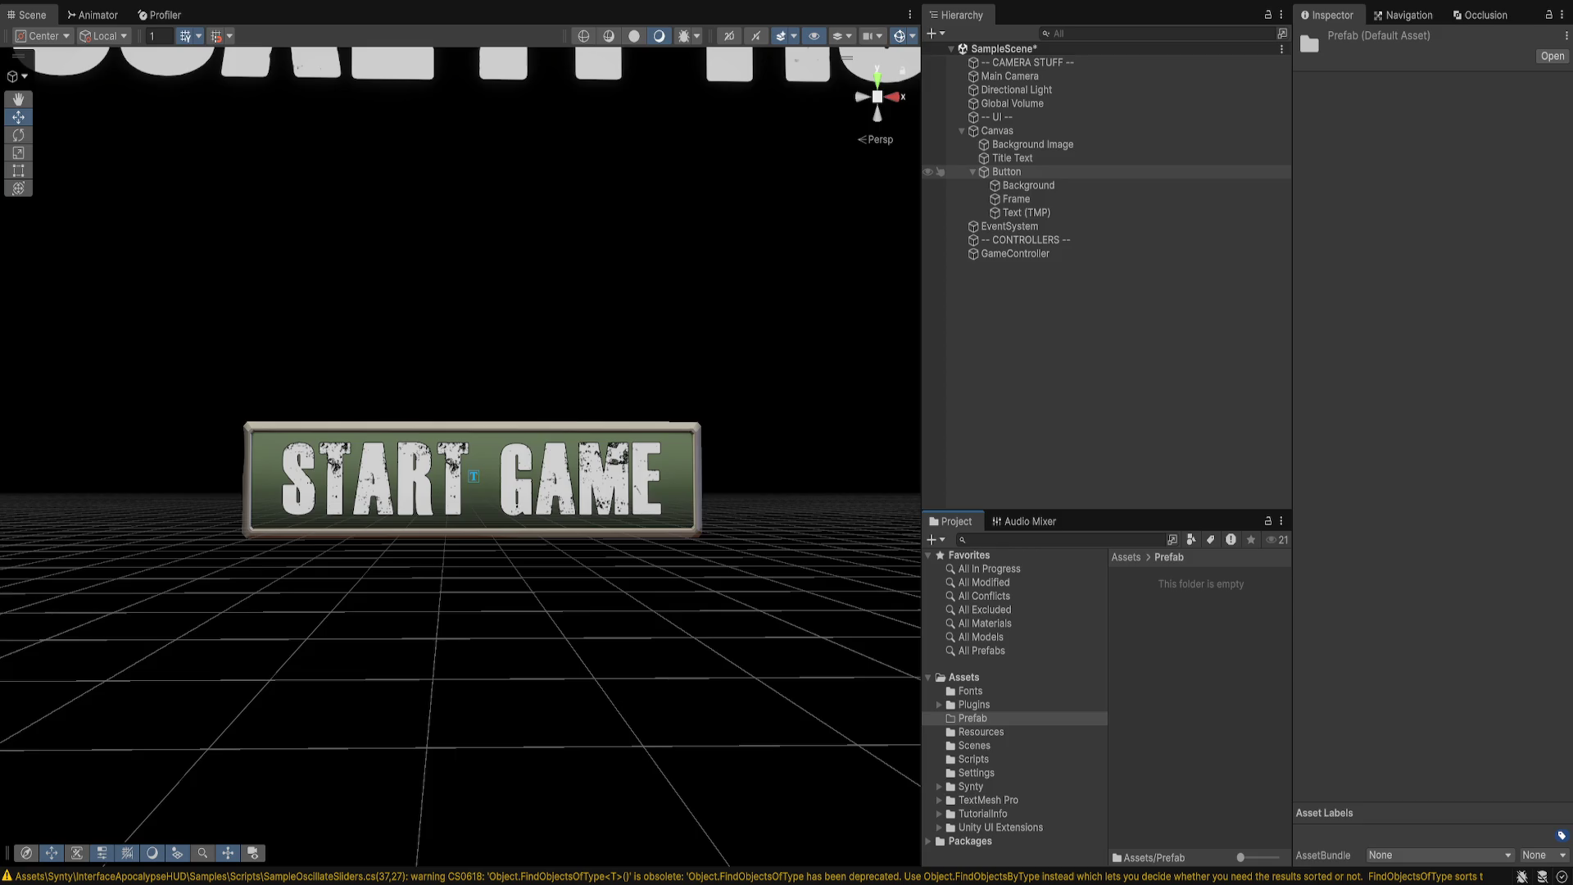
# - Save the Button as a prefab in Prefab and rename the scene instance 'Start Button'
pyautogui.moveTo(1006, 172)
pyautogui.mouseDown()
pyautogui.moveTo(1147, 410)
pyautogui.moveTo(1200, 583)
pyautogui.mouseUp()
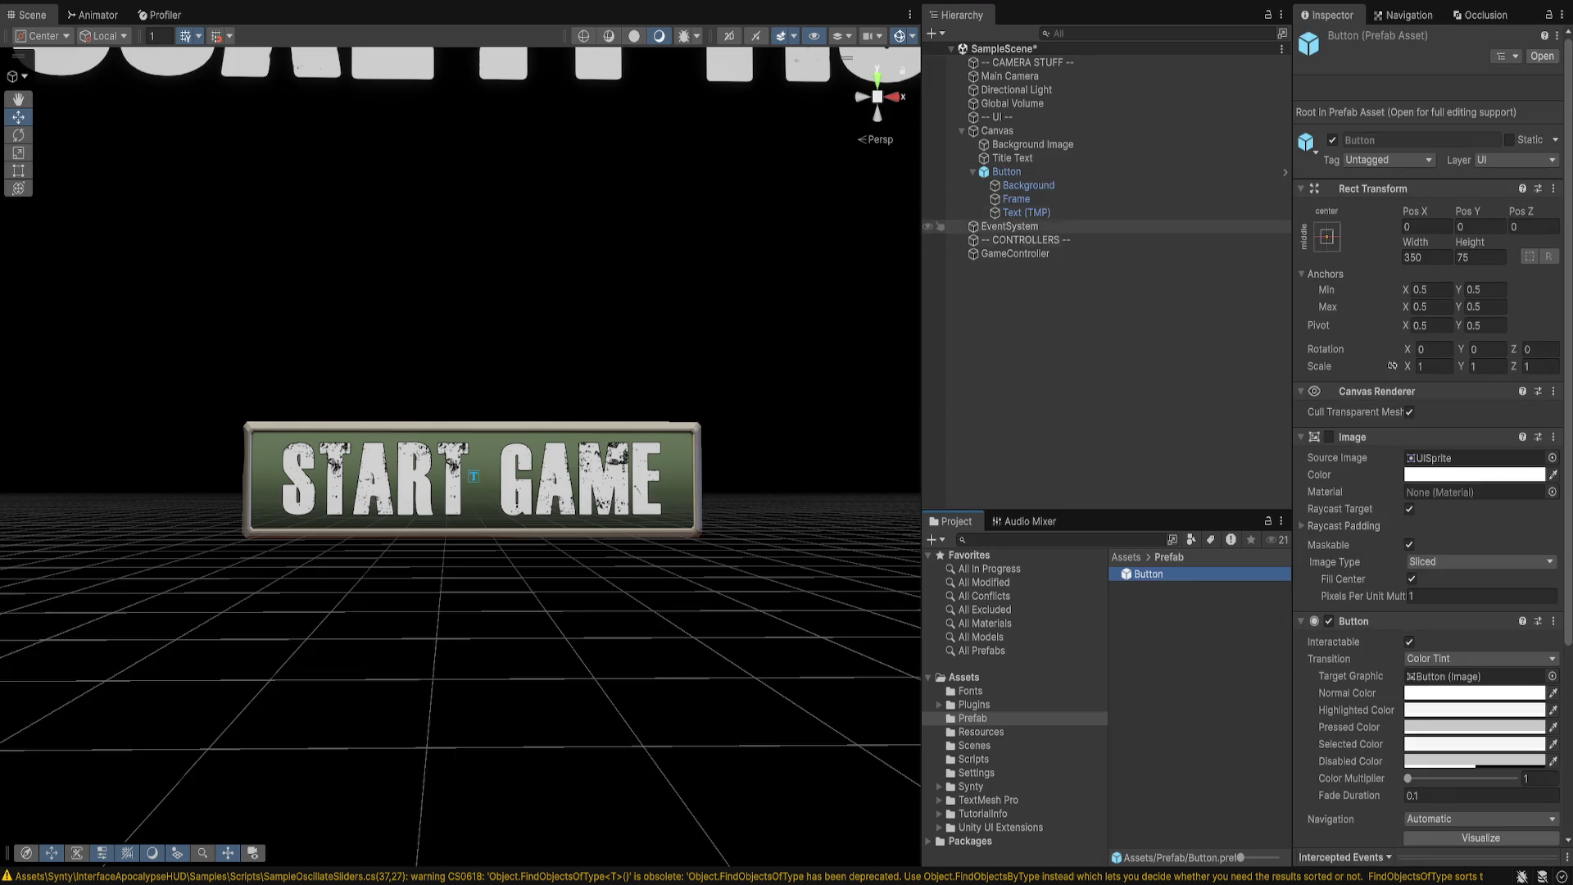
pyautogui.click(1006, 171)
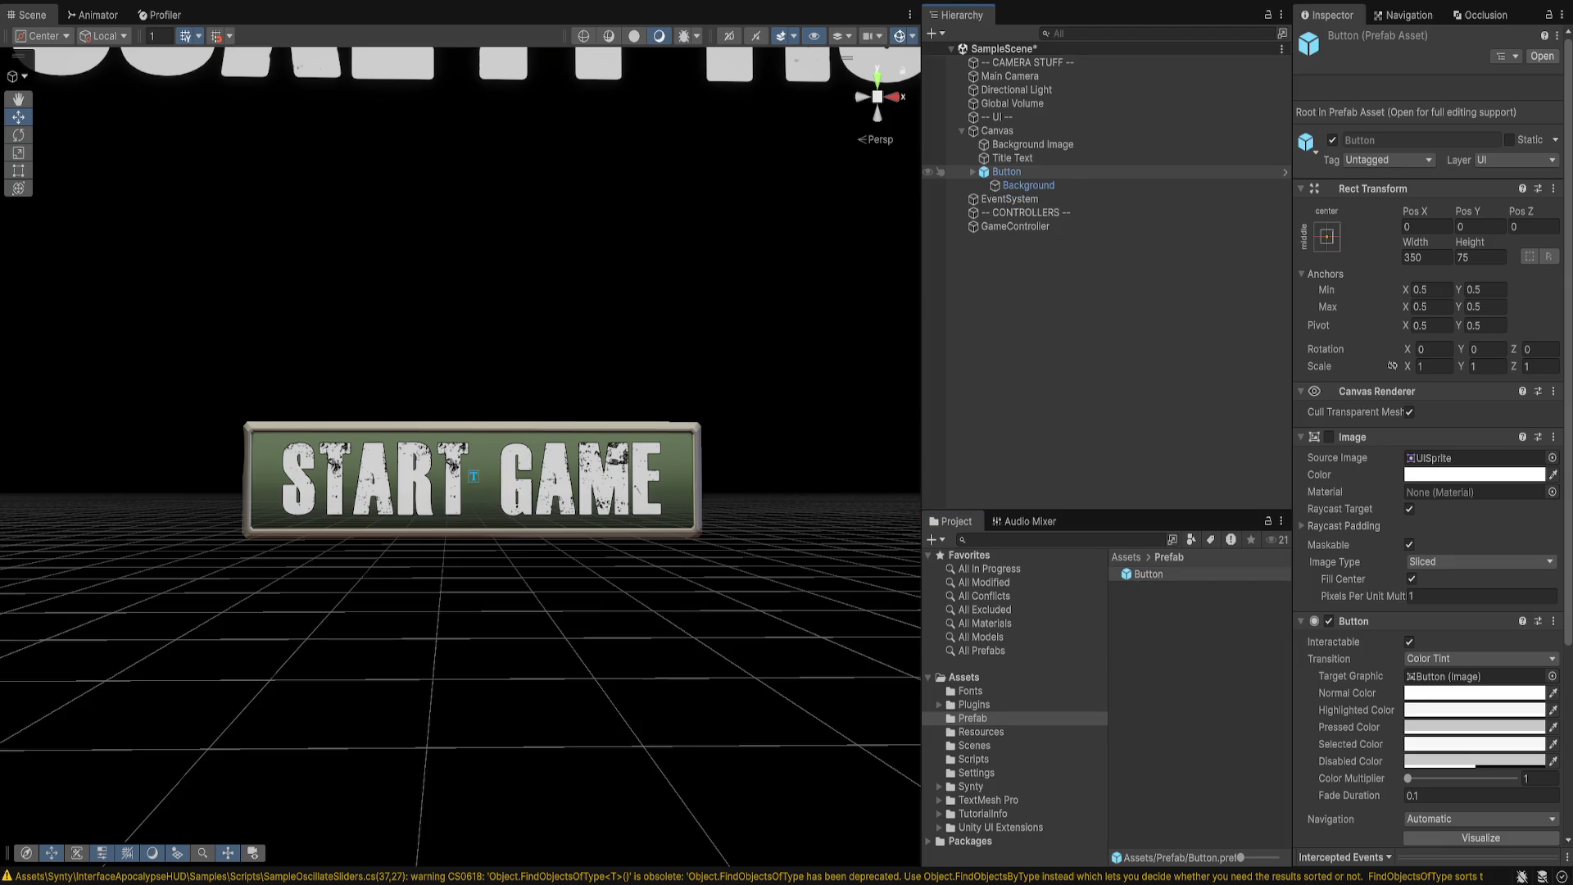
pyautogui.click(973, 171)
pyautogui.write('S')
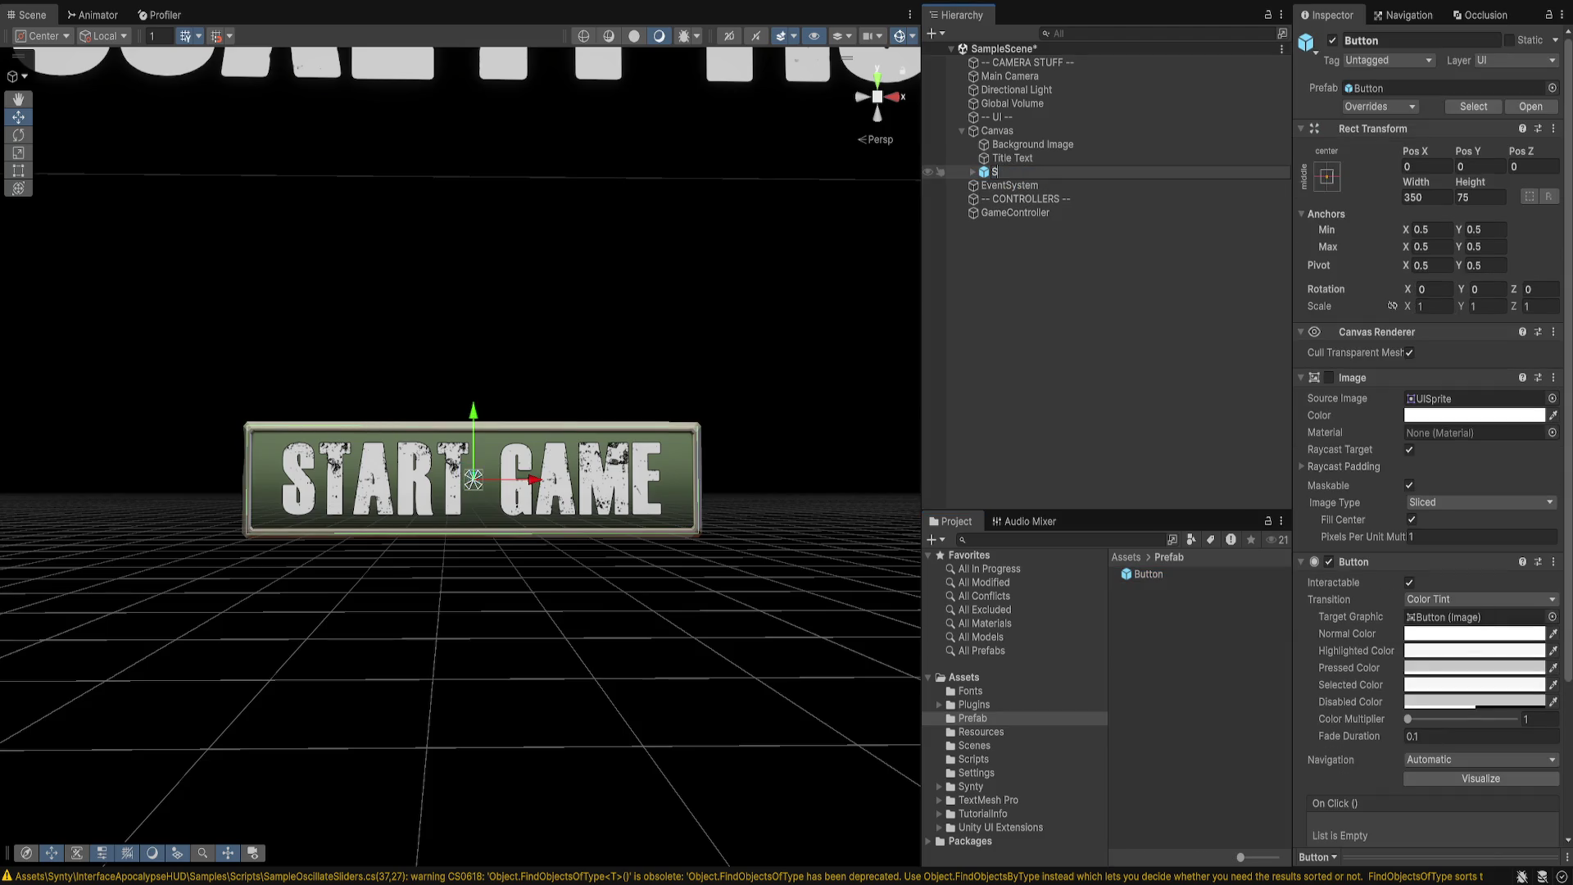
pyautogui.write('tart Button')
pyautogui.press('Return')
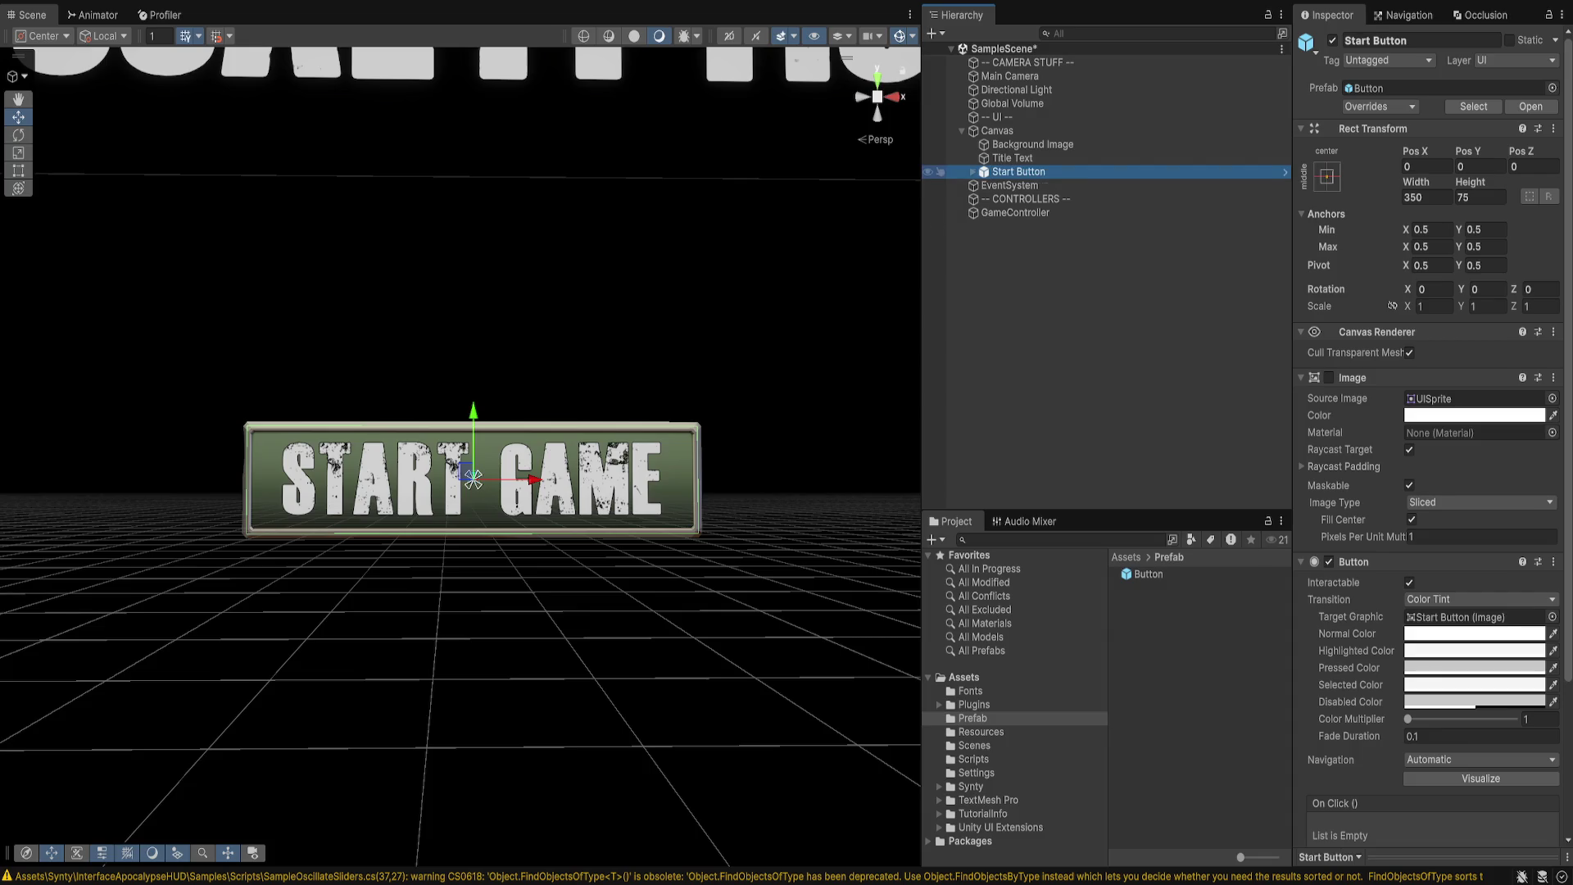
# - Add a Button prefab at Pos X 0 below START GAME, named 'Options Button'
pyautogui.click(972, 171)
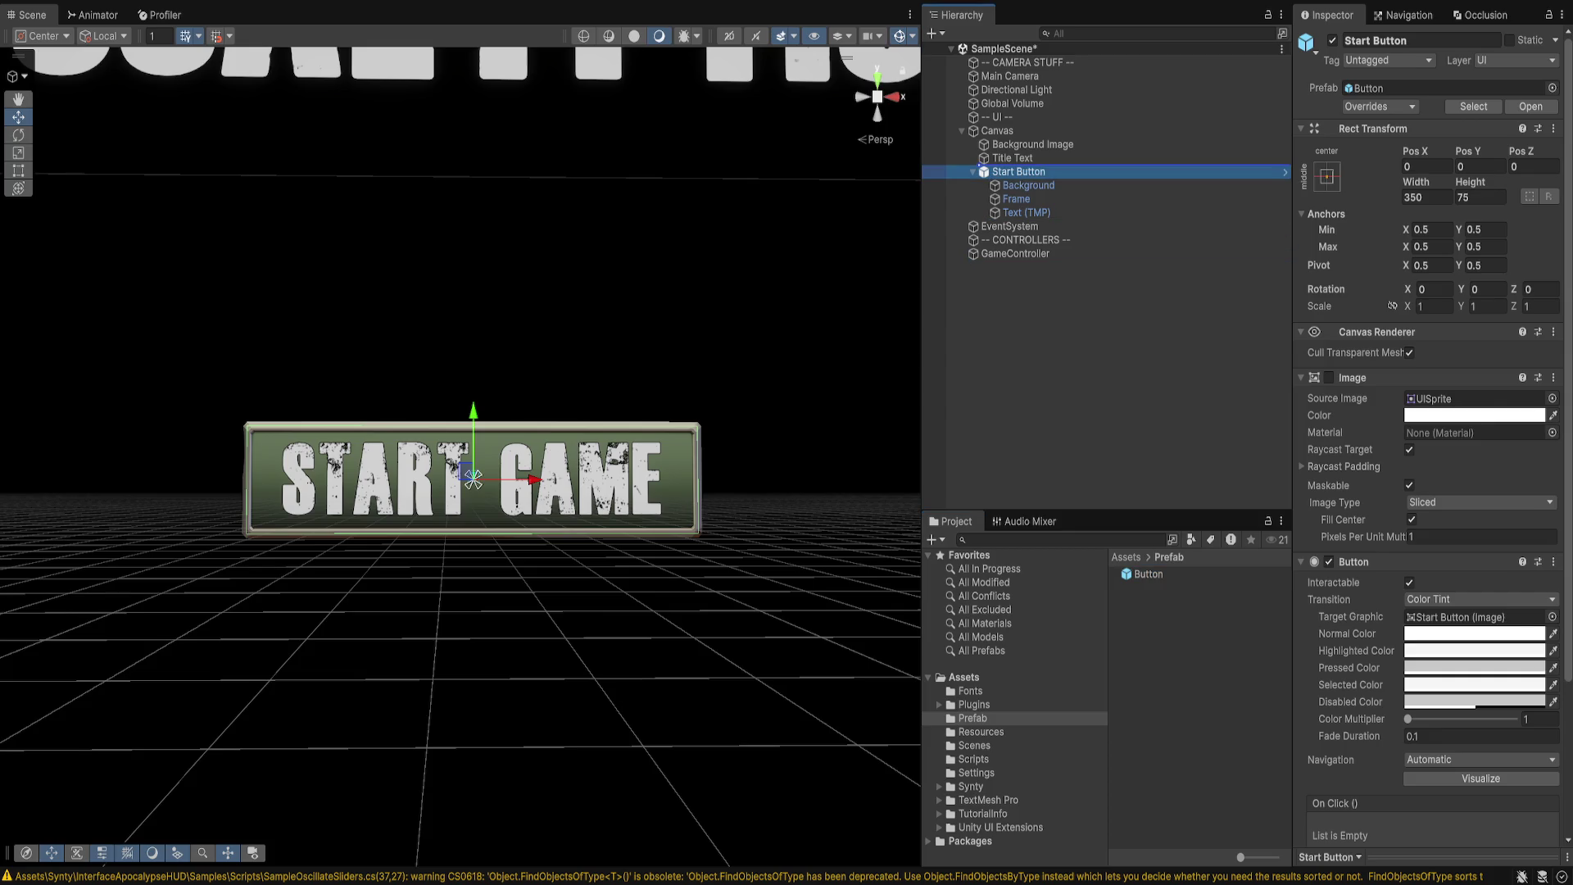
pyautogui.moveTo(1148, 573); pyautogui.dragTo(474, 479)
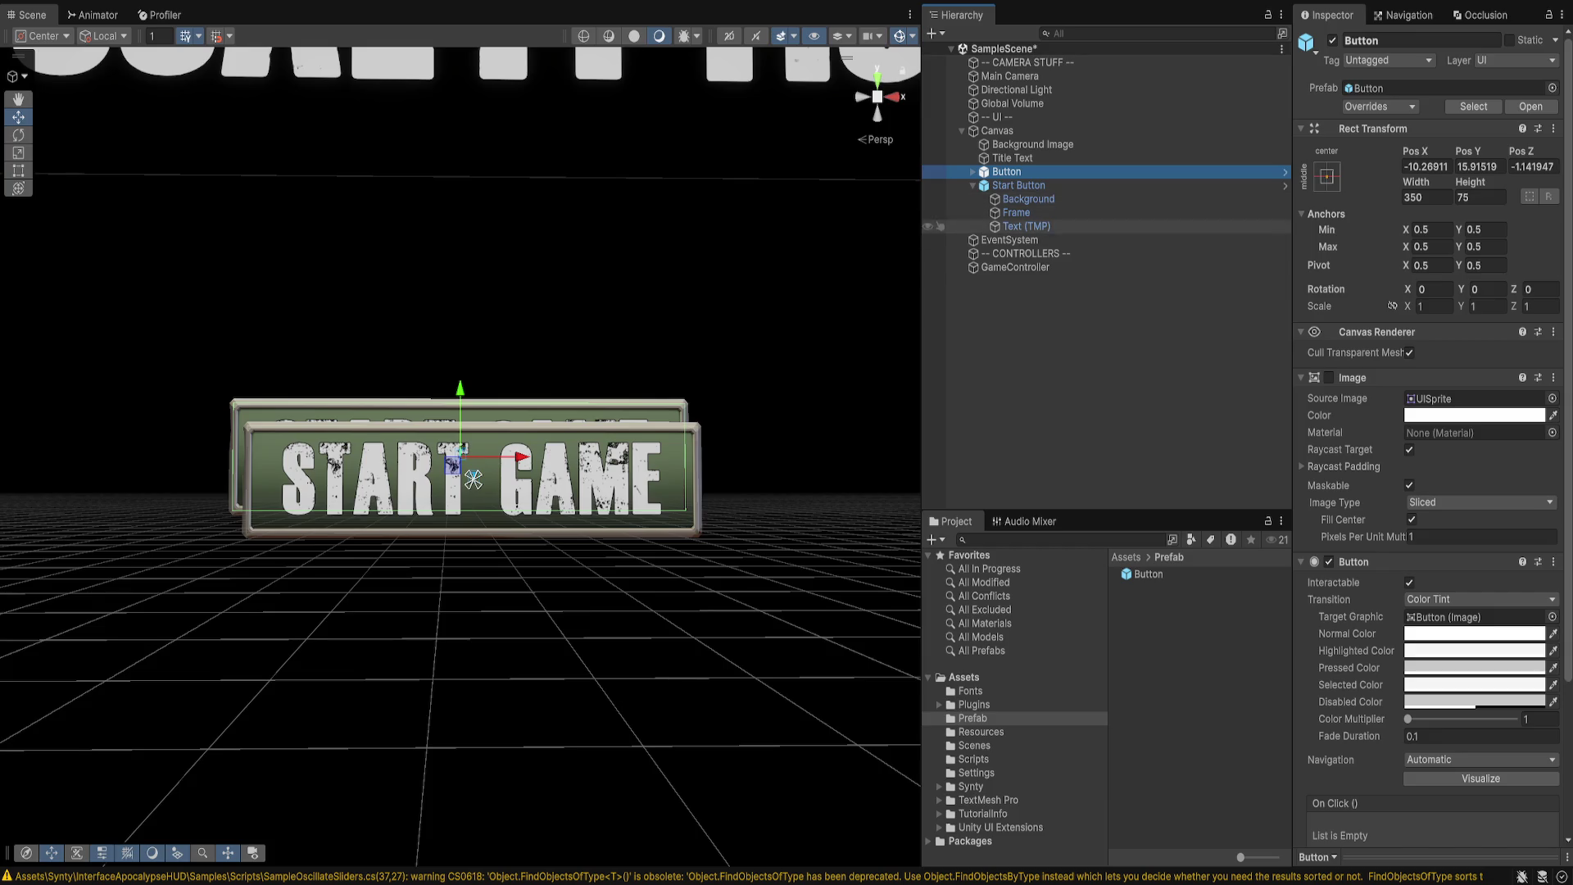
pyautogui.click(1426, 167)
pyautogui.write('0')
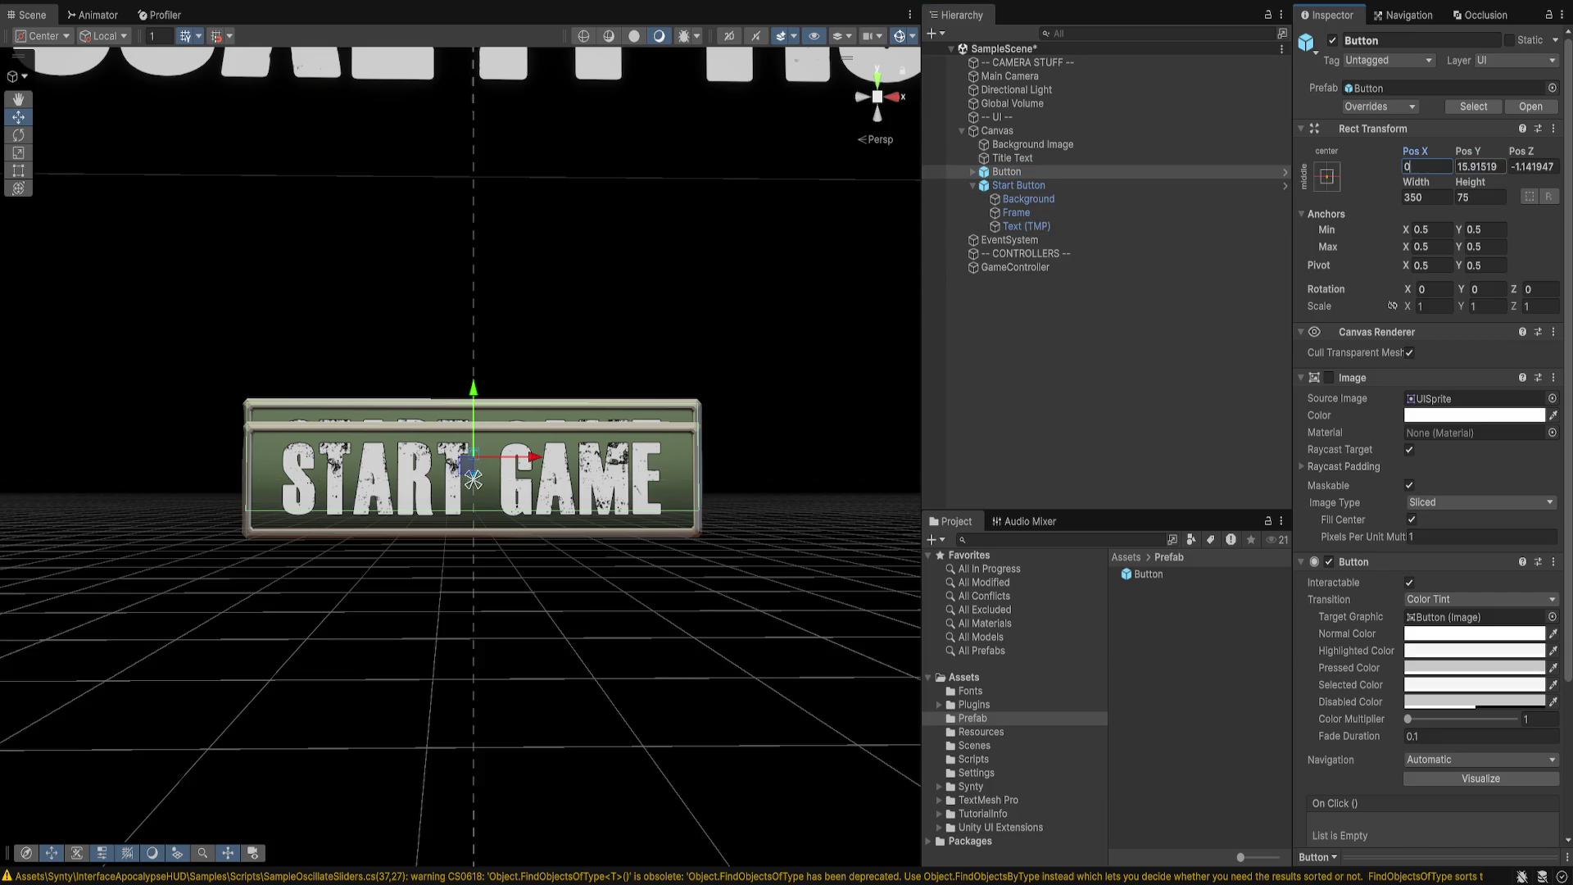
pyautogui.moveTo(474, 409); pyautogui.dragTo(473, 573)
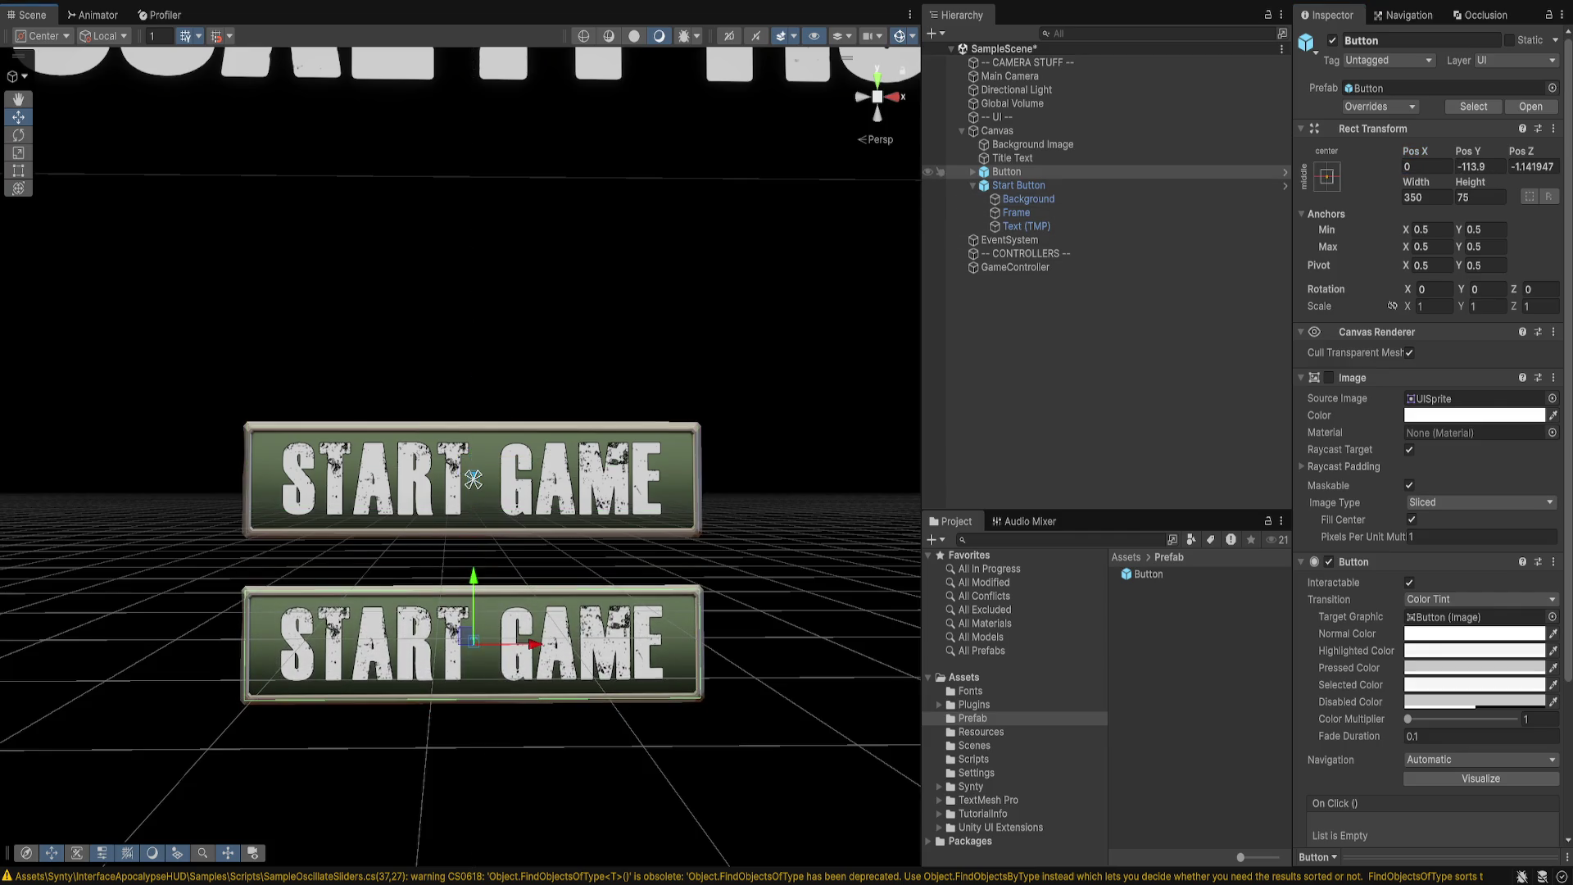
pyautogui.click(973, 185)
pyautogui.moveTo(1006, 171); pyautogui.dragTo(1007, 191)
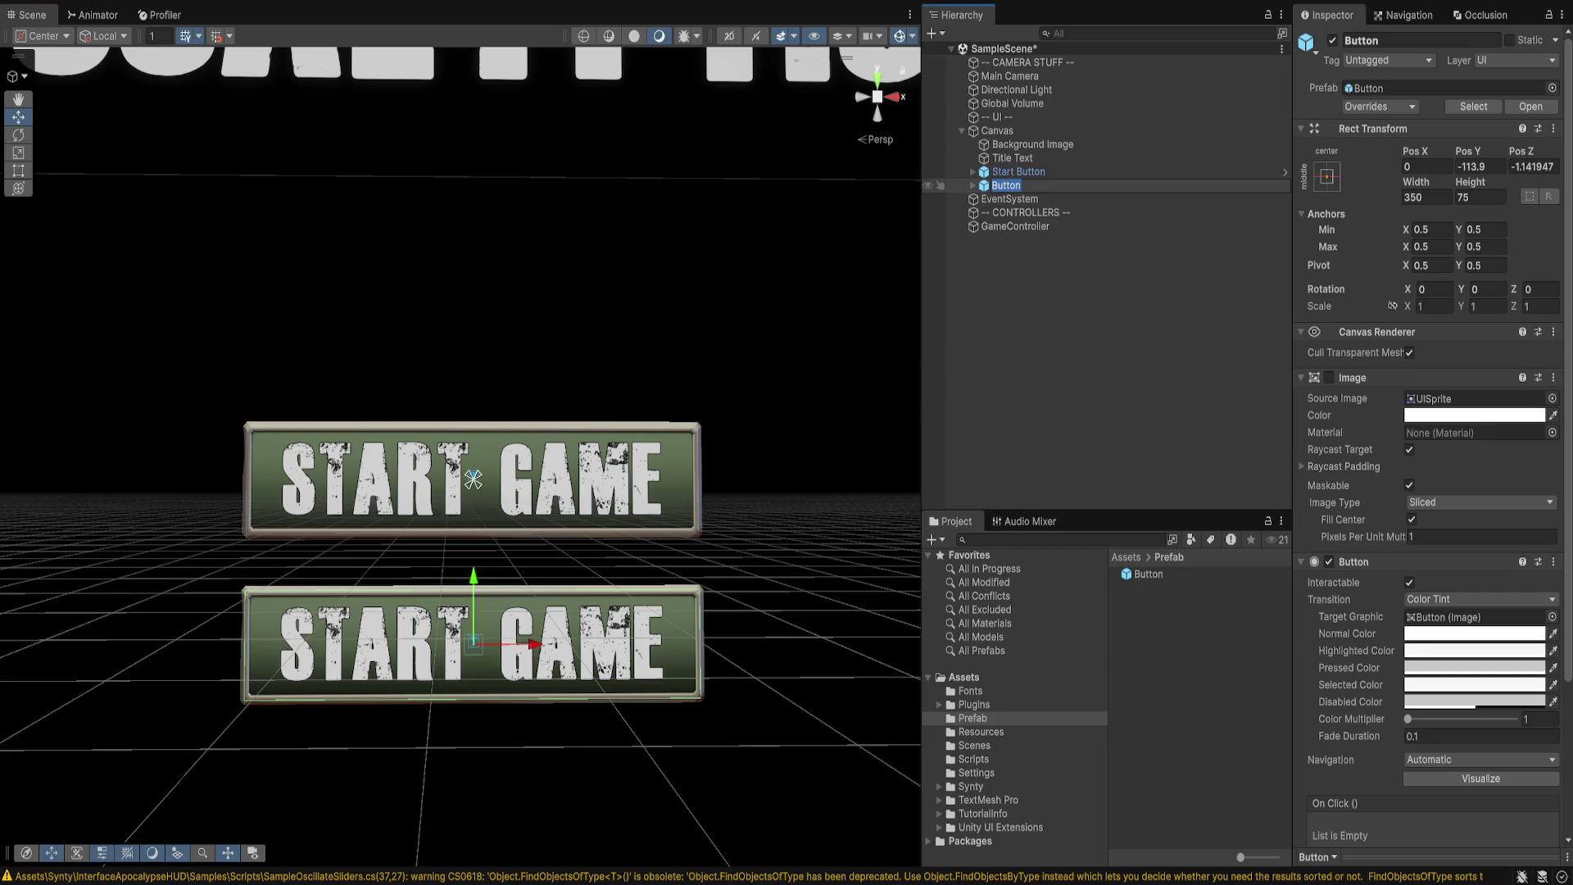
pyautogui.press('F2')
pyautogui.write('Options Button')
pyautogui.press('Return')
# - Duplicate it as 'Quit Button' and move it down into a third row
pyautogui.hotkey('ctrl', 'd')
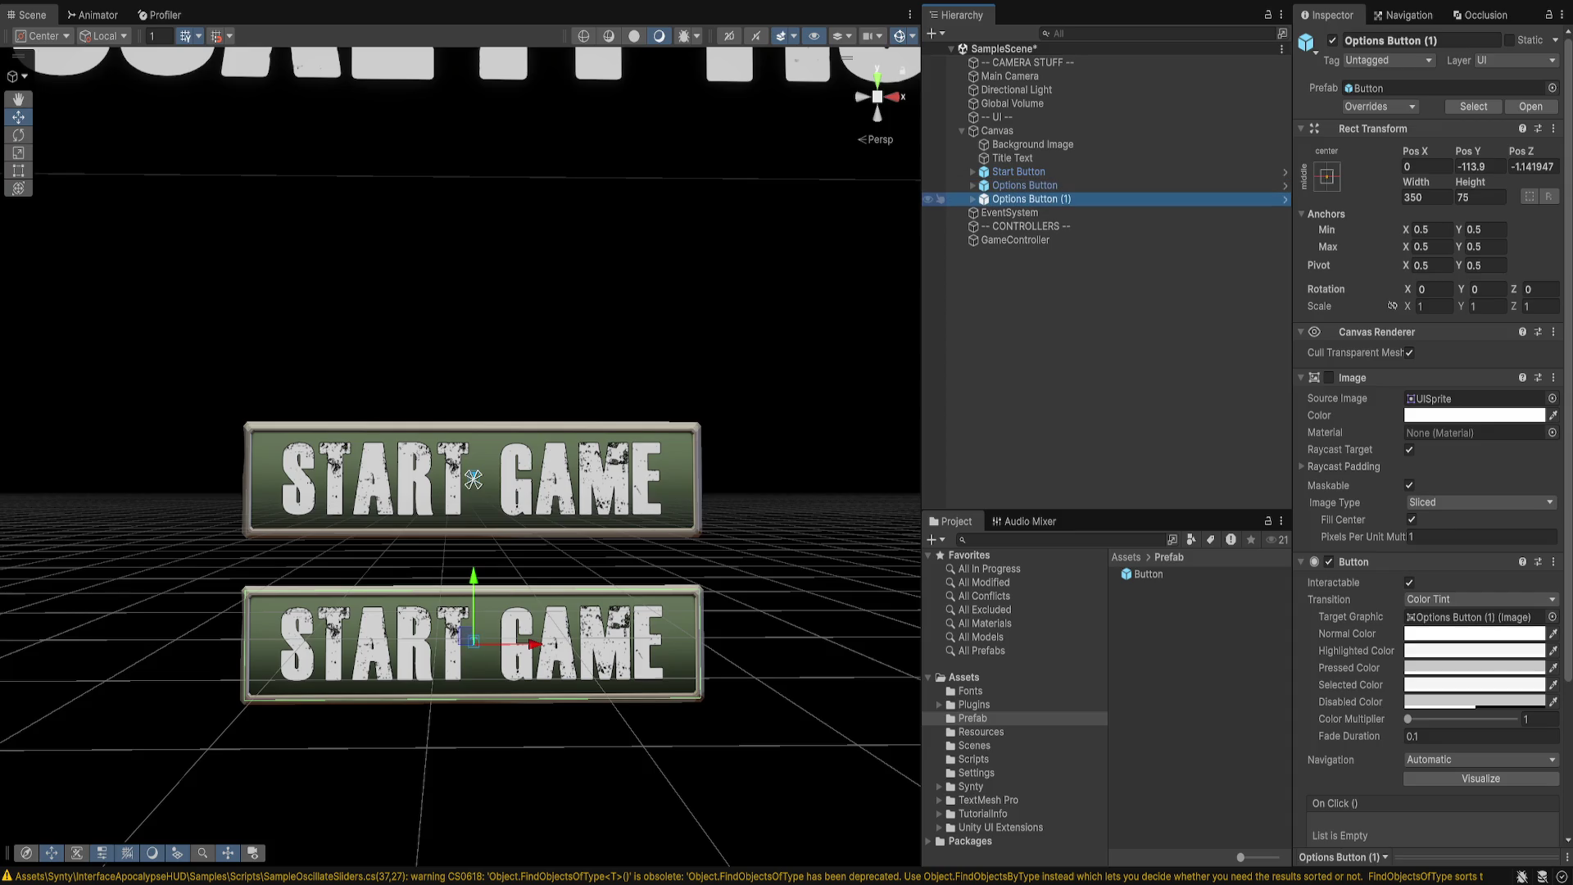
pyautogui.press('F2')
pyautogui.write('Quit Butt')
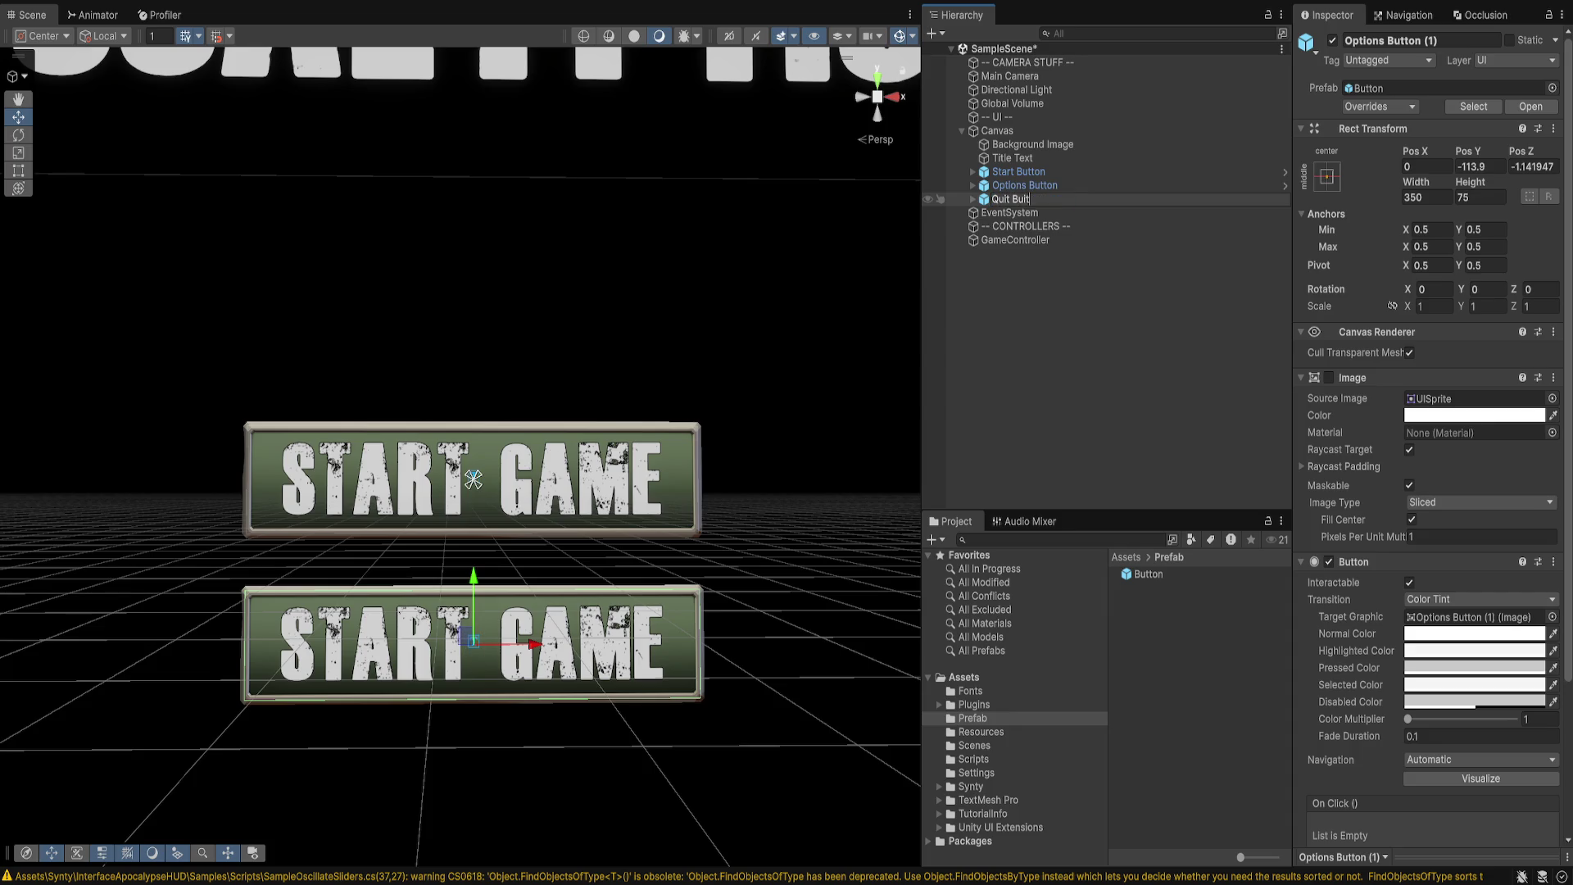
pyautogui.write('on')
pyautogui.press('Return')
pyautogui.press('f')
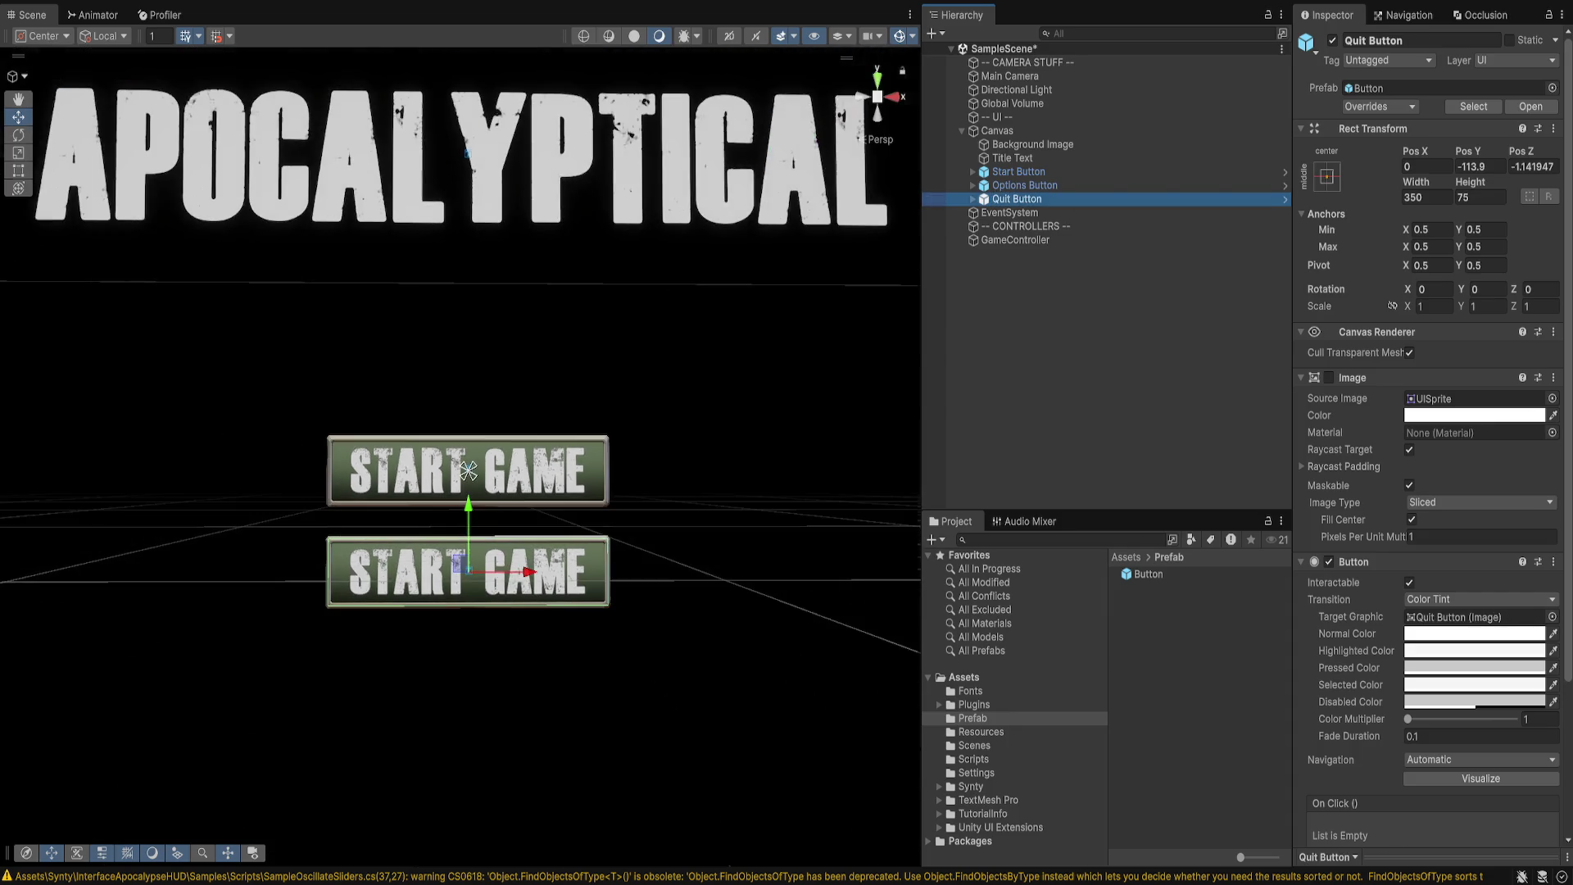
pyautogui.moveTo(467, 533); pyautogui.dragTo(468, 634)
# - Change the two new buttons' labels to OPTIONS and QUIT
pyautogui.keyDown('ctrl'); pyautogui.click(1024, 185); pyautogui.keyUp('ctrl')
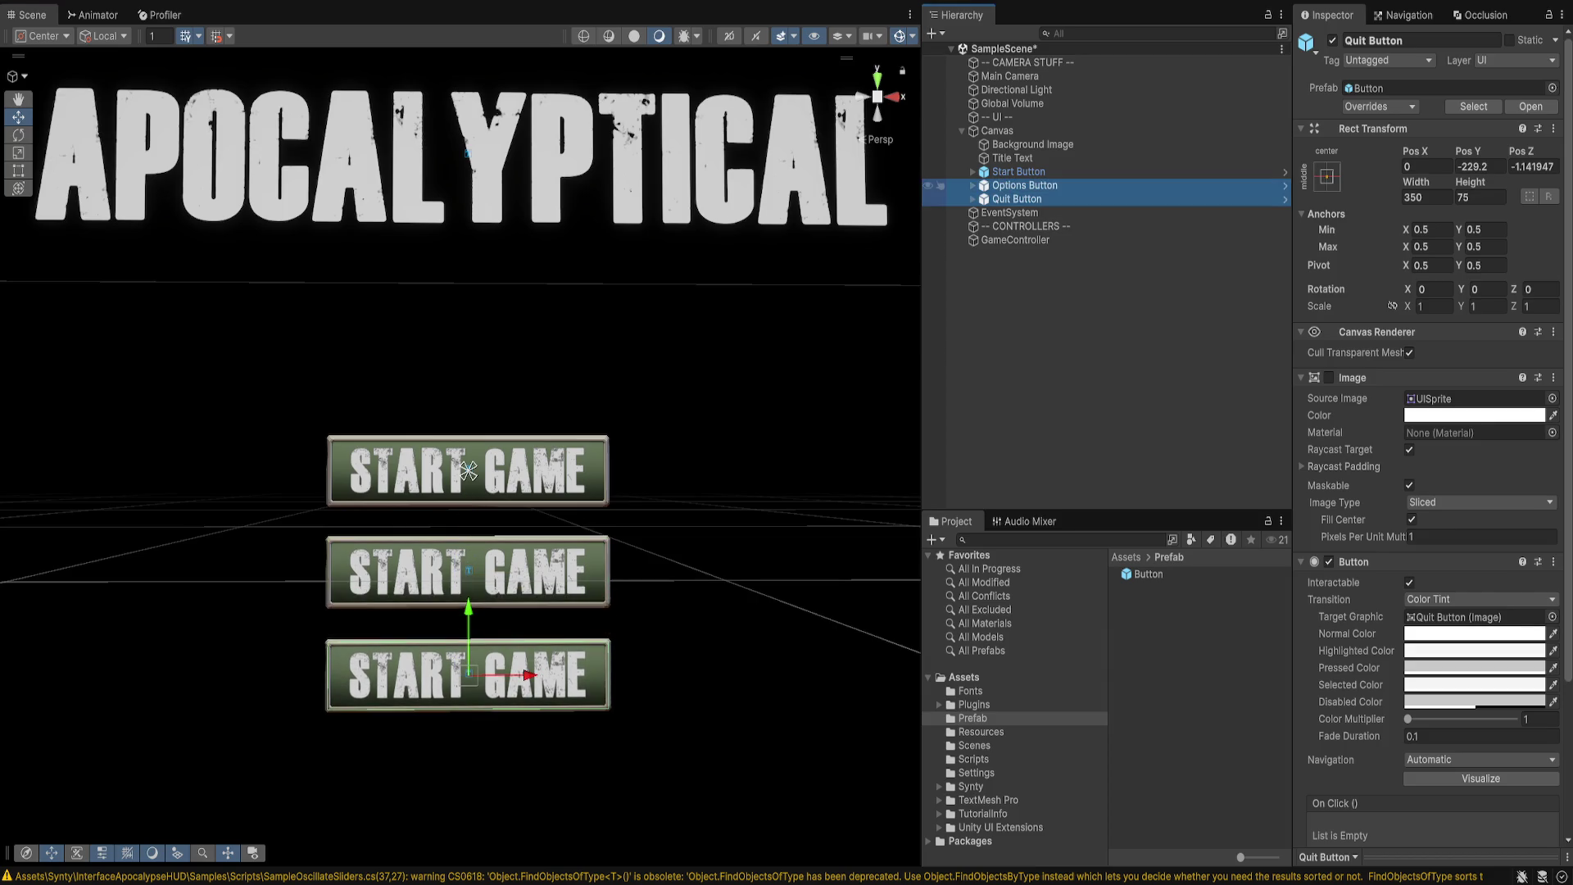
pyautogui.click(456, 564)
pyautogui.click(1026, 226)
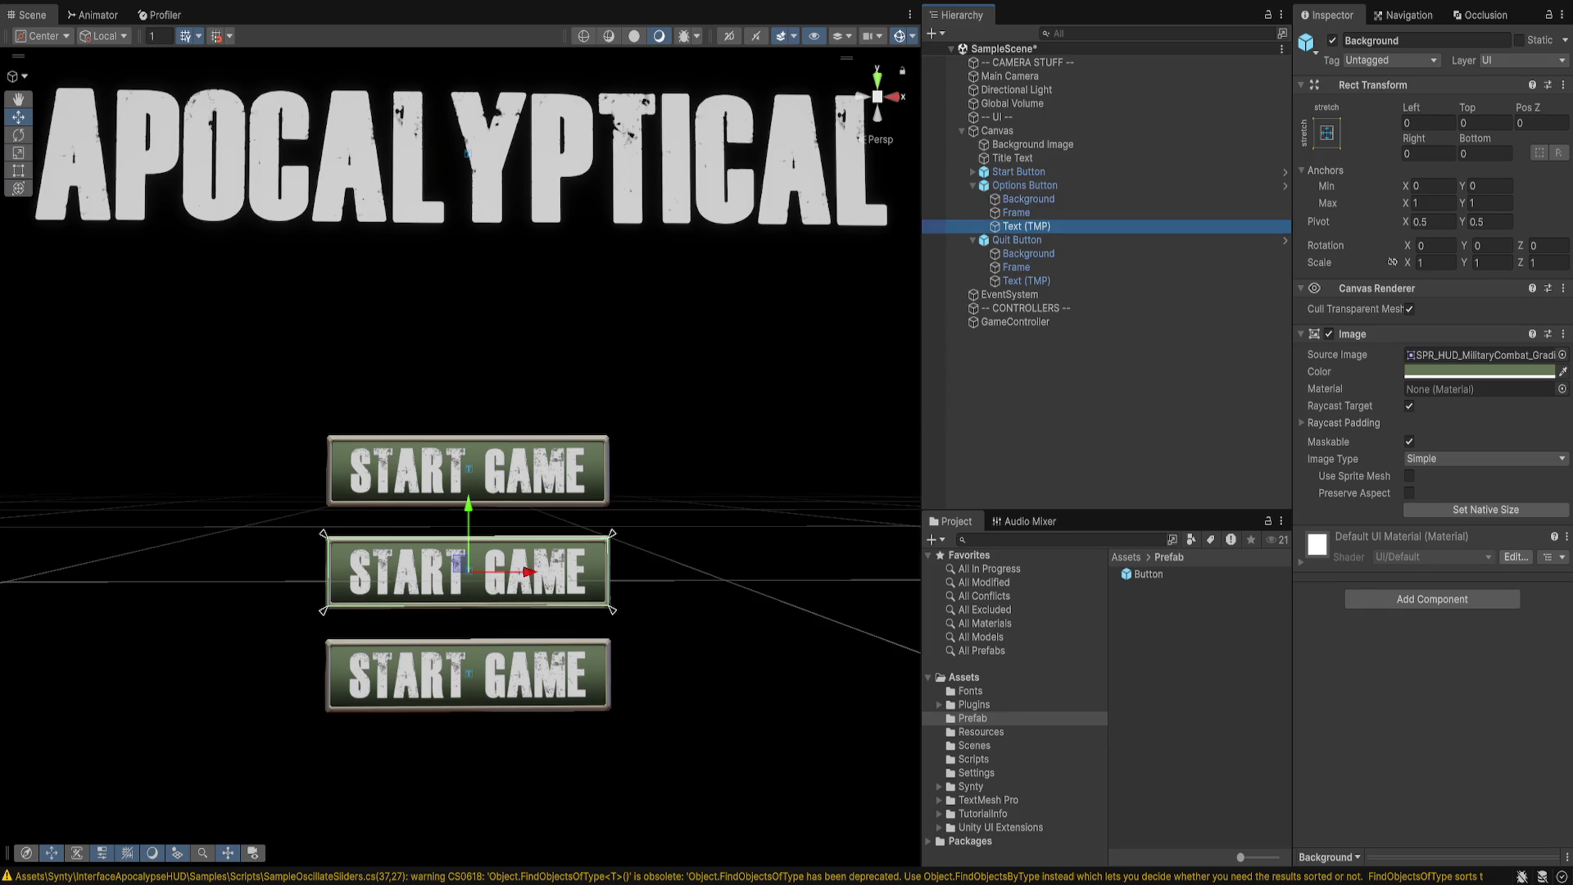
pyautogui.click(1393, 401)
pyautogui.write('OPTIONS')
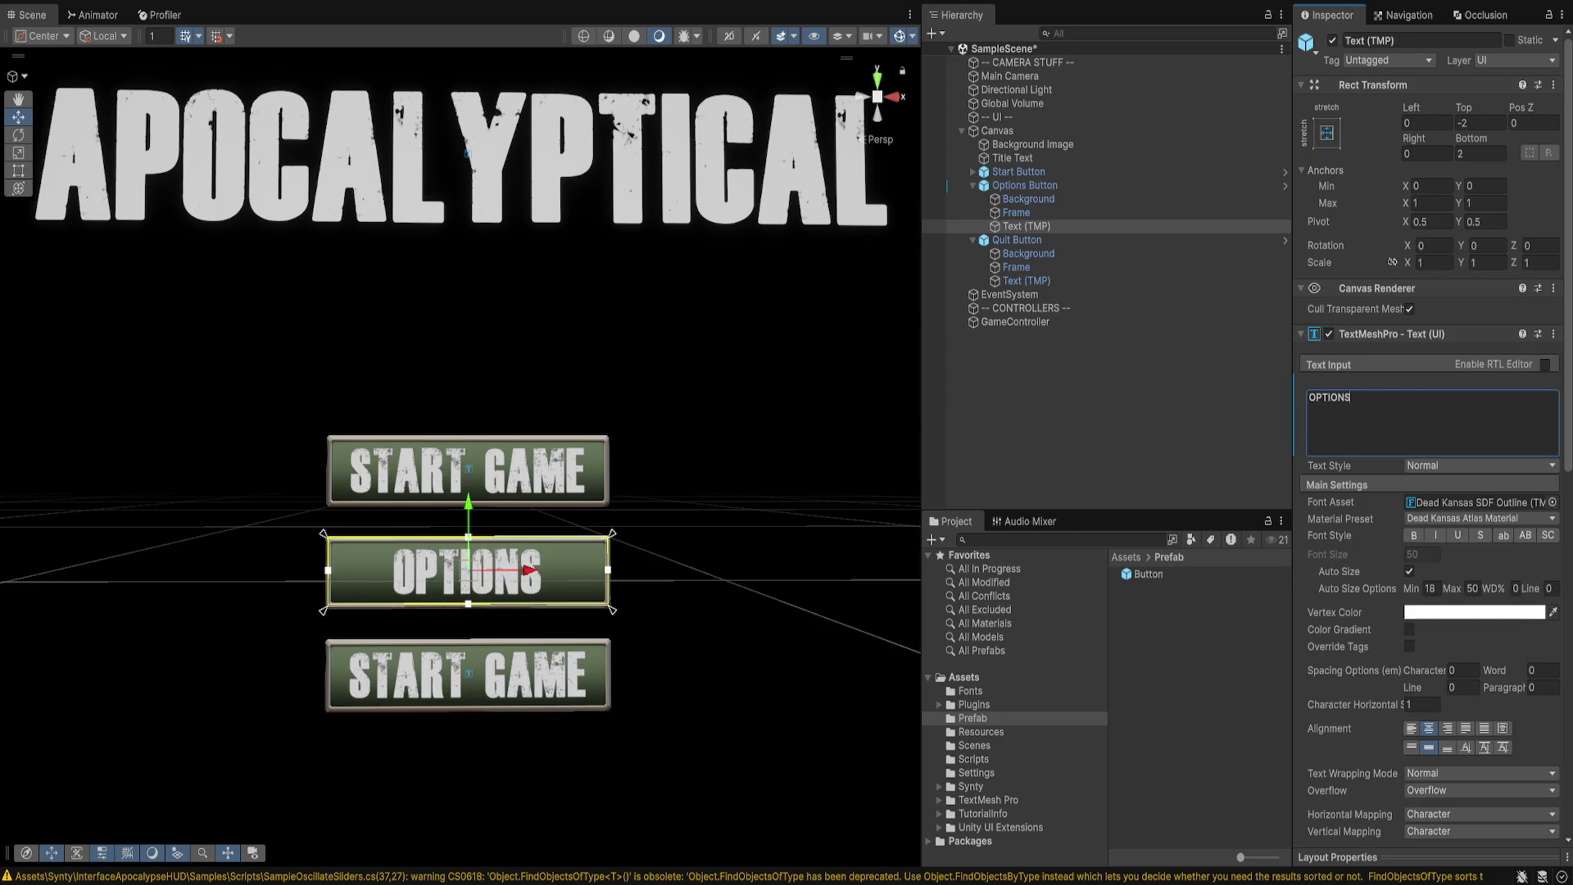
pyautogui.click(1015, 267)
pyautogui.click(1026, 281)
pyautogui.click(1392, 401)
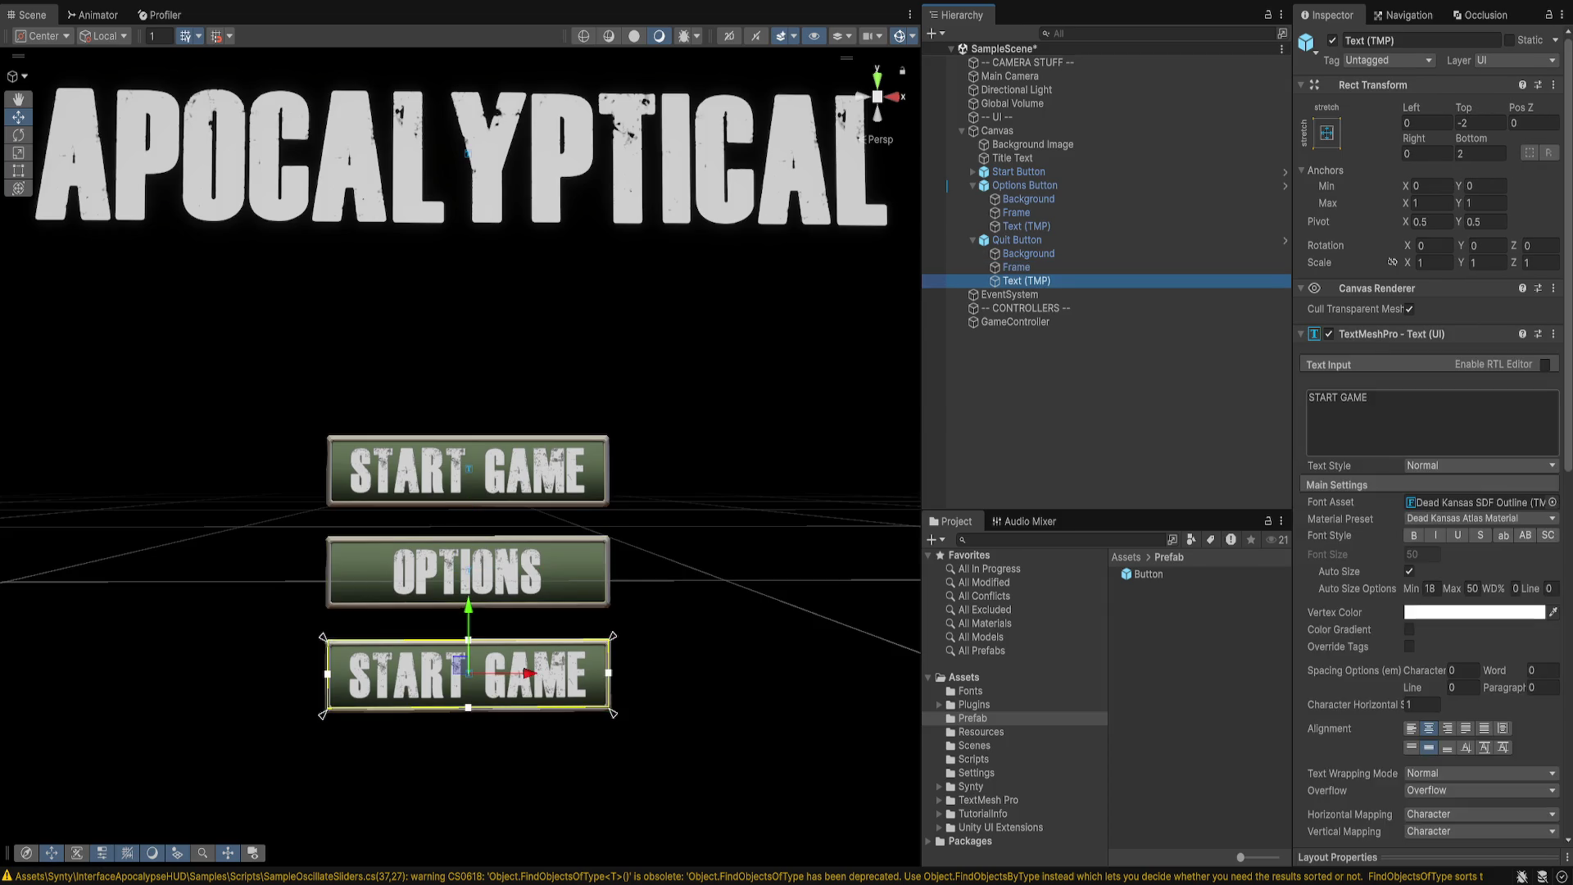
pyautogui.hotkey('ctrl', 'a')
pyautogui.write('QUIT')
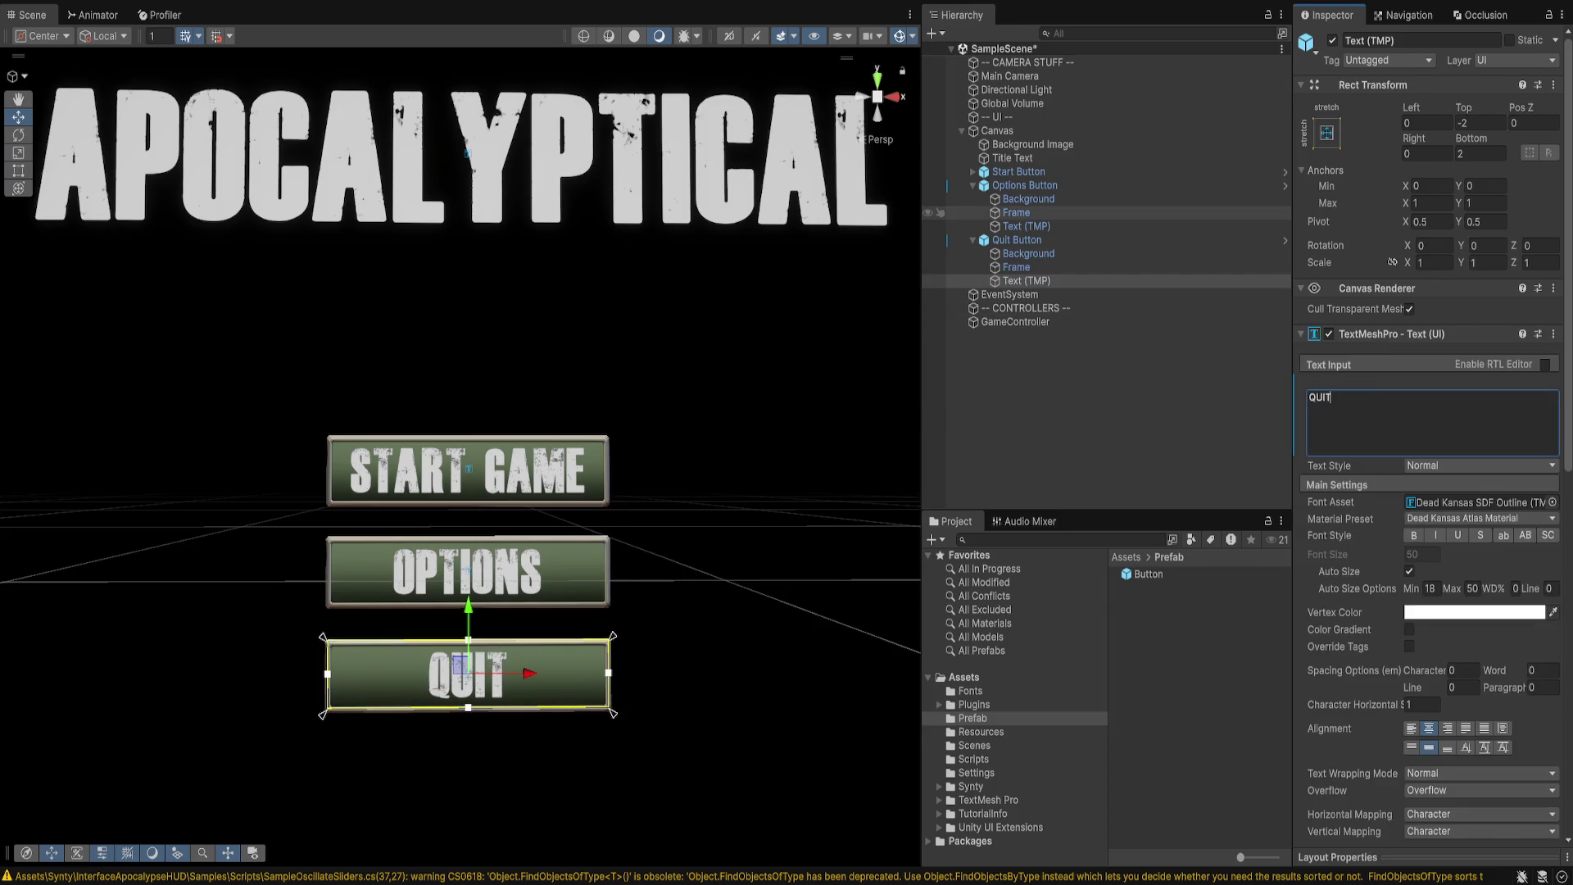
# - Select the Background part of Start Button in the Hierarchy
pyautogui.click(1018, 171)
pyautogui.press('Right')
pyautogui.press('Down')
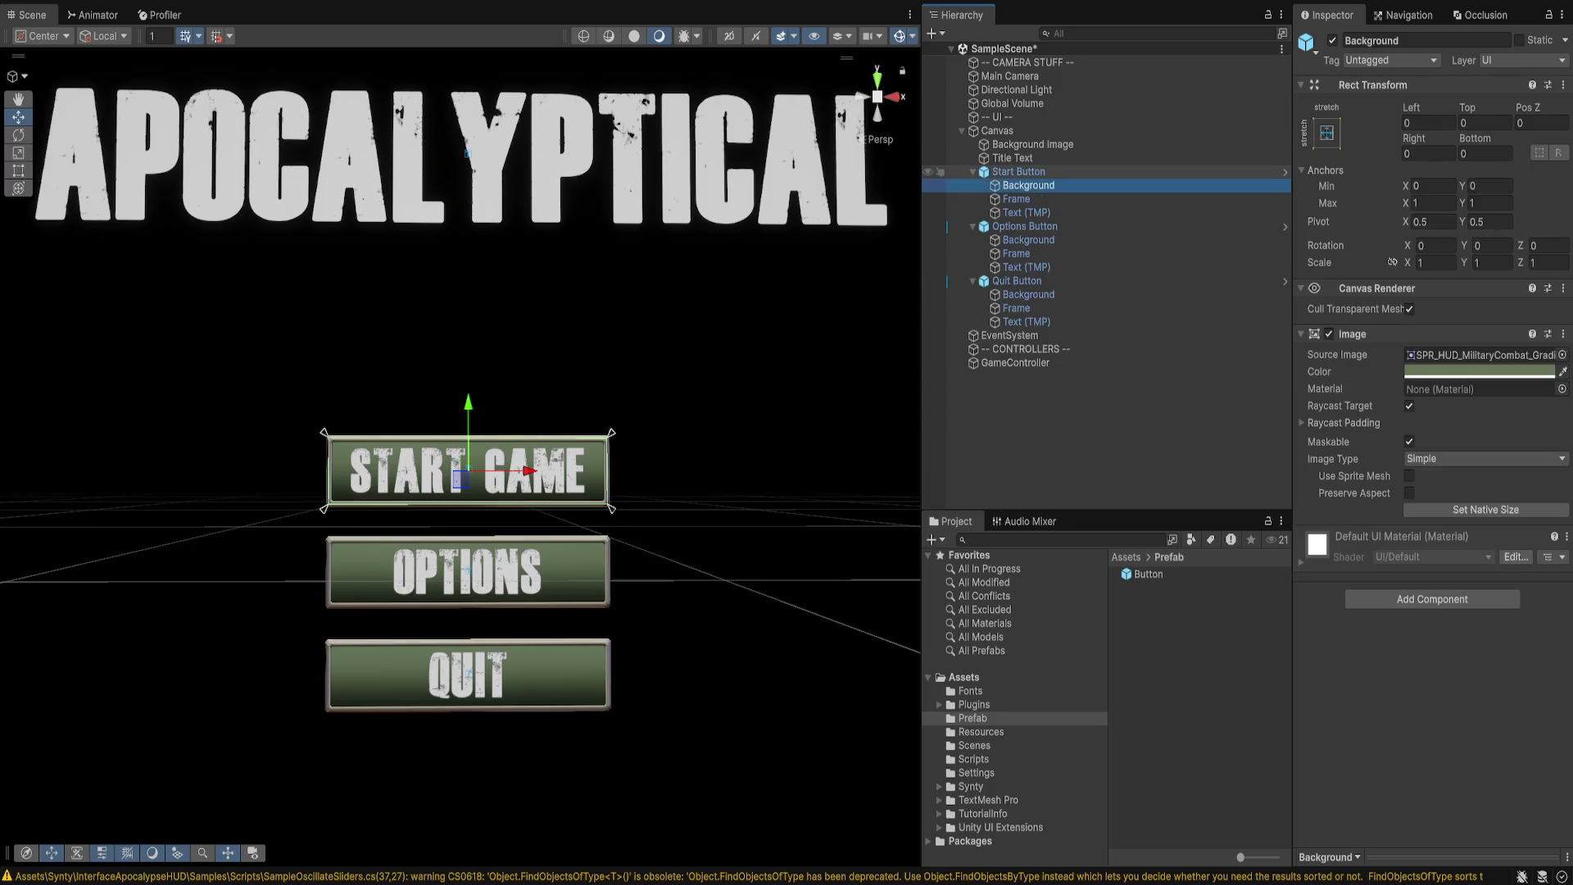
pyautogui.press('Down')
pyautogui.press('Up')
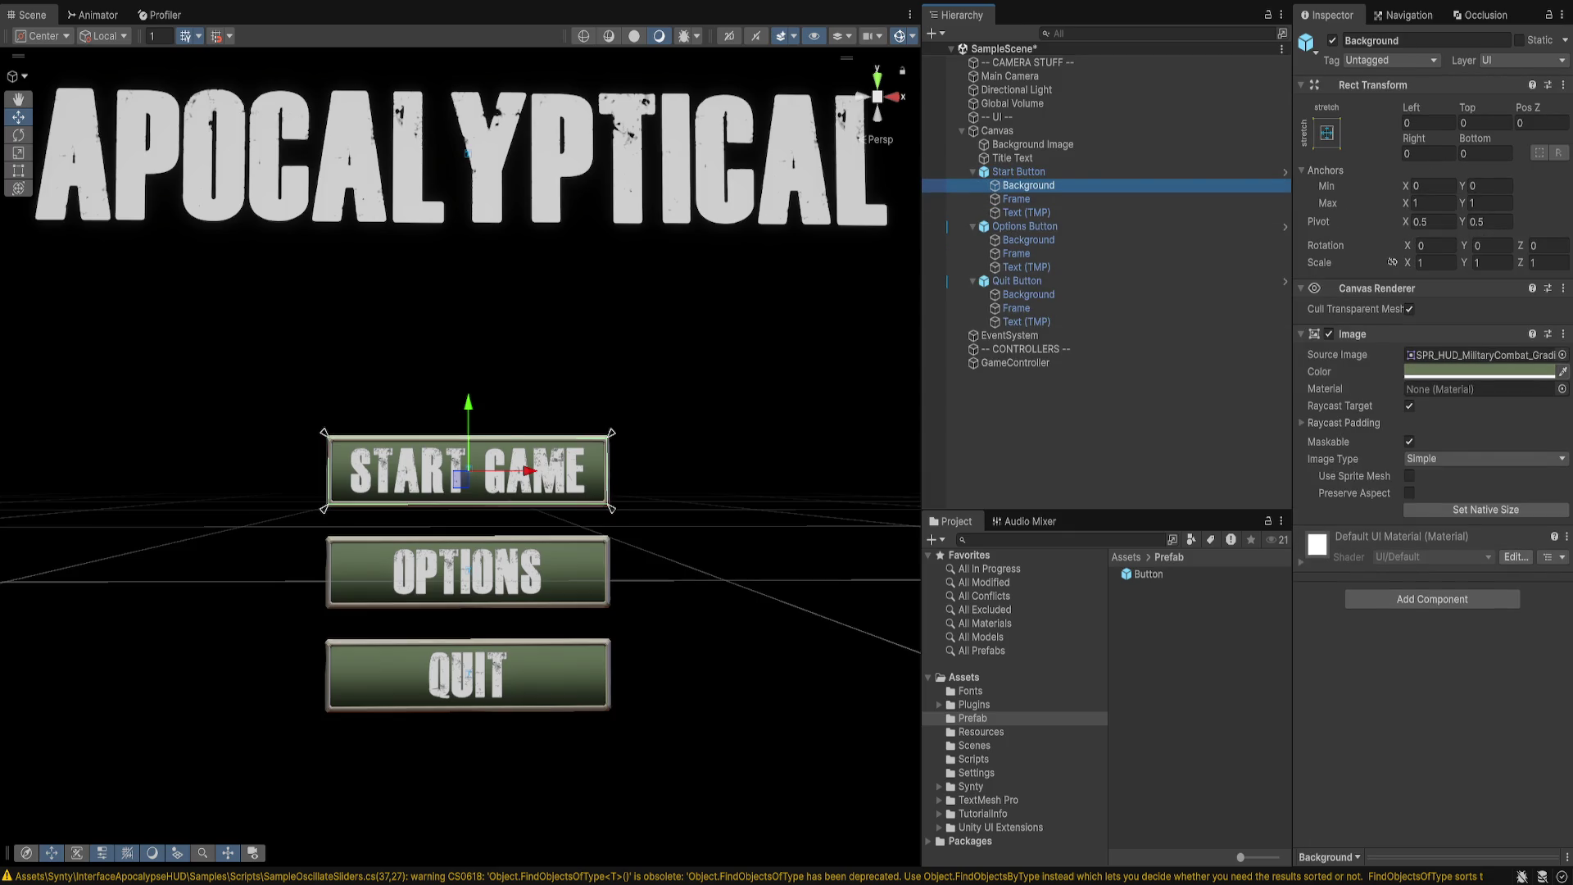
# - Change the button Background's Image colour from green to blue
pyautogui.click(1479, 371)
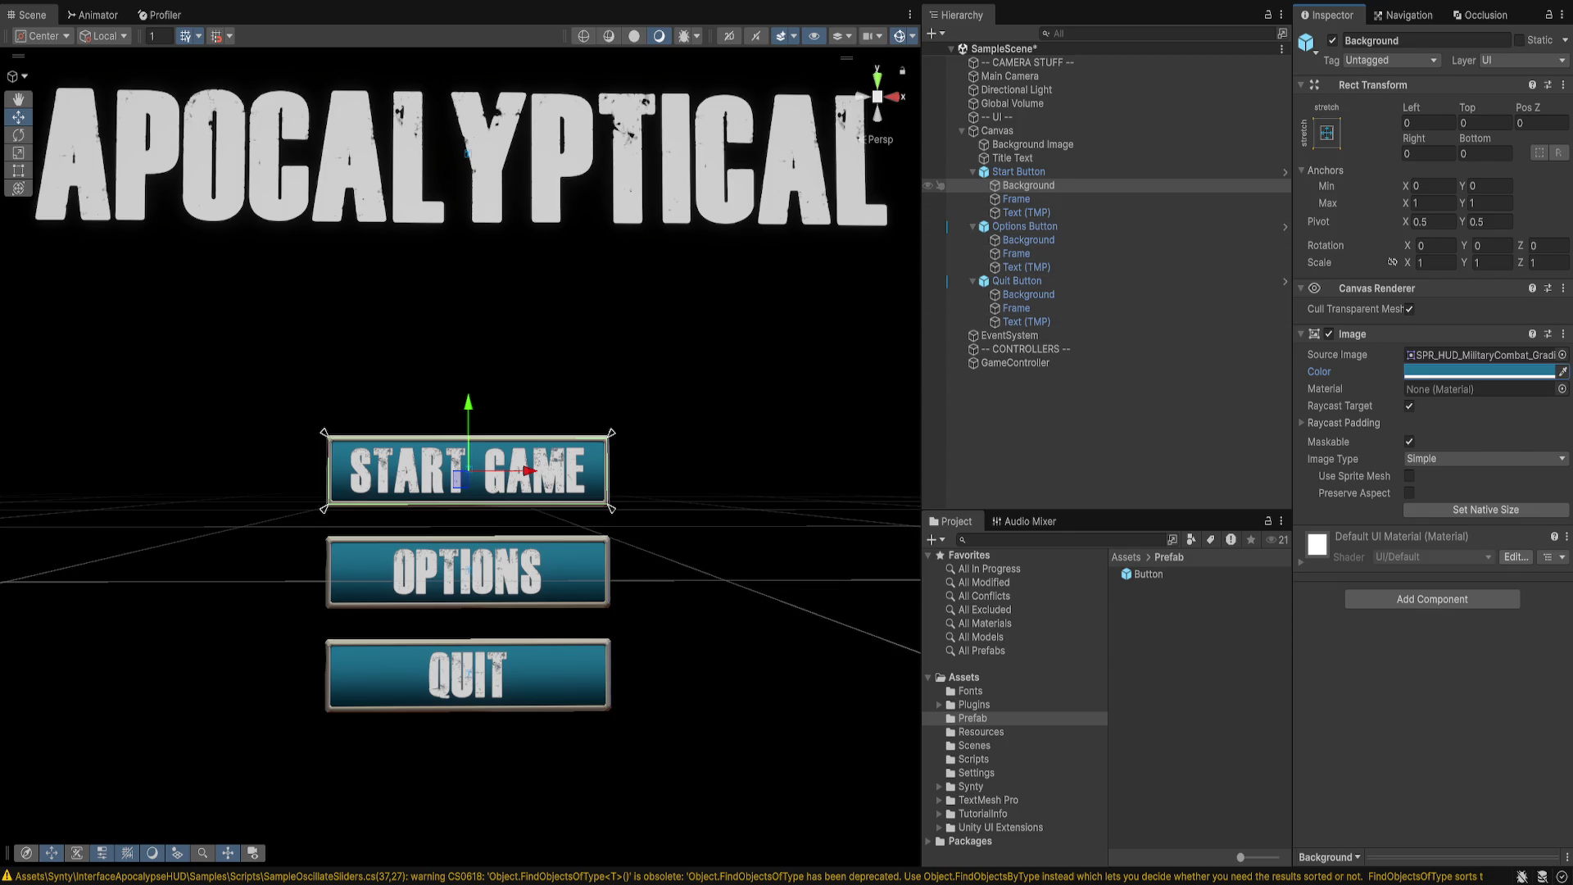
pyautogui.scroll(-2, 461, 455)
pyautogui.scroll(1, 460, 455)
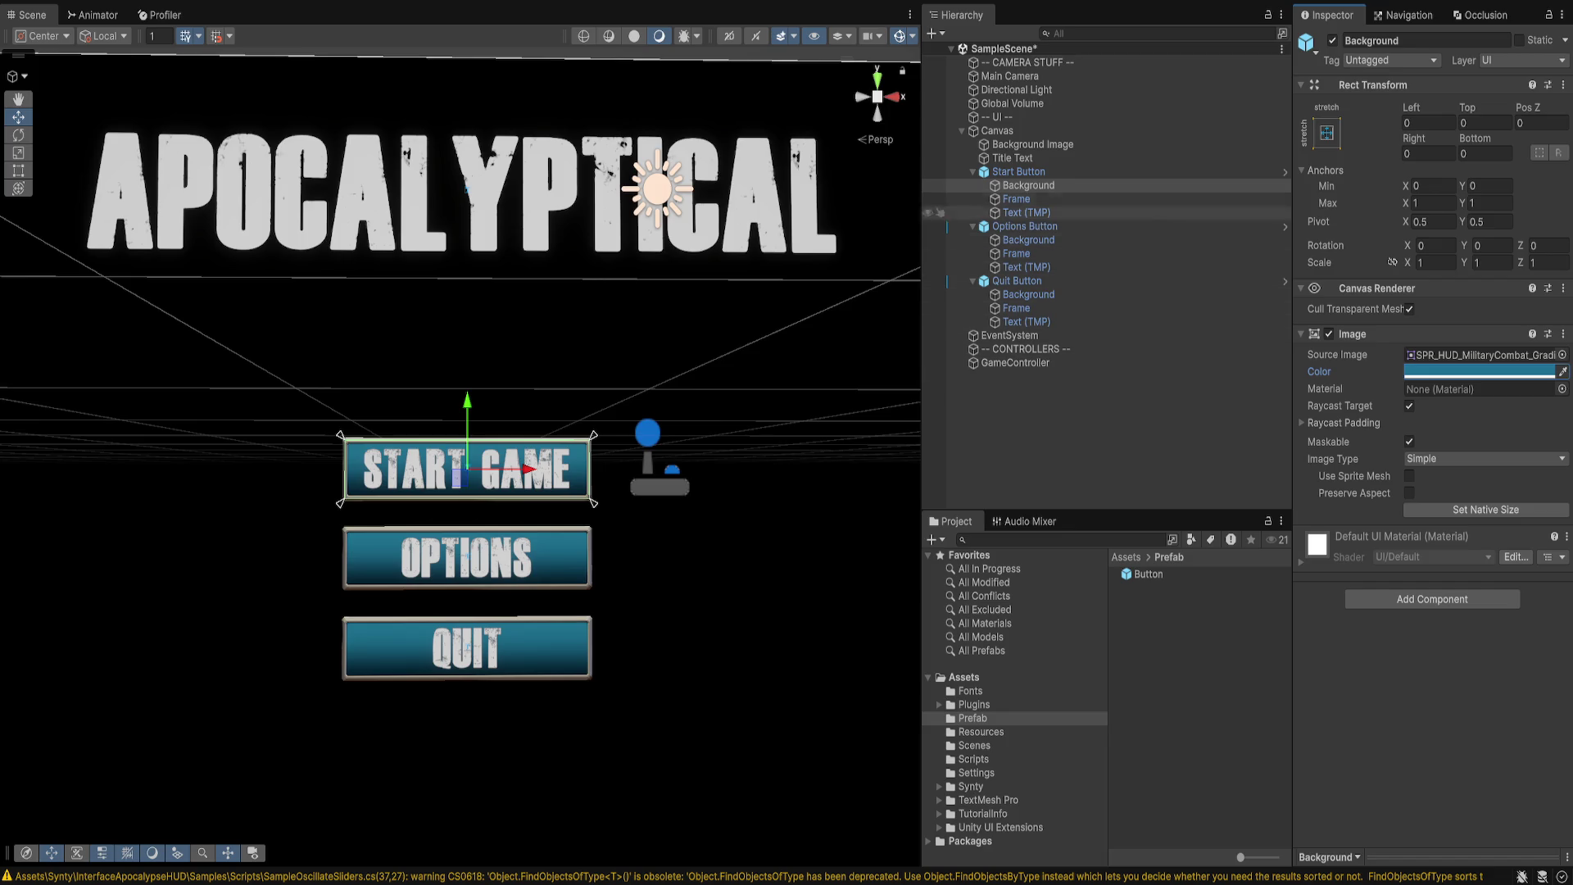
pyautogui.scroll(-2, 467, 188)
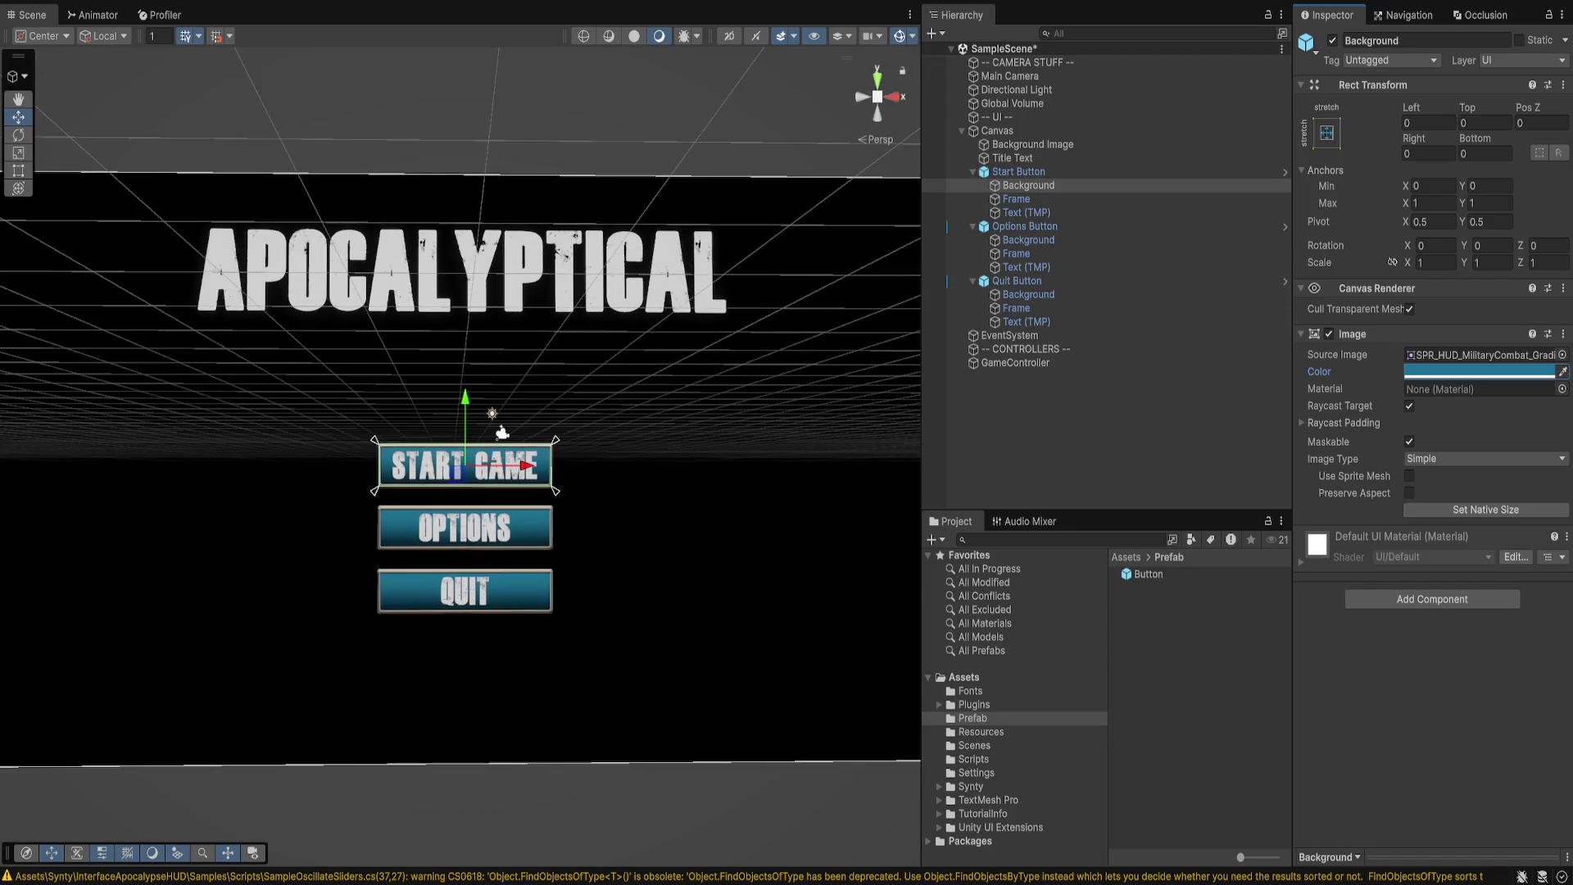
# - Clear the selection and collapse the Start Button, Options Button and Quit Button entries in the Hierarchy
pyautogui.moveTo(467, 188)
pyautogui.mouseDown()
pyautogui.moveTo(4, 370)
pyautogui.moveTo(369, 361)
pyautogui.mouseUp()
pyautogui.scroll(2, 459, 409)
pyautogui.hotkey('shift', 'd')
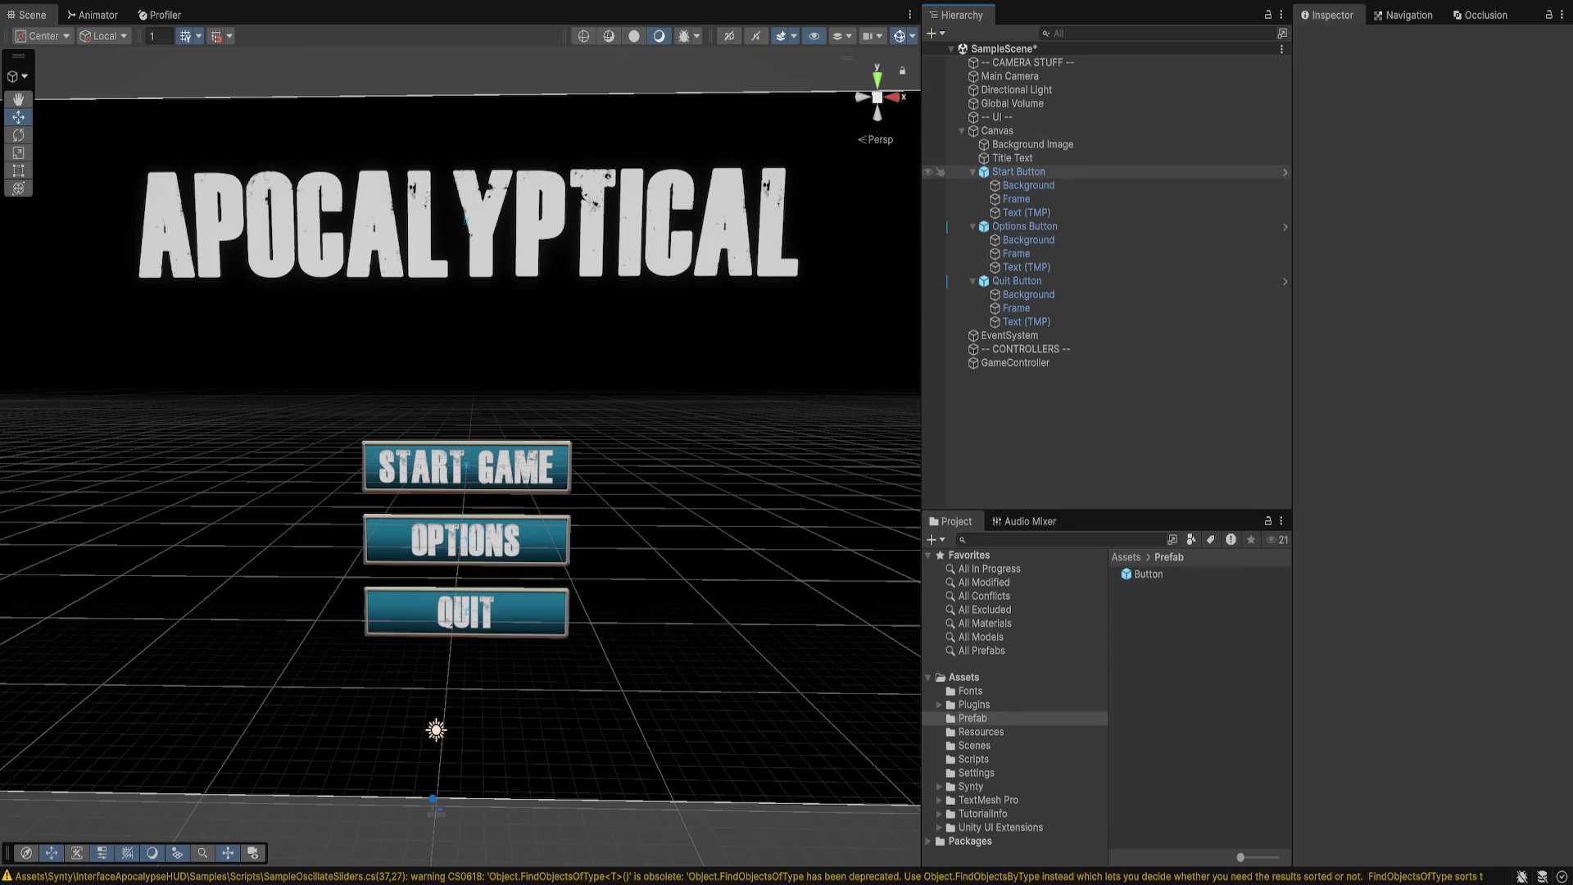
pyautogui.click(972, 171)
pyautogui.click(973, 185)
pyautogui.click(973, 199)
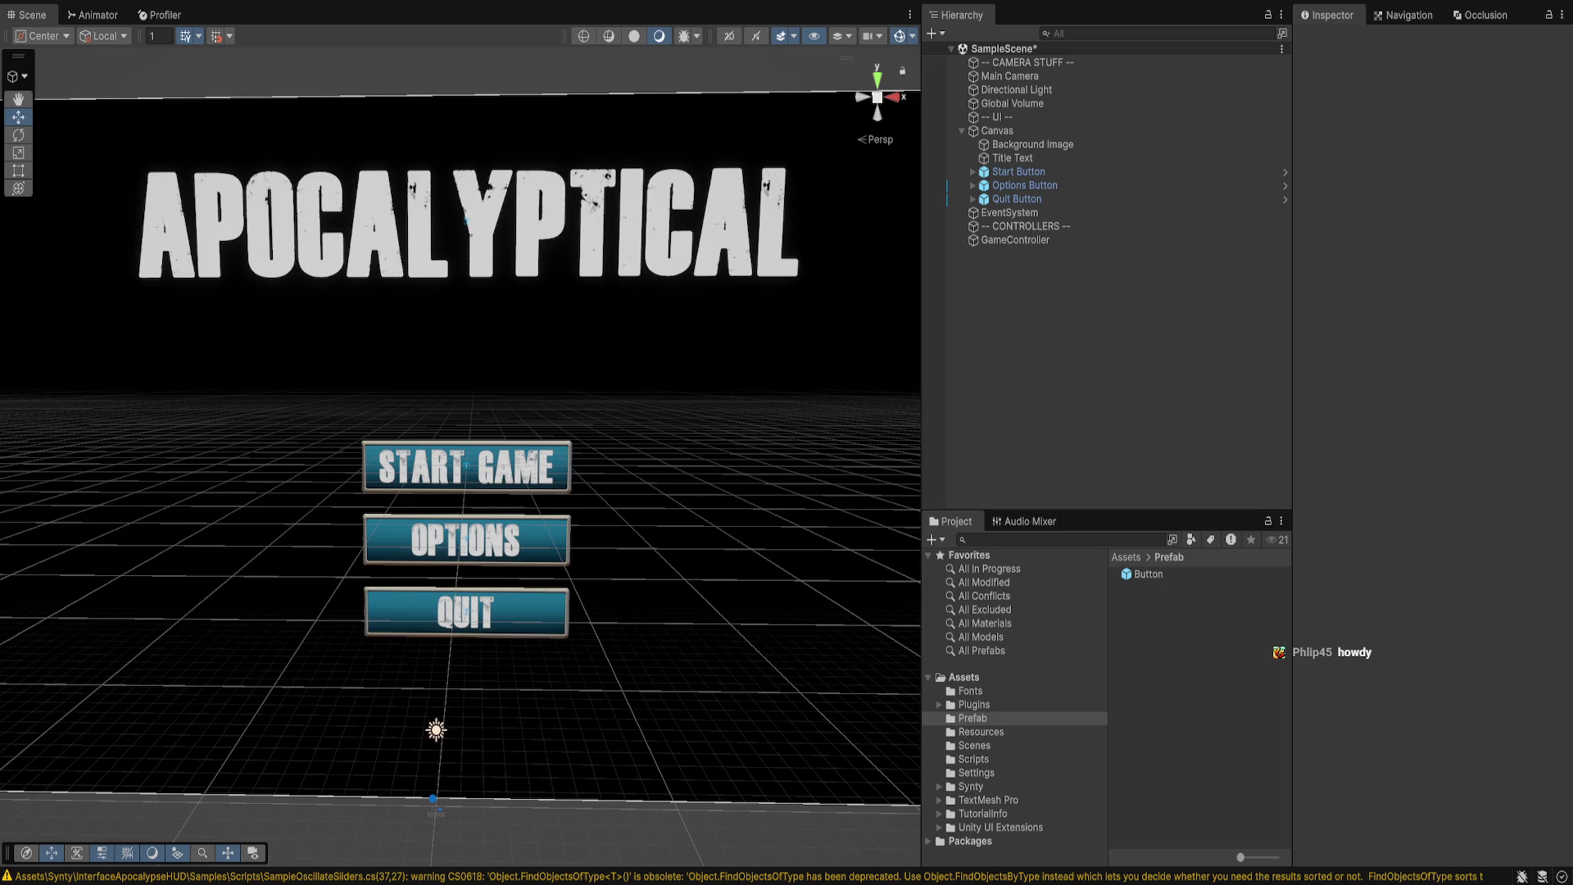
pyautogui.moveTo(410, 762)
pyautogui.mouseDown()
pyautogui.moveTo(738, 636)
pyautogui.moveTo(696, 607)
pyautogui.mouseUp()
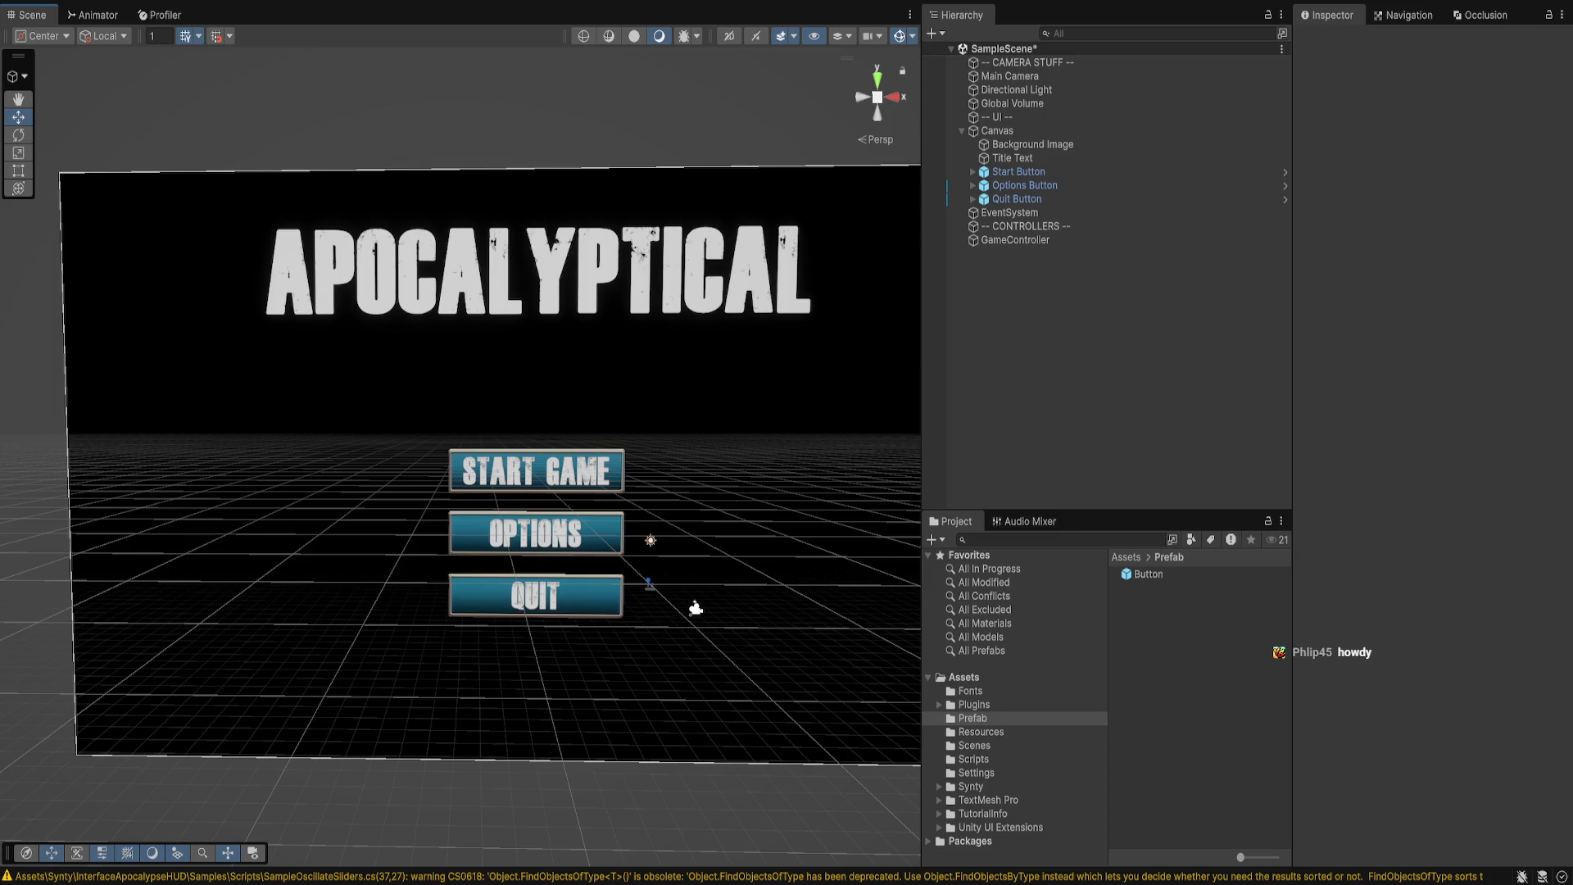
pyautogui.click(1018, 171)
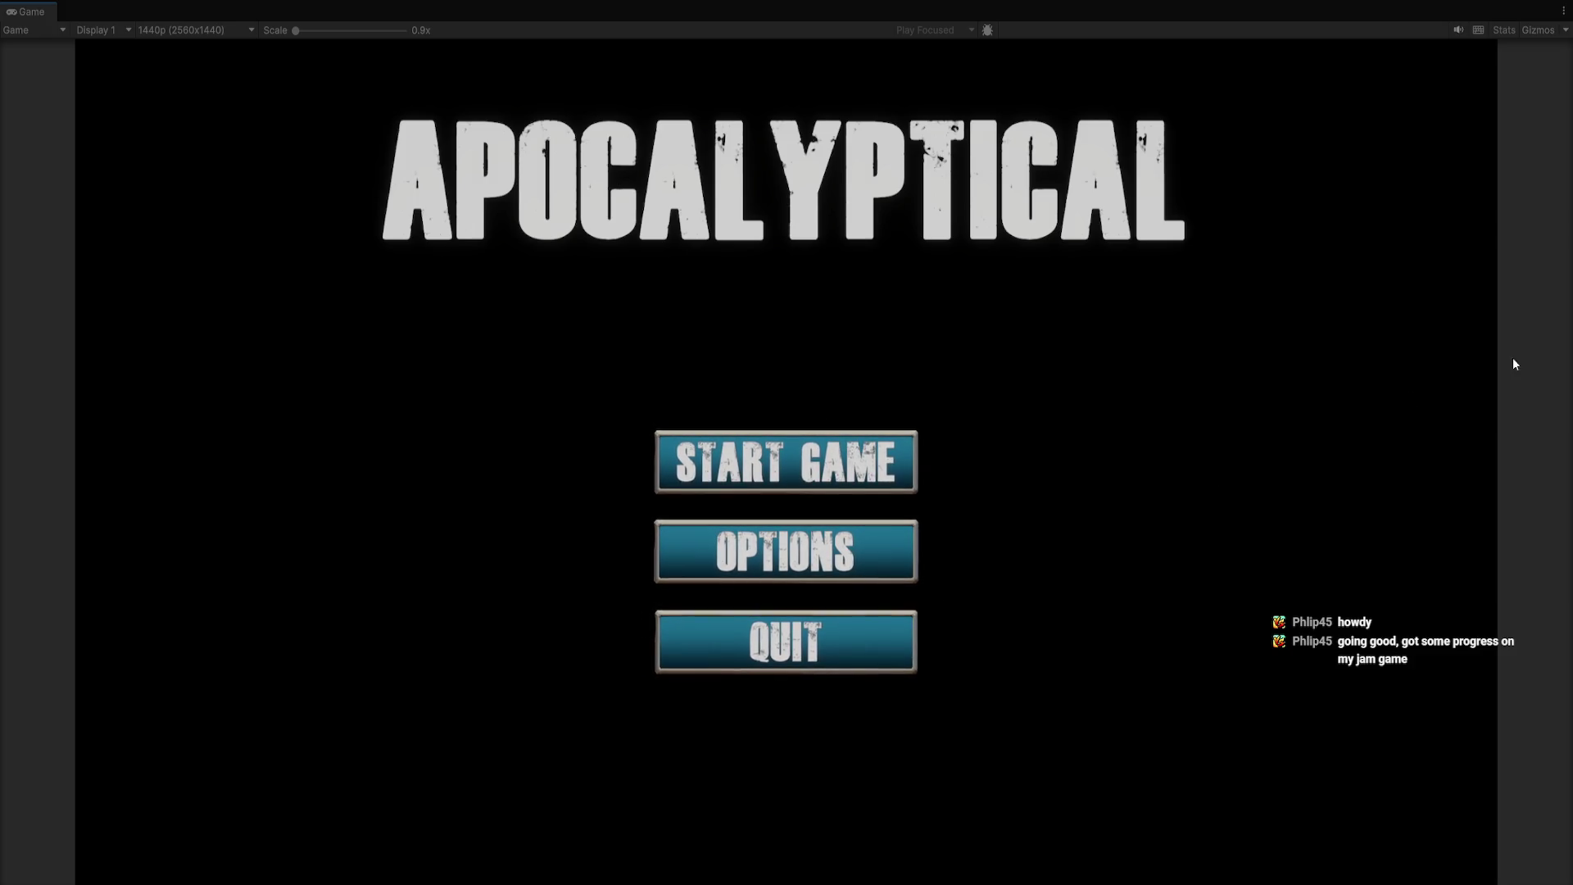
pyautogui.hotkey('ctrl', 'p')
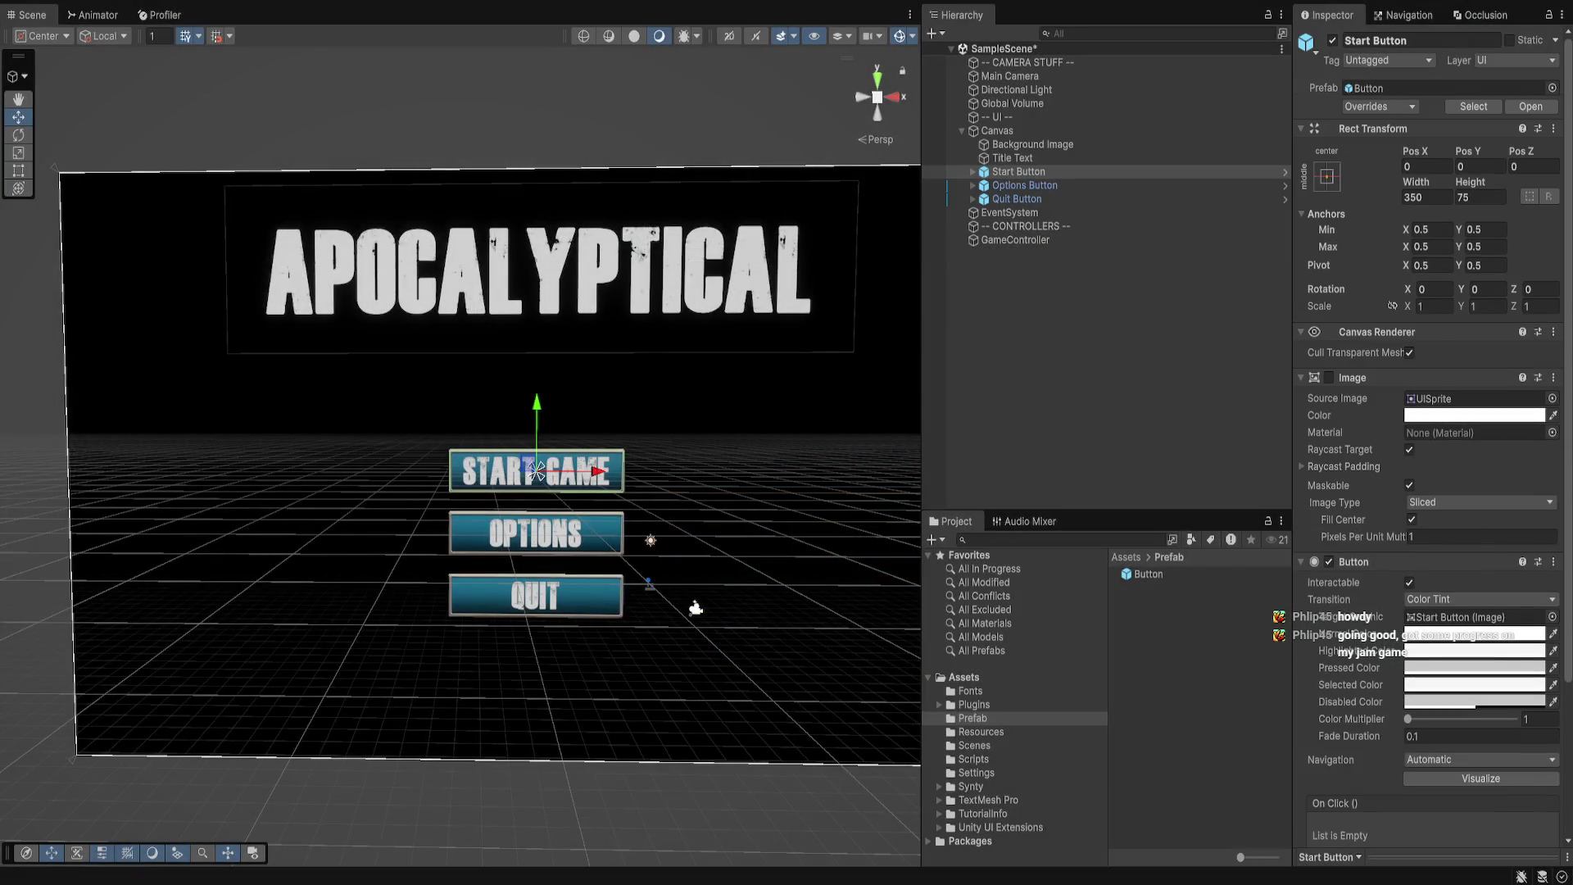
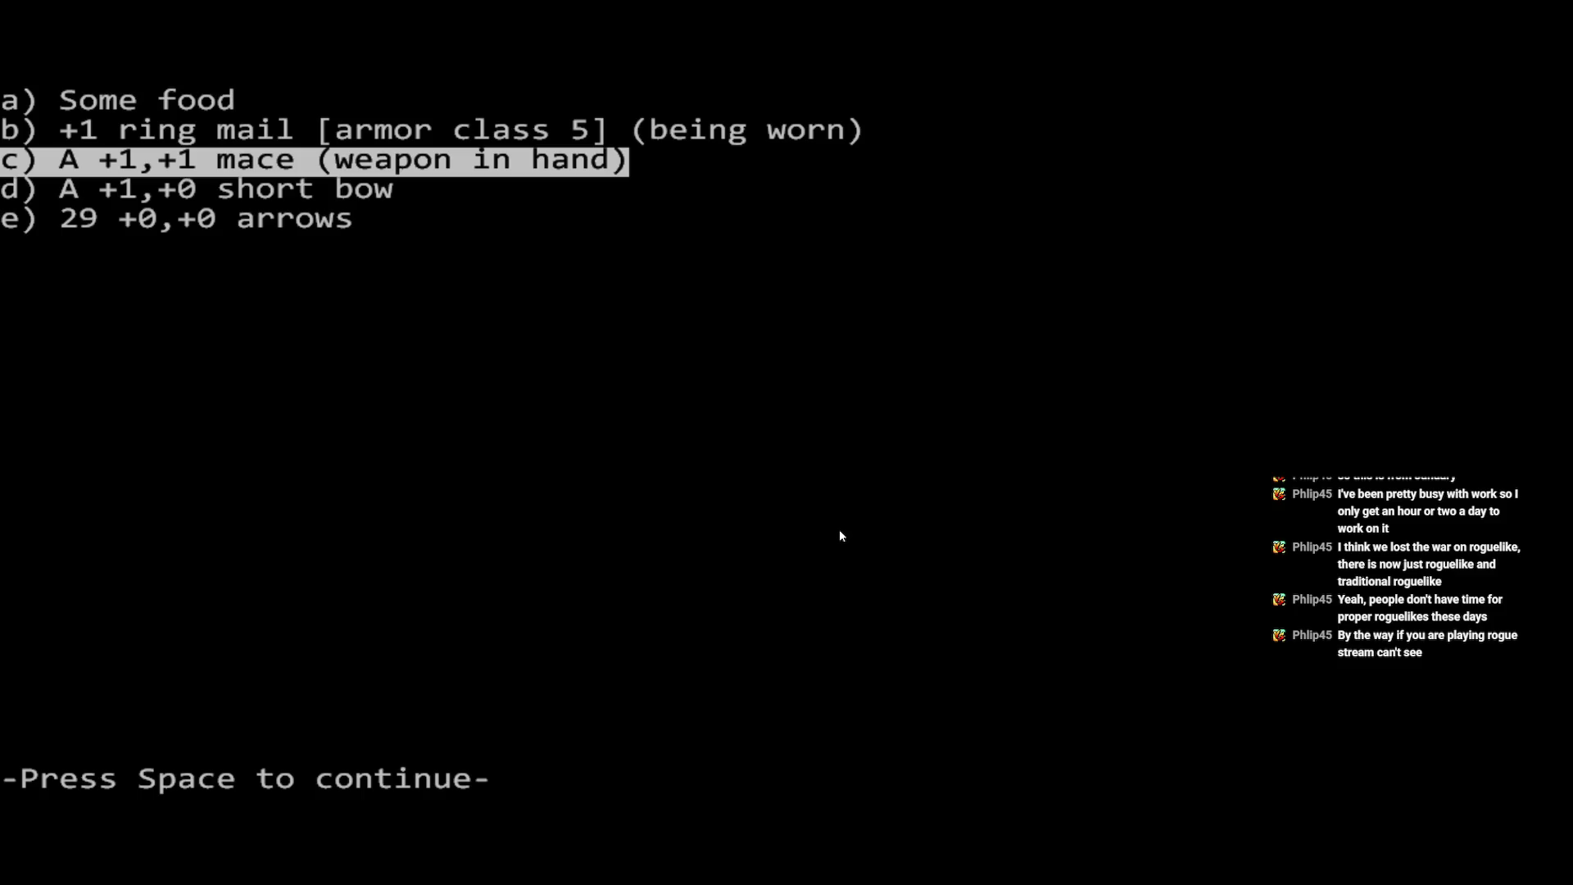
# - Exit full screen and bring up the paused Godot roguelike recording, moving its window up-left
pyautogui.press('Escape')
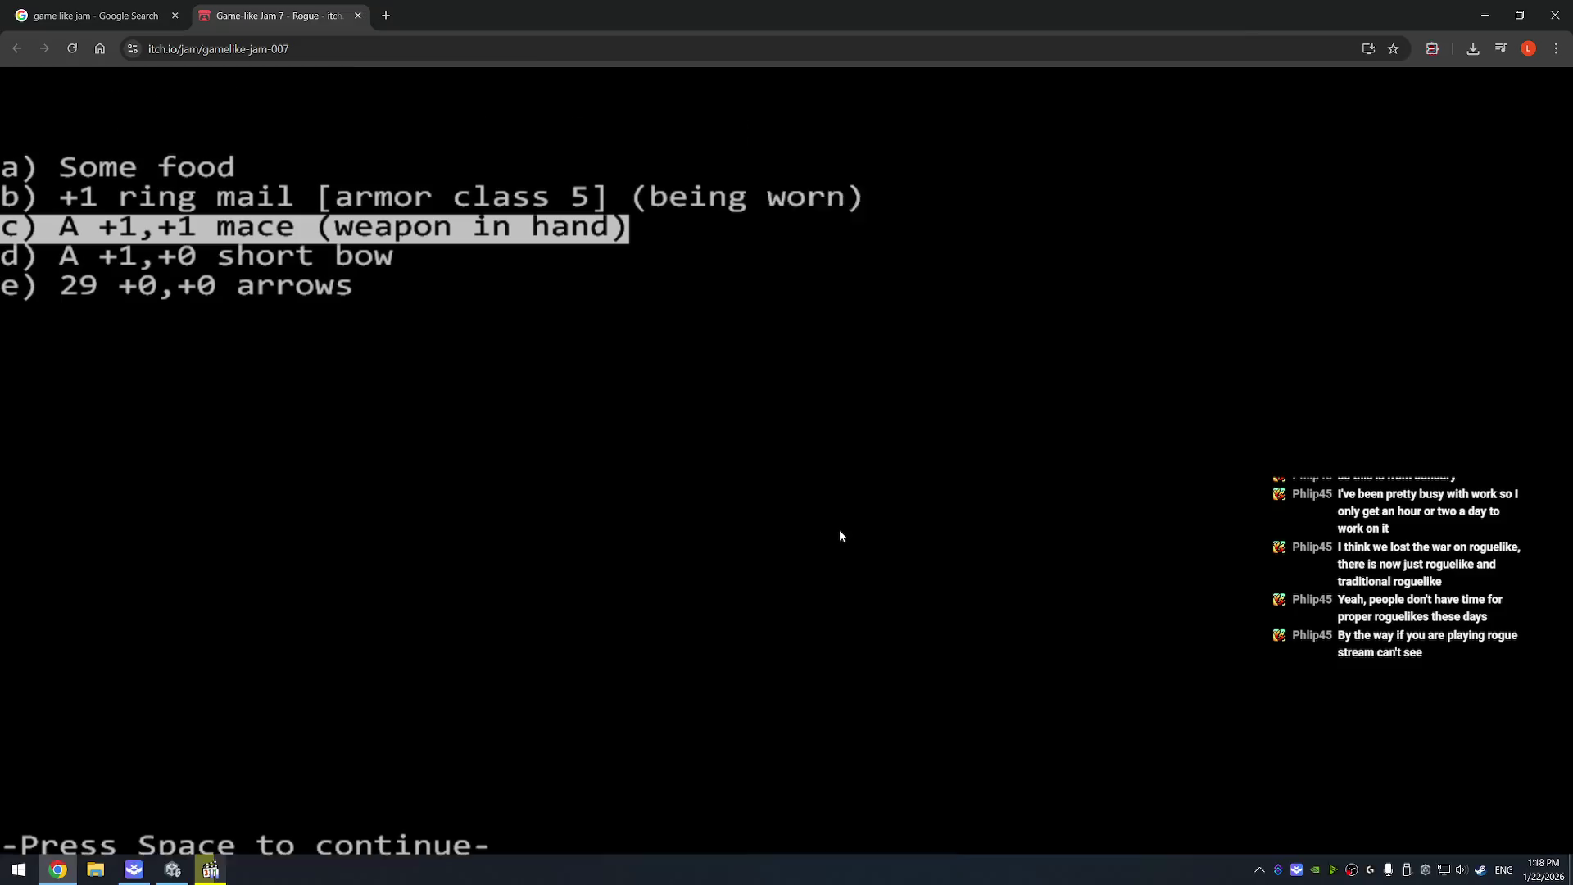
pyautogui.click(209, 869)
pyautogui.moveTo(824, 105); pyautogui.dragTo(743, 79)
# - Jump the recording back to 00:41, play it, skip ahead to 01:04, then pause
pyautogui.moveTo(553, 84); pyautogui.dragTo(524, 74)
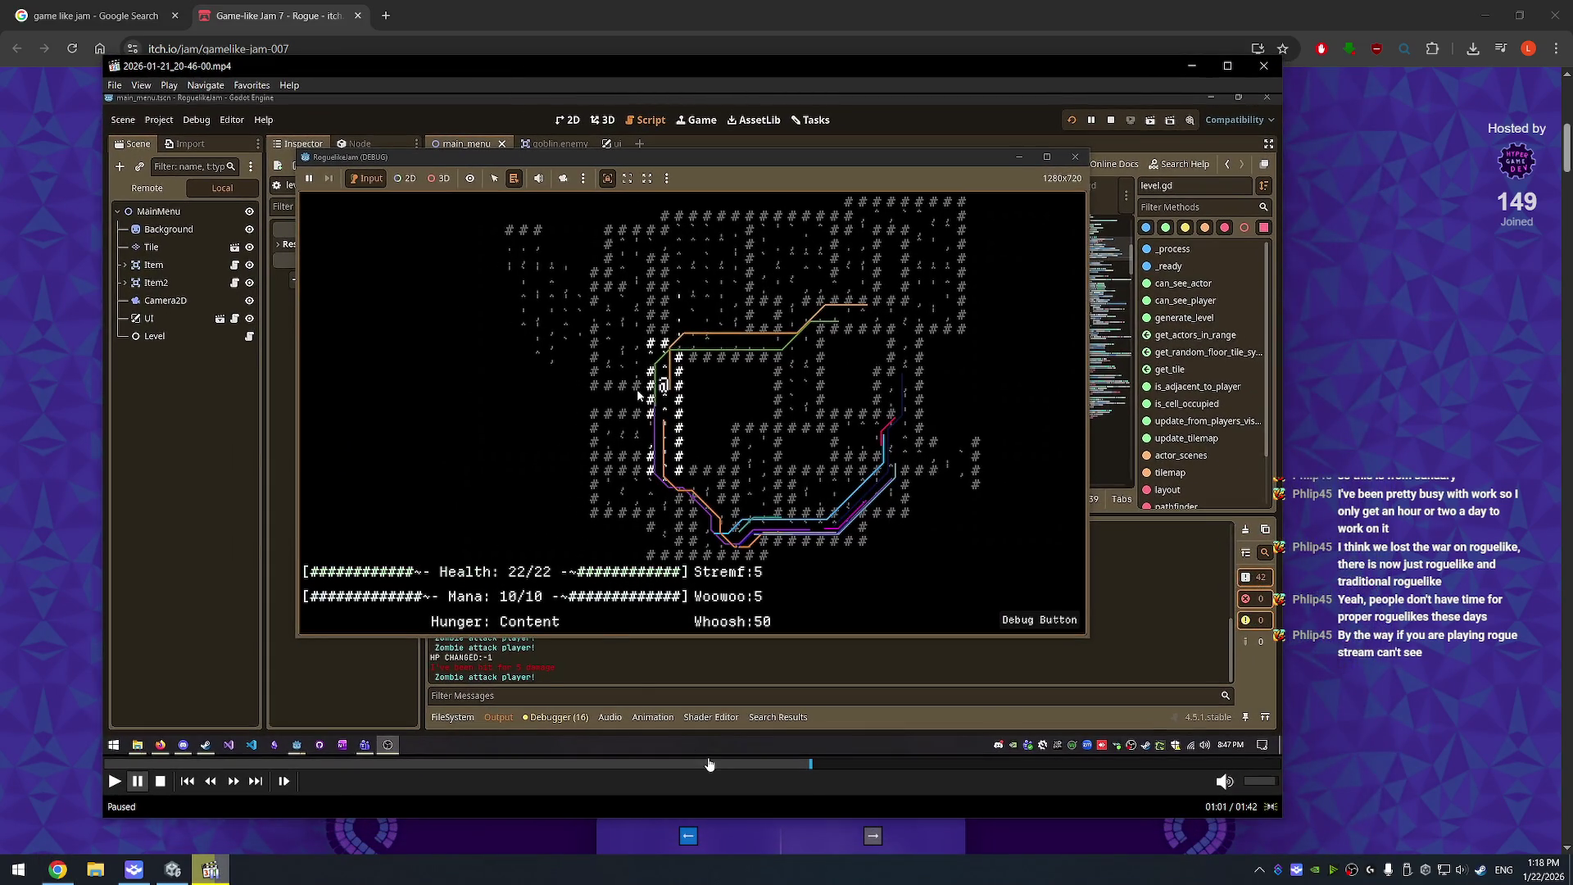
pyautogui.click(580, 763)
pyautogui.click(611, 671)
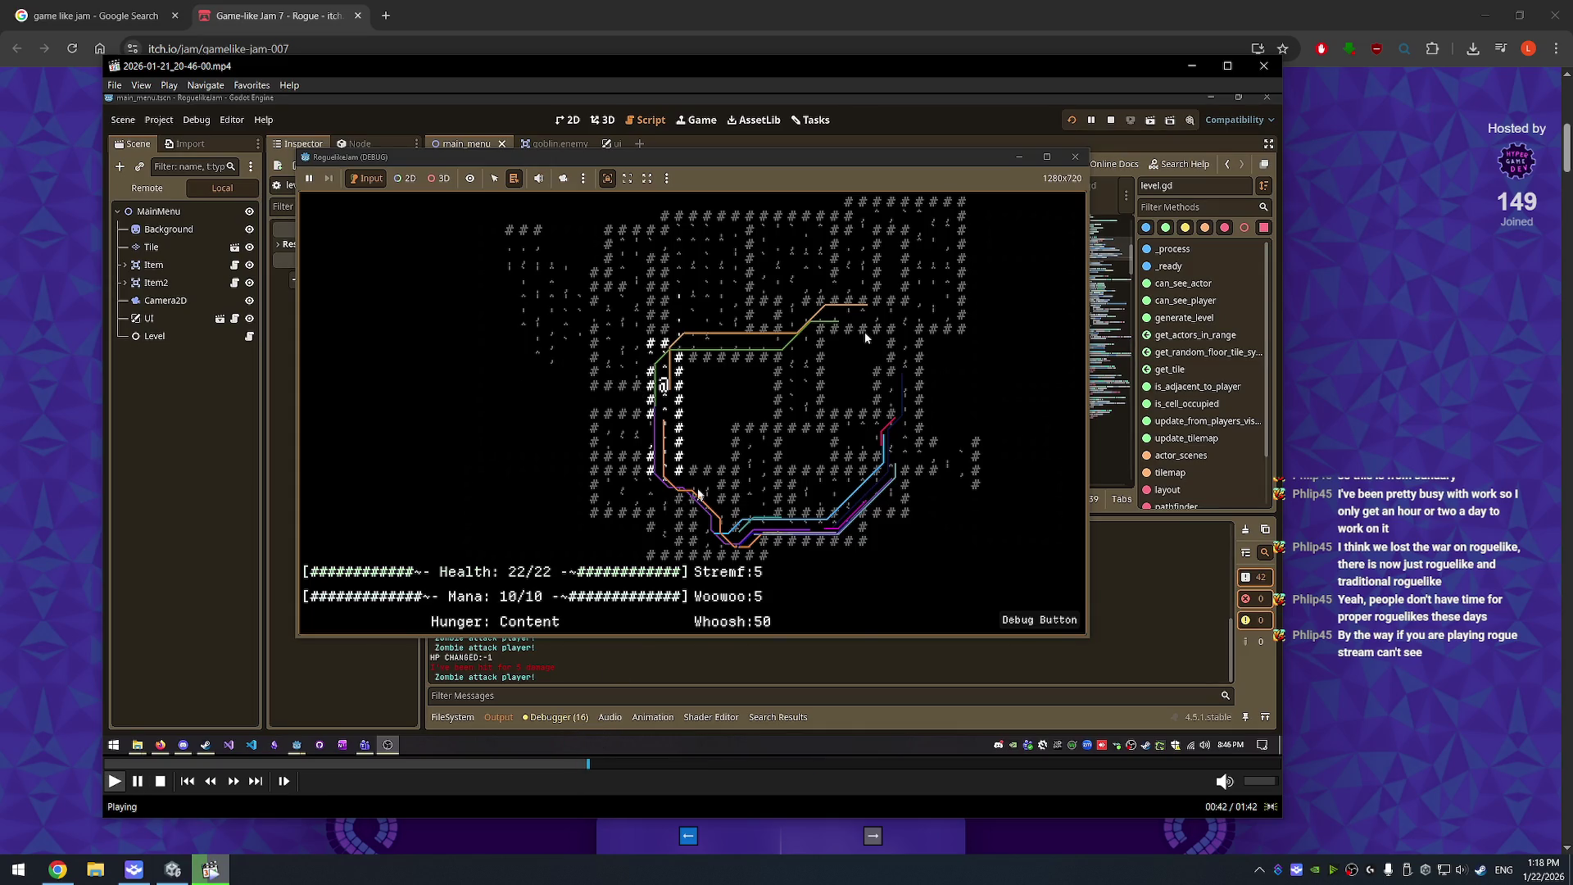
pyautogui.click(836, 770)
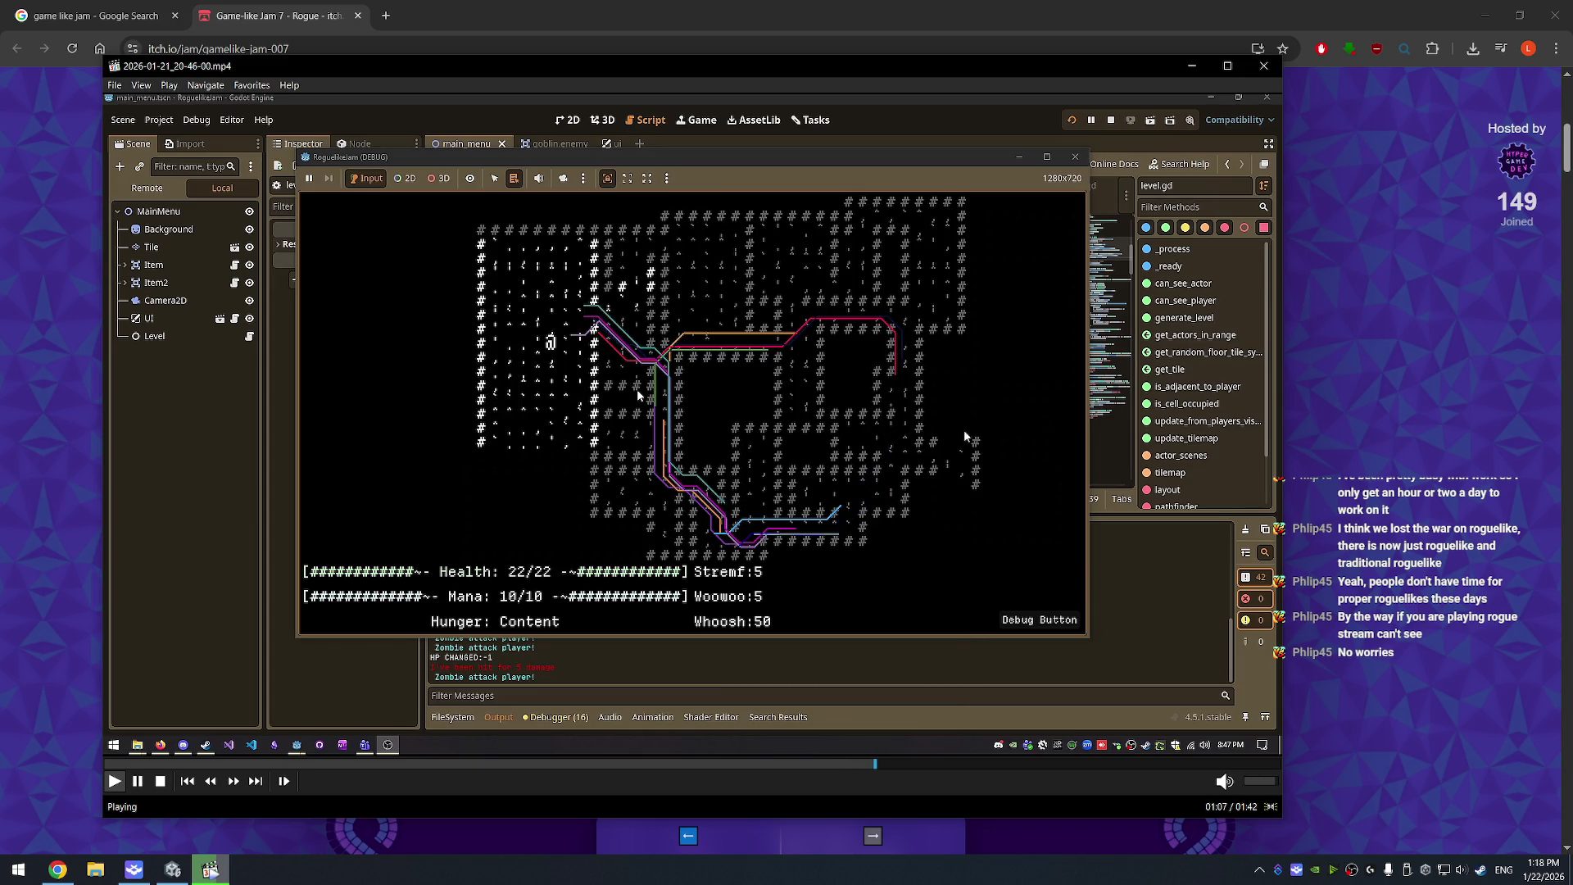
pyautogui.click(994, 358)
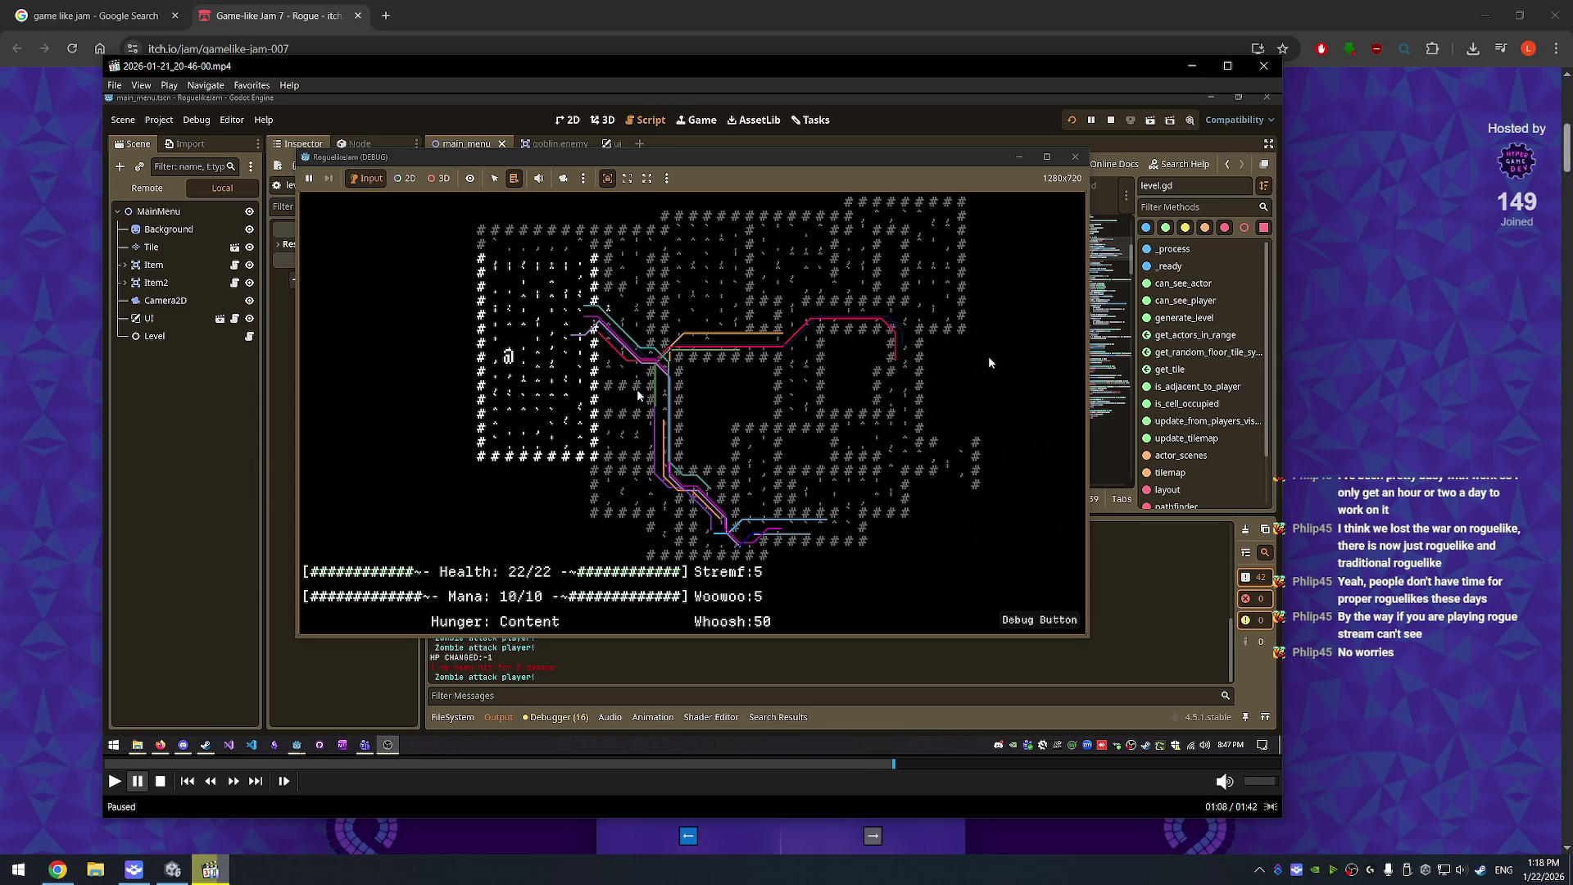
# - Reposition the player window, pause playback again and close the recording
pyautogui.moveTo(833, 67)
pyautogui.mouseDown()
pyautogui.moveTo(984, 90)
pyautogui.moveTo(902, 82)
pyautogui.mouseUp()
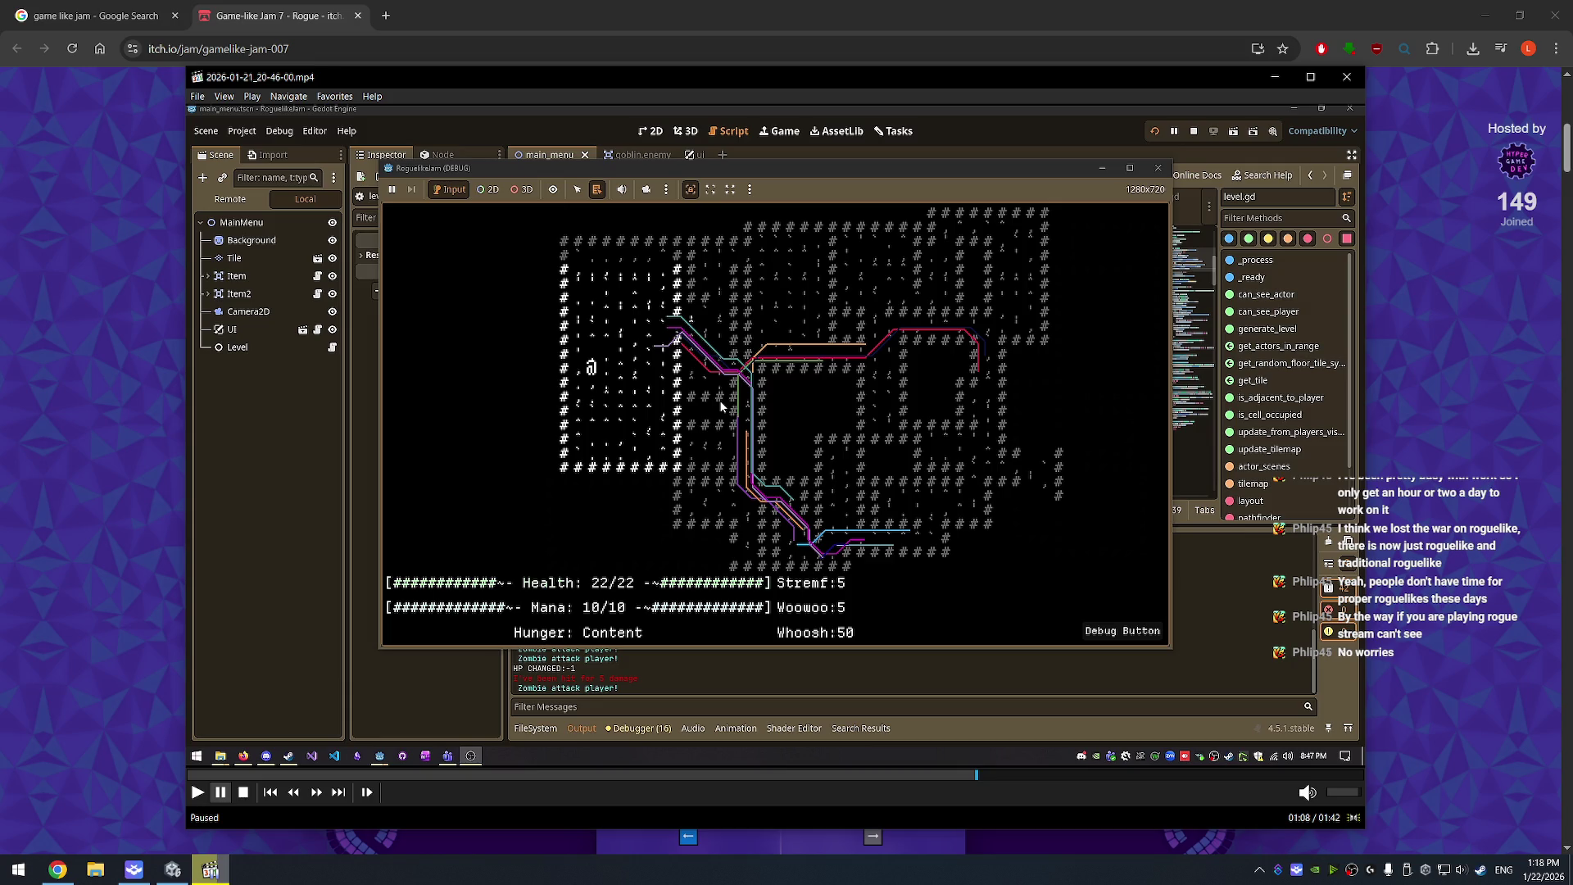
pyautogui.moveTo(719, 400); pyautogui.dragTo(729, 426)
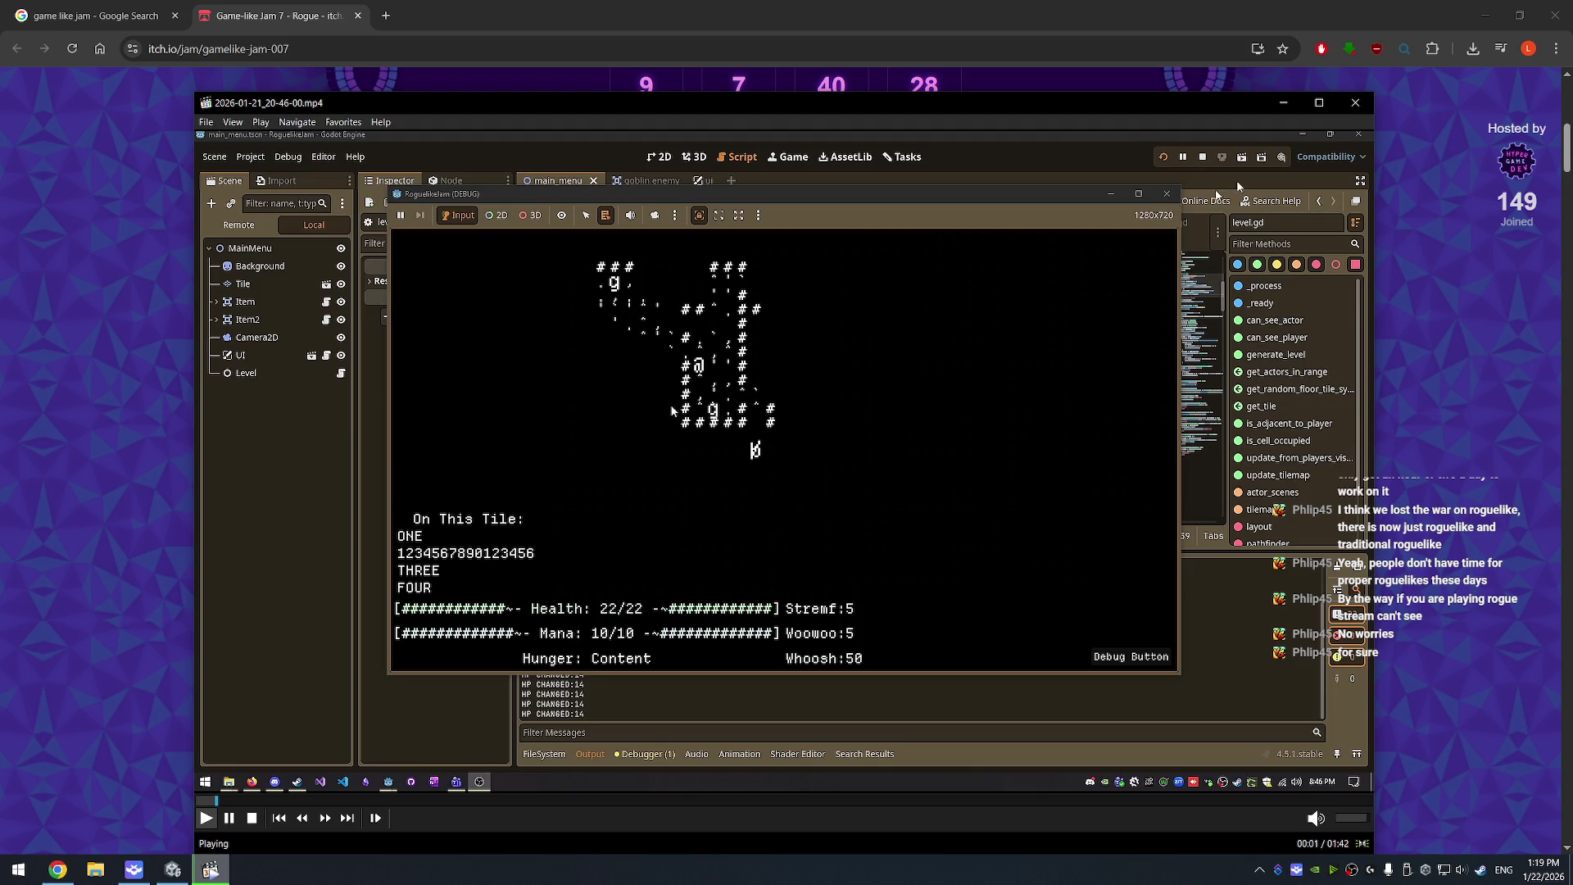
pyautogui.press('space')
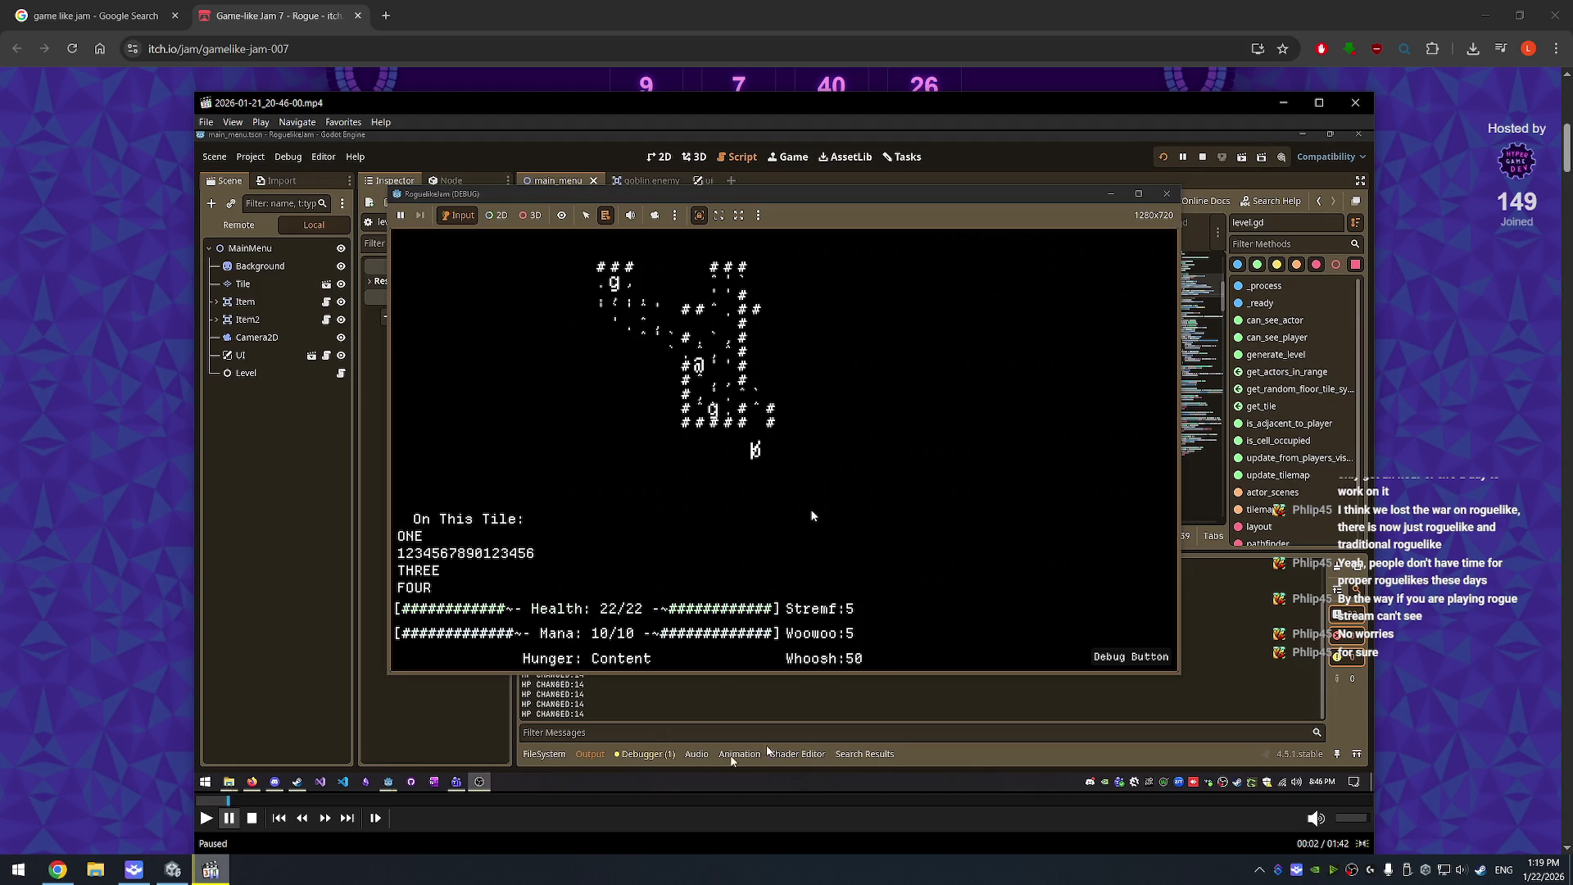
pyautogui.click(1355, 104)
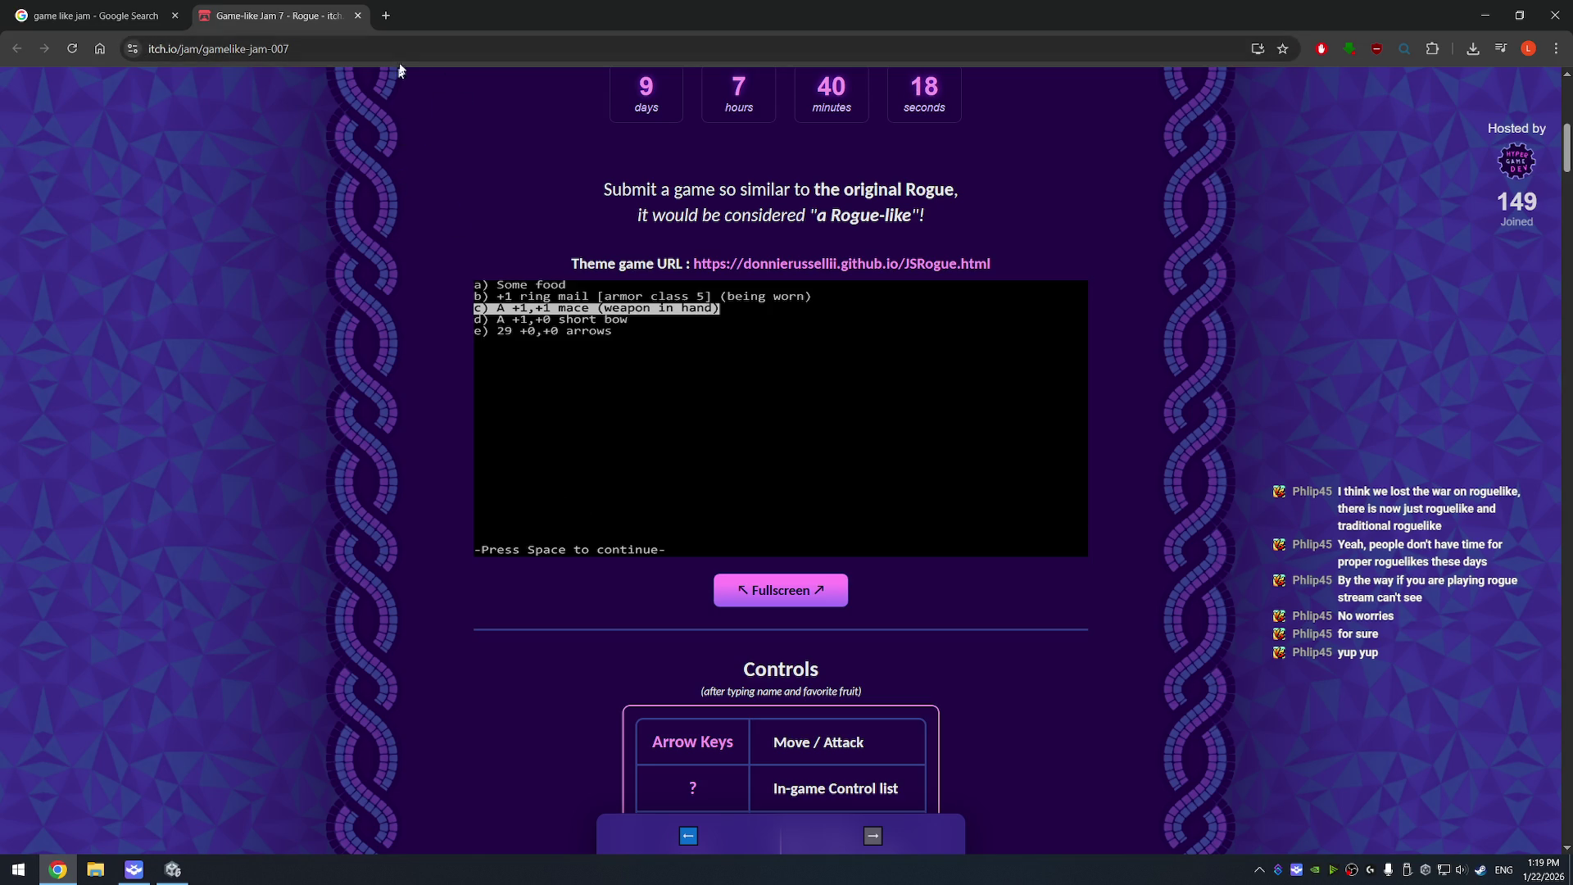
# - Load ldb4.com/portfolio in a new tab and open the C/C++ section's World of Textcraft Webpage
pyautogui.click(386, 14)
pyautogui.write('ld')
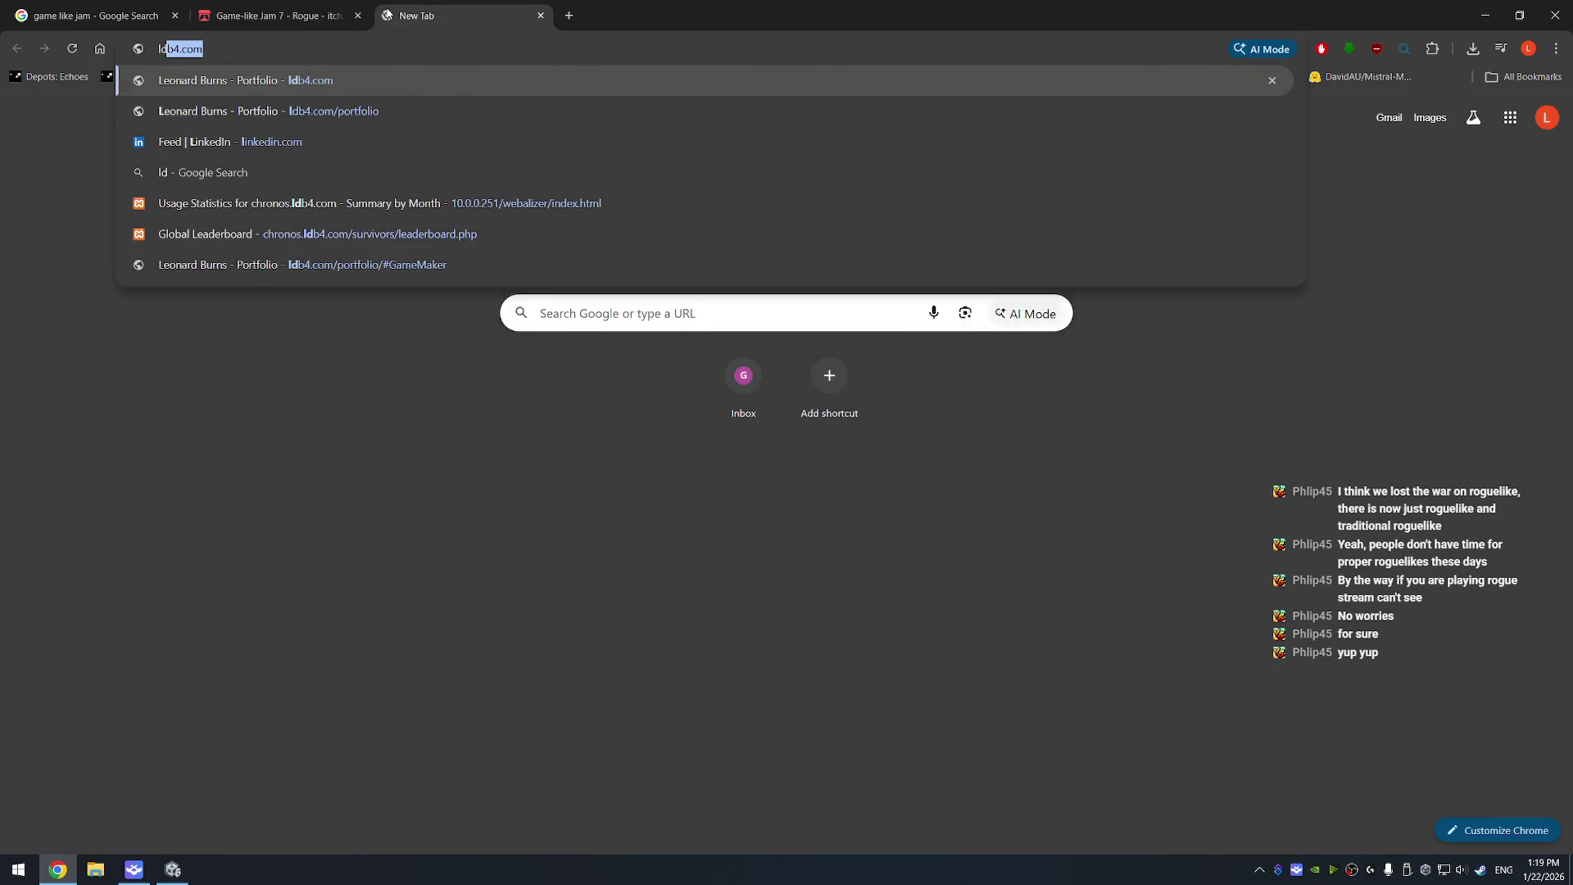
pyautogui.write('b4.com/por')
pyautogui.press('Return')
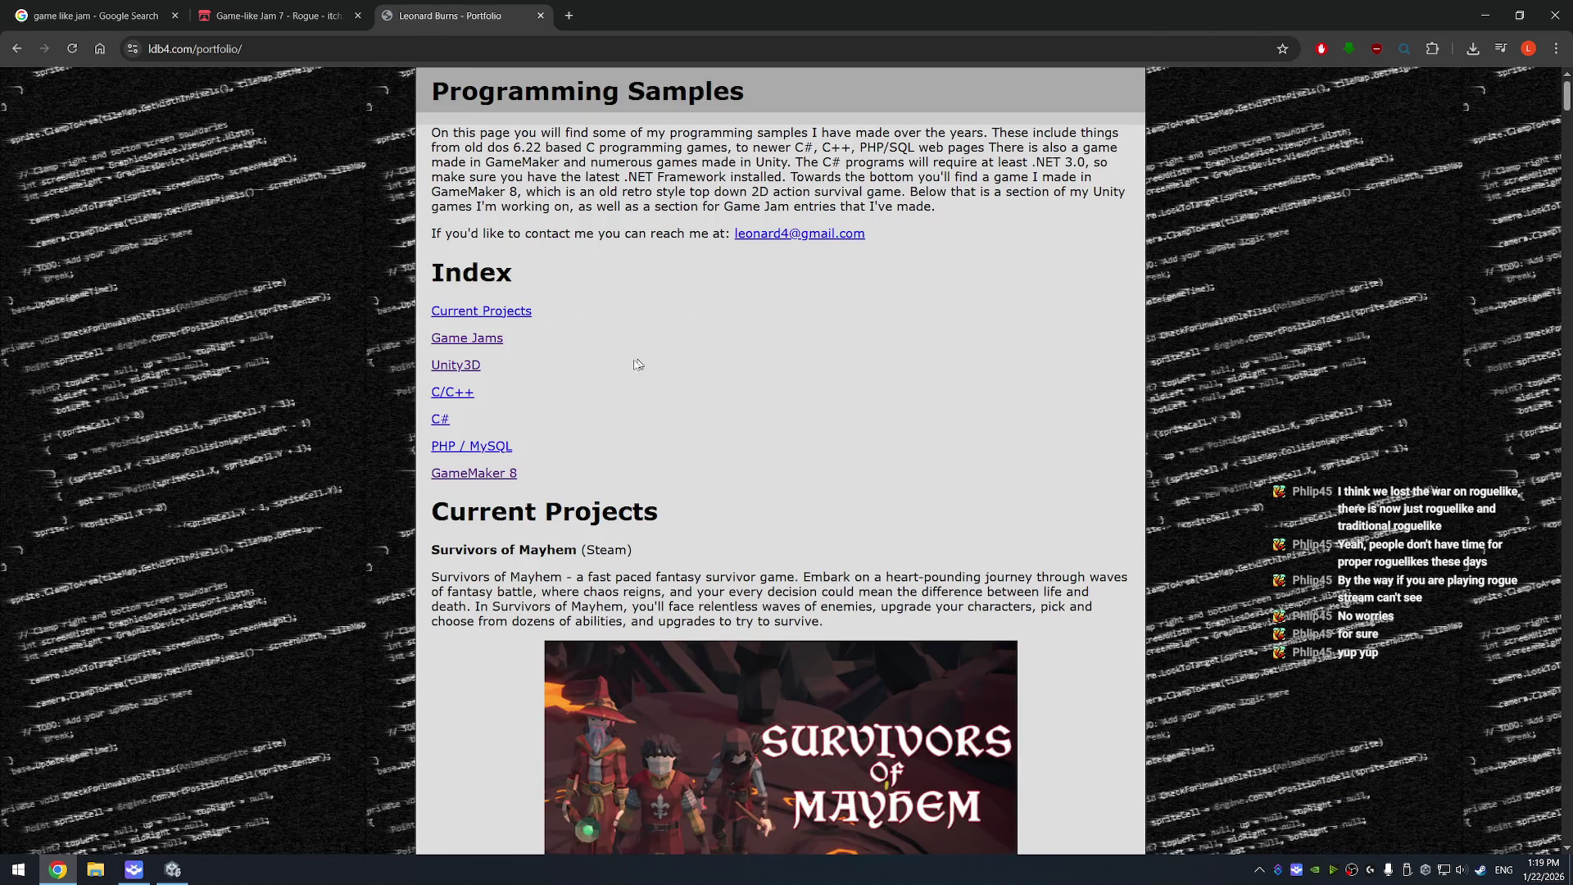
pyautogui.click(453, 392)
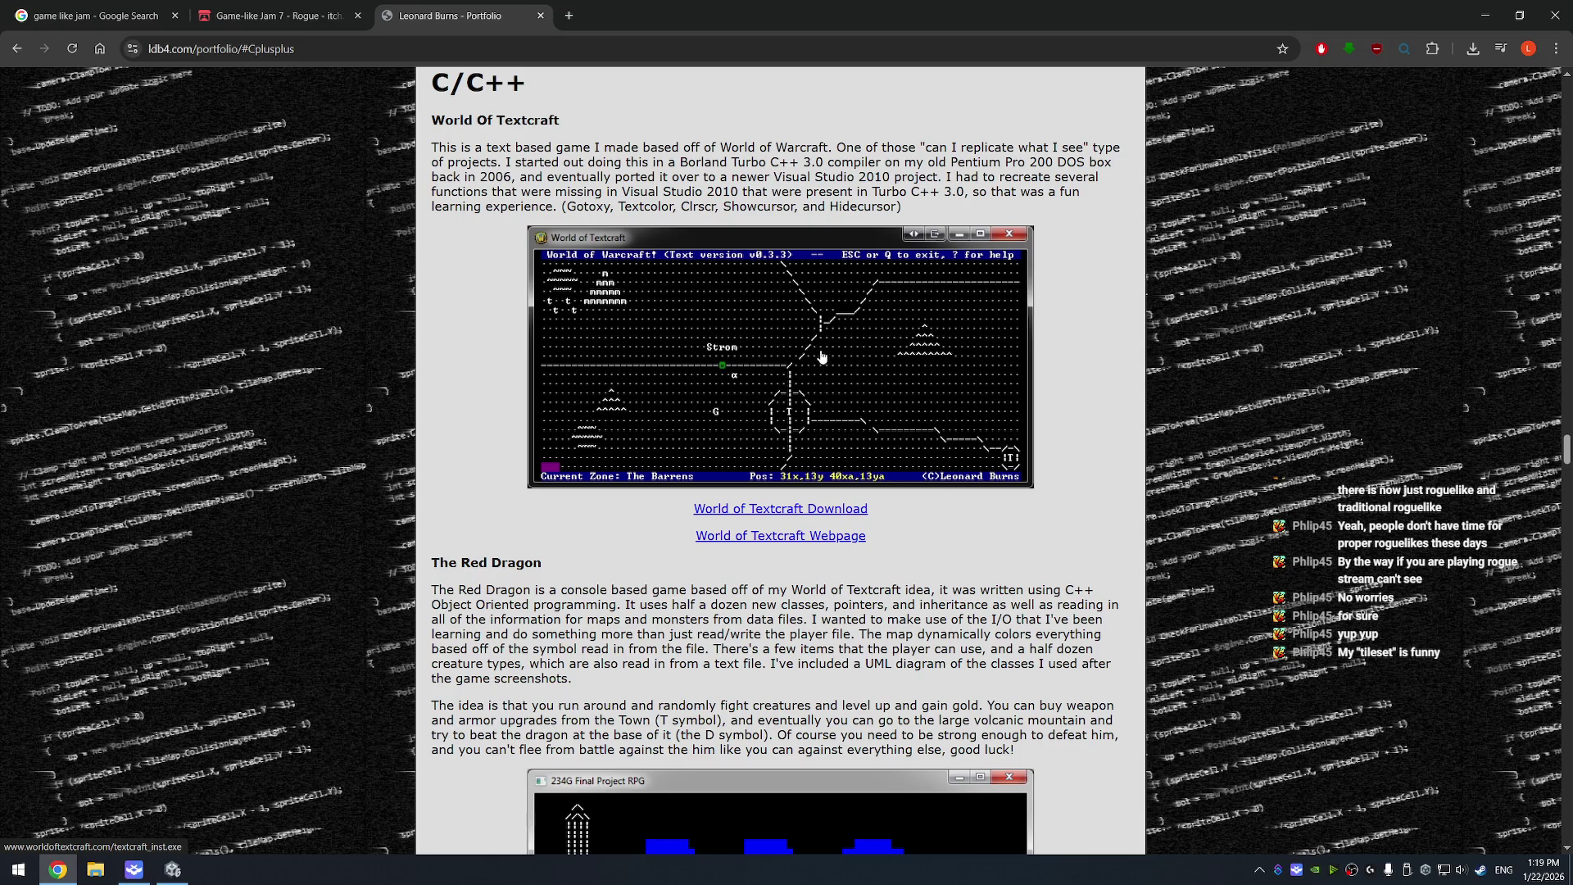
pyautogui.click(772, 537)
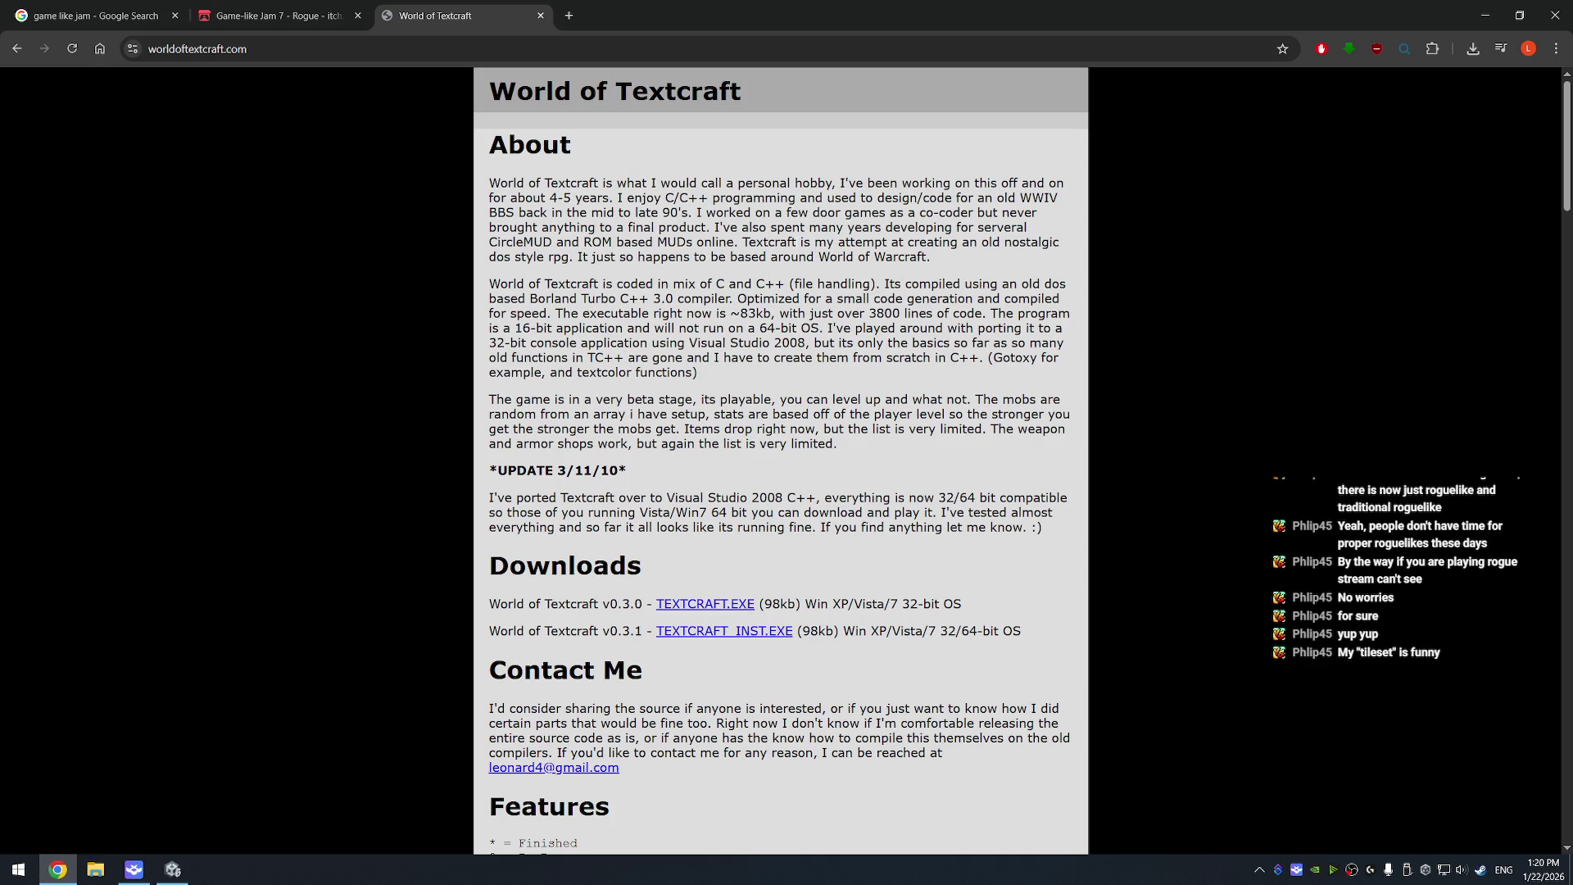
# - Scroll down to the Video section and start the World of Textcraft gameplay video
pyautogui.scroll(-9, 747, 390)
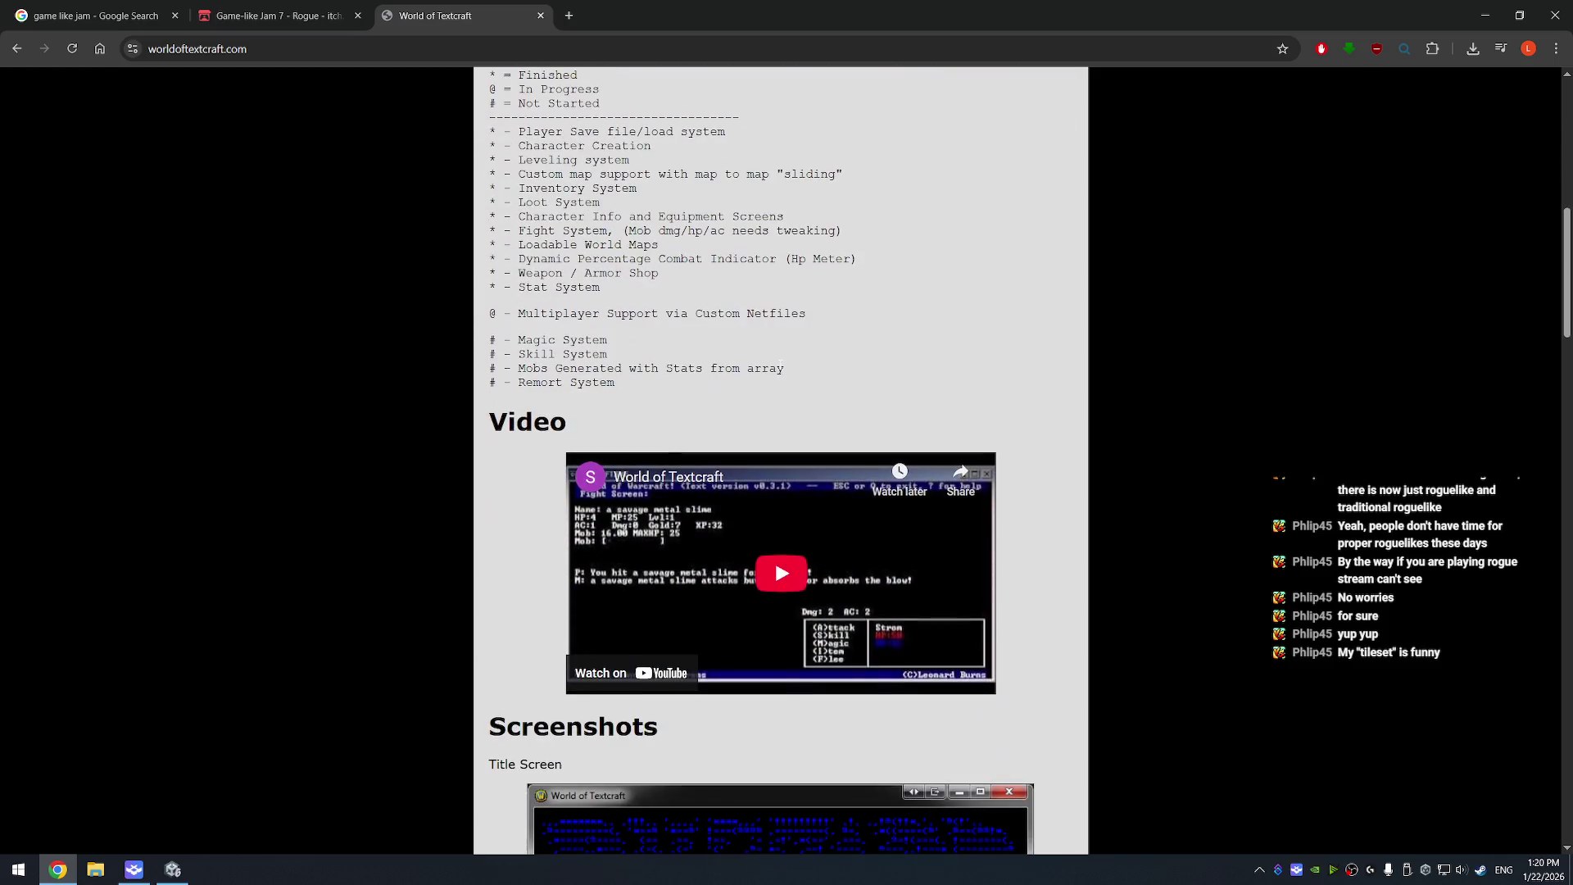
pyautogui.scroll(3, 780, 365)
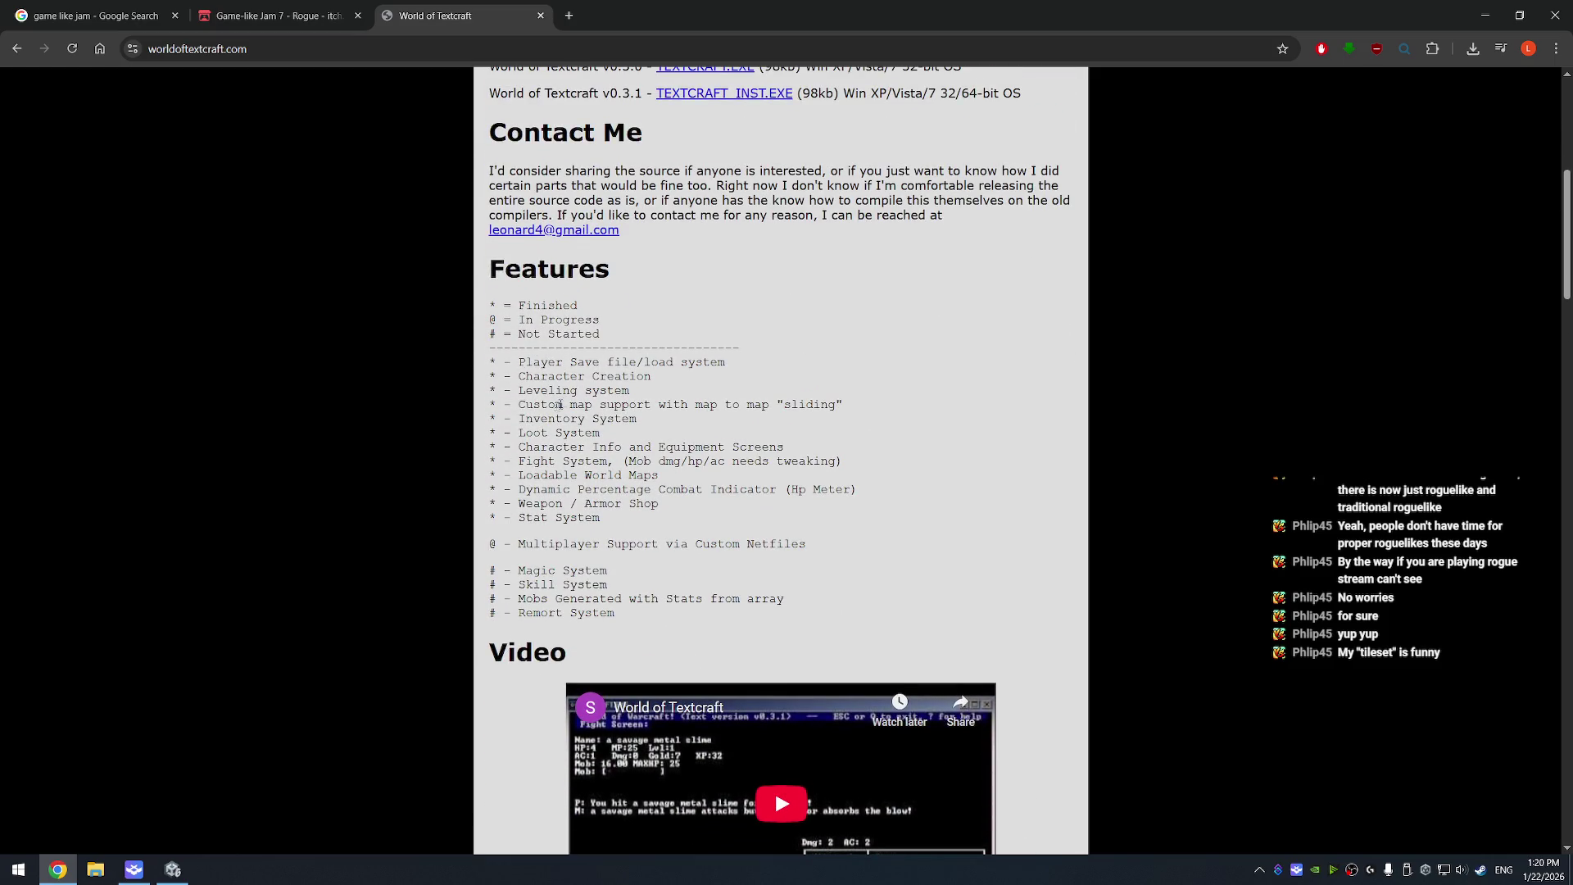
pyautogui.scroll(-1, 780, 459)
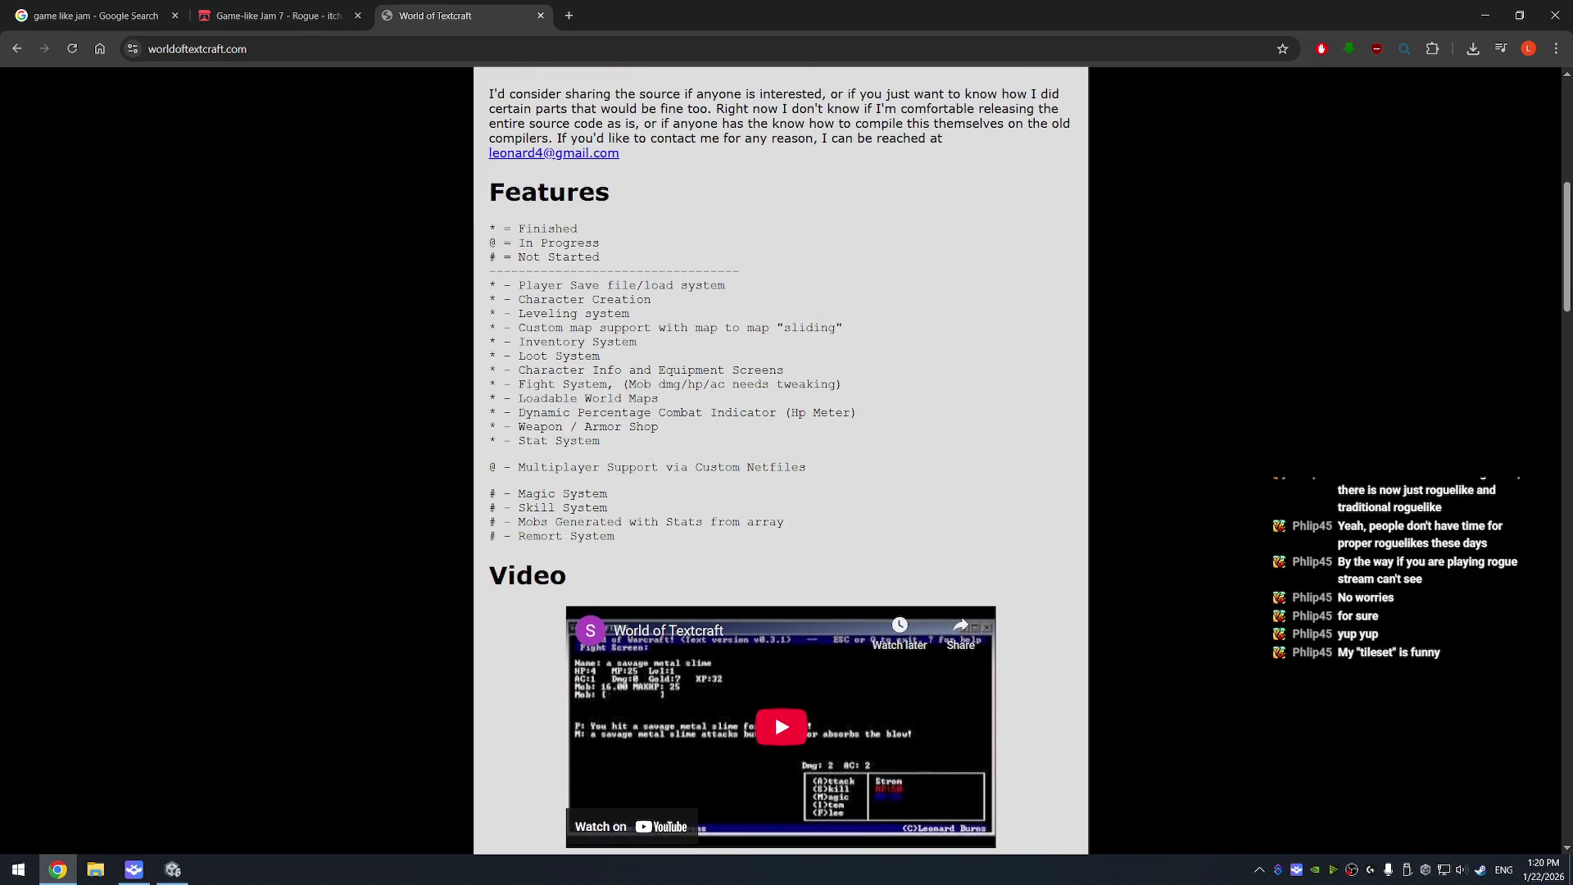
pyautogui.scroll(-2, 573, 511)
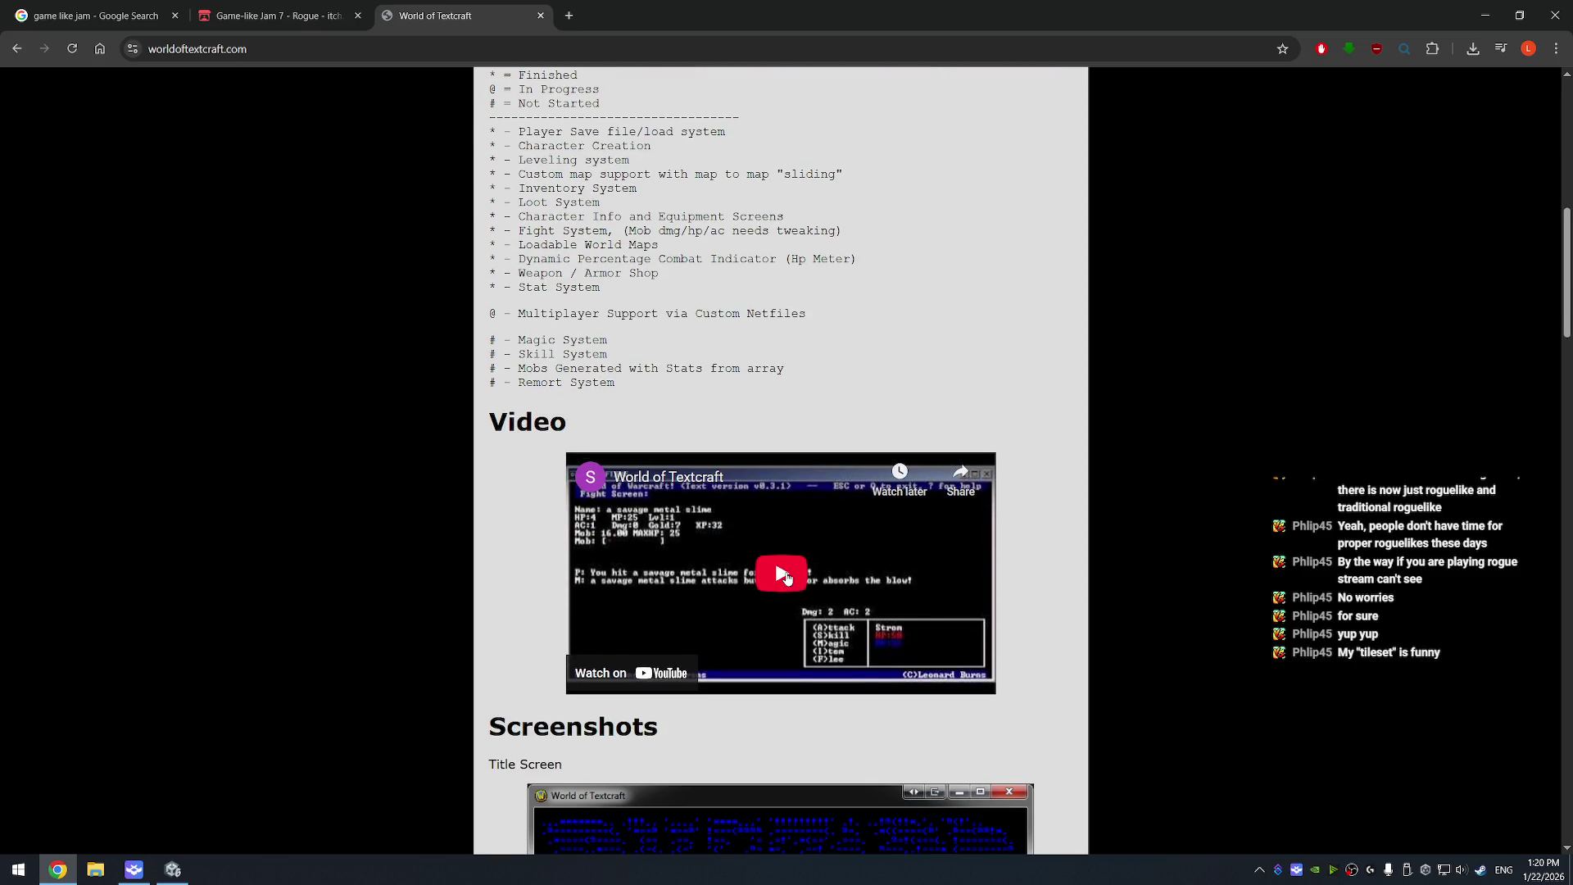
pyautogui.scroll(-2, 786, 577)
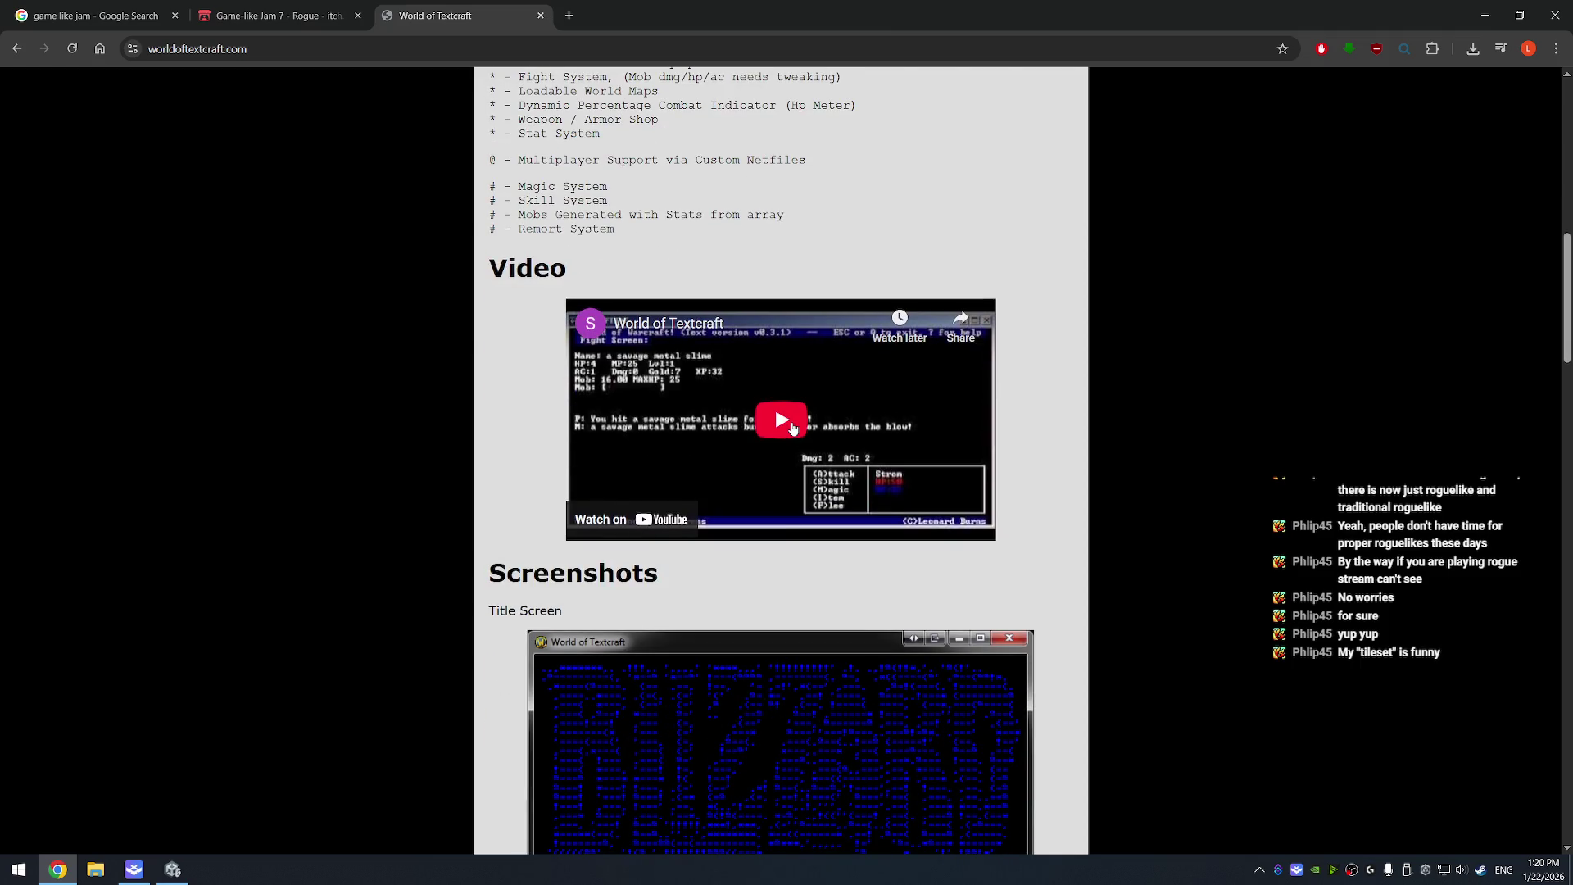
pyautogui.click(784, 423)
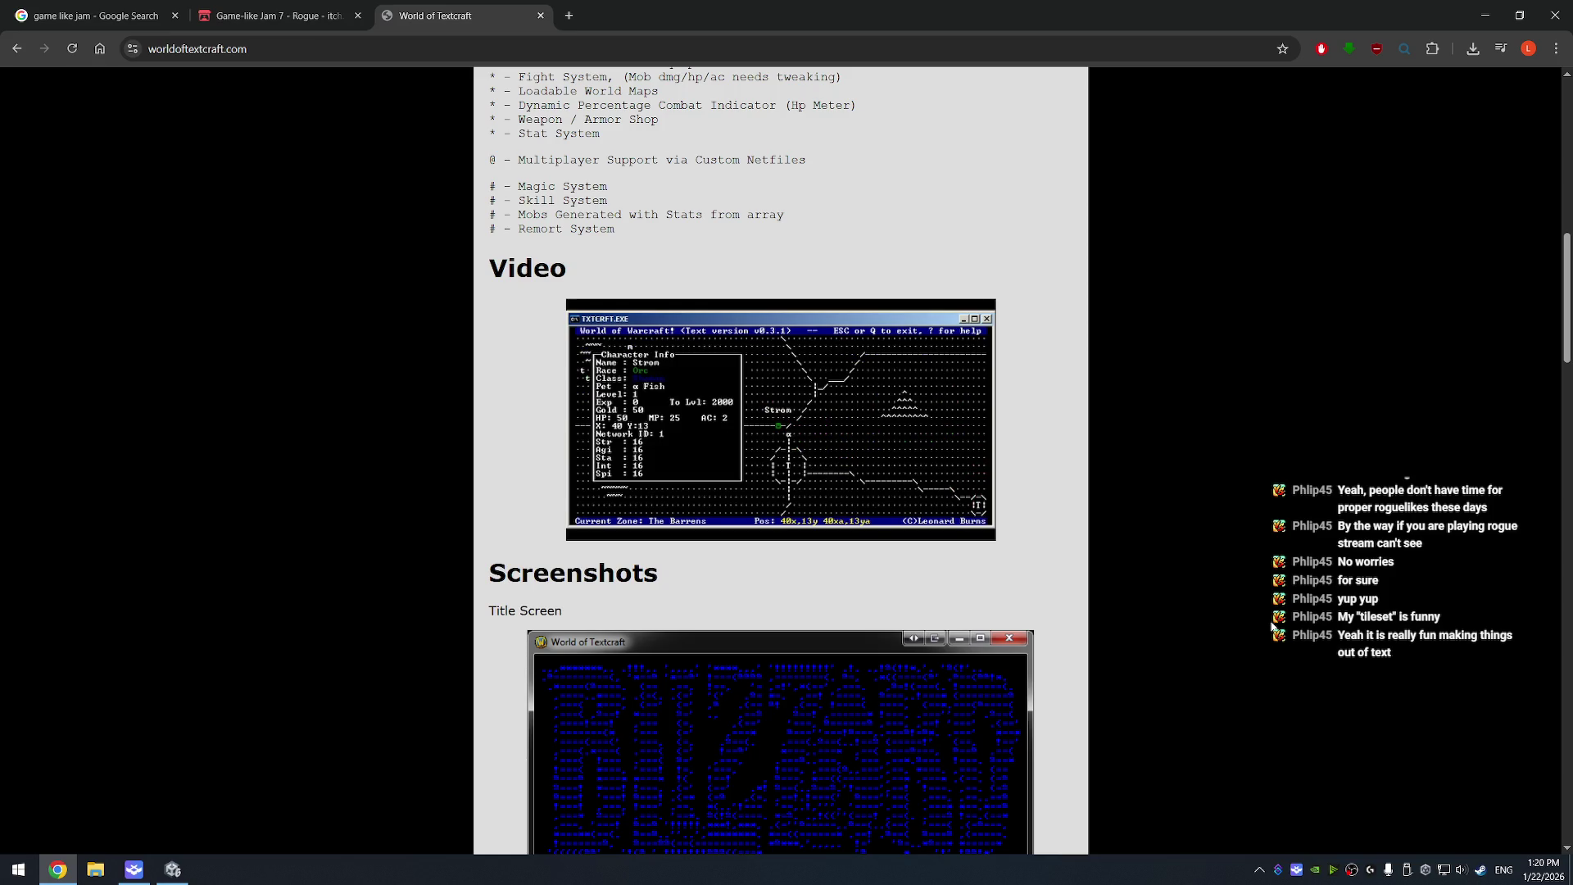
# - Play the video full screen and scrub ahead to about 1:23
pyautogui.moveTo(801, 467)
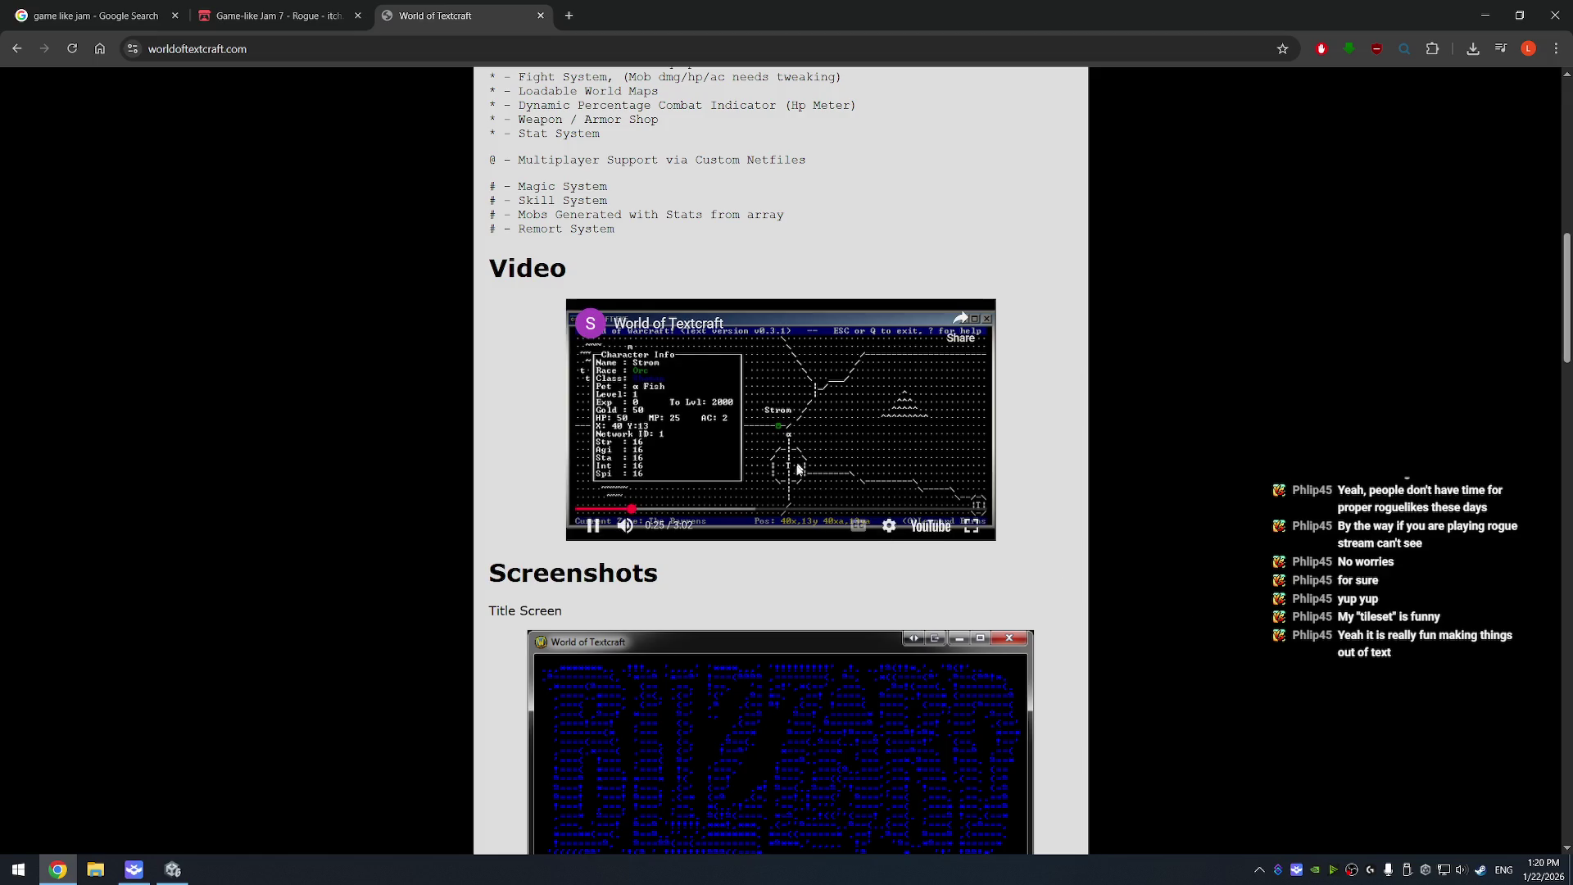
pyautogui.doubleClick(955, 486)
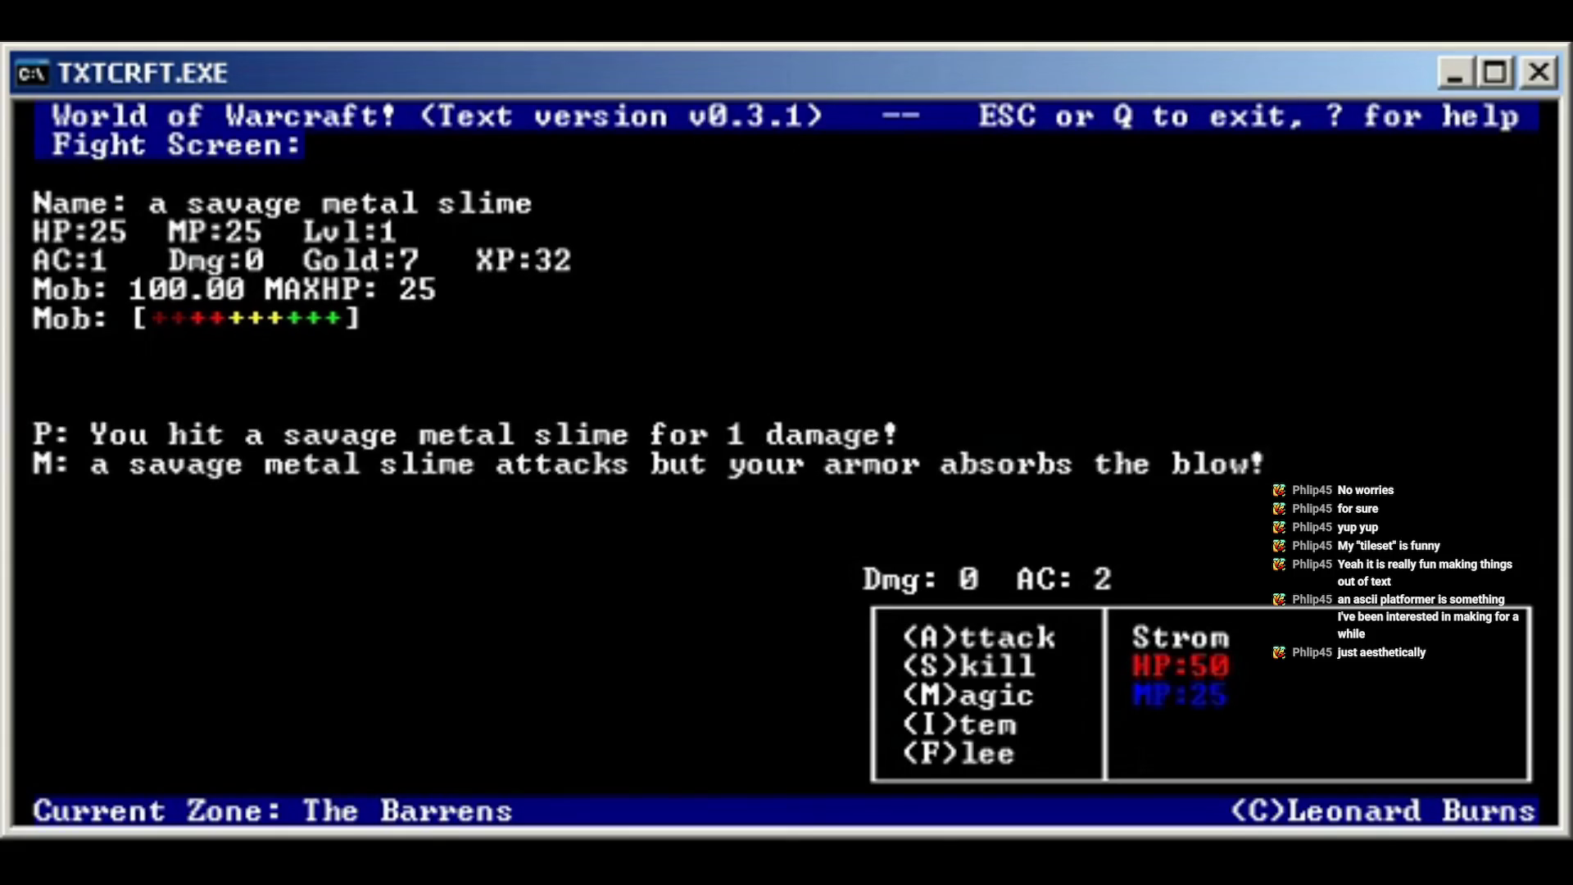
pyautogui.moveTo(533, 857)
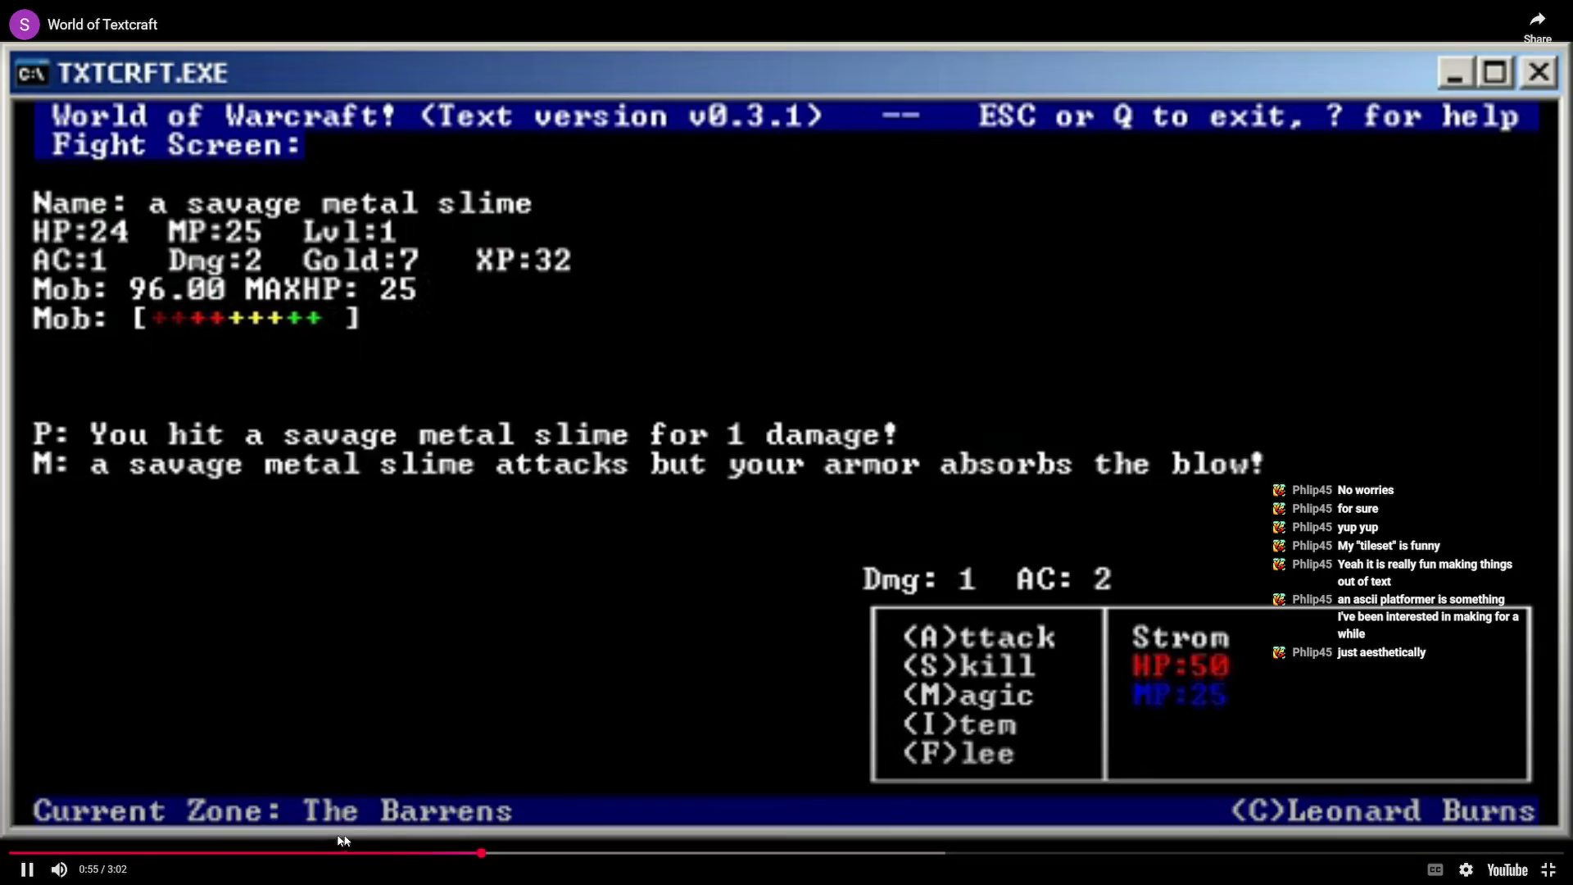
pyautogui.moveTo(540, 860); pyautogui.dragTo(734, 856)
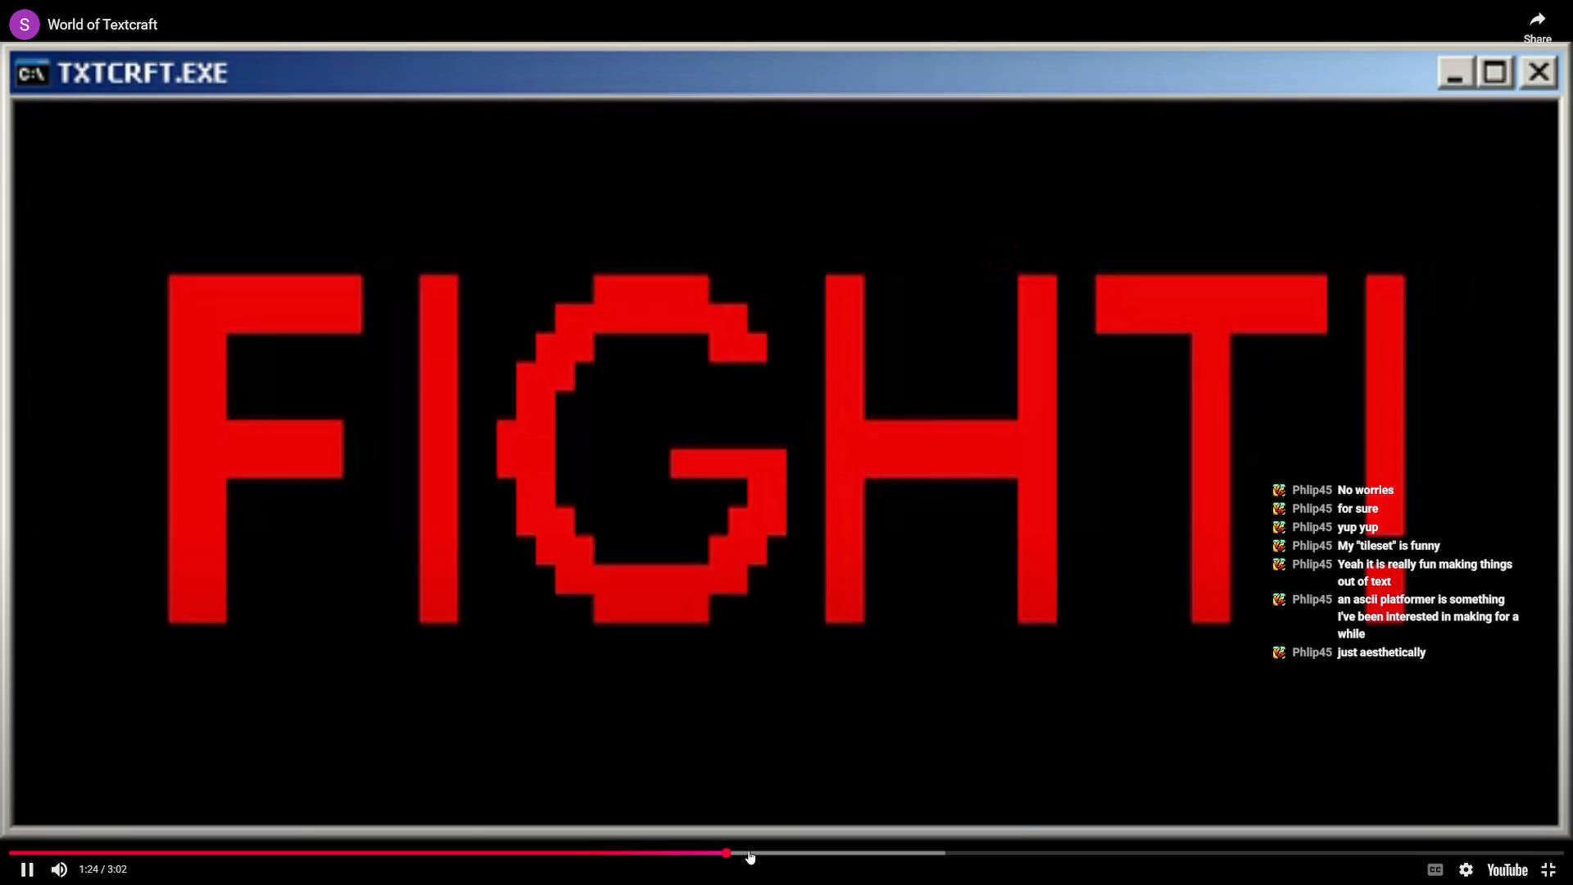
# - Skip ahead through about 1:34, 1:46, 1:54, 2:06, 2:20 and 2:39, then exit full screen
pyautogui.click(807, 856)
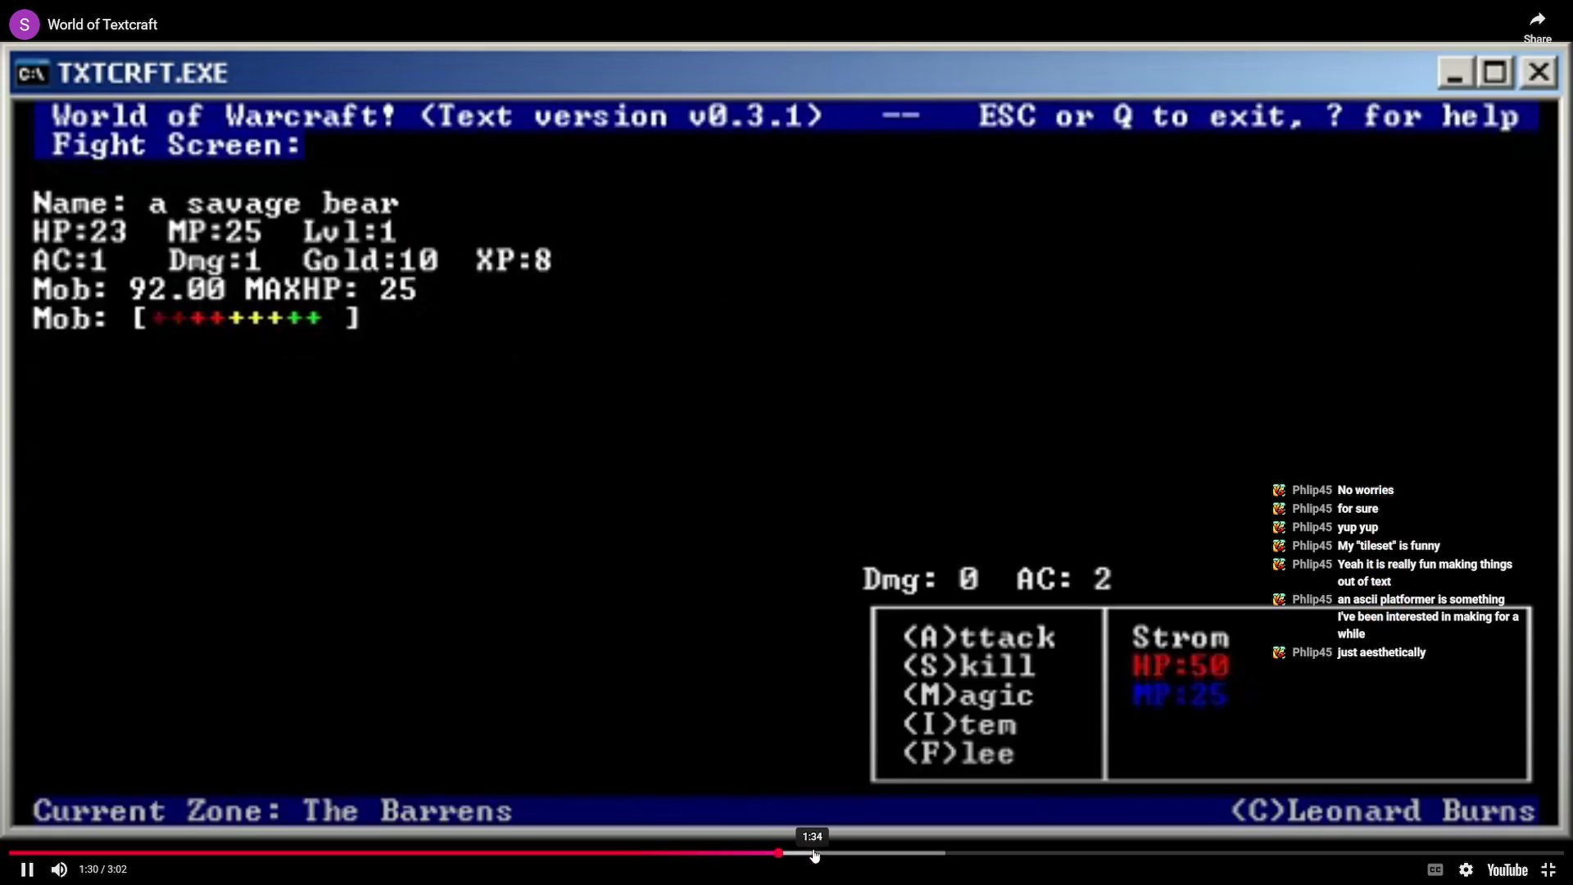
pyautogui.click(889, 856)
pyautogui.click(909, 854)
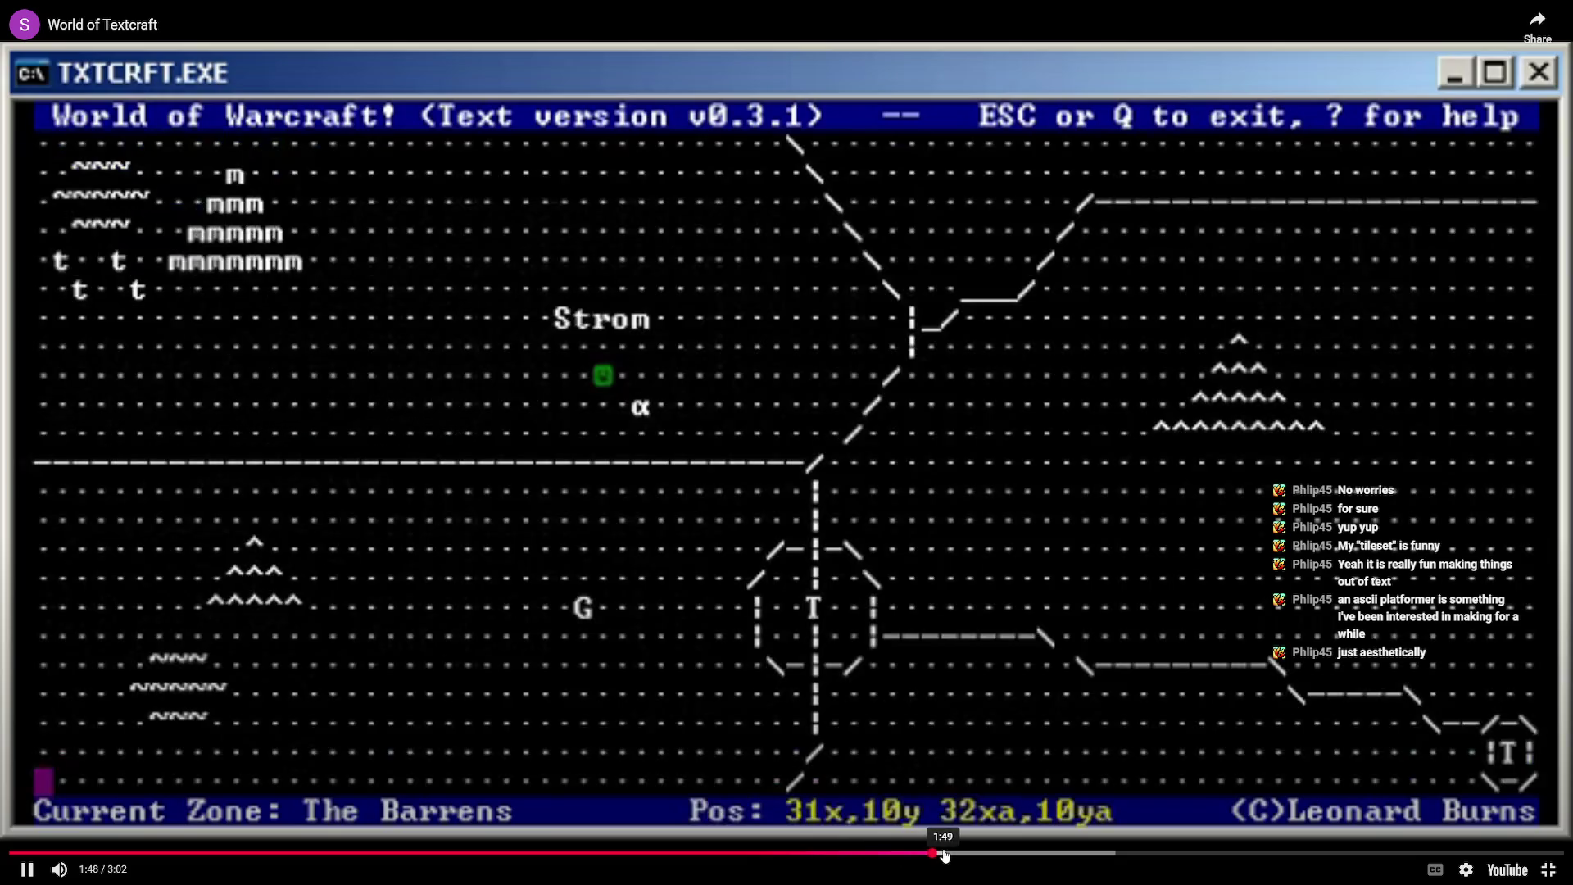
pyautogui.click(991, 853)
pyautogui.click(1082, 854)
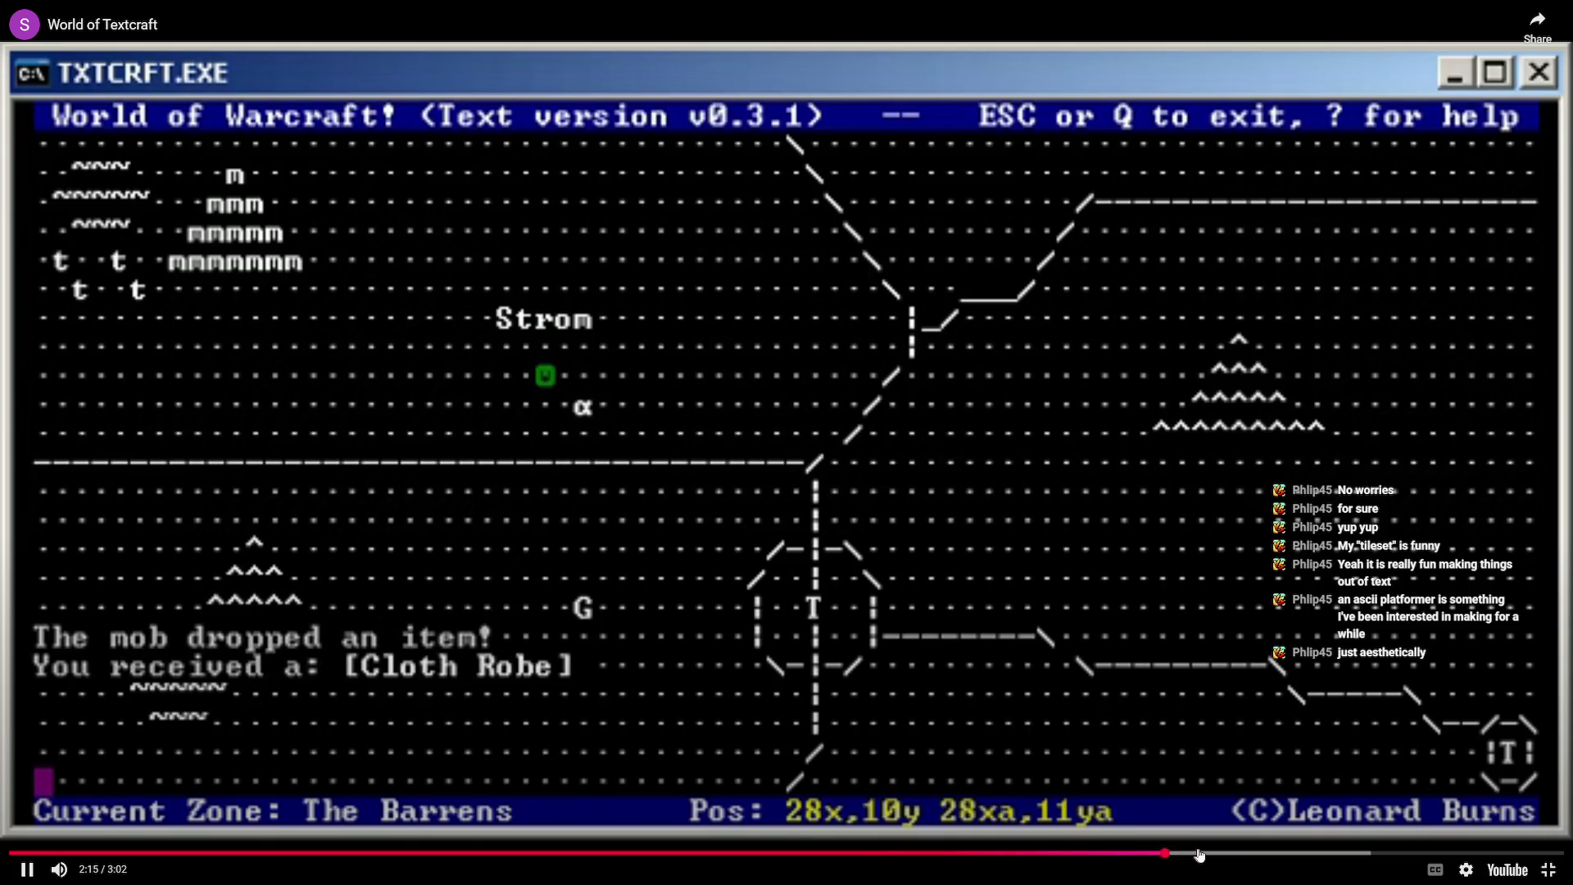
pyautogui.click(1209, 853)
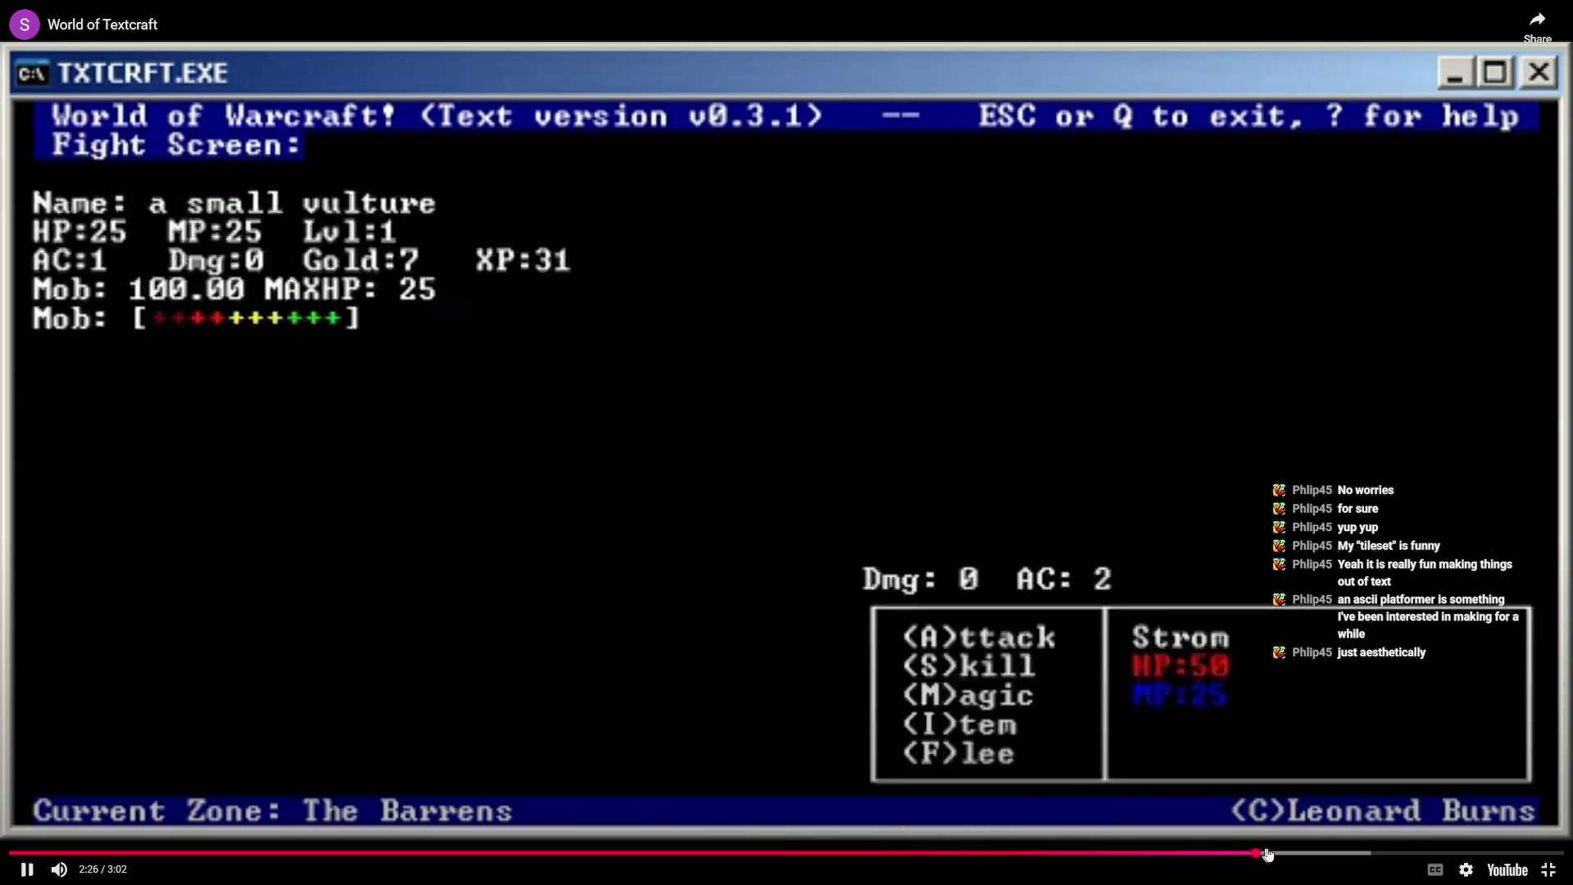
pyautogui.click(1369, 853)
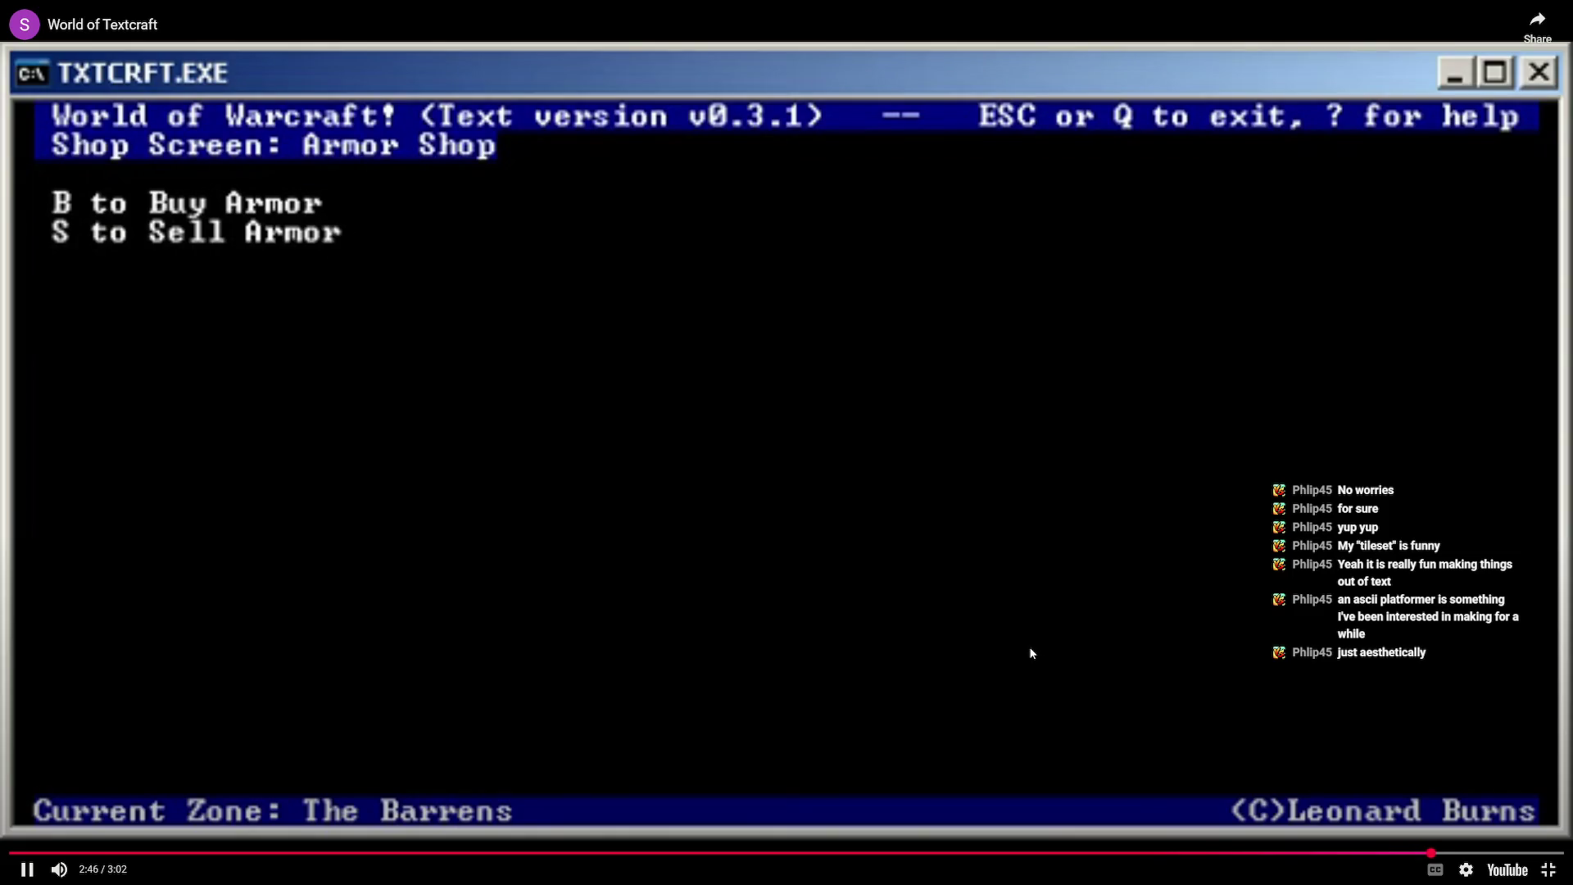
pyautogui.doubleClick(626, 404)
# - Read the World of Textcraft description, briefly highlighting the 10 in the update date
pyautogui.scroll(-14, 974, 610)
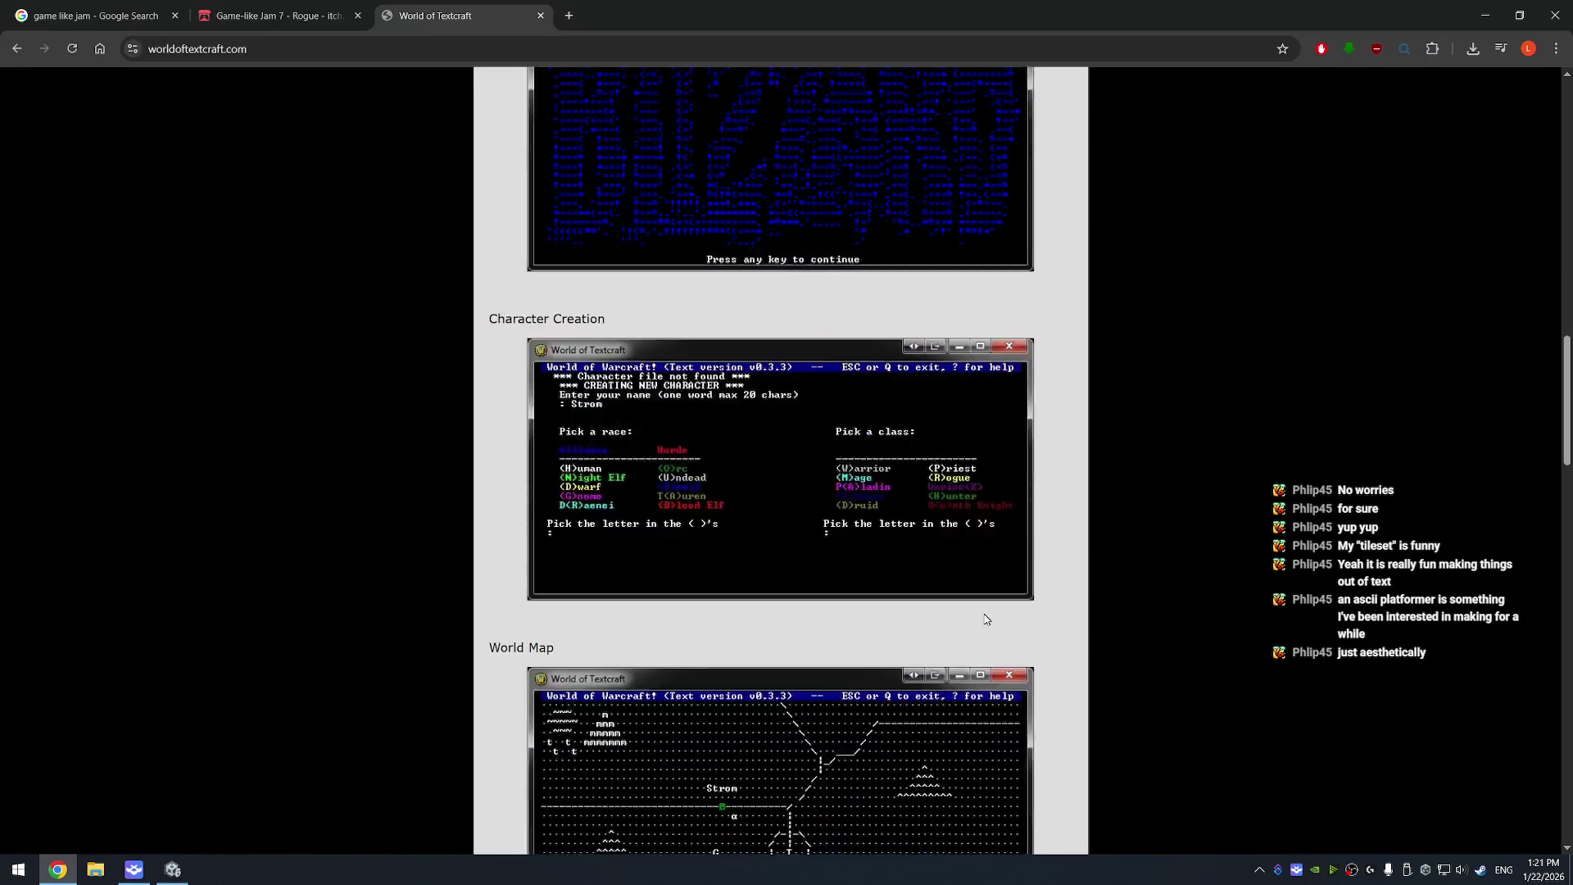
pyautogui.scroll(-15, 973, 607)
pyautogui.scroll(20, 977, 604)
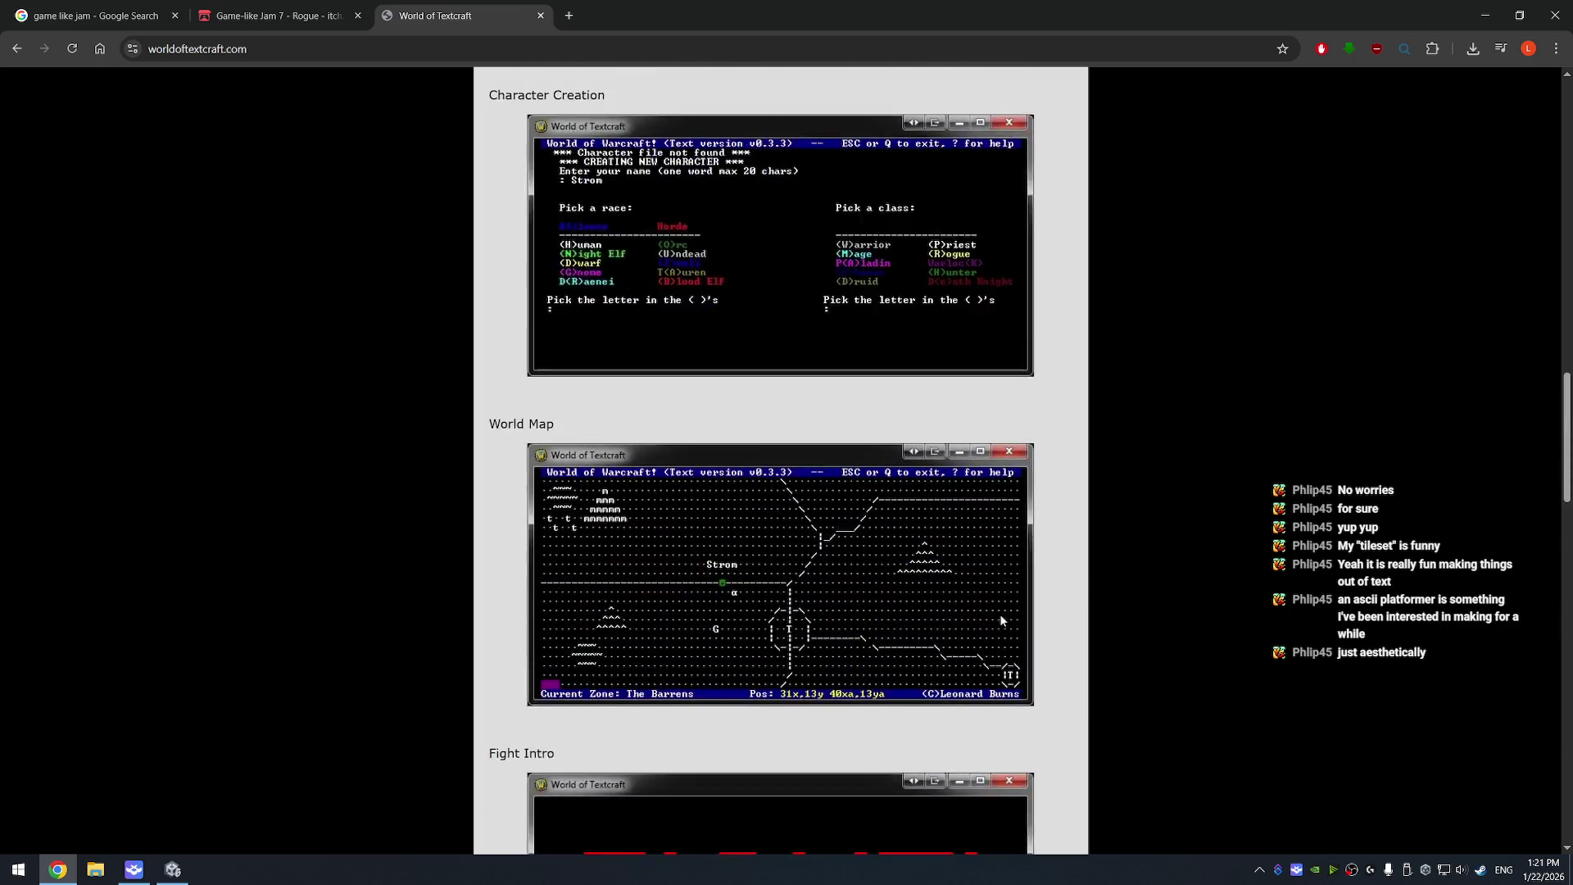
pyautogui.scroll(10, 977, 610)
pyautogui.scroll(1, 810, 565)
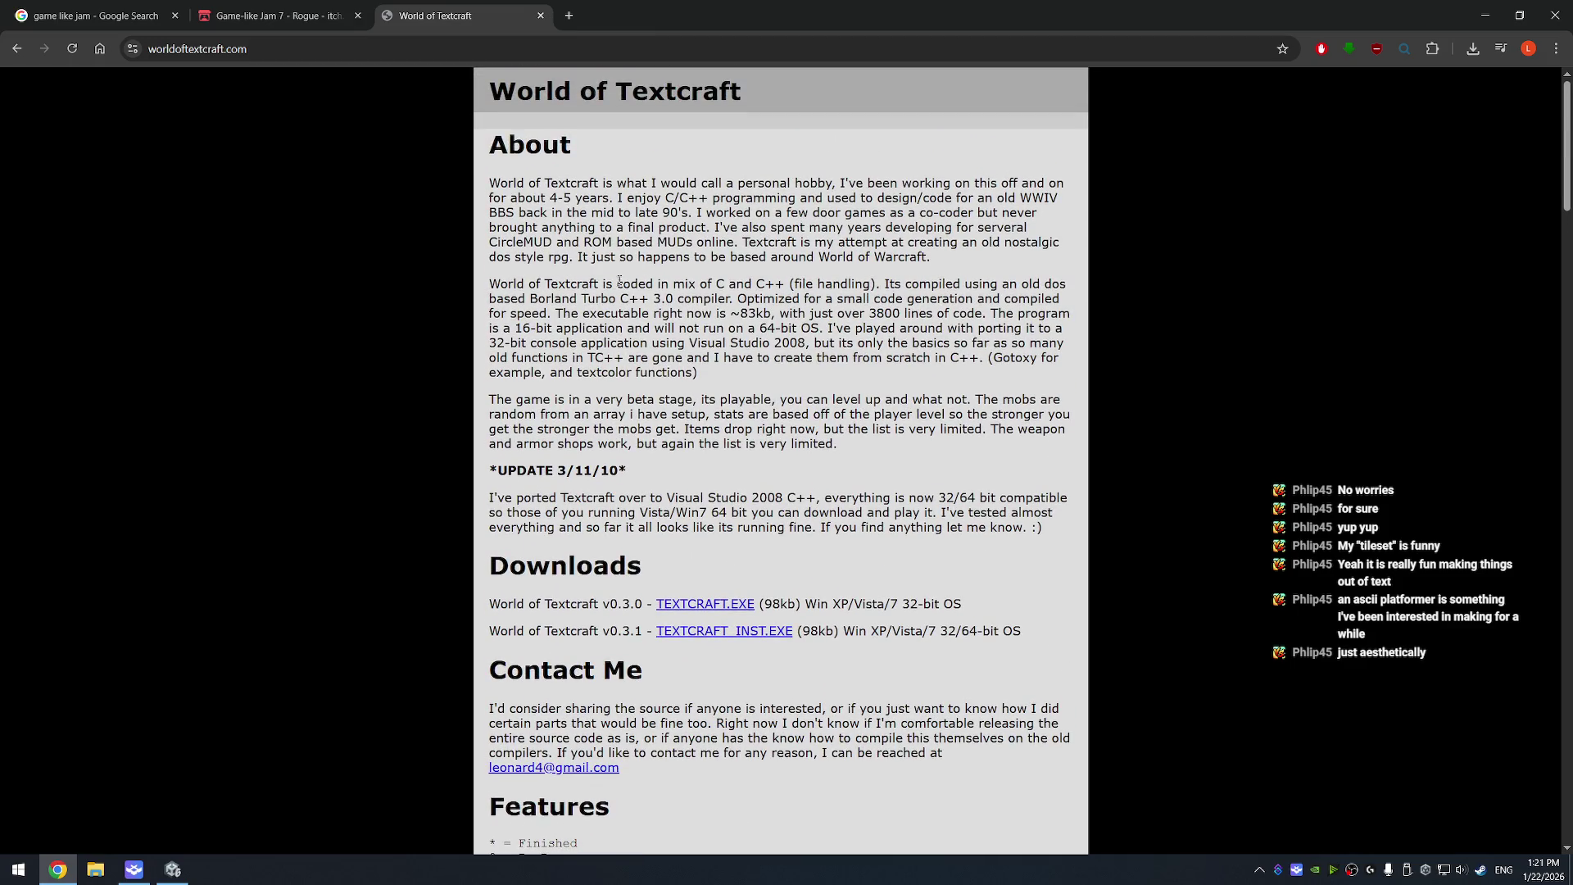
pyautogui.moveTo(601, 471); pyautogui.dragTo(620, 471)
pyautogui.click(646, 261)
# - Browse the downloads and screenshots, then go back to the ldb4.com portfolio
pyautogui.scroll(-3, 786, 487)
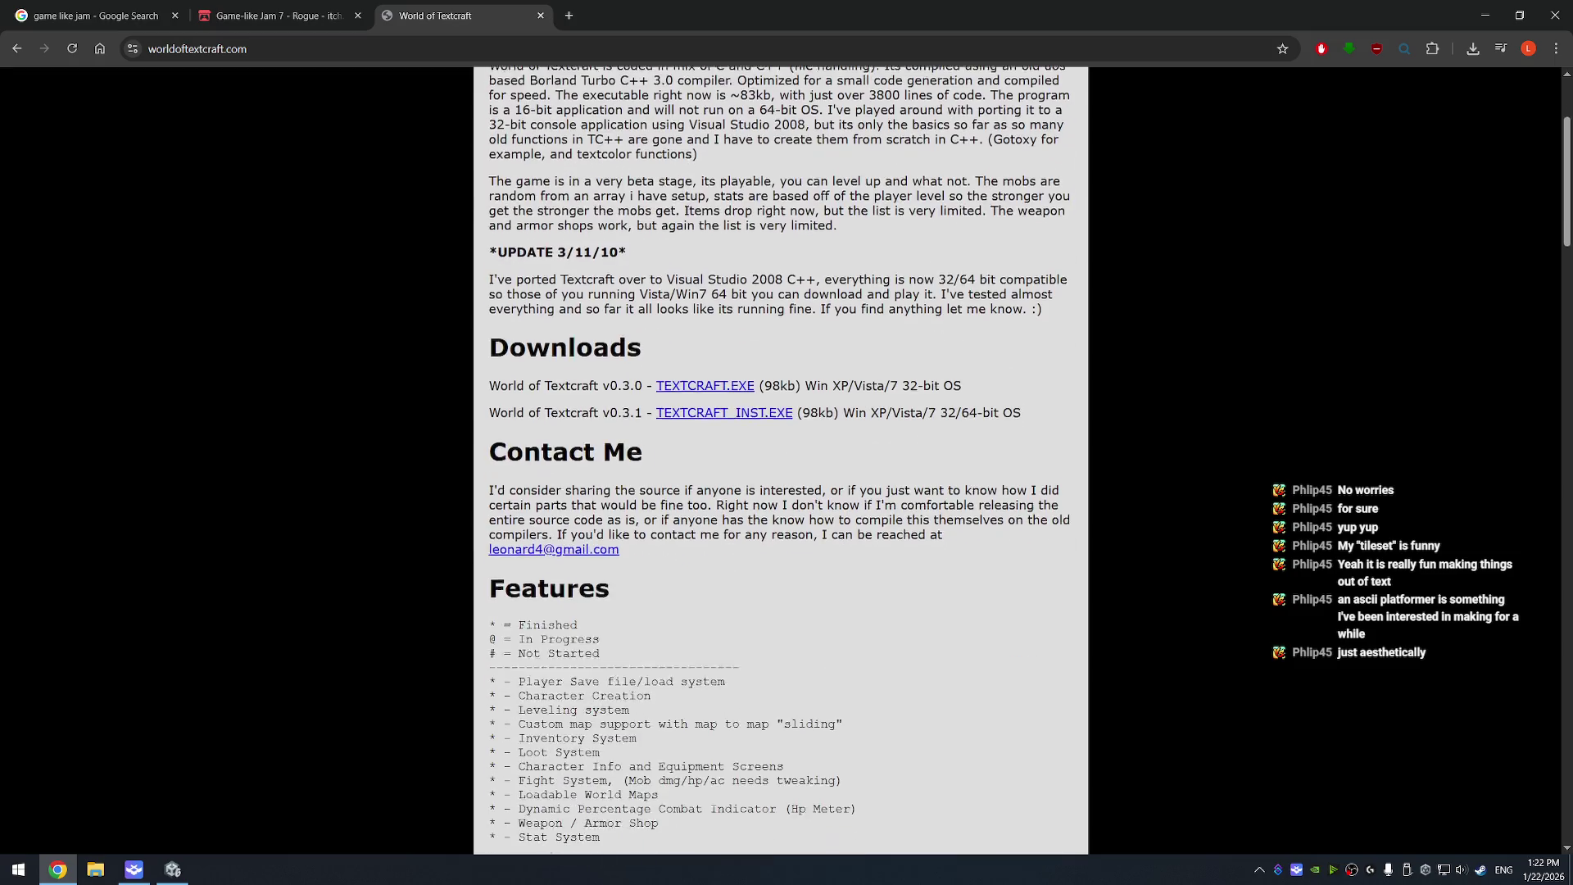
pyautogui.scroll(2, 750, 354)
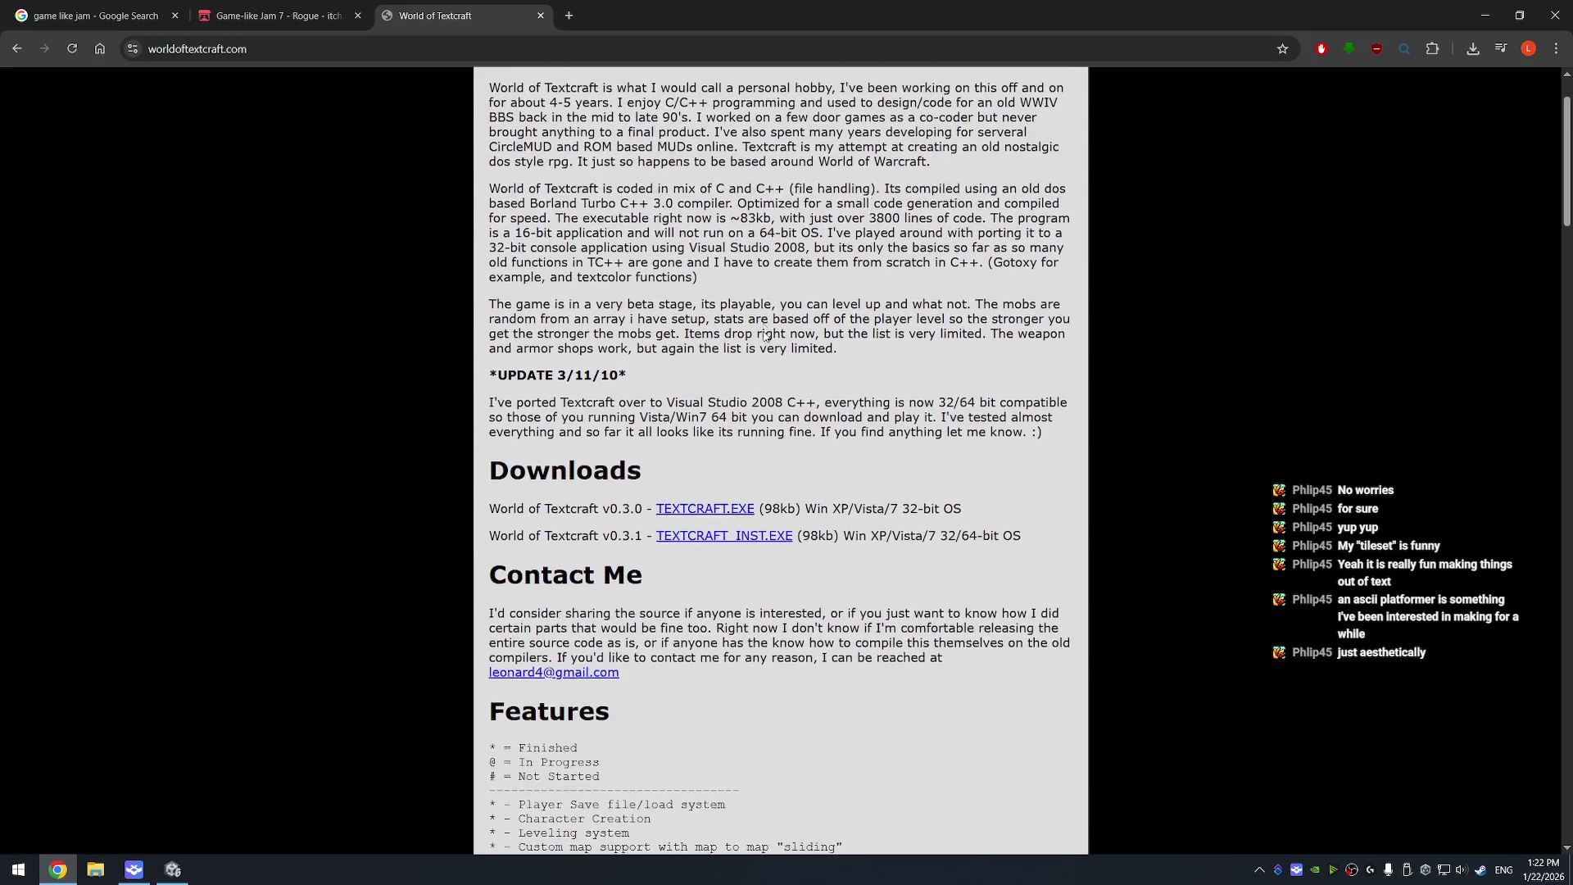
pyautogui.scroll(-10, 757, 427)
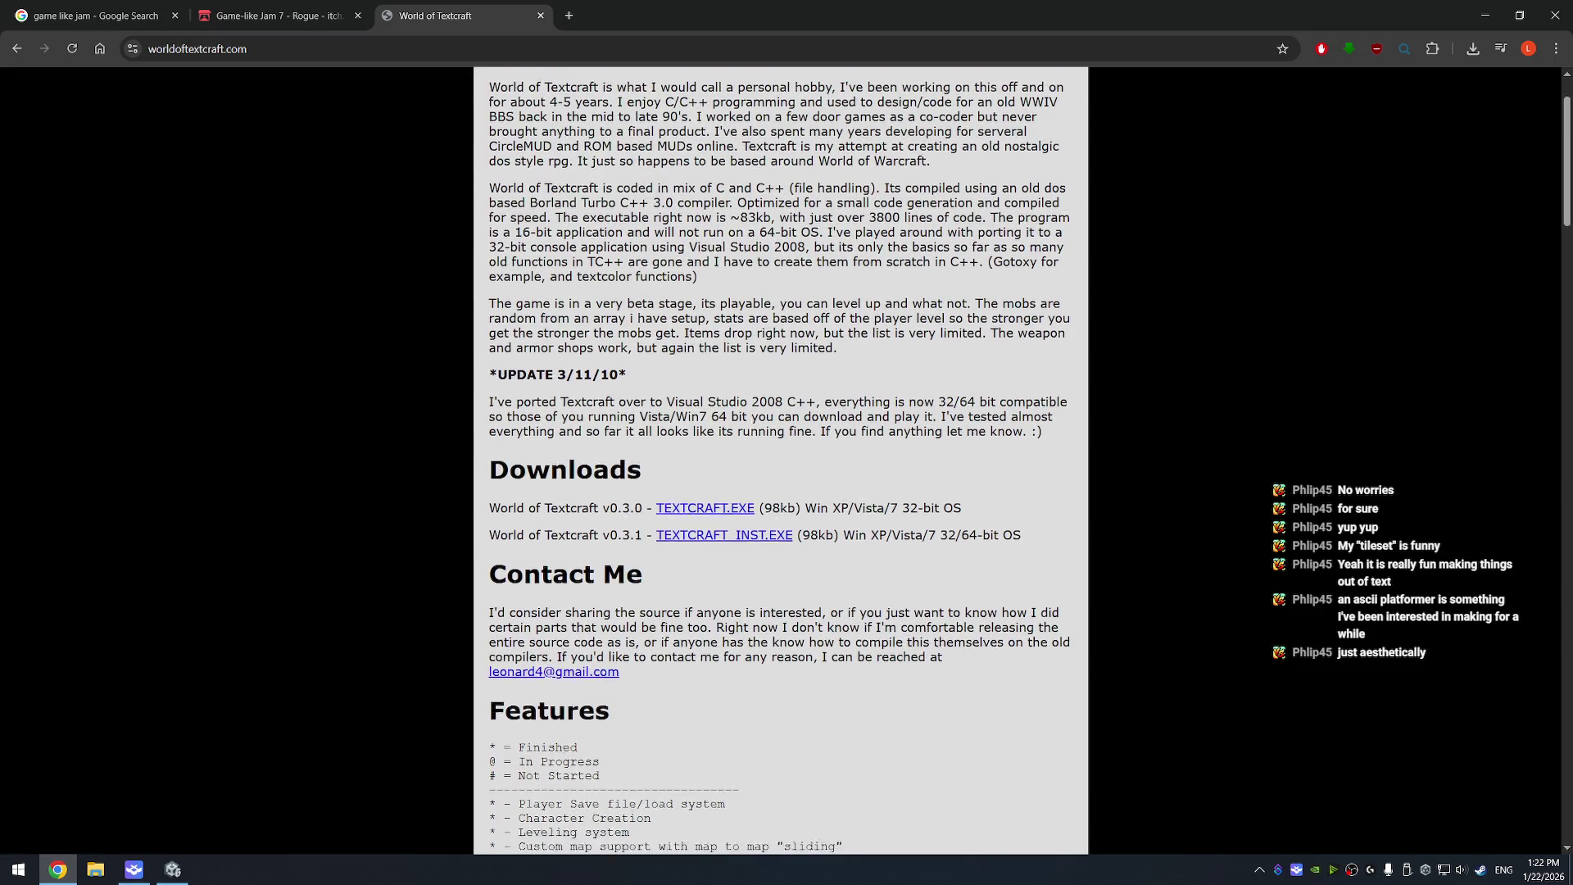
pyautogui.scroll(-20, 1054, 193)
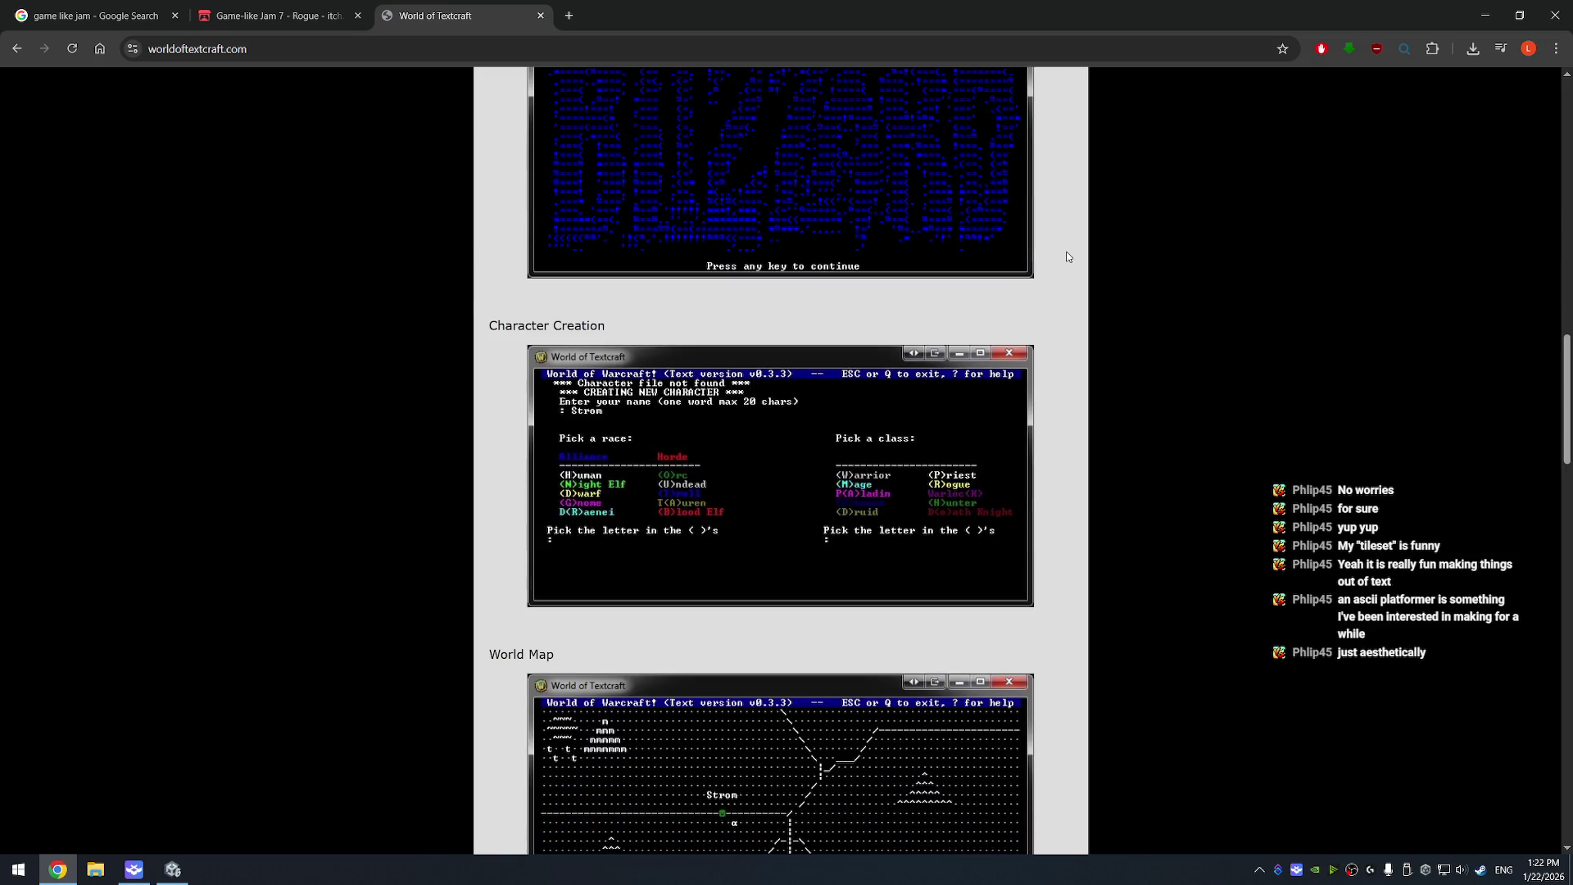
pyautogui.scroll(-5, 1044, 272)
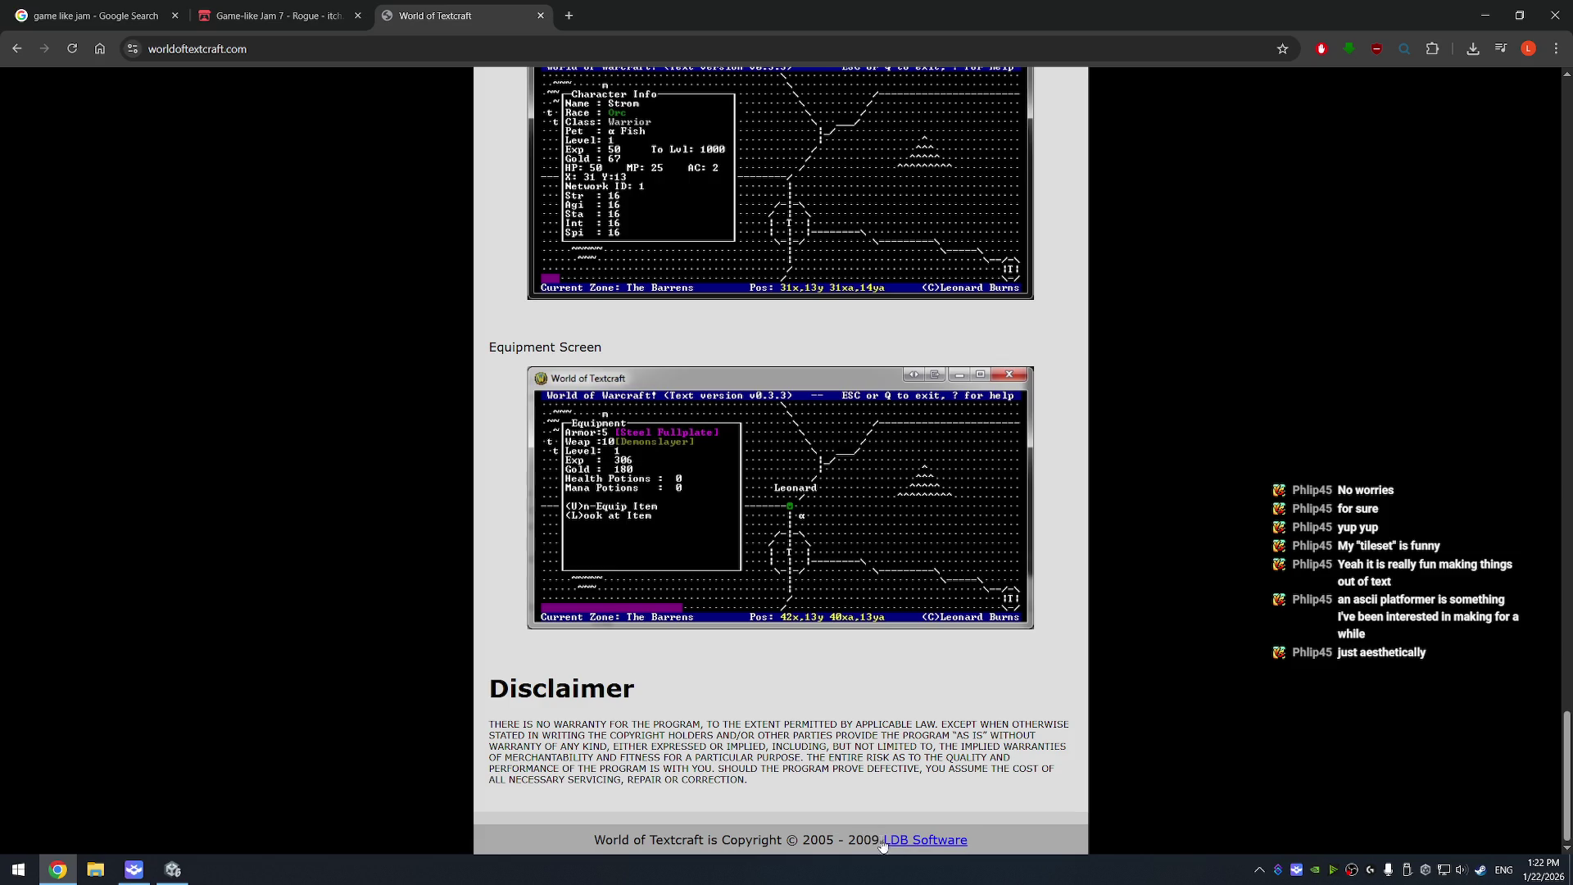
pyautogui.scroll(20, 776, 709)
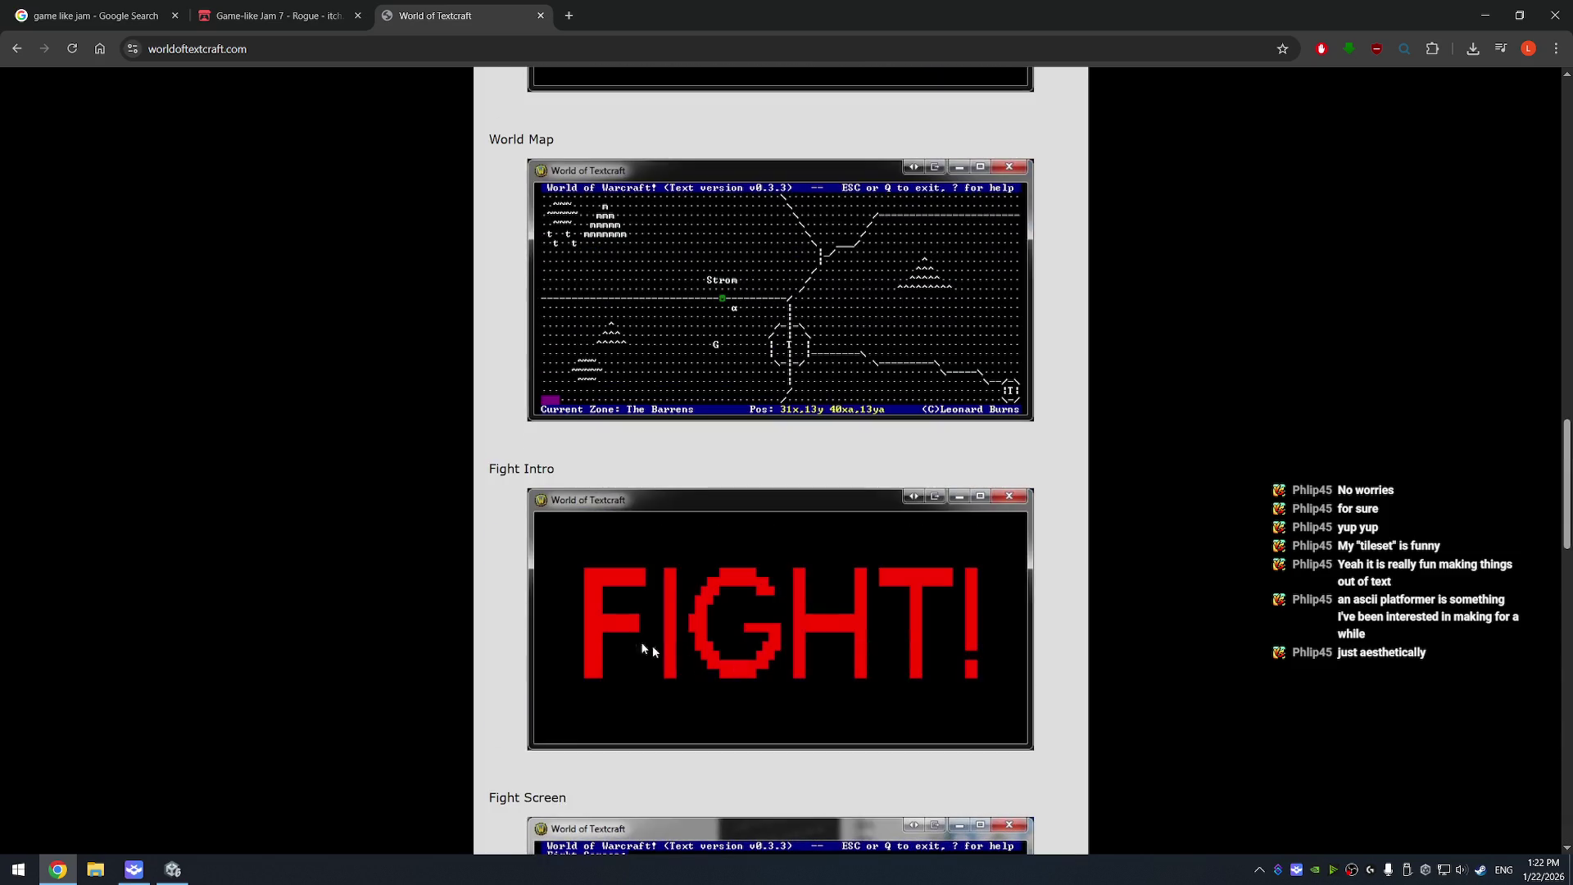
pyautogui.hotkey('alt', 'Left')
pyautogui.scroll(-10, 489, 498)
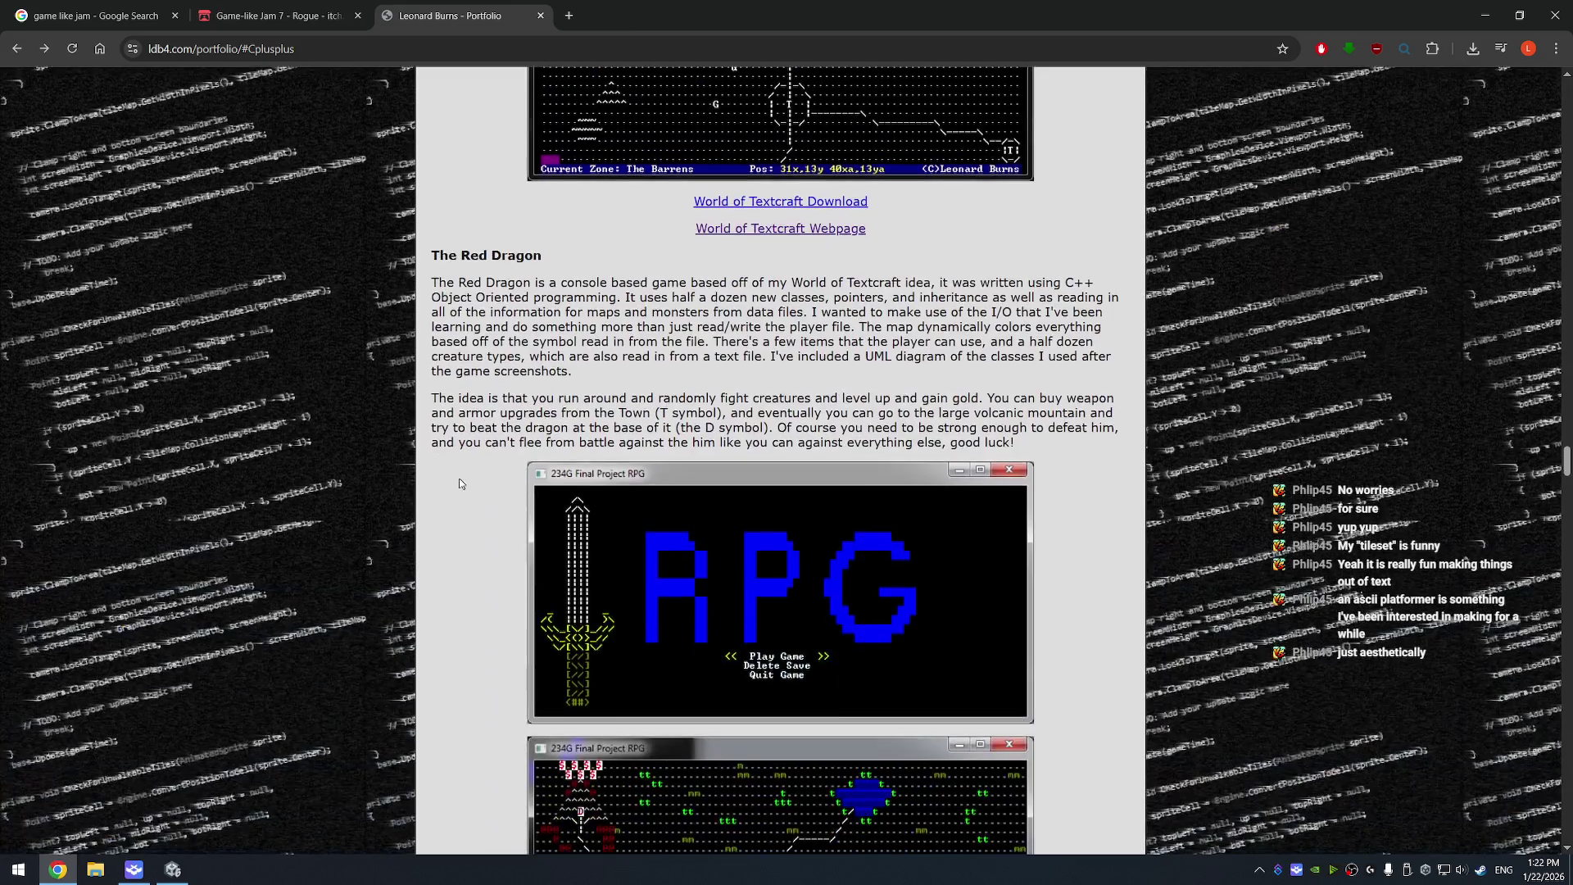
# - Scroll through the Red Dragon screenshots, then switch to the Game-like Jam 7 - Rogue tab
pyautogui.scroll(8, 433, 436)
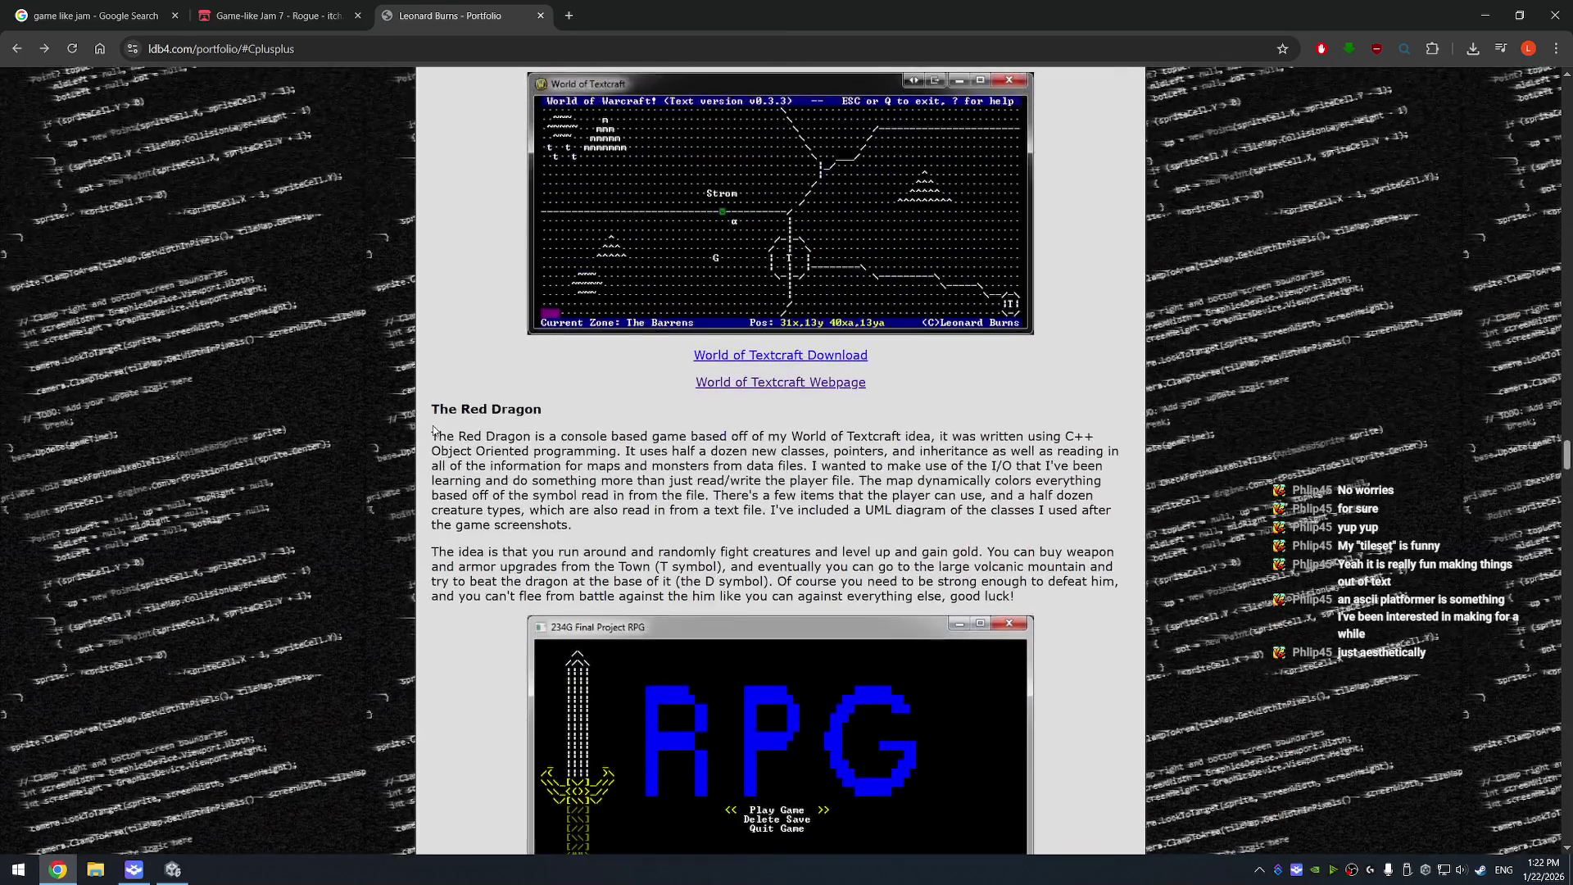
pyautogui.scroll(-3, 464, 402)
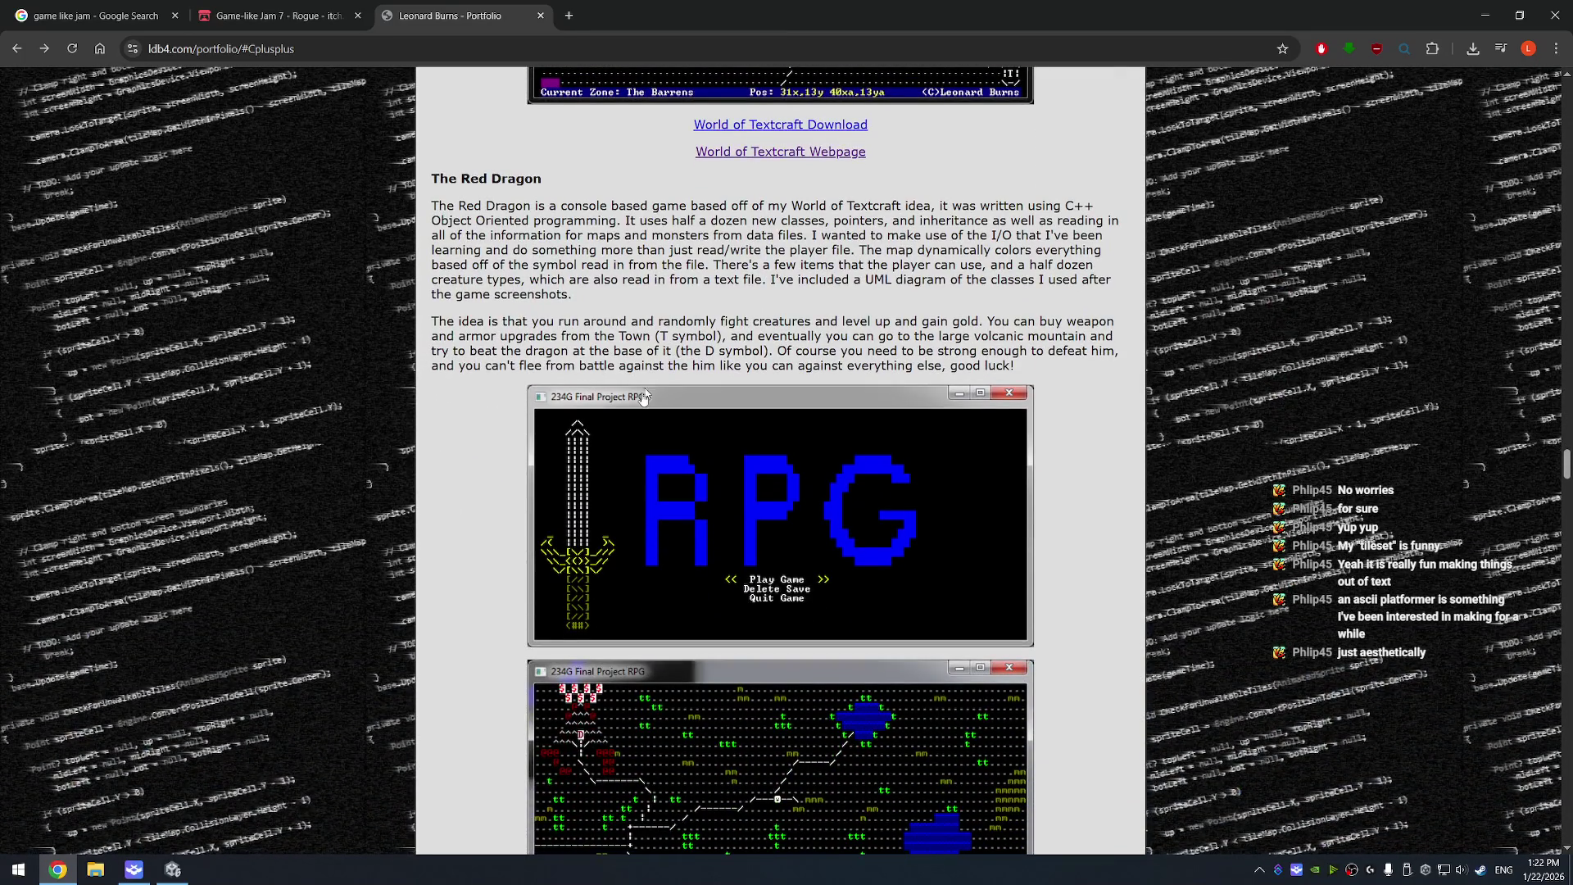
pyautogui.scroll(-4, 909, 439)
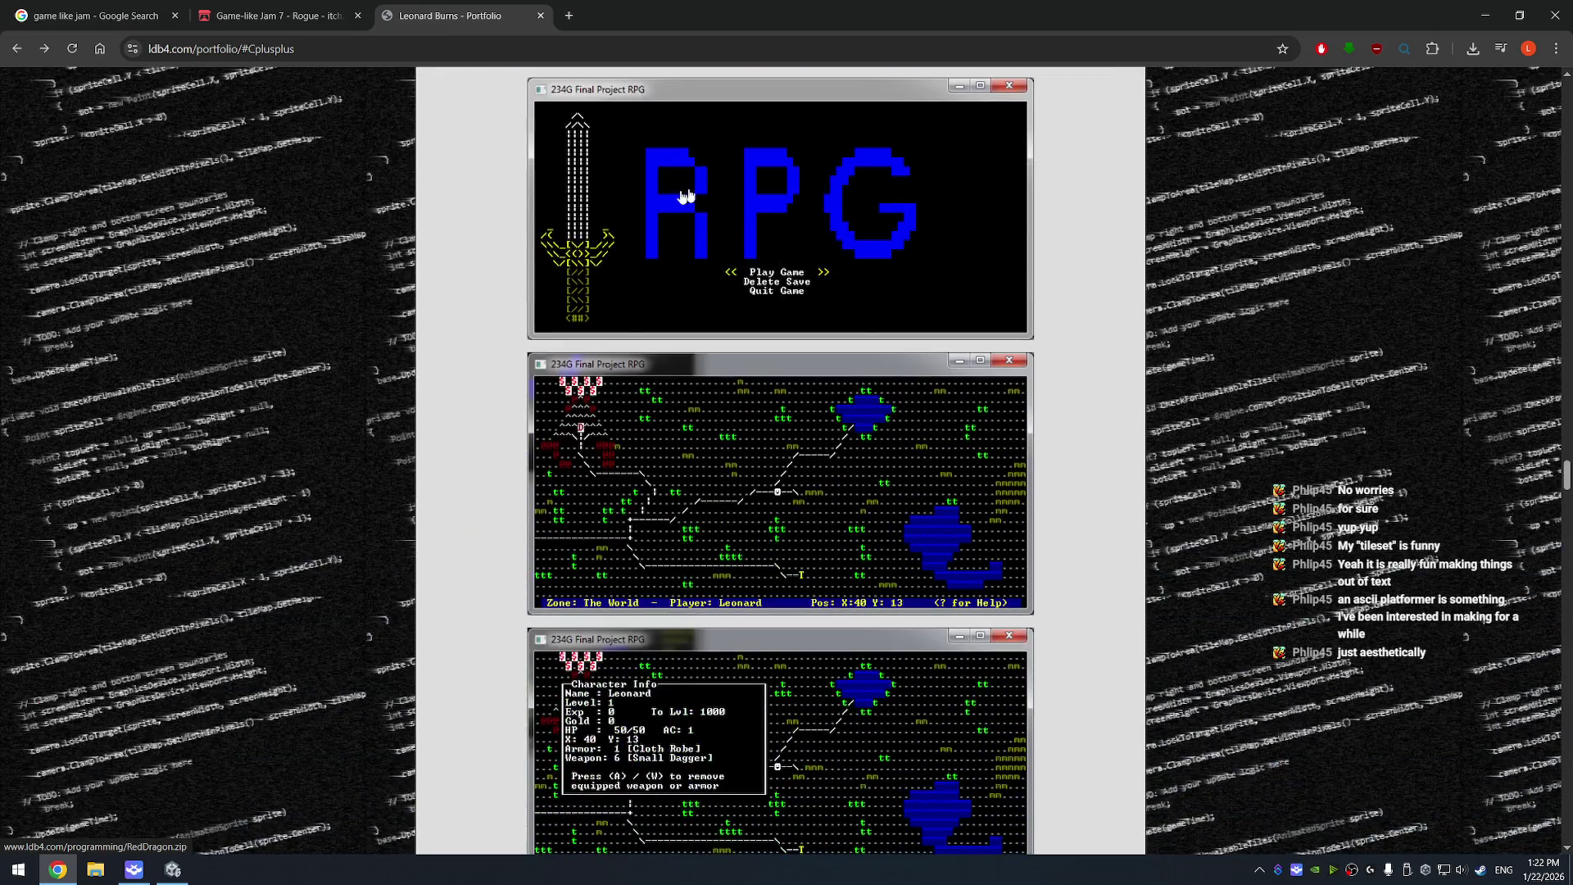
pyautogui.scroll(-4, 902, 381)
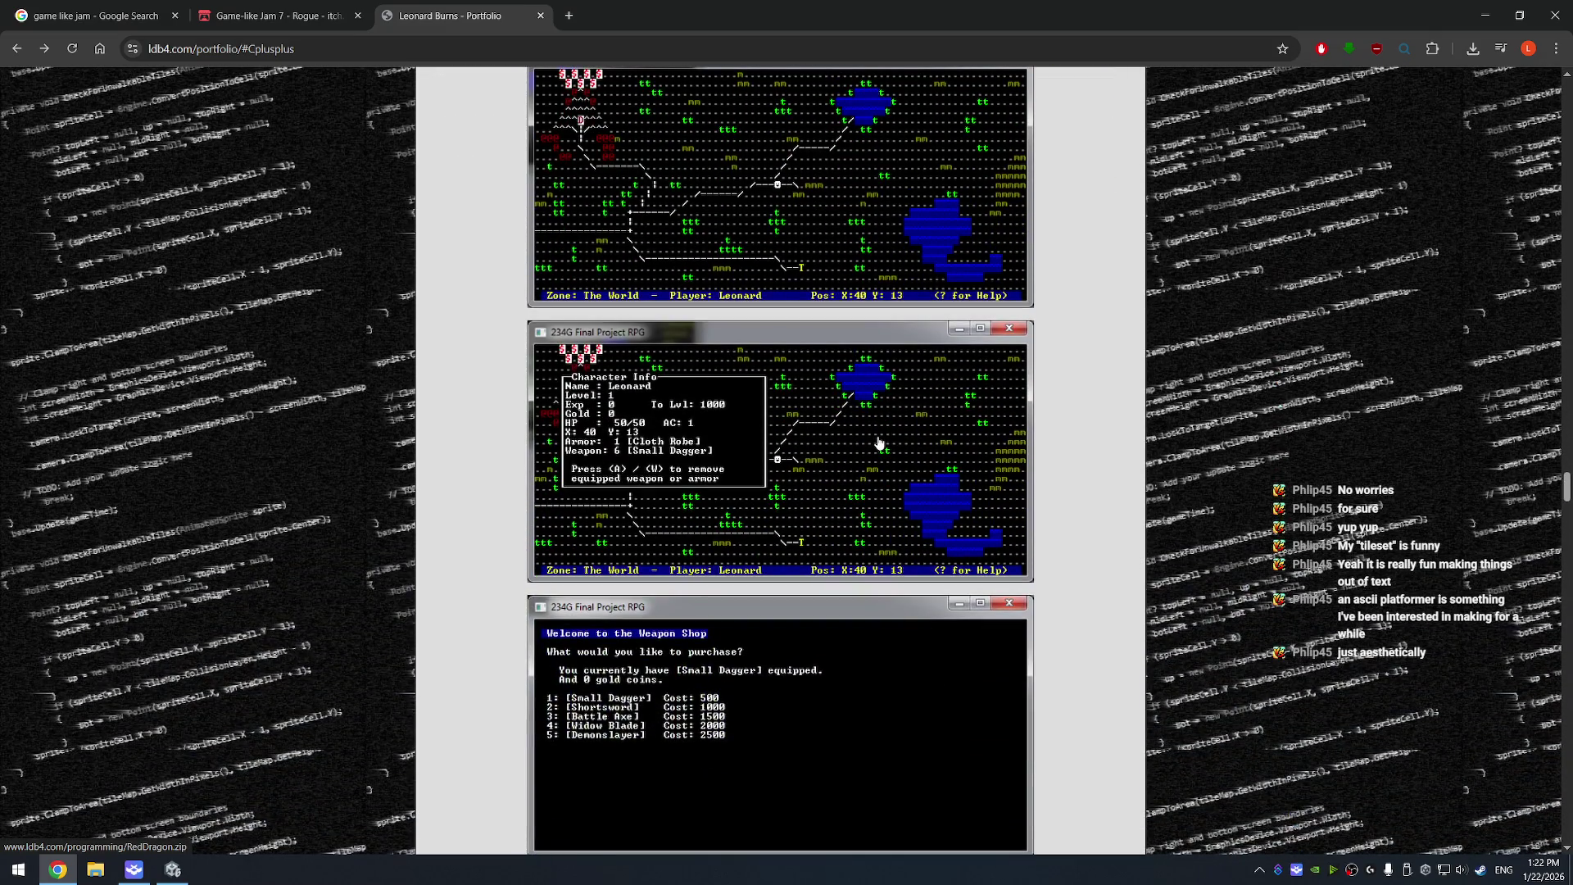
pyautogui.scroll(-7, 844, 417)
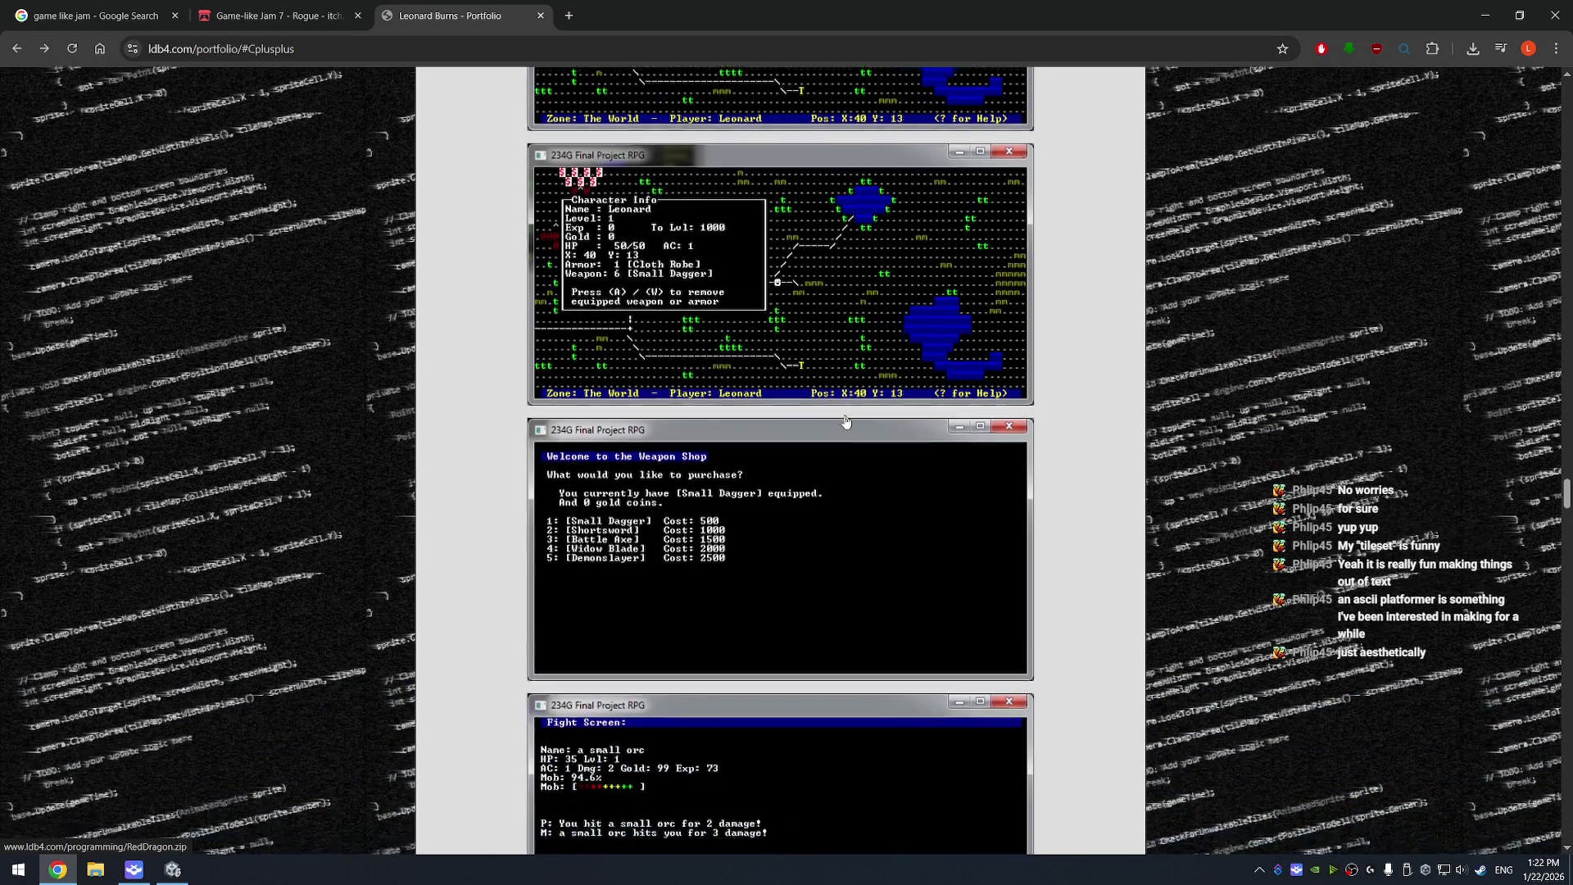
pyautogui.scroll(-4, 847, 419)
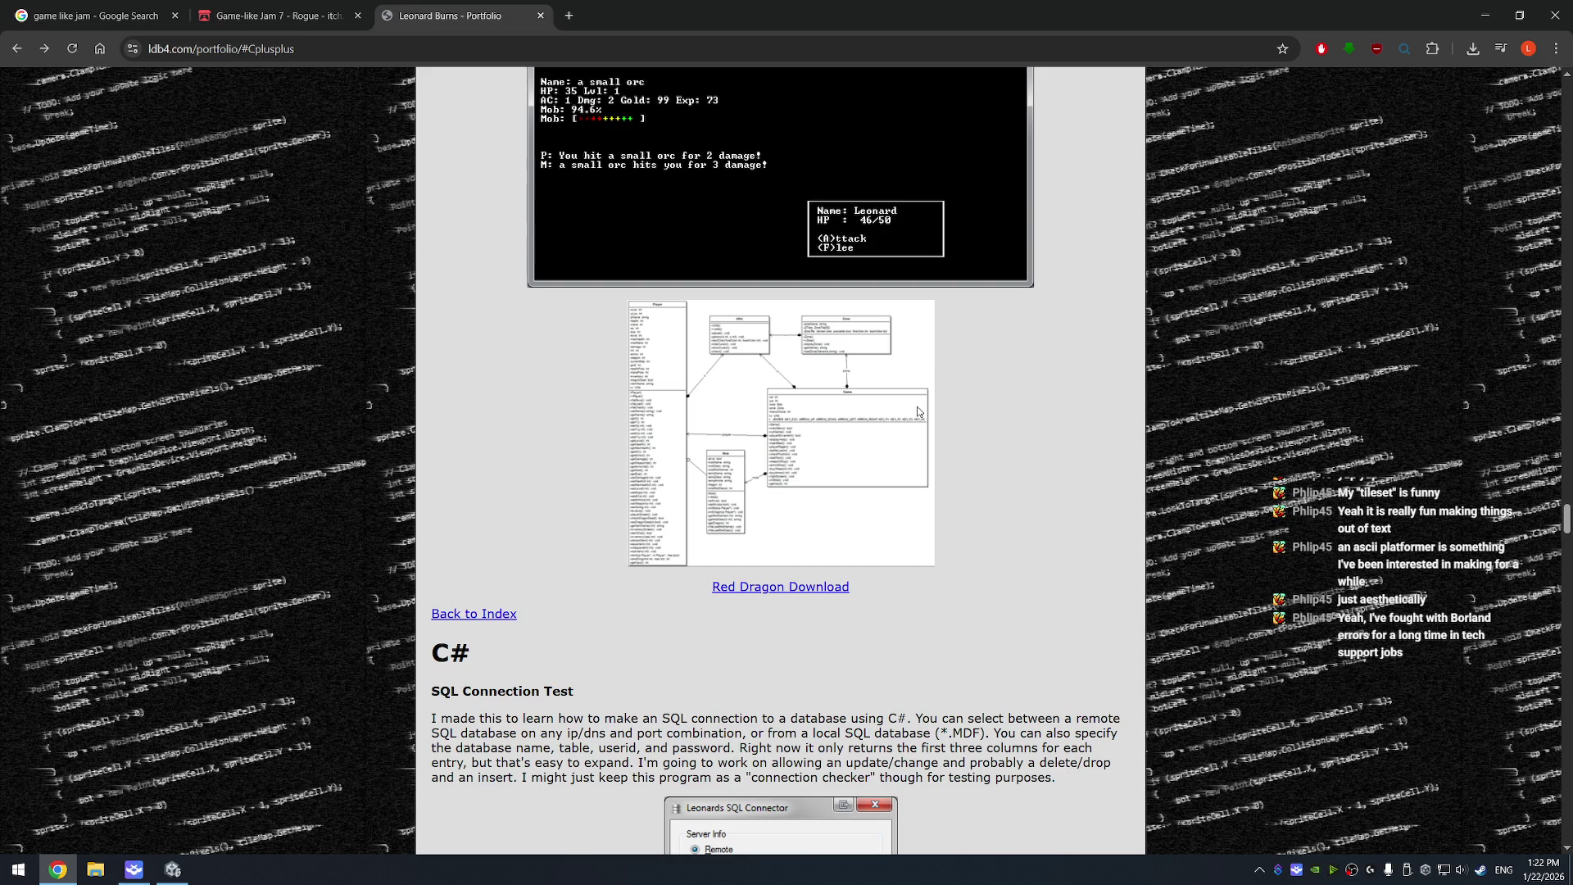
pyautogui.scroll(-3, 1008, 421)
pyautogui.scroll(4, 1015, 427)
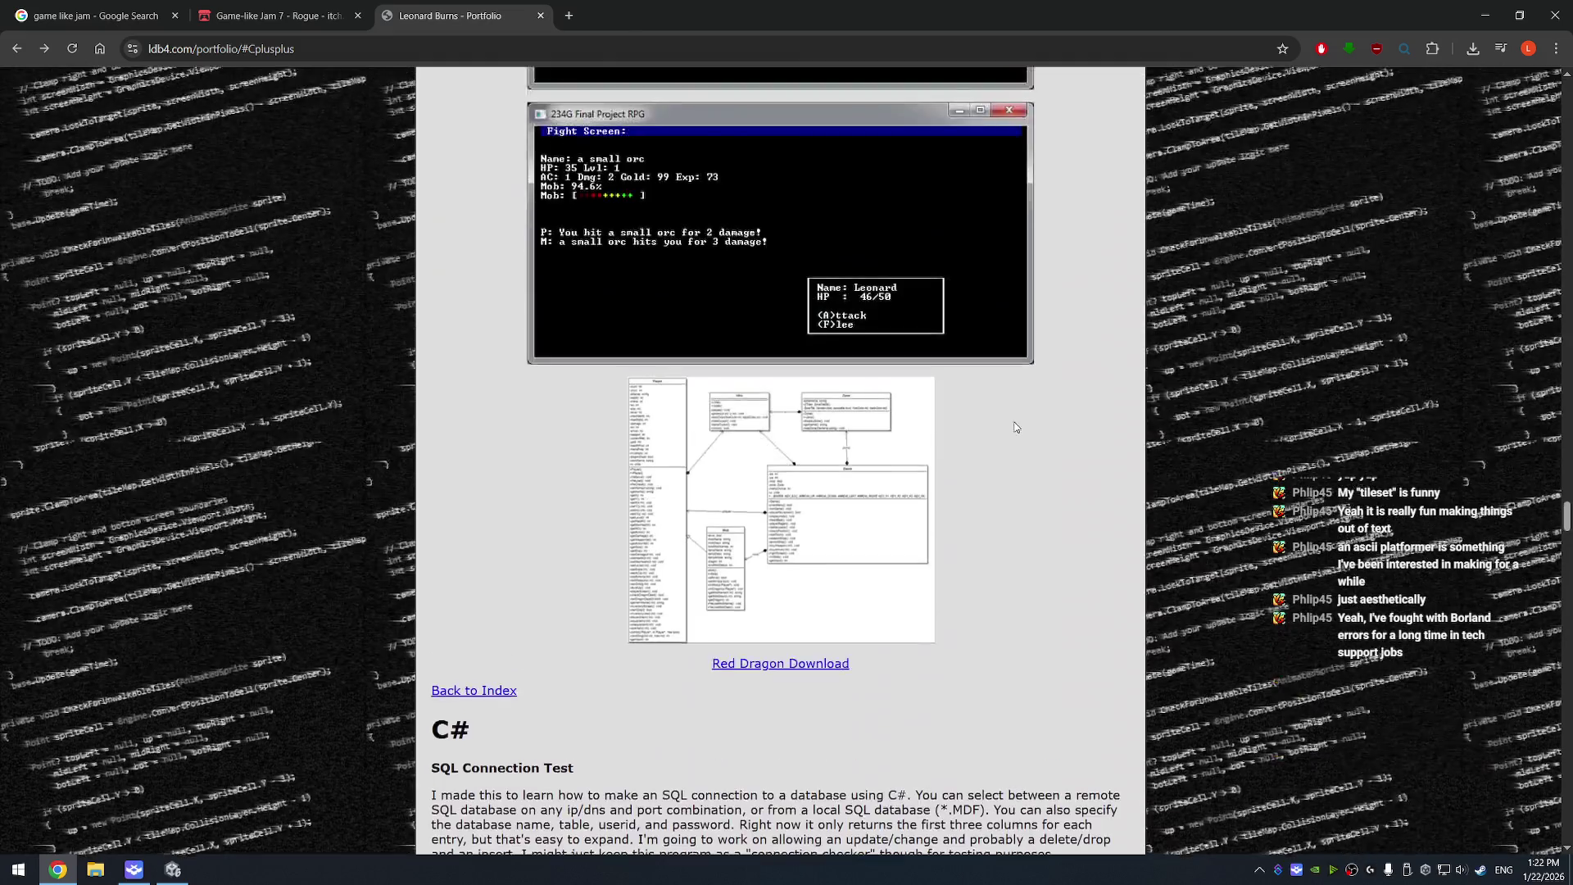
pyautogui.scroll(10, 1015, 427)
pyautogui.click(278, 16)
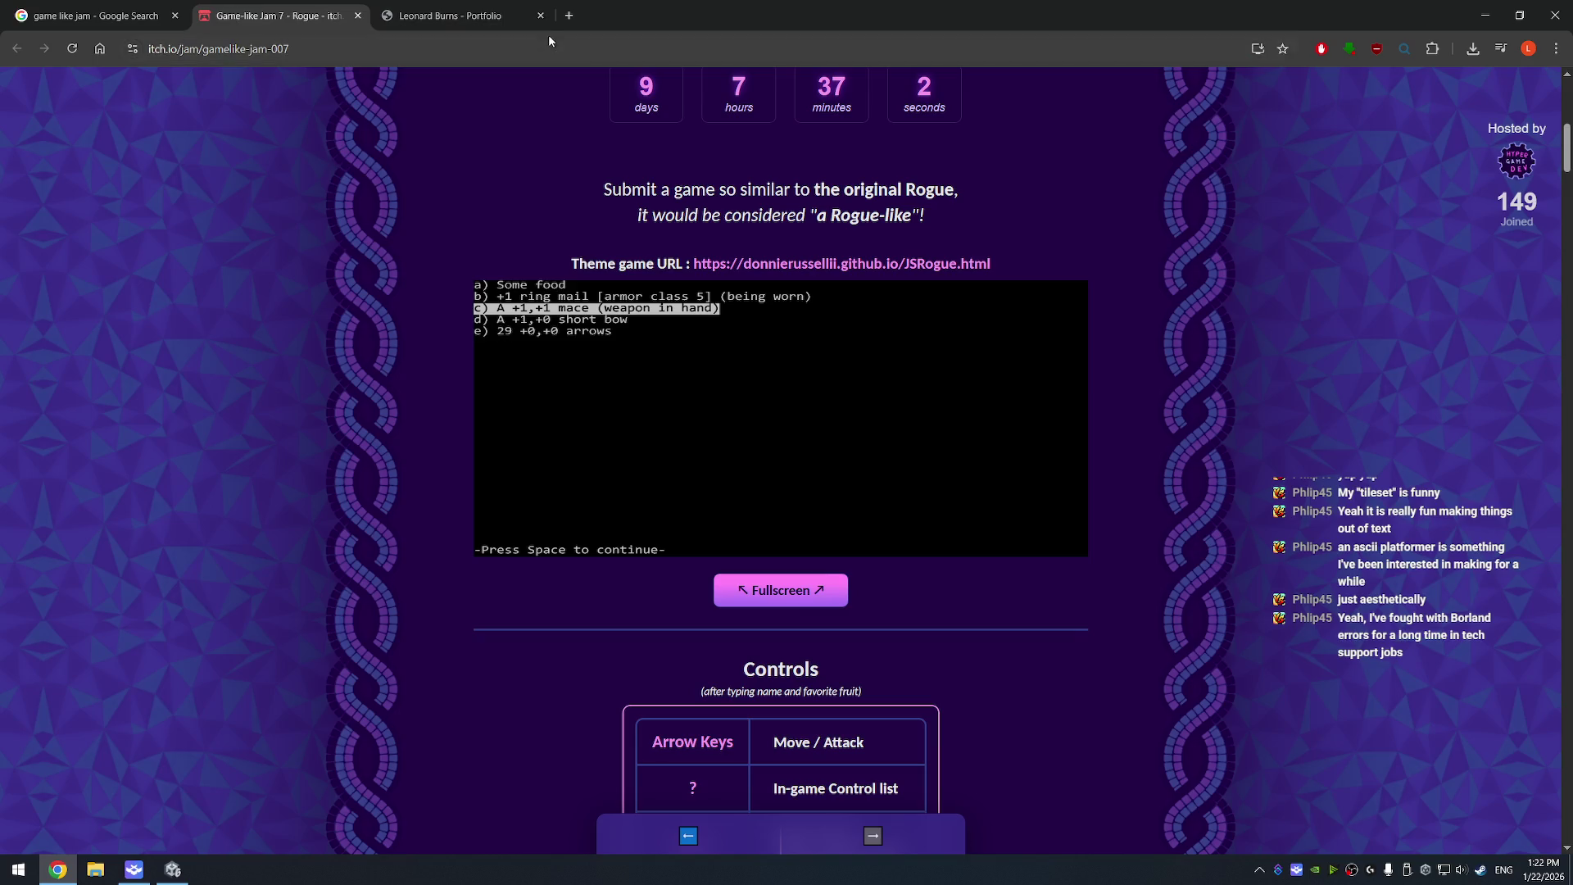
# - Close the portfolio tab and scroll through the jam page's Controls and Notes
pyautogui.click(540, 16)
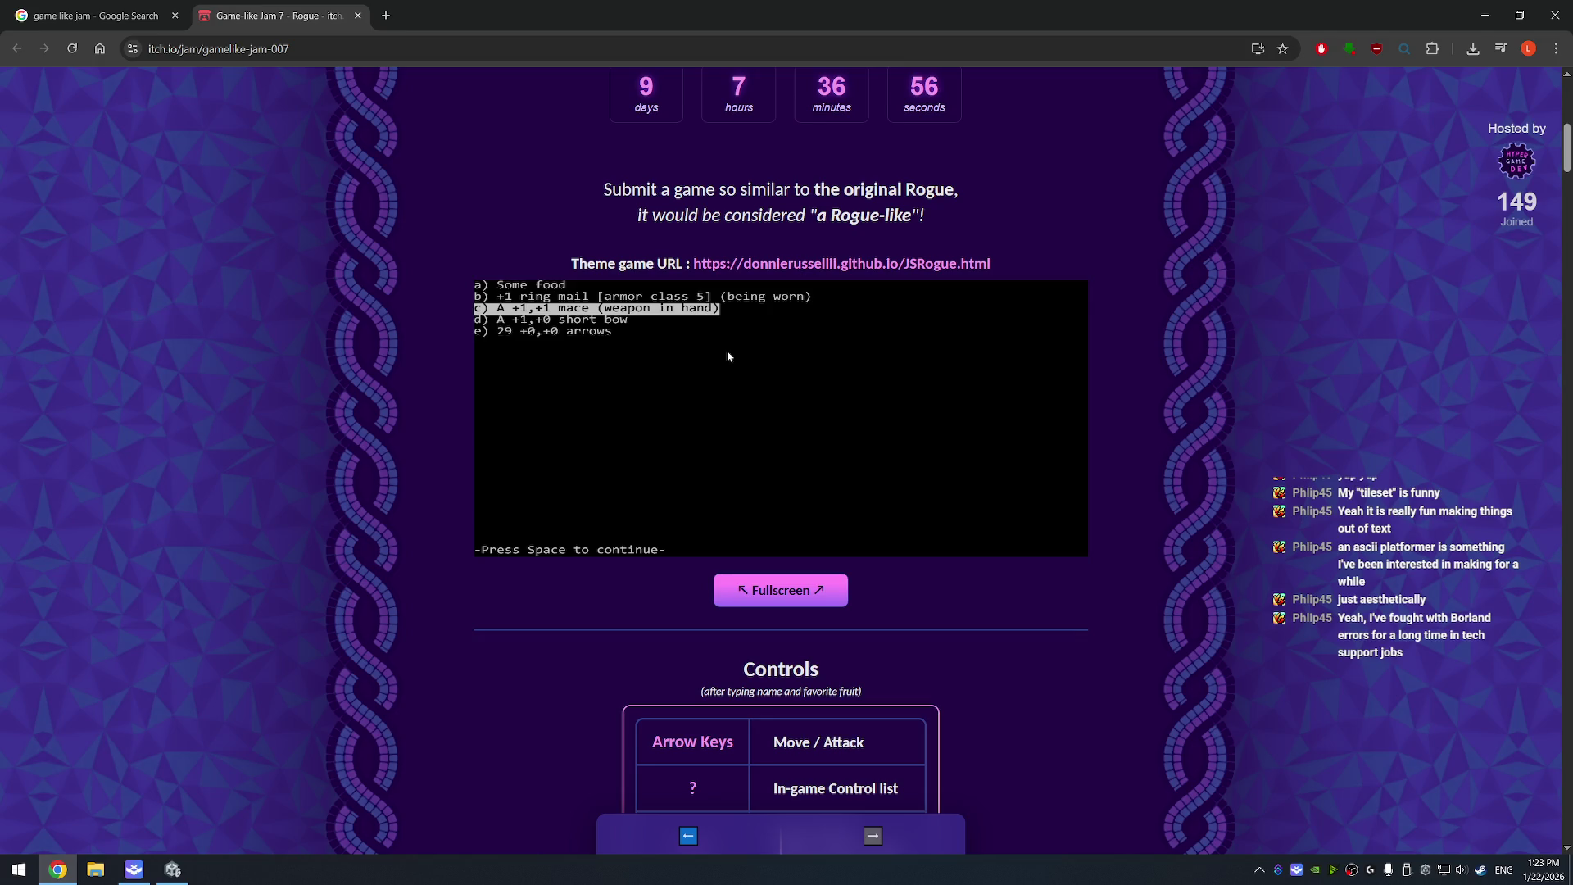
pyautogui.scroll(2, 922, 211)
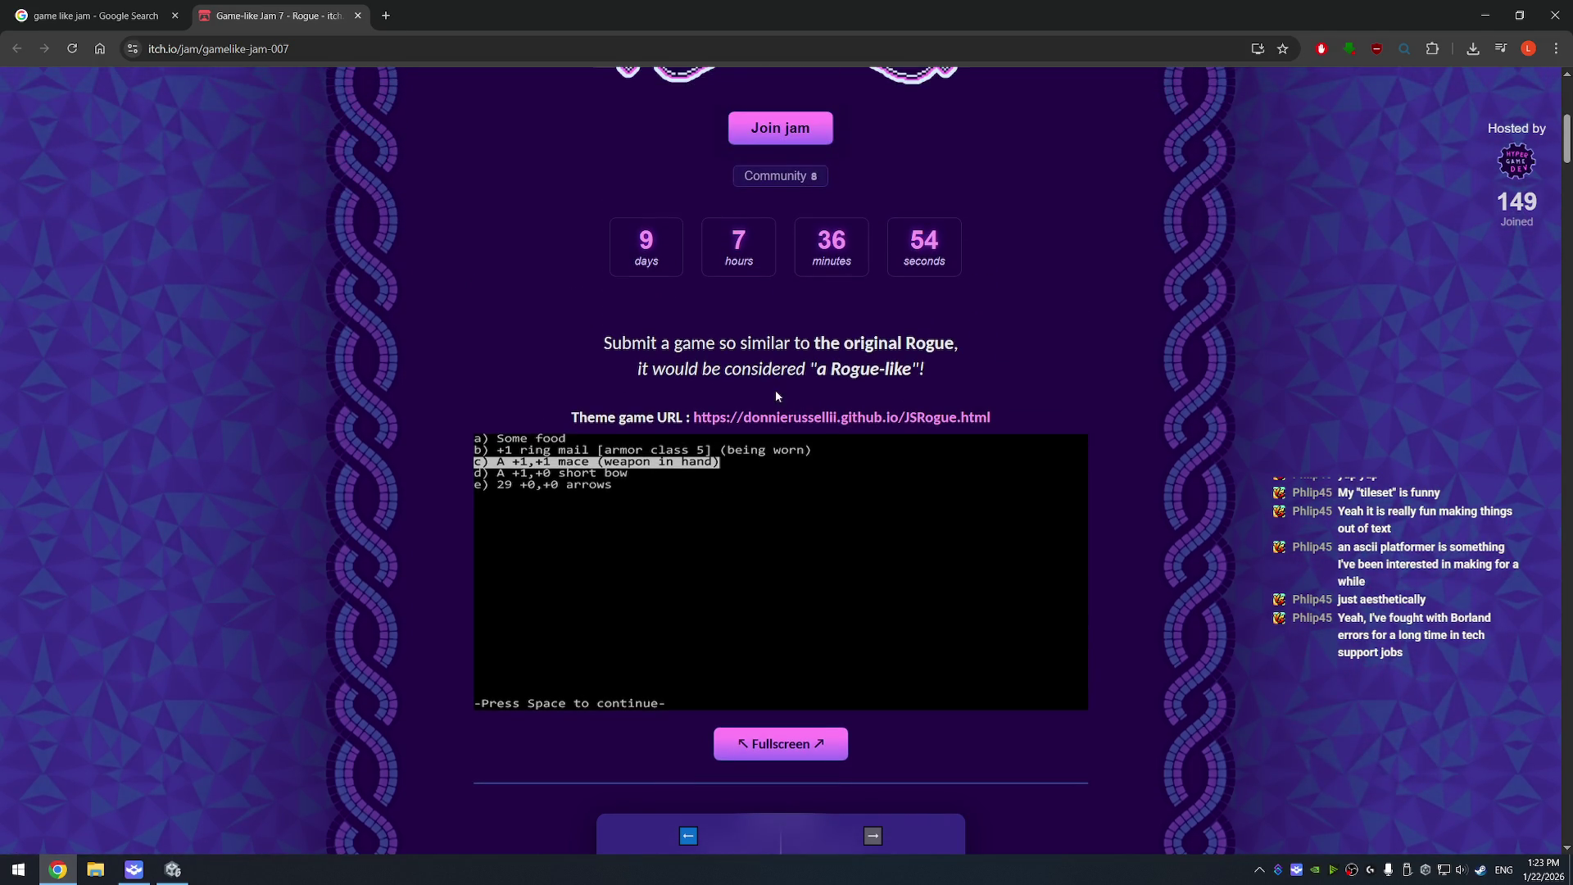
pyautogui.scroll(3, 1094, 293)
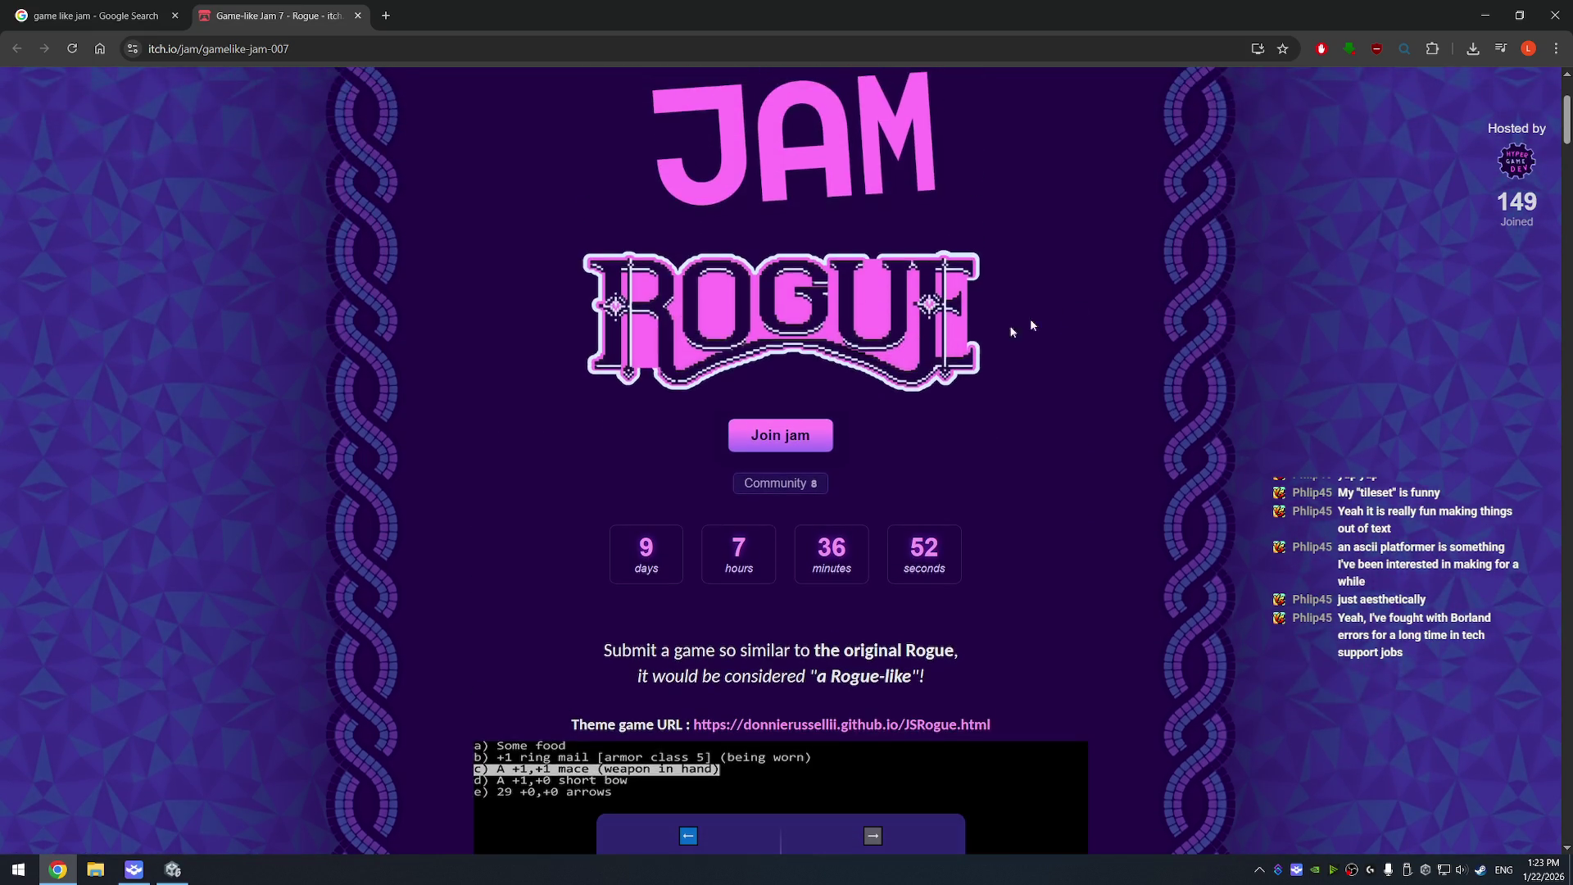
pyautogui.scroll(-6, 1076, 425)
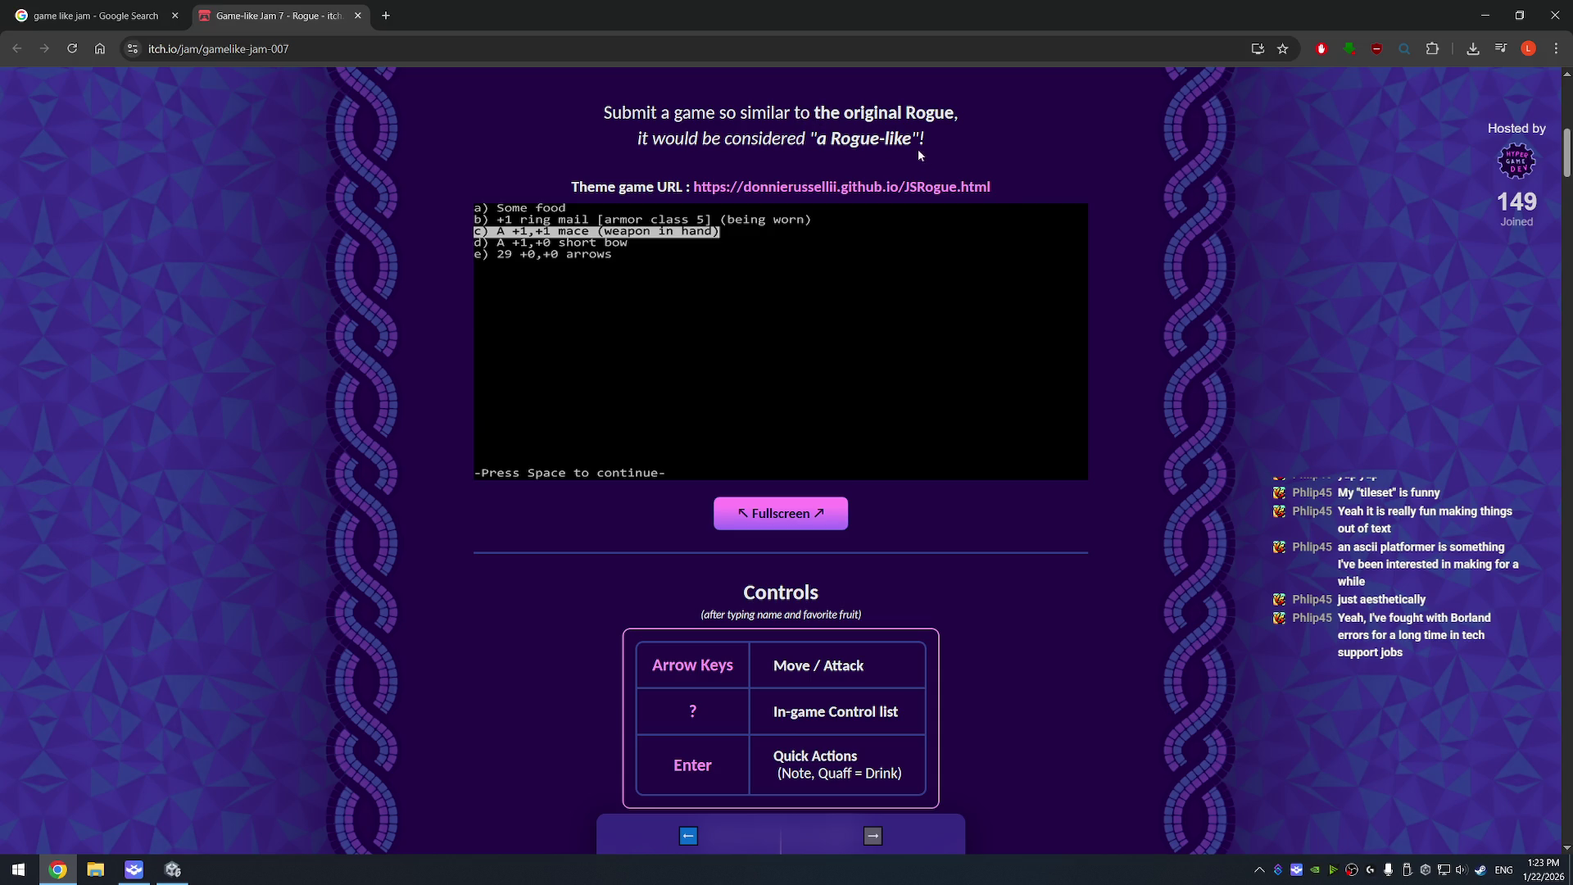
pyautogui.scroll(-3, 979, 697)
pyautogui.scroll(-4, 931, 637)
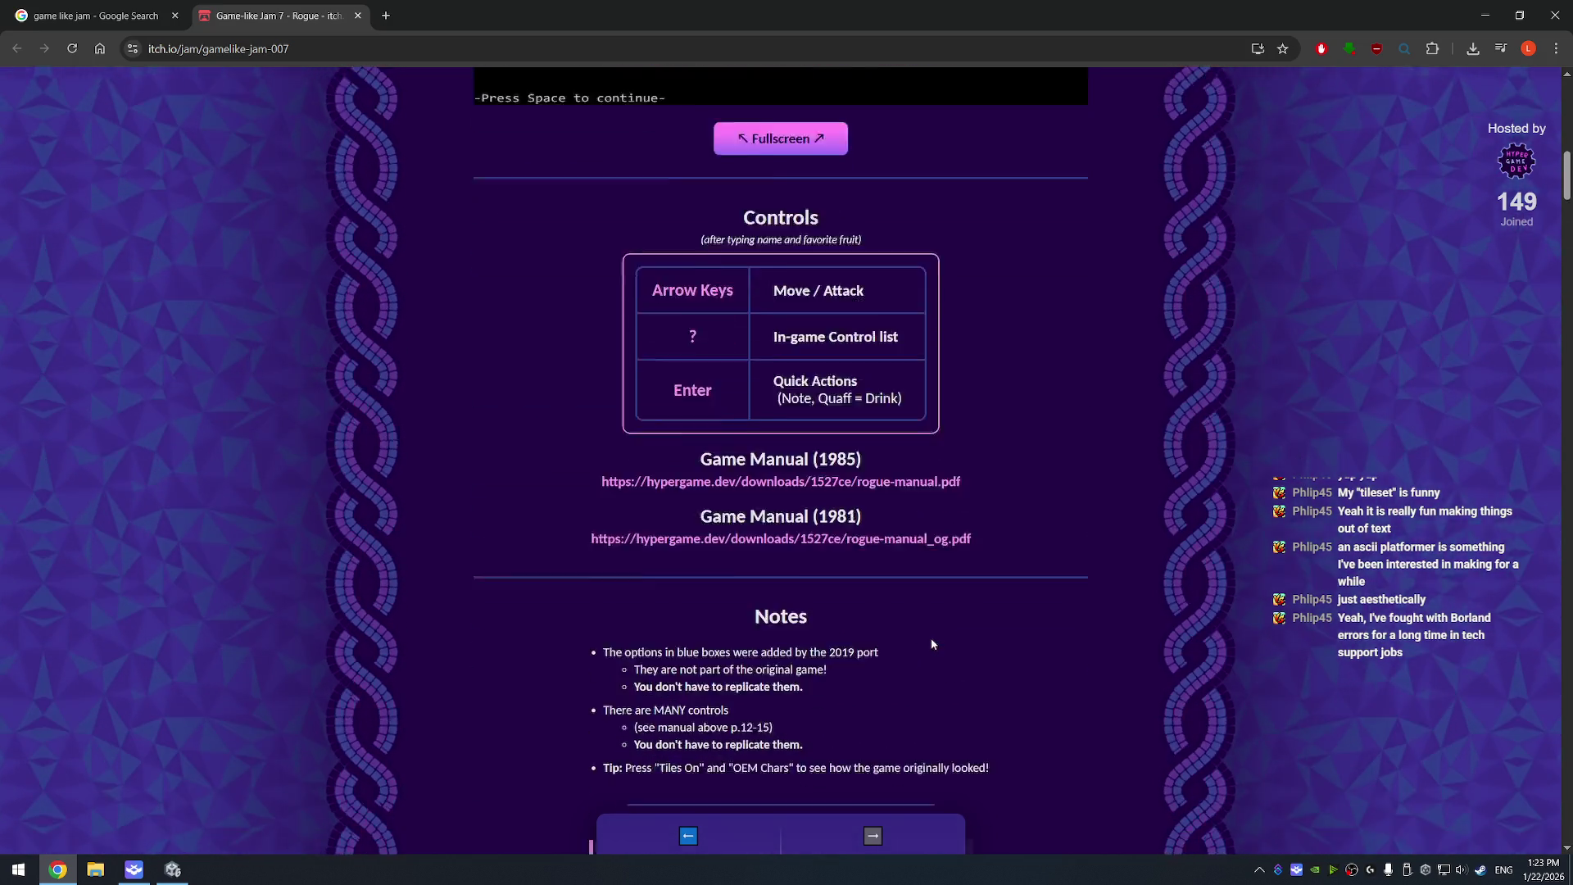
pyautogui.scroll(-1, 925, 402)
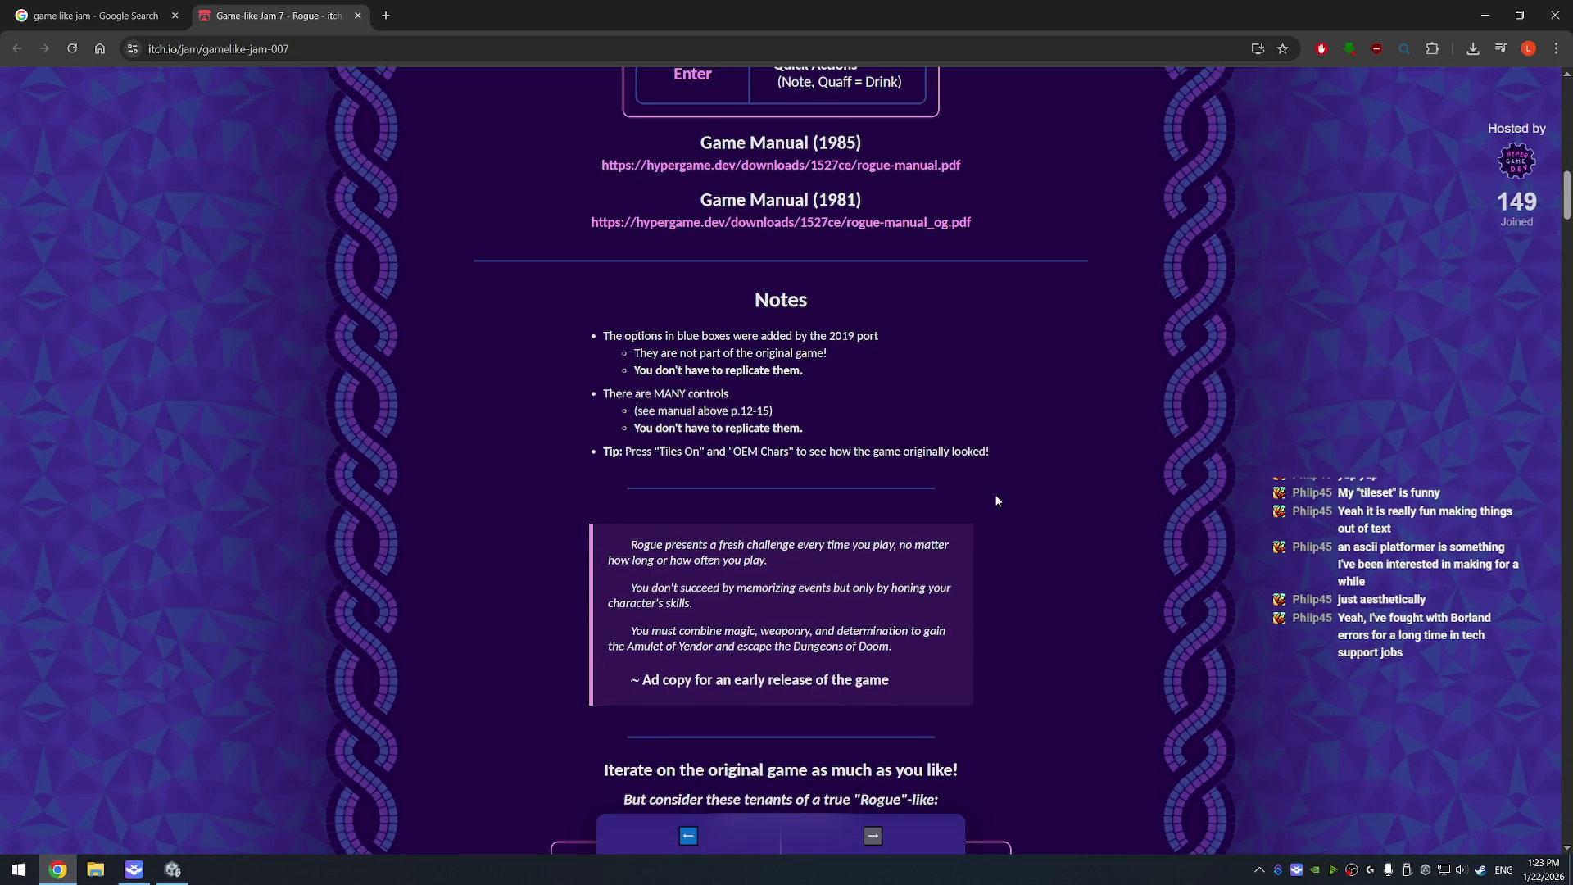
# - Highlight 'Tiles On' in the tip, then show the Rogue game full screen
pyautogui.moveTo(660, 453); pyautogui.dragTo(718, 453)
pyautogui.click(717, 453)
pyautogui.scroll(7, 942, 450)
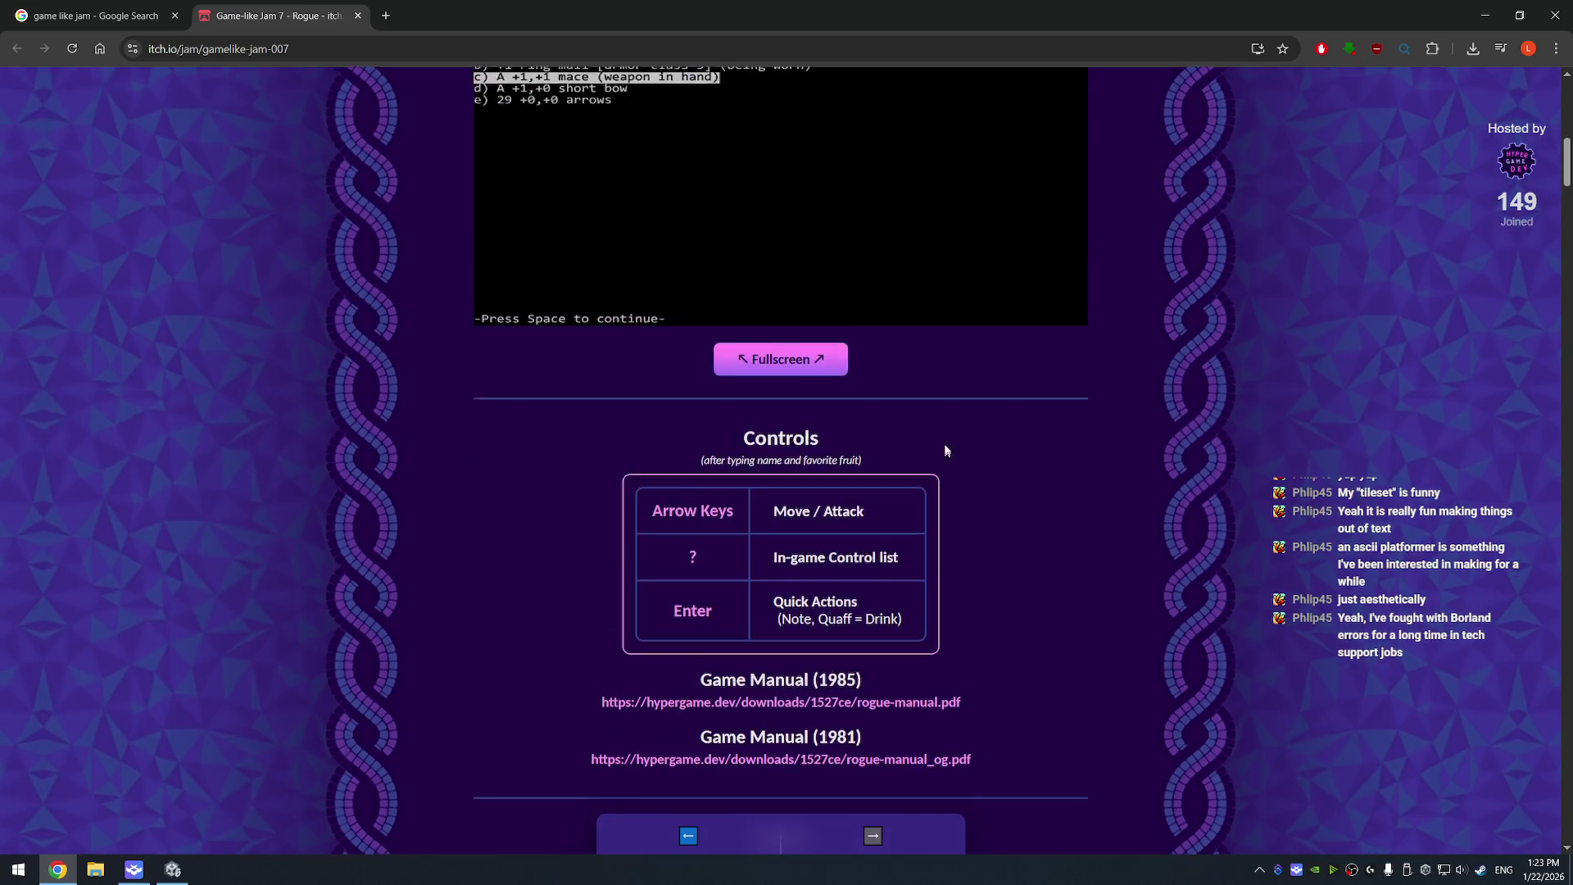
pyautogui.click(769, 359)
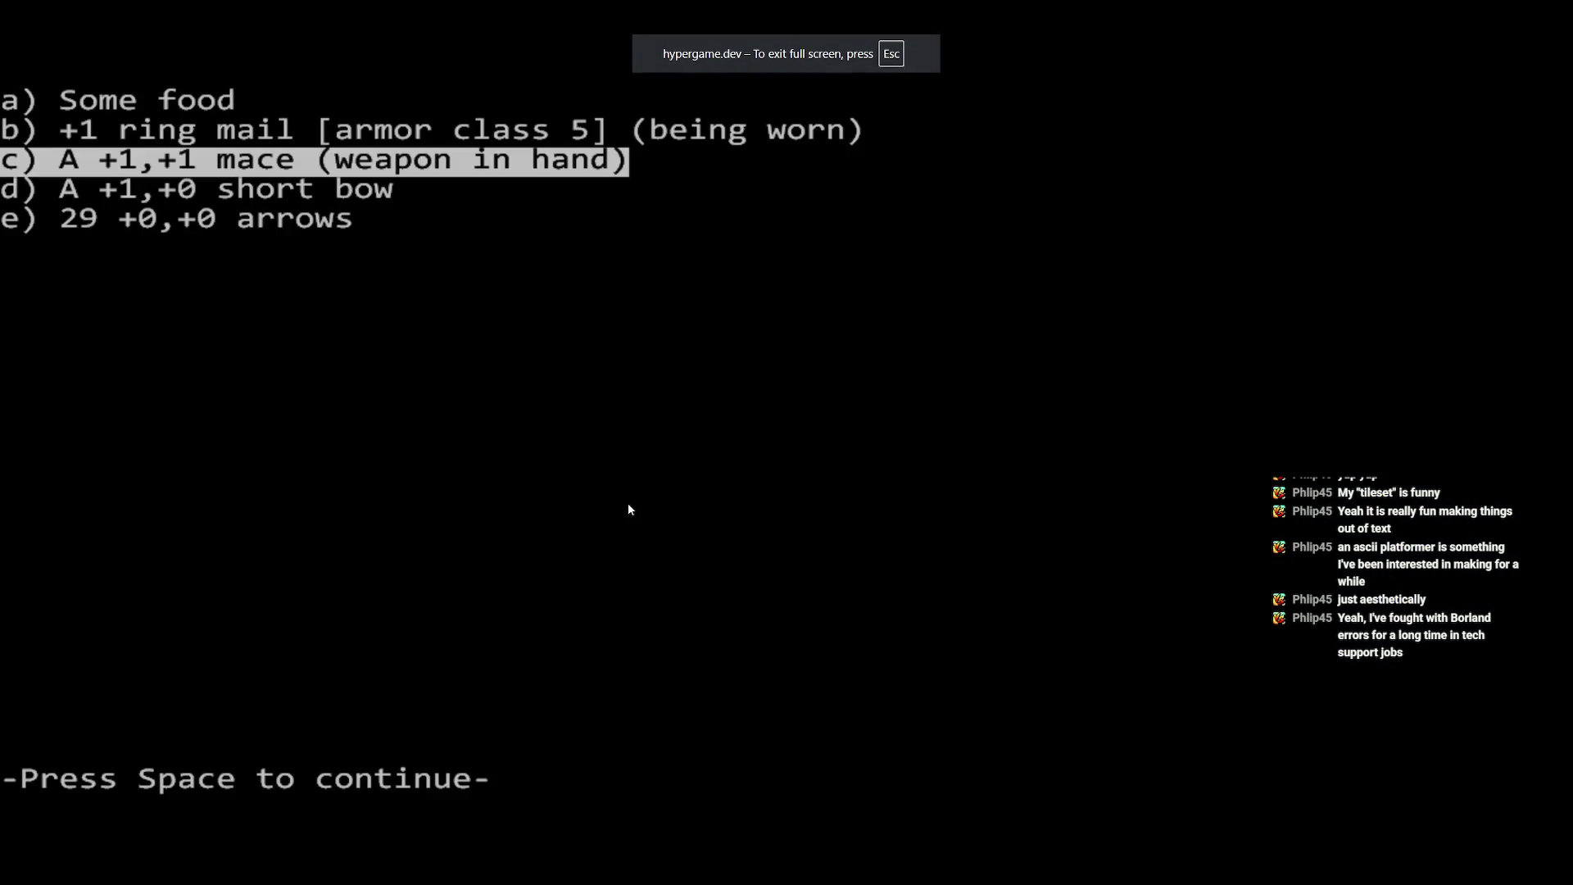
# - Check the Rogue command list, quit the current game and return to the title screen
pyautogui.press('space')
pyautogui.press('?')
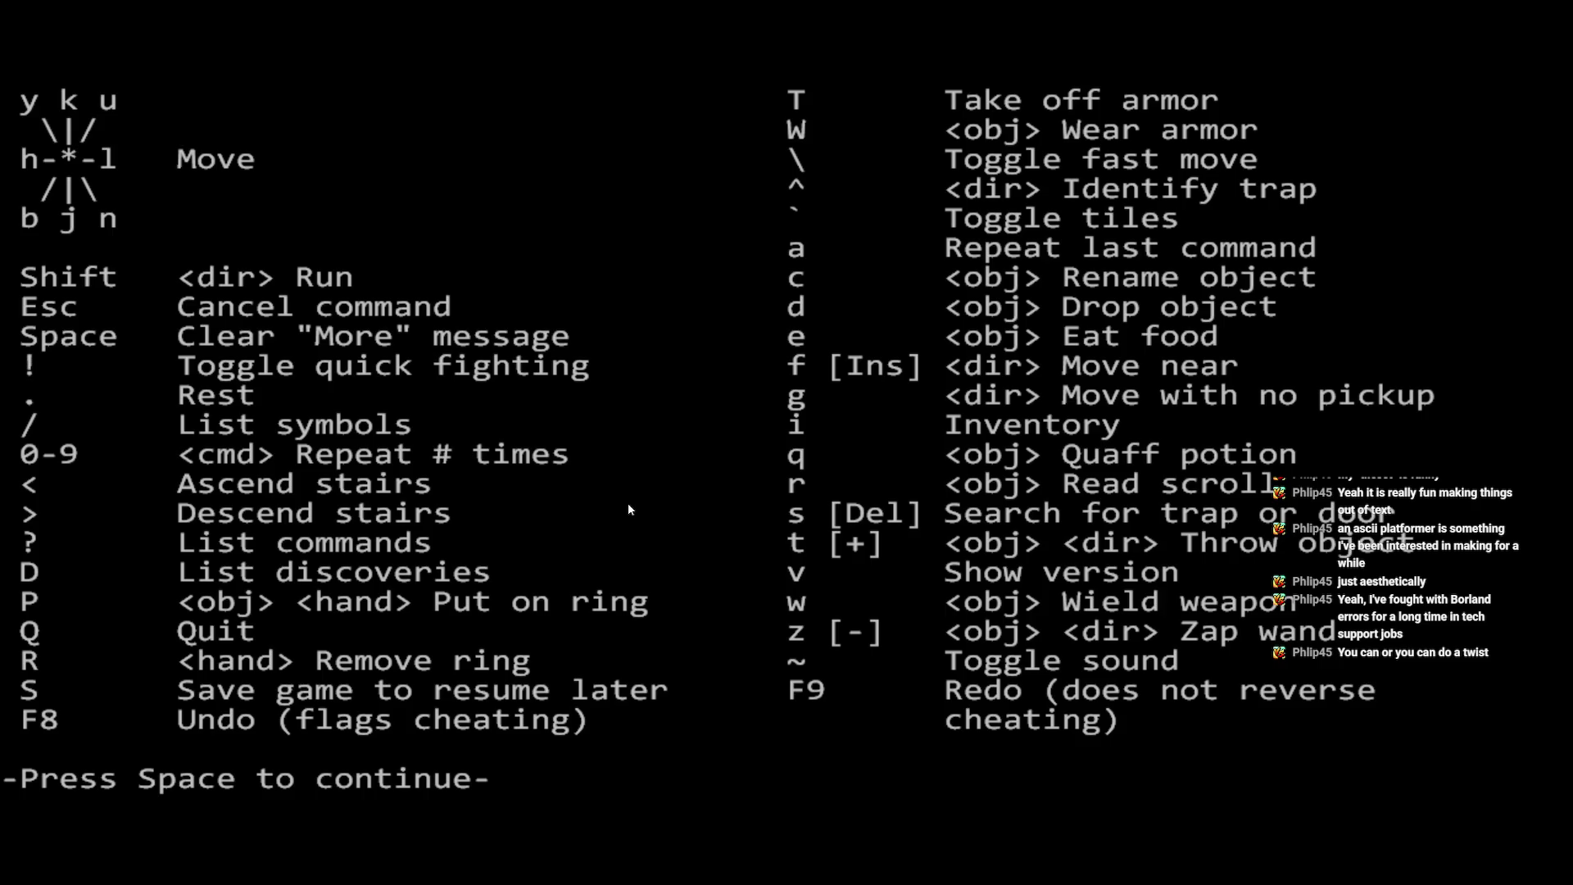
pyautogui.press('space')
pyautogui.press('q')
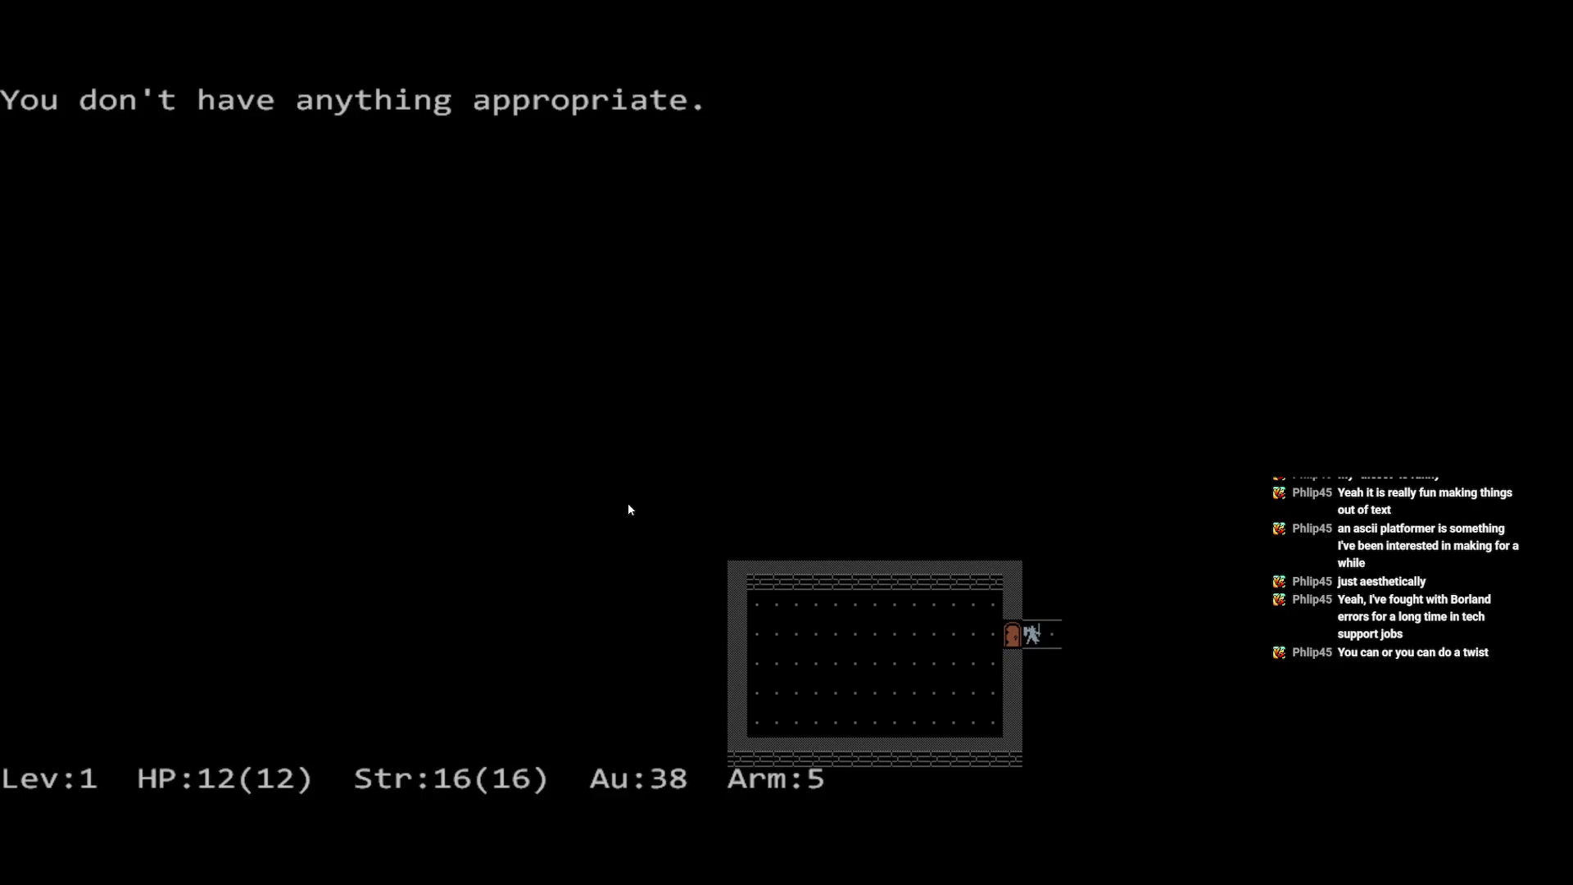
pyautogui.press('?')
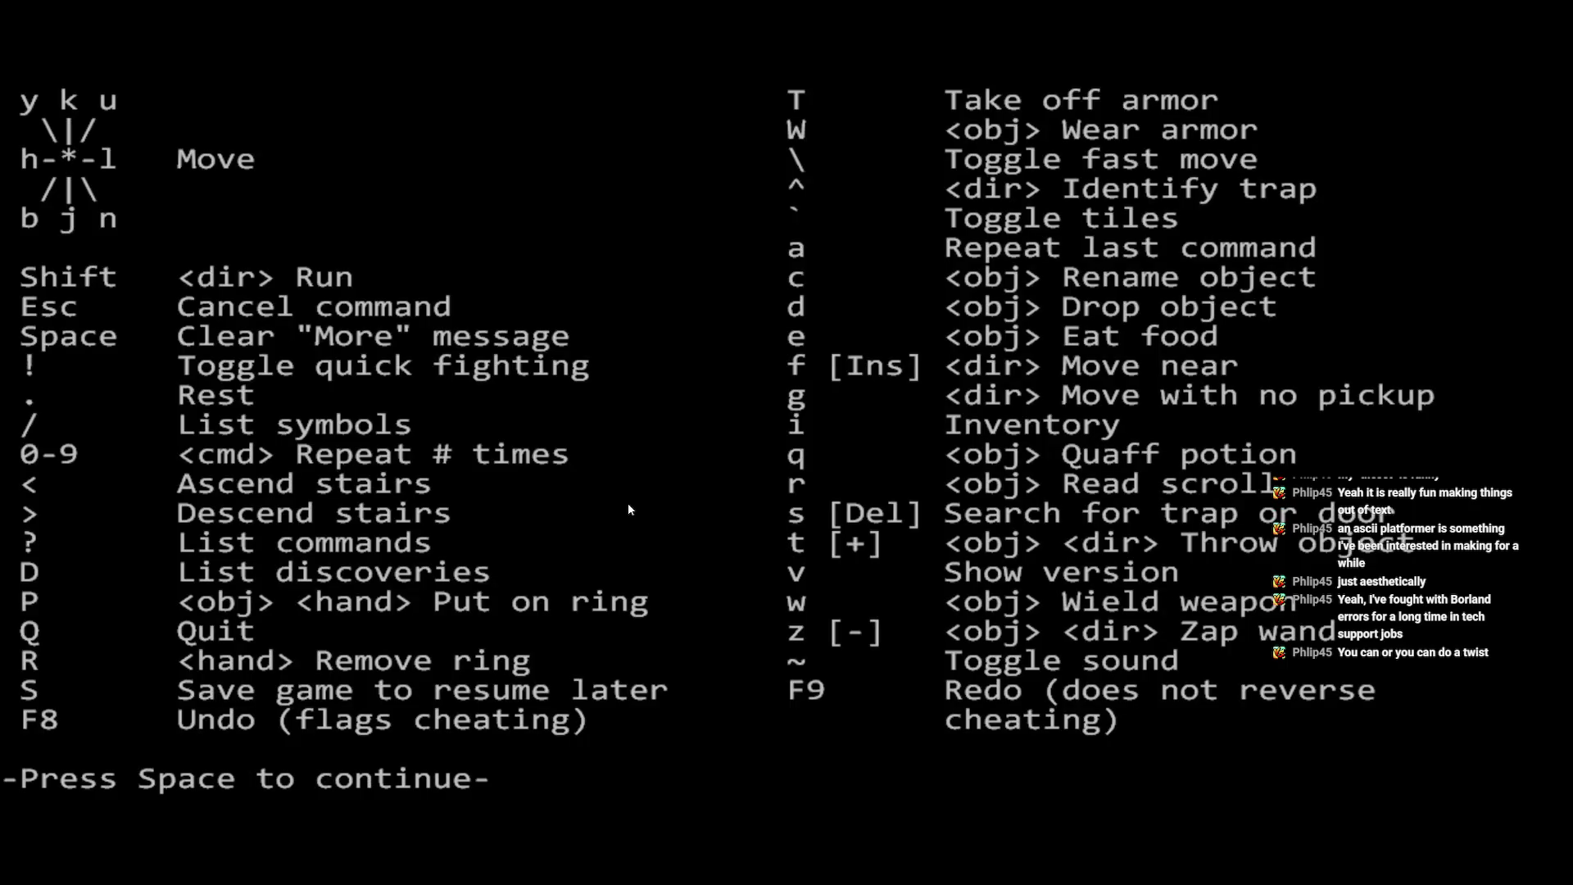
pyautogui.press('space')
pyautogui.press('Q')
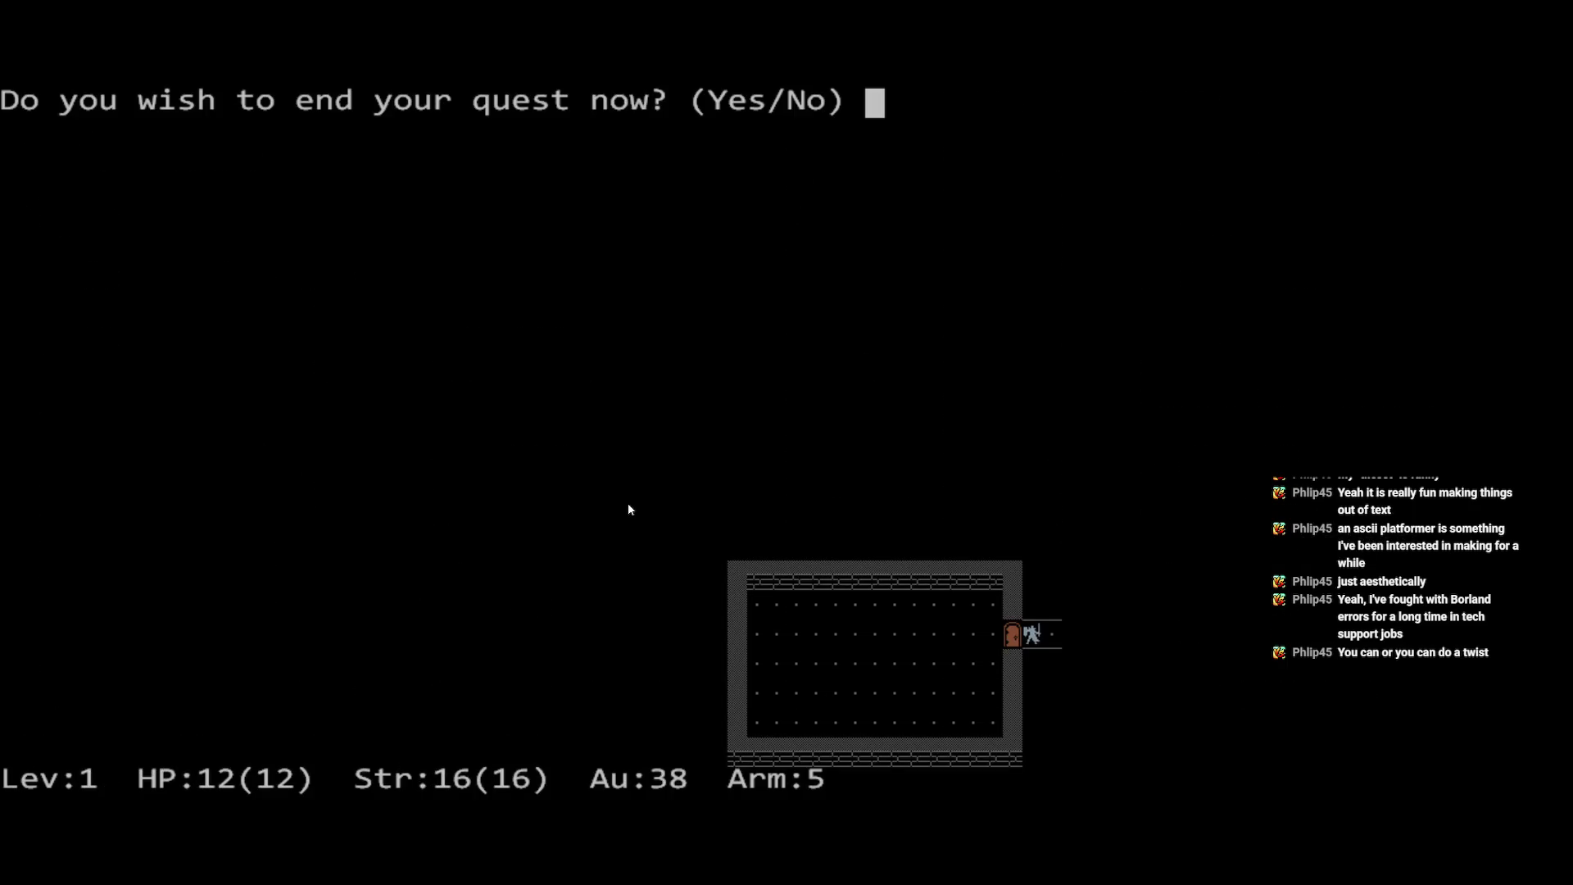
pyautogui.press('y')
pyautogui.press('Return')
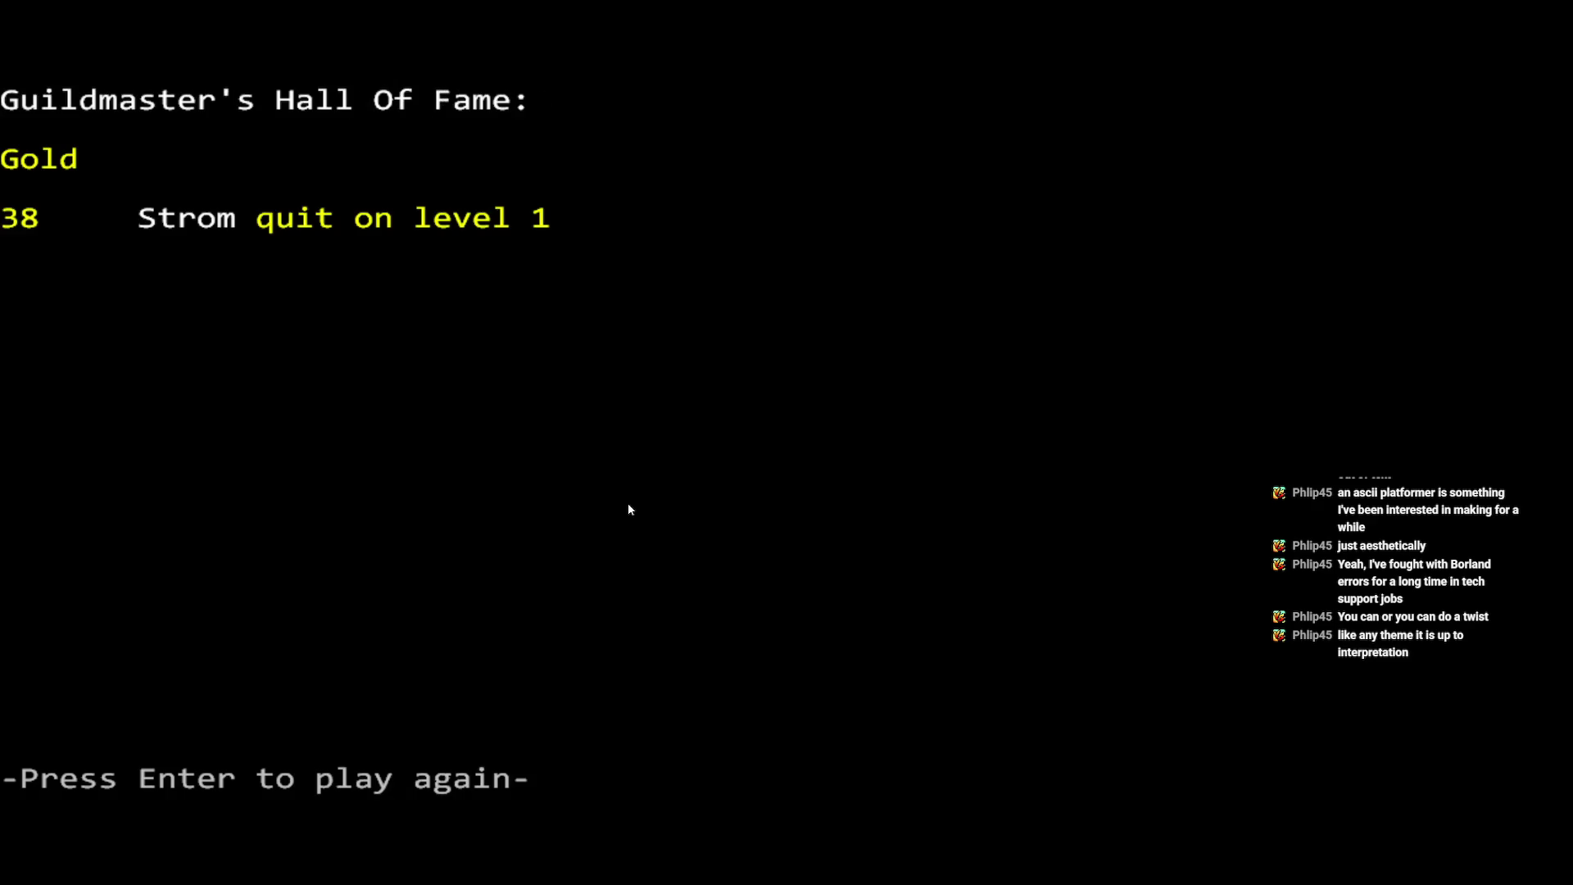
pyautogui.press('Return')
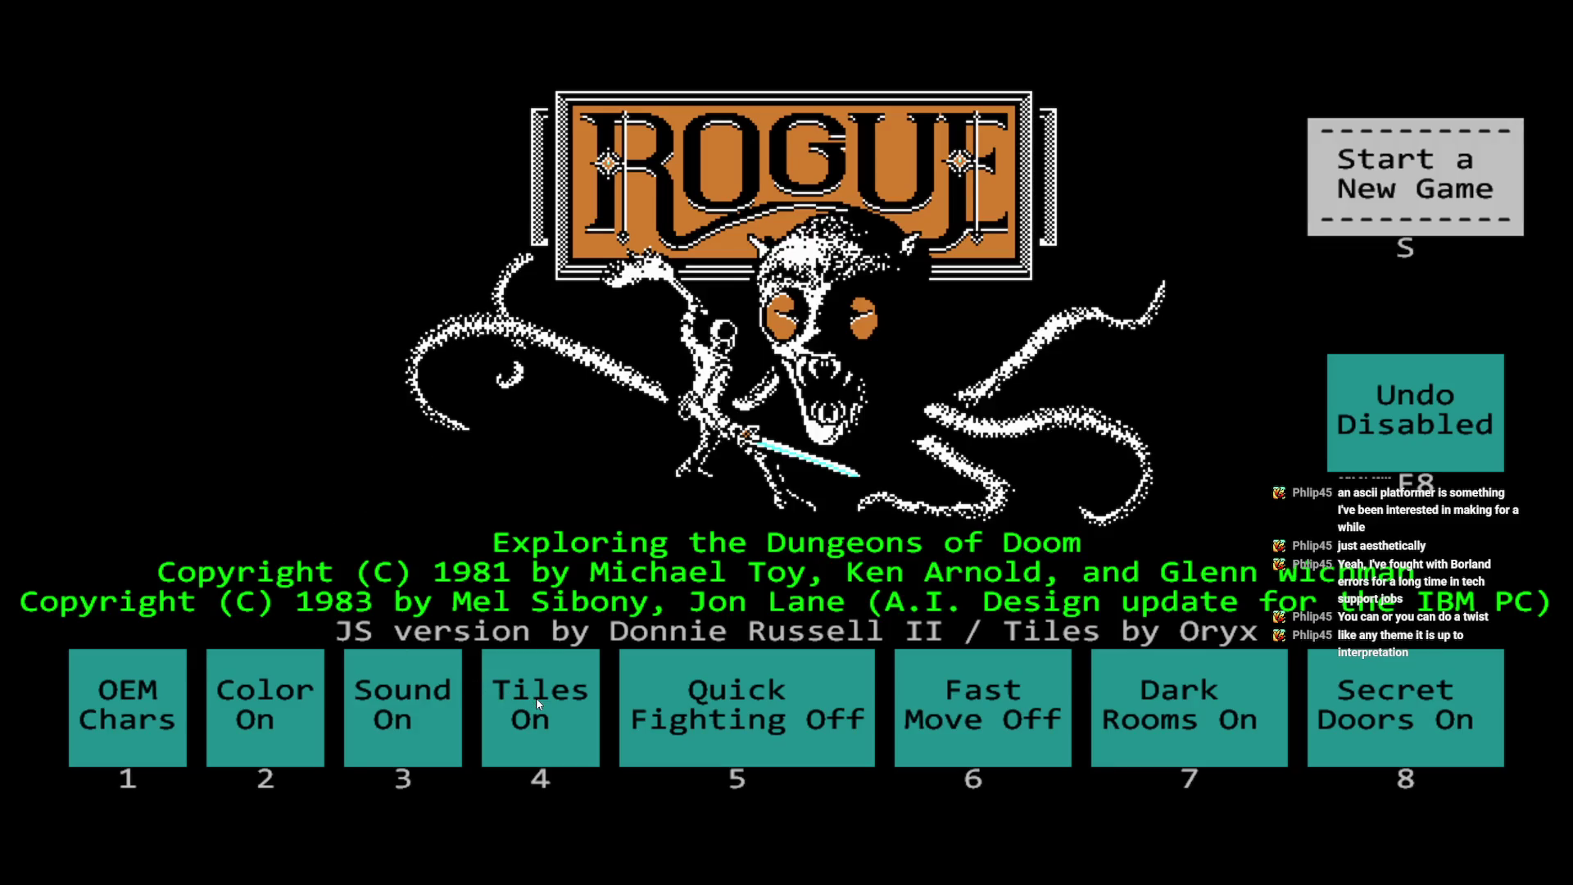
# - Start a new Rogue game with Tiles Off and ASCII characters, a player name and Cherry as favourite fruit
pyautogui.click(539, 742)
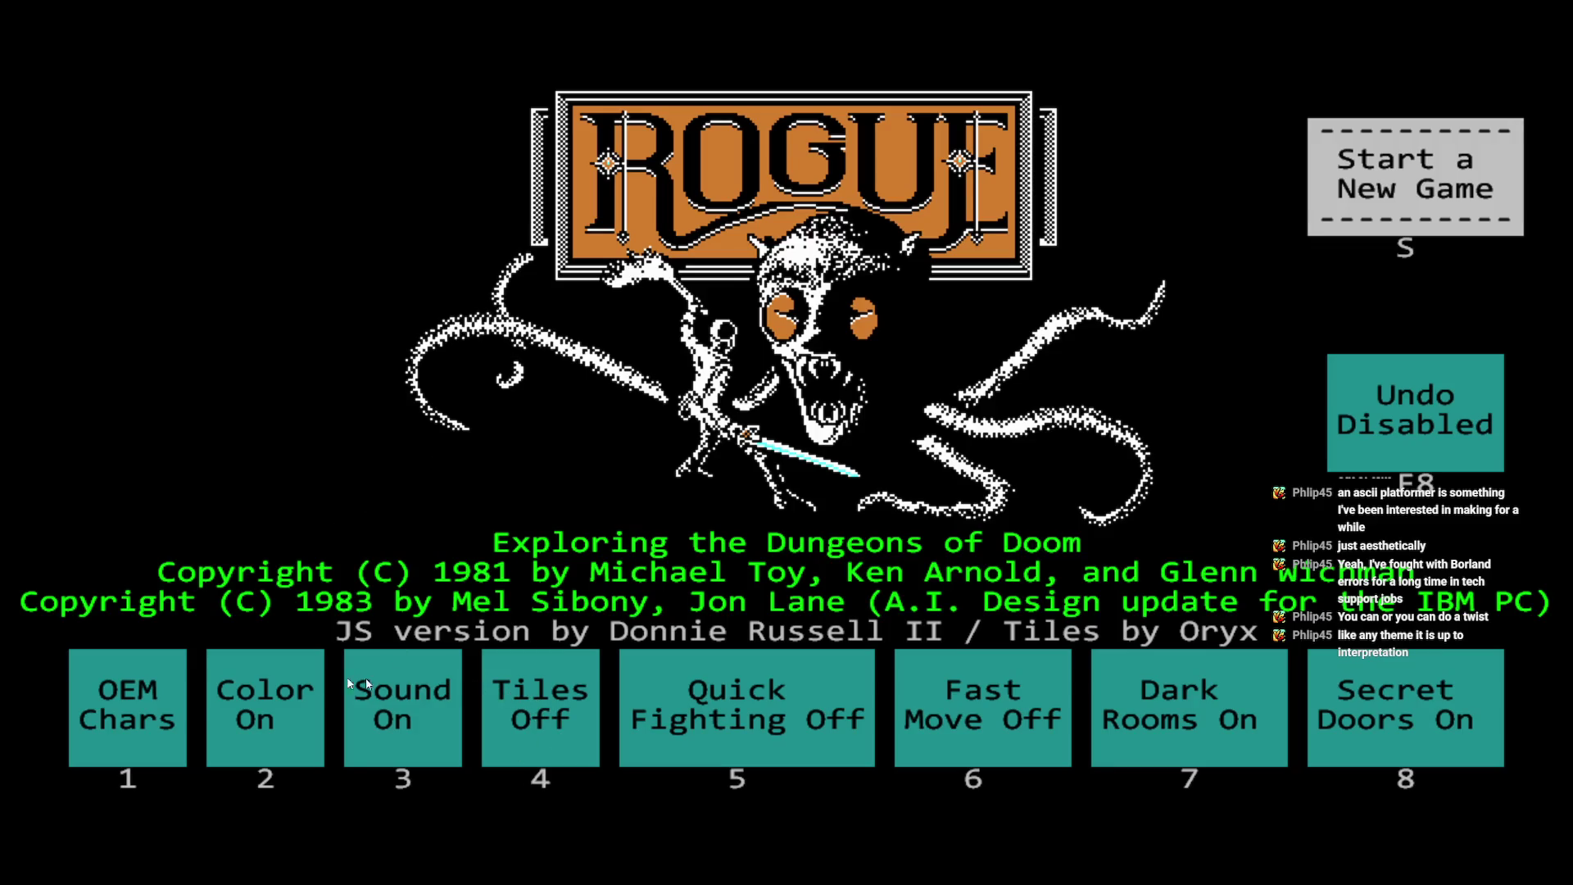
pyautogui.click(143, 715)
pyautogui.click(1416, 170)
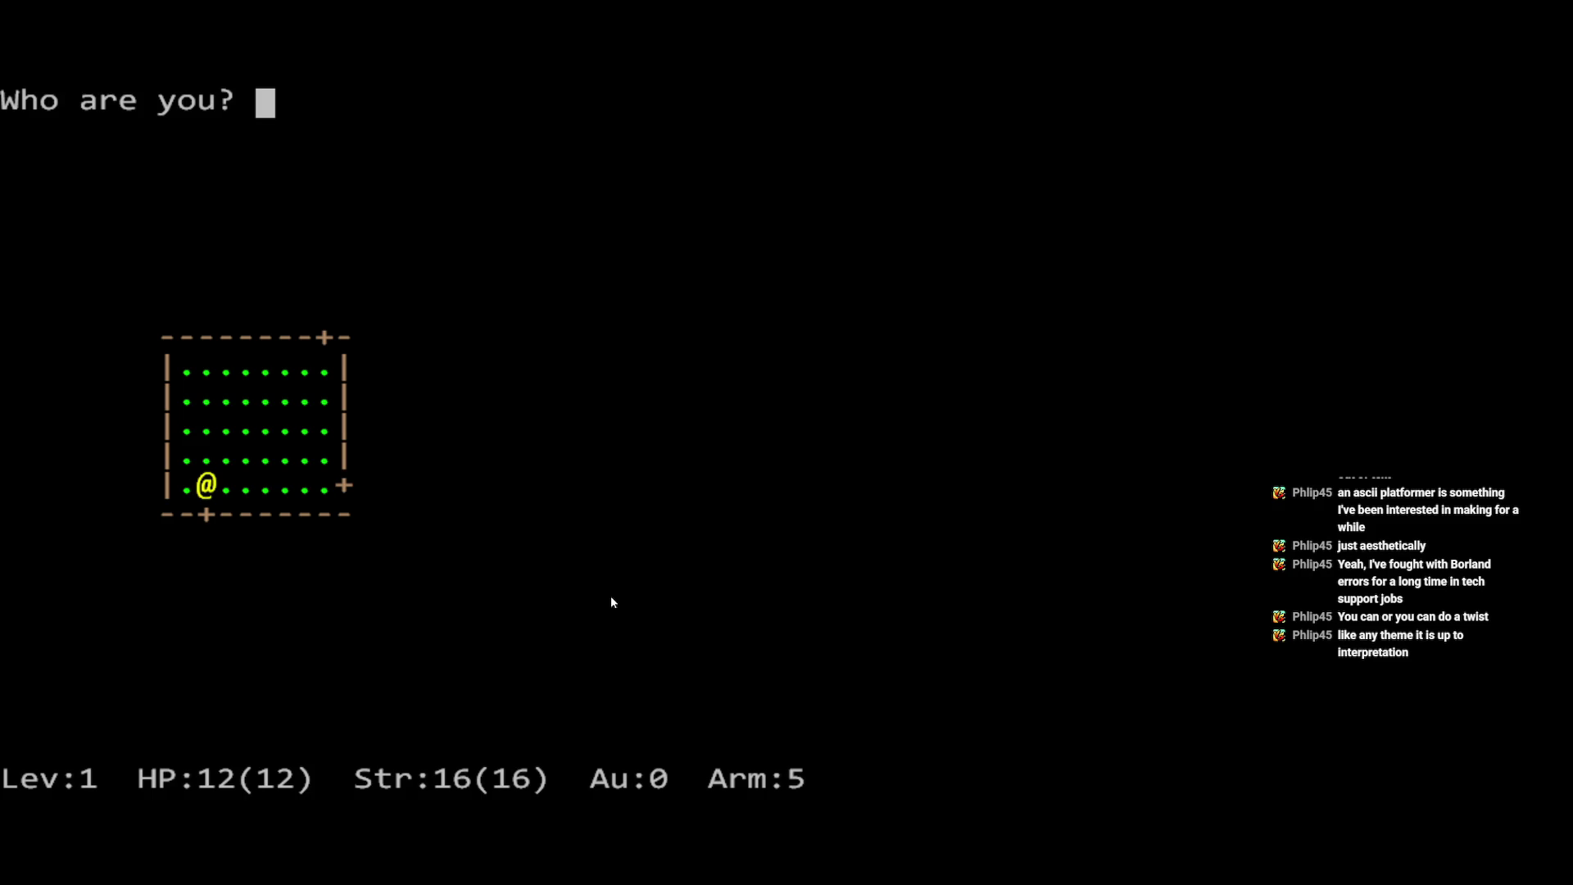
pyautogui.write('~')
pyautogui.write('Strom')
pyautogui.press('Return')
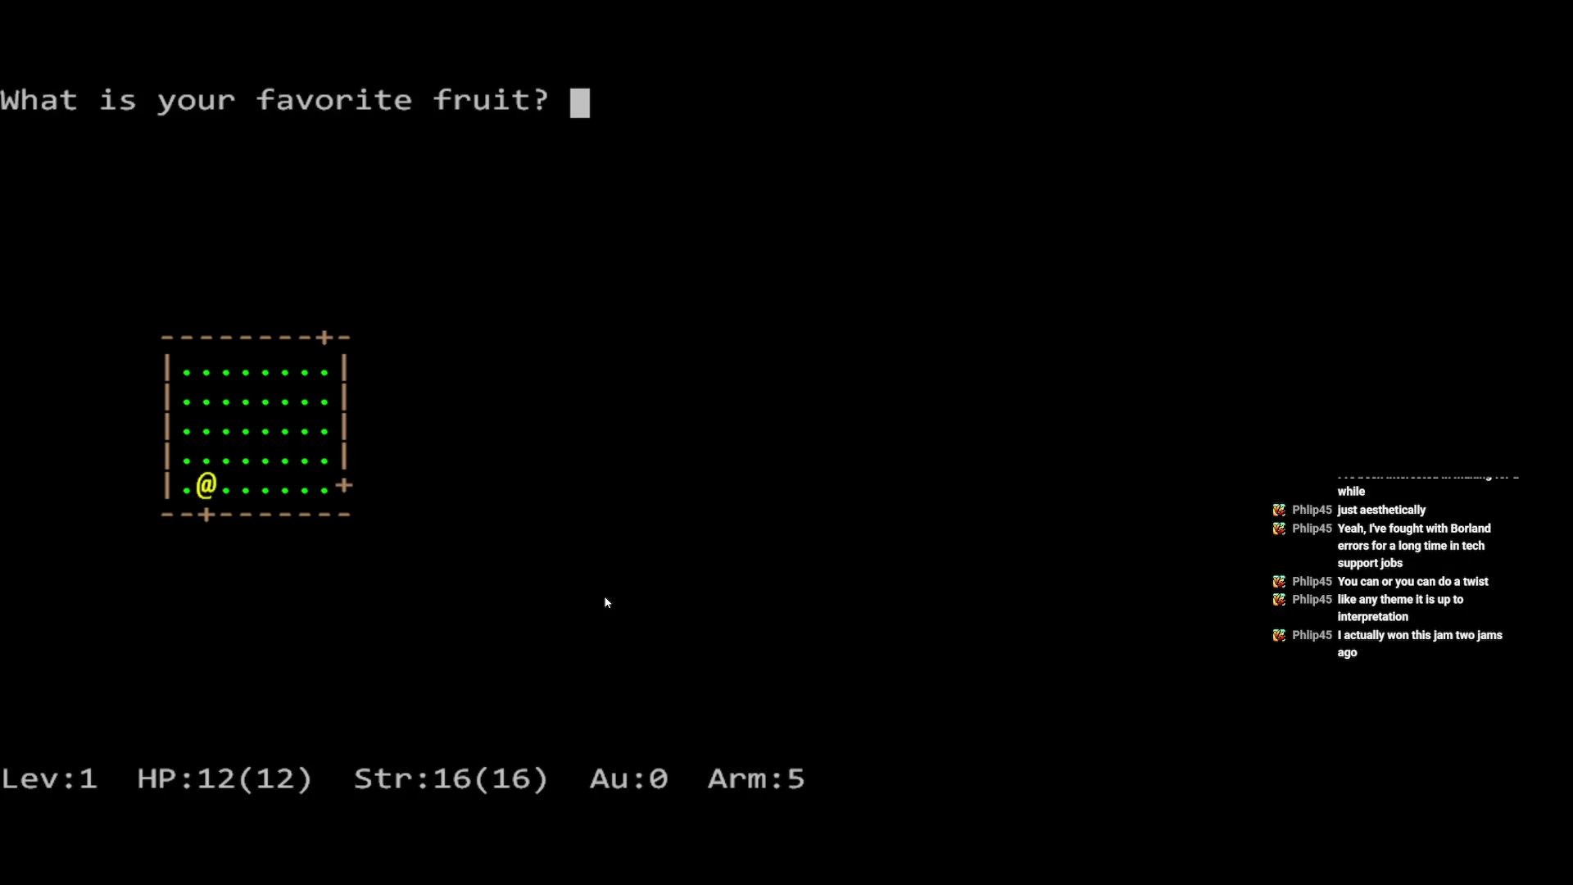
pyautogui.write('Cherry')
pyautogui.press('Return')
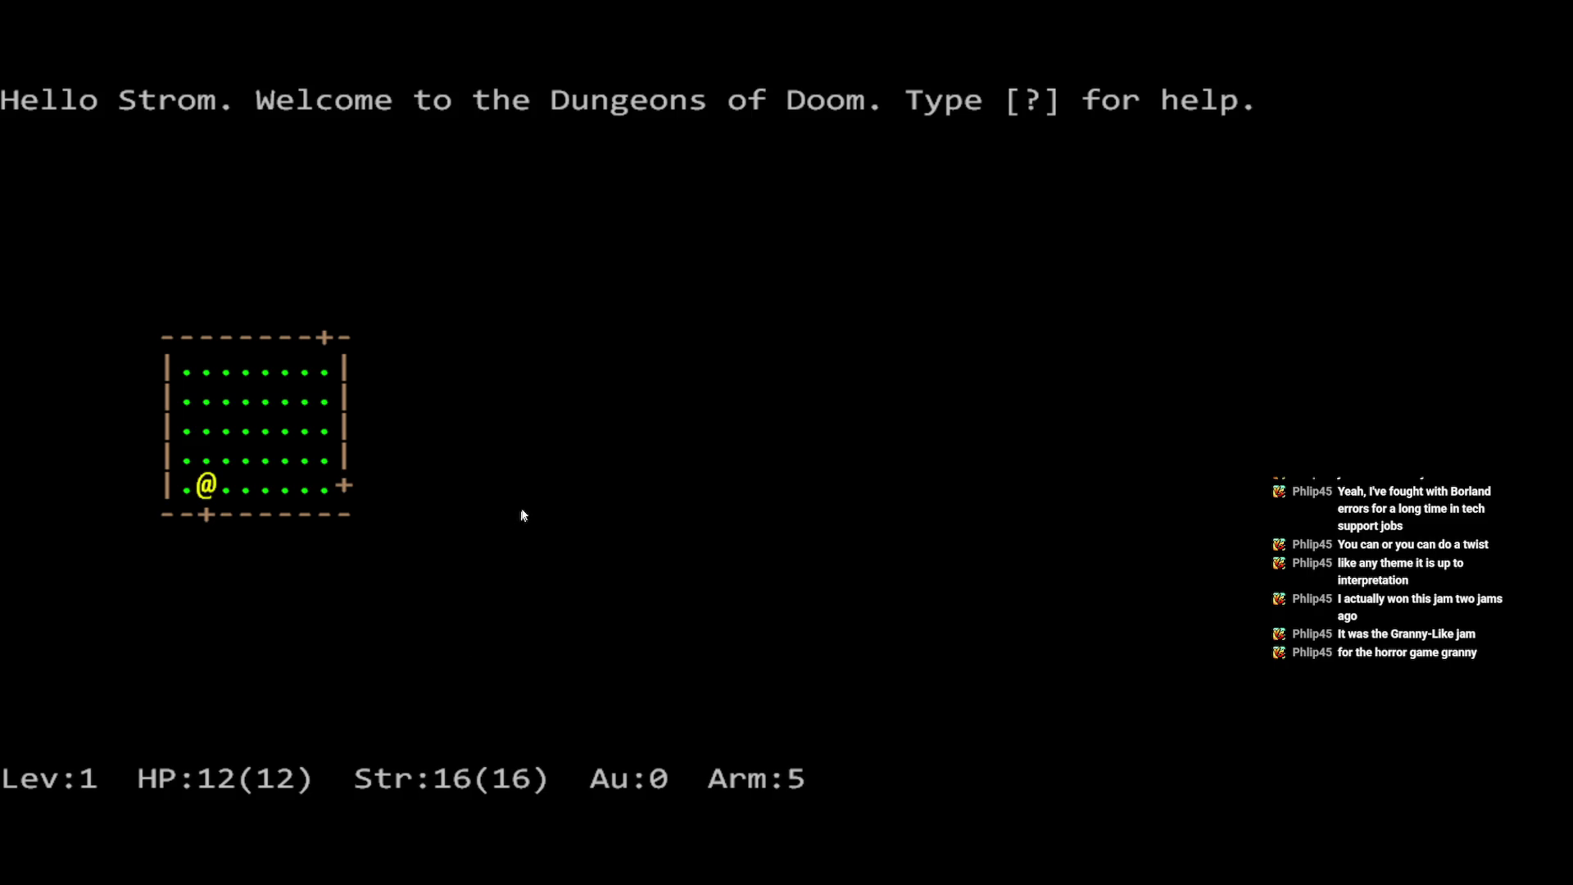
# - Exit full screen, Google 'granny like jam' in a new tab and open the Game-like Jam 5 - Granny result
pyautogui.press('super')
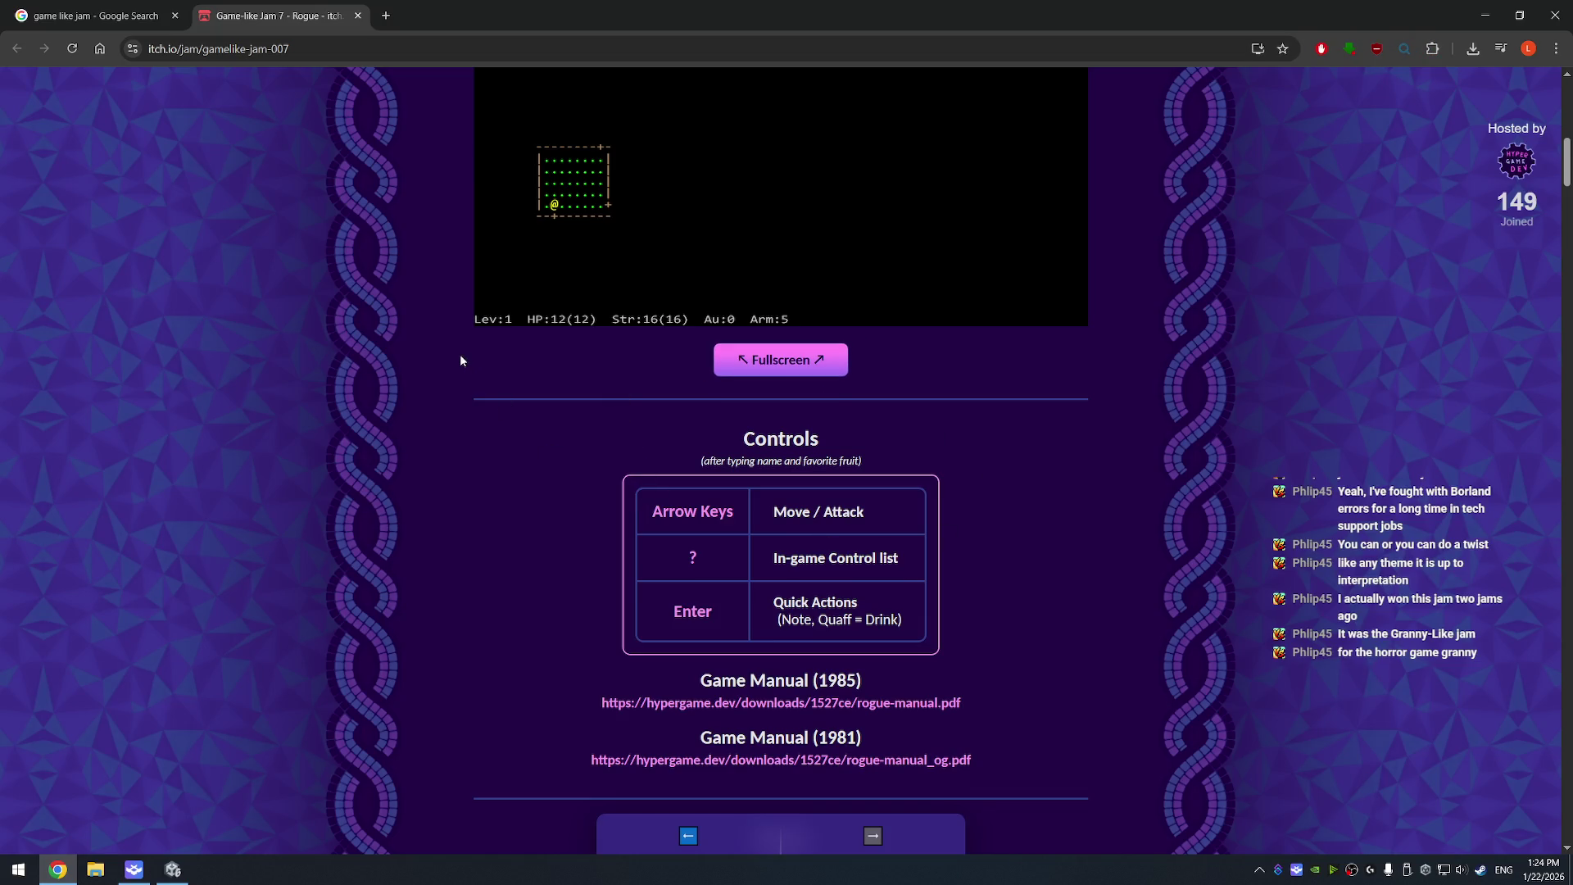
pyautogui.hotkey('ctrl', 't')
pyautogui.write('granny like ')
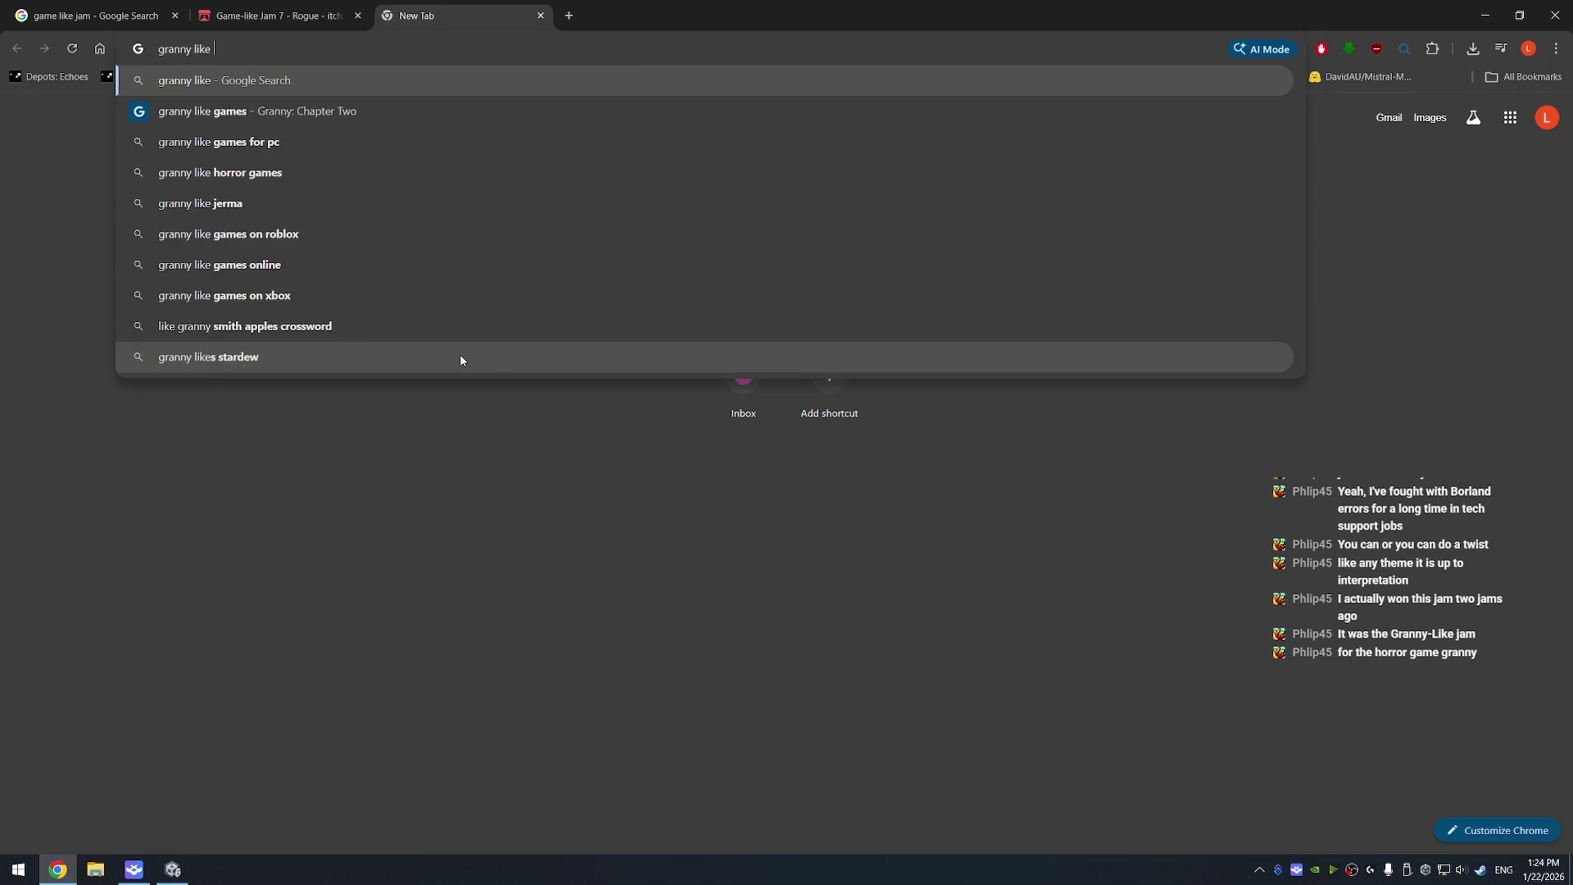
pyautogui.write('jam')
pyautogui.press('Return')
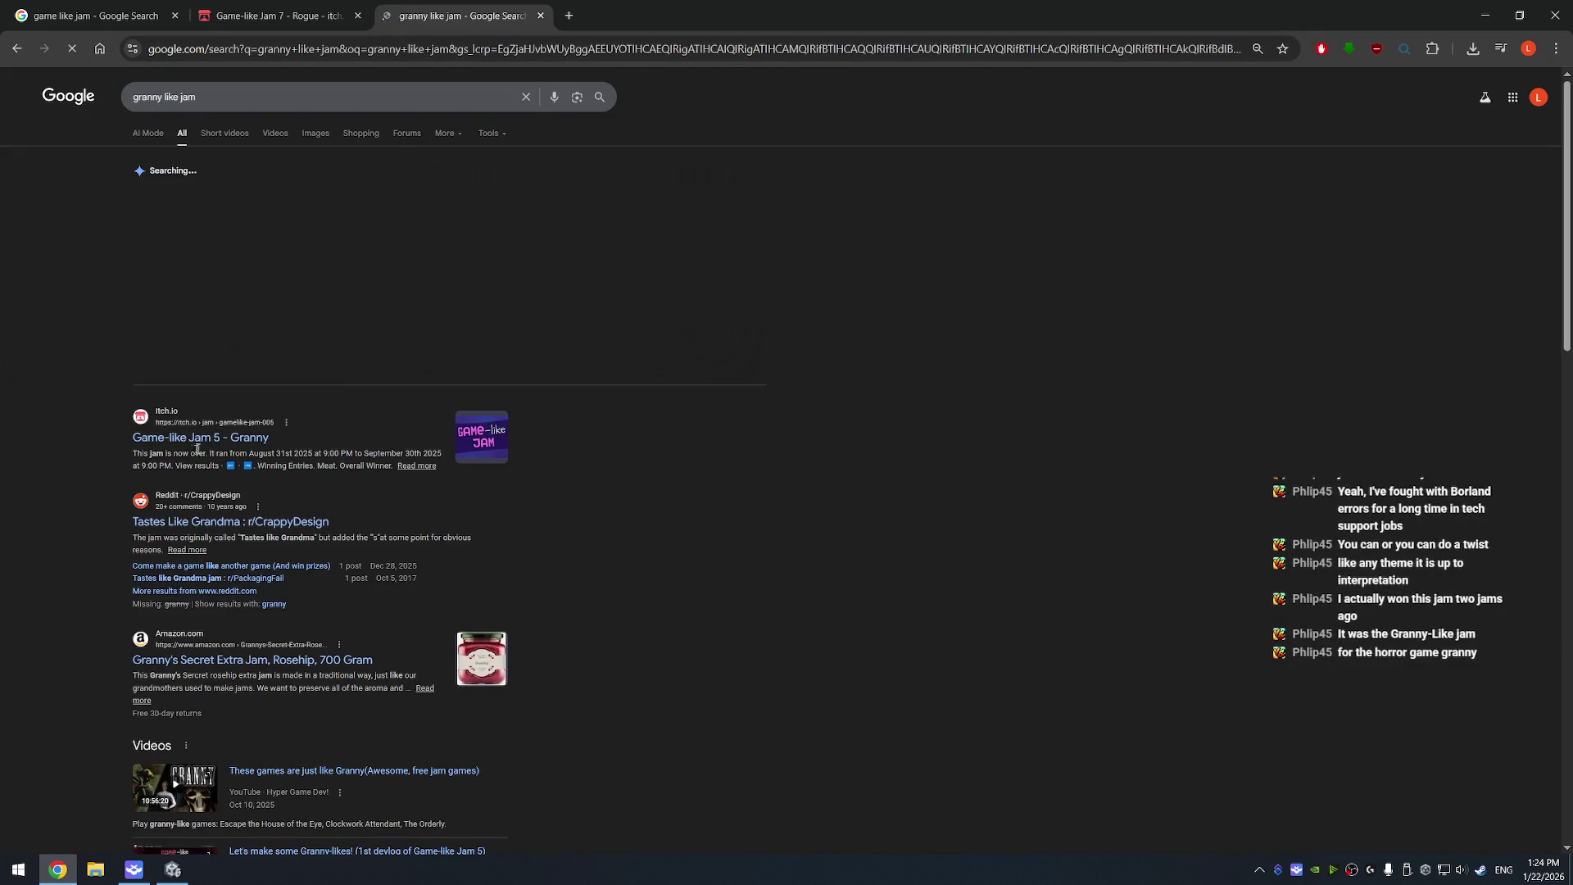
pyautogui.click(197, 439)
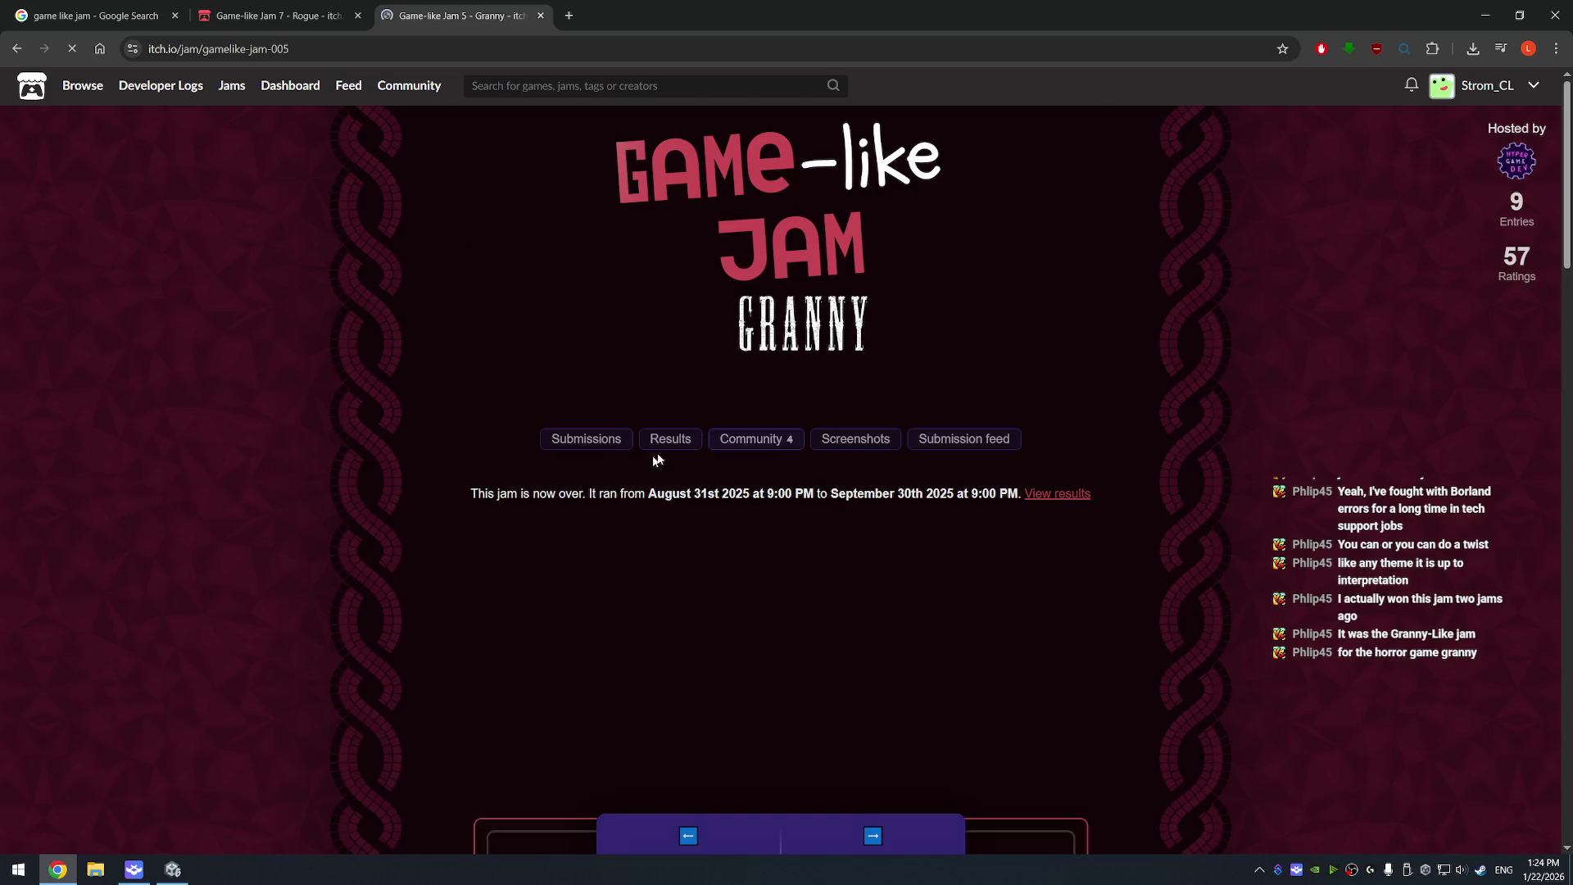
# - Scroll the Game-like Jam 5 - Granny page and open the winning entry, The Orderly
pyautogui.scroll(-2, 655, 459)
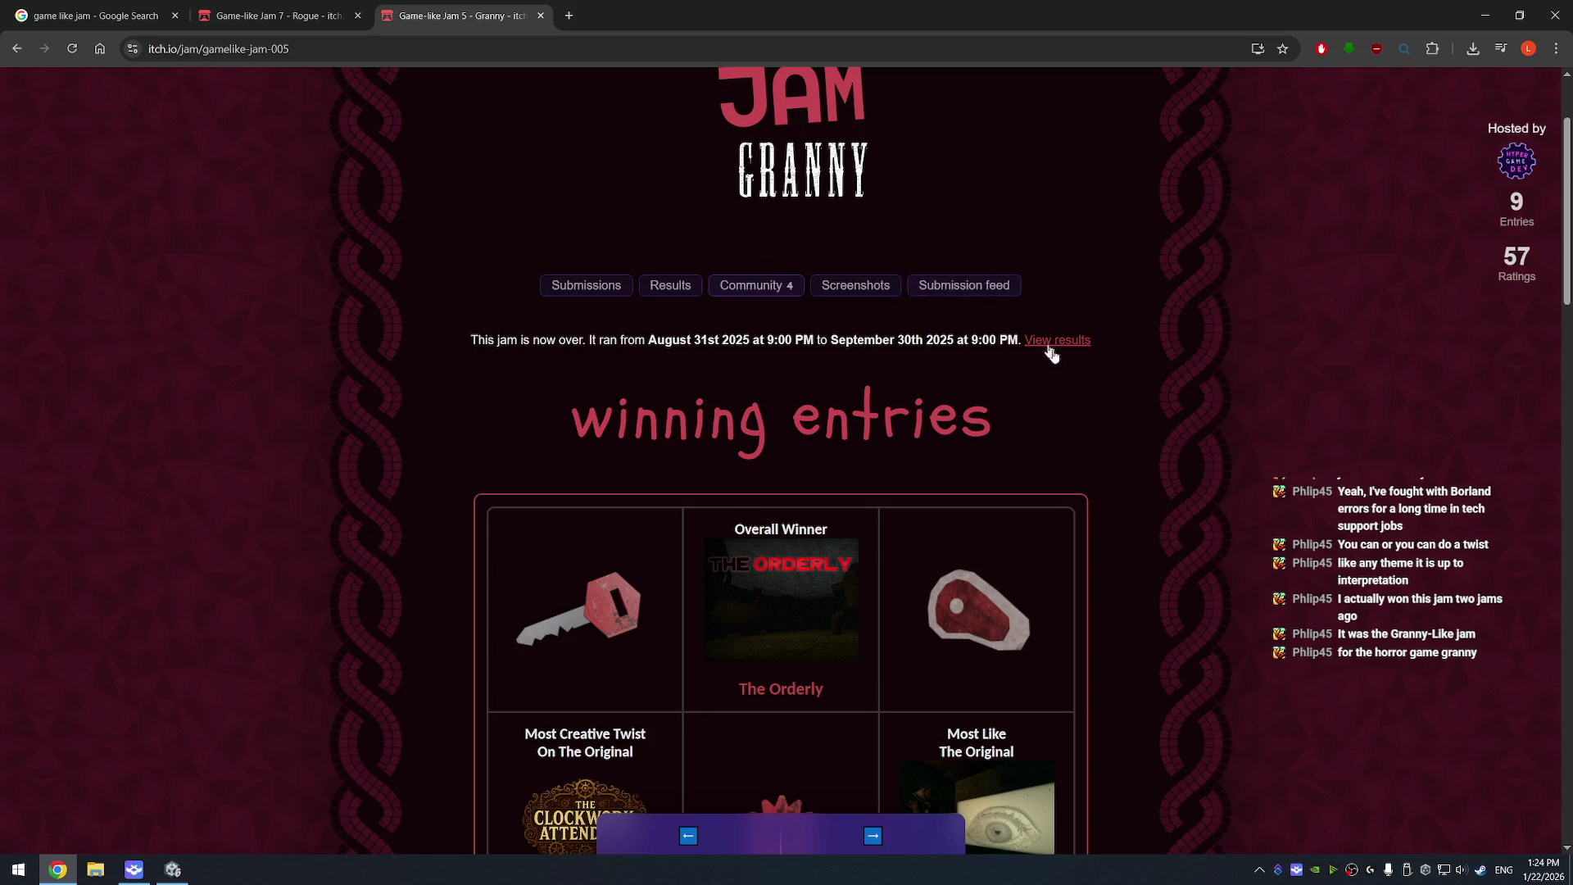
pyautogui.scroll(-12, 1053, 352)
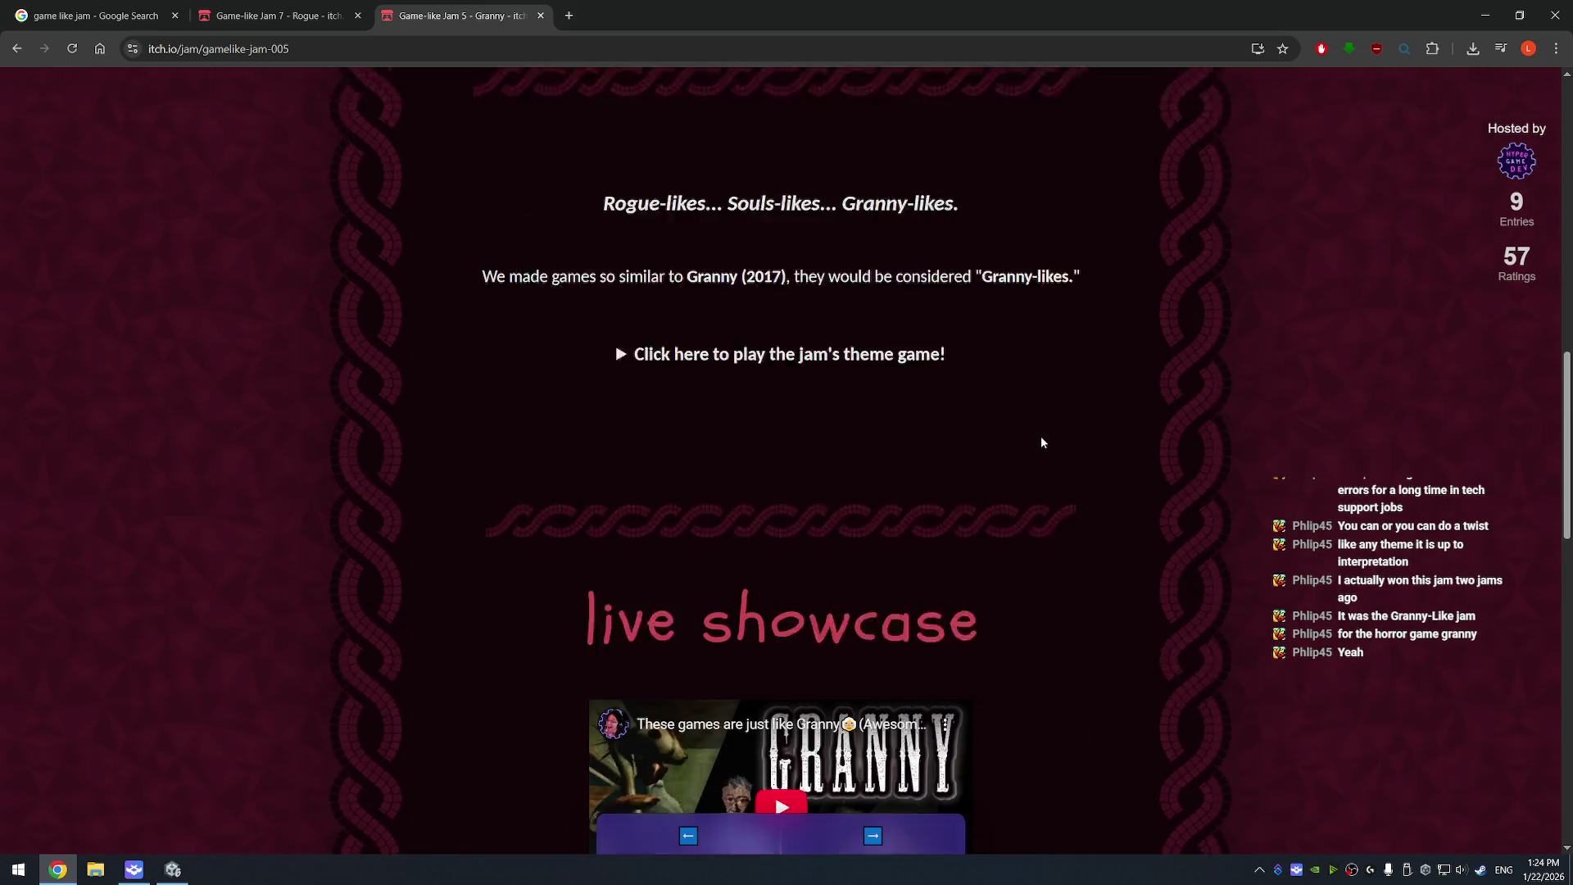
pyautogui.scroll(1, 1025, 425)
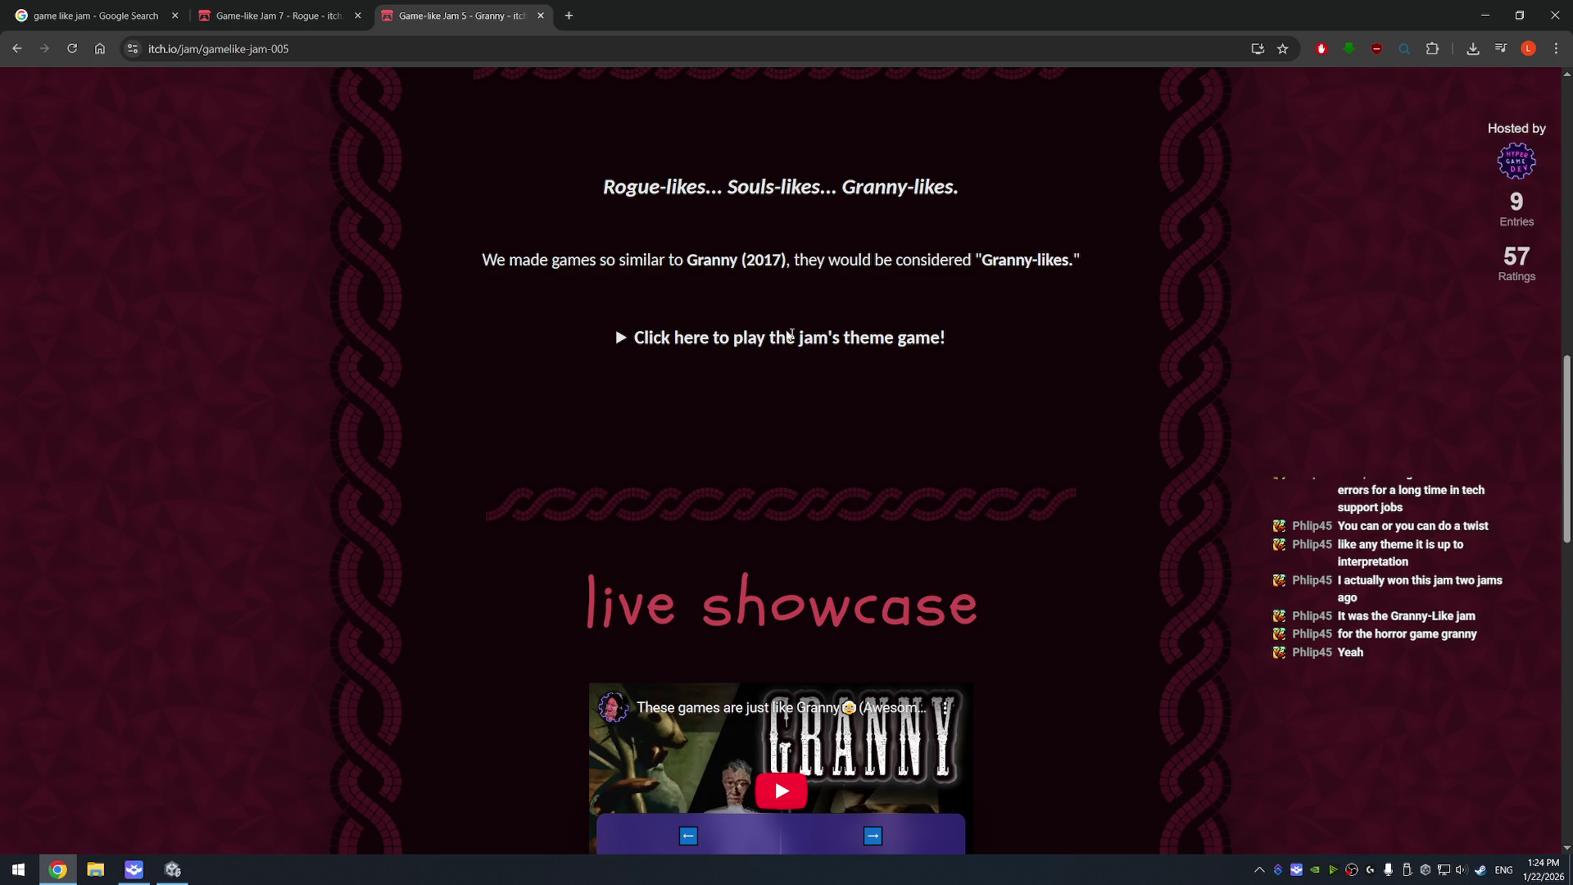
pyautogui.scroll(-4, 958, 352)
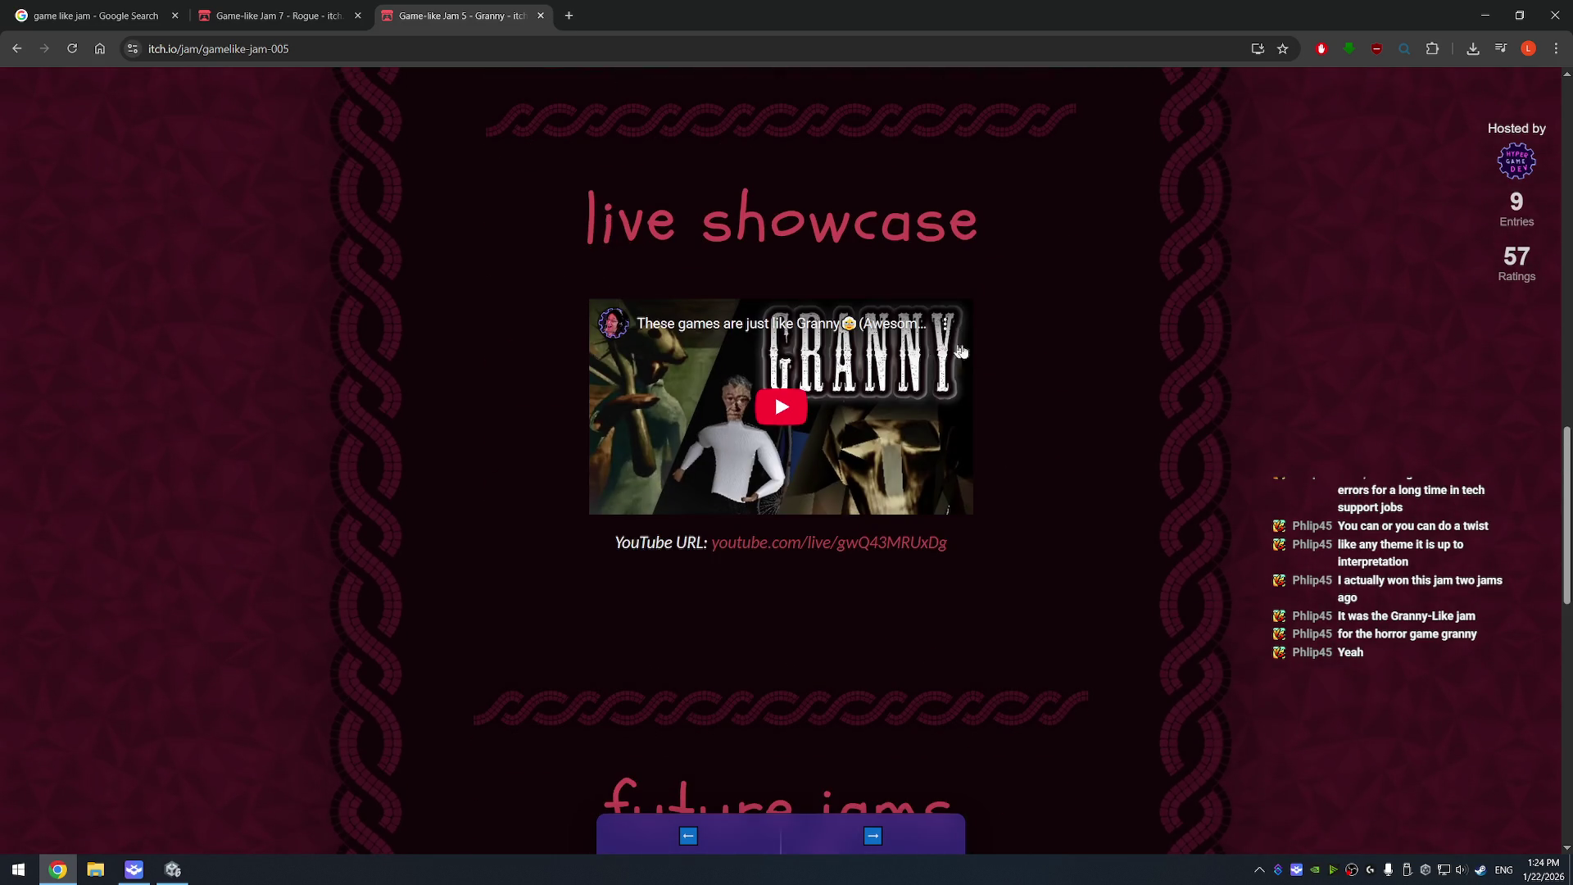
pyautogui.scroll(-5, 1106, 349)
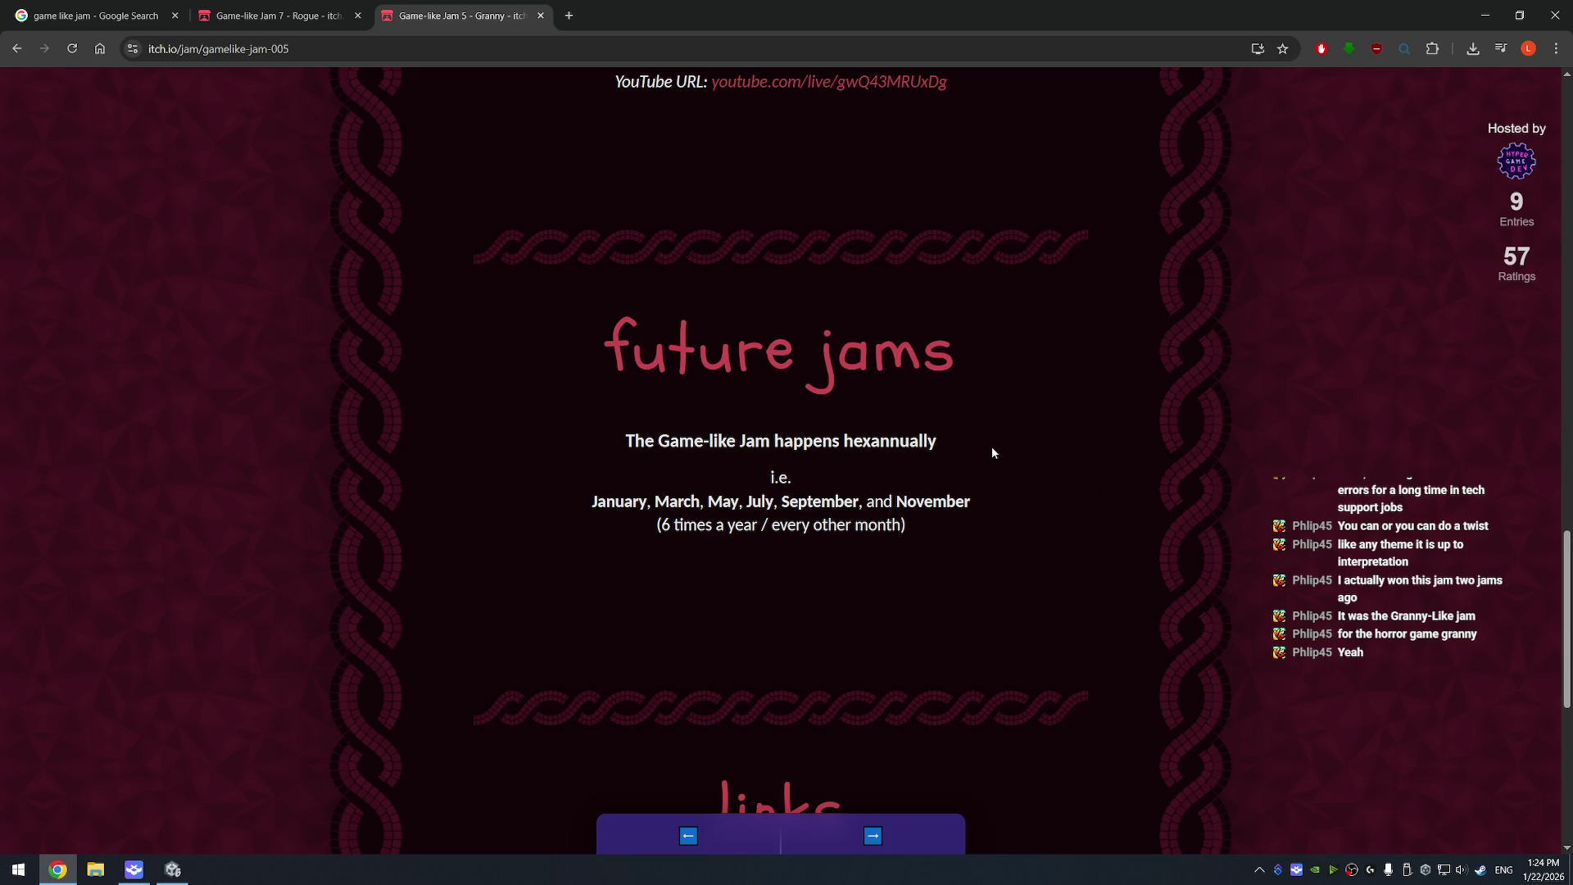
pyautogui.scroll(-7, 988, 450)
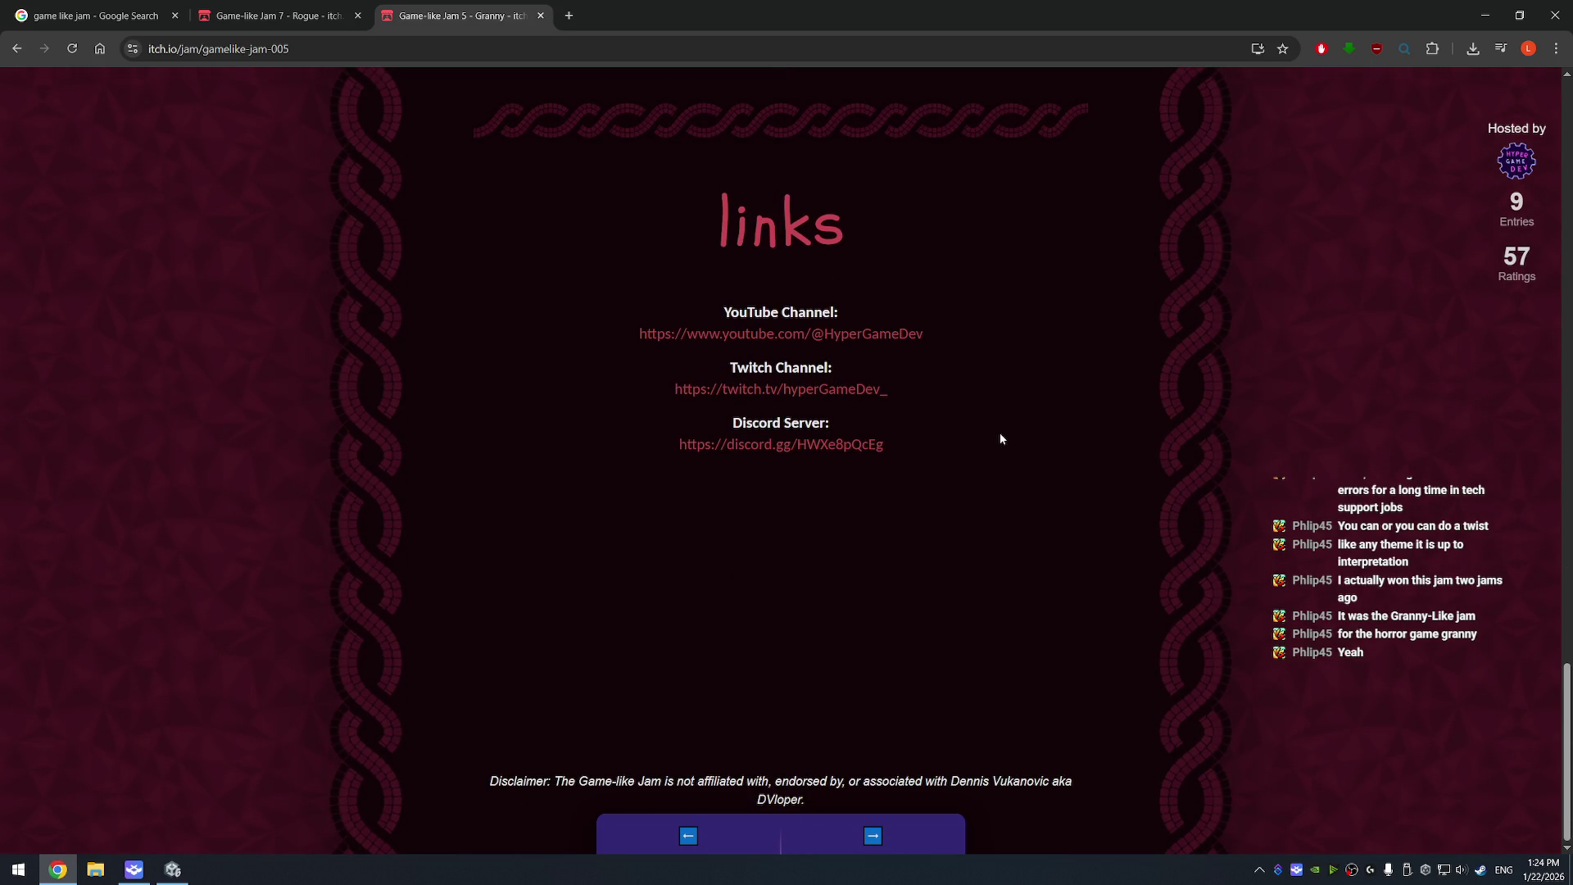
pyautogui.scroll(20, 999, 439)
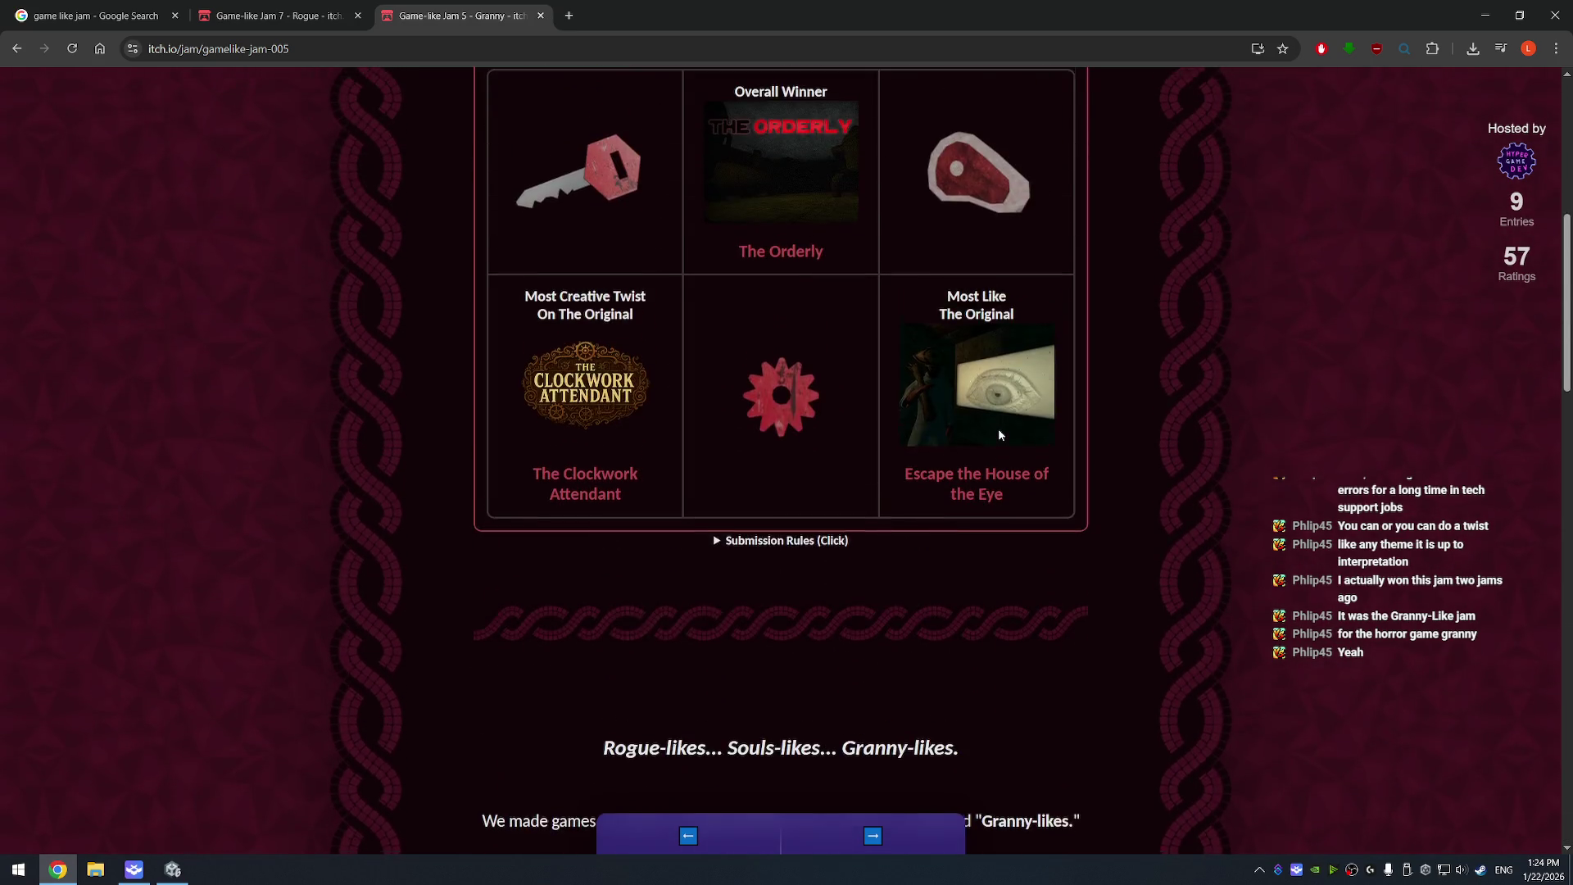
pyautogui.scroll(3, 1131, 513)
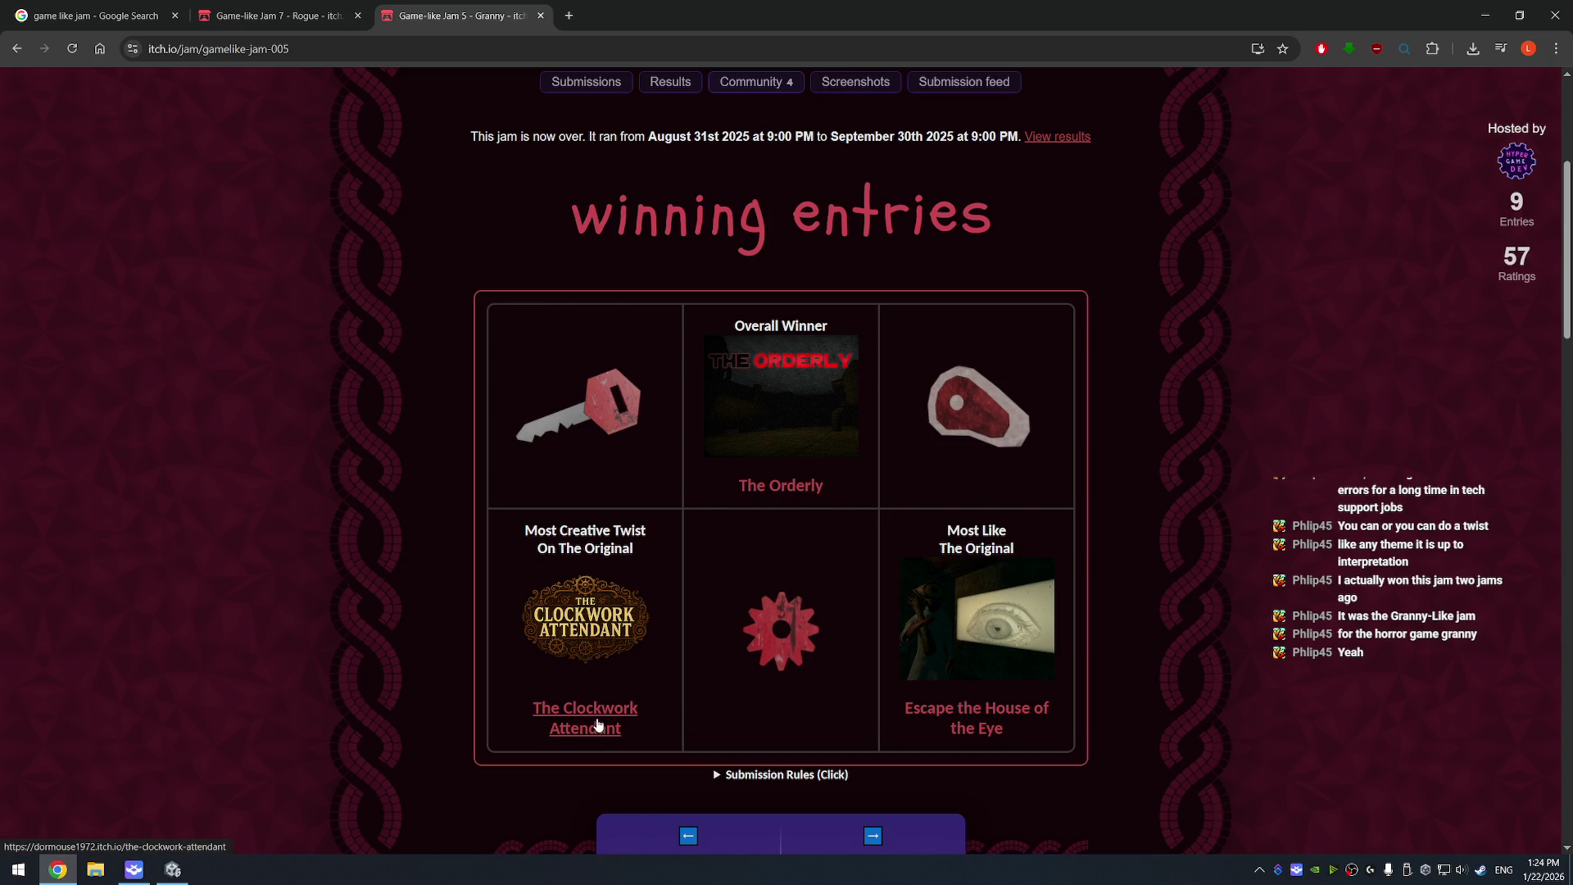
pyautogui.click(786, 483)
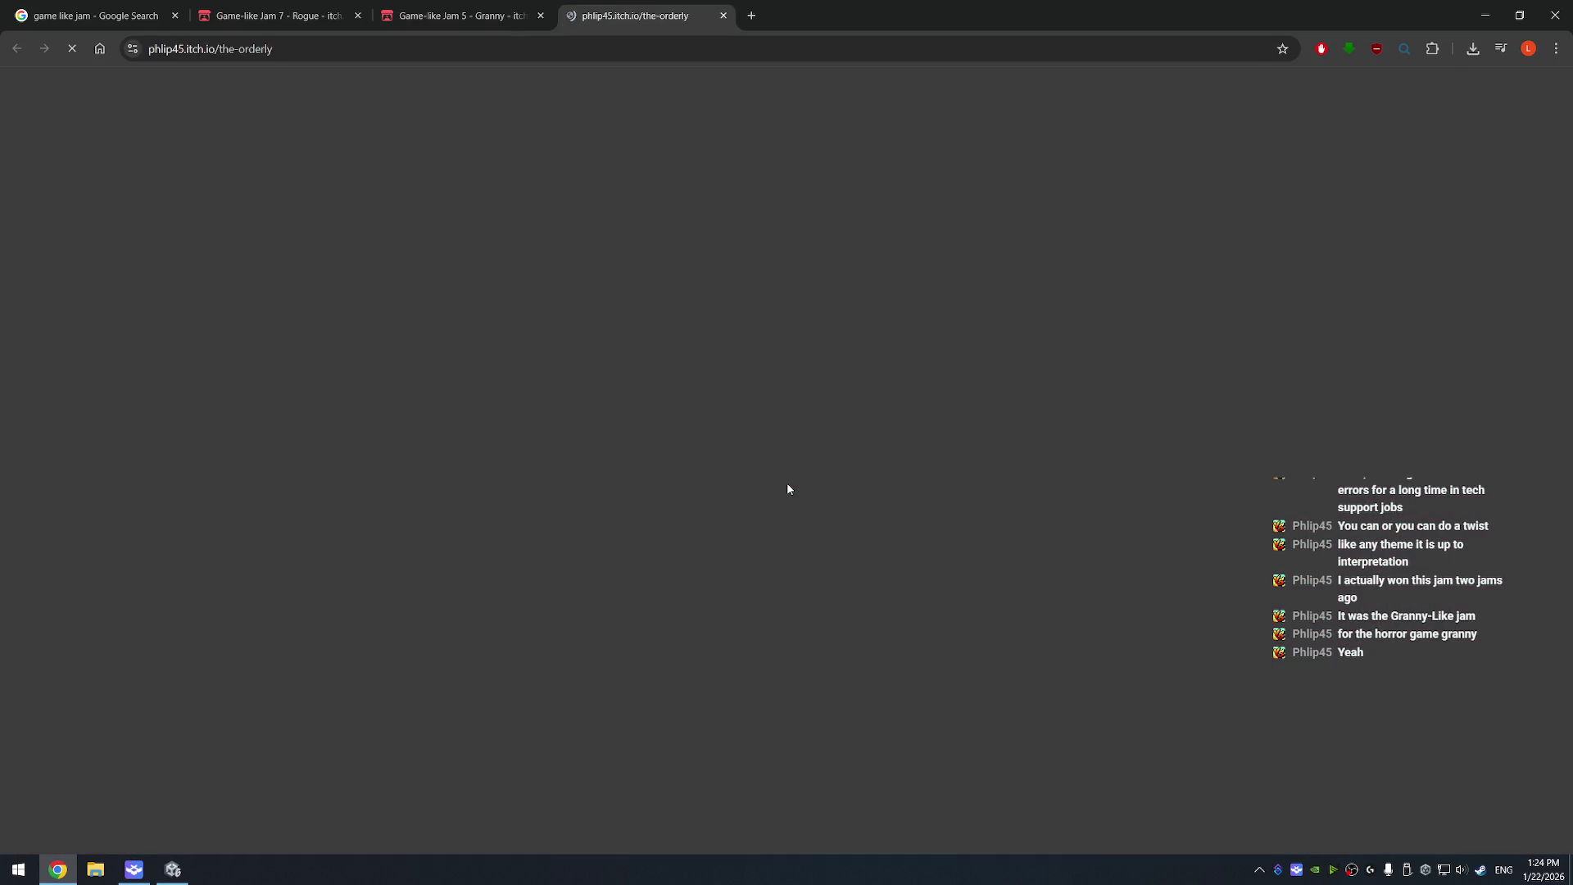
# - Return to the top of The Orderly's itch.io page and run the browser build
pyautogui.scroll(-6, 538, 529)
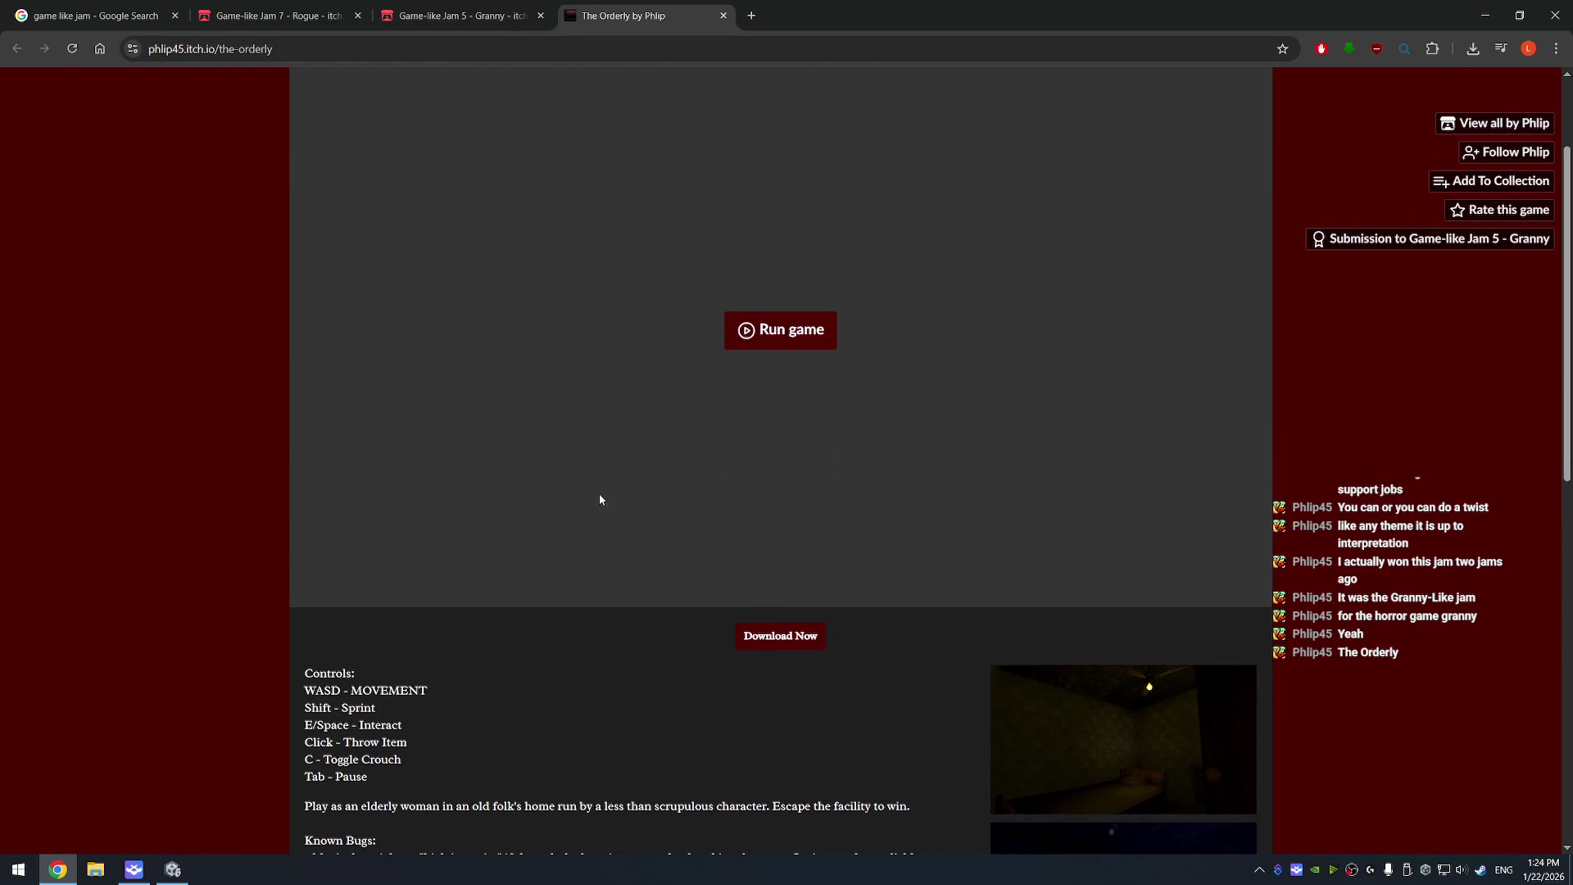
pyautogui.scroll(-3, 705, 463)
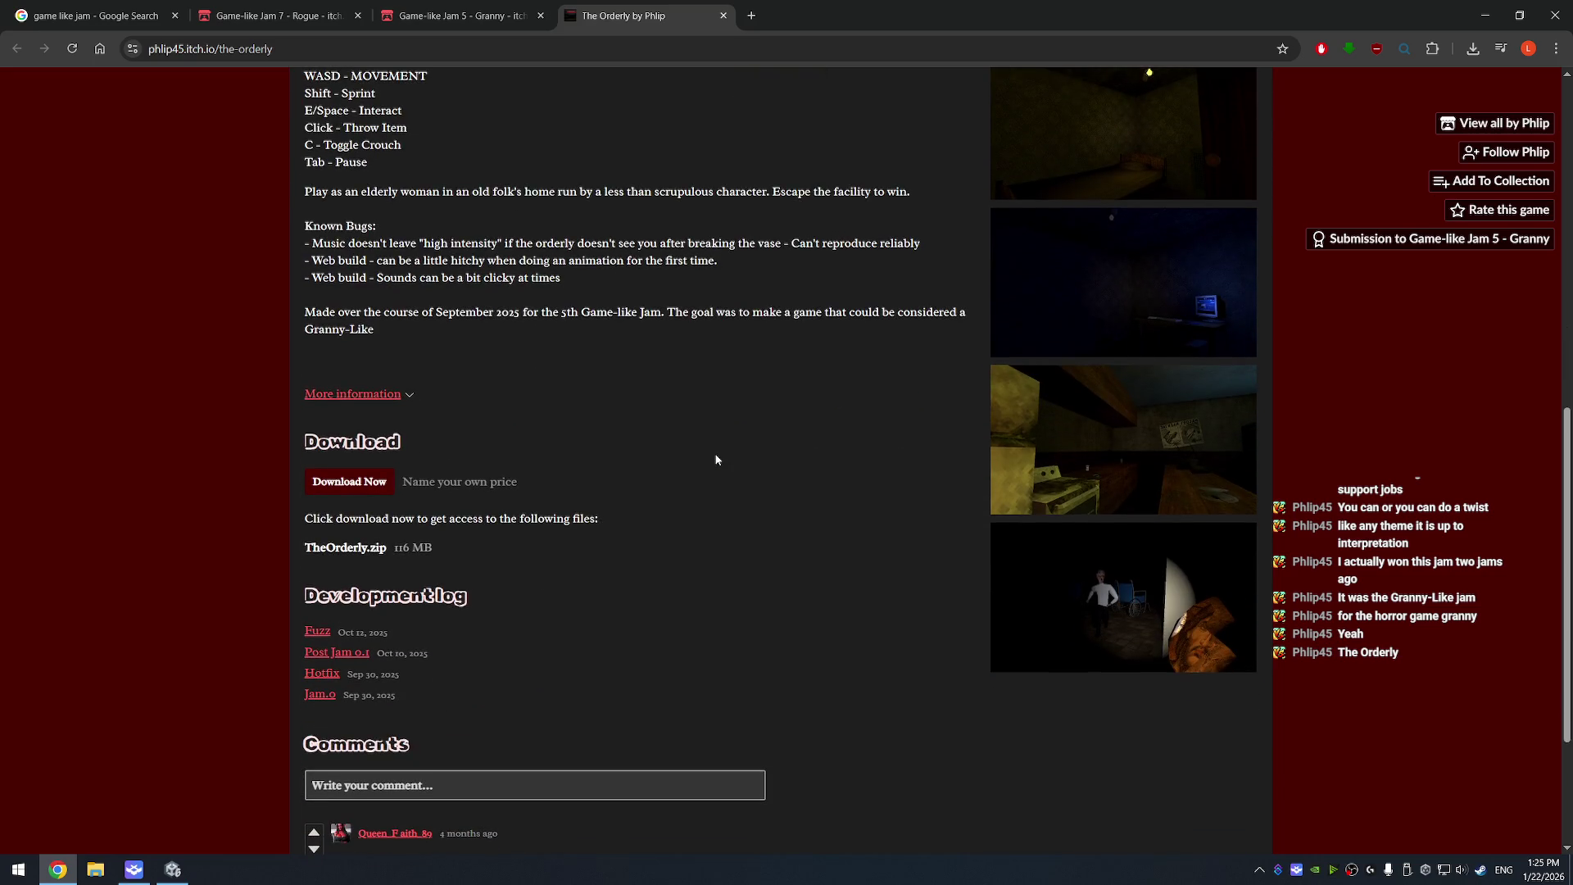
pyautogui.scroll(6, 754, 432)
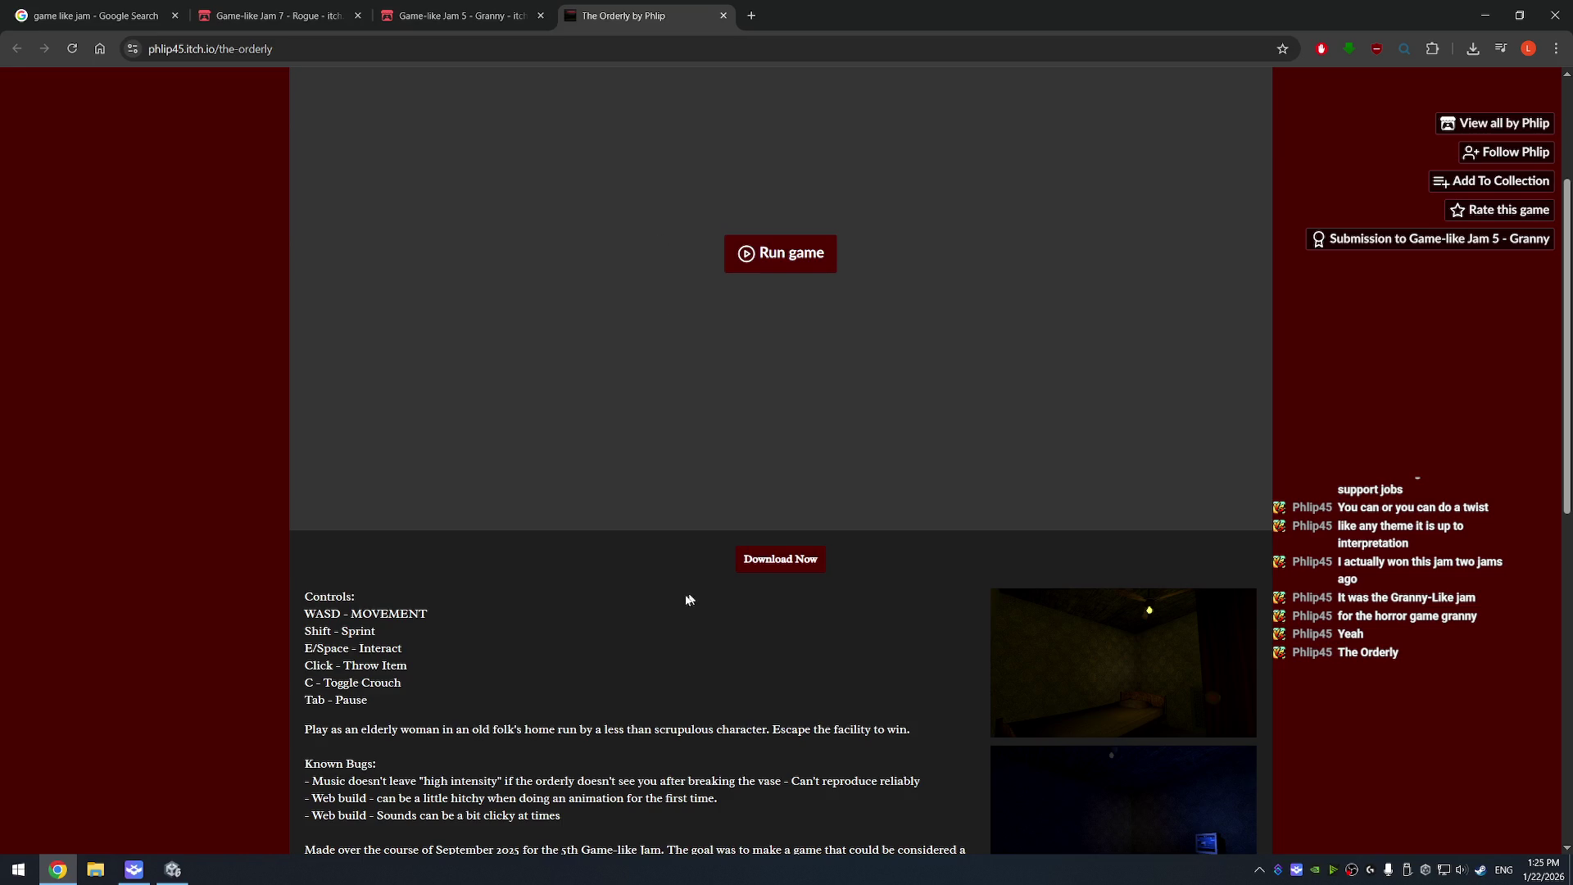
pyautogui.scroll(2, 737, 508)
pyautogui.click(796, 400)
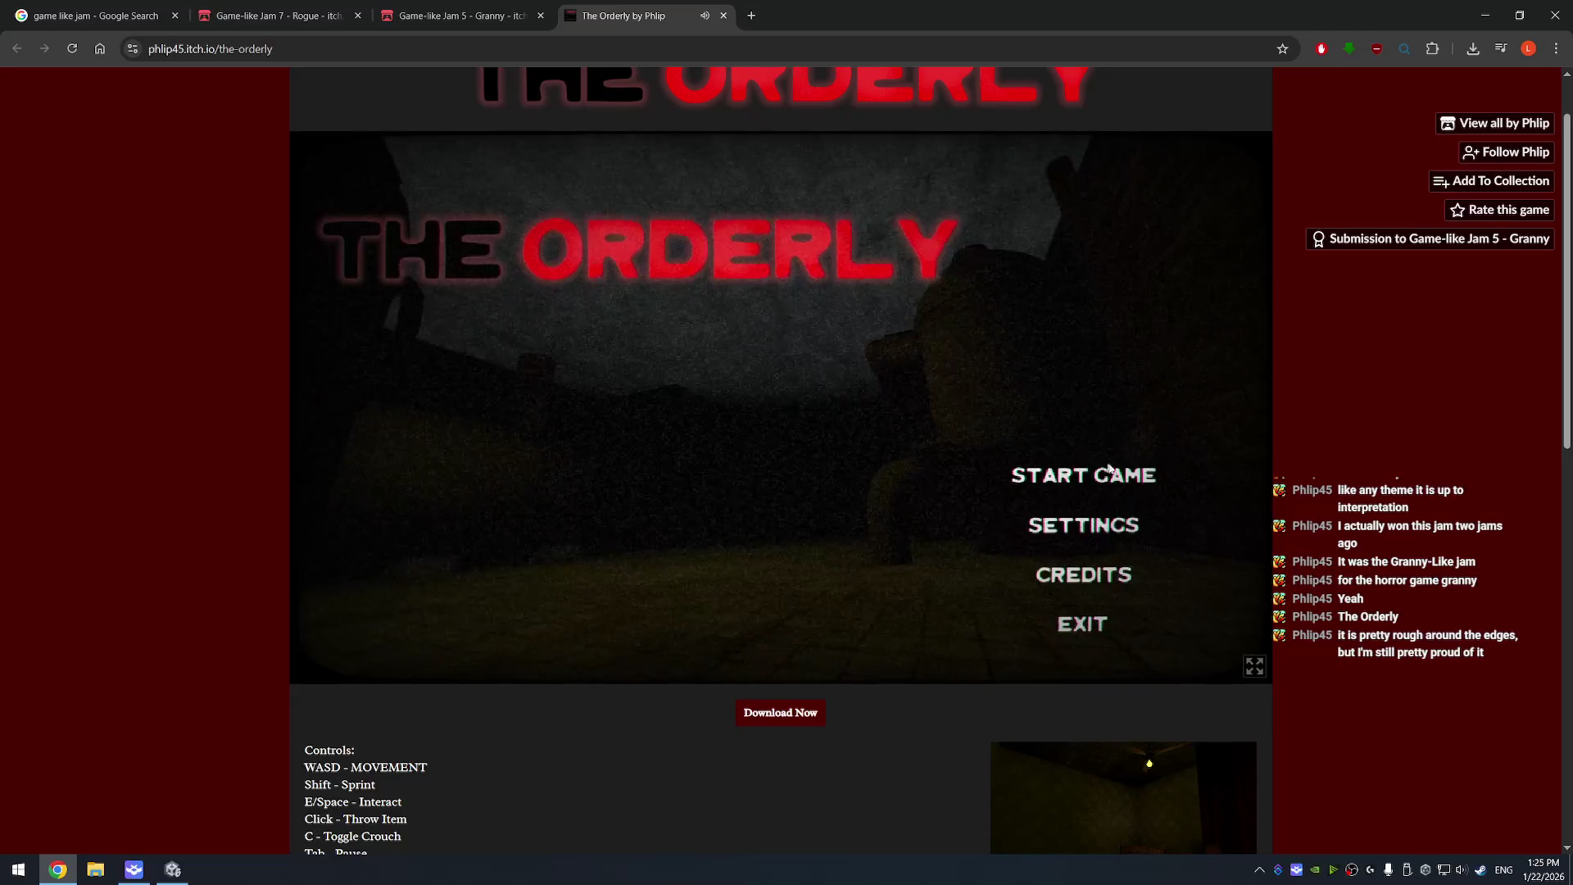
# - Check Settings, go back to the title menu, then start a new game on Easy
pyautogui.click(1081, 528)
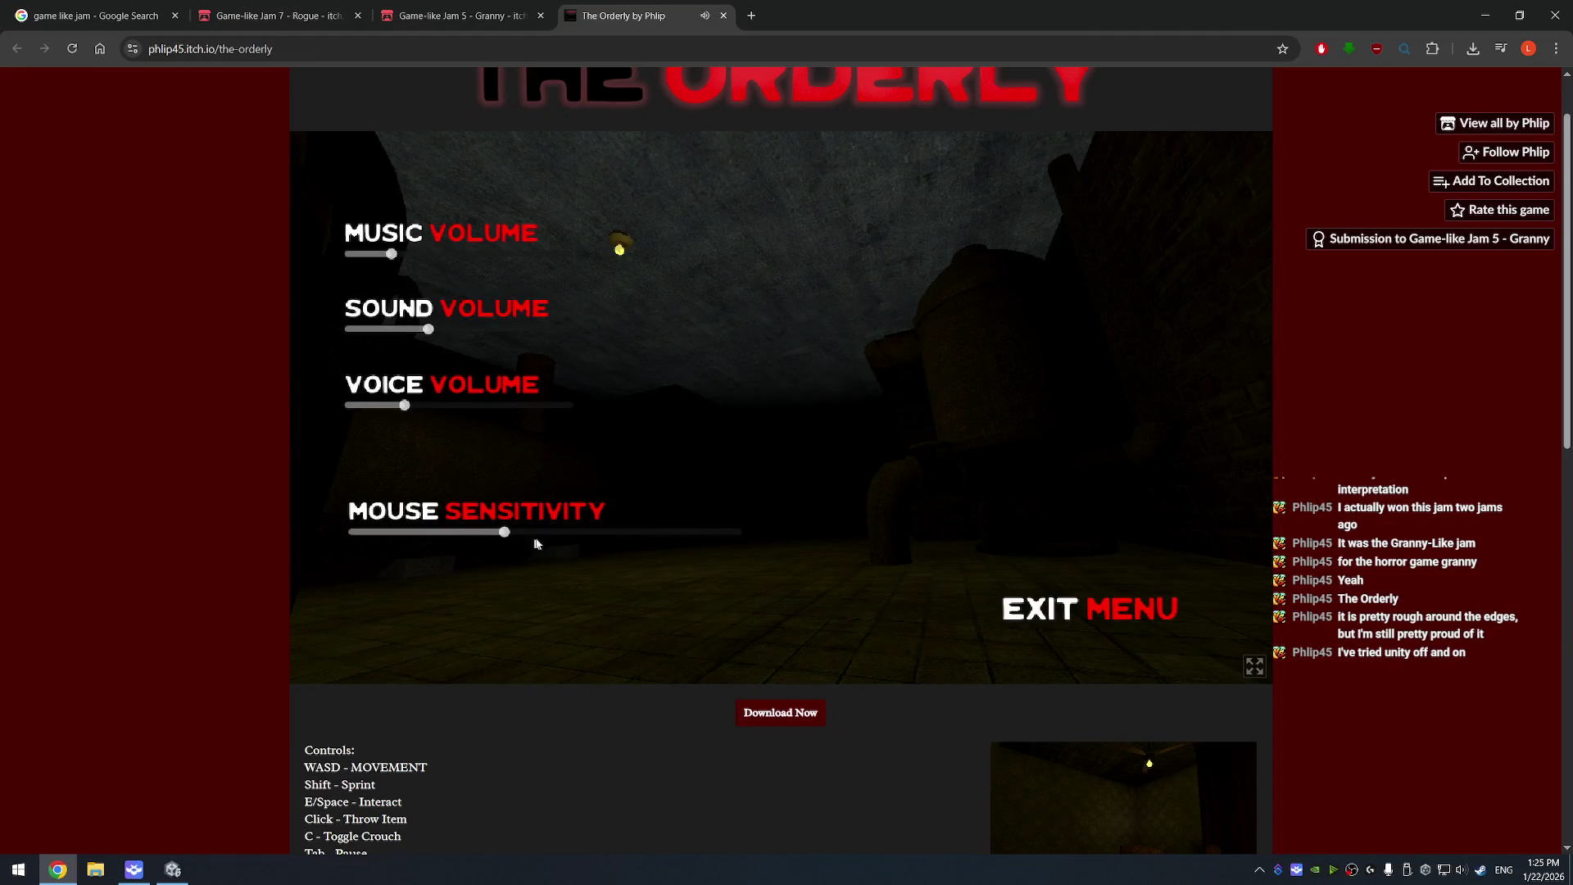
pyautogui.click(1124, 619)
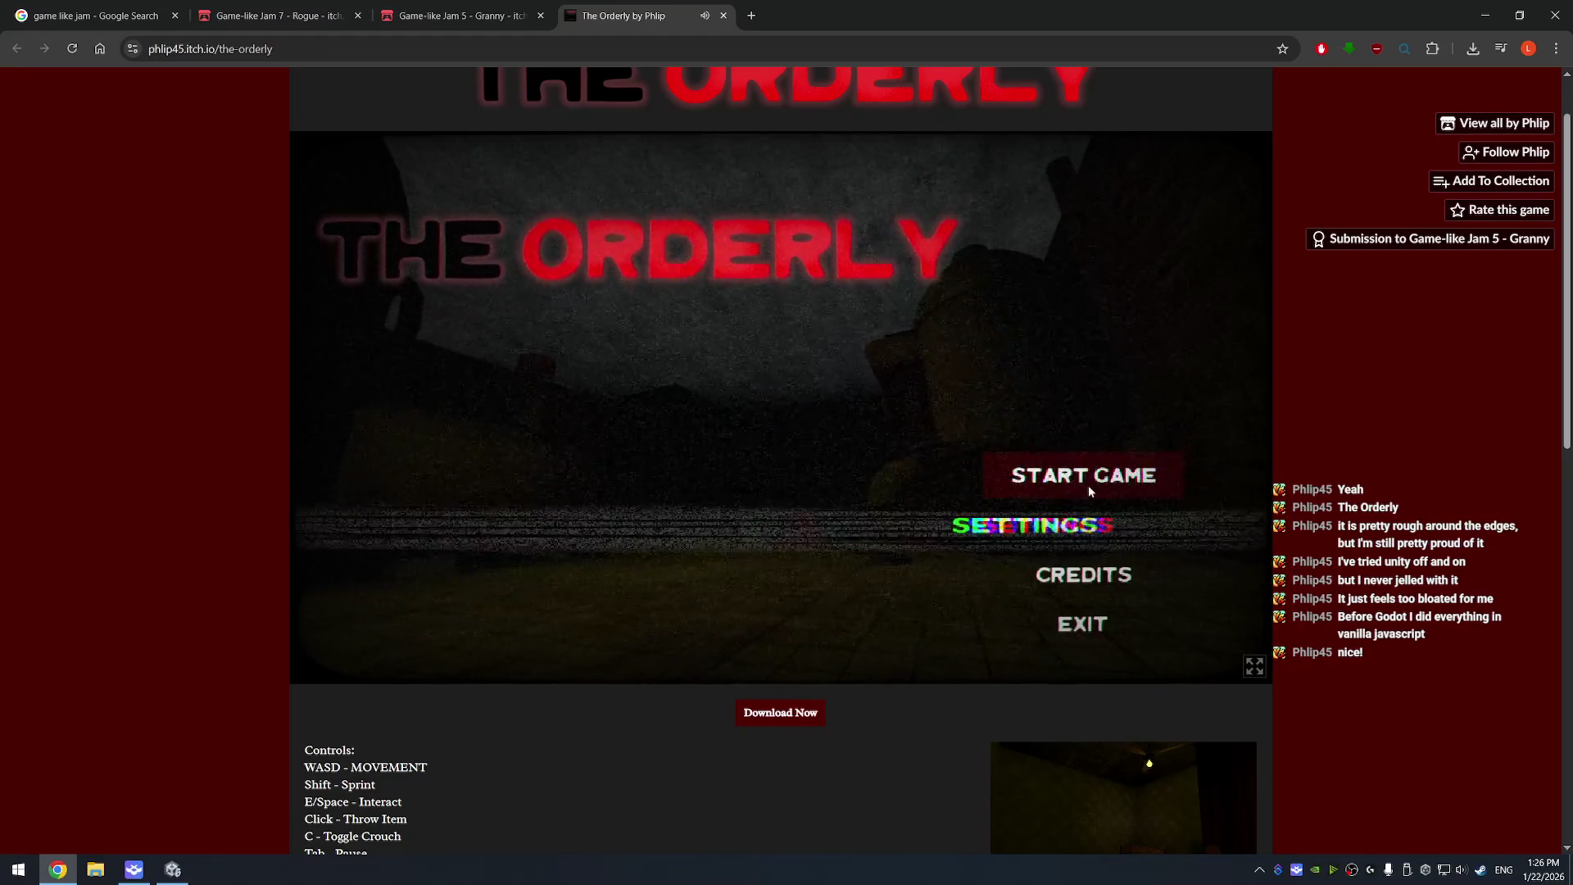
pyautogui.click(1102, 482)
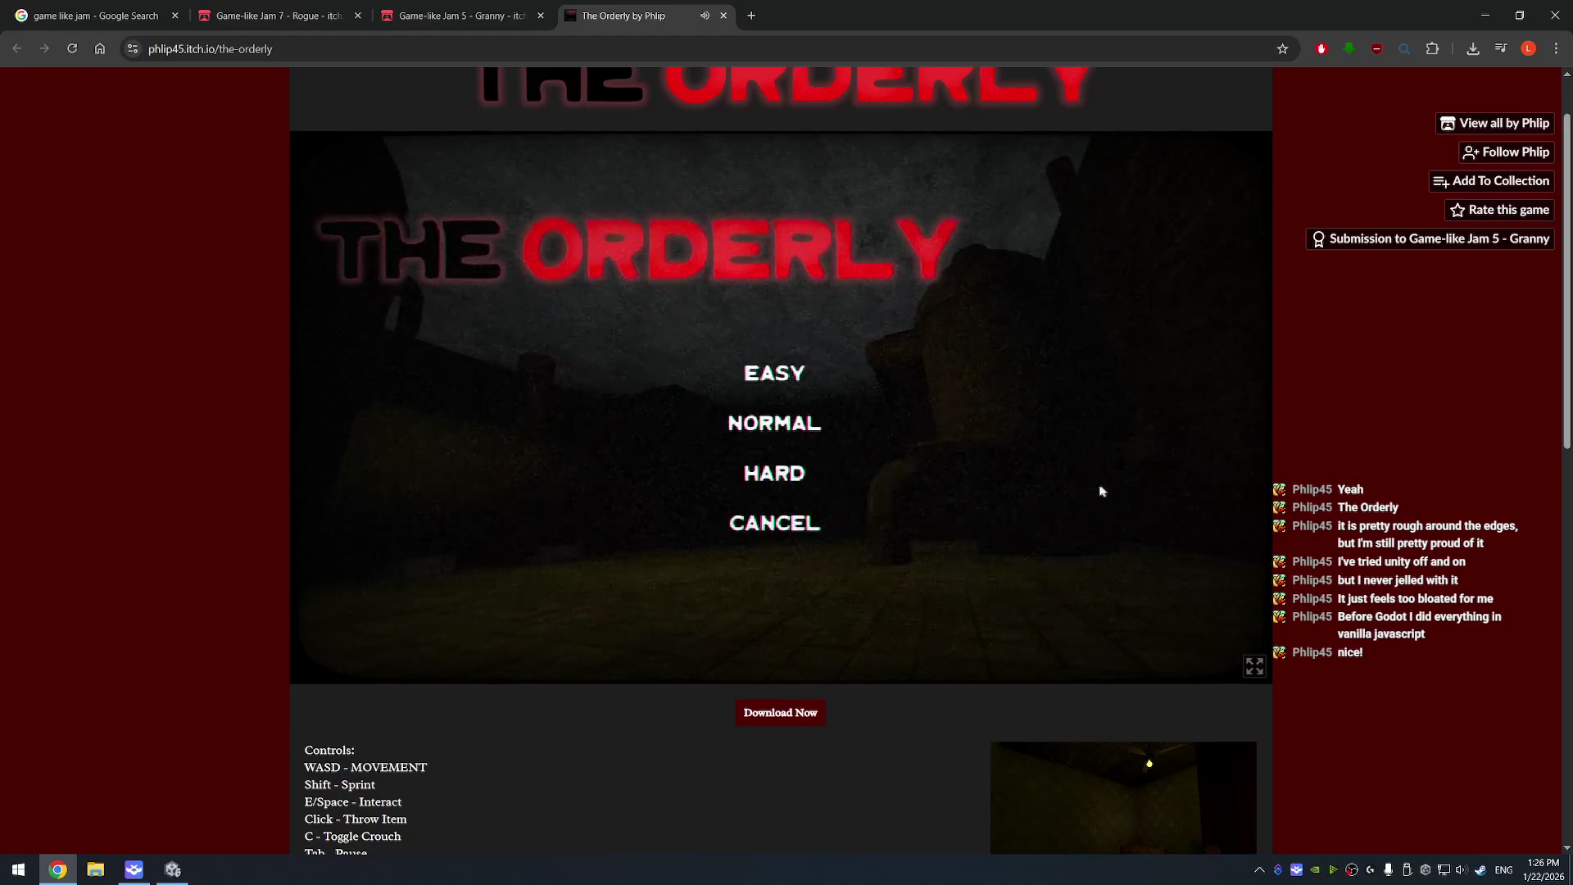
pyautogui.click(783, 373)
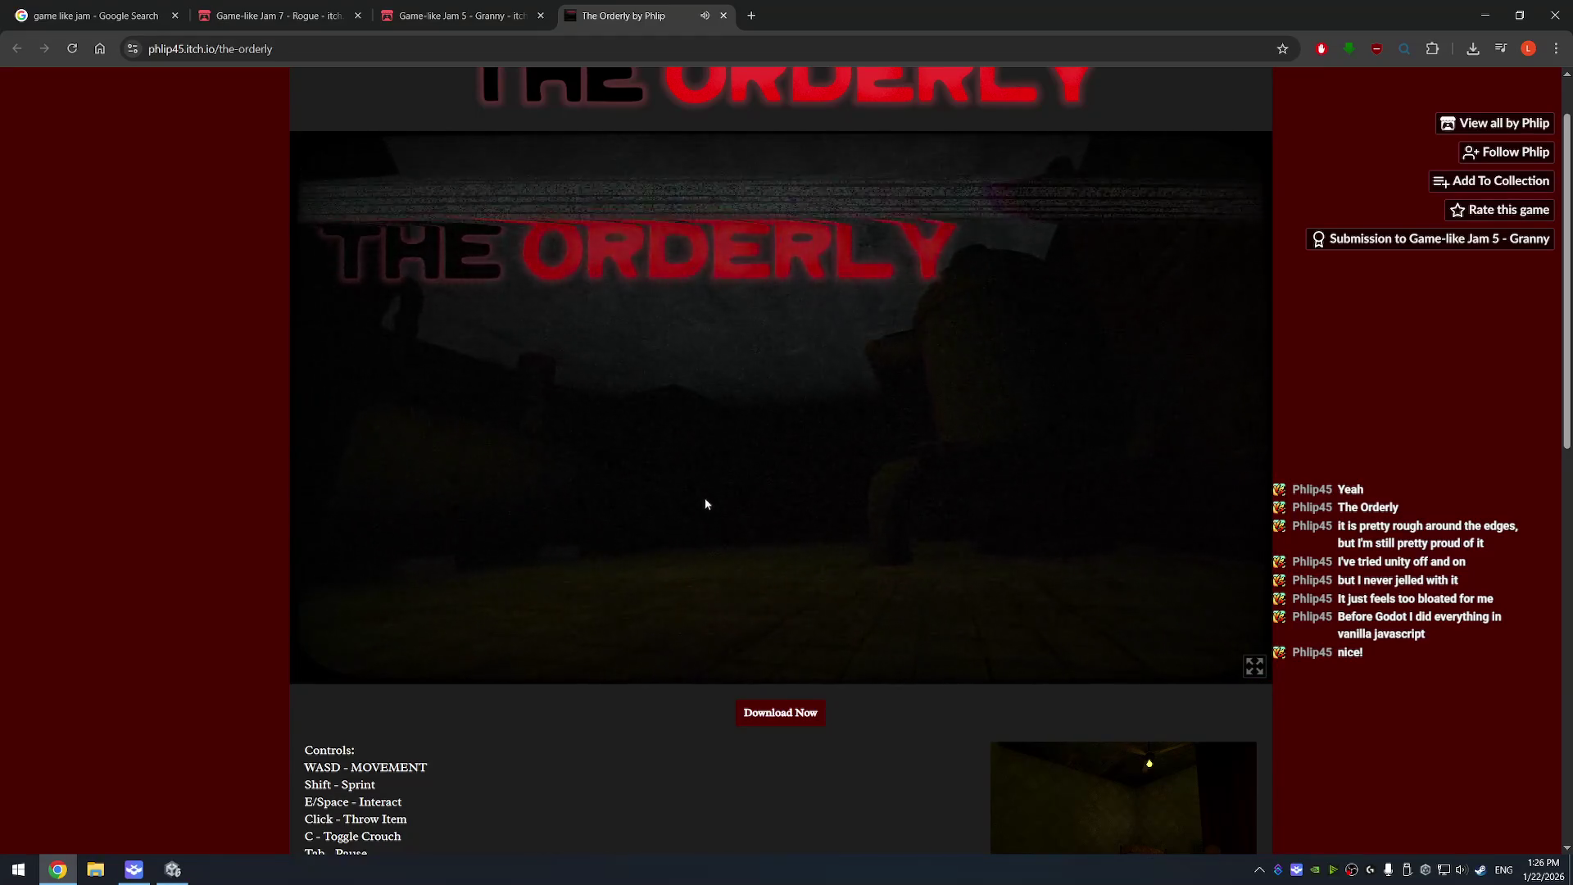
# - Try the game full screen, exit back to the page, and give the game camera control again
pyautogui.scroll(-1, 571, 726)
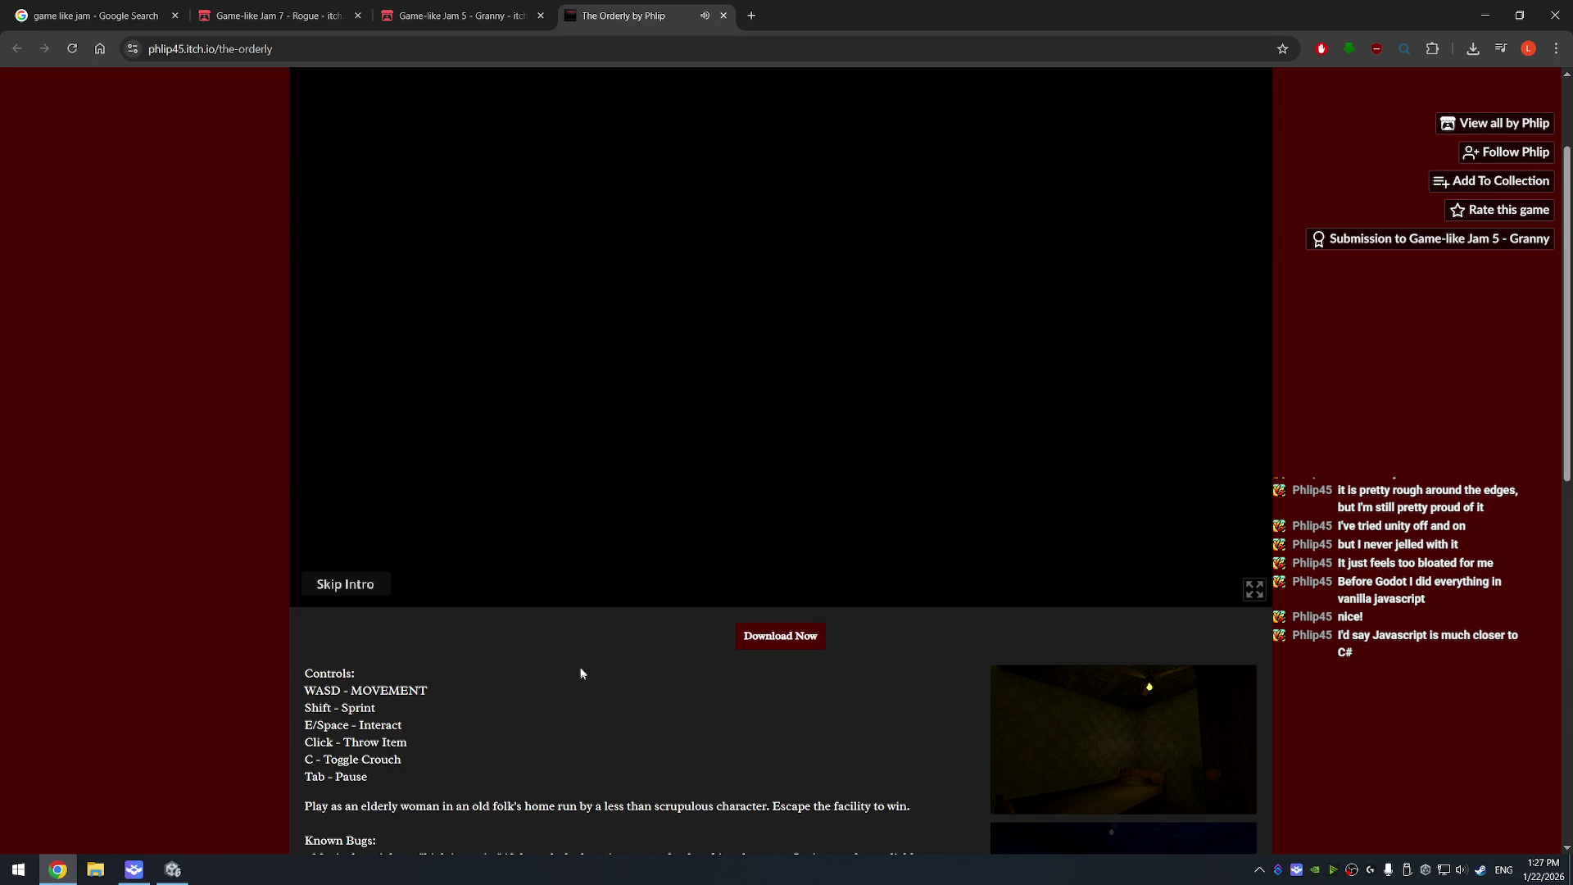
pyautogui.scroll(1, 567, 675)
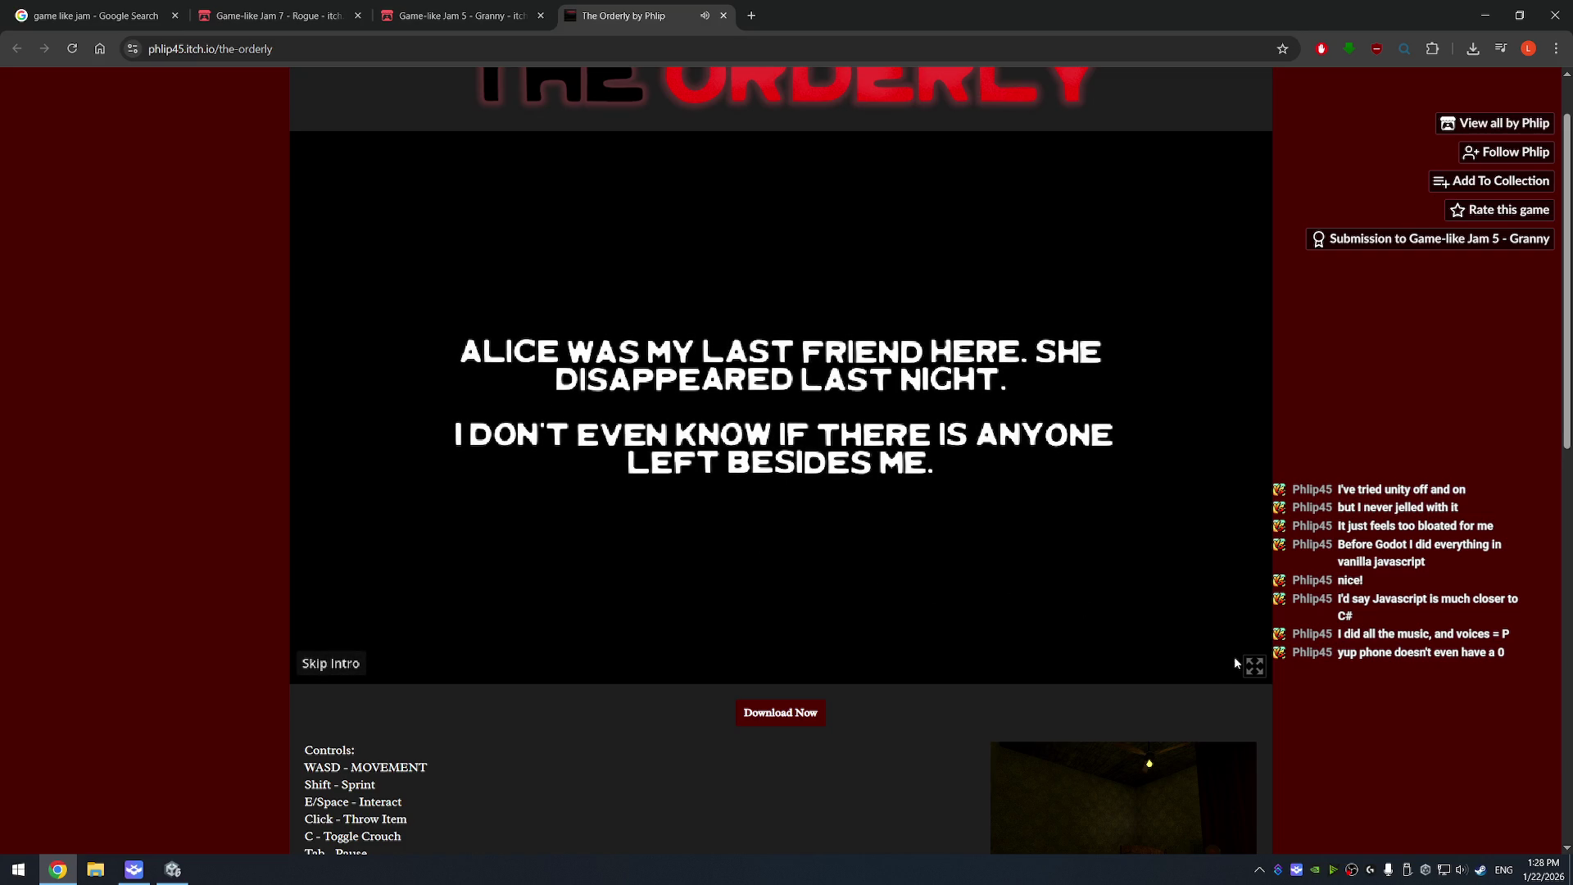
pyautogui.click(1254, 667)
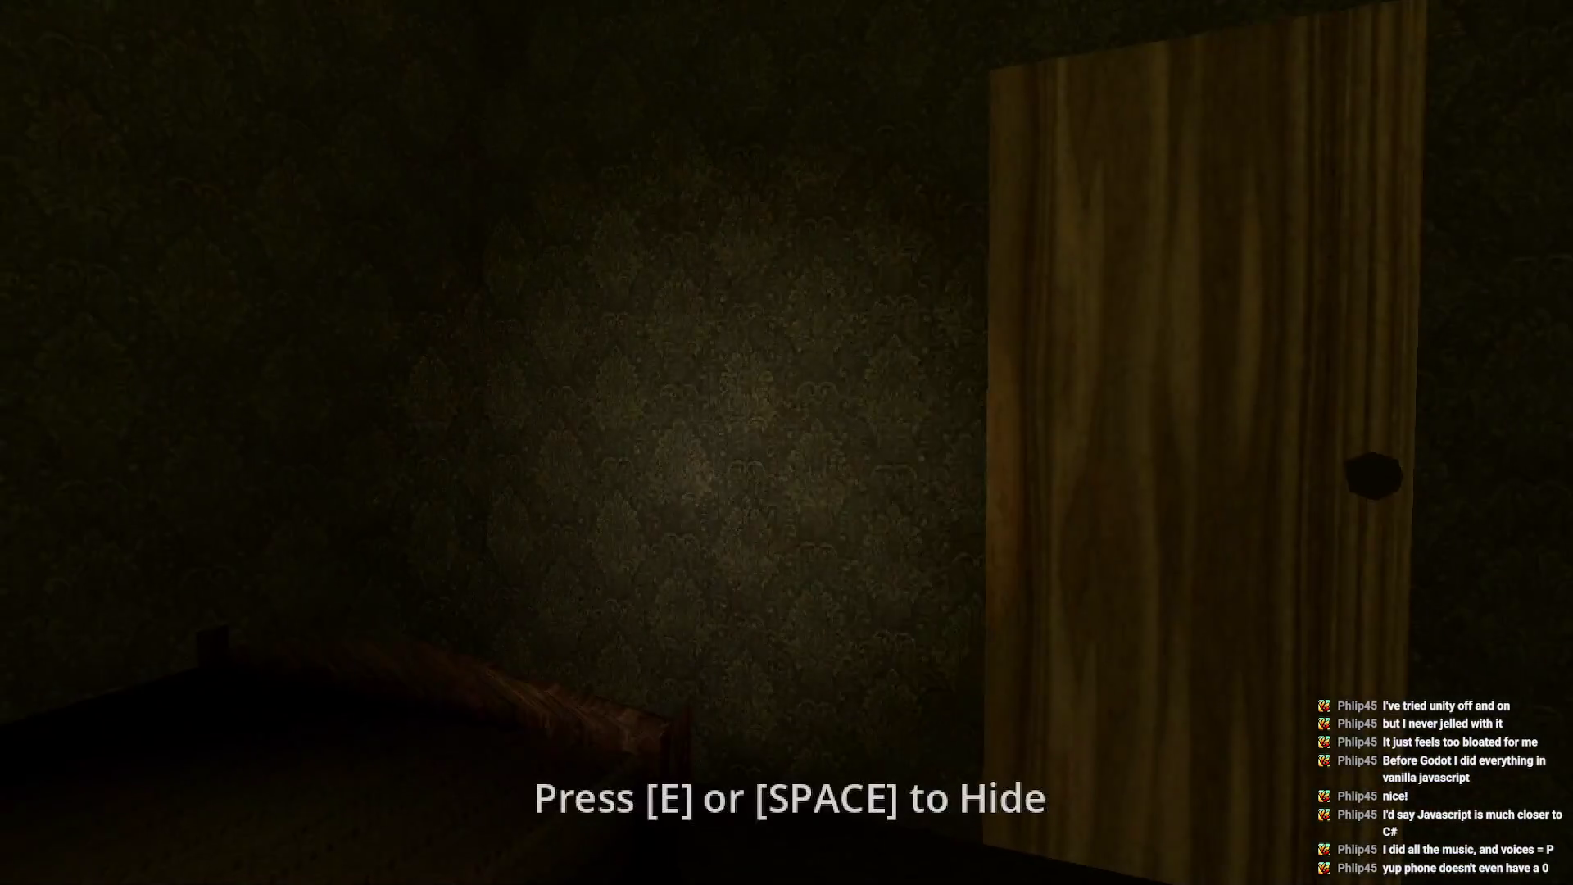
pyautogui.press('Escape')
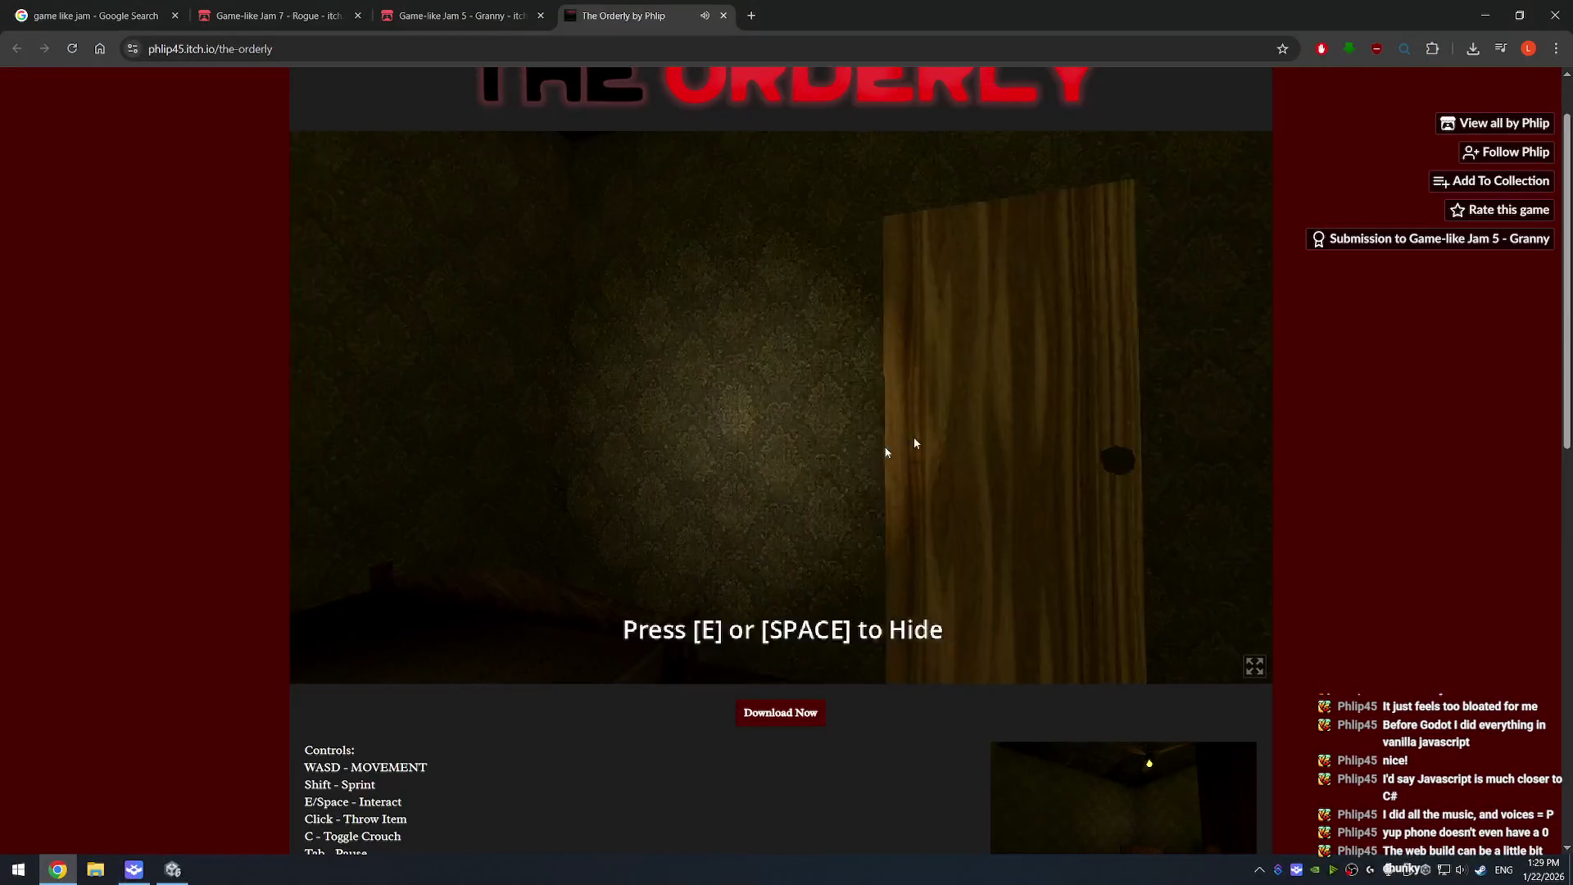
pyautogui.click(853, 484)
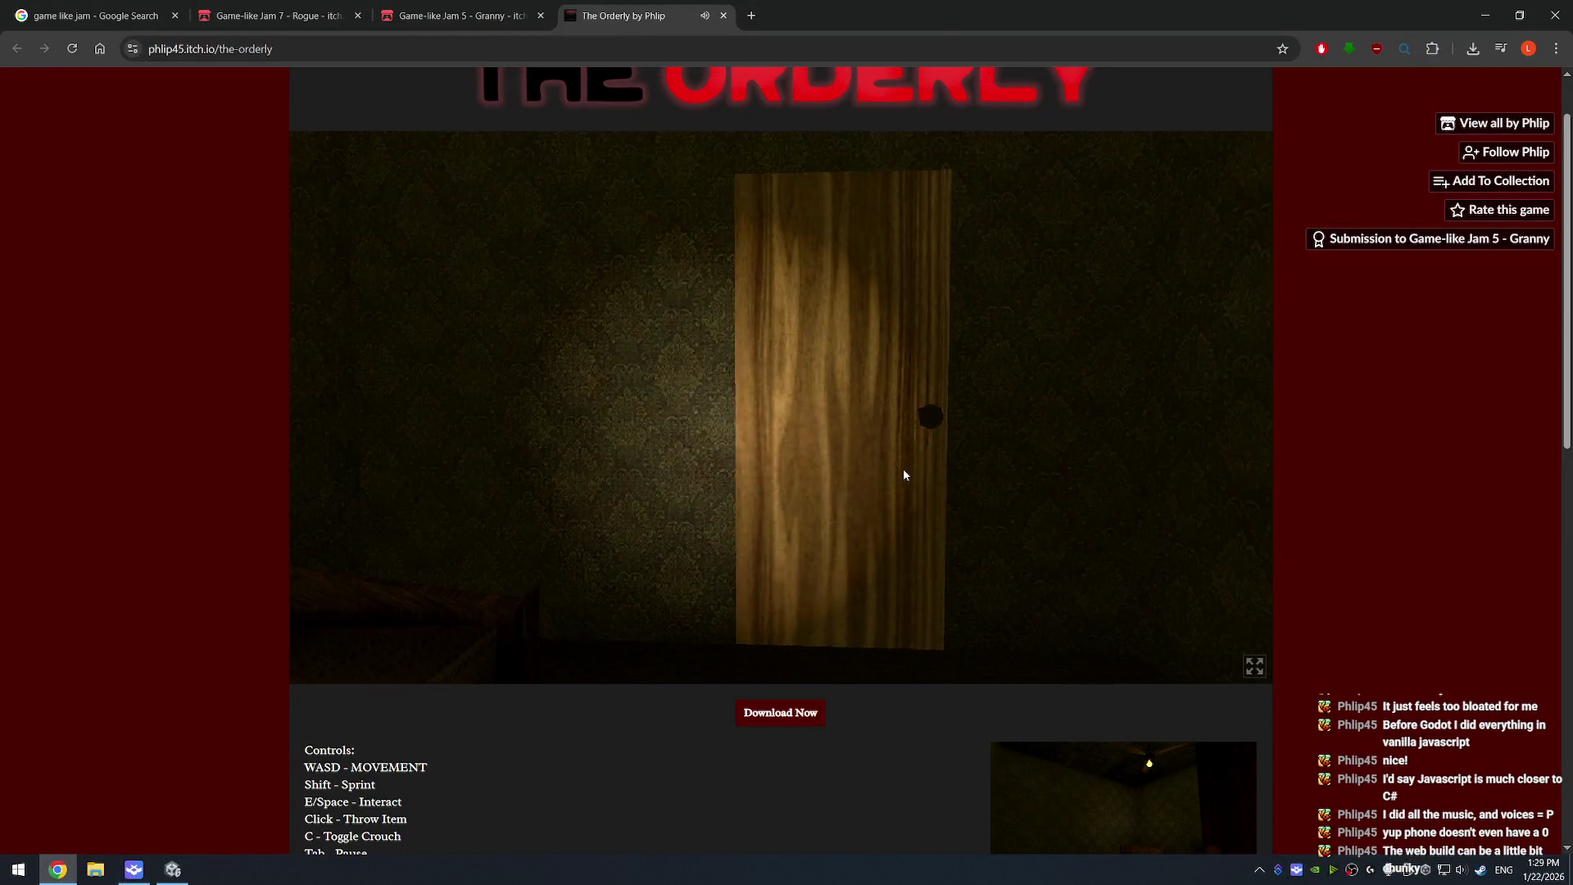
# - Leave the hiding spot under the bed, walk up to the wooden door, and go full screen
pyautogui.press('e')
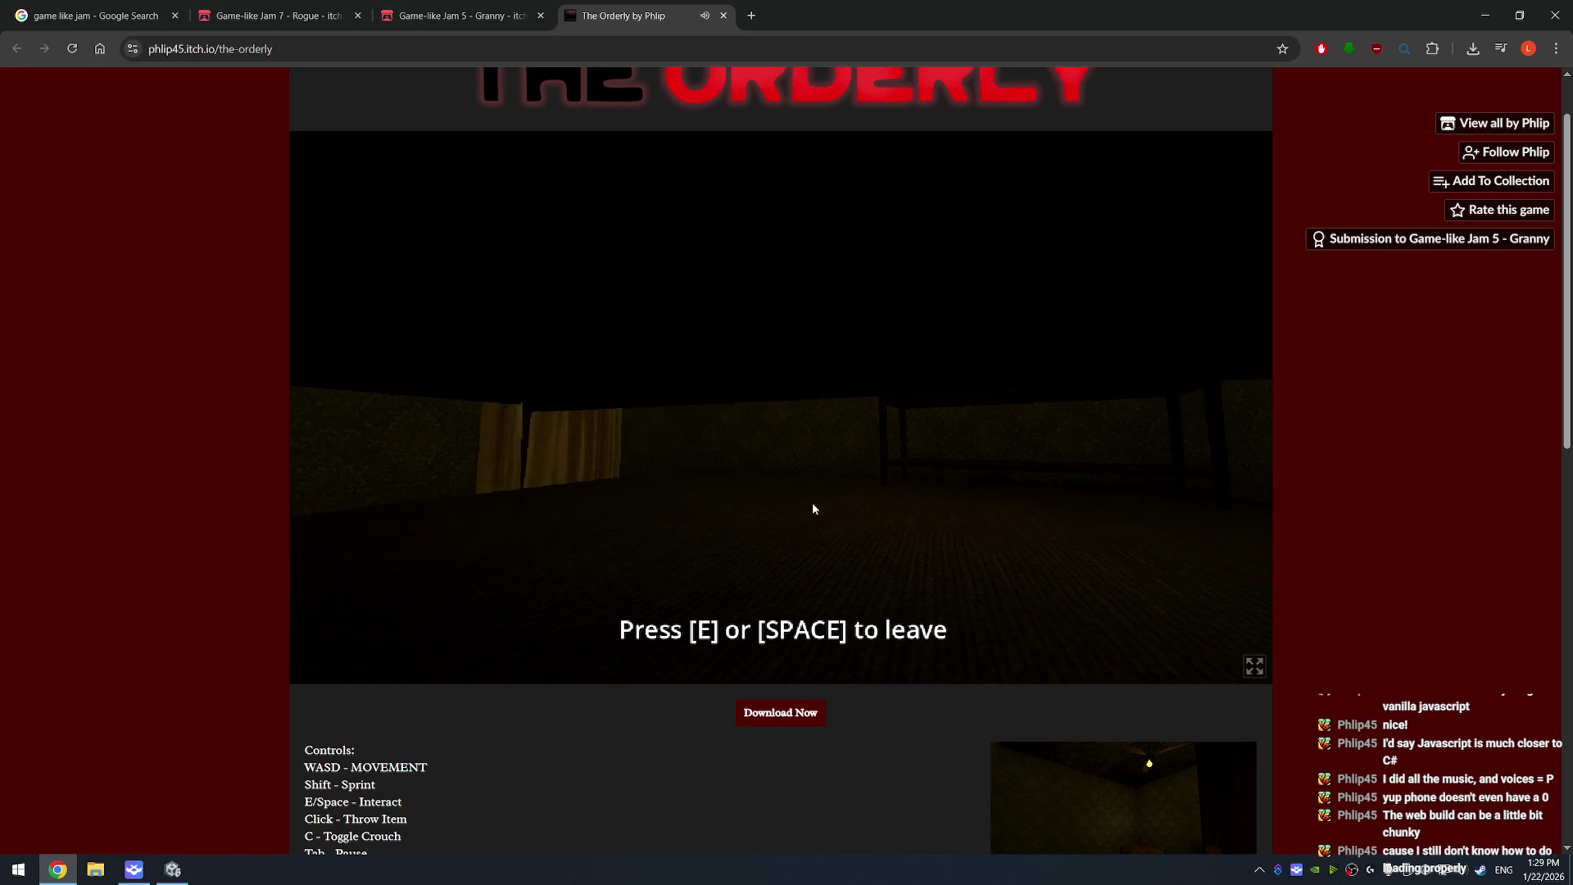
pyautogui.press('e')
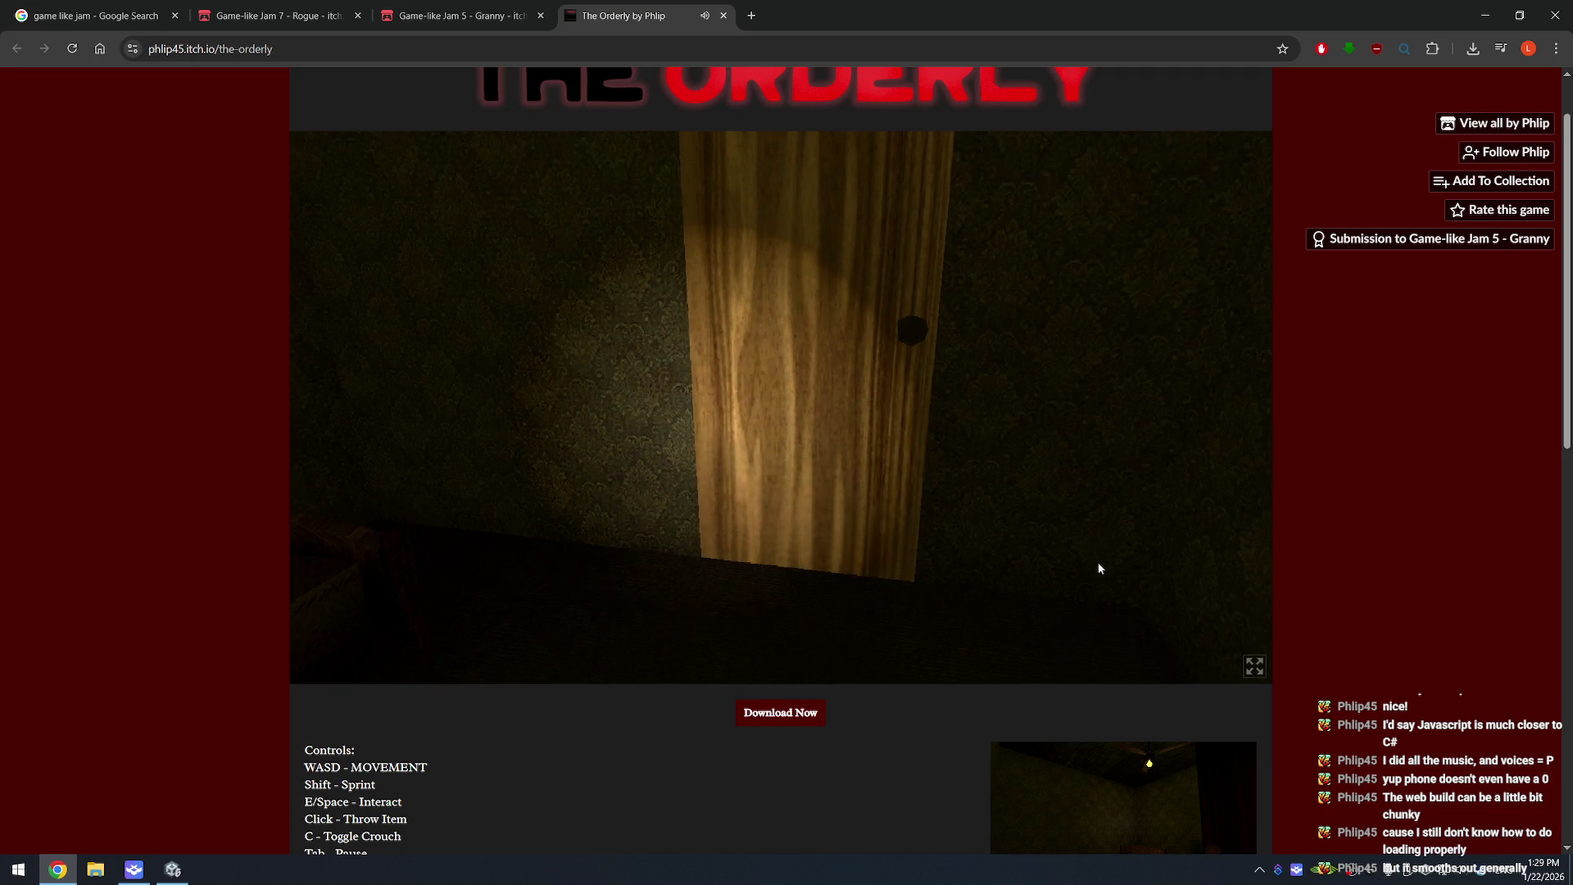
pyautogui.press('w')
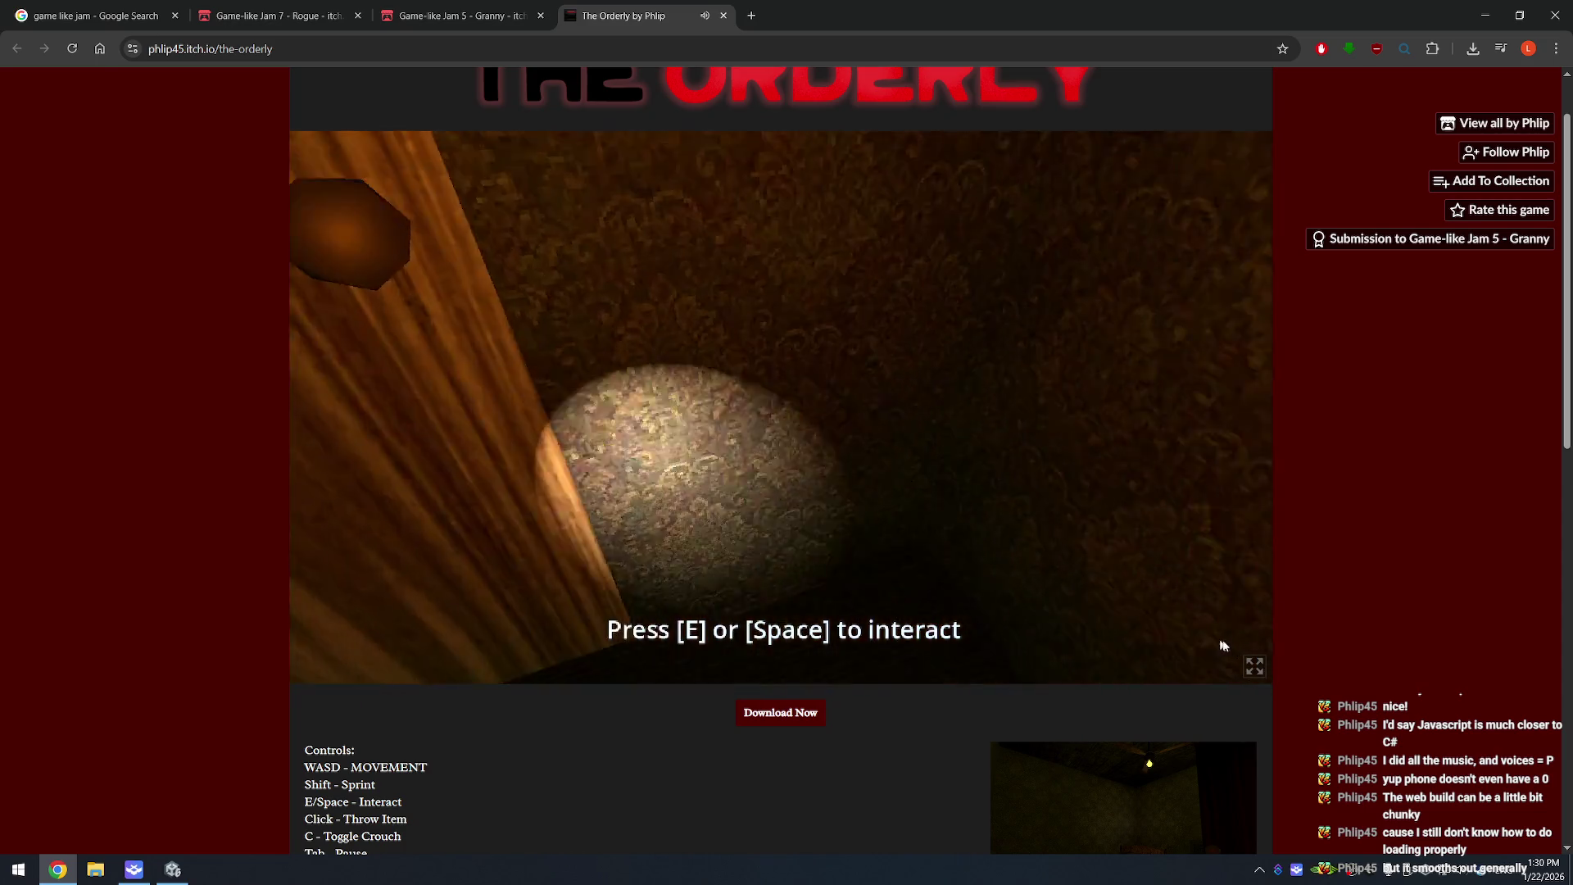
pyautogui.click(1254, 665)
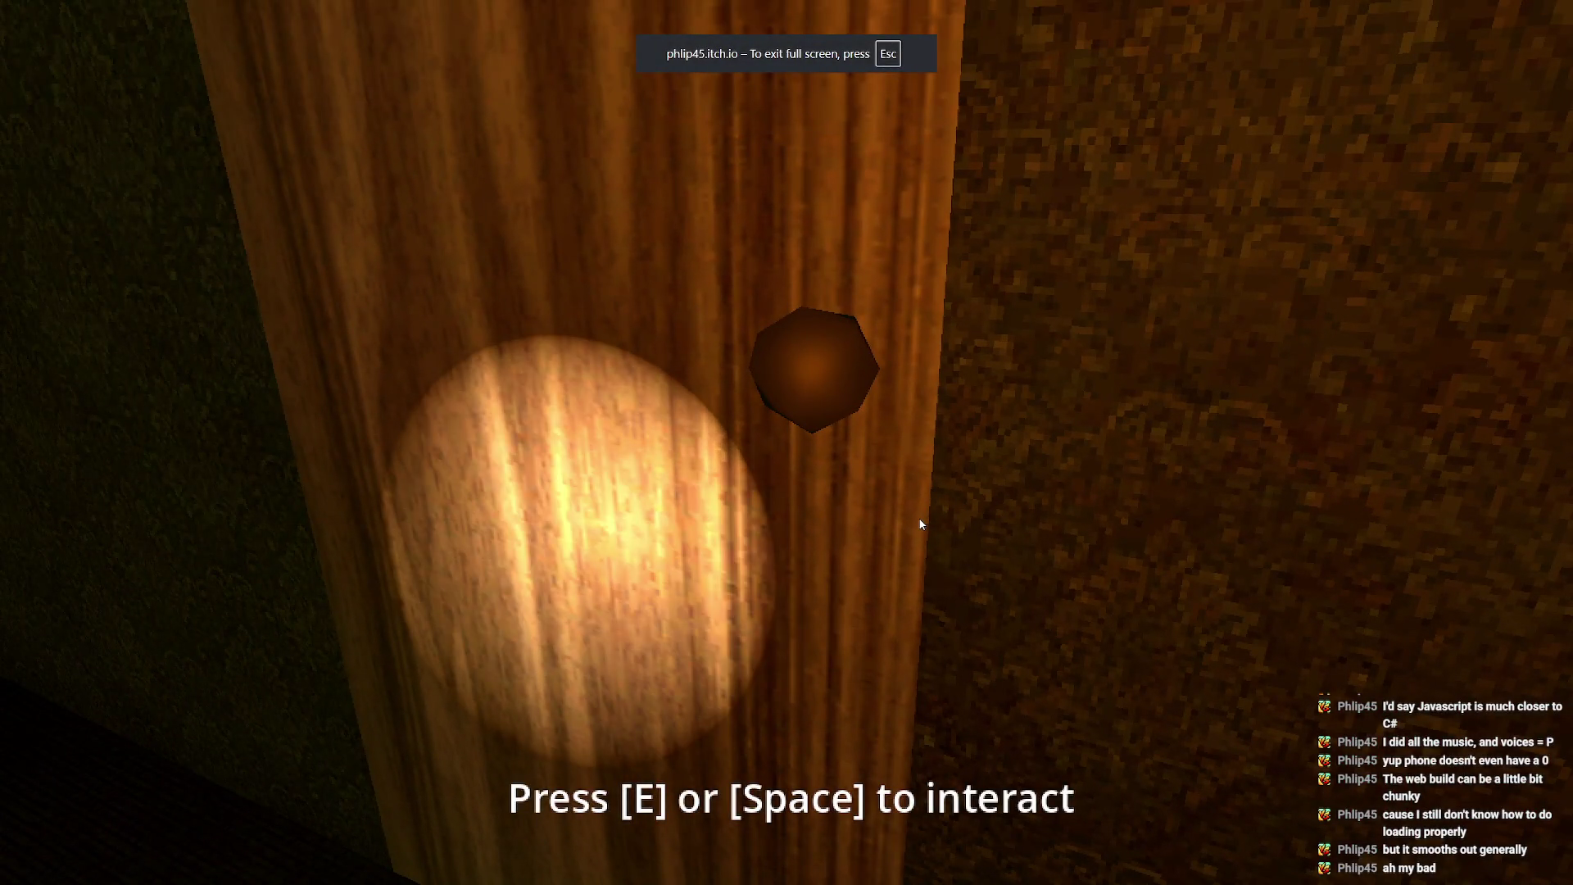
# - Go through the door into the dark room and walk up to the table with the phone
pyautogui.moveTo(920, 524); pyautogui.dragTo(860, 518)
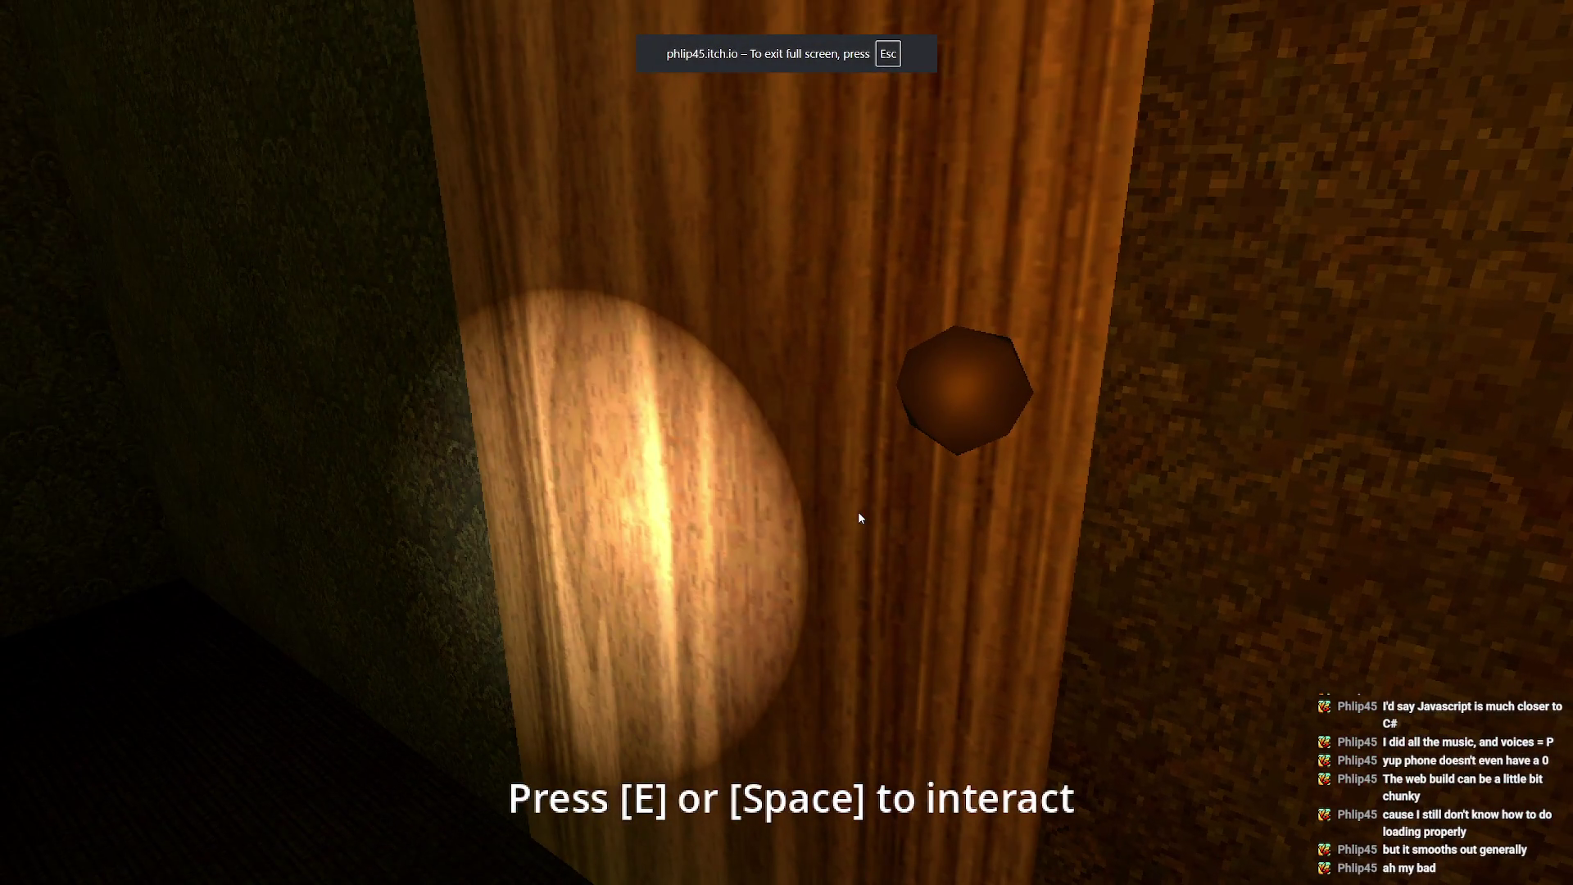
pyautogui.press('e')
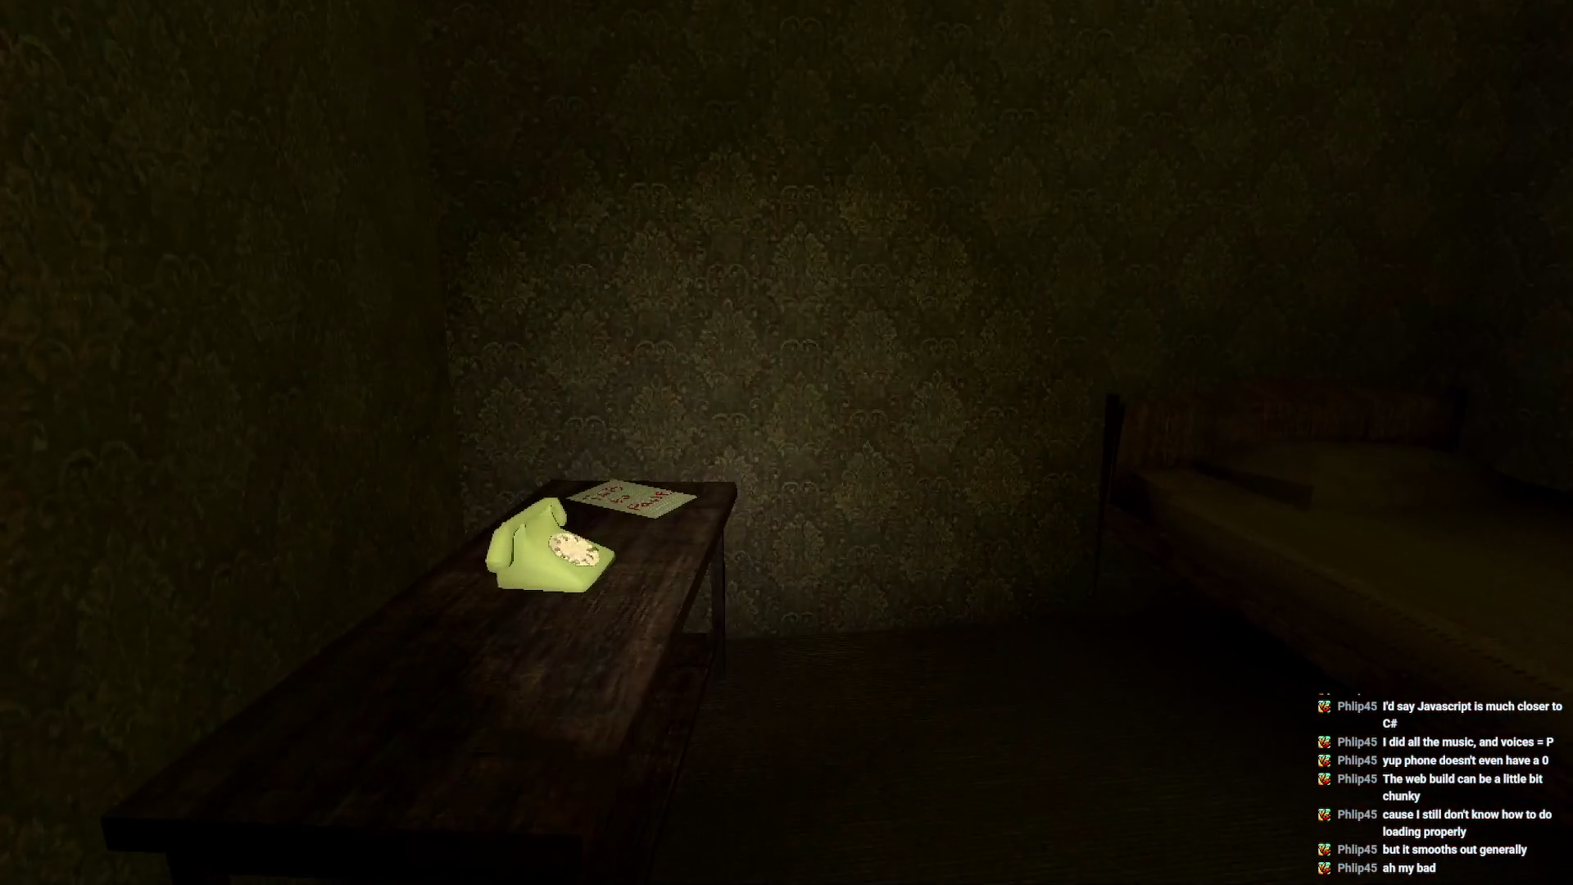
pyautogui.press('w')
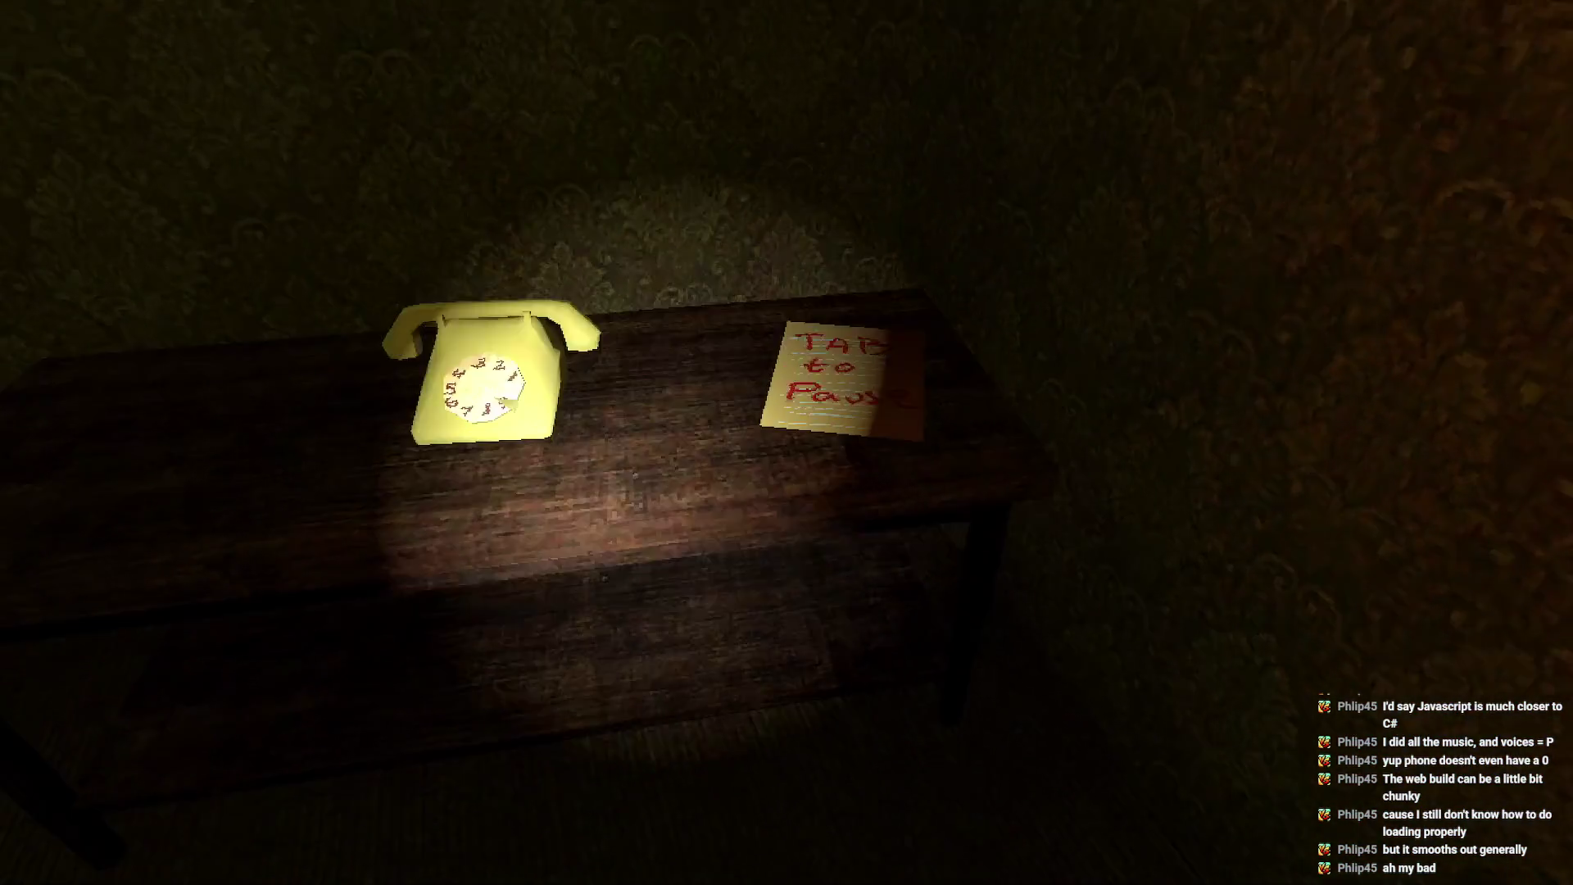
# - Pause with Tab, view the Settings, return to the pause menu, and resume playing
pyautogui.press('Tab')
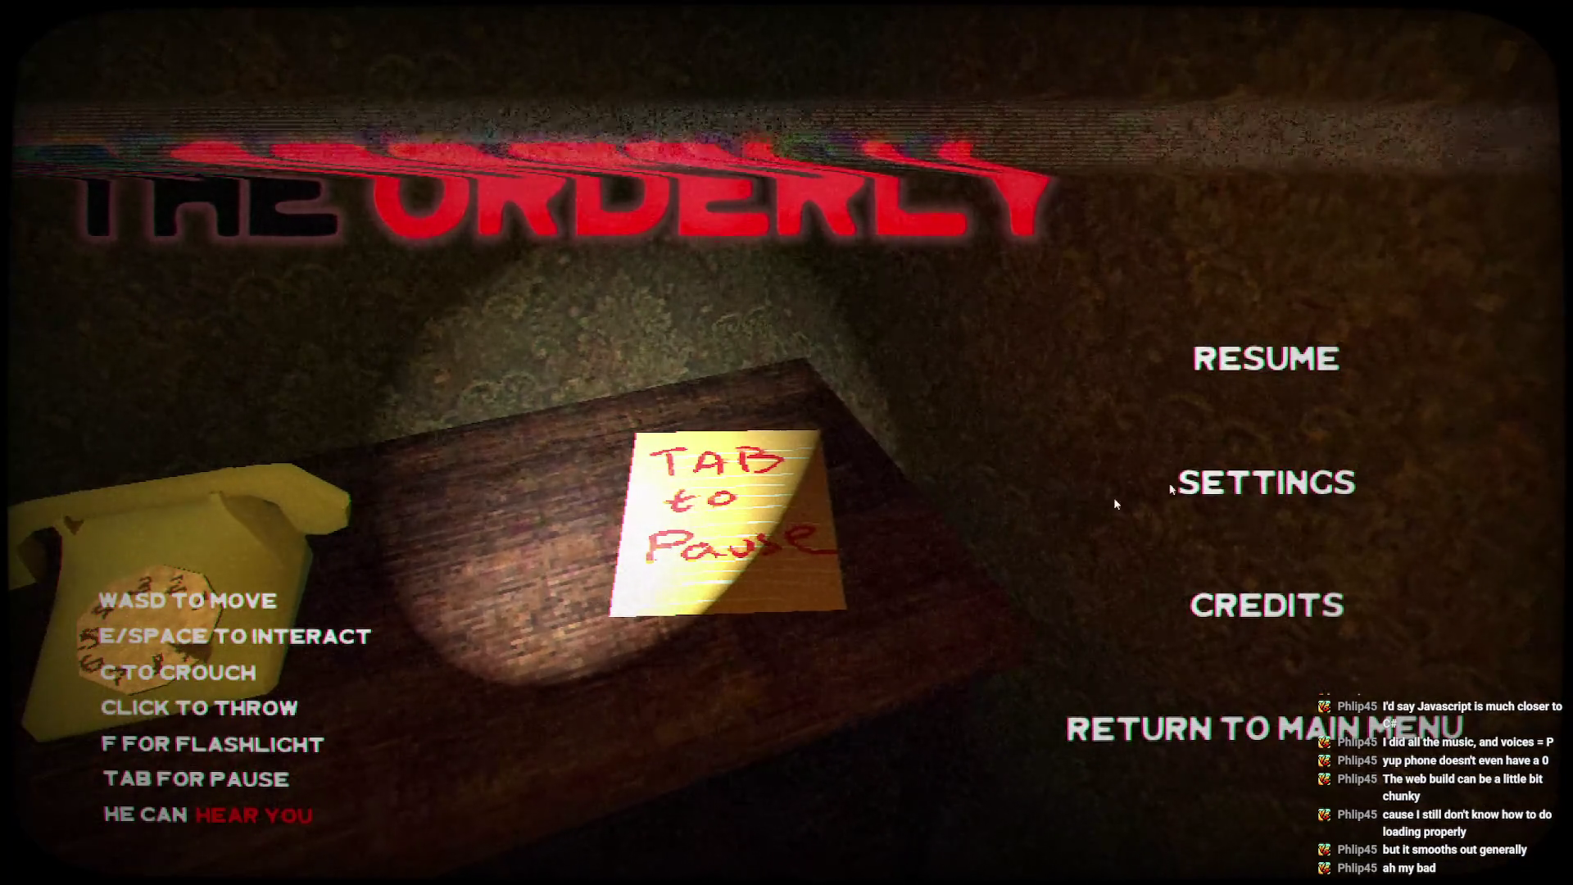
pyautogui.click(1264, 478)
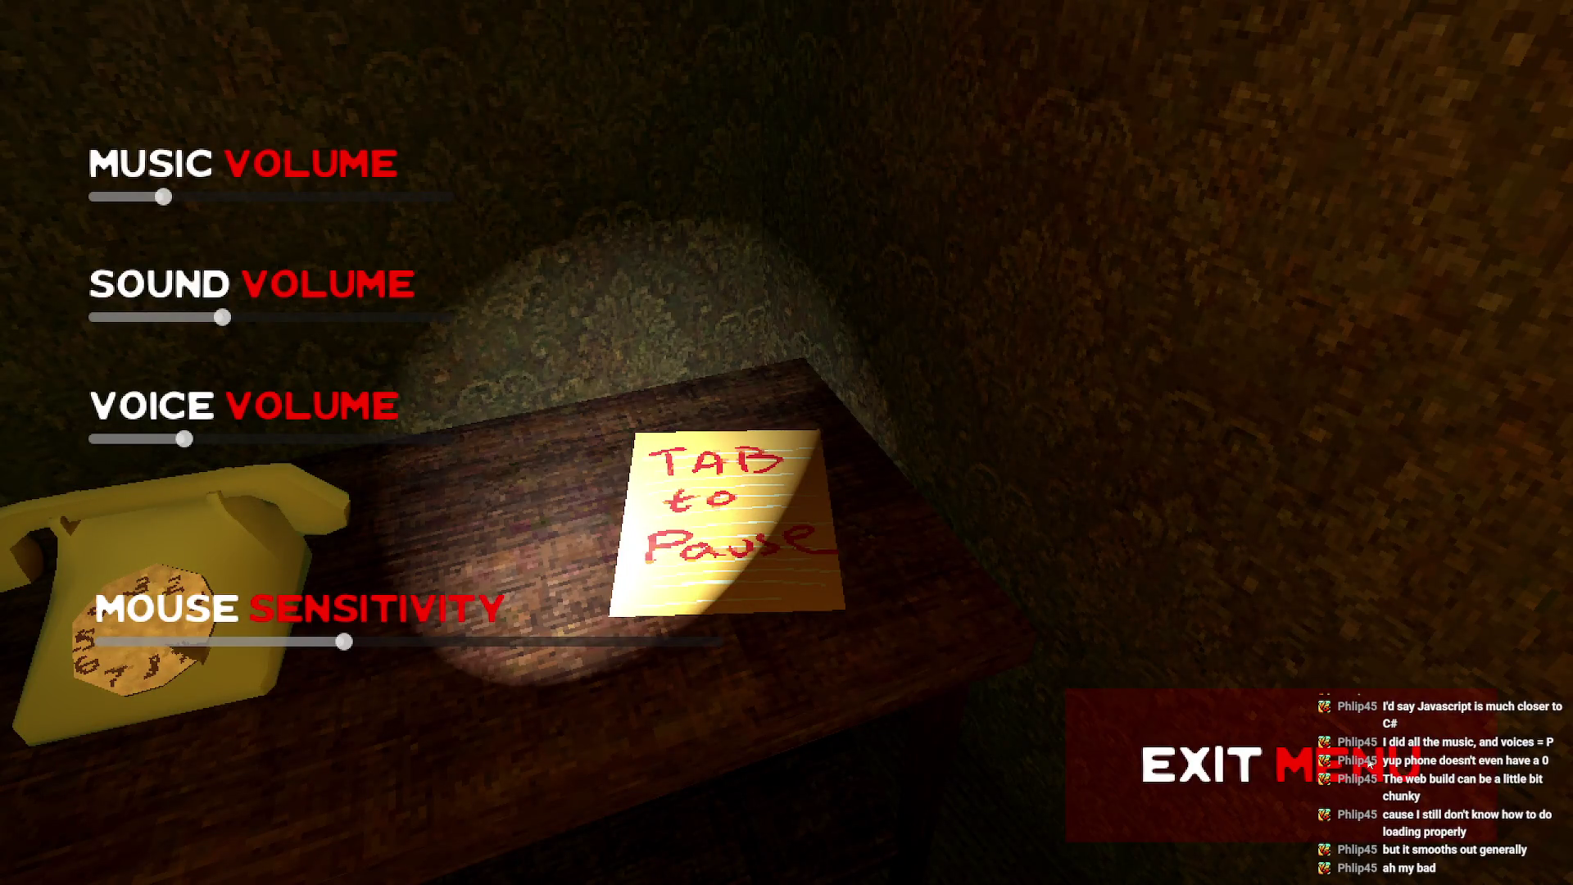
pyautogui.click(1260, 703)
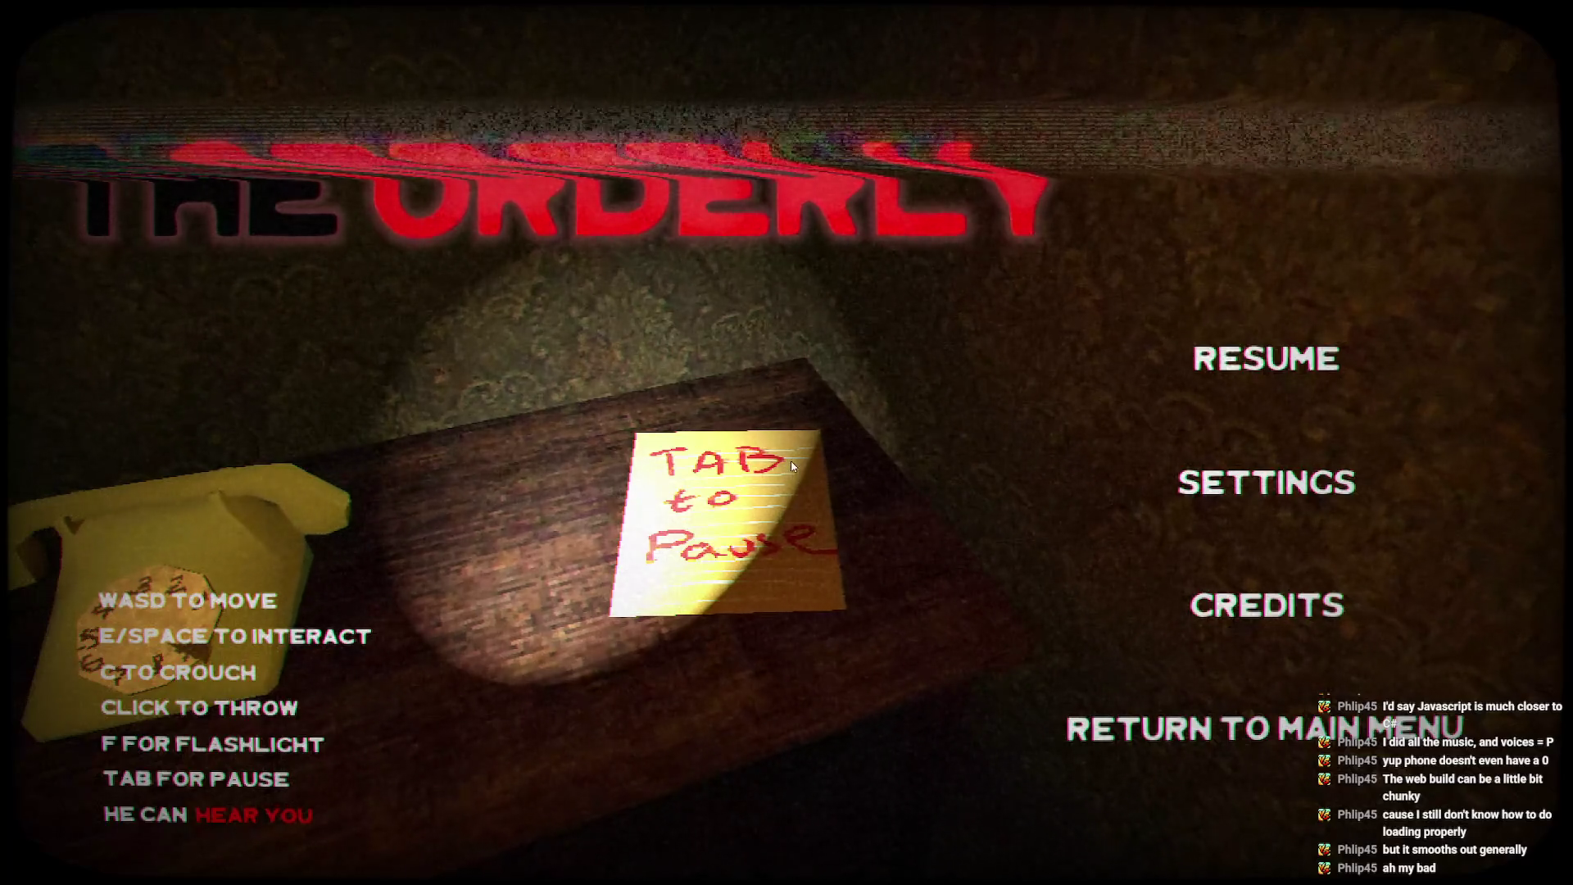
pyautogui.press('Tab')
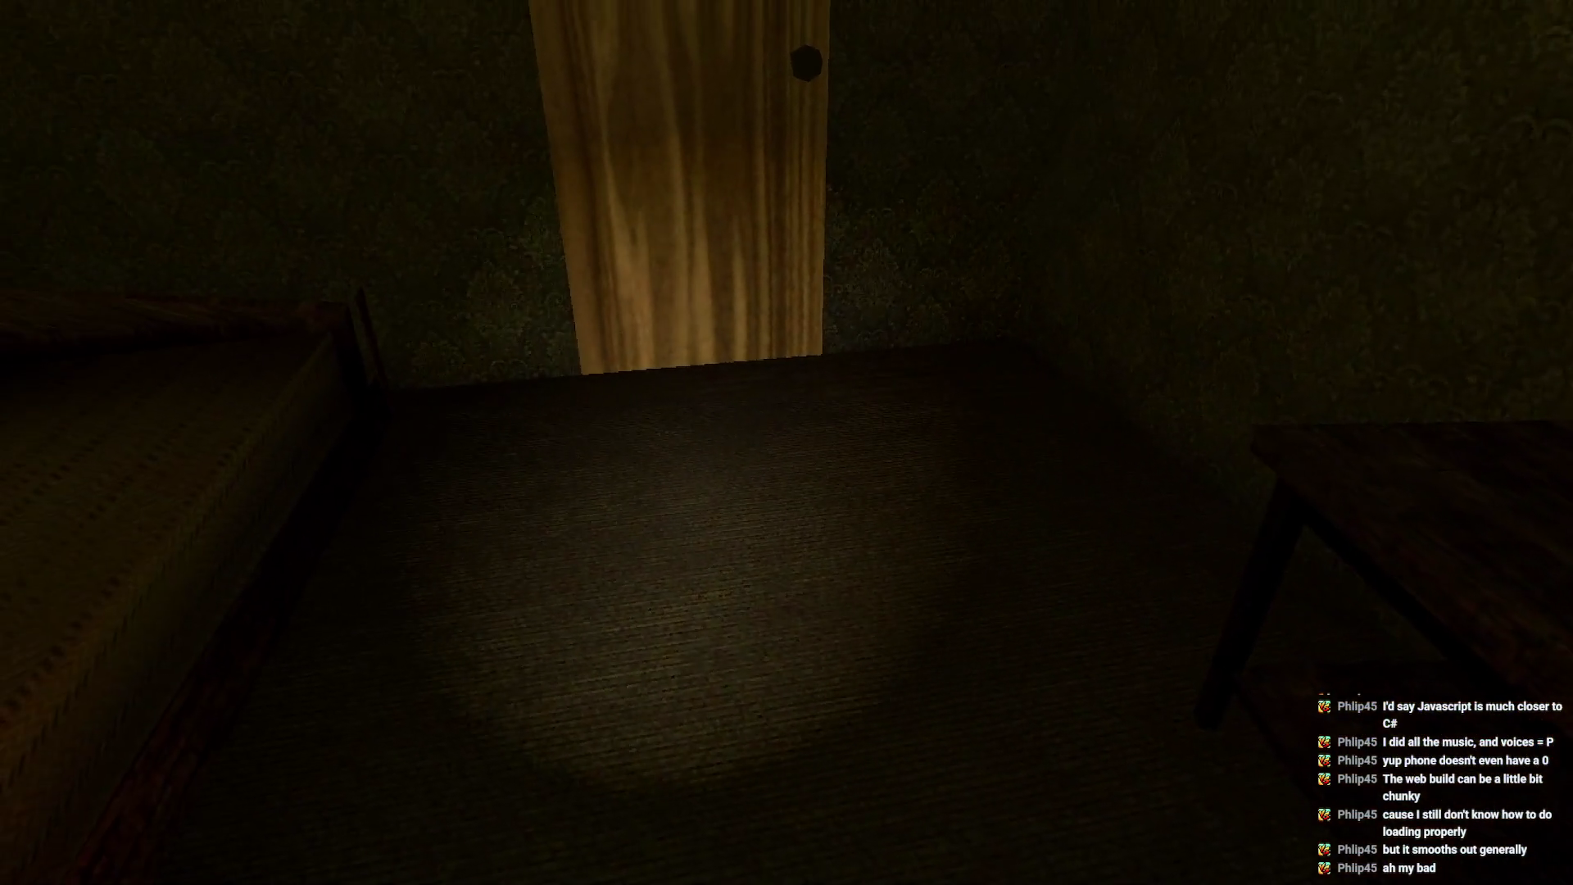
# - Open the wooden door, walk into the hallway, and find the curtained door locked
pyautogui.press('w')
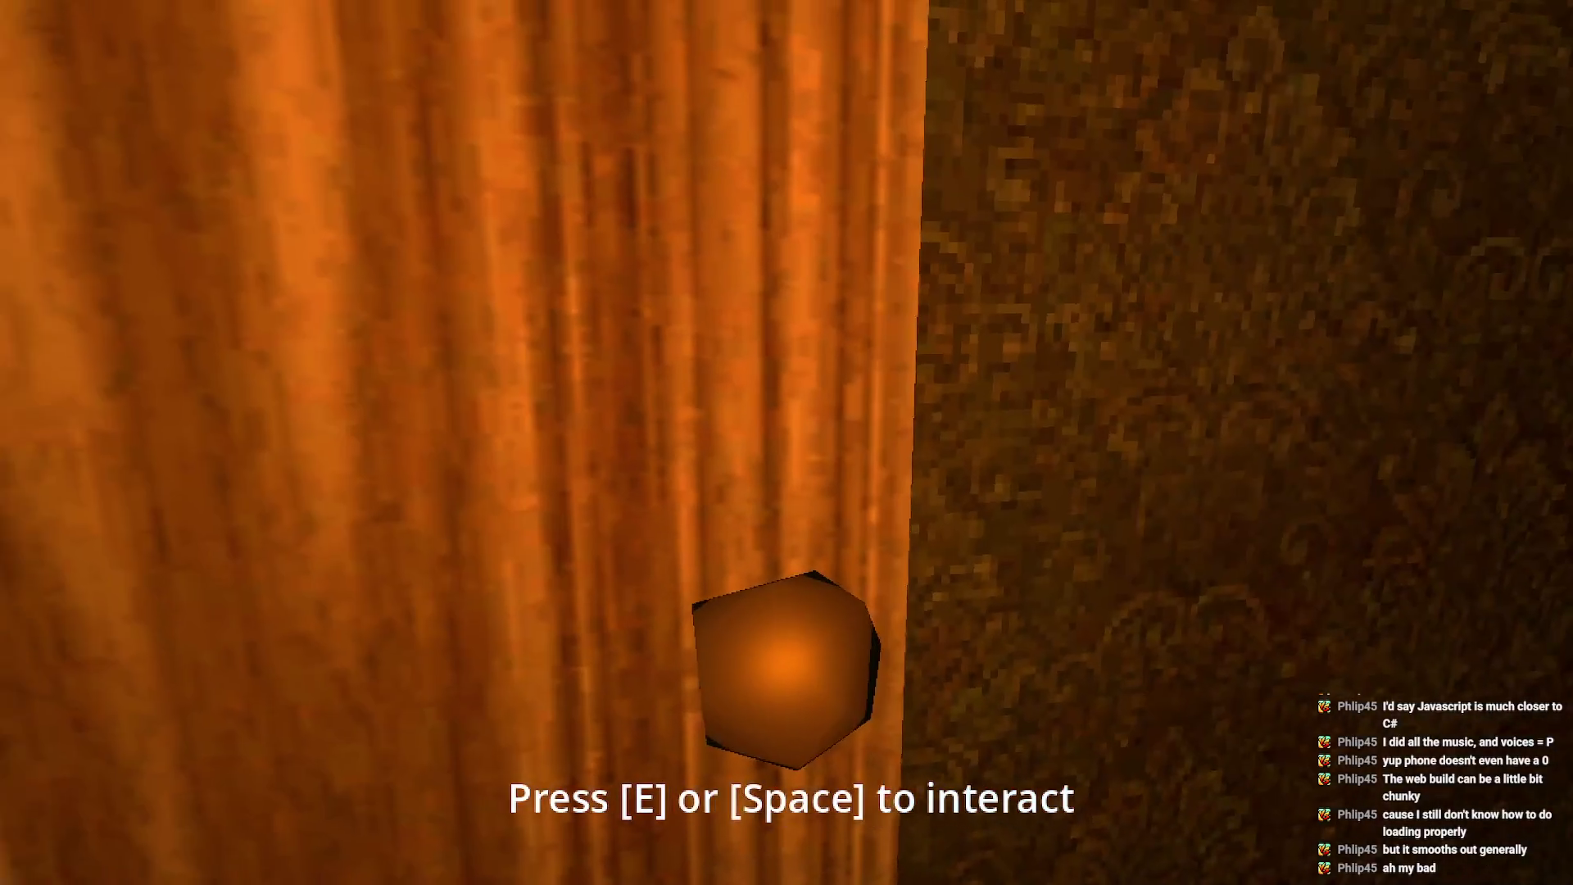
pyautogui.press('e')
pyautogui.press('w')
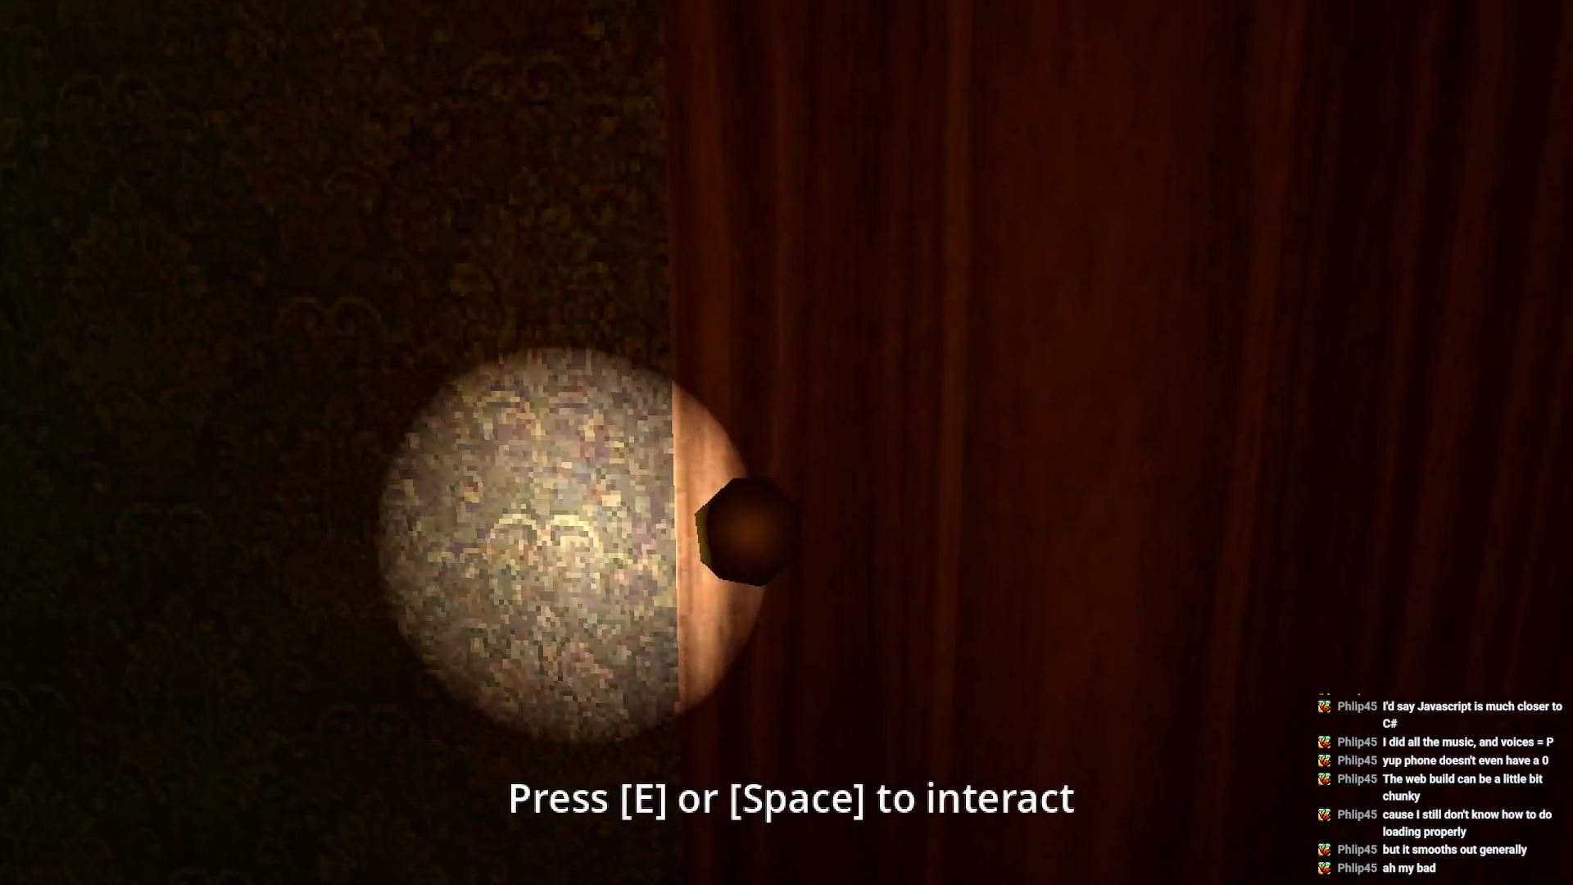
pyautogui.press('e')
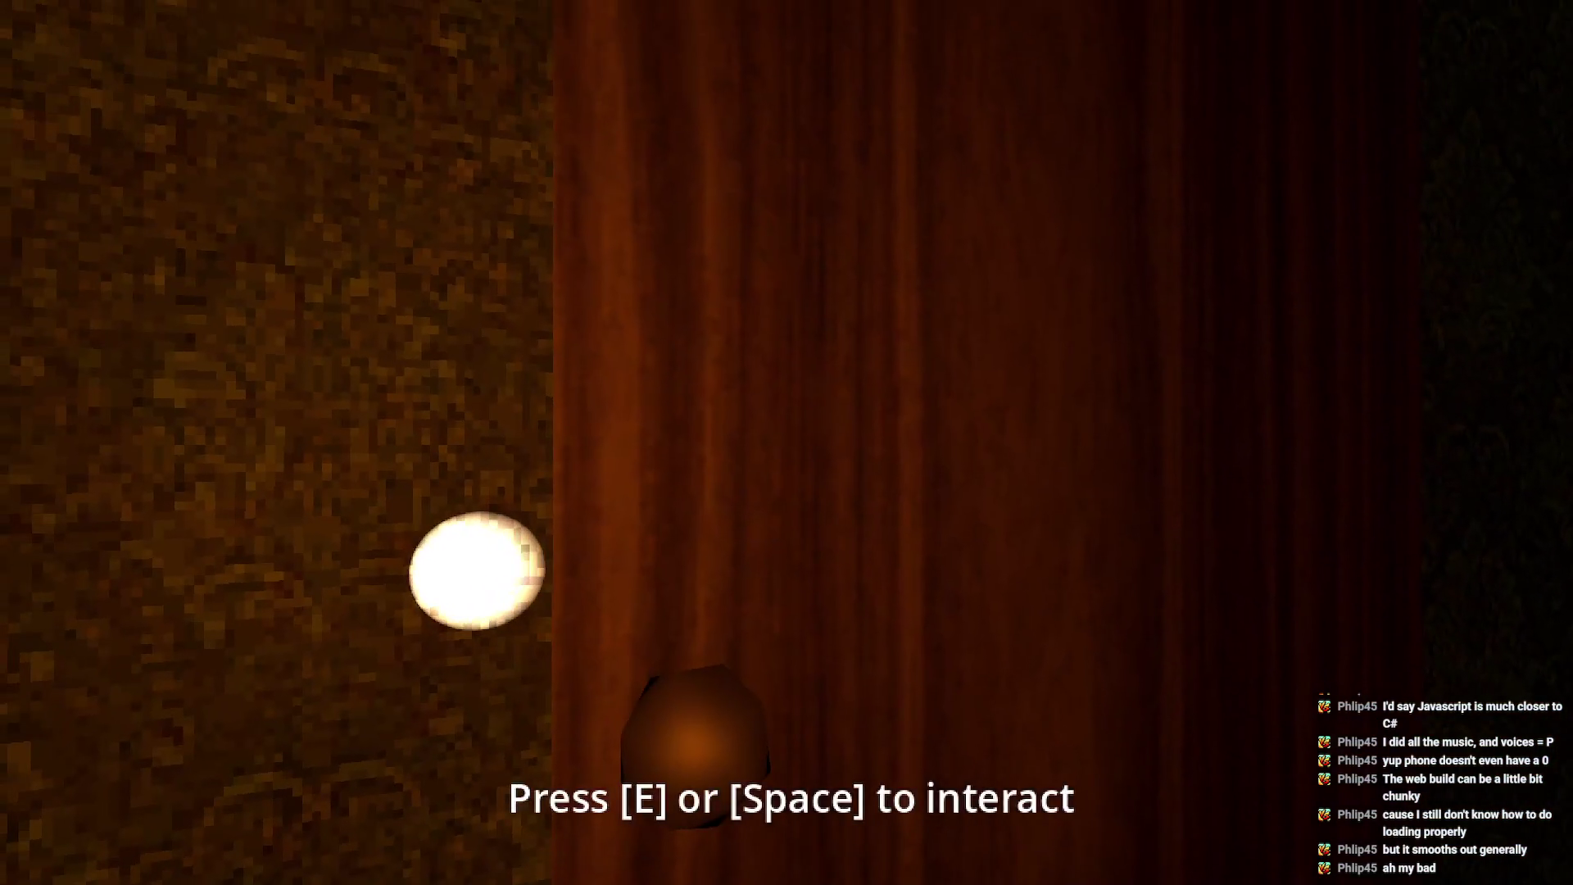
pyautogui.press('e')
# - Head down the hallway into the next room and toggle the flashlight to scan it
pyautogui.press('w')
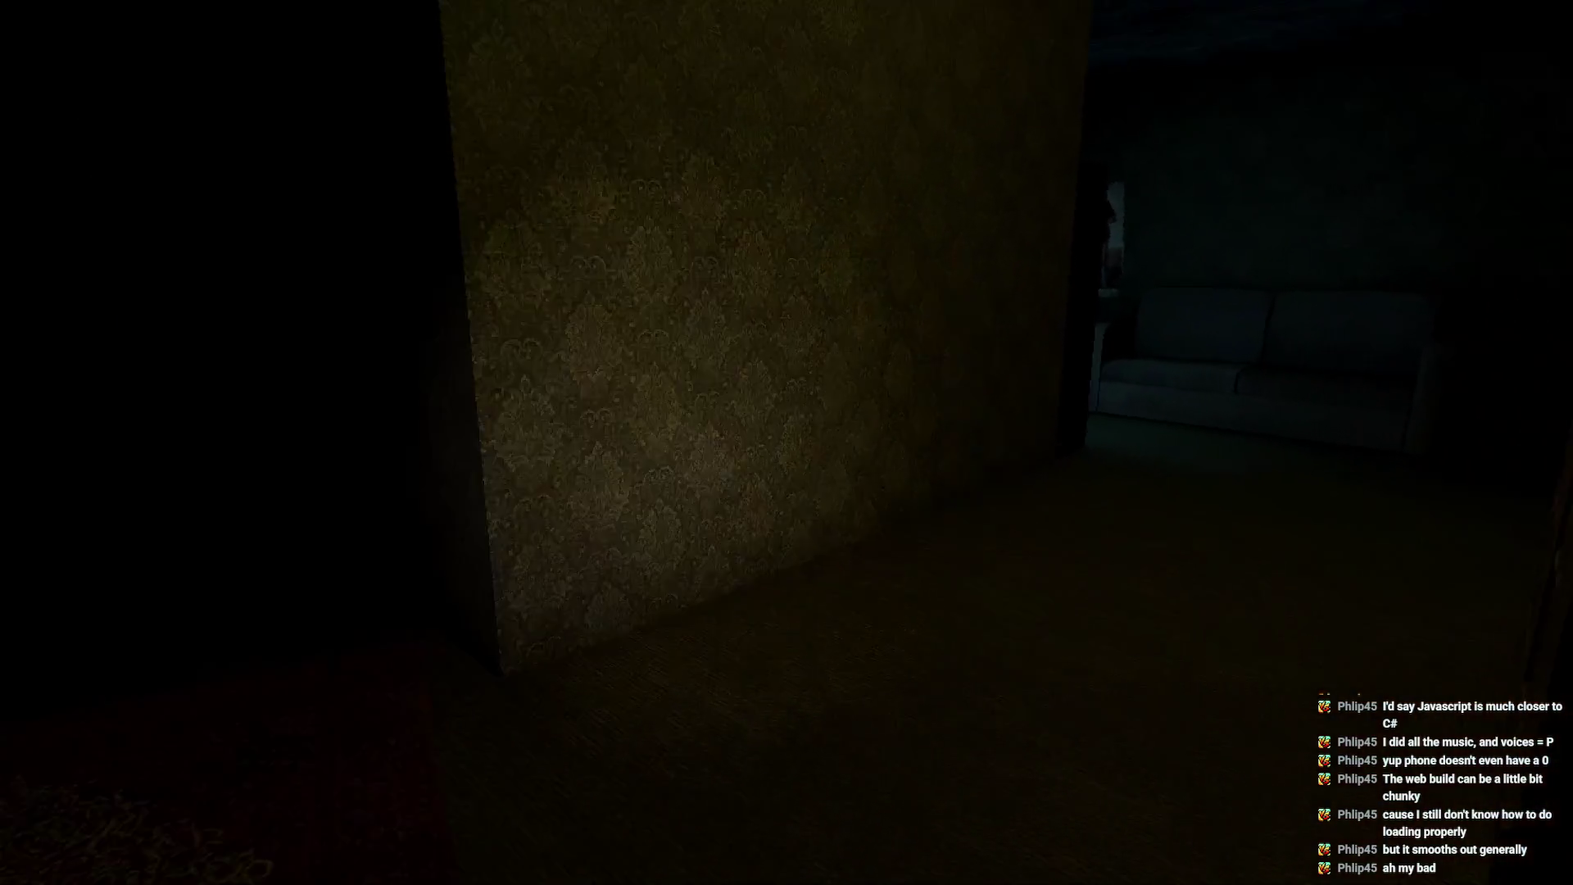
pyautogui.press('w')
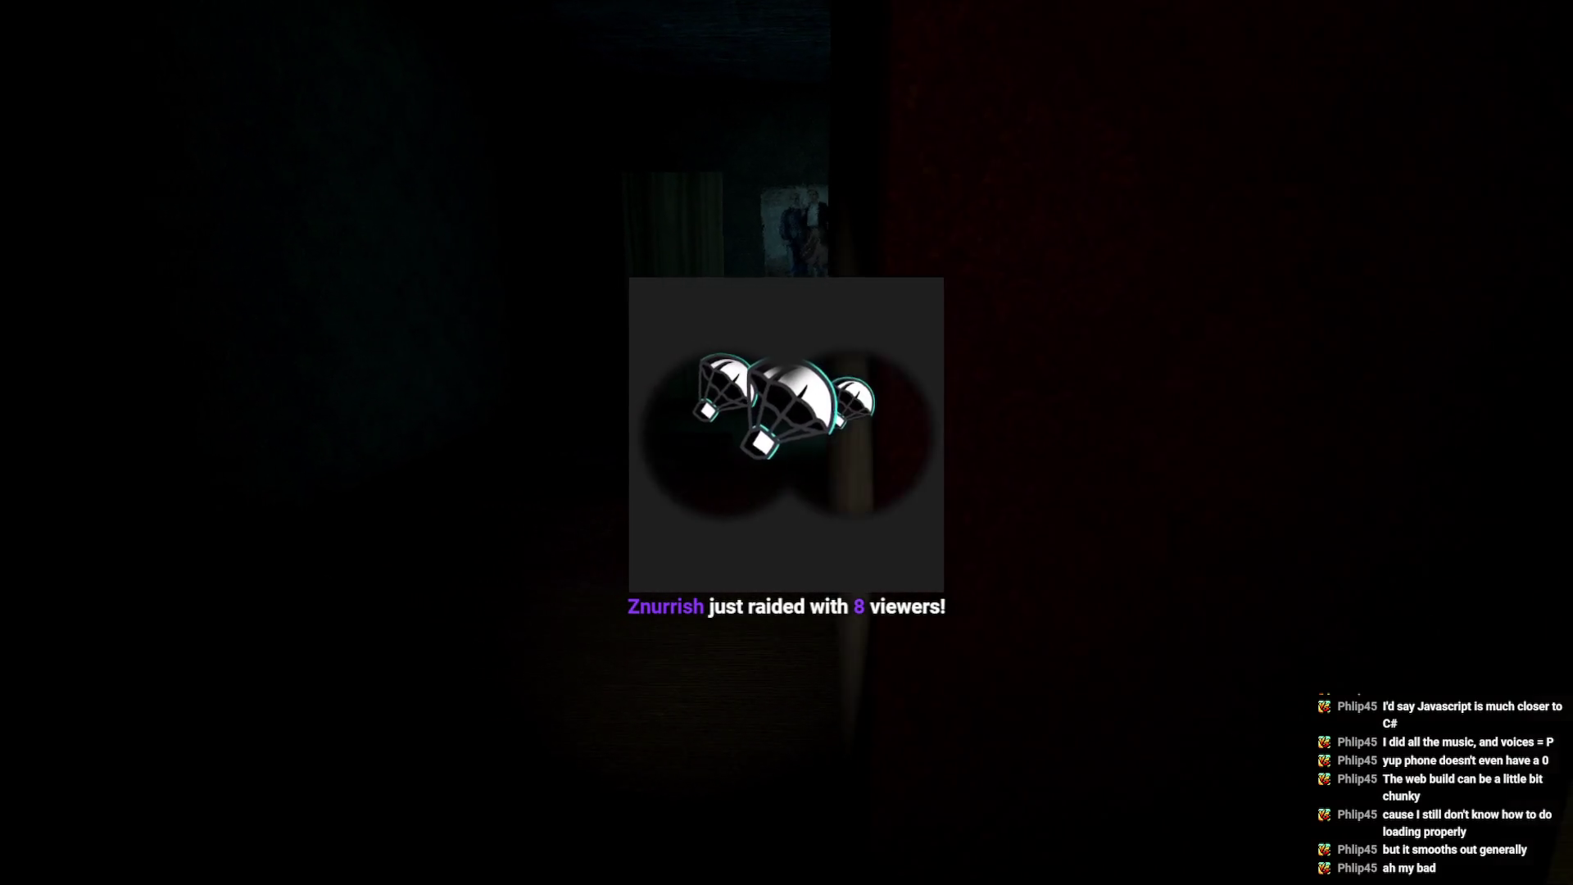
pyautogui.press('f')
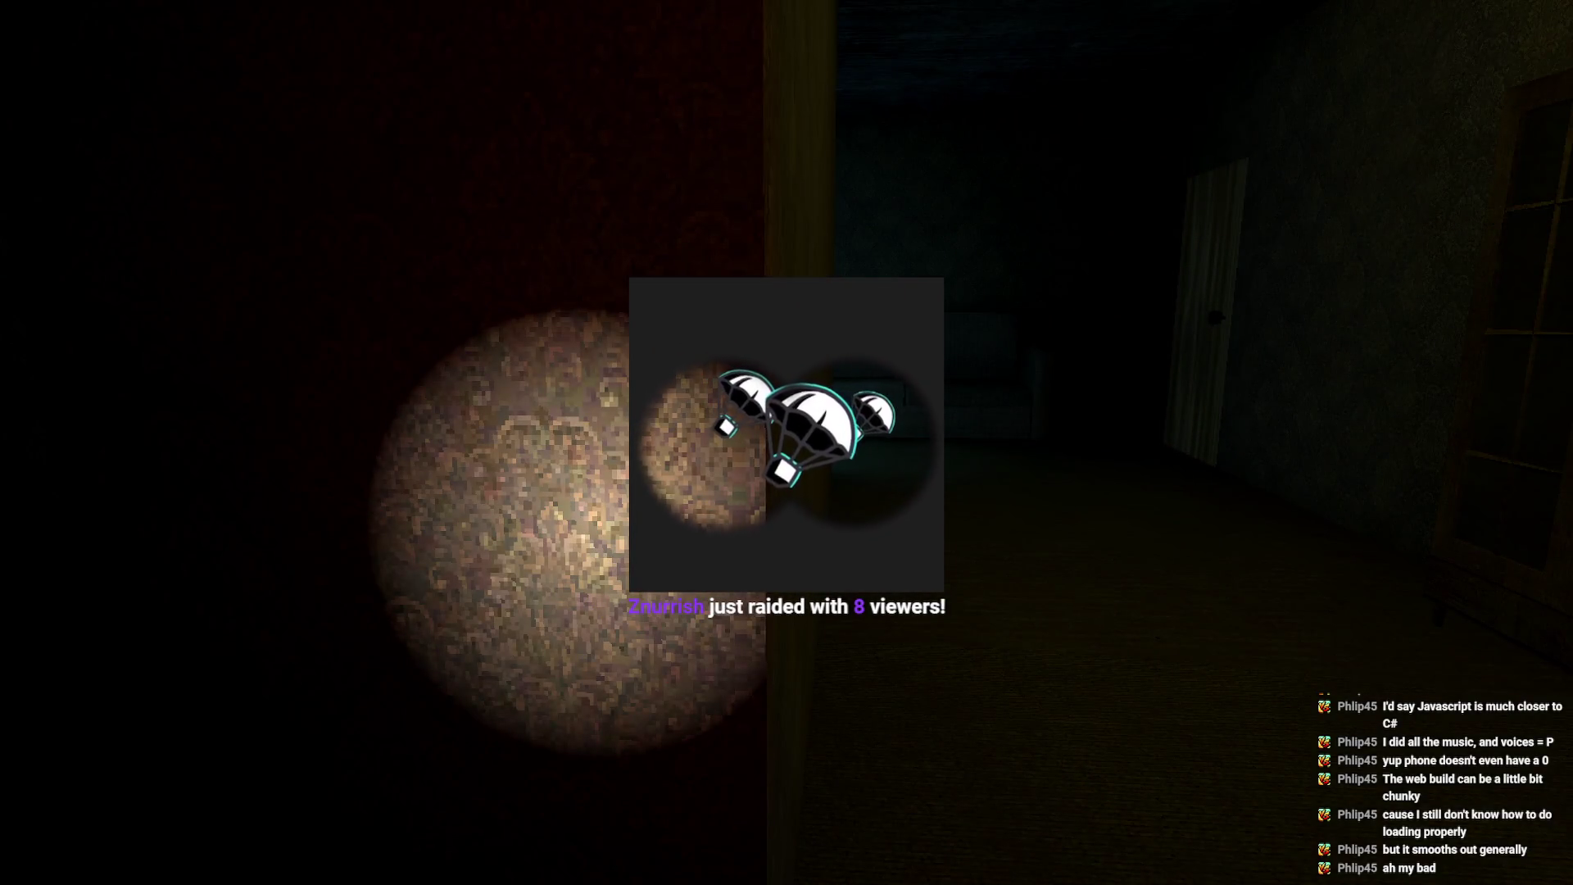
pyautogui.press('f')
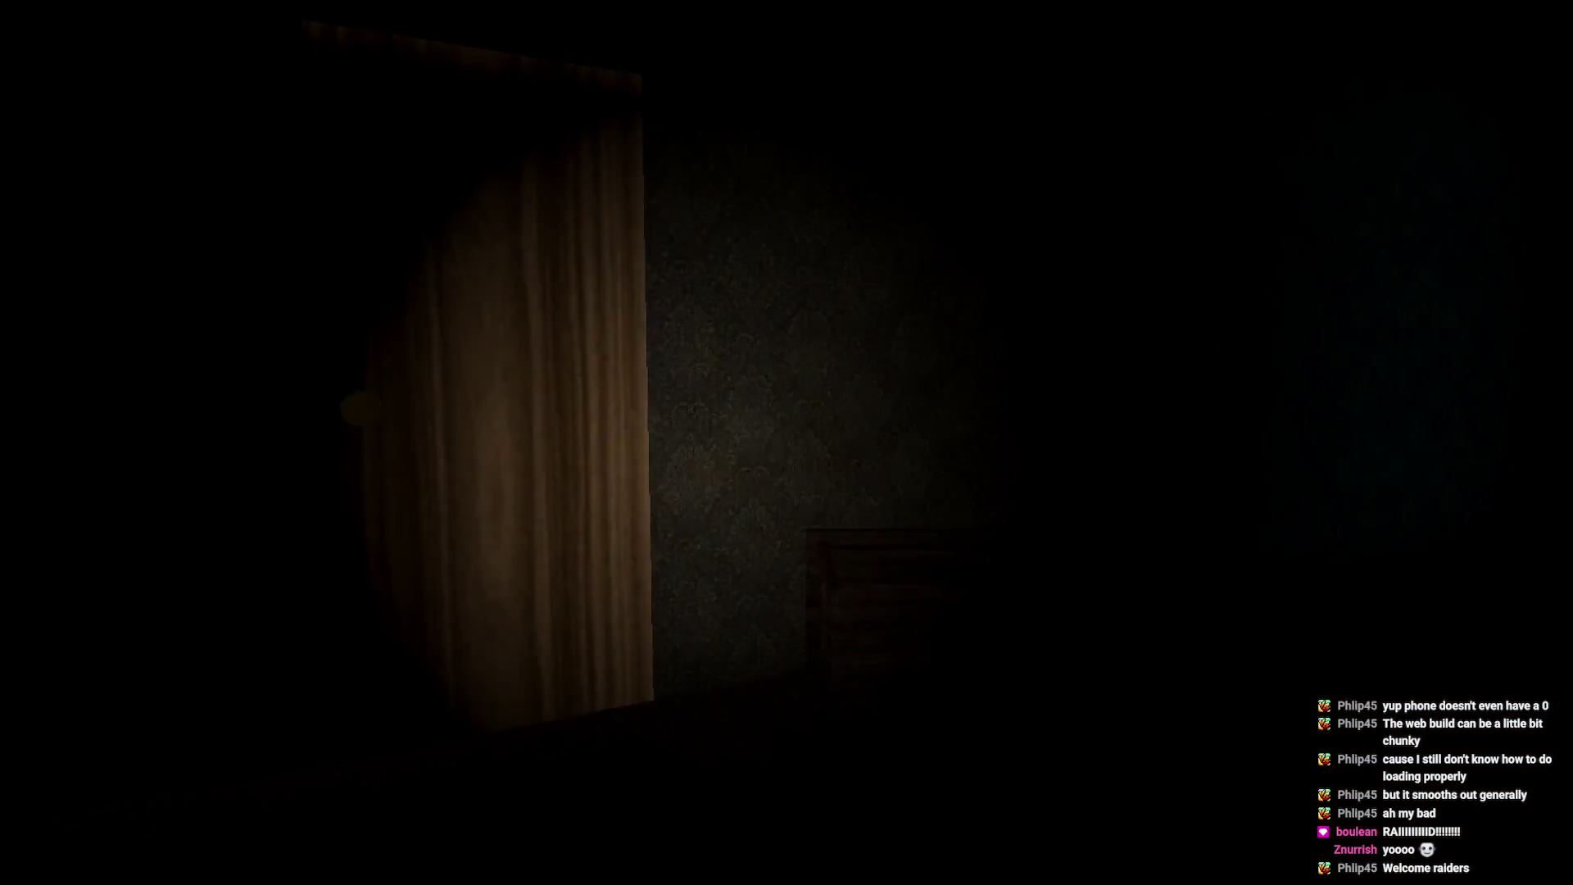
# - Open the door, walk up to the glass-fronted cabinet, then open the wooden door beyond it
pyautogui.press('e')
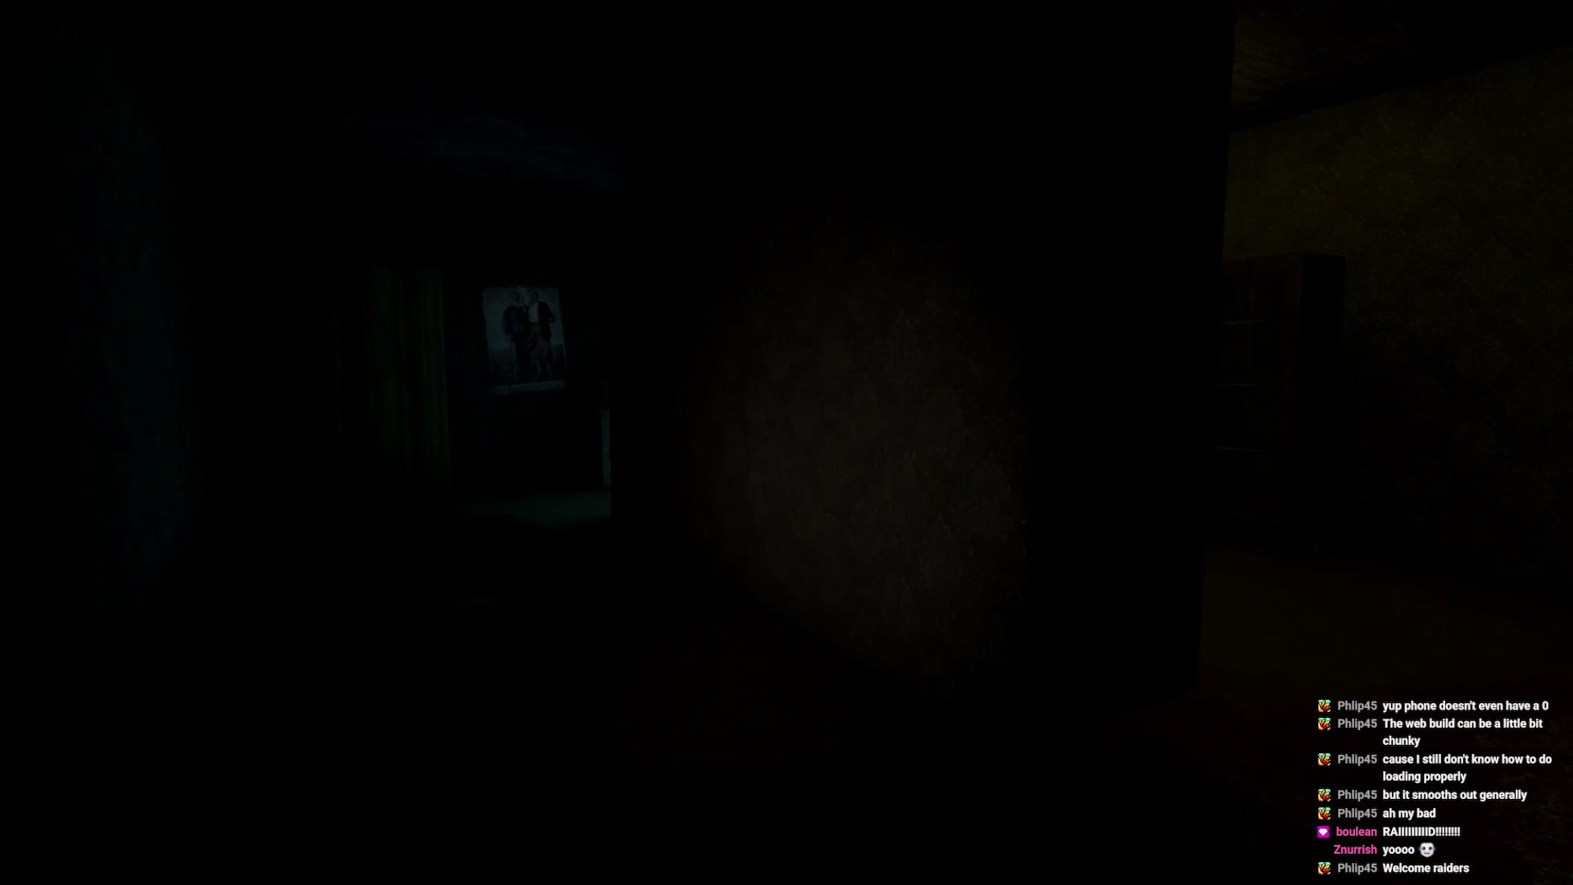
pyautogui.press('w')
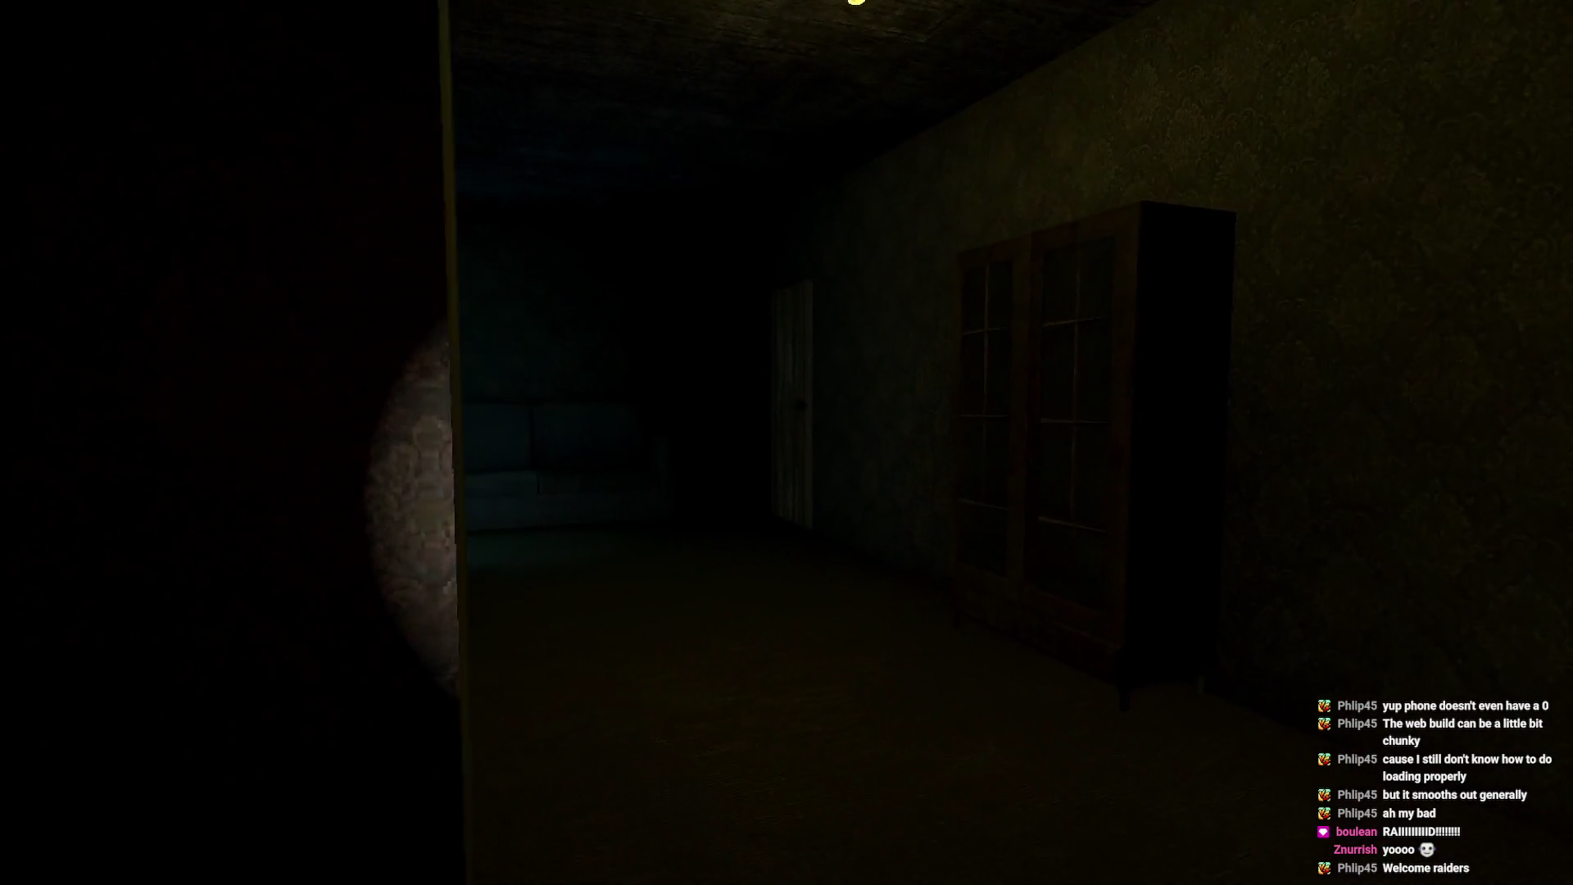
pyautogui.press('w')
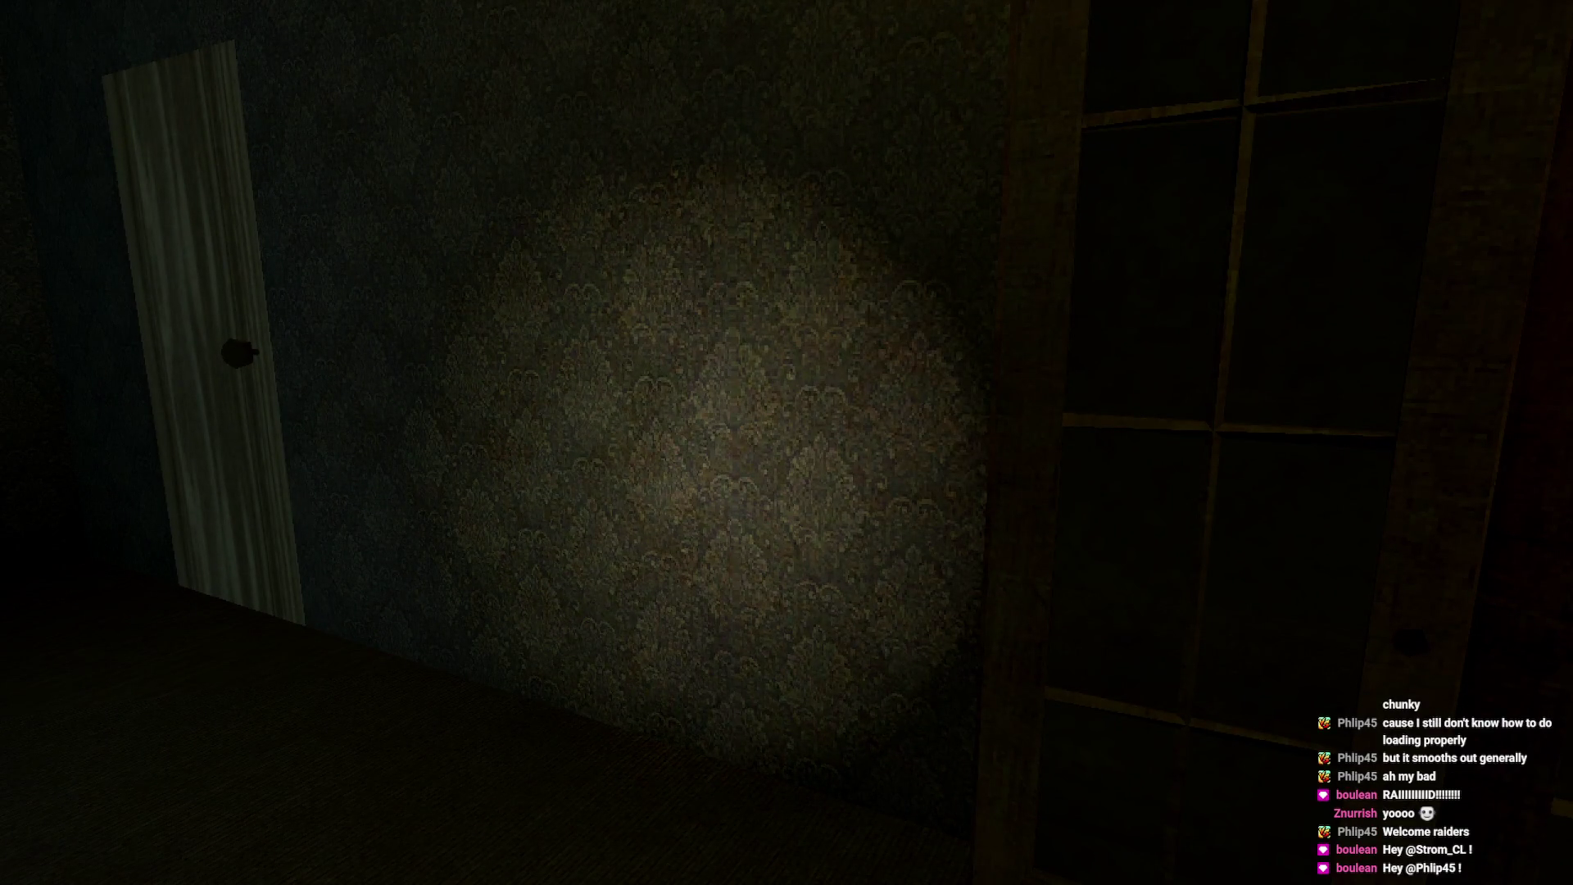
pyautogui.press('w')
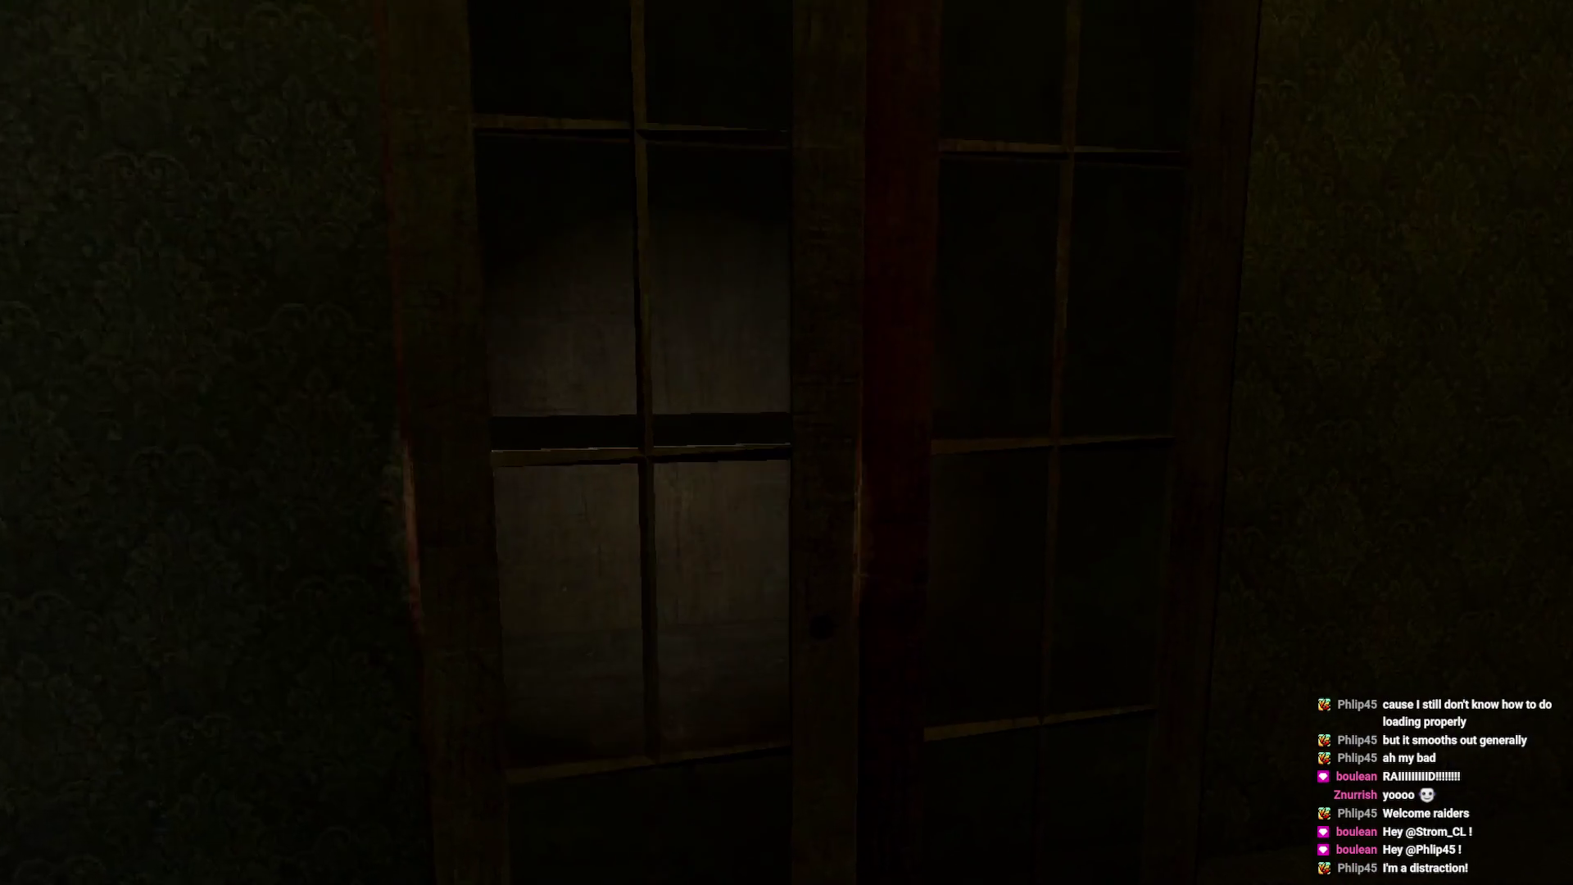
pyautogui.moveTo(786, 442)
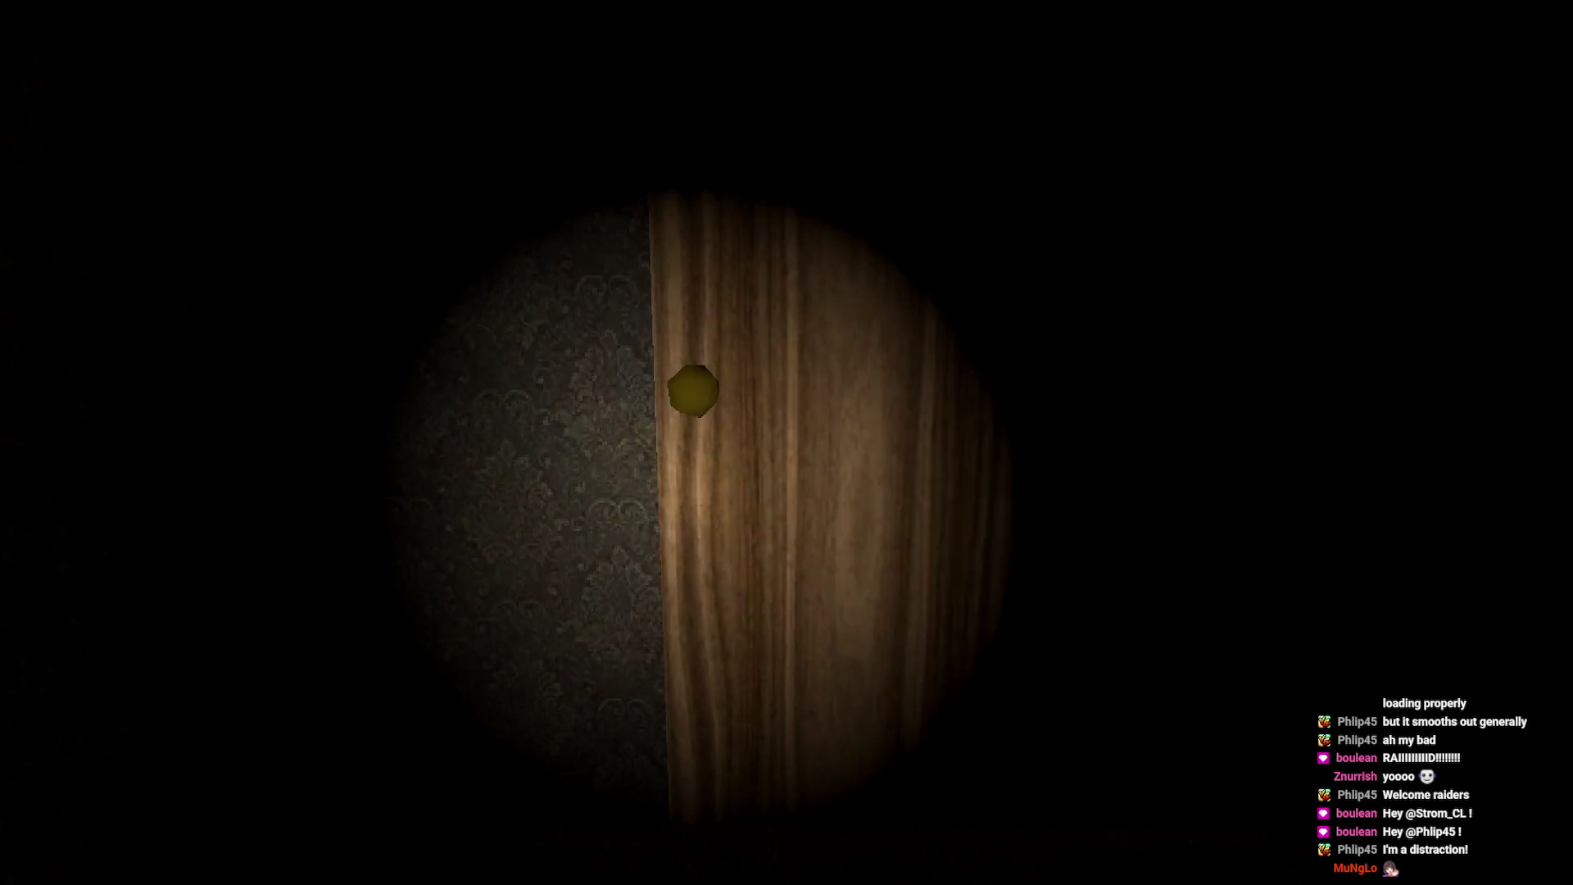
pyautogui.press('e')
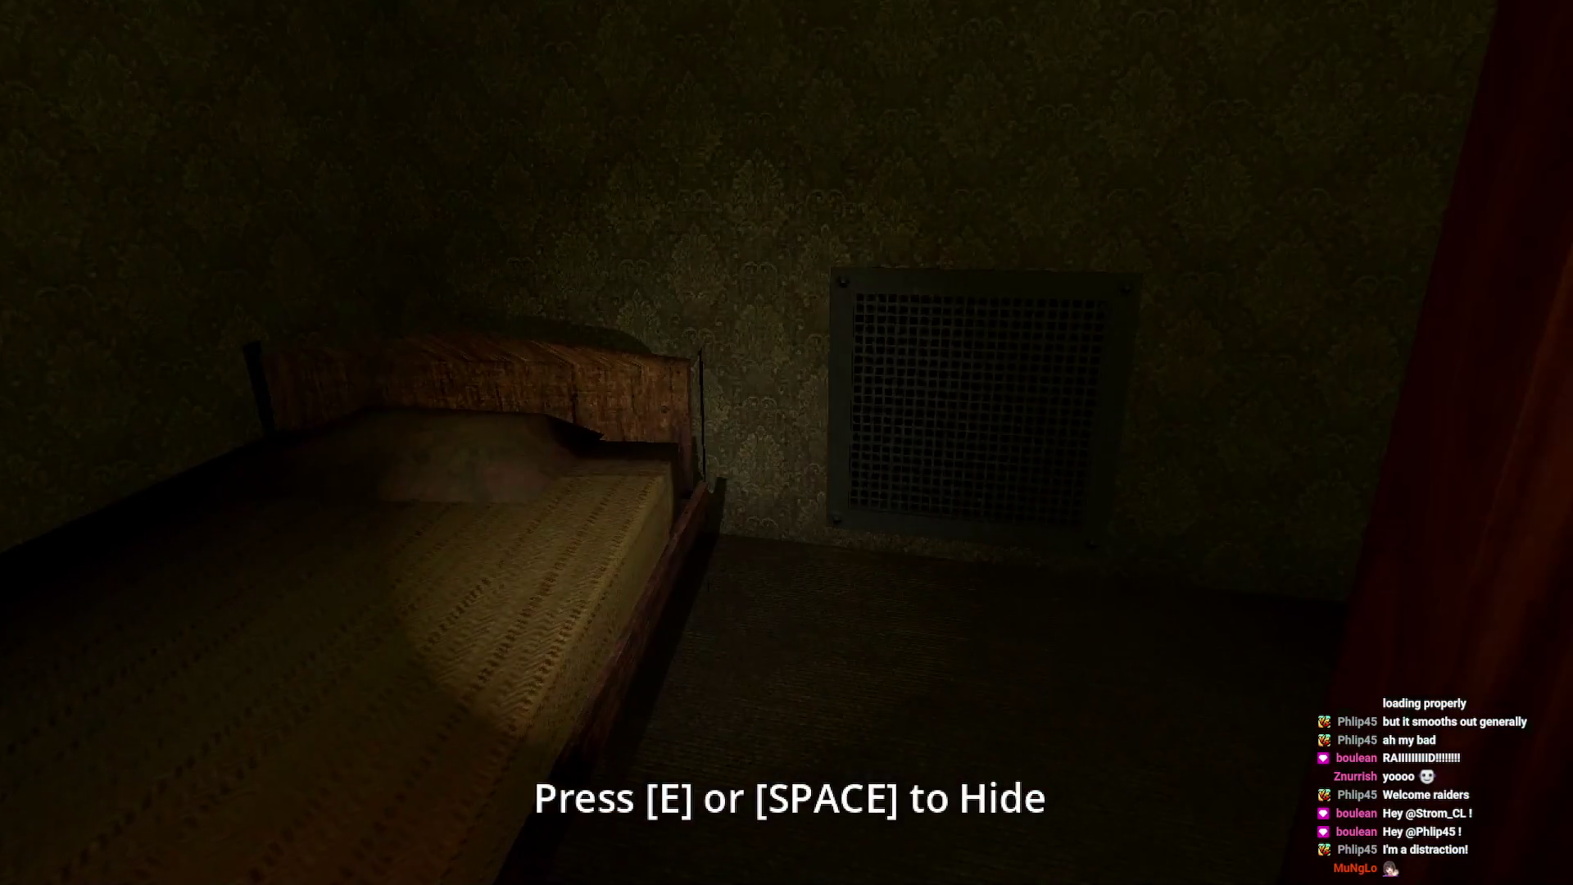
# - Examine the wall vent beside the bed, leave full screen, then switch back to full screen
pyautogui.press('e')
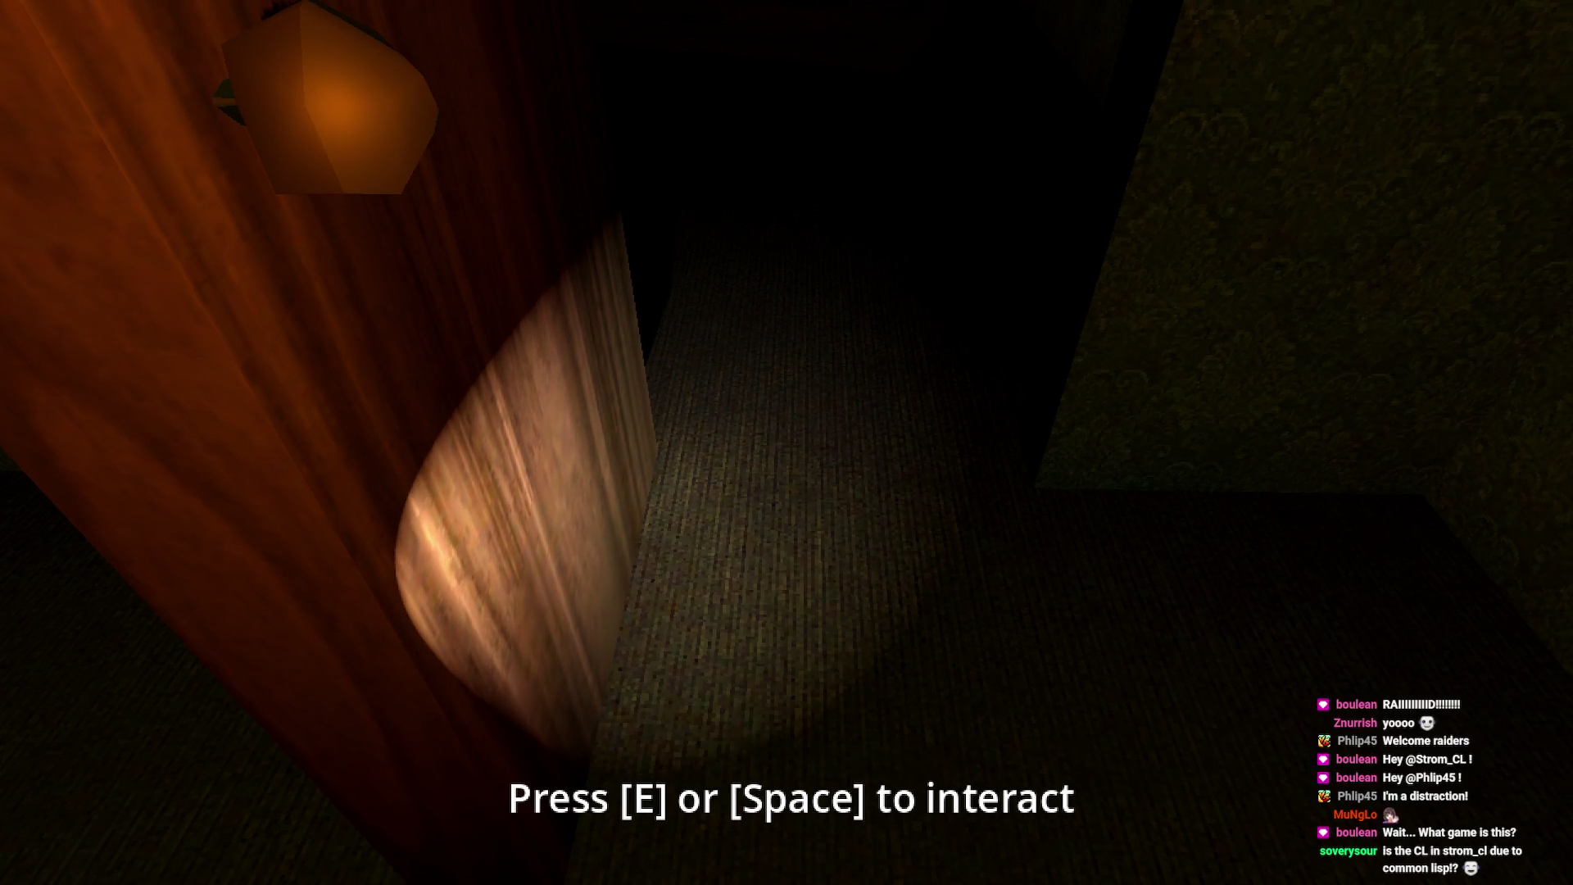
pyautogui.press('Escape')
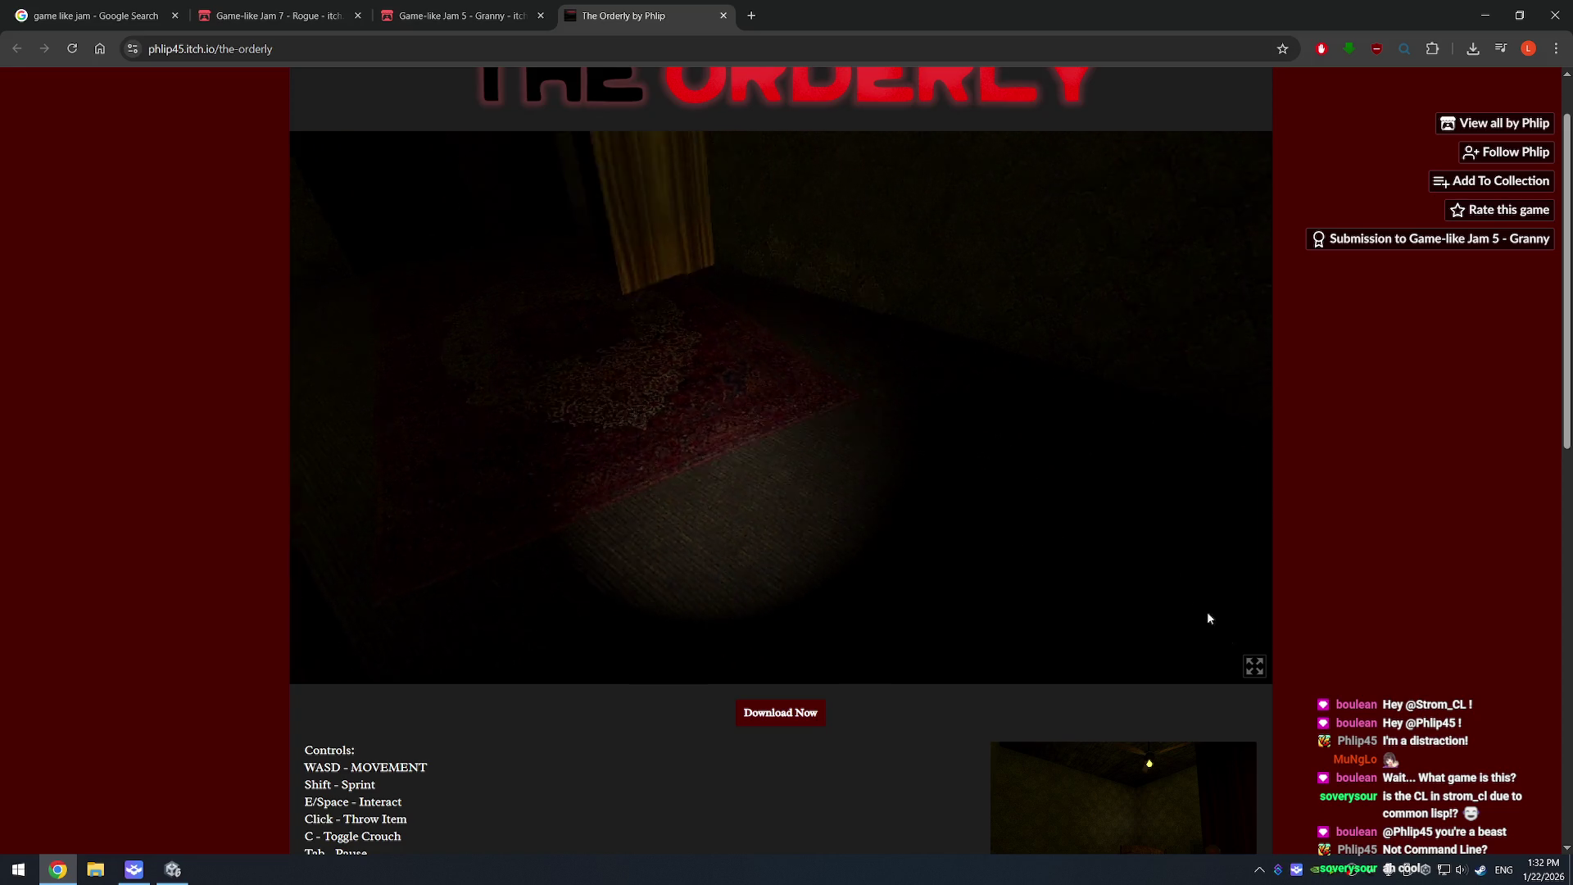
pyautogui.click(1254, 665)
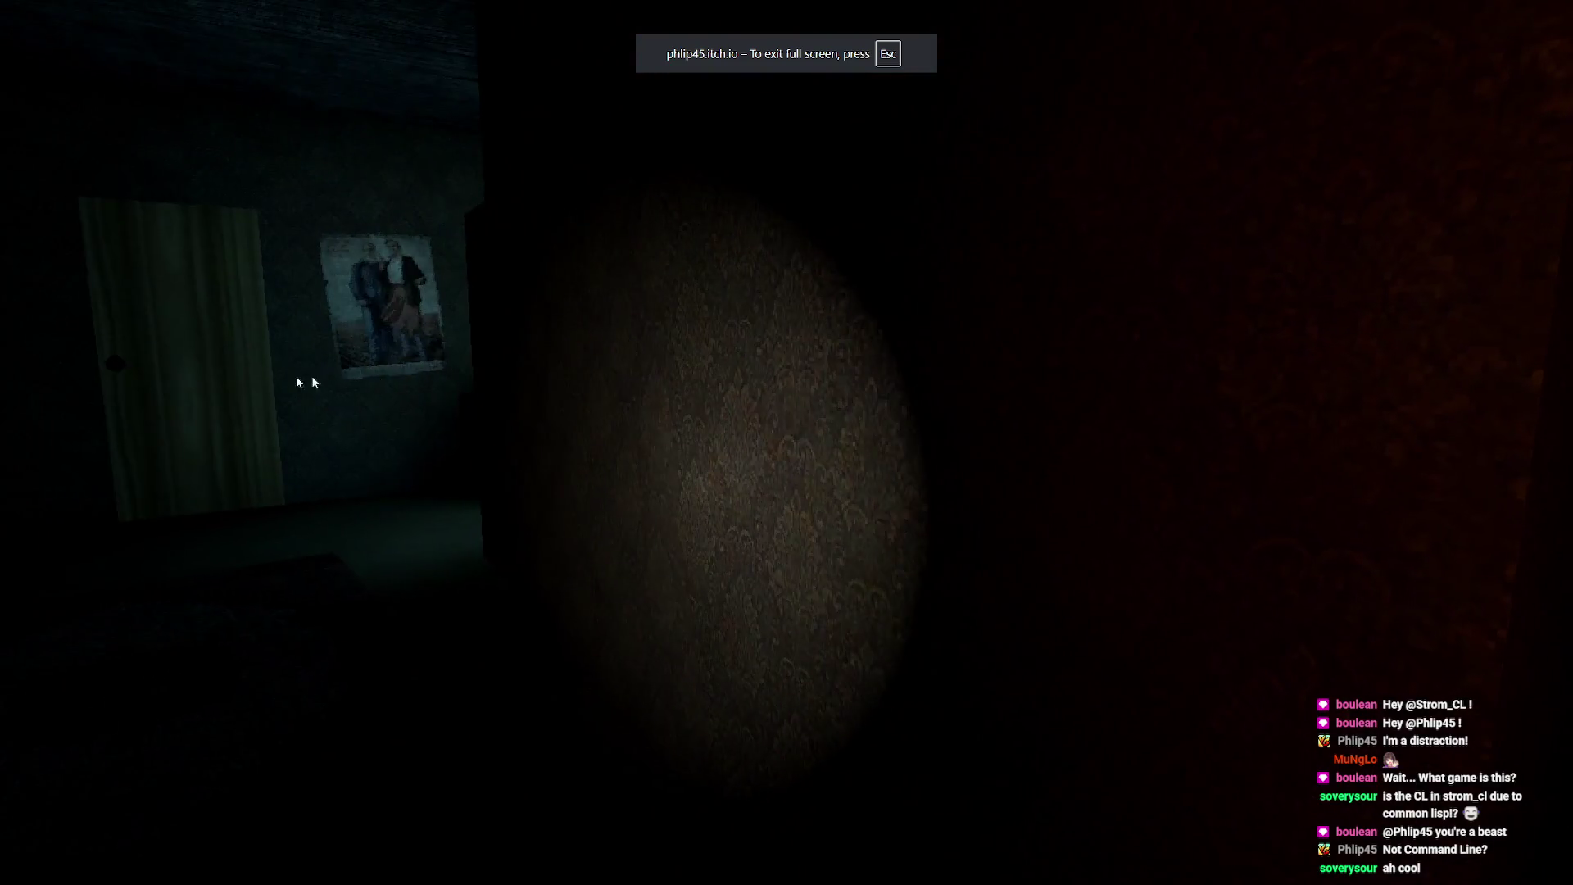
# - Walk past the sofa and inspect the Cold Drinks vending machine up close
pyautogui.press('w')
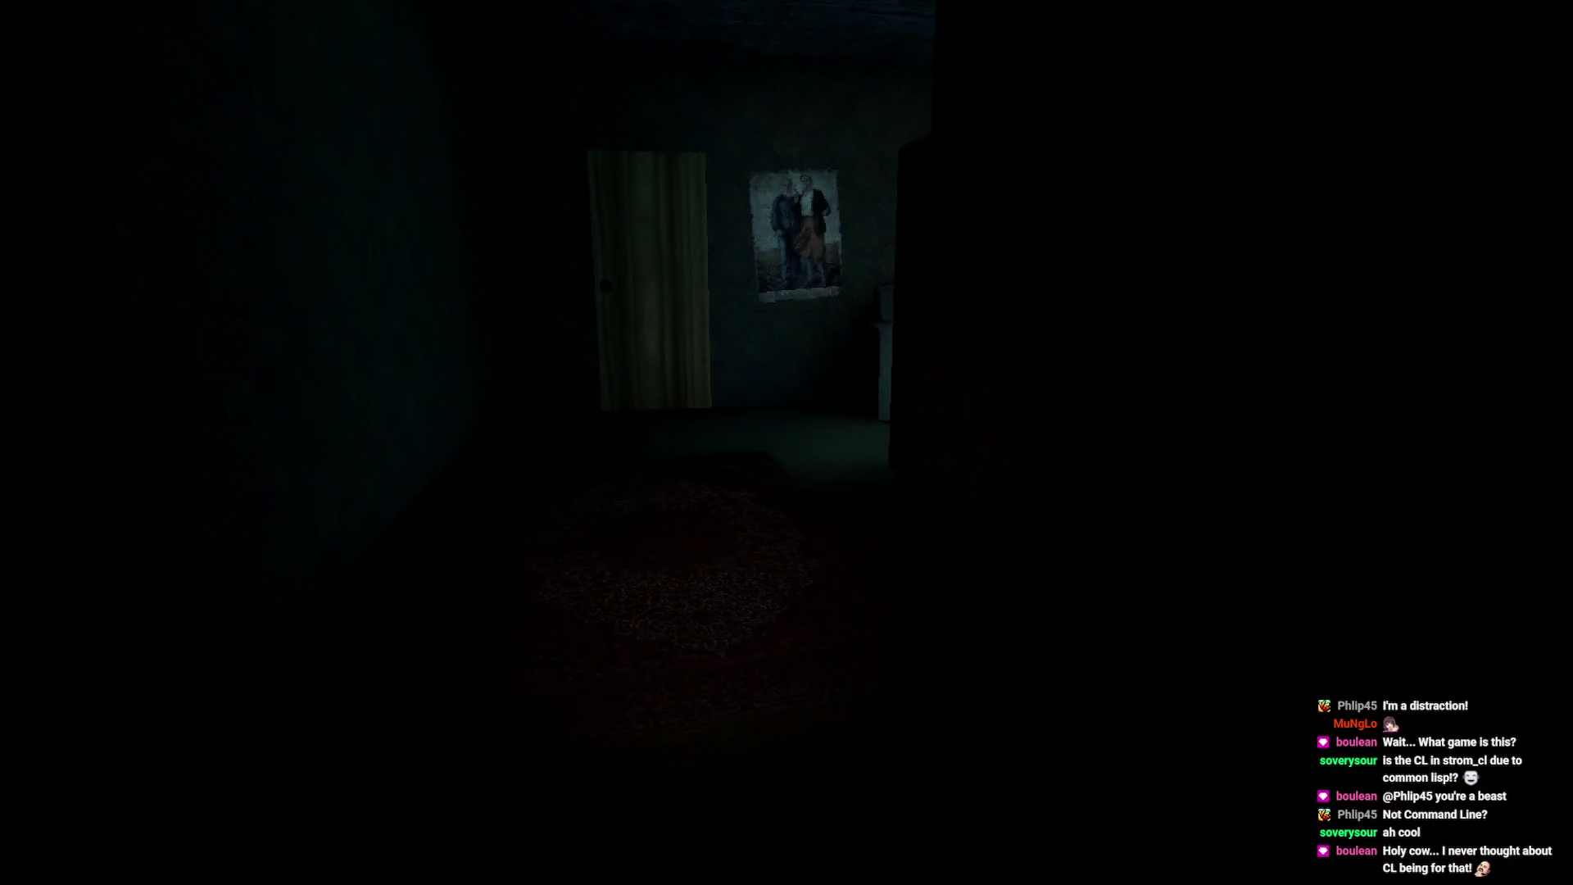
pyautogui.press('w')
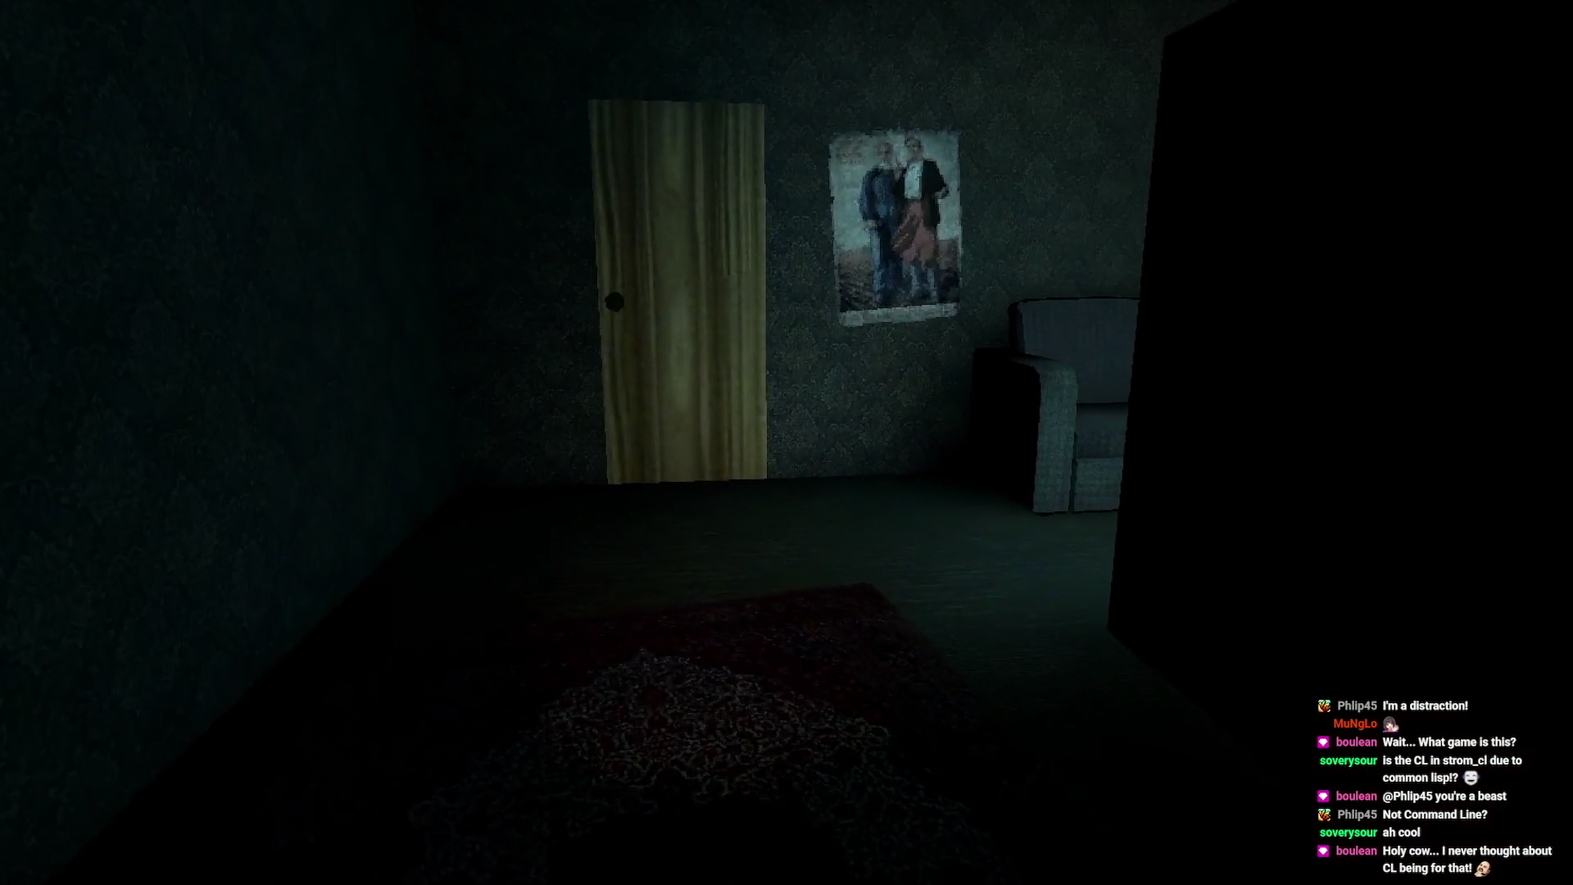
pyautogui.press('w')
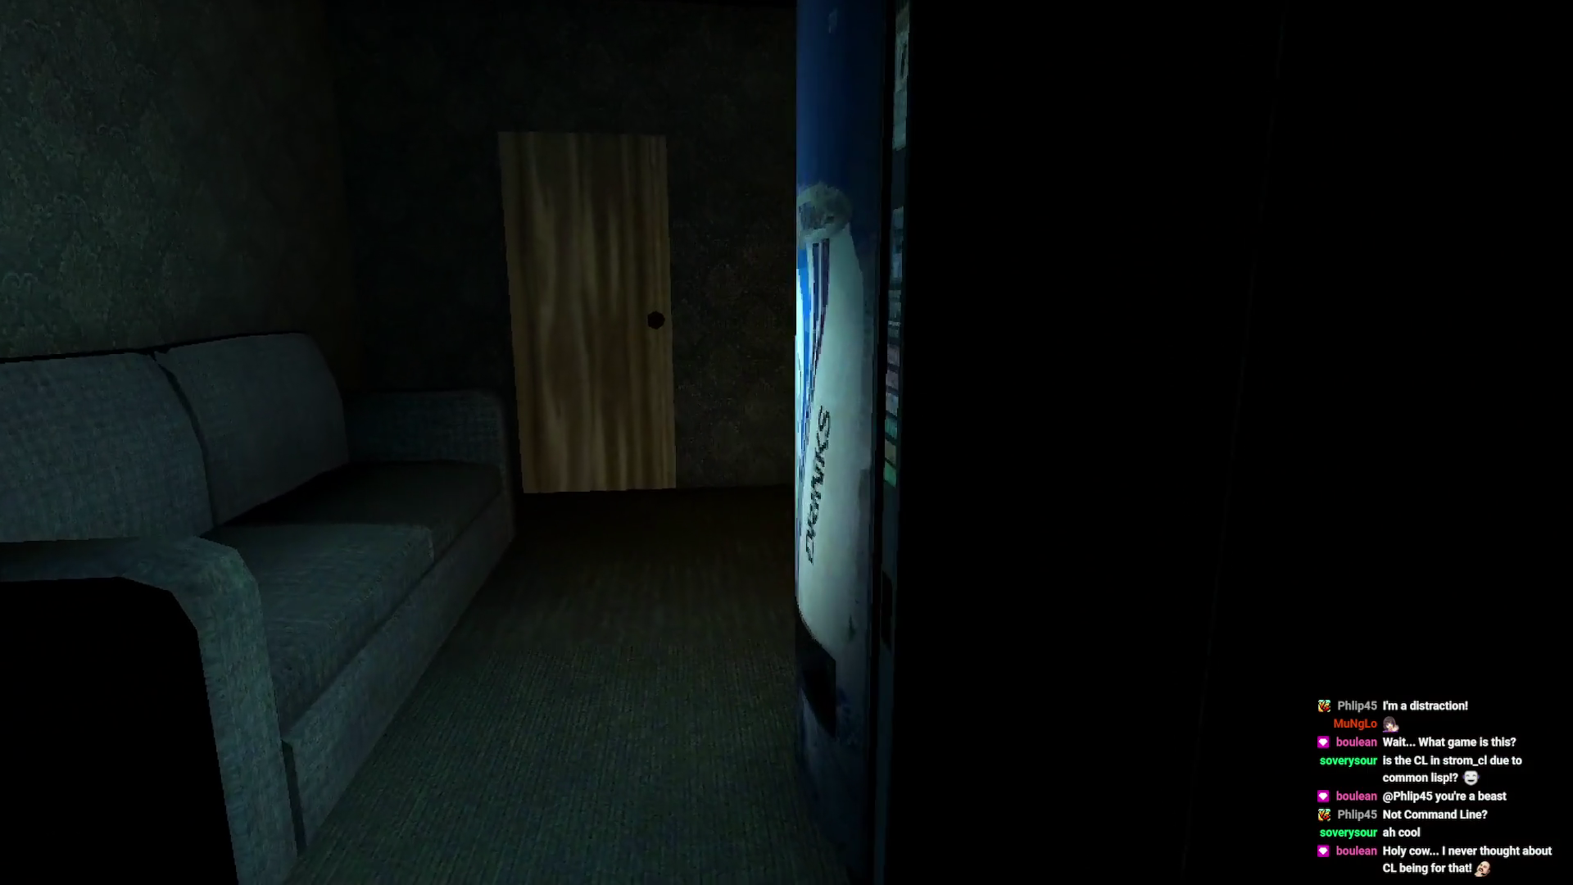
pyautogui.press('w')
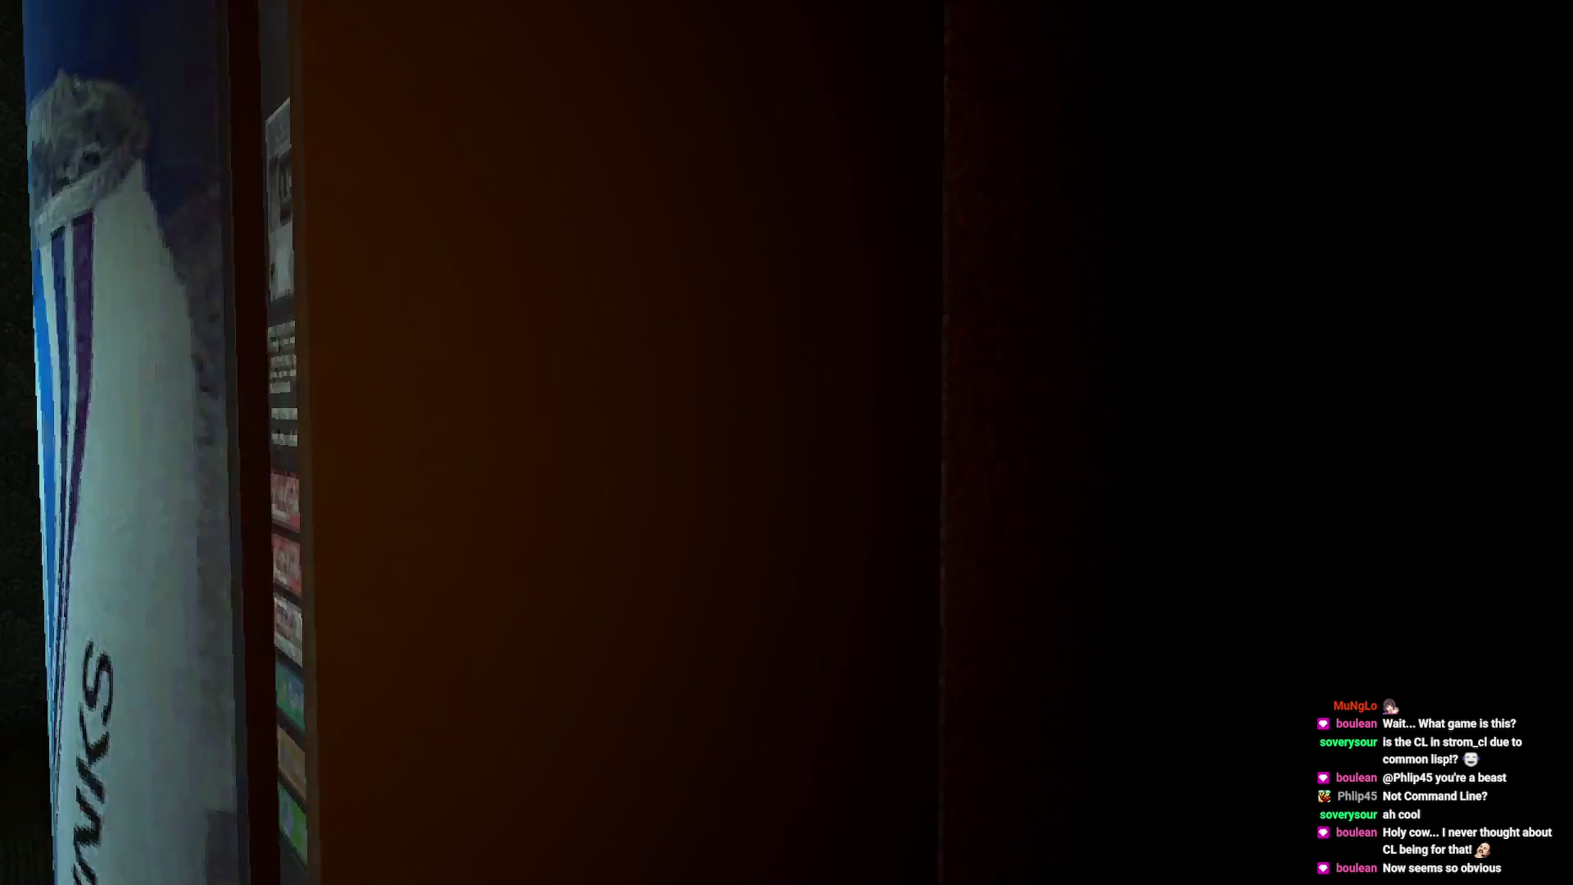
pyautogui.press('w')
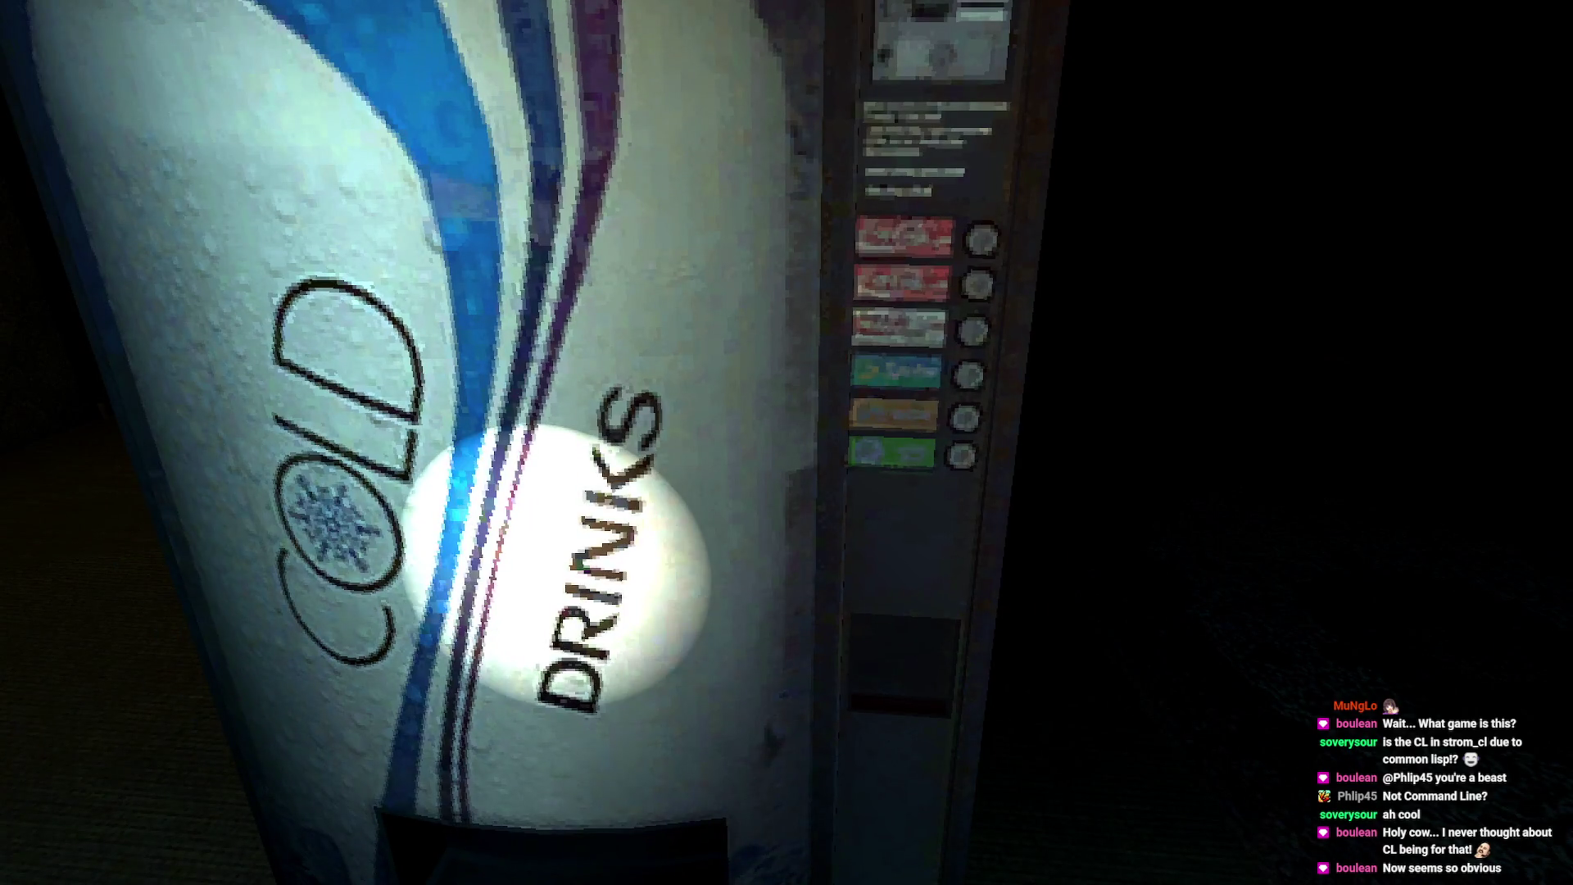
# - Back away to the wooden door, open it, and enter the bedroom with the lampshade table
pyautogui.press('s')
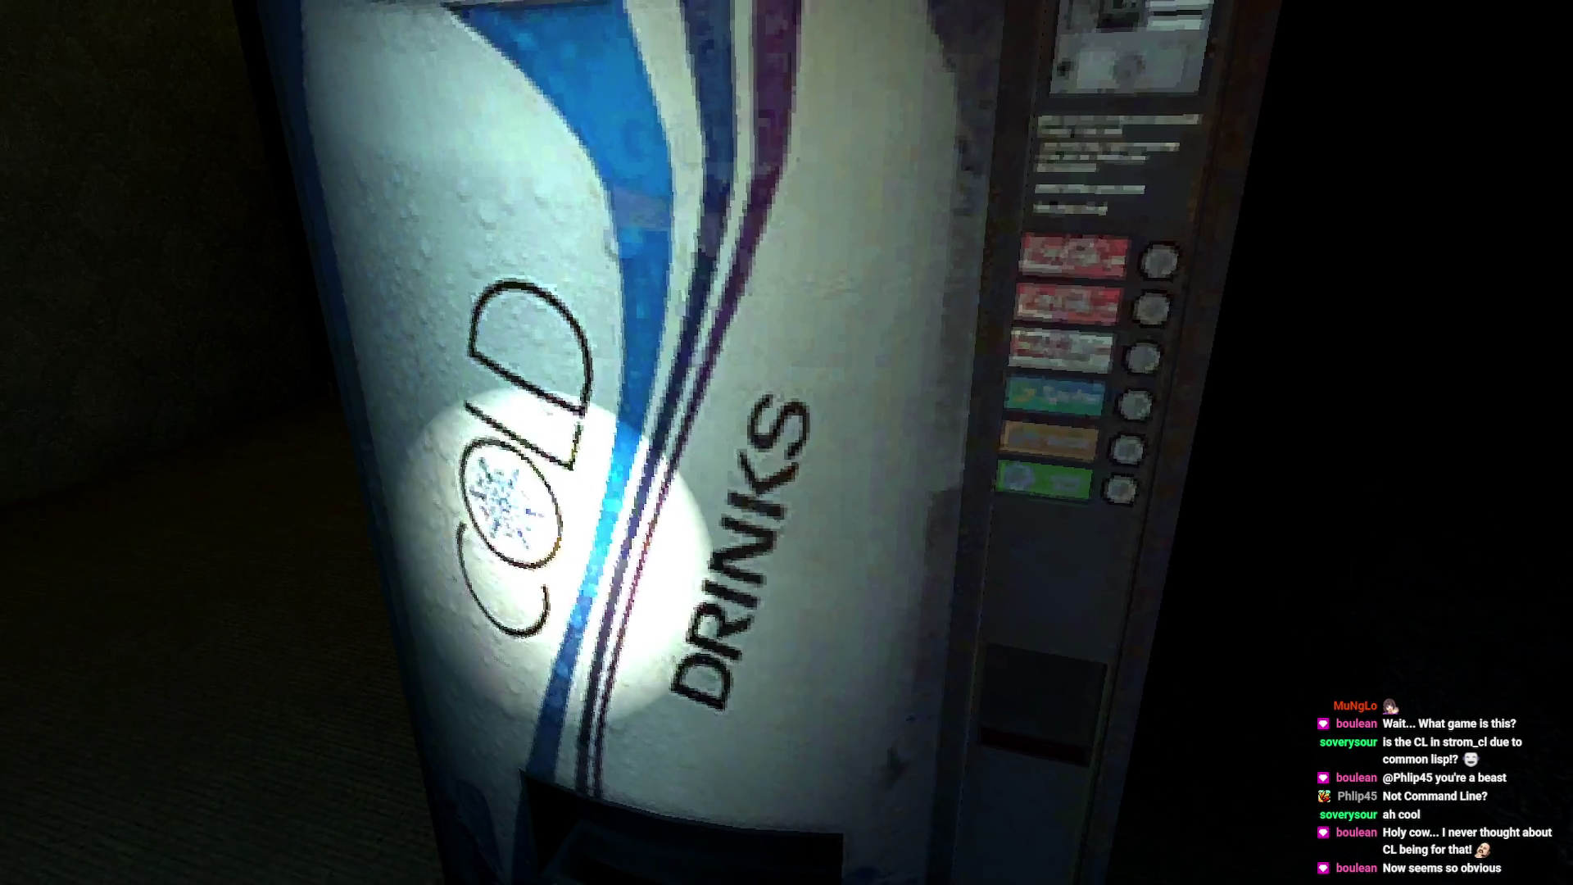
pyautogui.press('w')
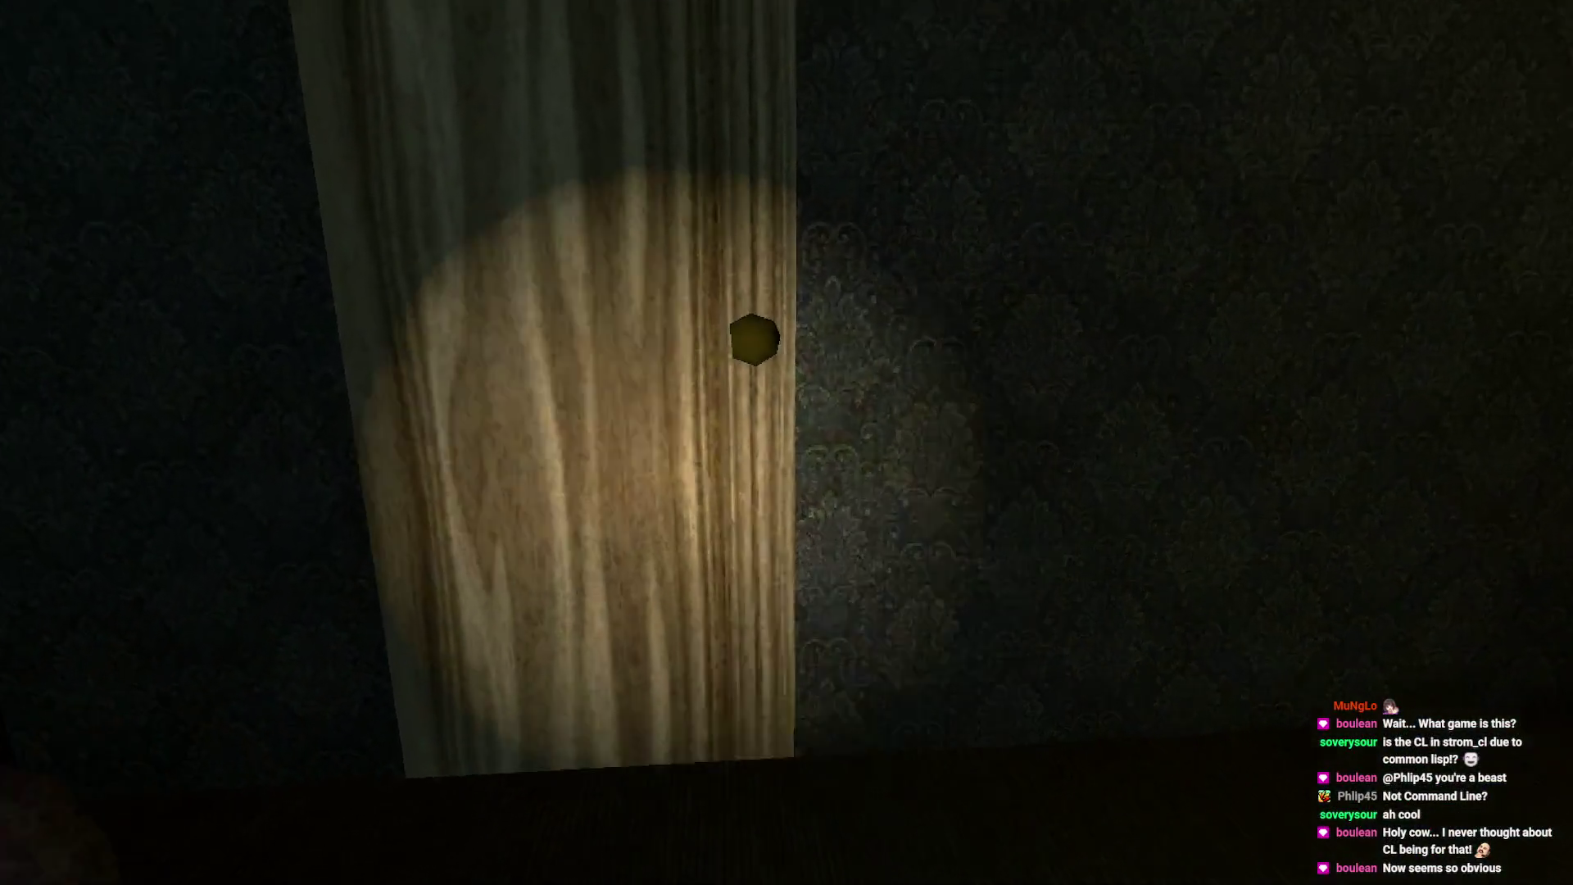
pyautogui.press('e')
pyautogui.press('w')
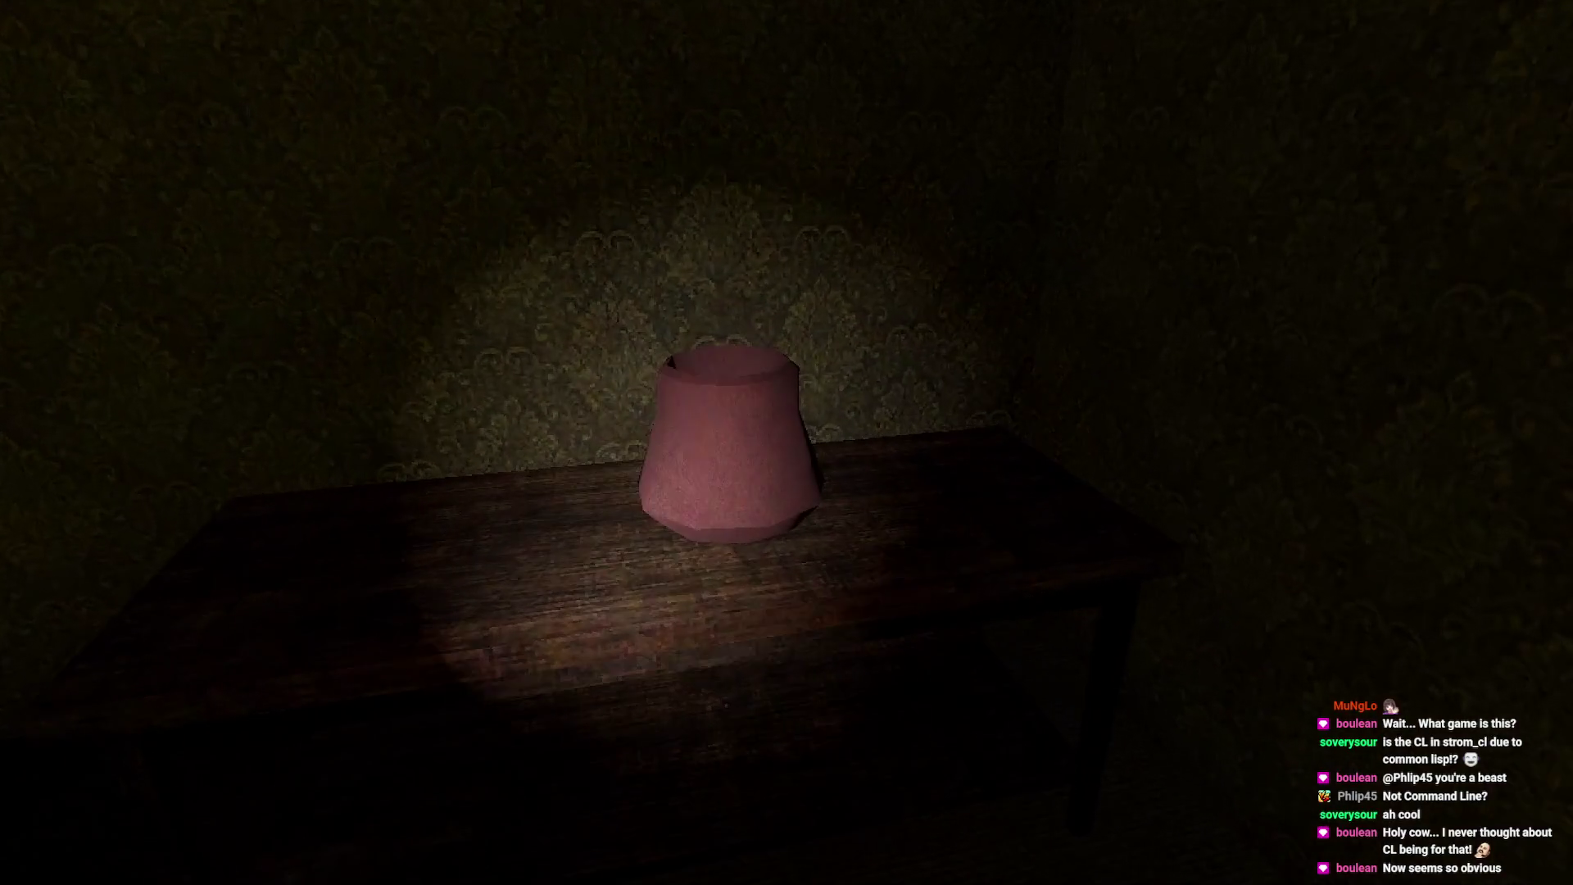
# - Pick up the pink lampshade, carry it past the vending machine, and open the computer-room door
pyautogui.press('e')
pyautogui.press('w')
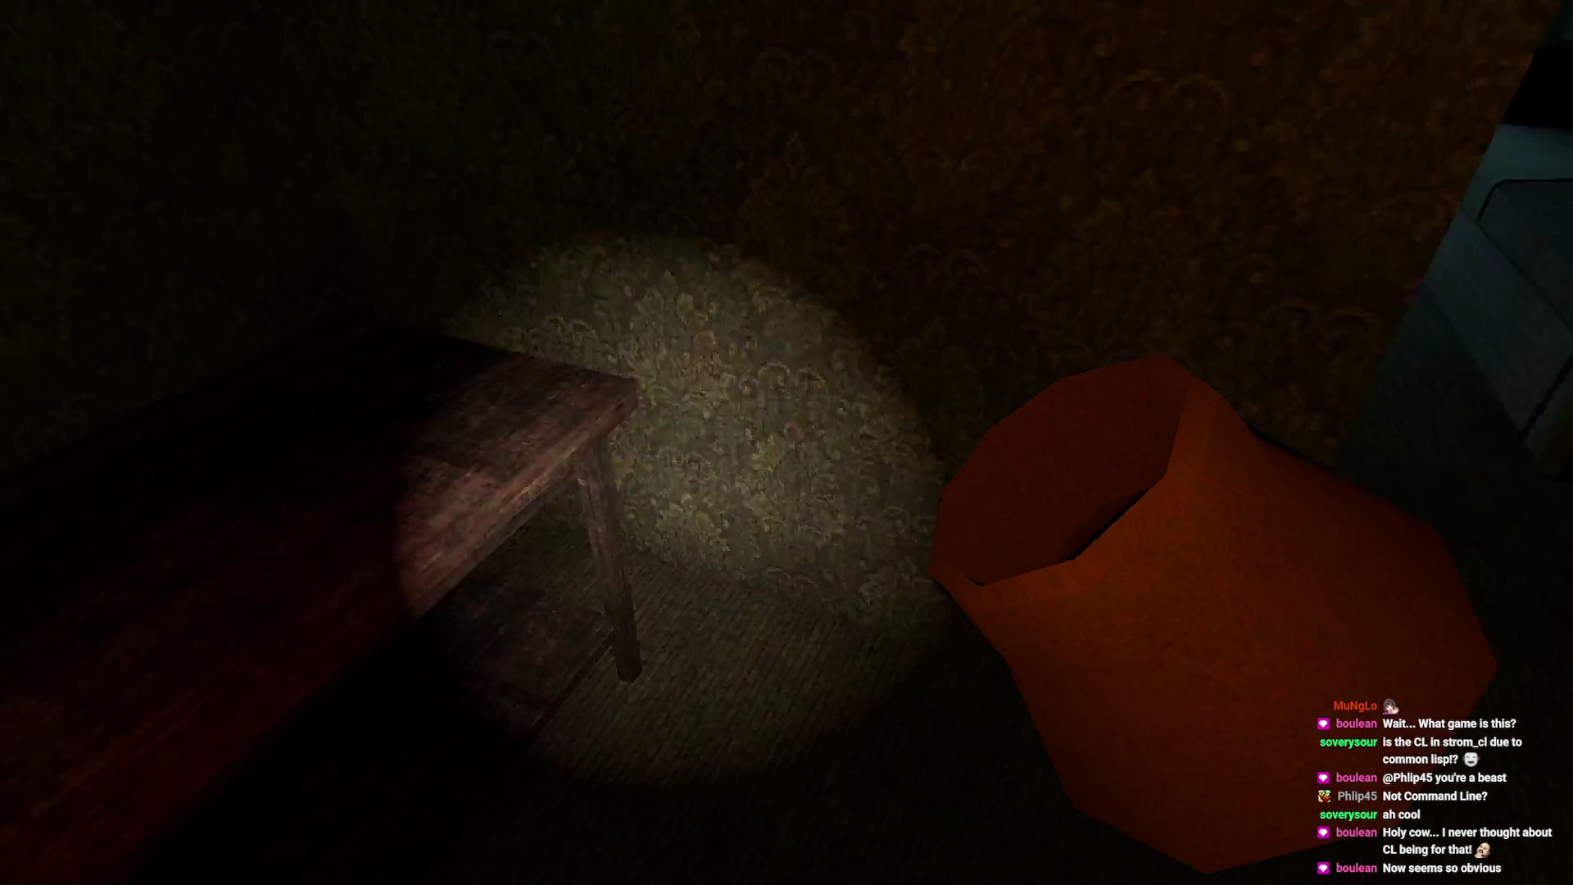
pyautogui.press('w')
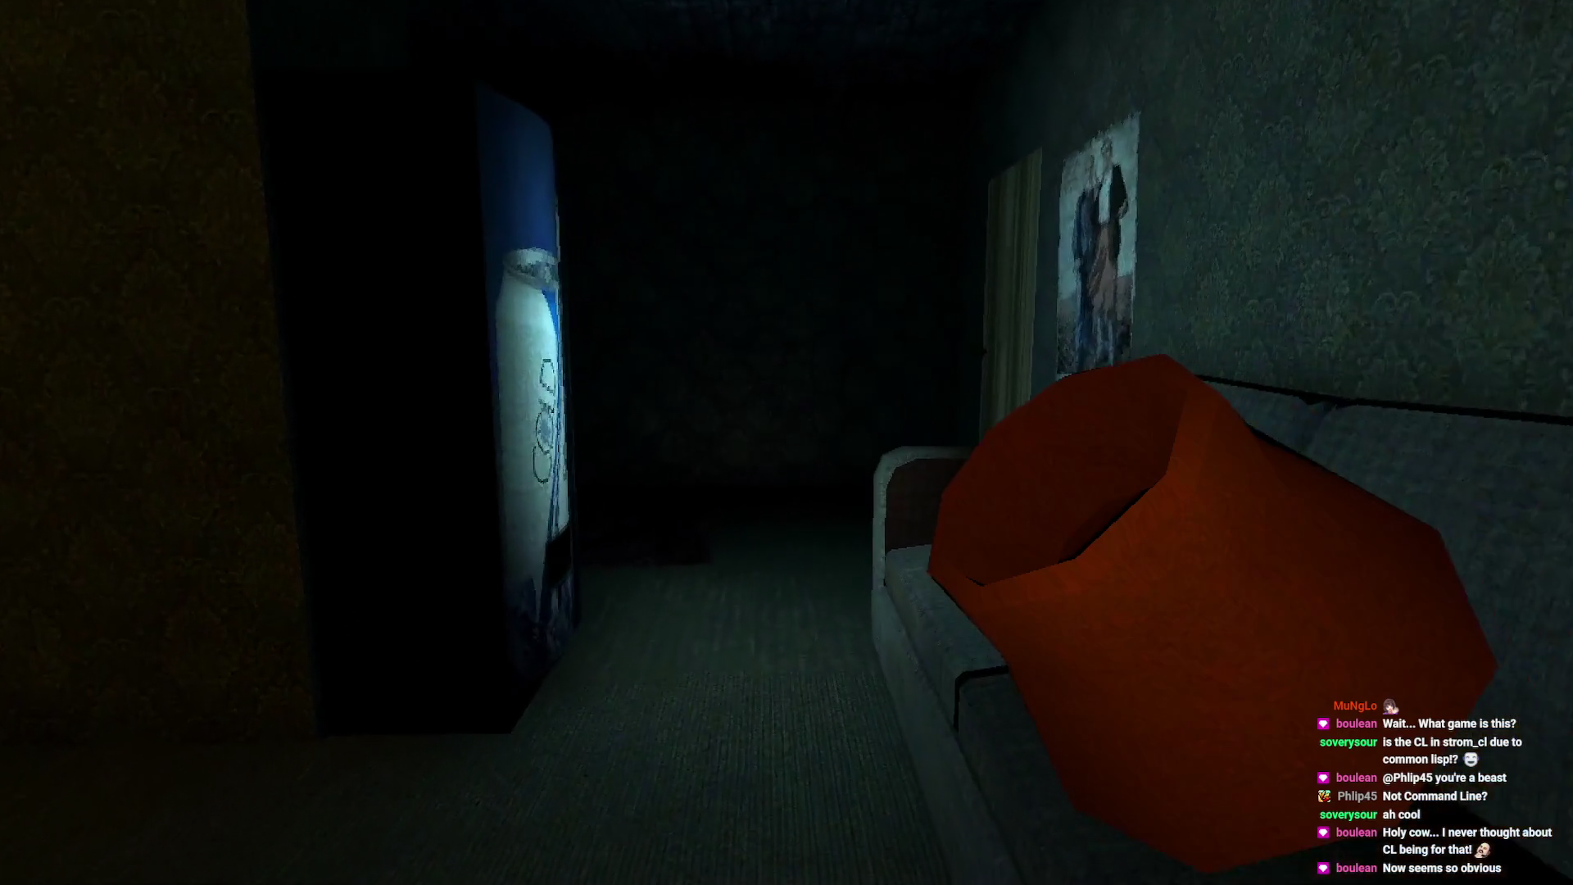
pyautogui.press('w')
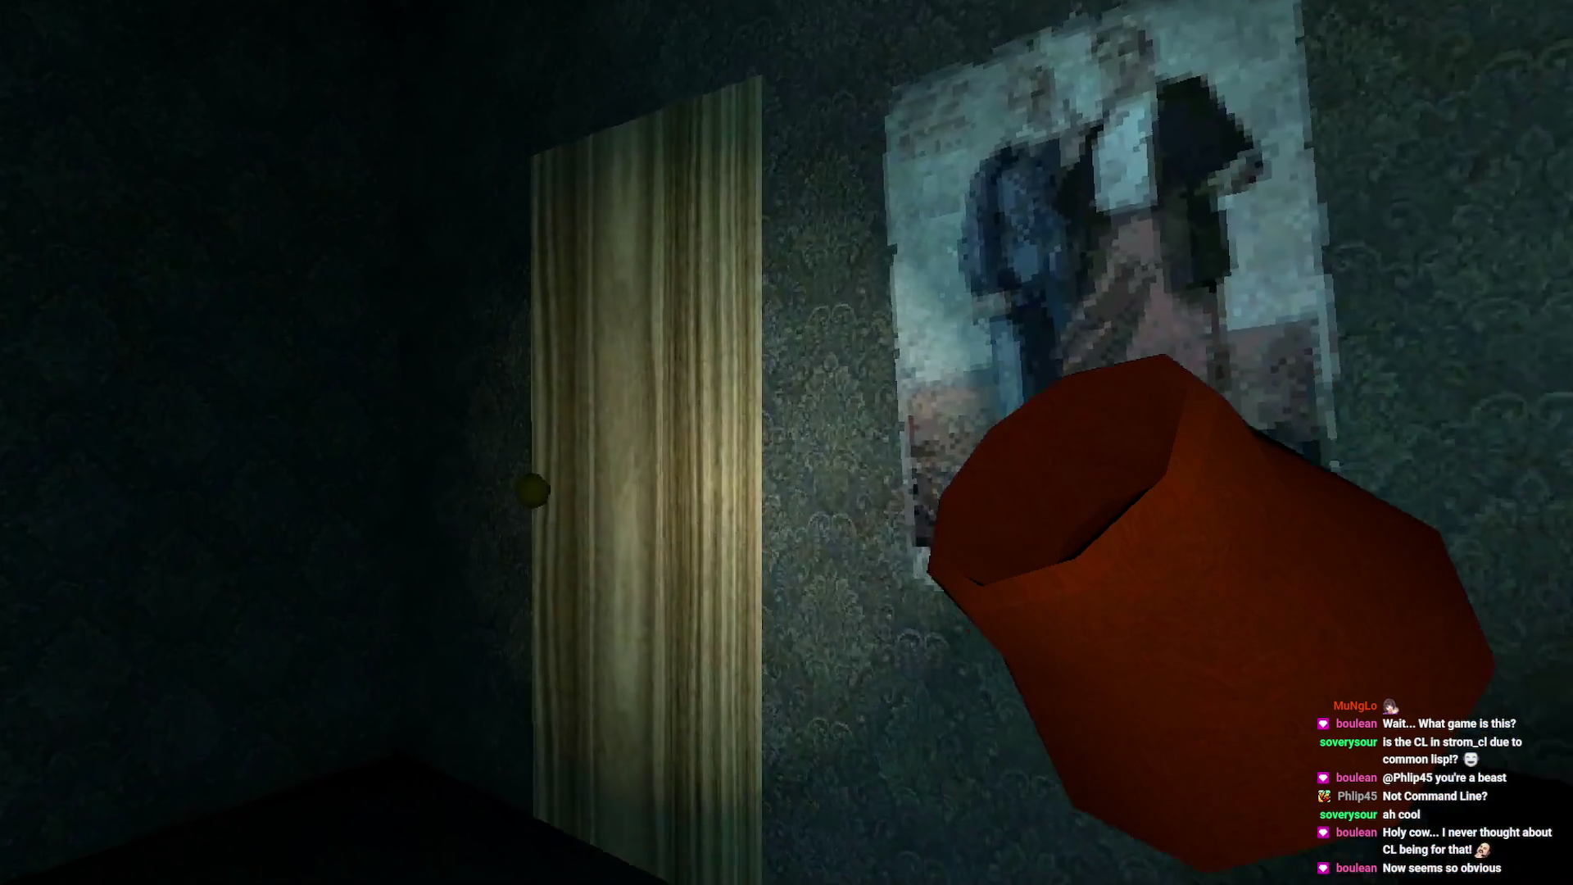
pyautogui.press('e')
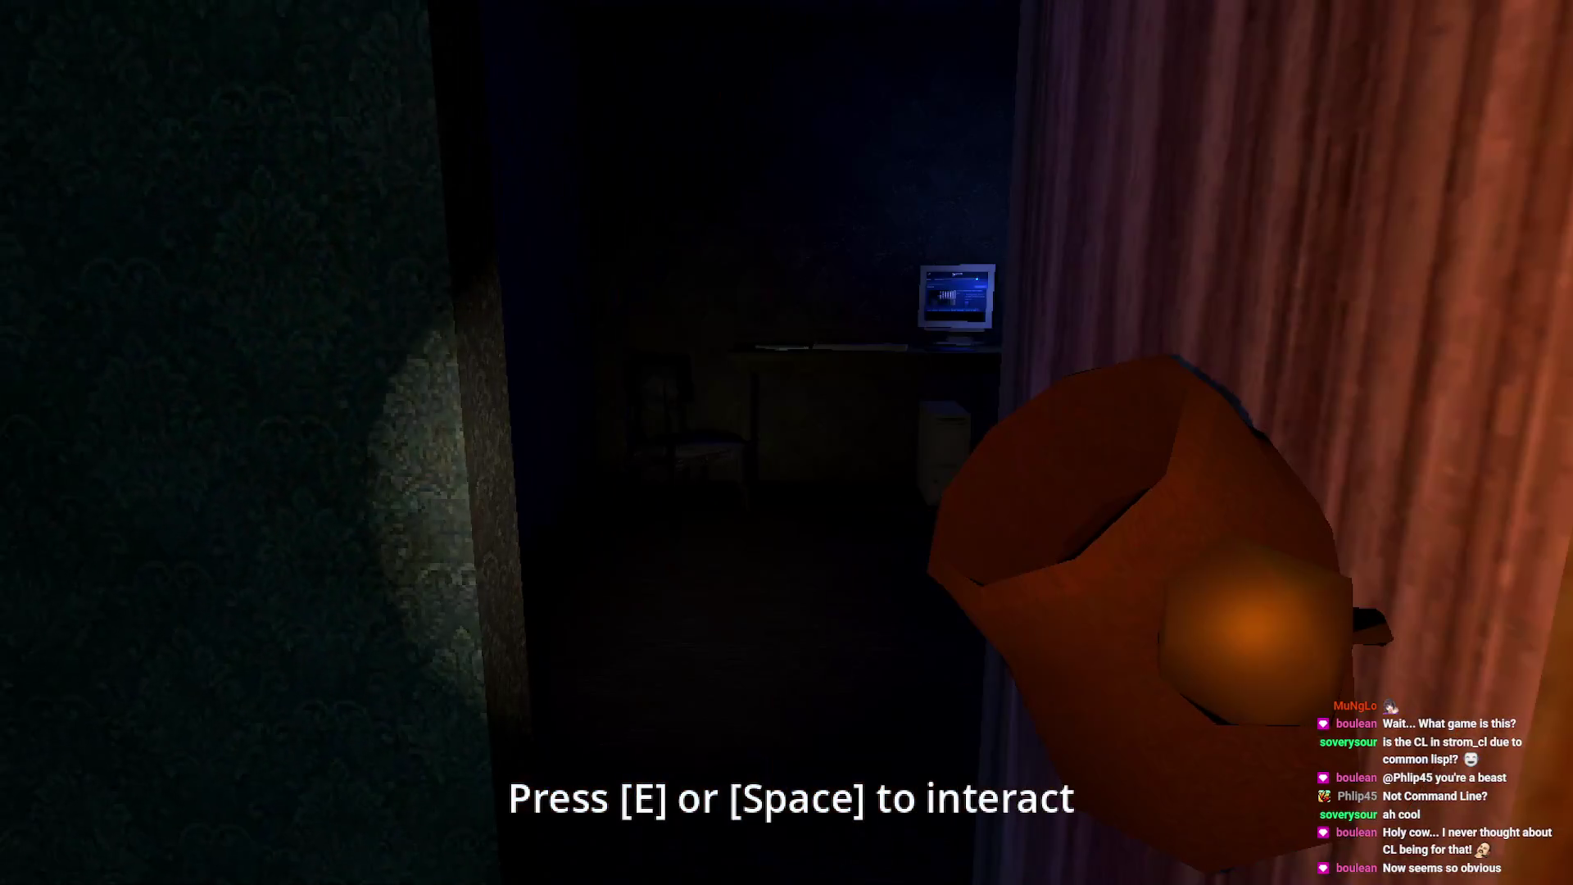
# - Walk into the dark room and examine the computer on the desk
pyautogui.moveTo(787, 443)
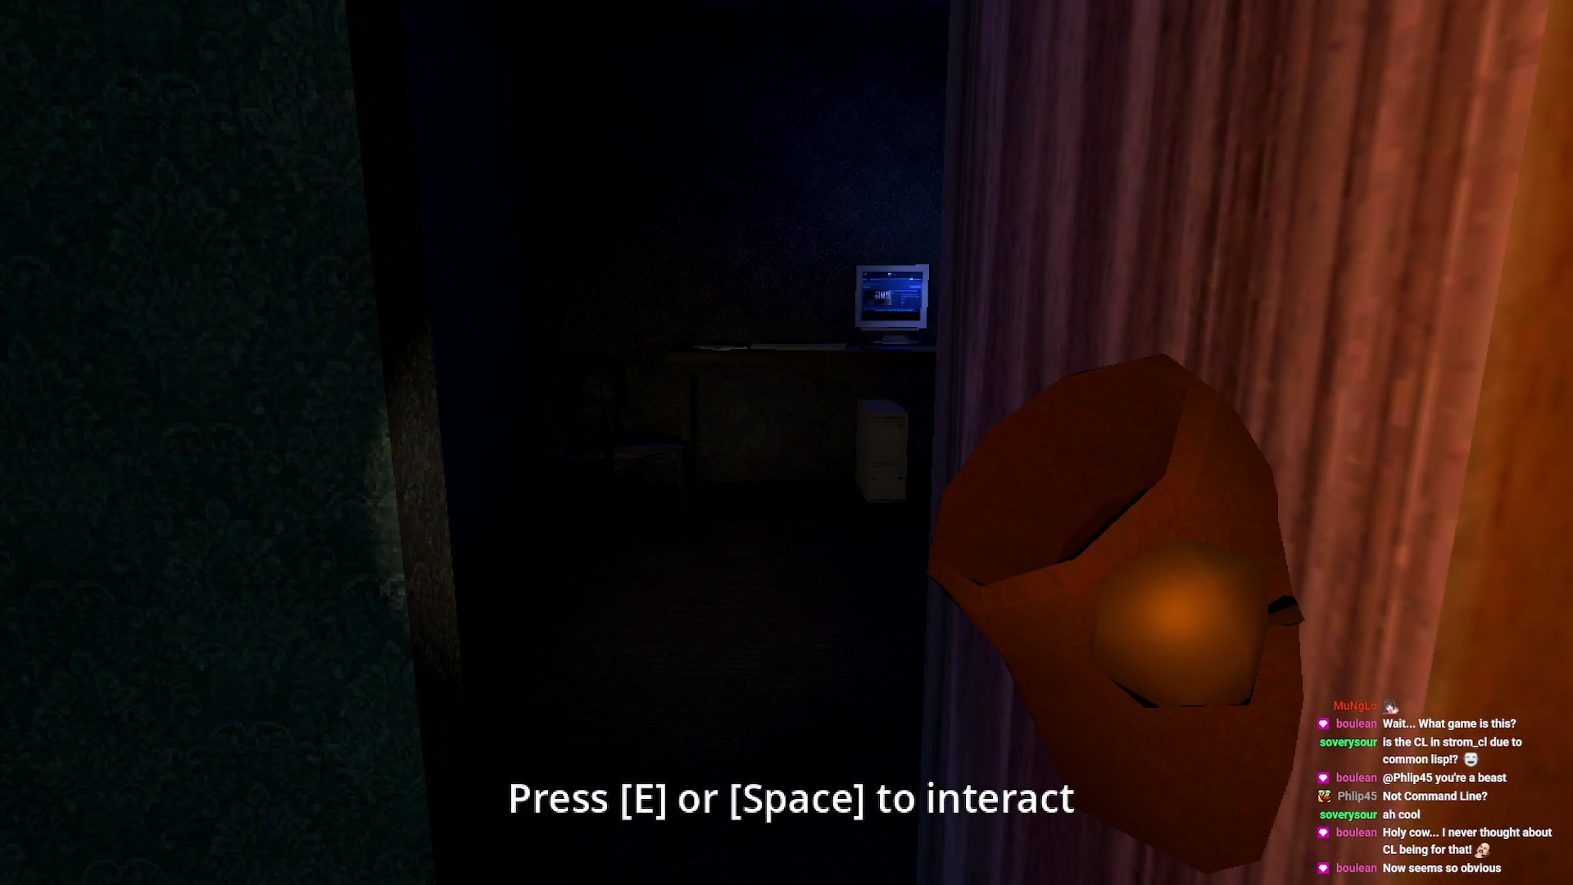
pyautogui.press('w')
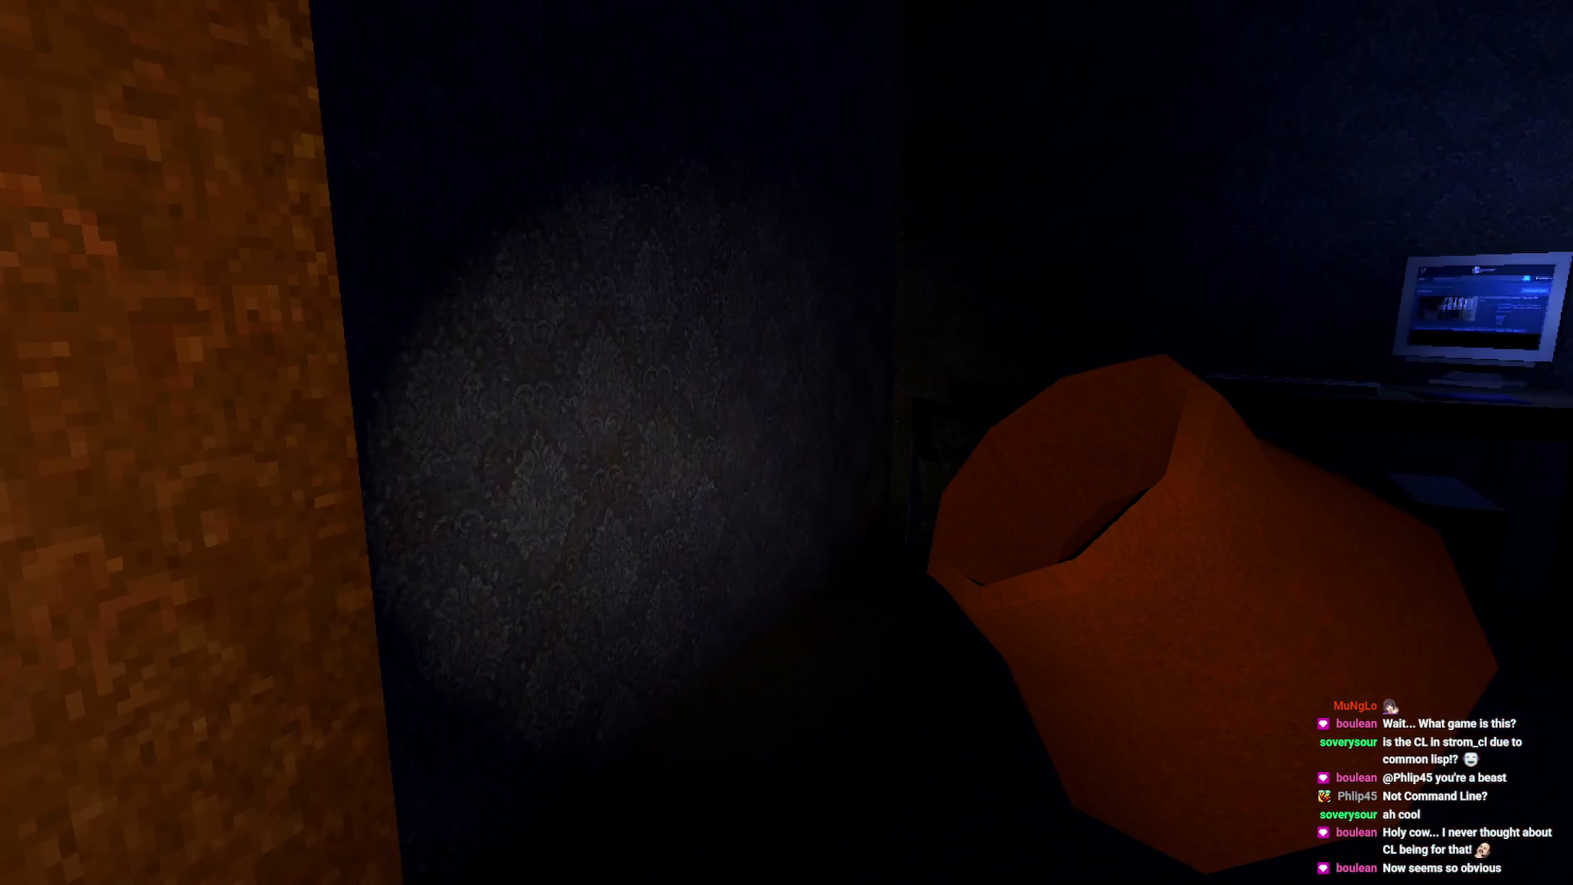
pyautogui.press('w')
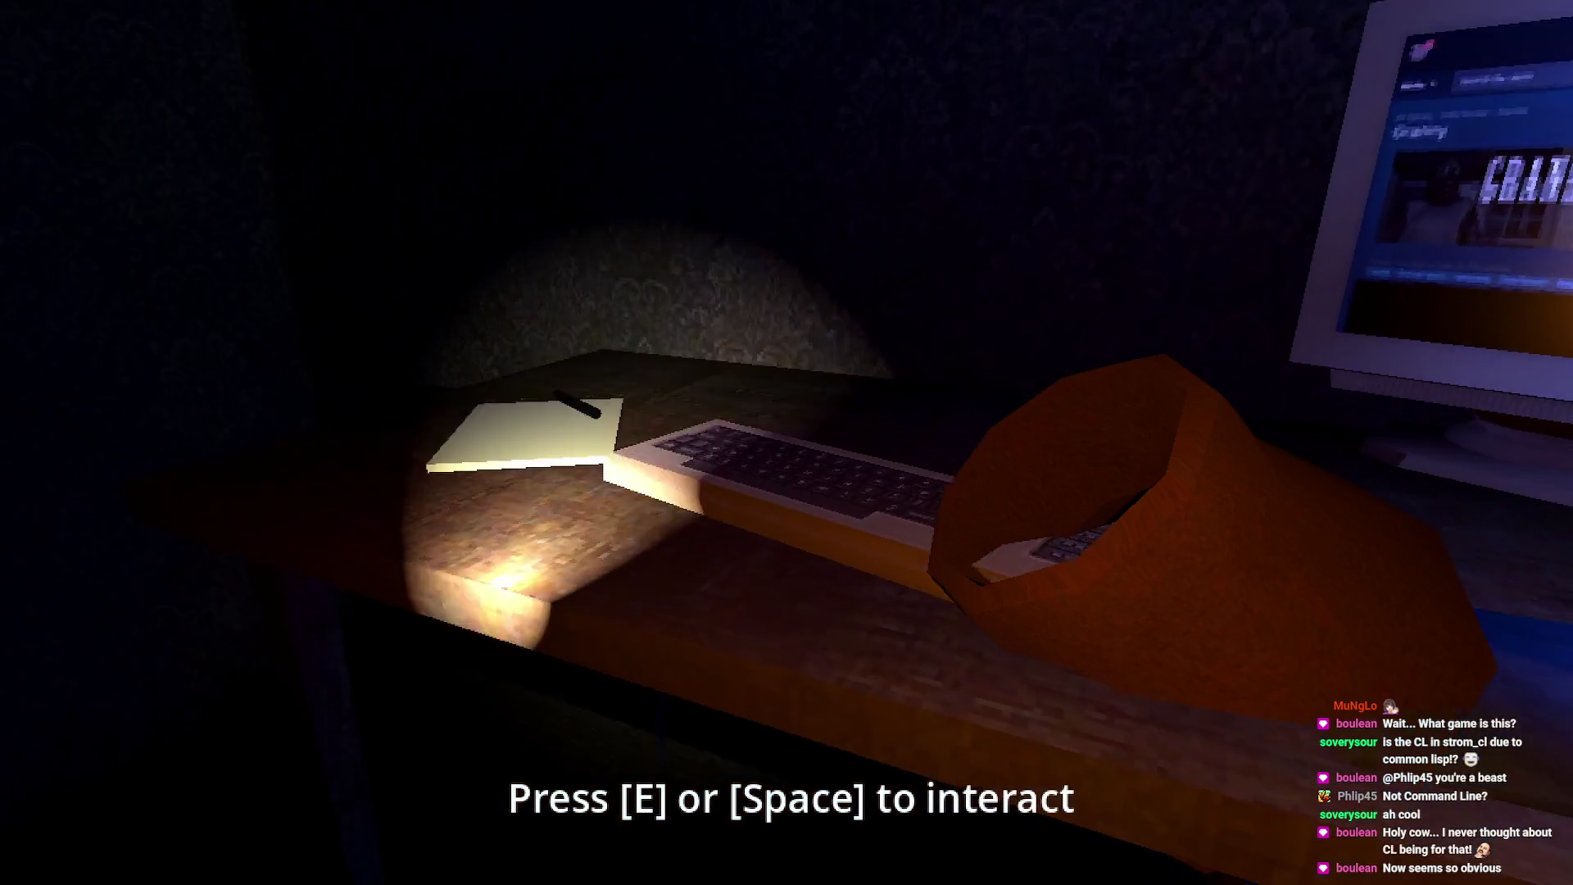
pyautogui.press('e')
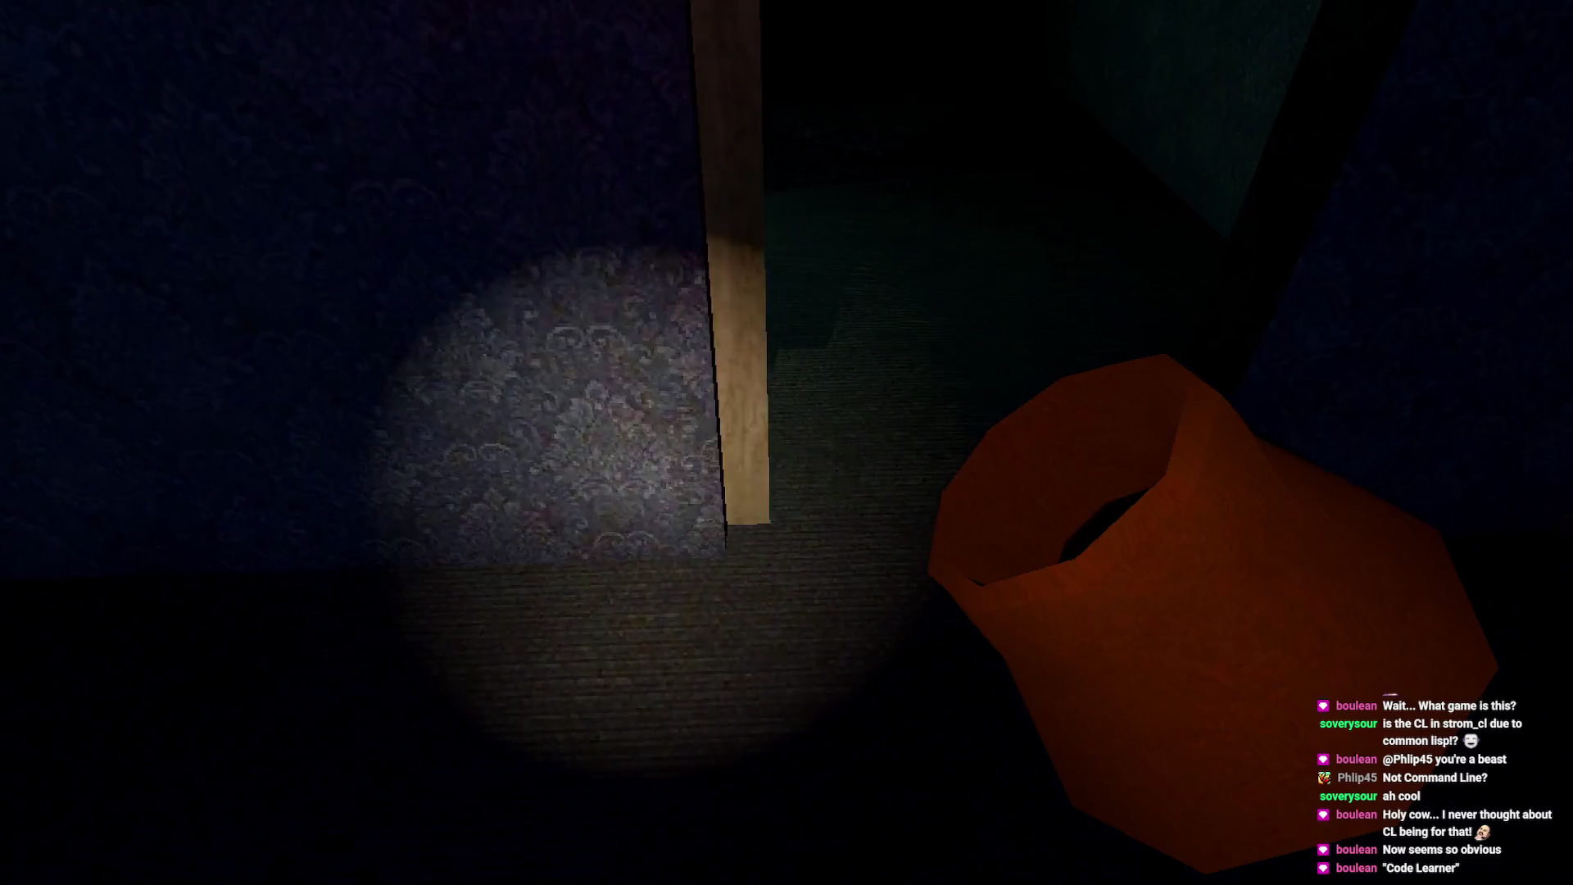
# - Cross the rug corridor with the flashlight on, find the door Locked, then approach the telephone and bed
pyautogui.press('w')
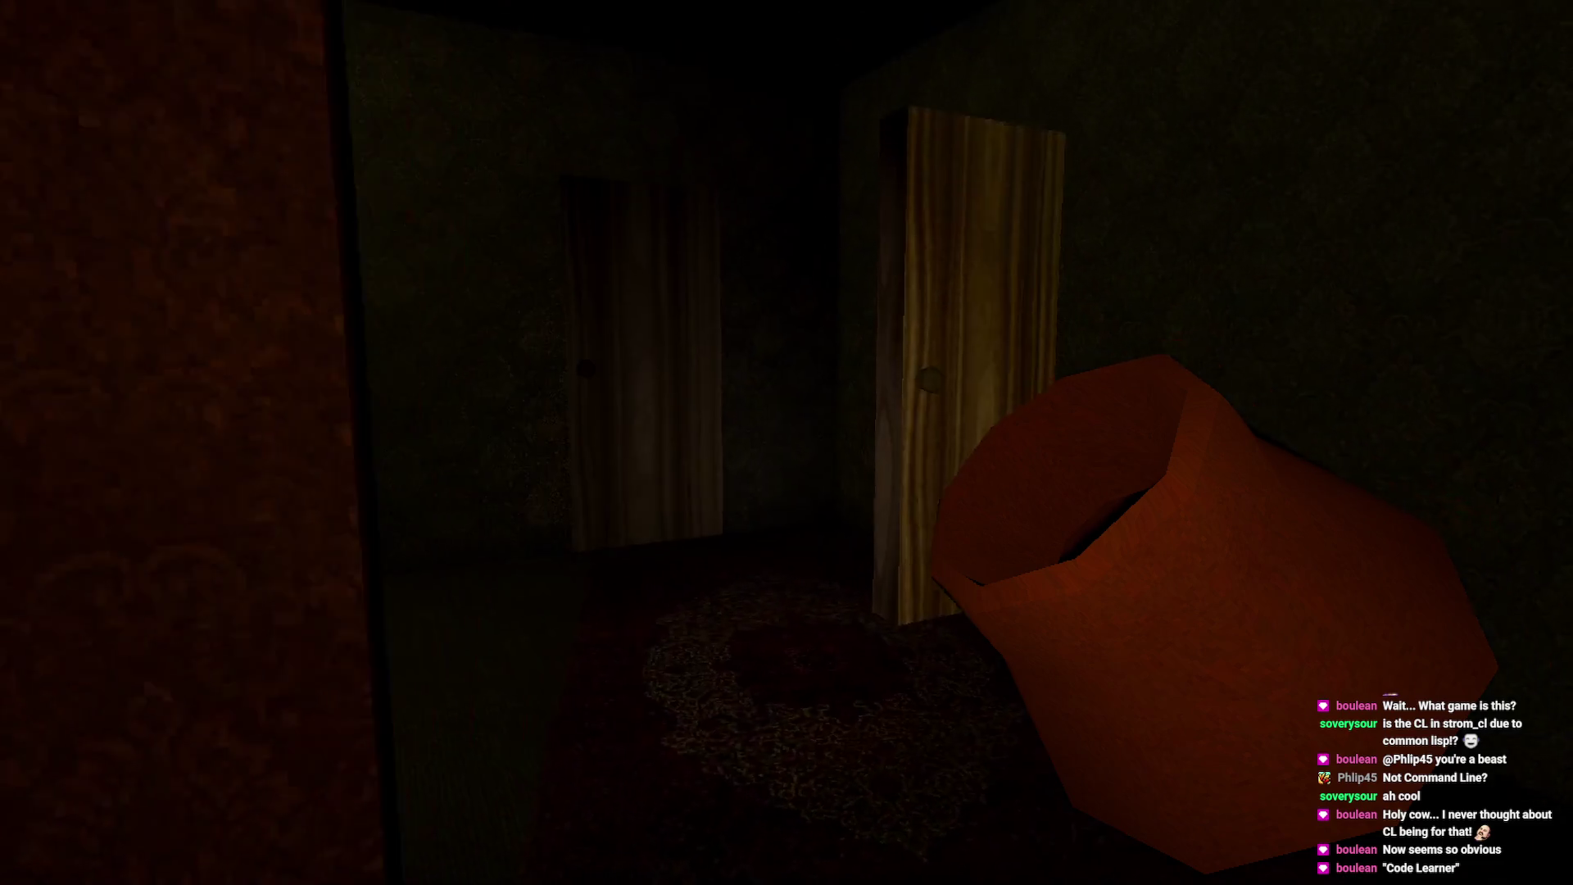
pyautogui.press('w')
pyautogui.press('f')
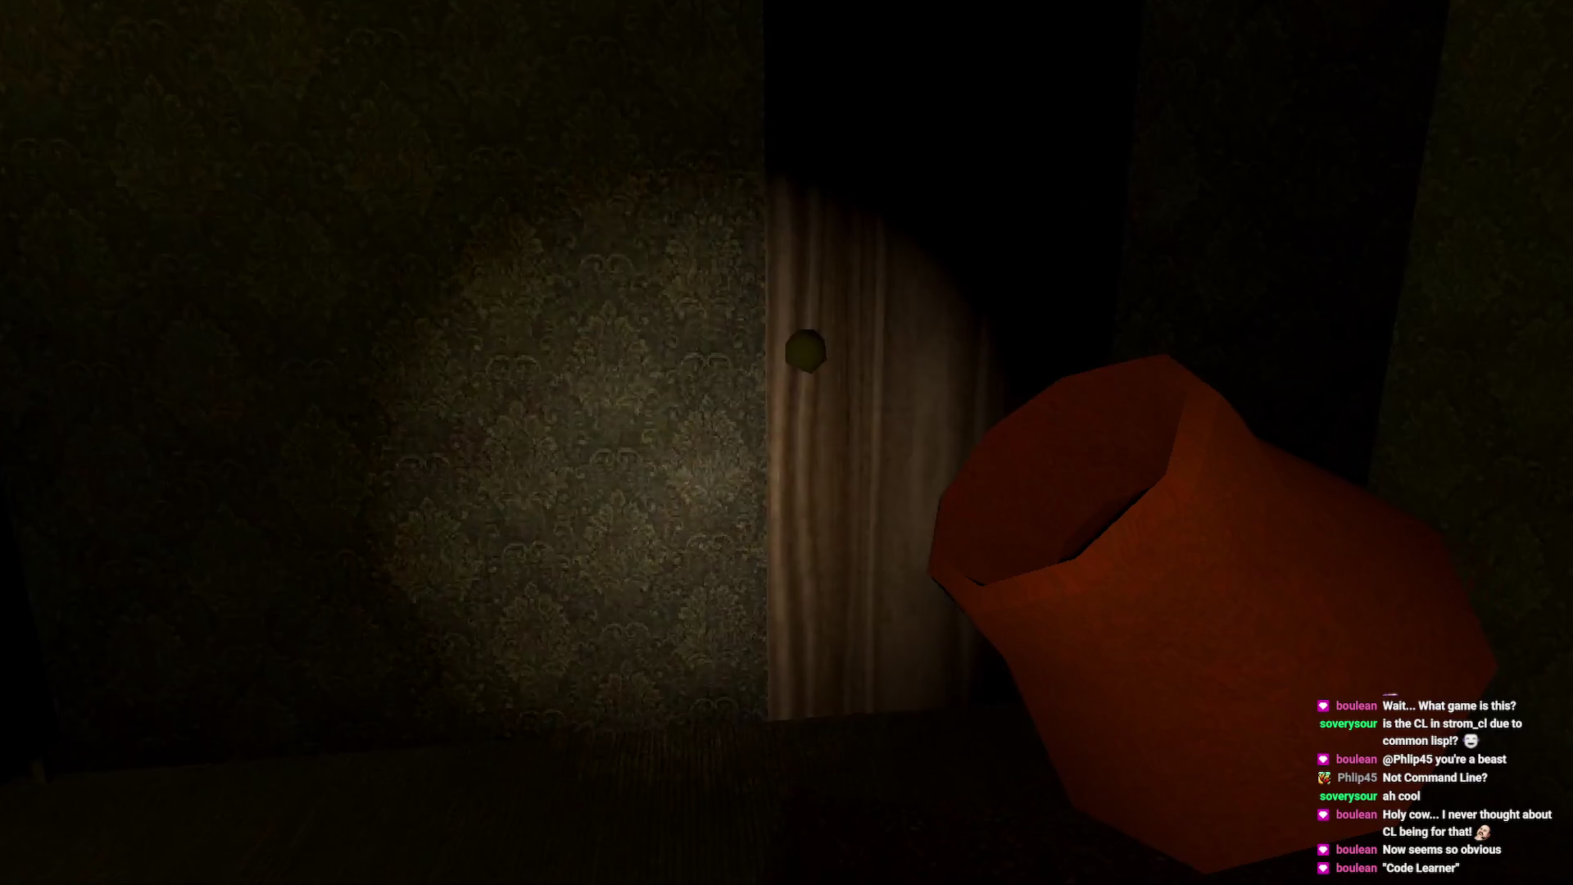
pyautogui.press('e')
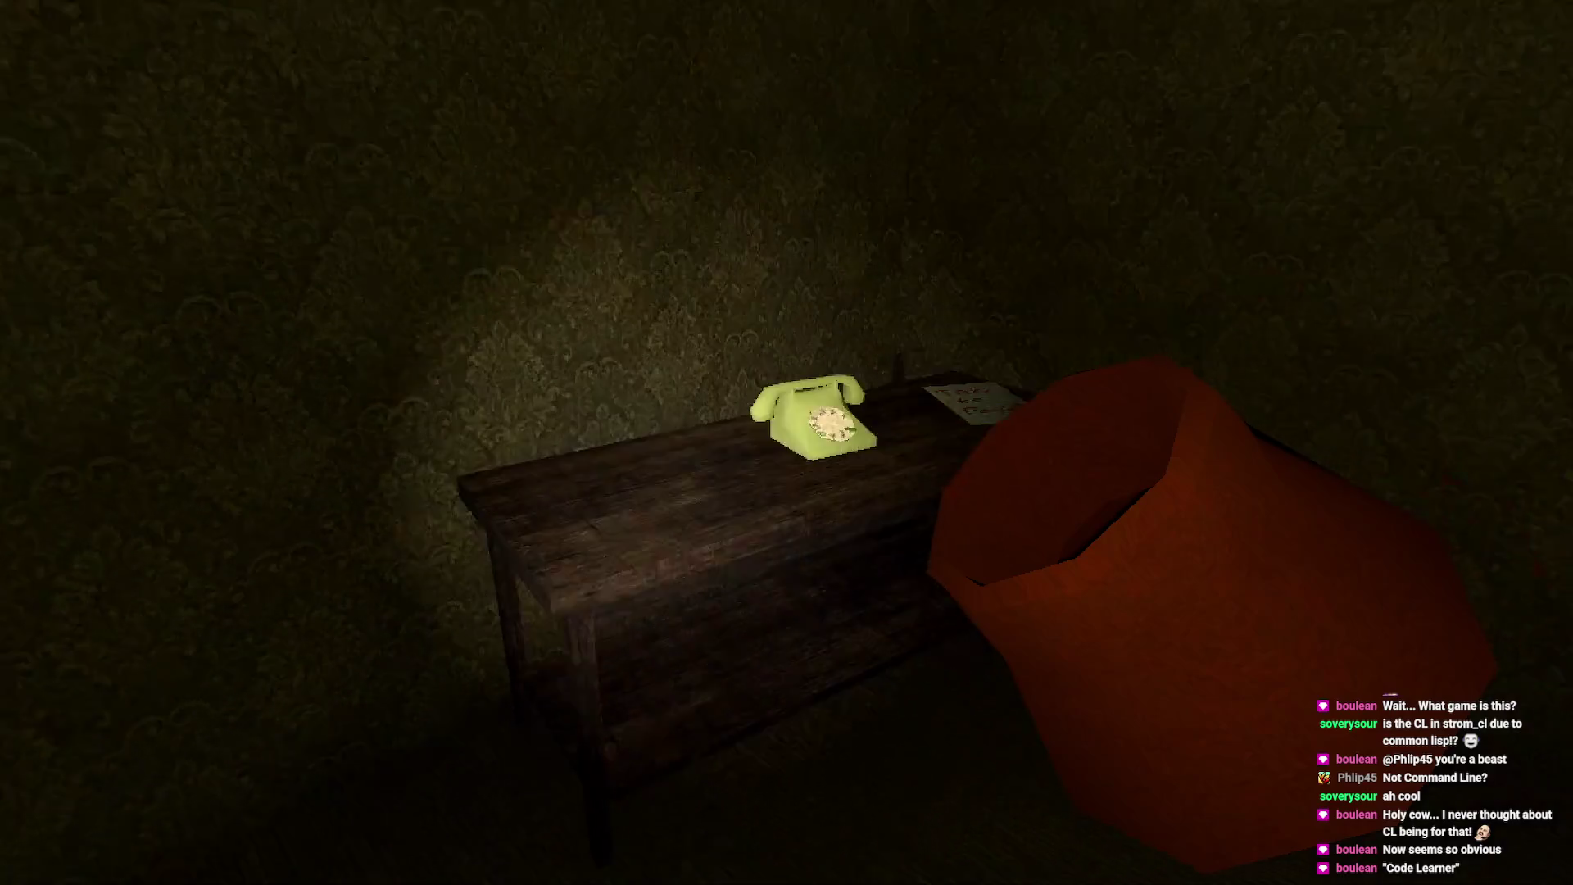
pyautogui.press('w')
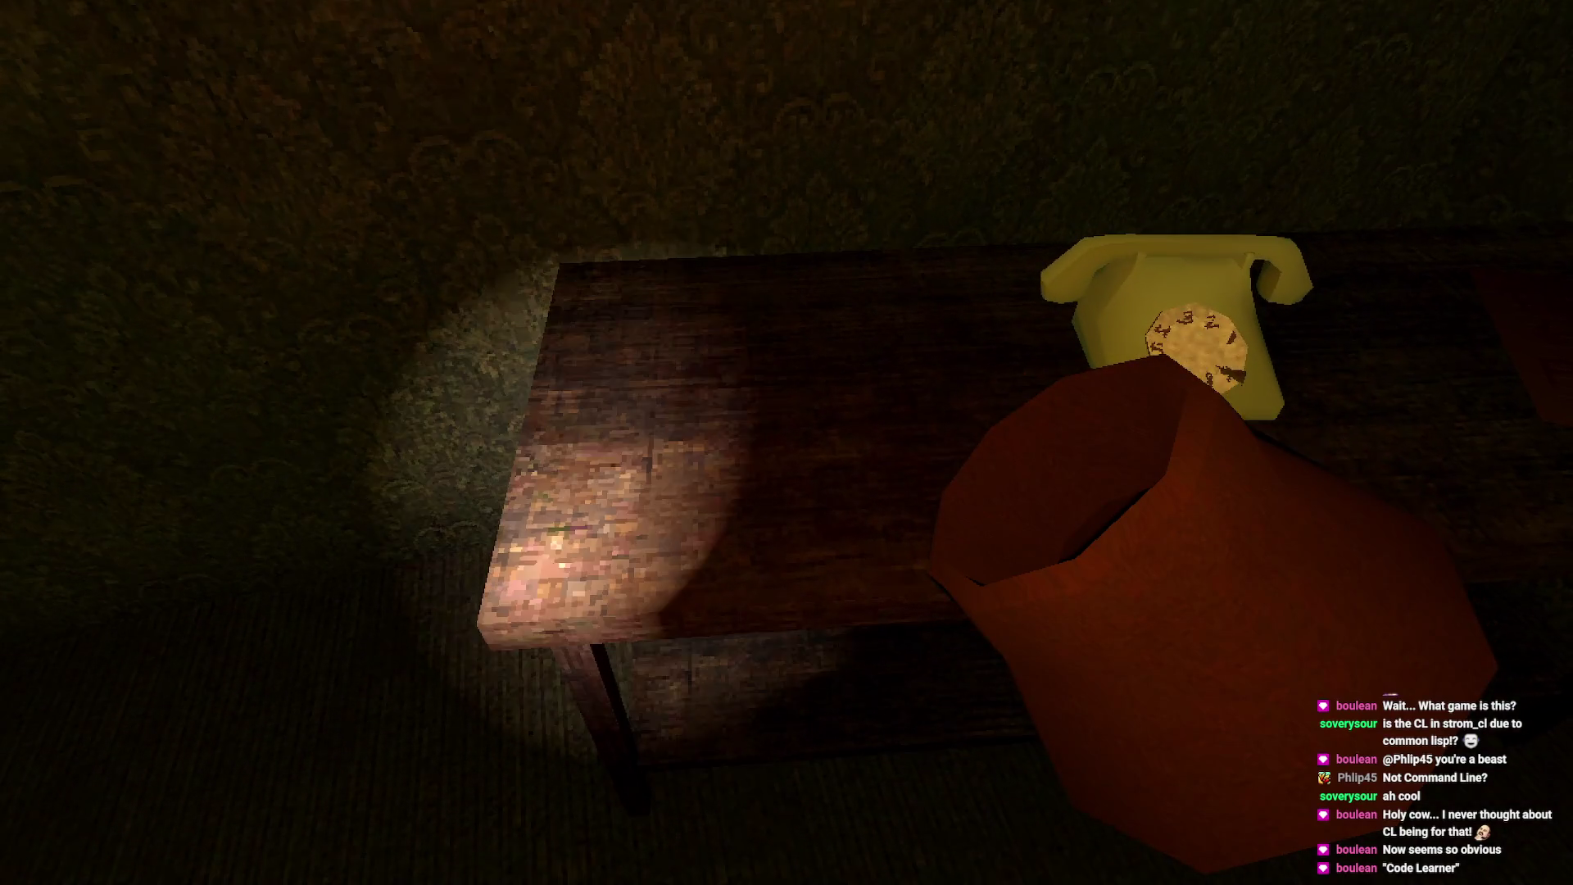
pyautogui.press('s')
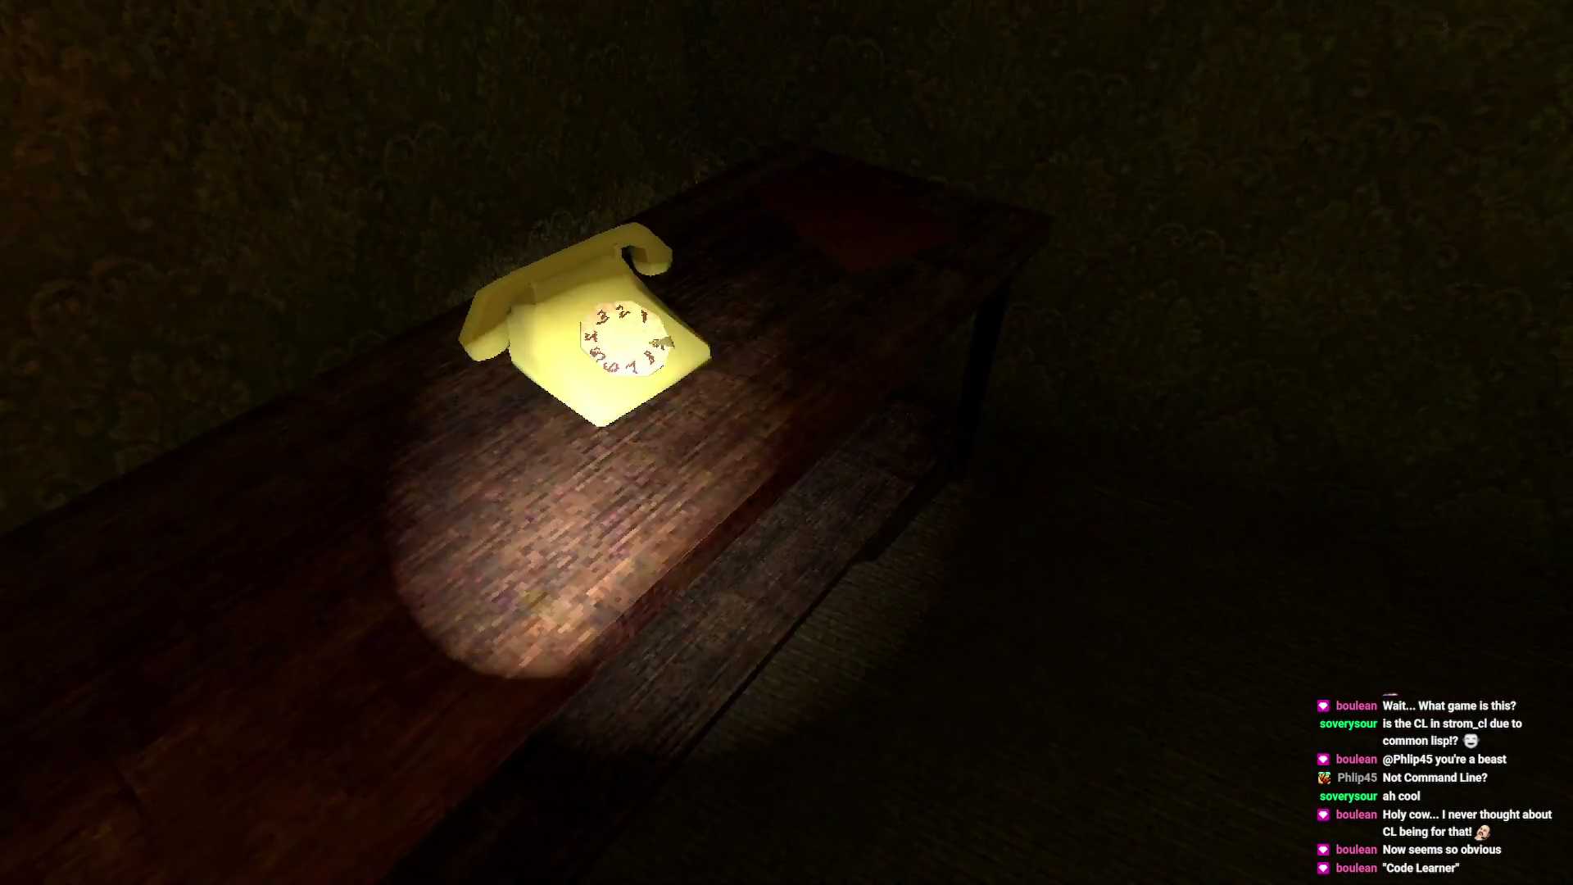
pyautogui.press('s')
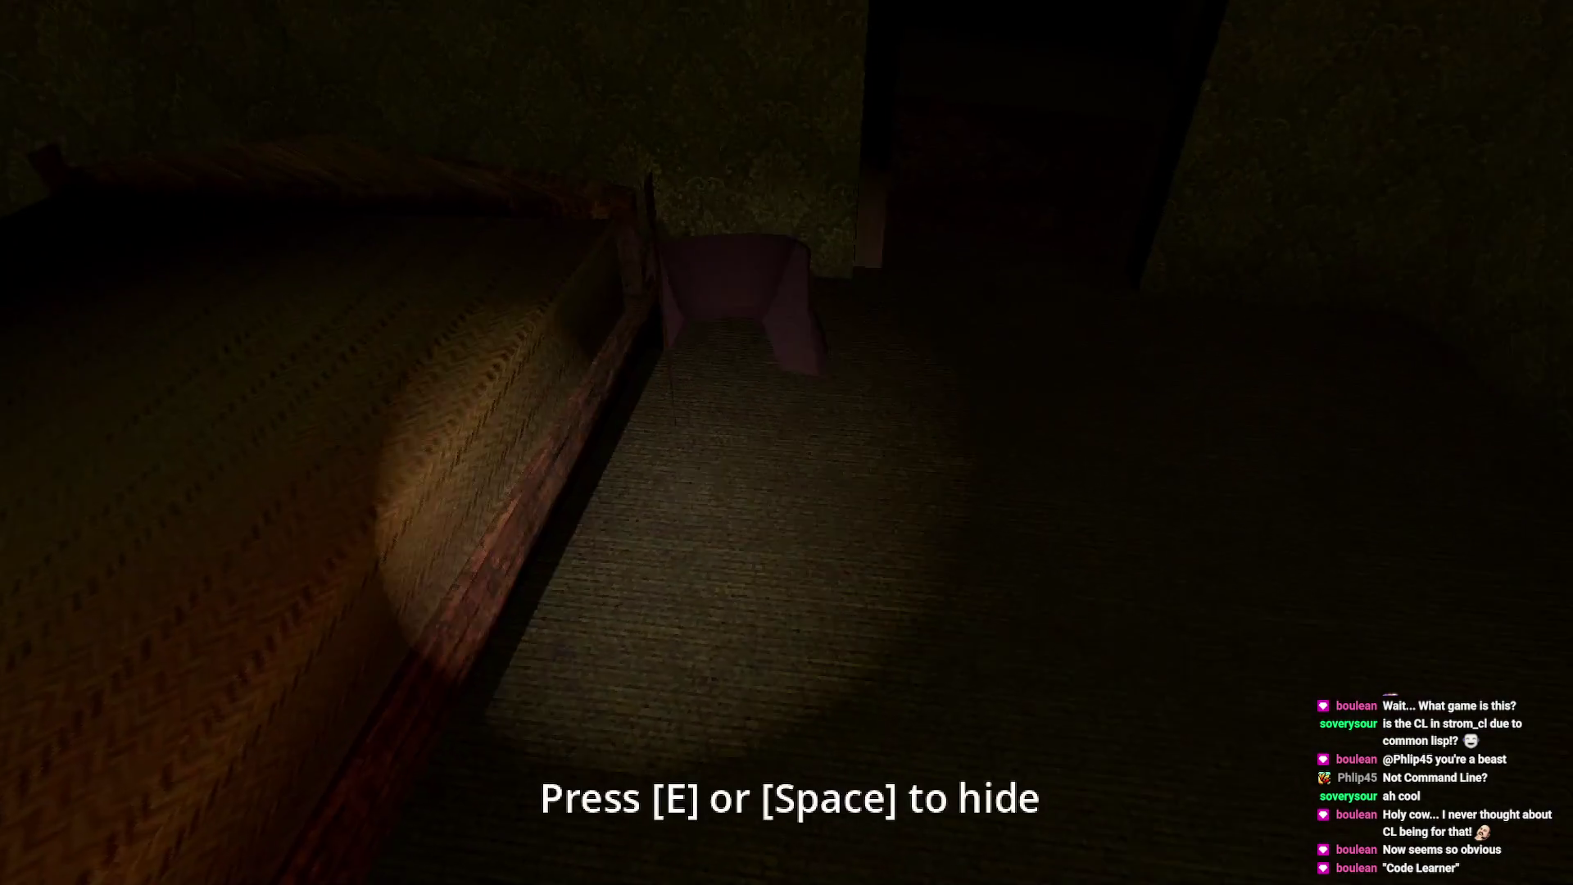
pyautogui.press('s')
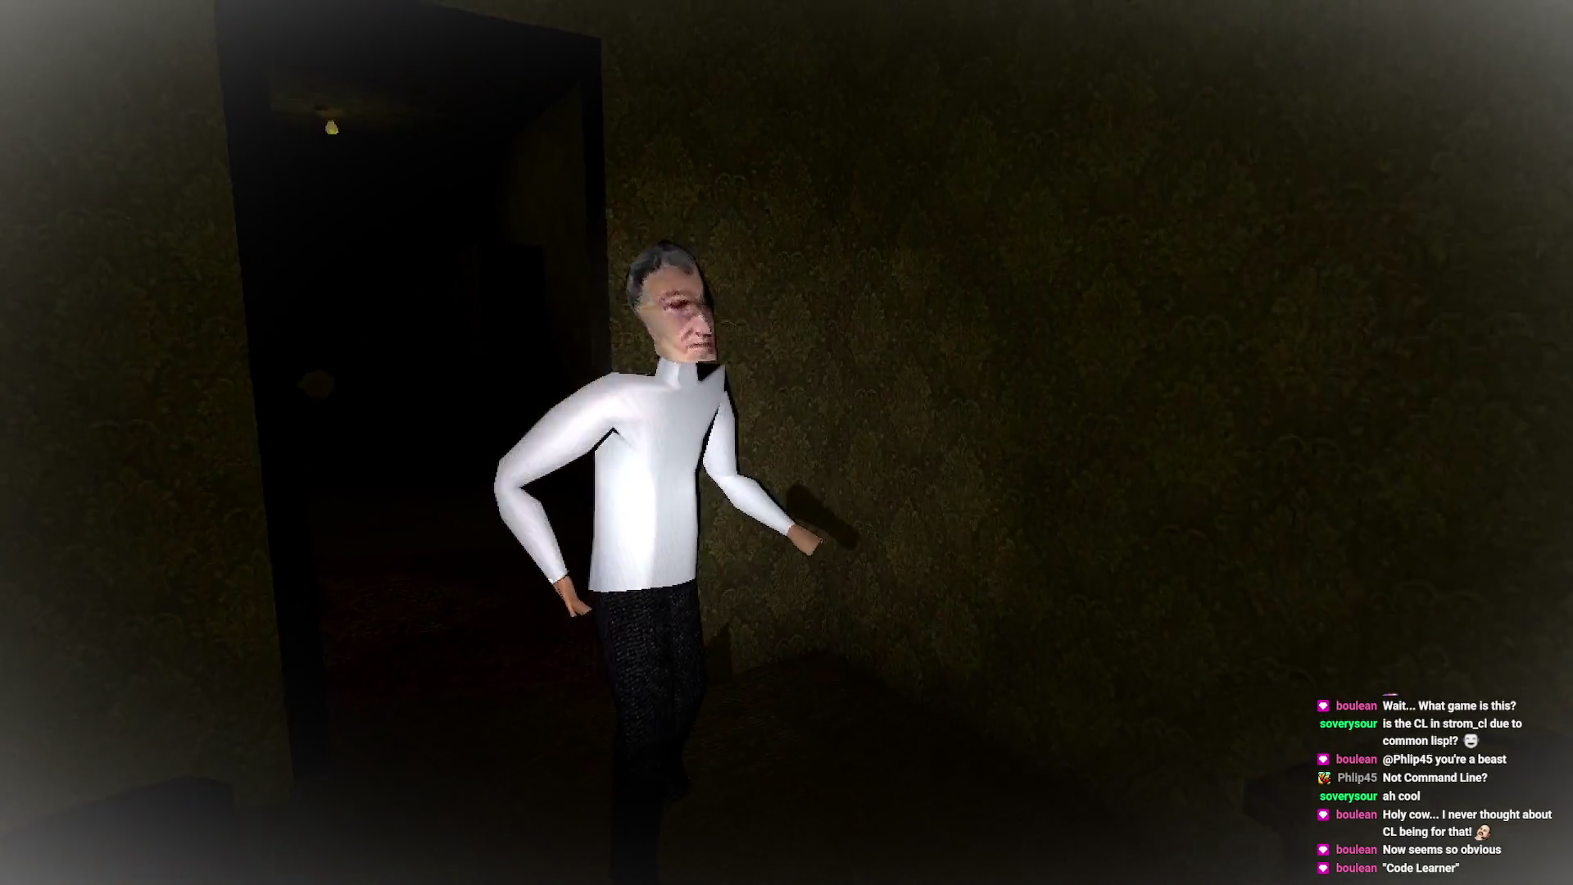
# - Hide in the hiding spot from the approaching orderly until he leaves
pyautogui.press('e')
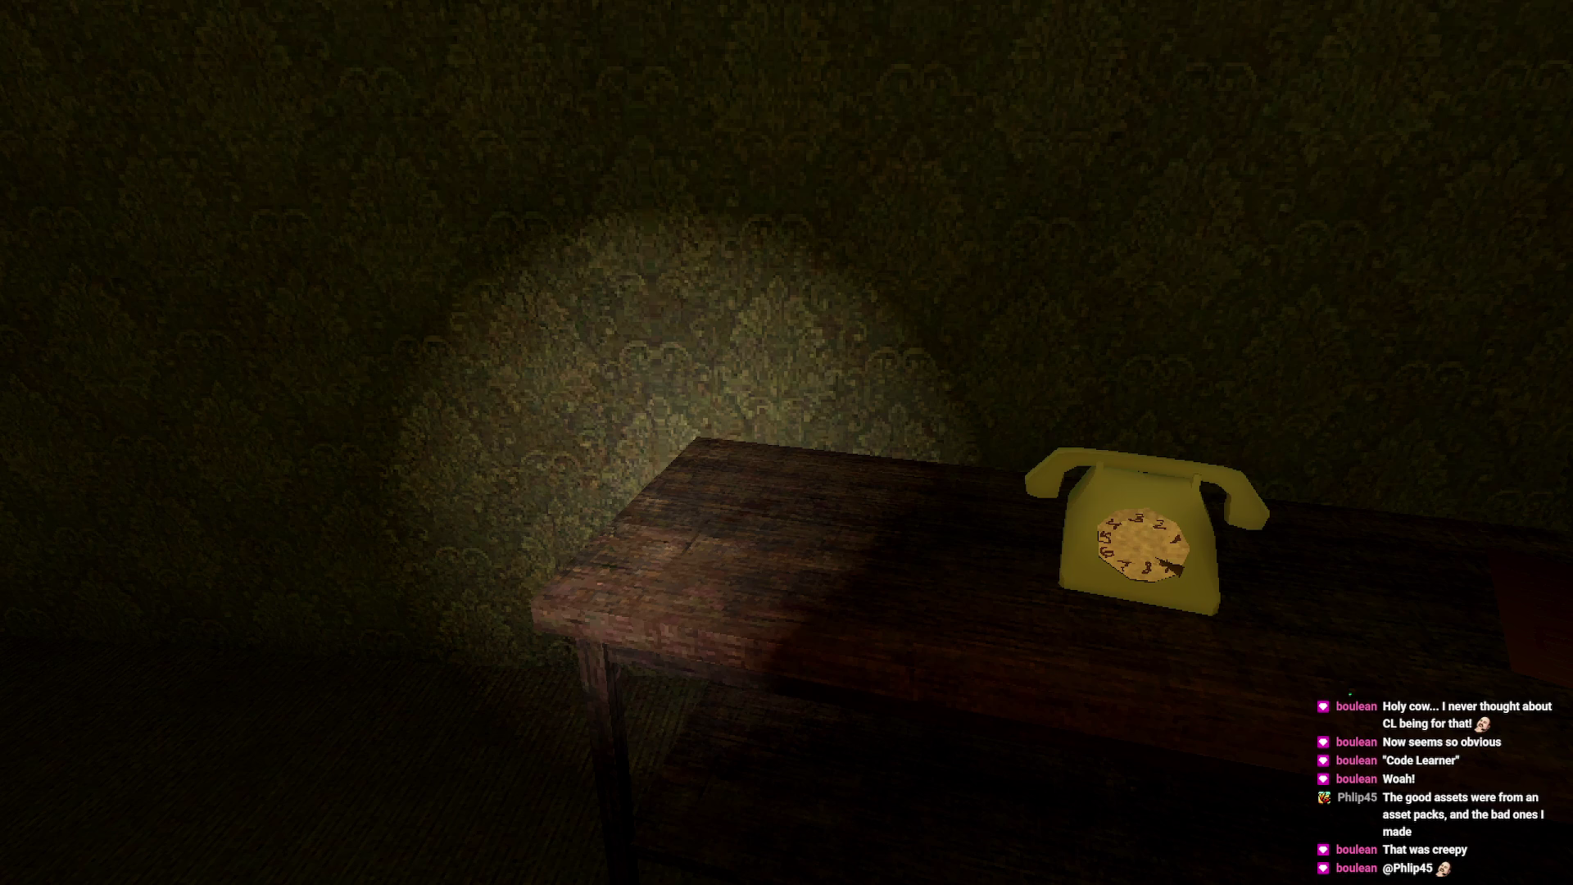
# - Open the wooden door and walk through the hallway into the dim bedroom, up to the bed
pyautogui.press('w')
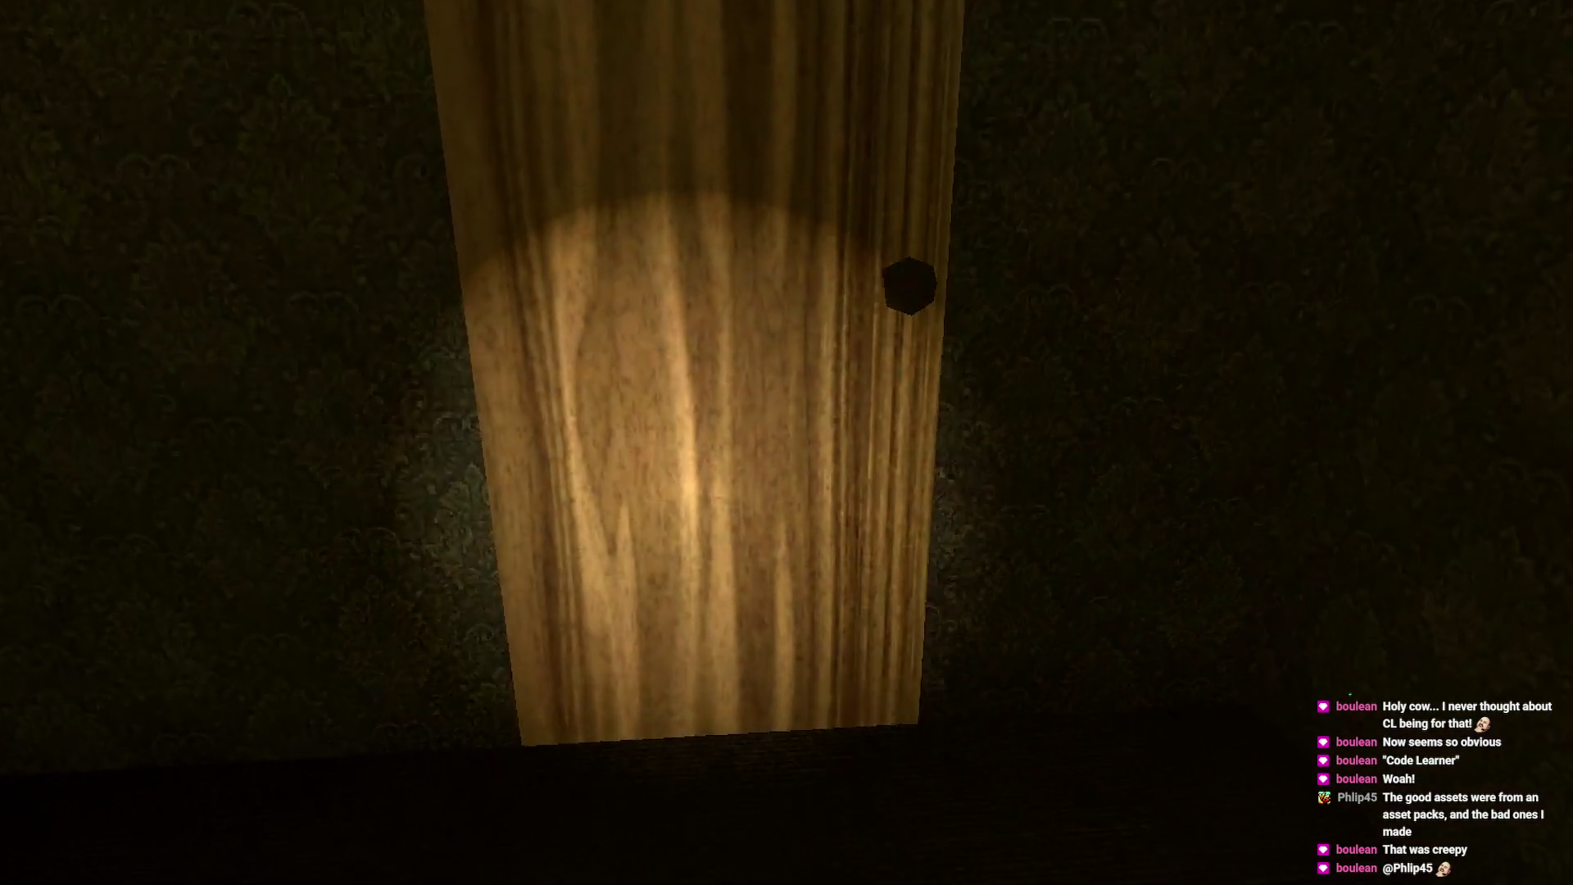
pyautogui.press('e')
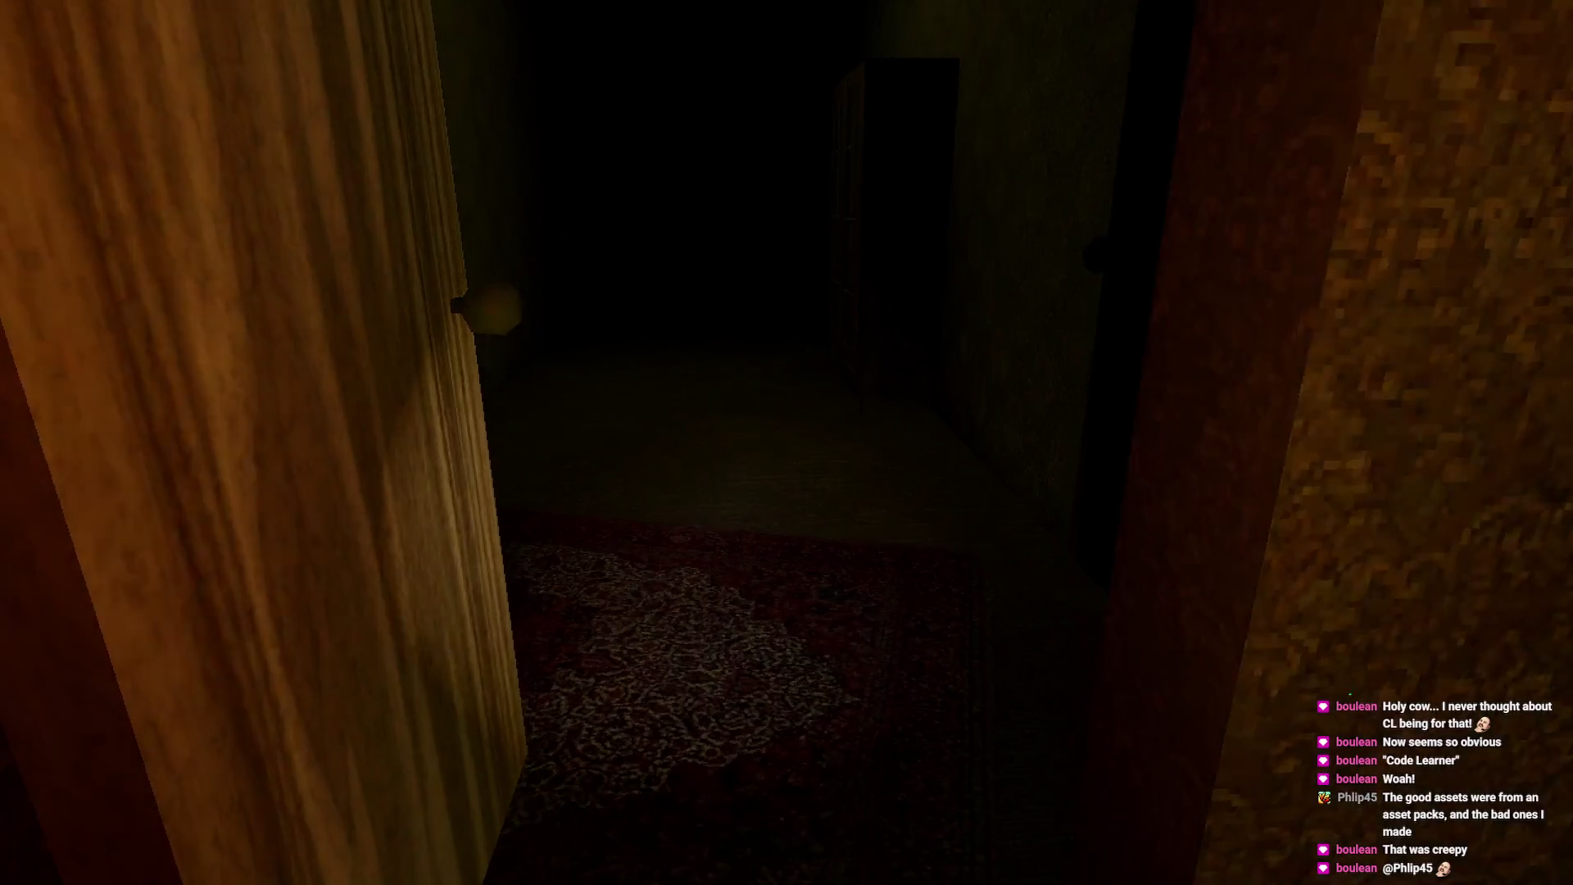
pyautogui.press('w')
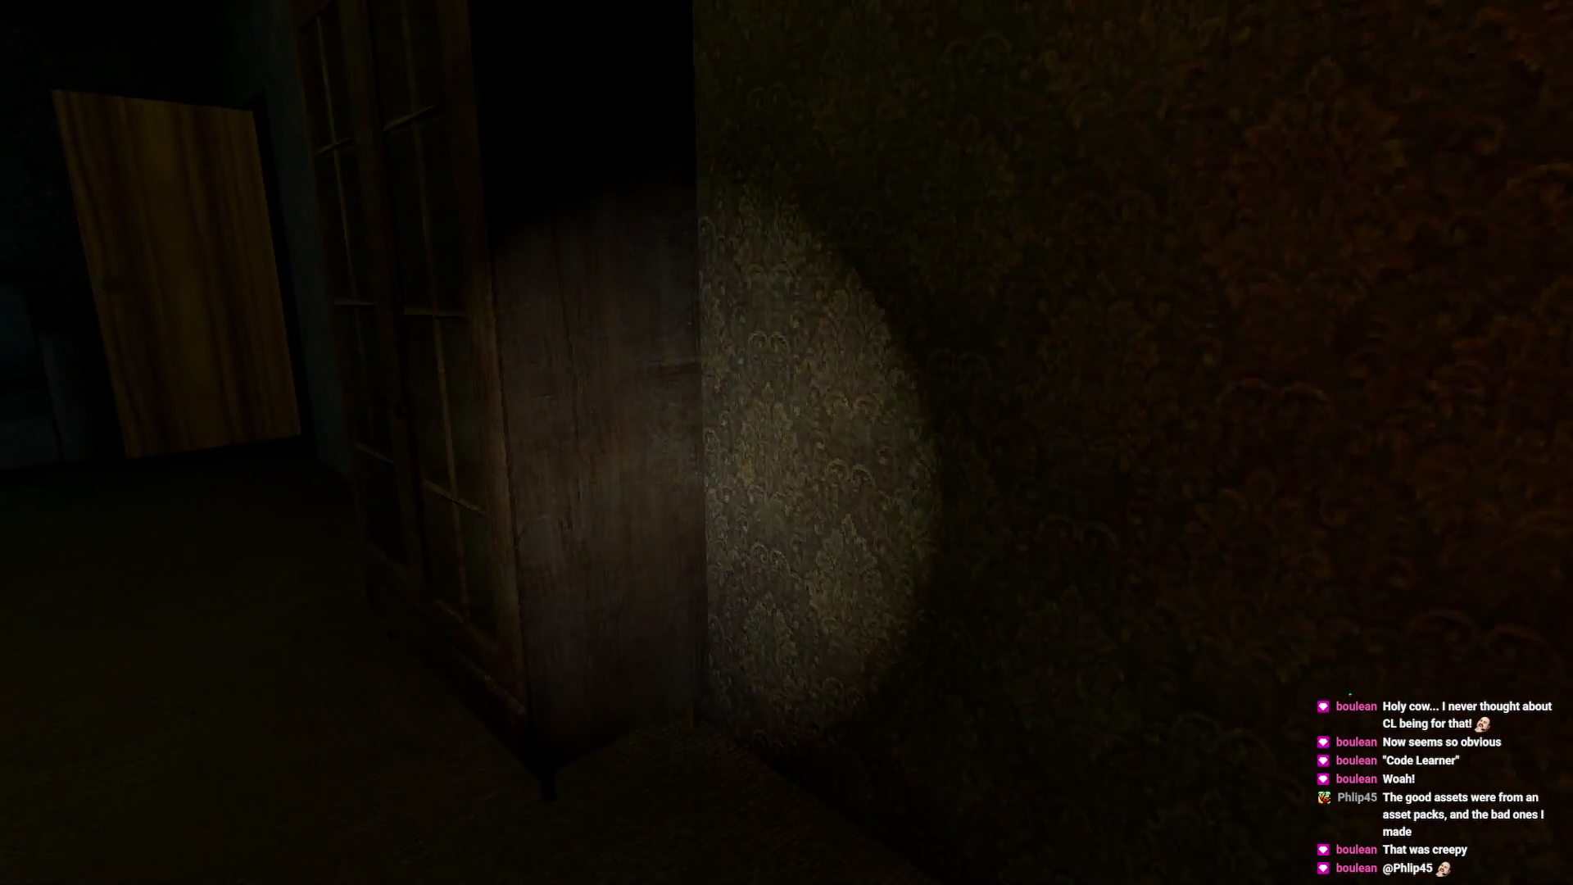
pyautogui.press('w')
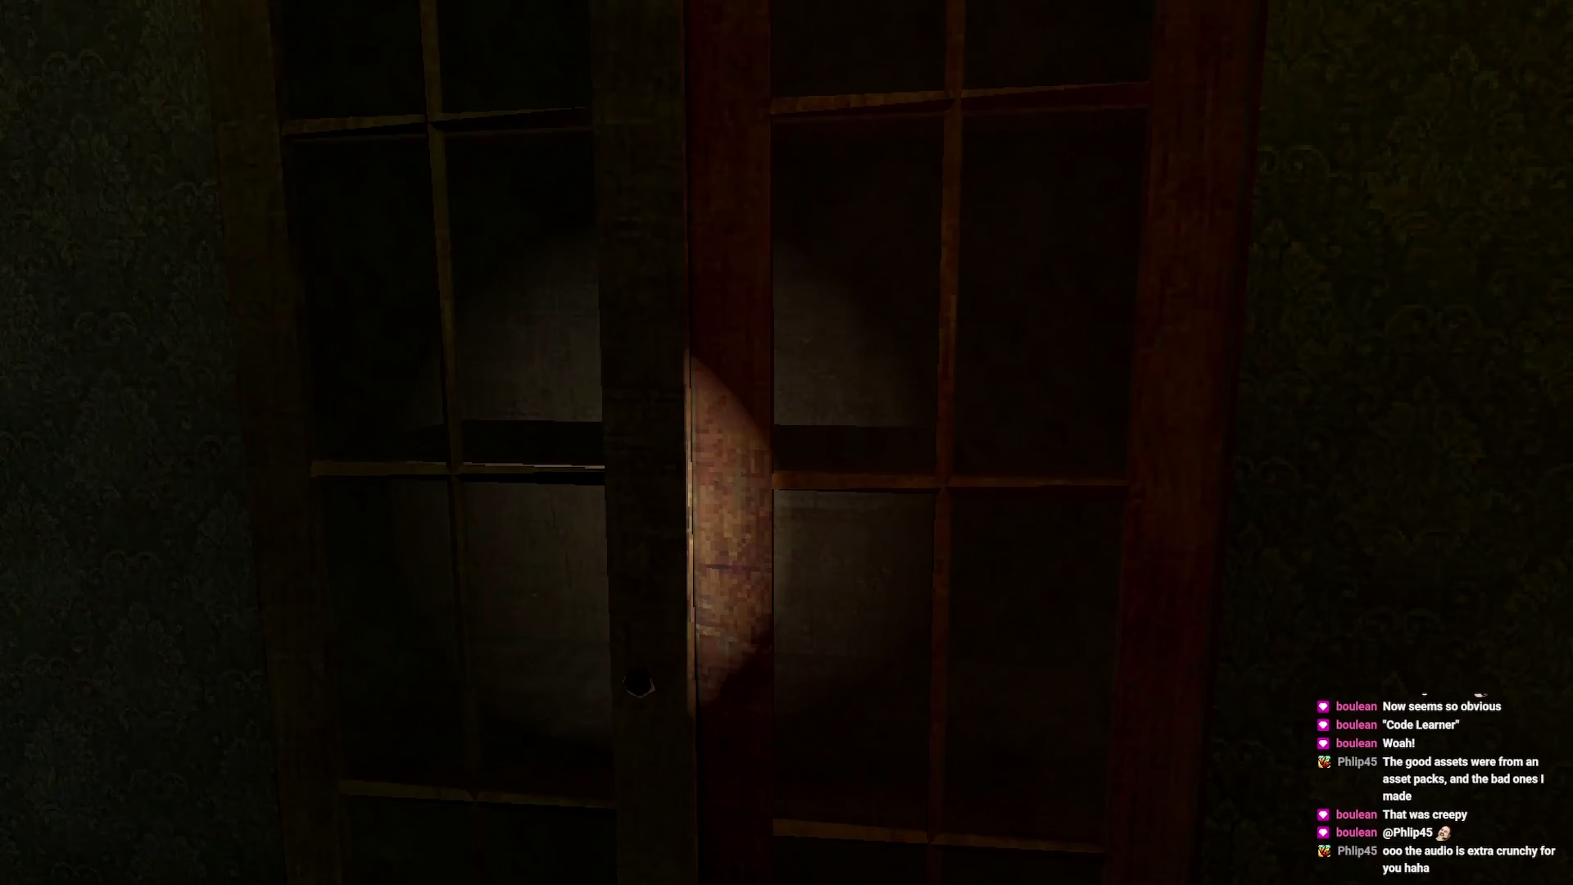
pyautogui.press('w')
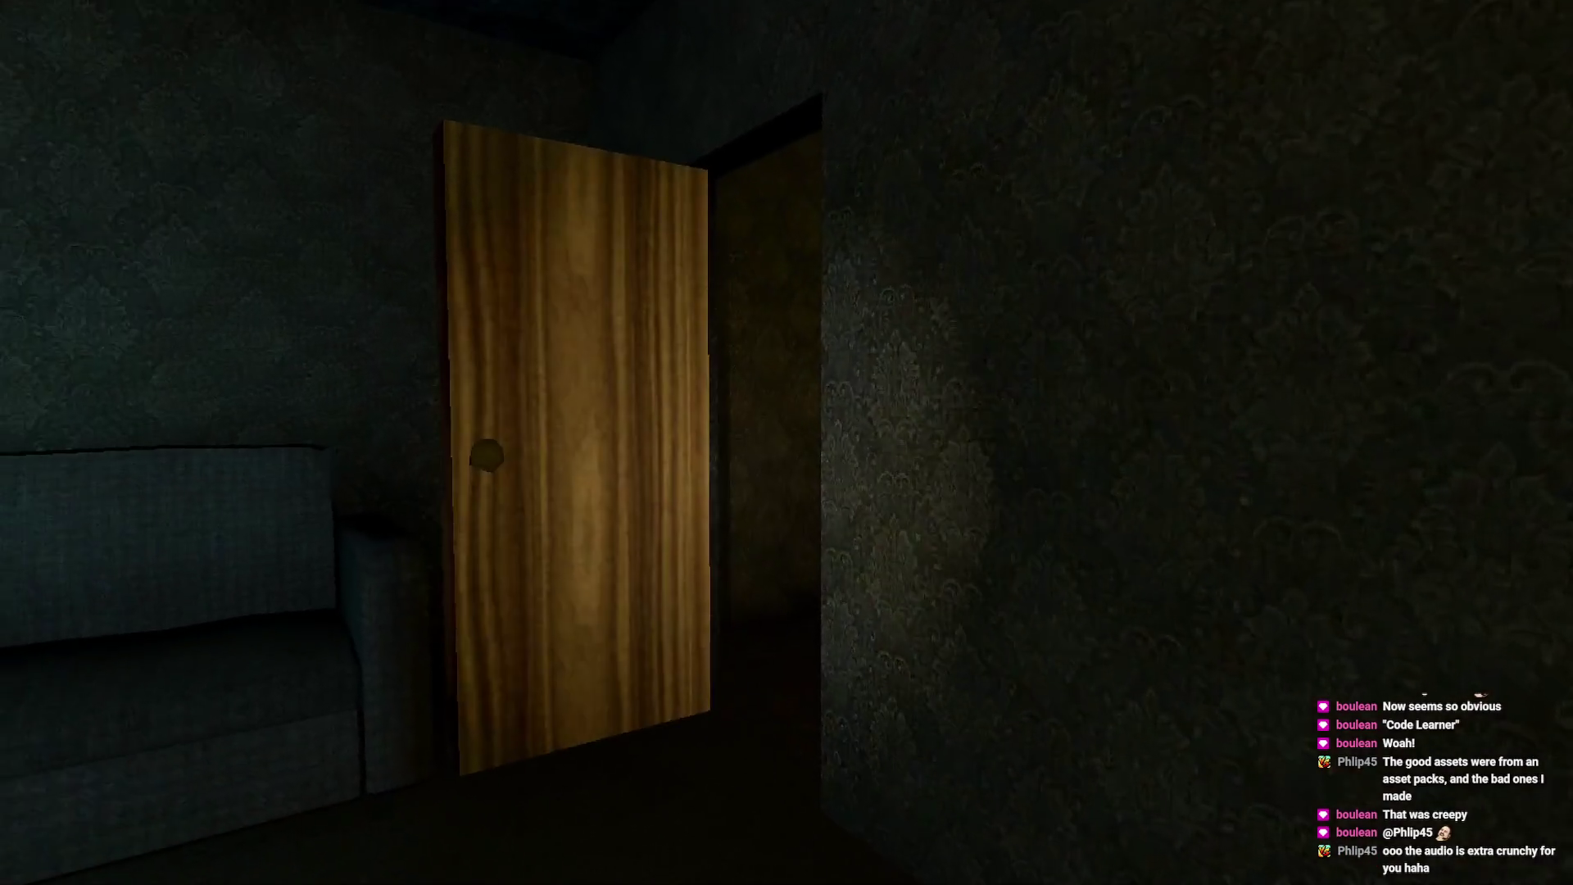
pyautogui.press('w')
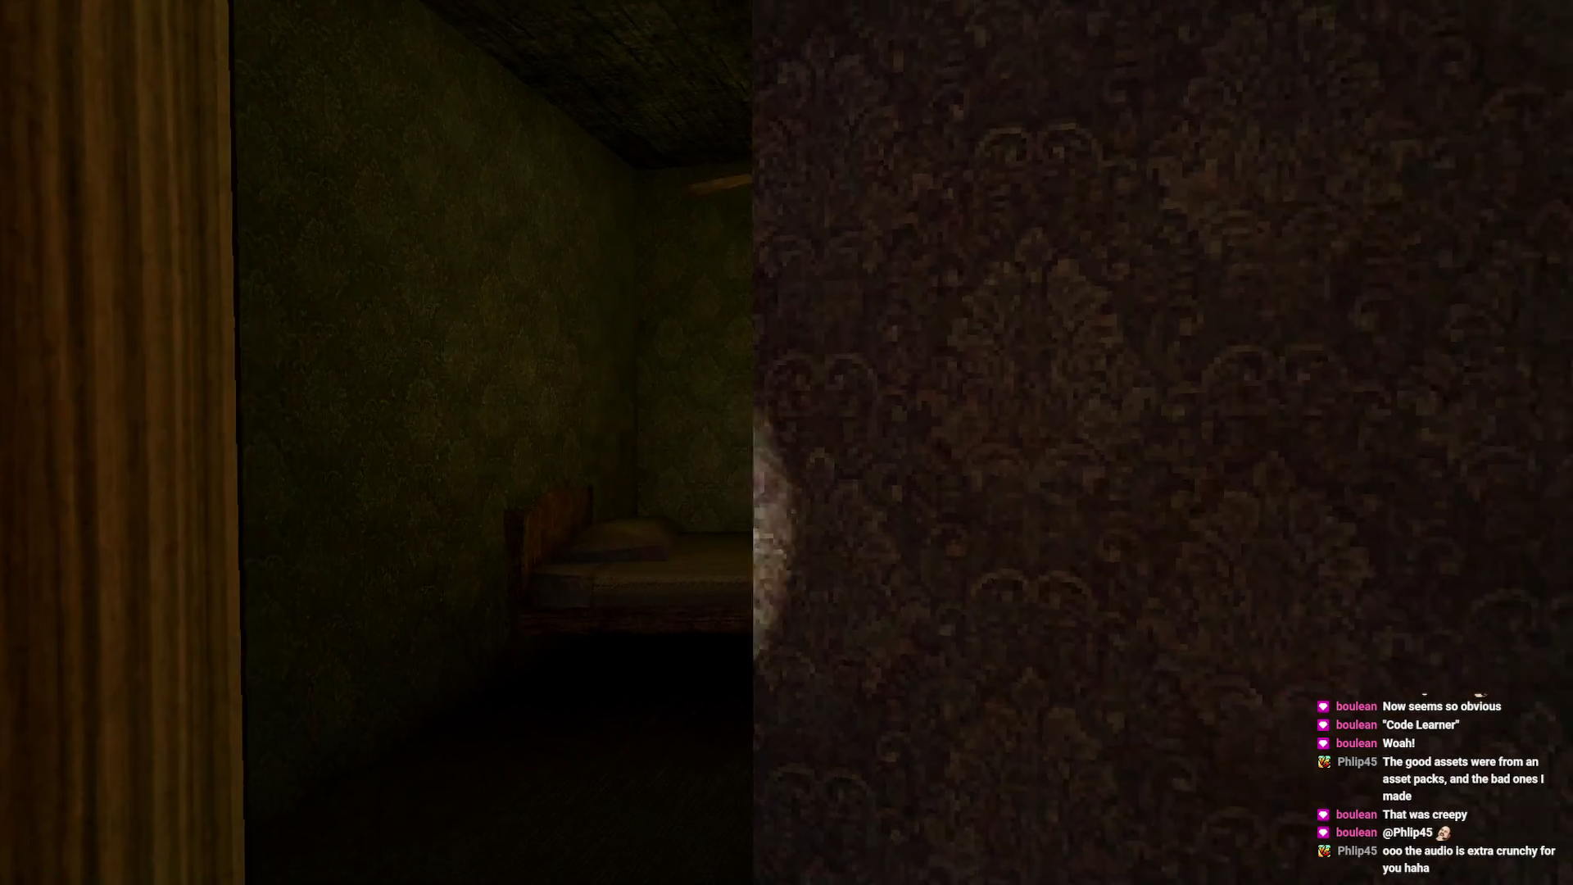
pyautogui.press('w')
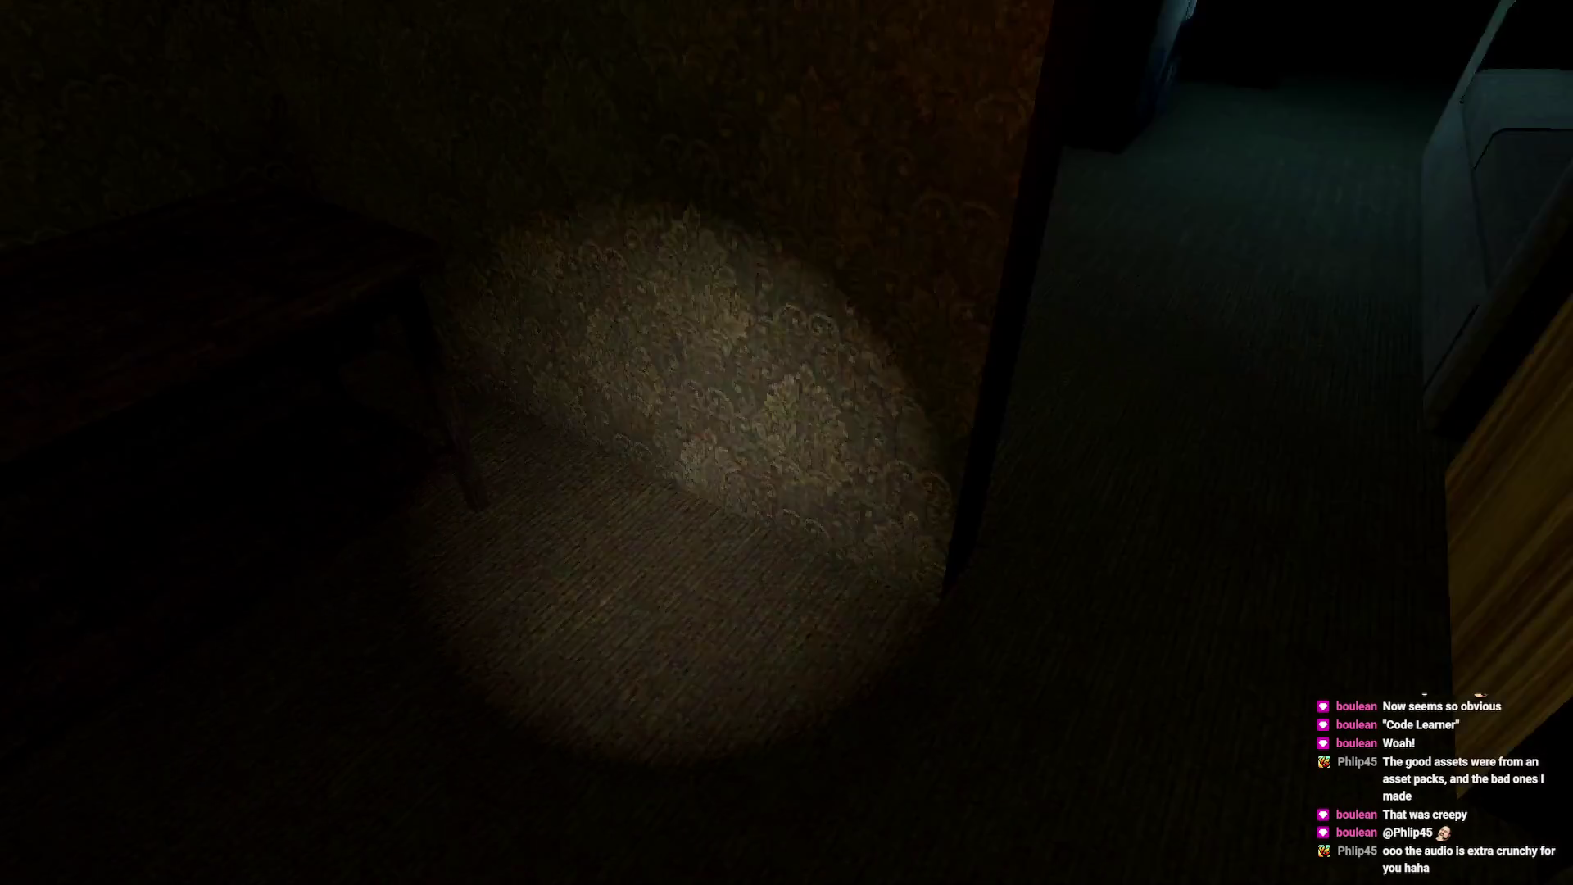
# - Return to the cold-drinks vending machine, then open the wooden door and head down the dark corridor
pyautogui.press('w')
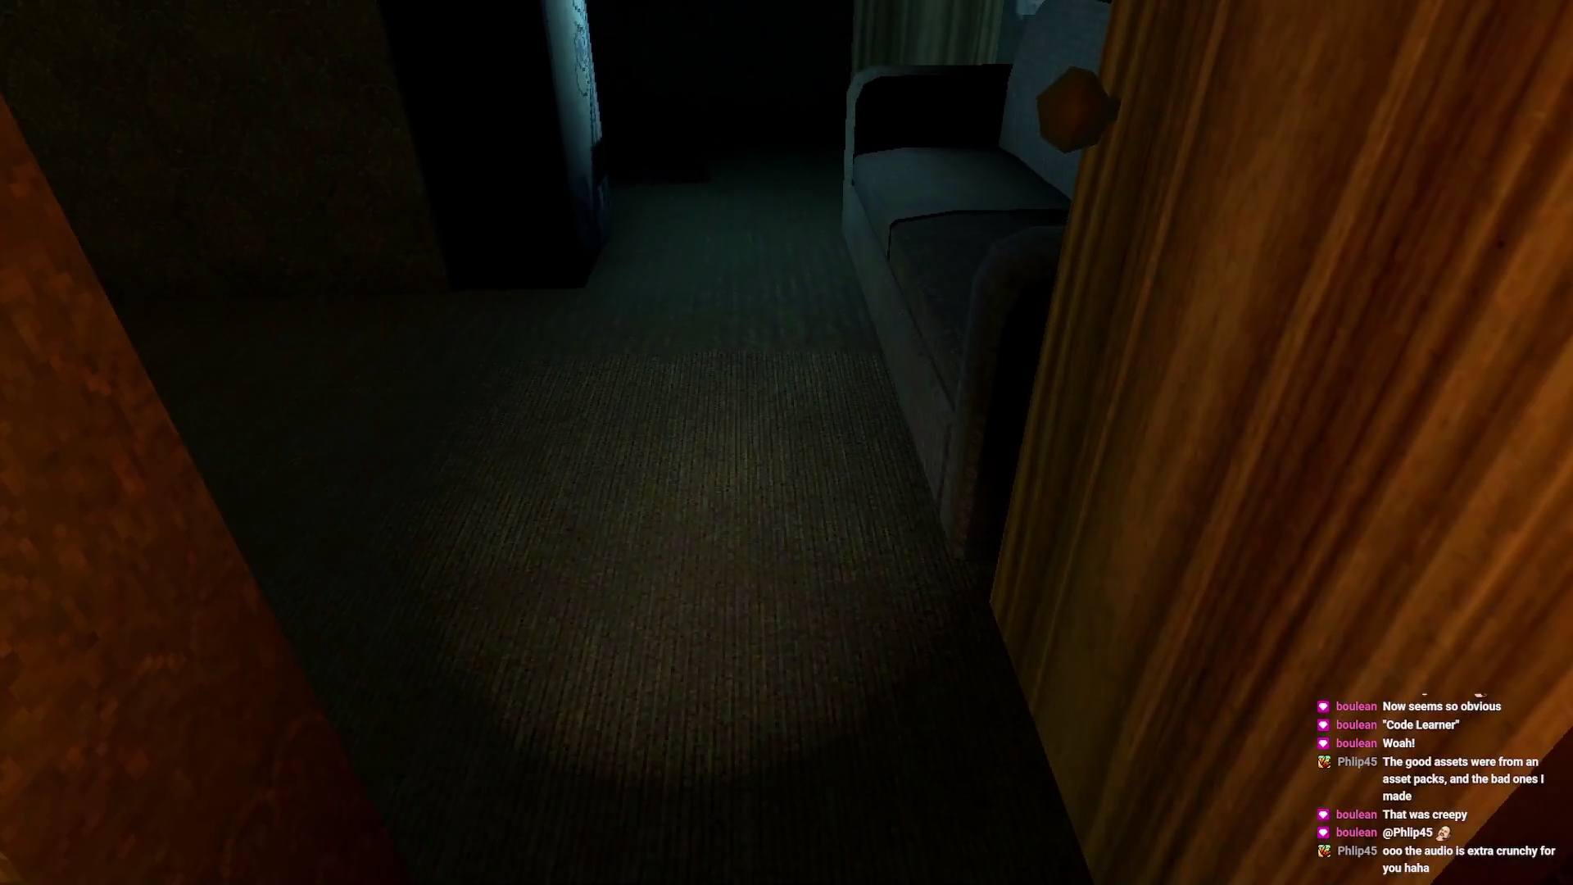
pyautogui.press('w')
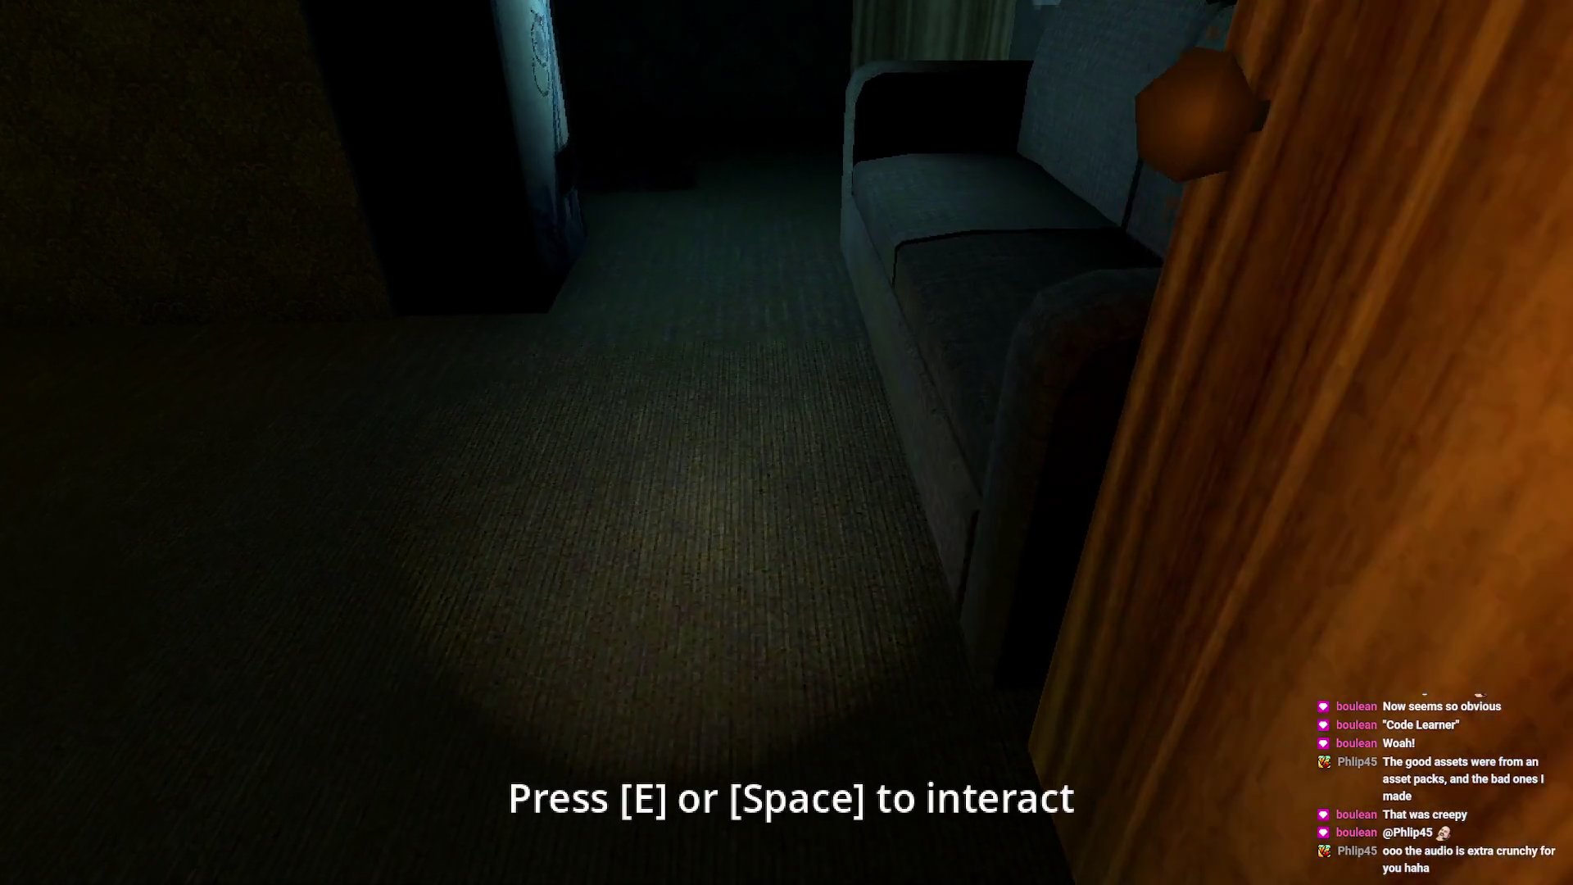
pyautogui.press('w')
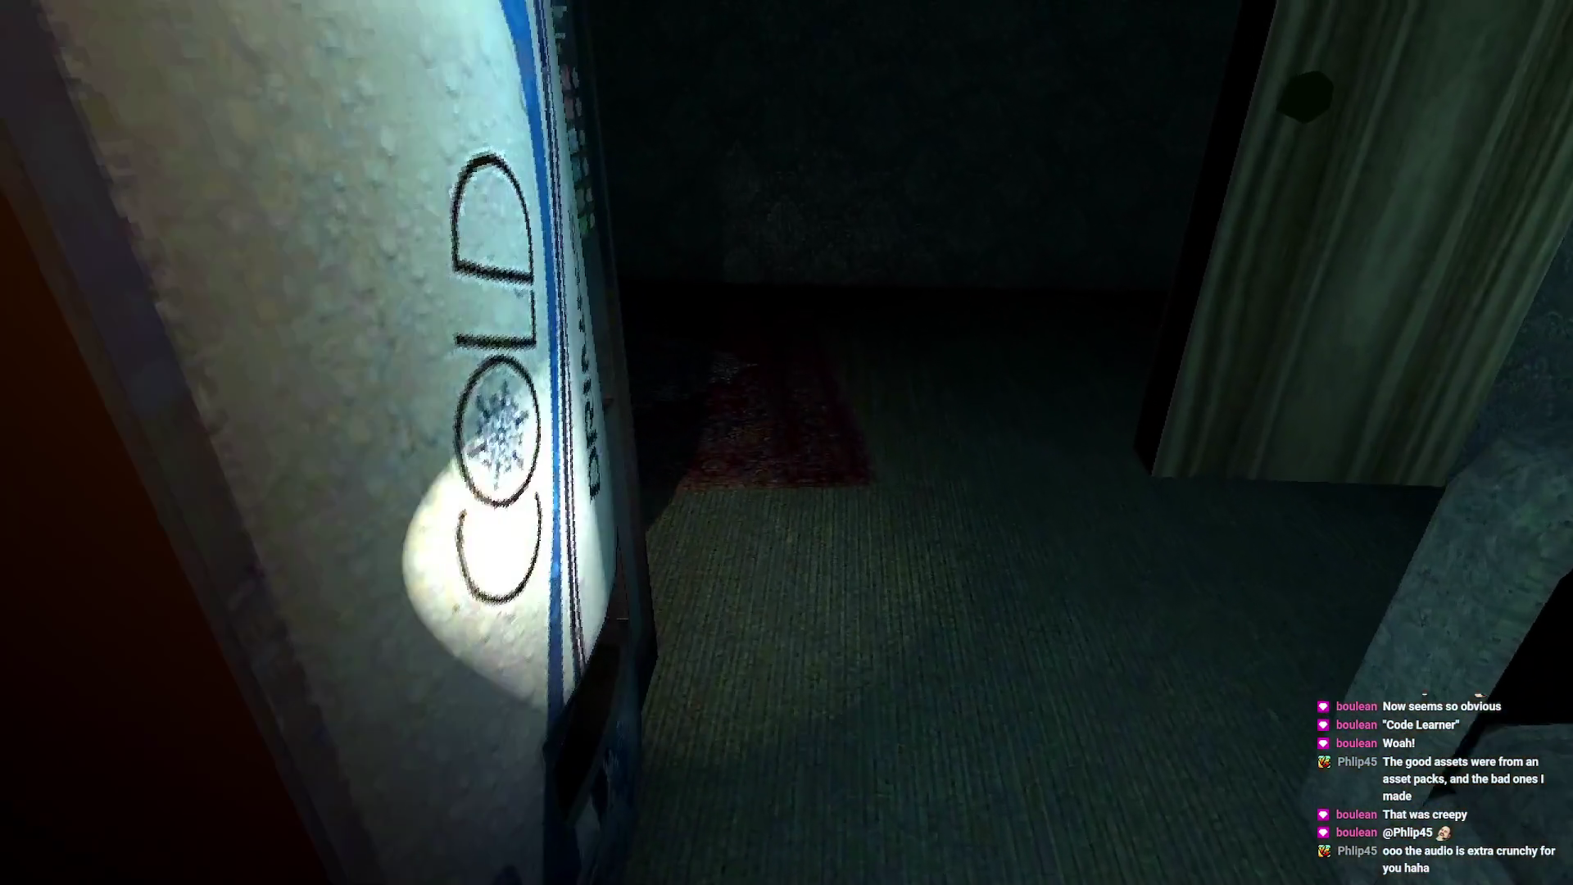
pyautogui.press('s')
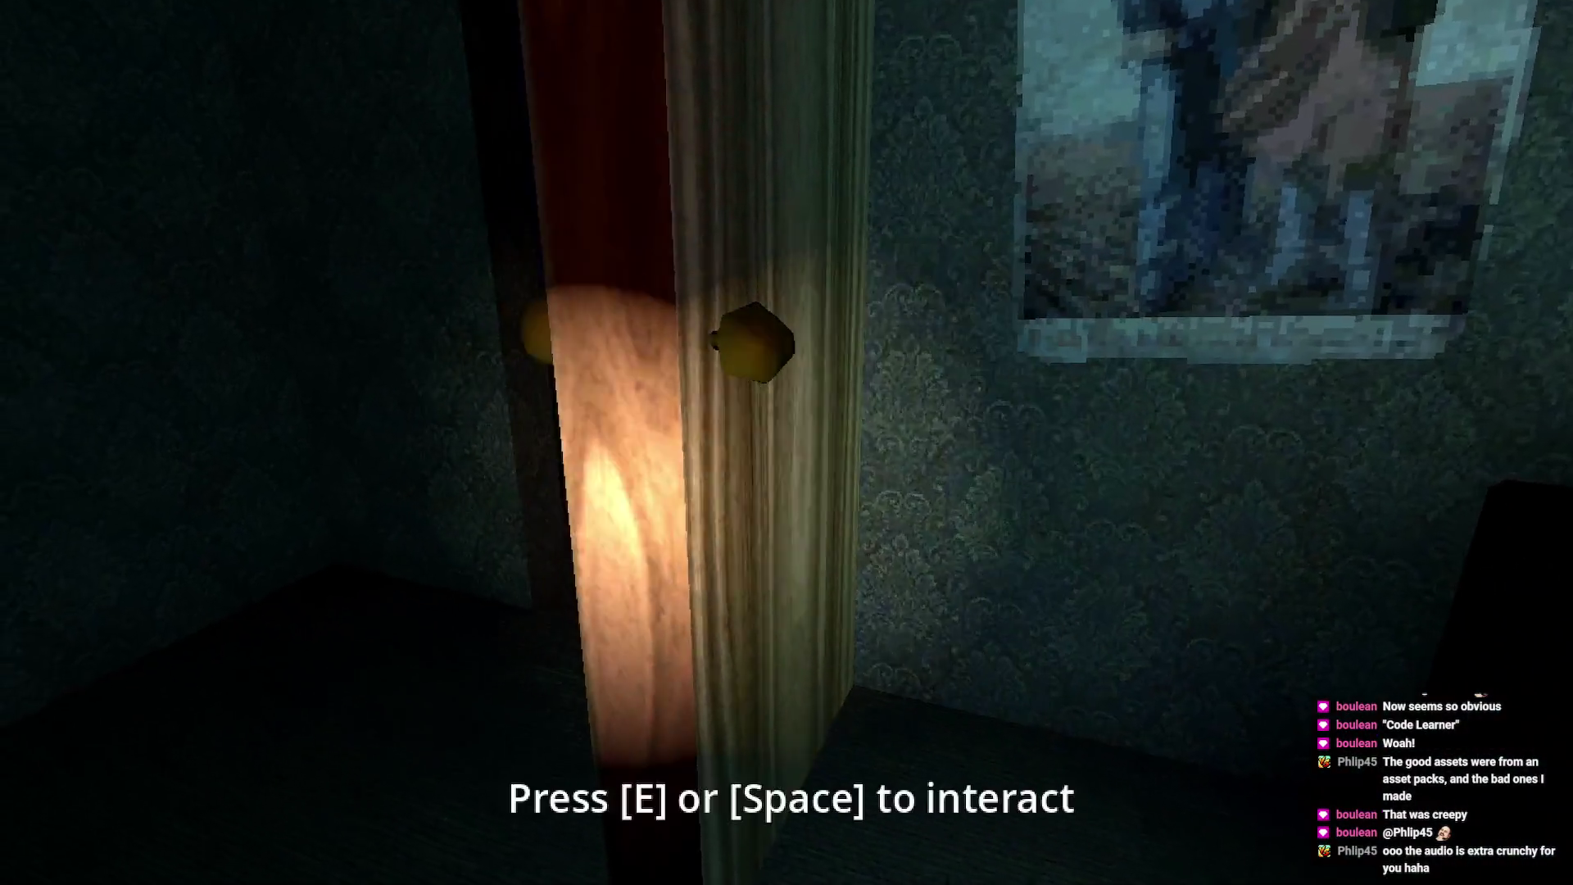
pyautogui.press('e')
pyautogui.press('w')
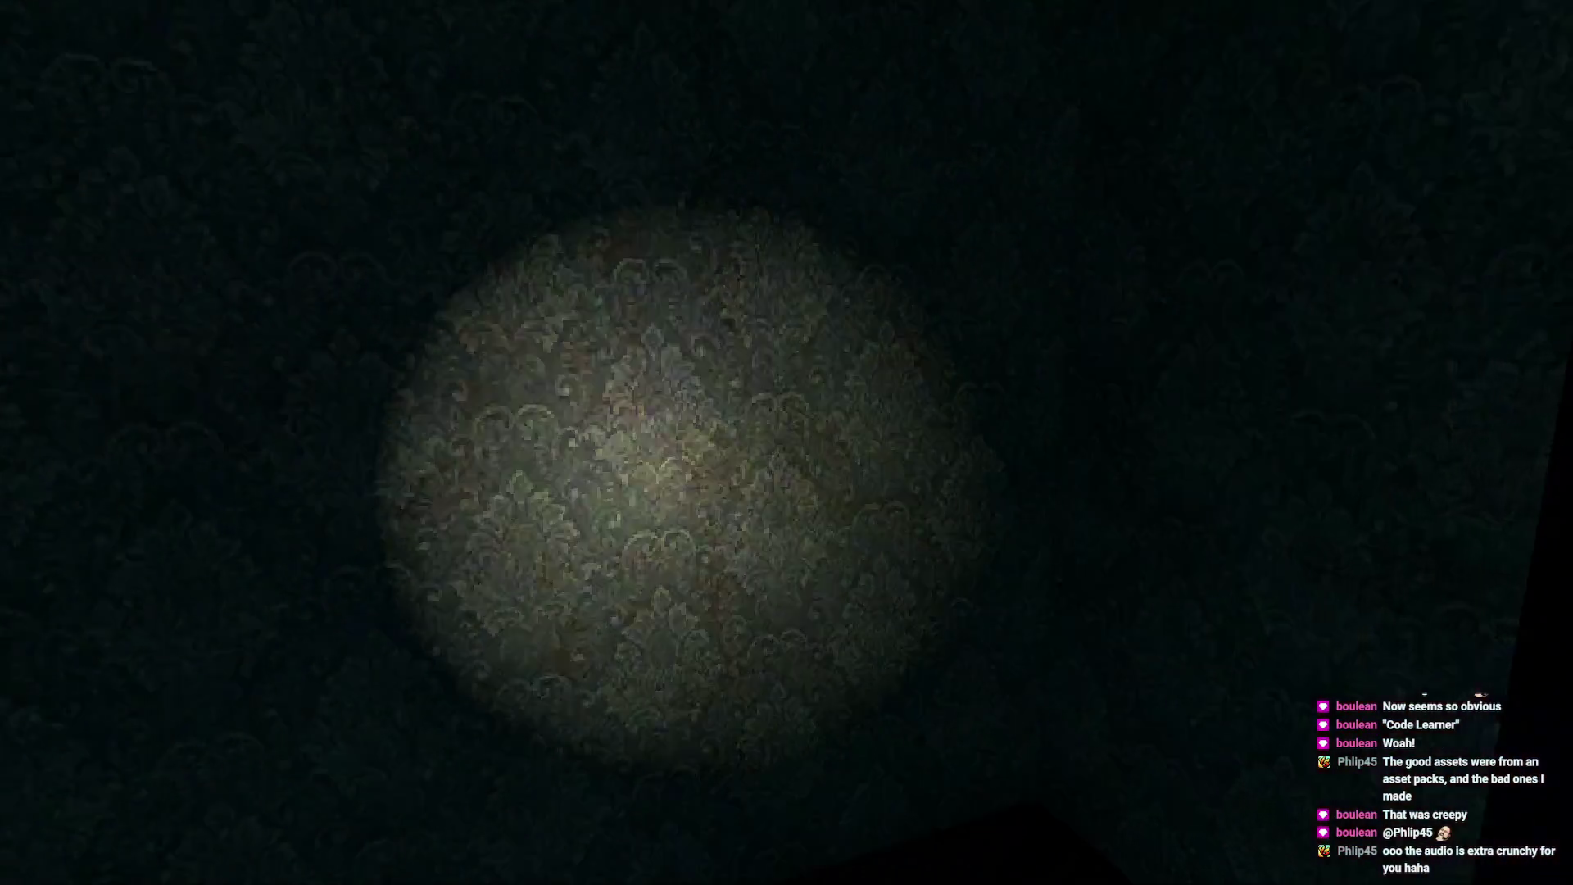
pyautogui.press('w')
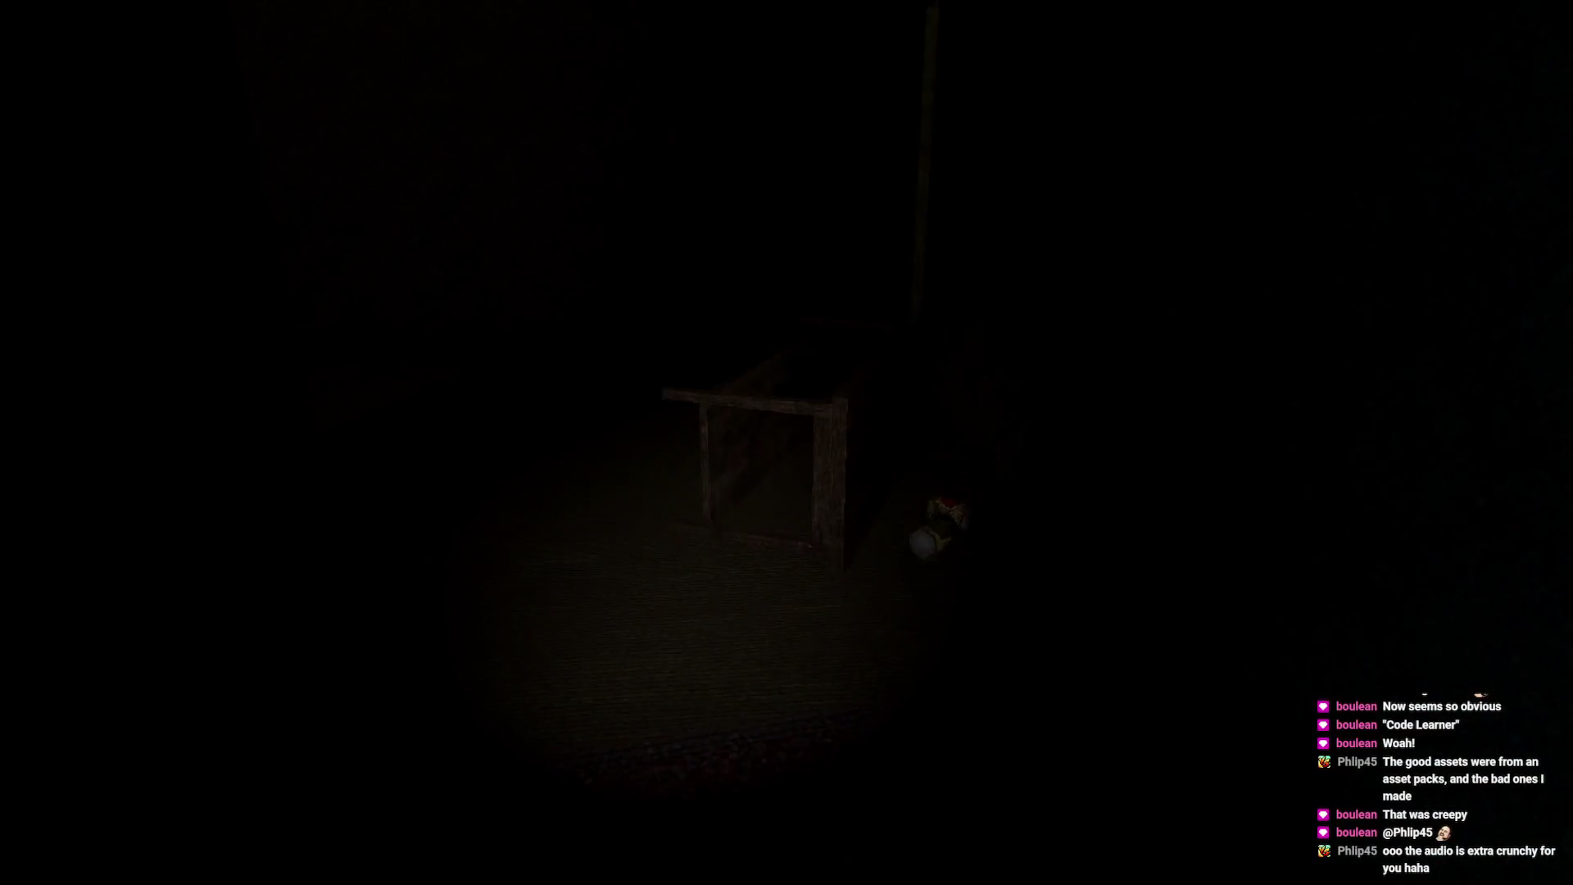
pyautogui.press('w')
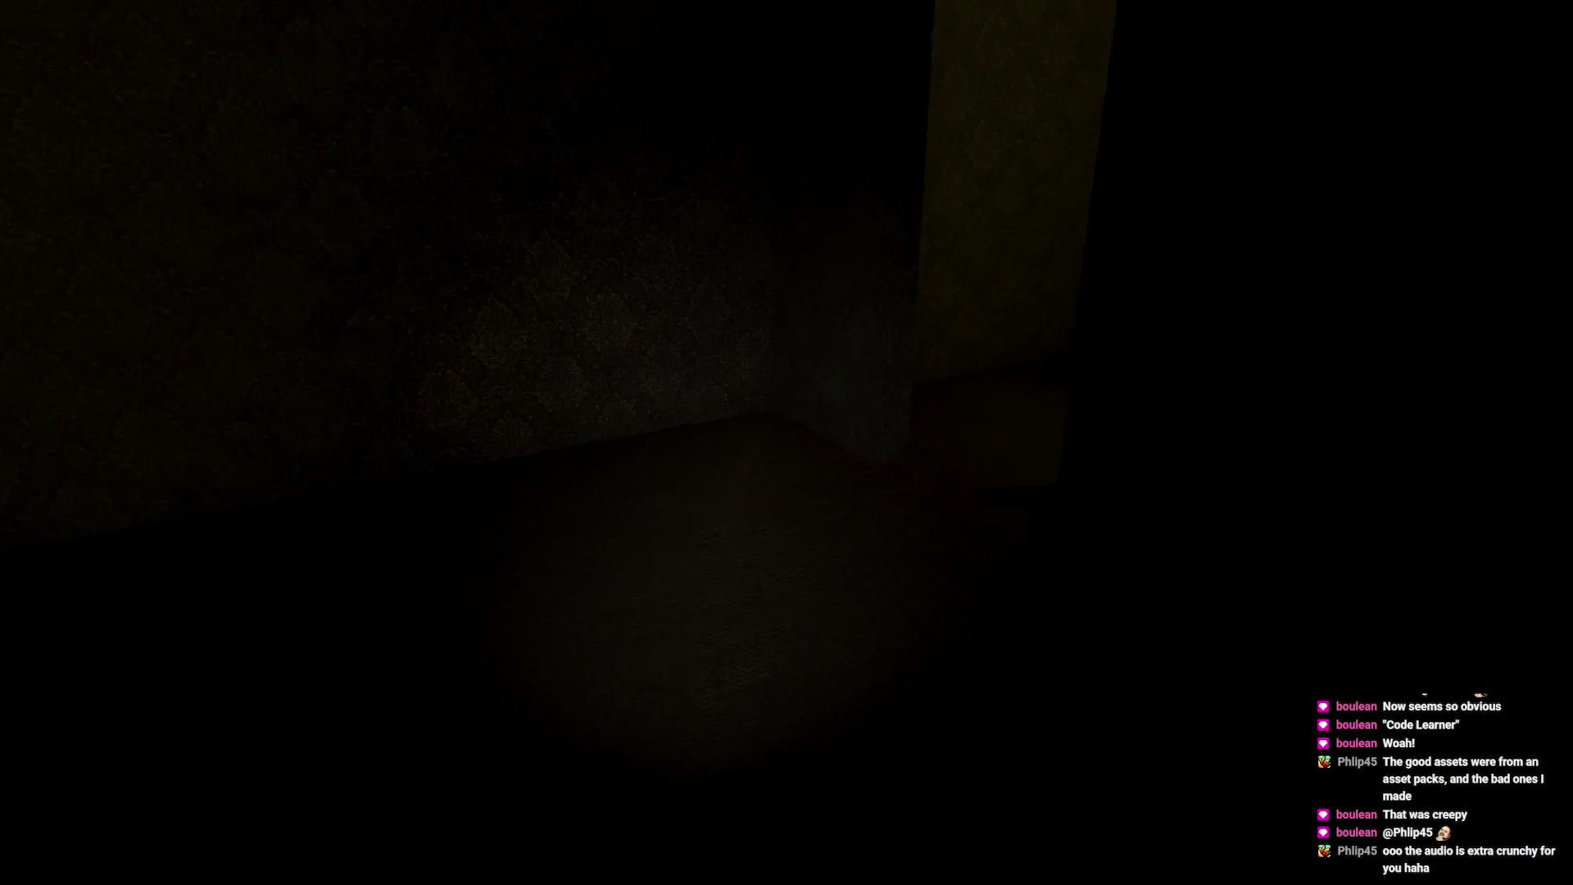
# - Walk up to the bedroom wall vent, then turn back out into the dark corridor
pyautogui.press('w')
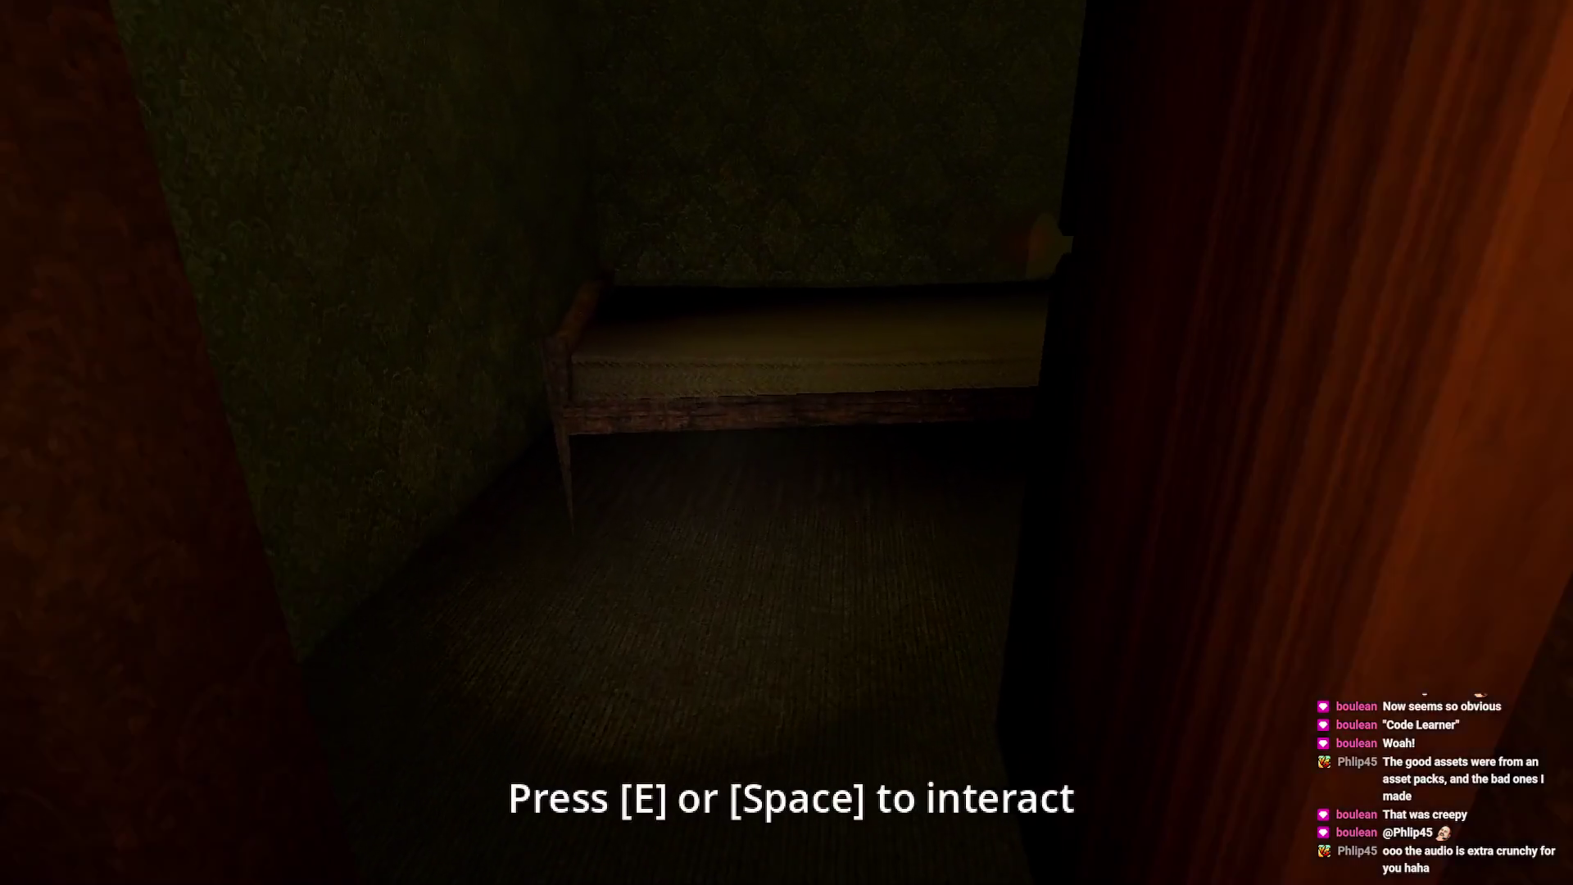
pyautogui.press('w')
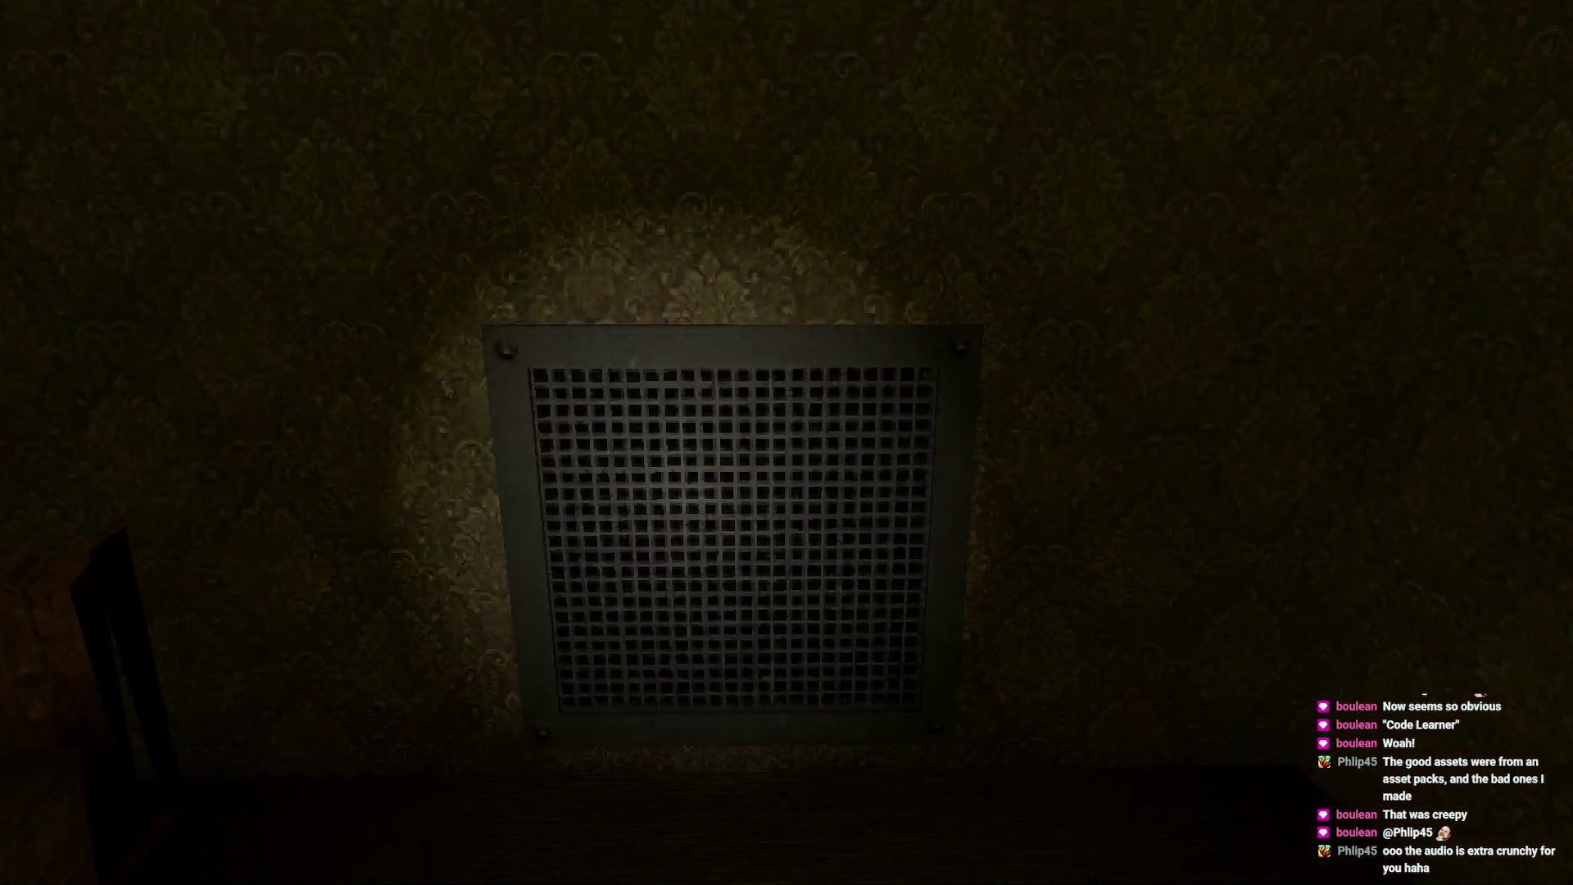
pyautogui.press('w')
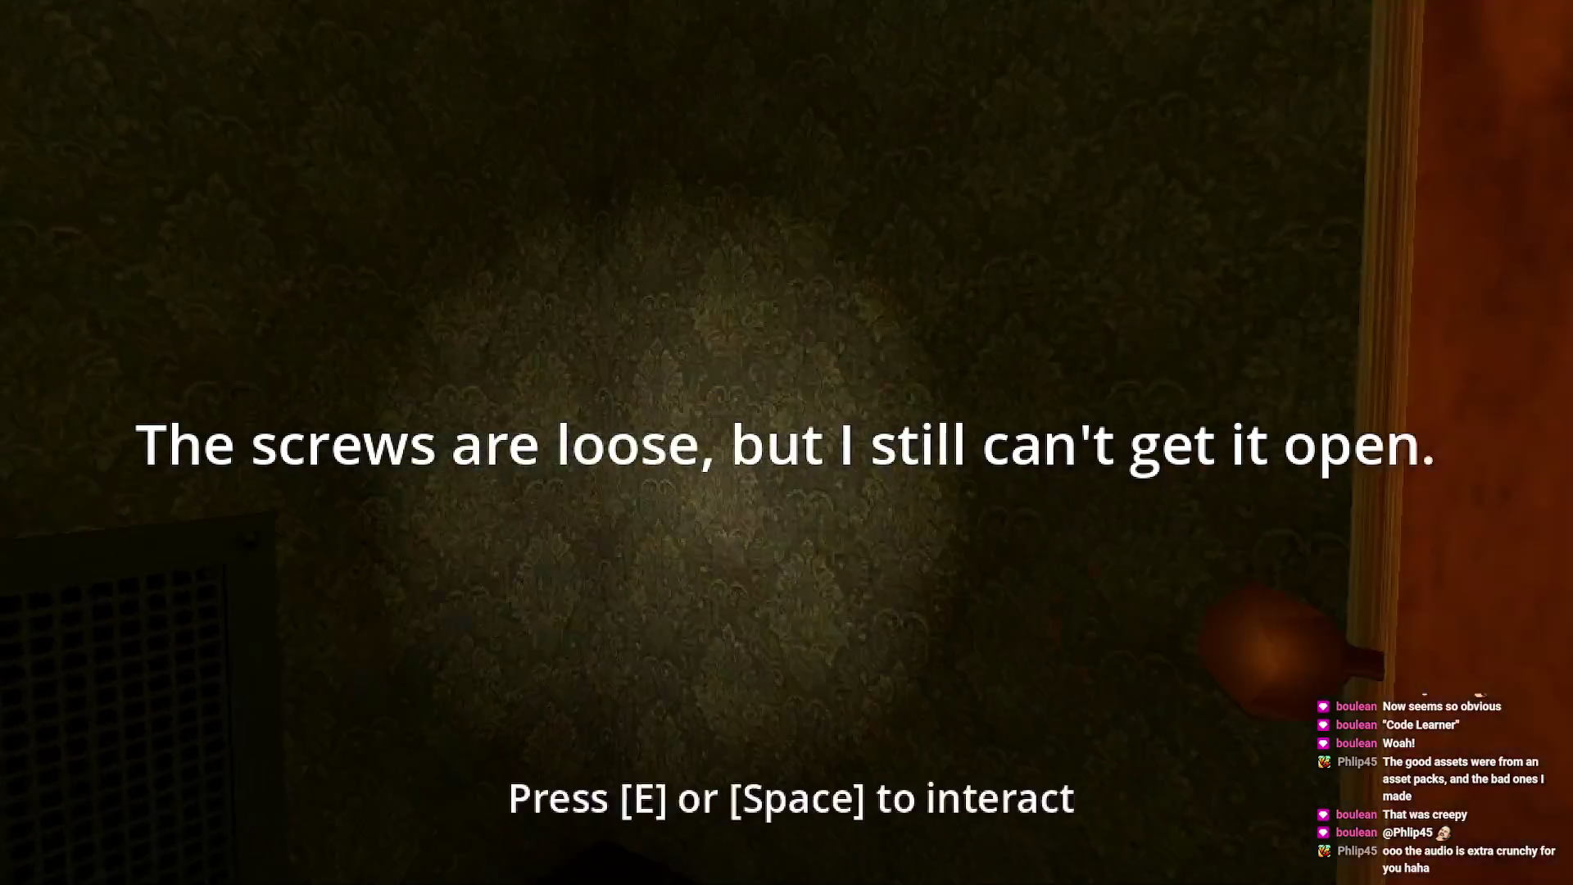
pyautogui.press('w')
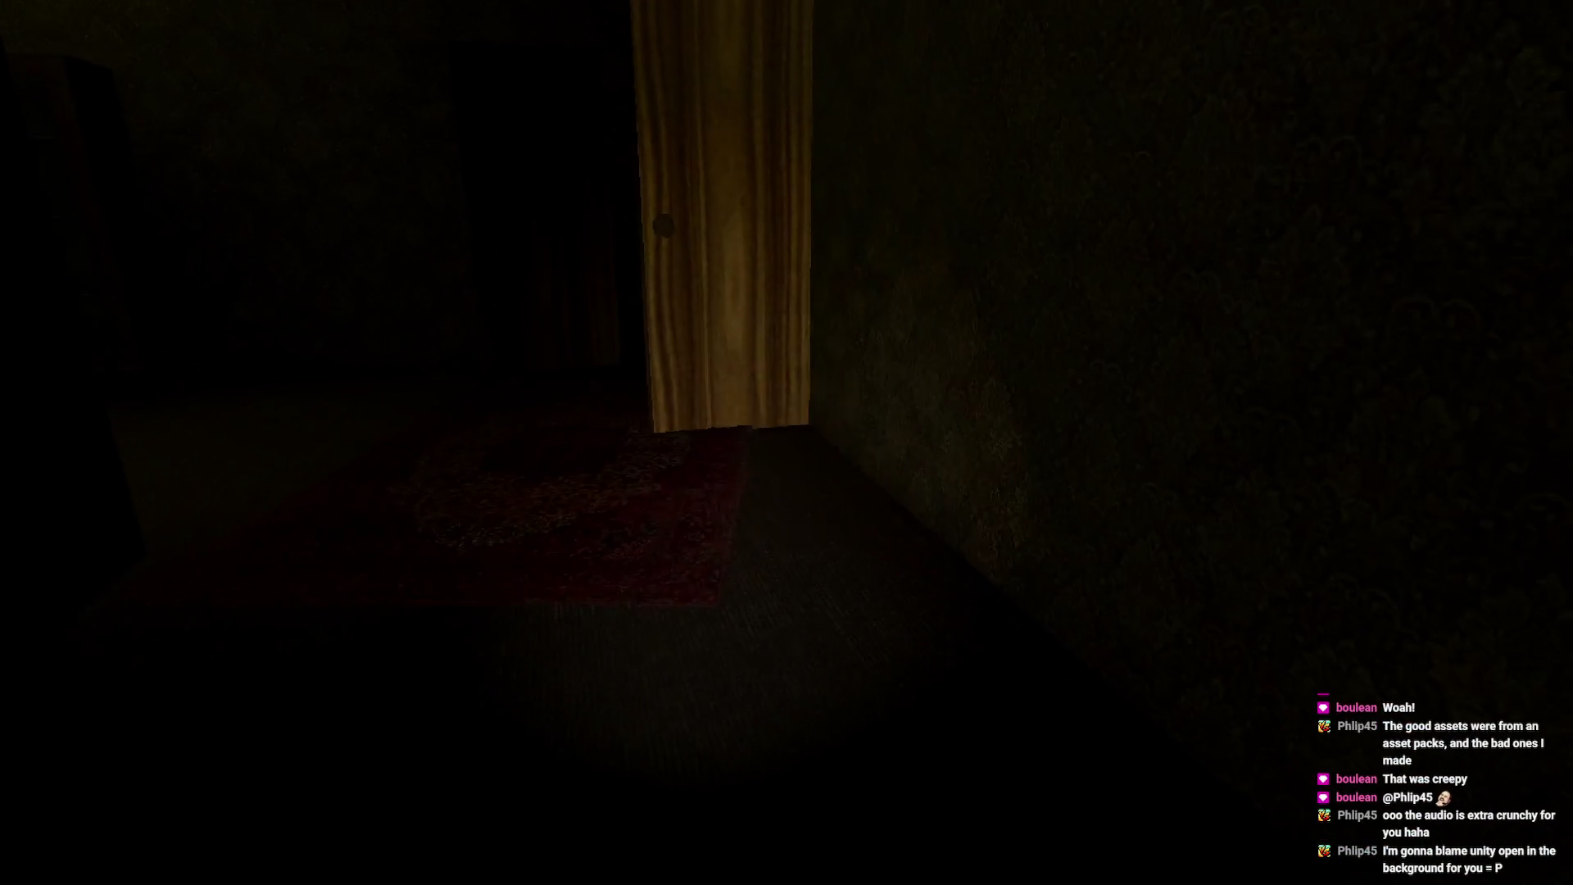
# - Inspect the glass-paneled cabinet up close, then move into the doorway toward the phone table
pyautogui.press('w')
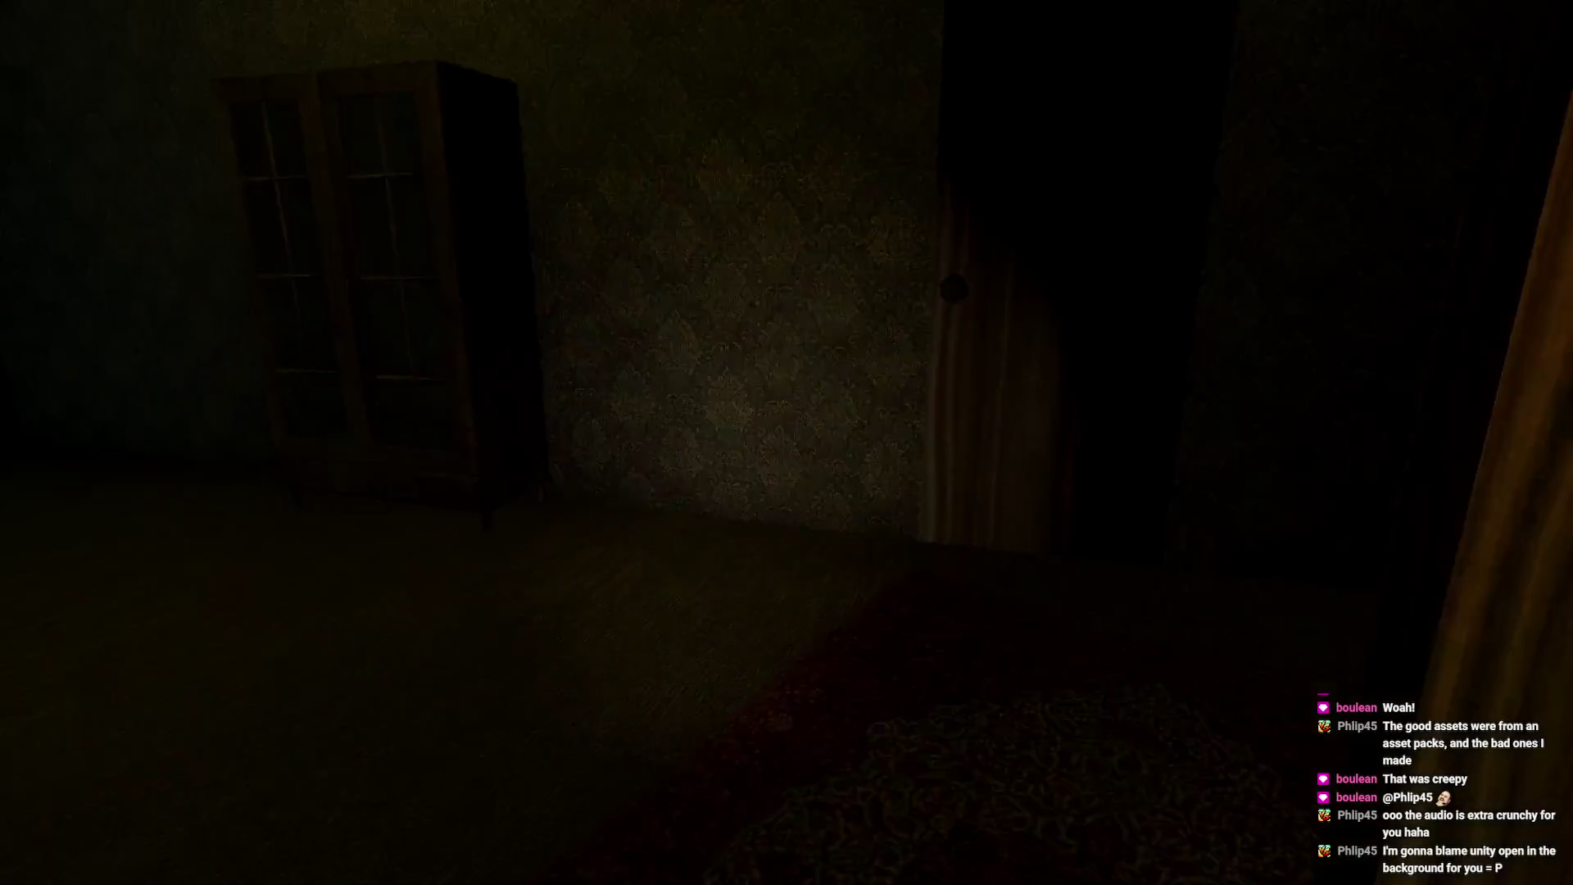
pyautogui.press('w')
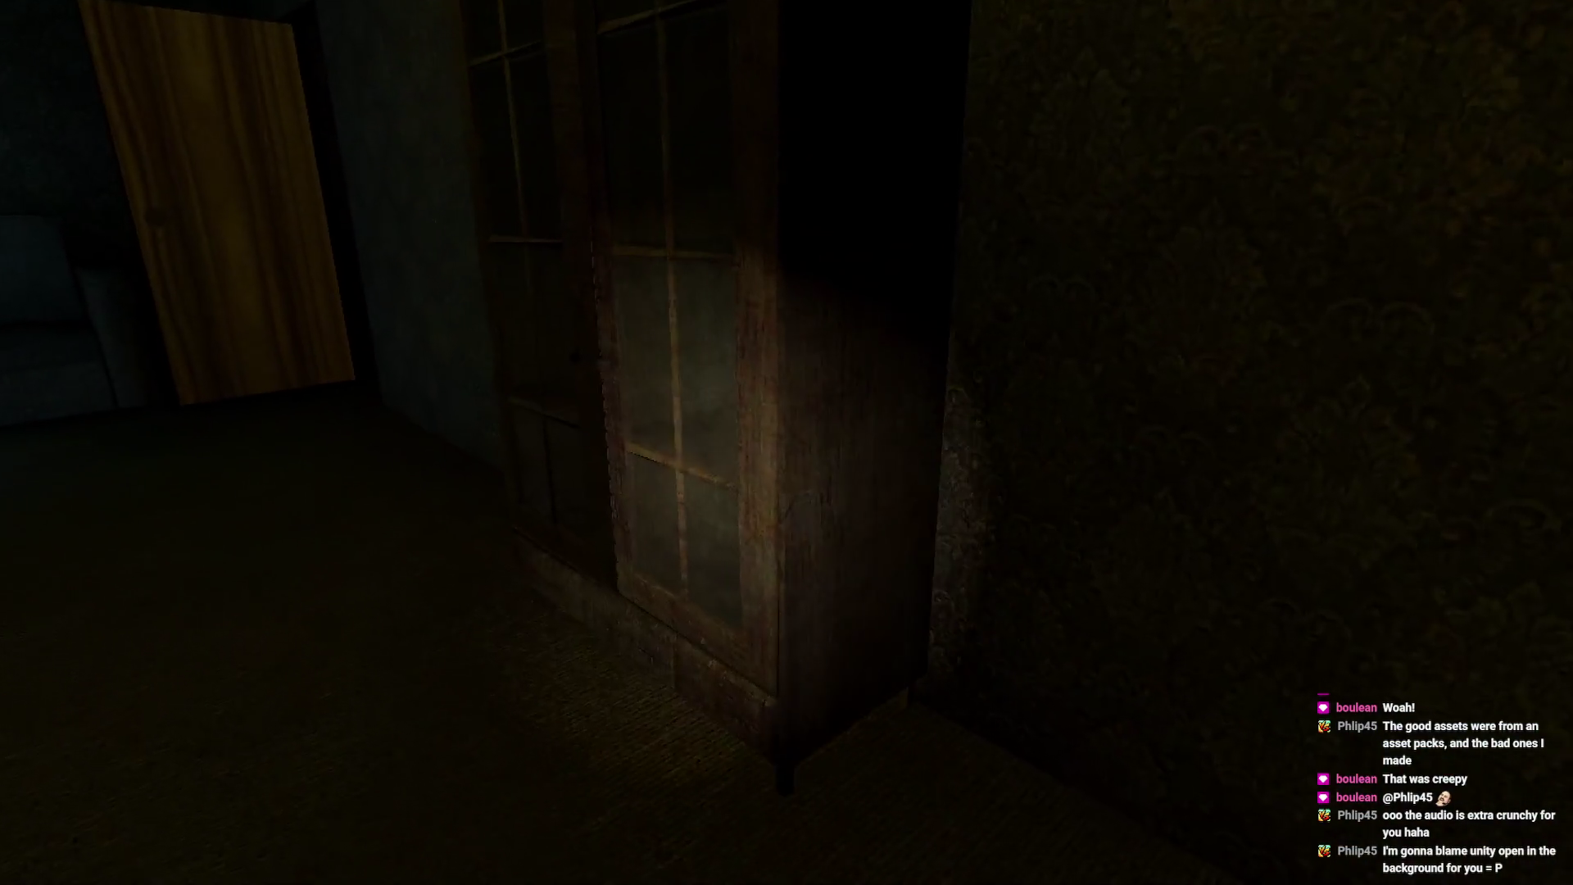
pyautogui.press('w')
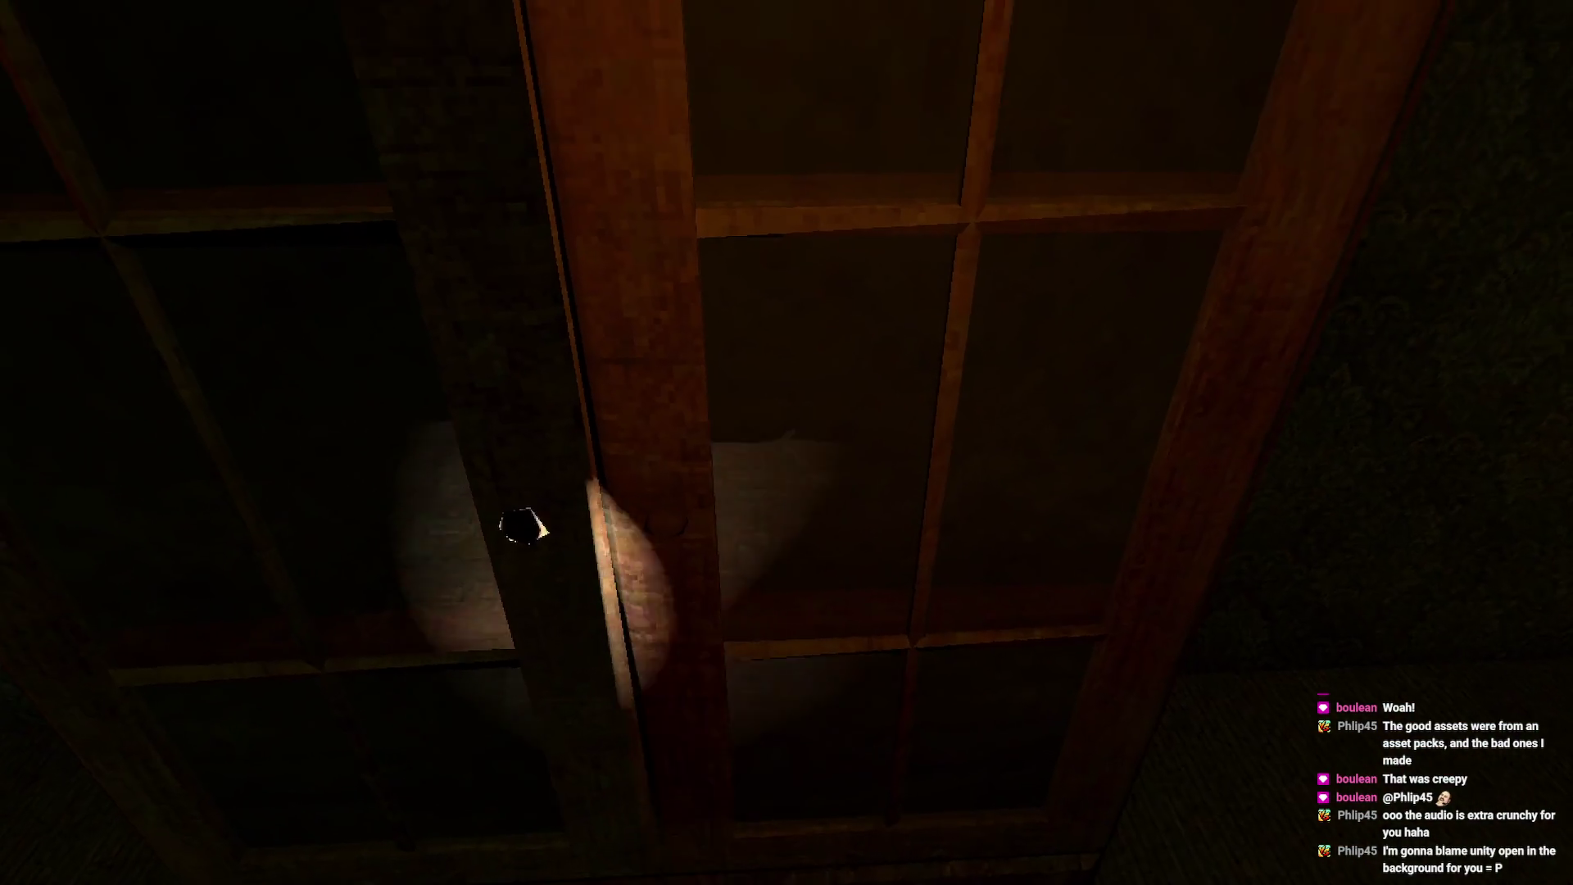
pyautogui.press('s')
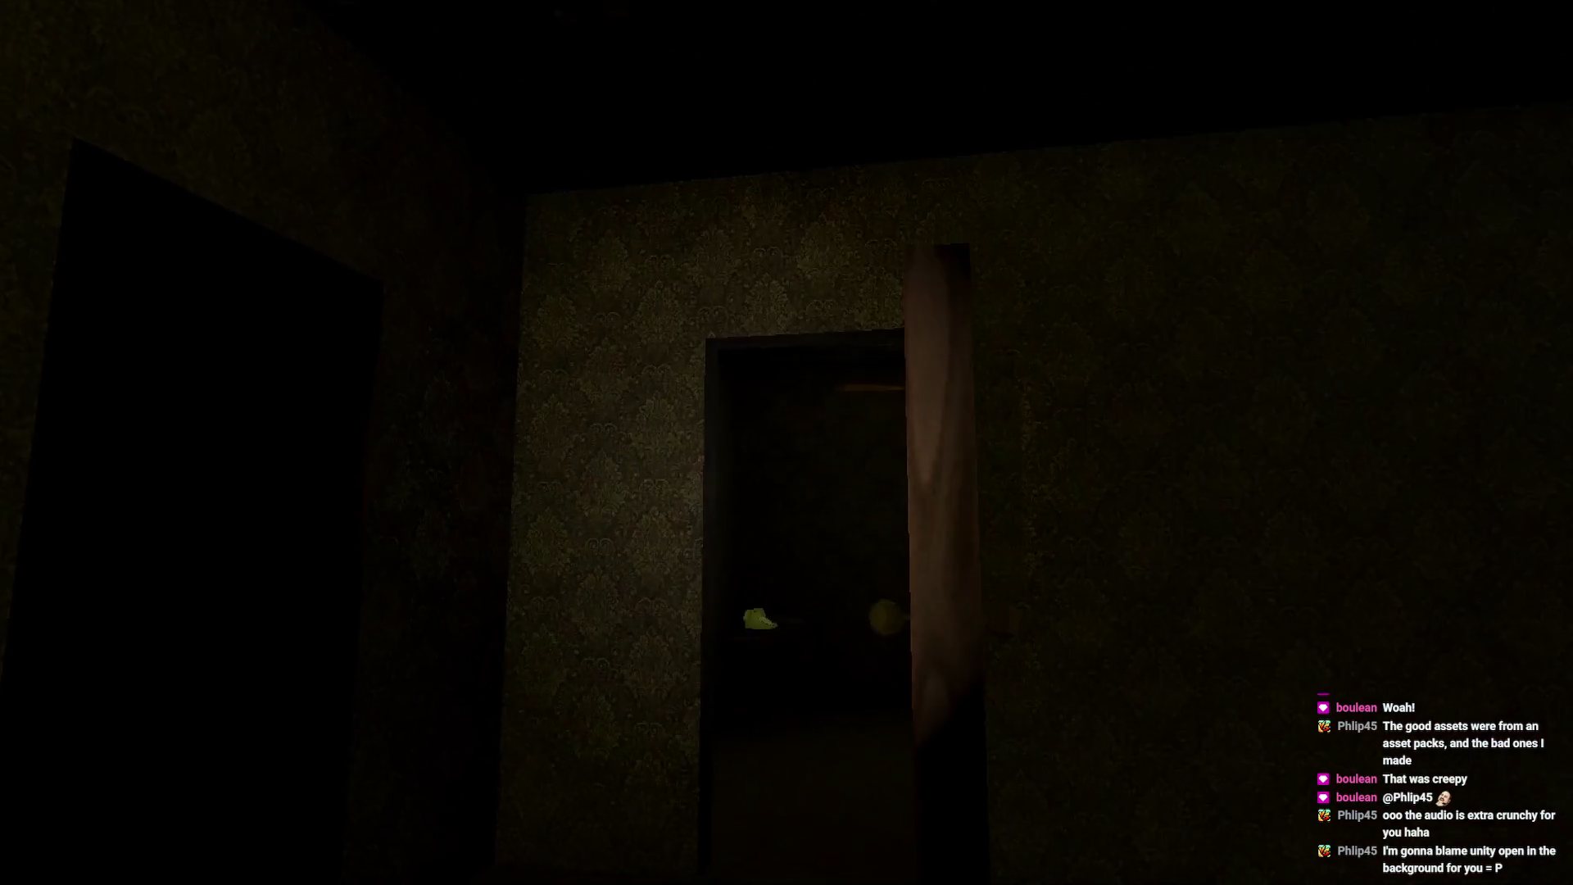
pyautogui.press('w')
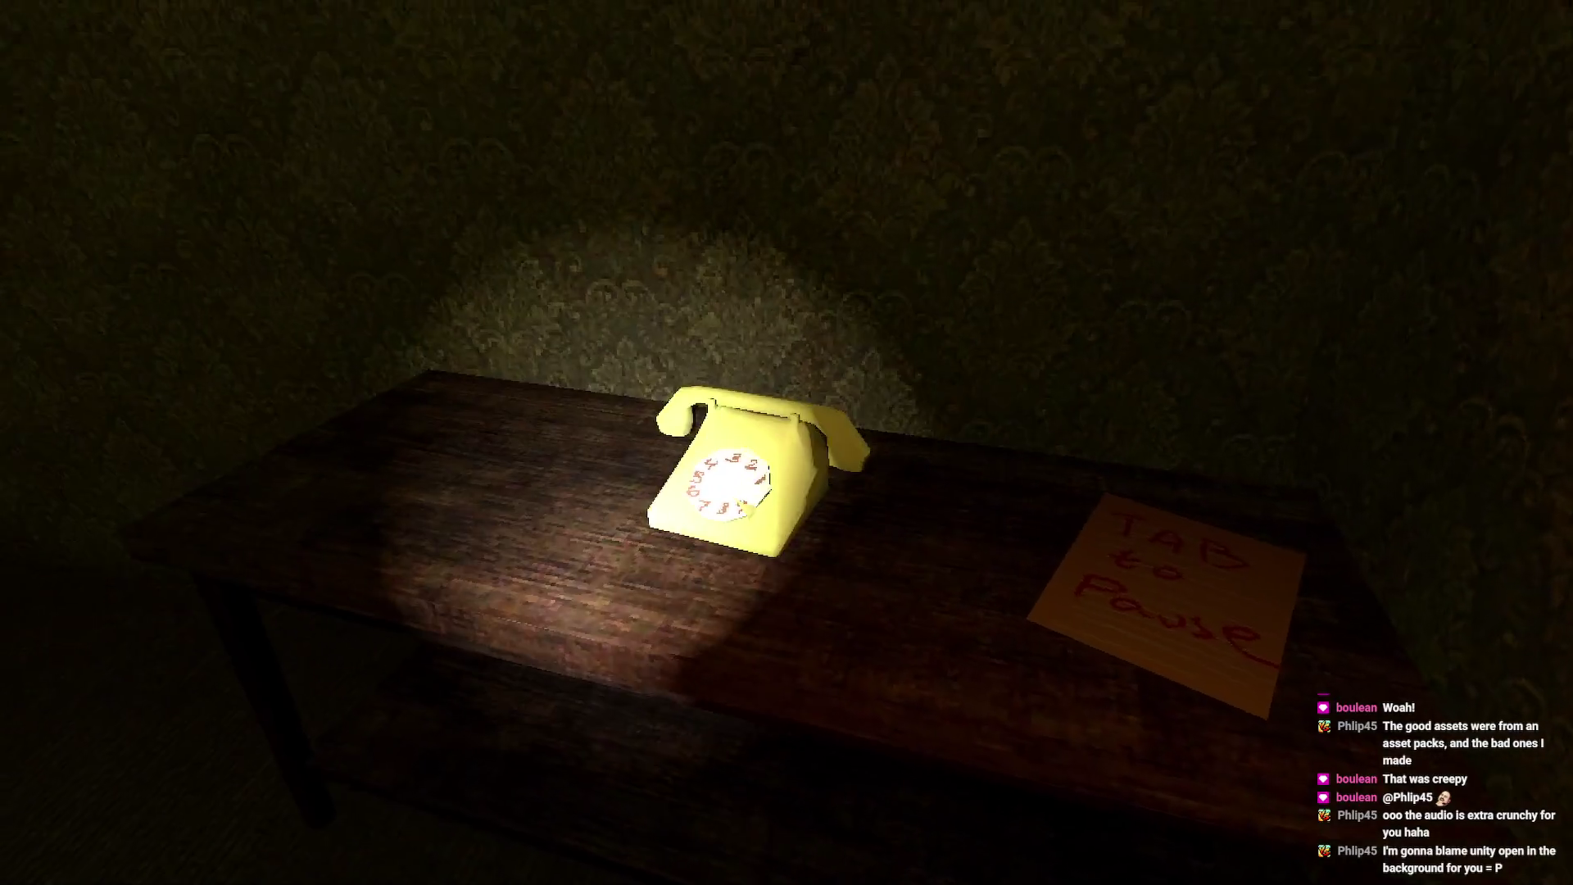
# - Approach the yellow phone, then walk through the hallway to inspect the couch
pyautogui.press('w')
pyautogui.moveTo(786, 443)
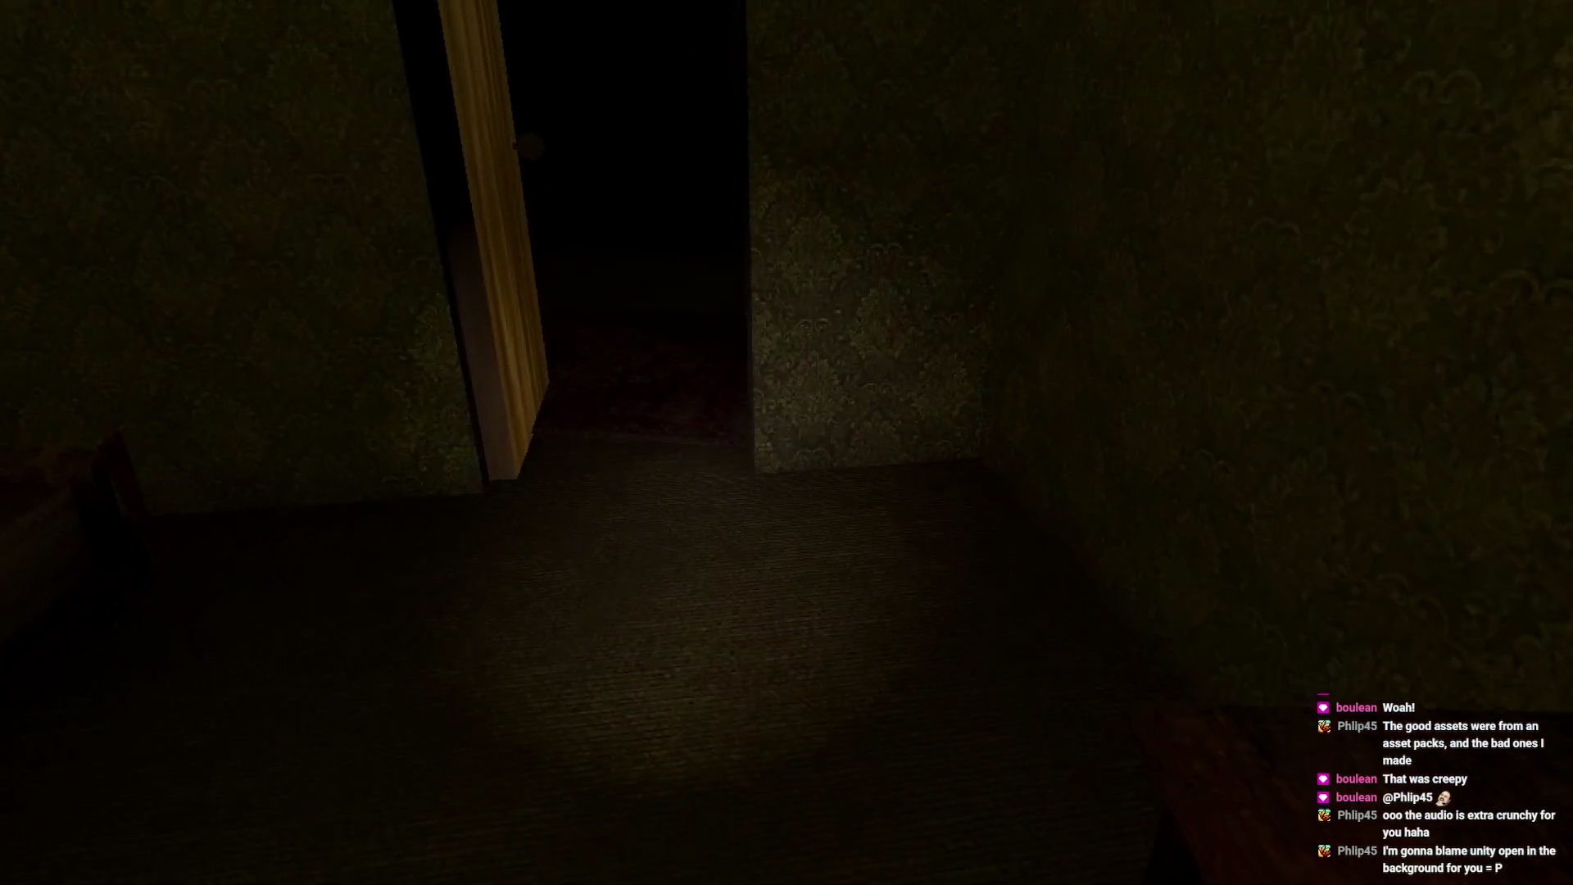
pyautogui.press('w')
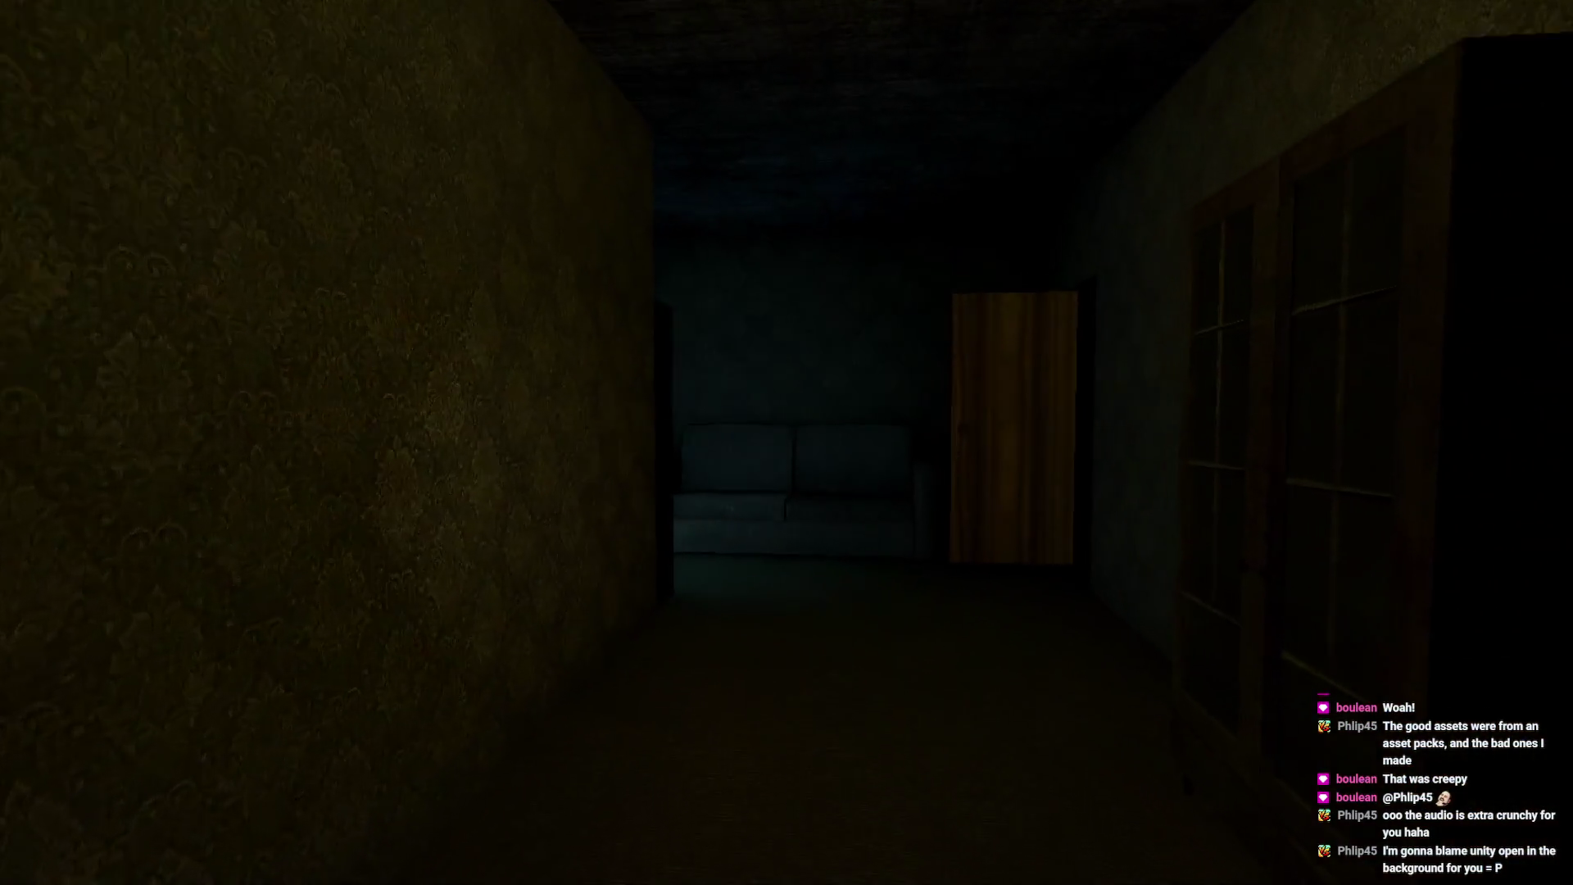
pyautogui.press('w')
pyautogui.moveTo(787, 573)
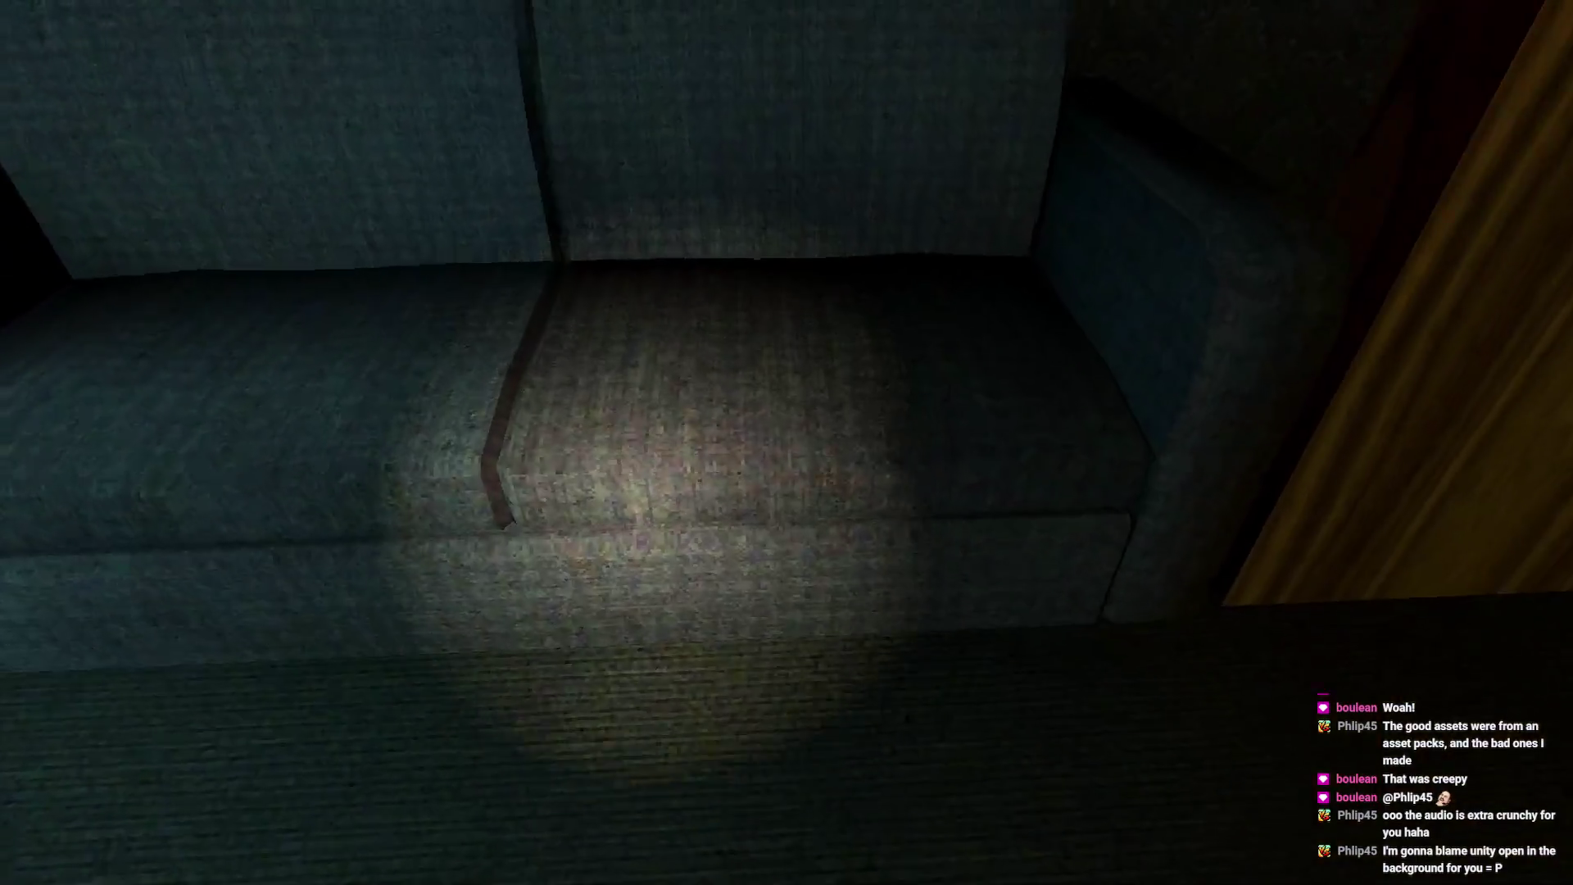
pyautogui.moveTo(901, 459)
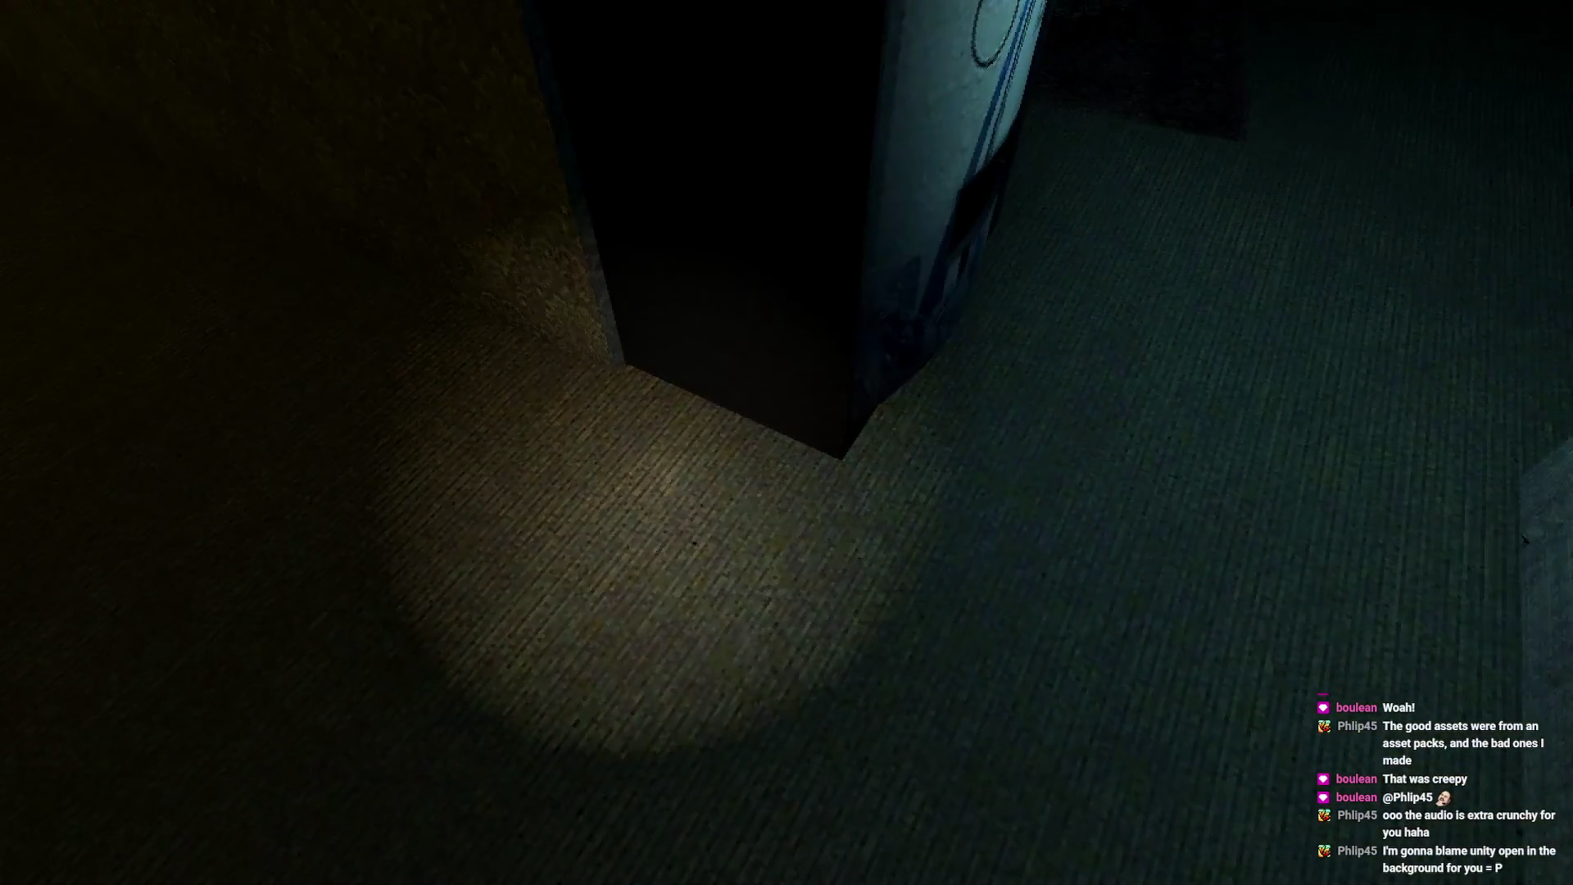
# - Open the wooden door into the computer room and bring up the Windows Start menu
pyautogui.press('w')
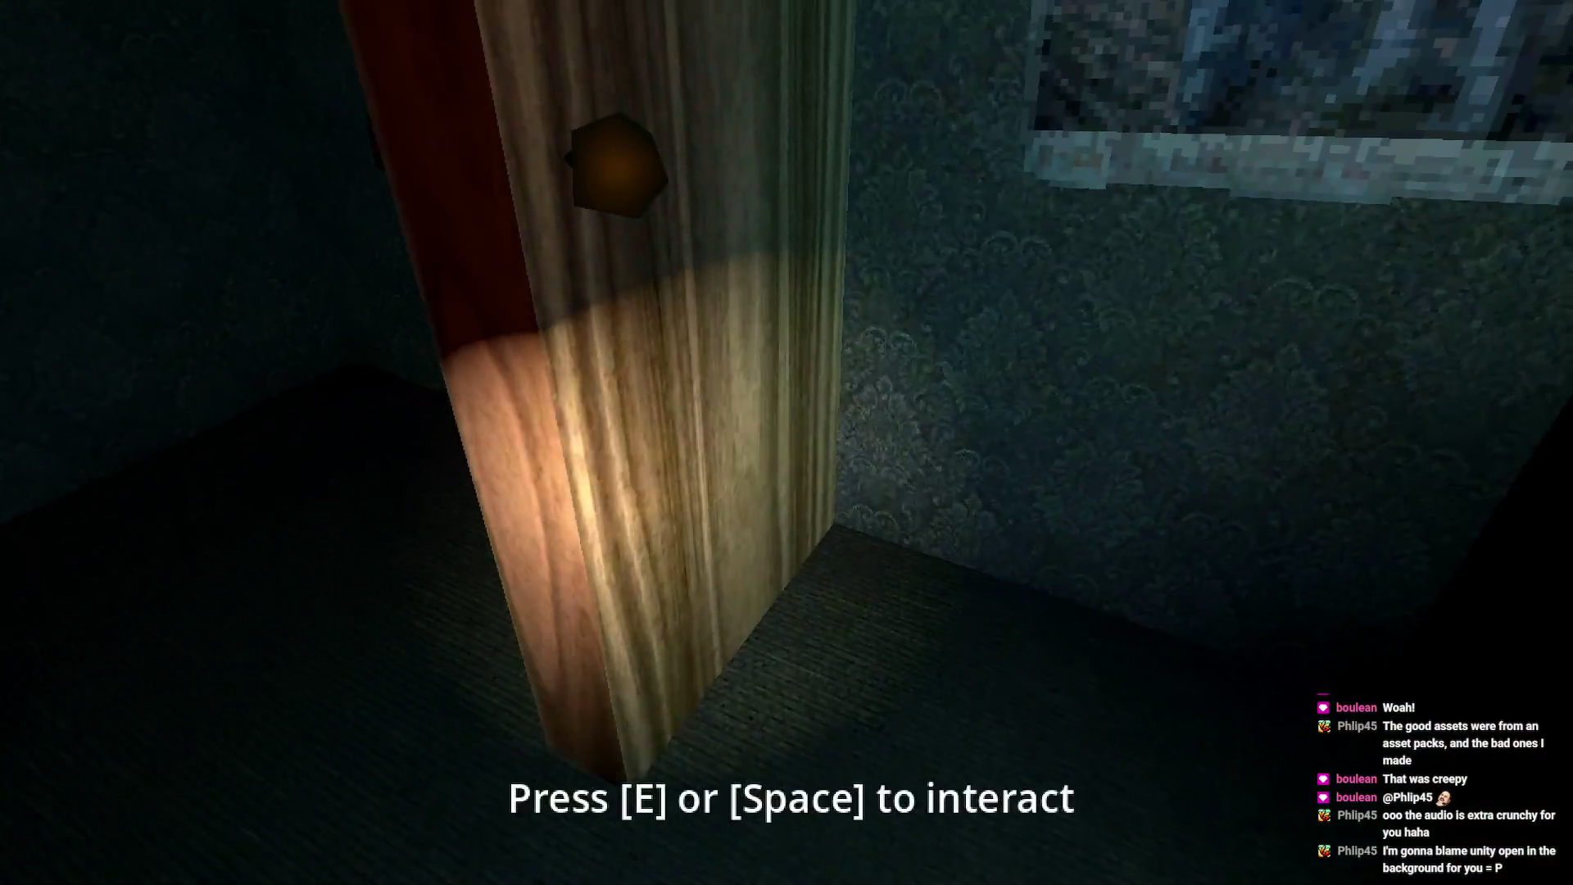
pyautogui.press('w')
pyautogui.moveTo(574, 442)
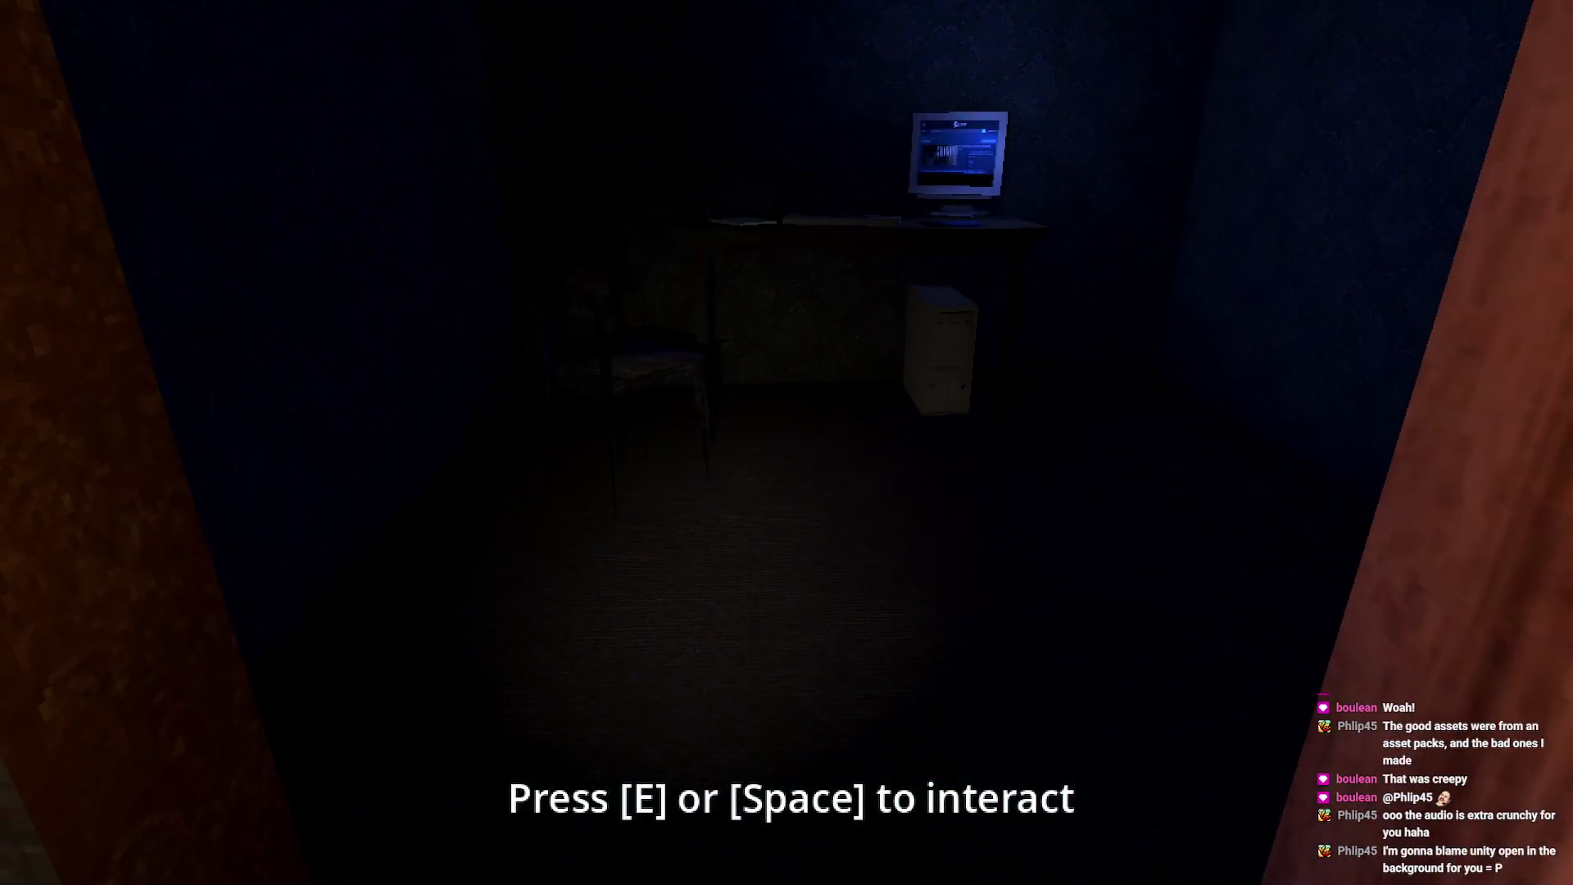
pyautogui.press('super')
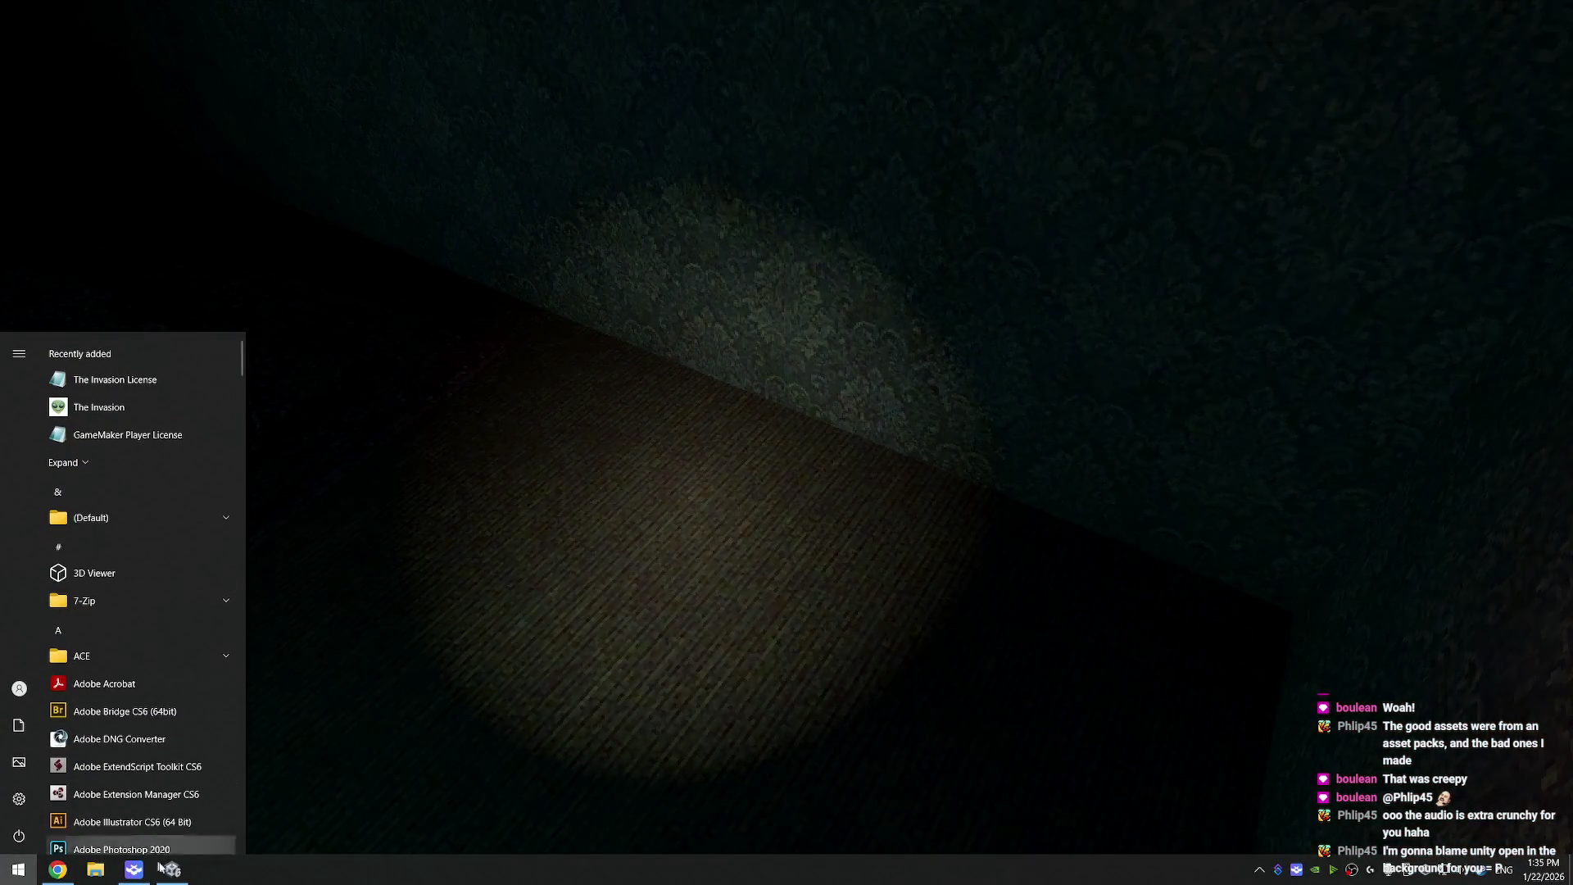
# - Try closing Unity from its taskbar icon, then cancel the unsaved SampleScene prompt to keep it open
pyautogui.click(193, 836)
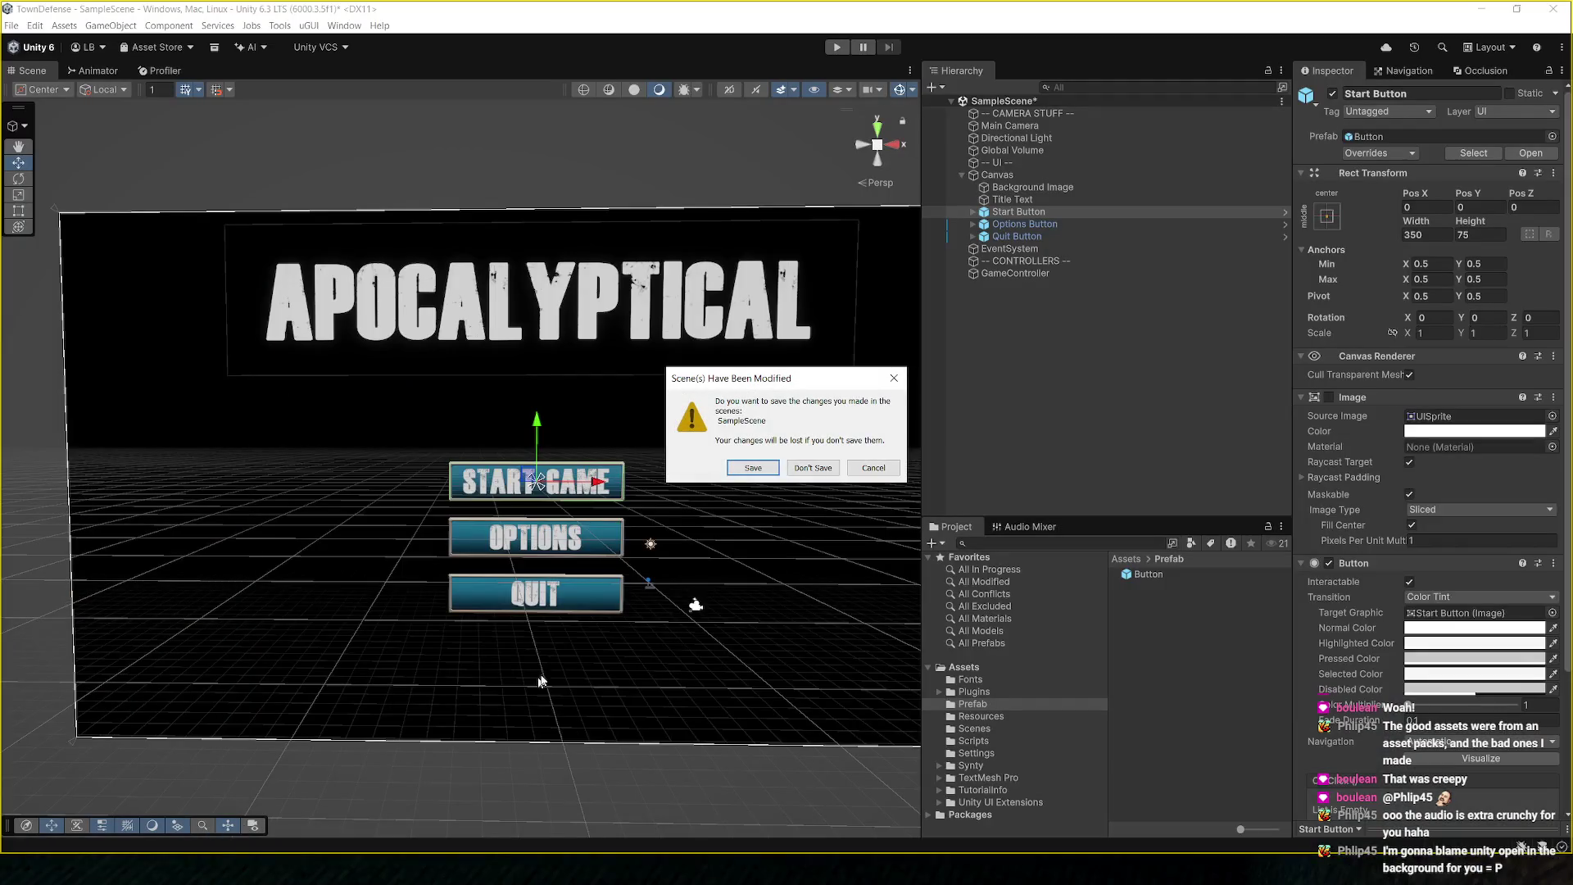
pyautogui.click(873, 468)
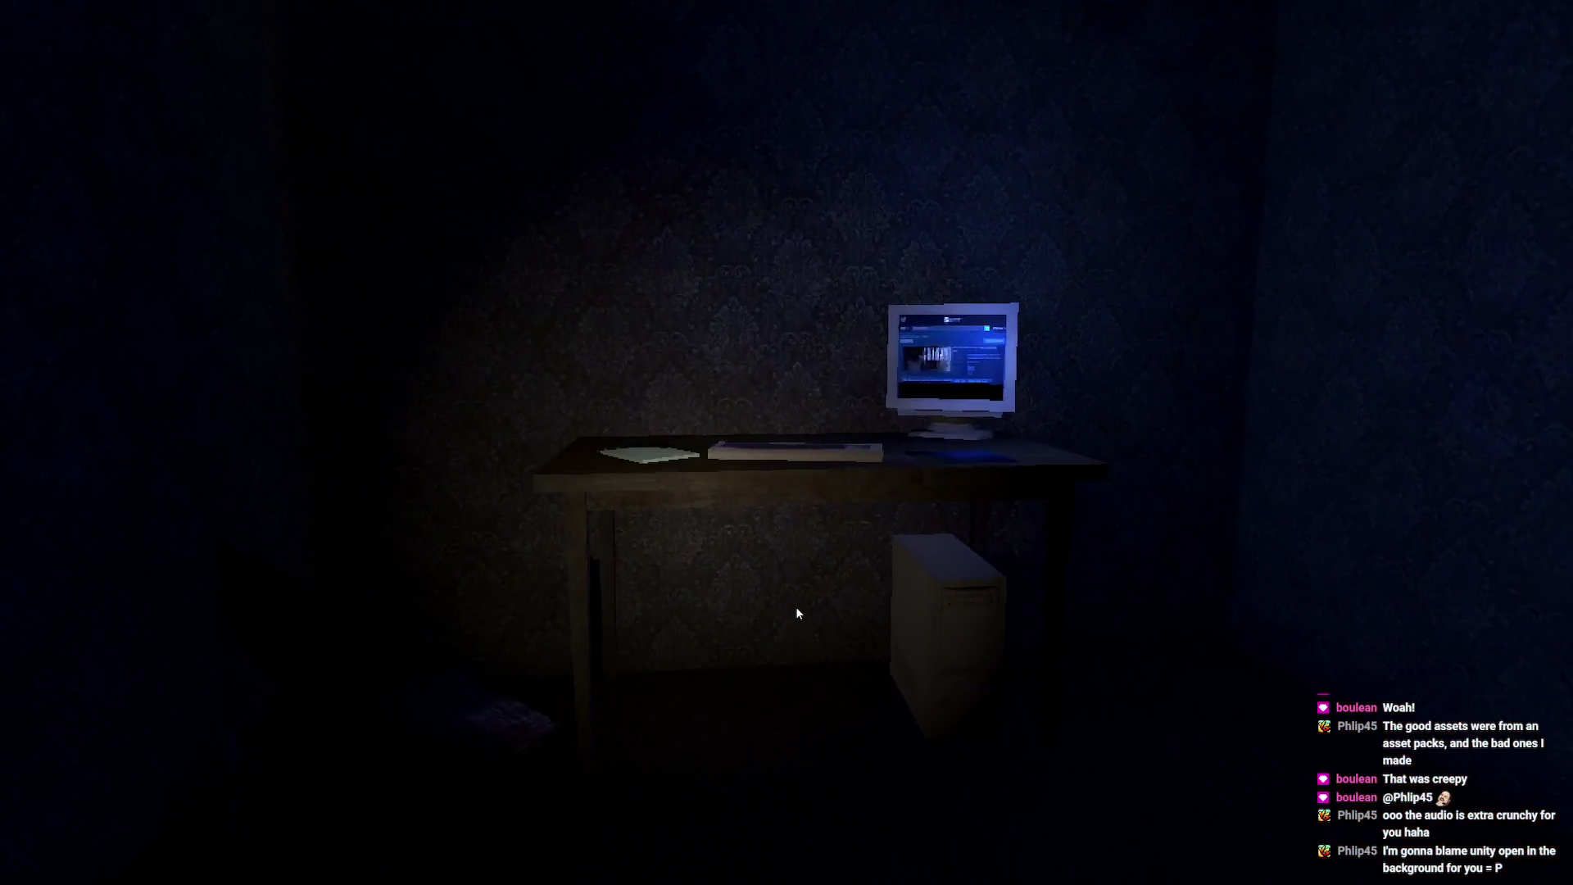
# - Restore the game to full screen and examine the computer monitor and keyboard
pyautogui.press('Escape')
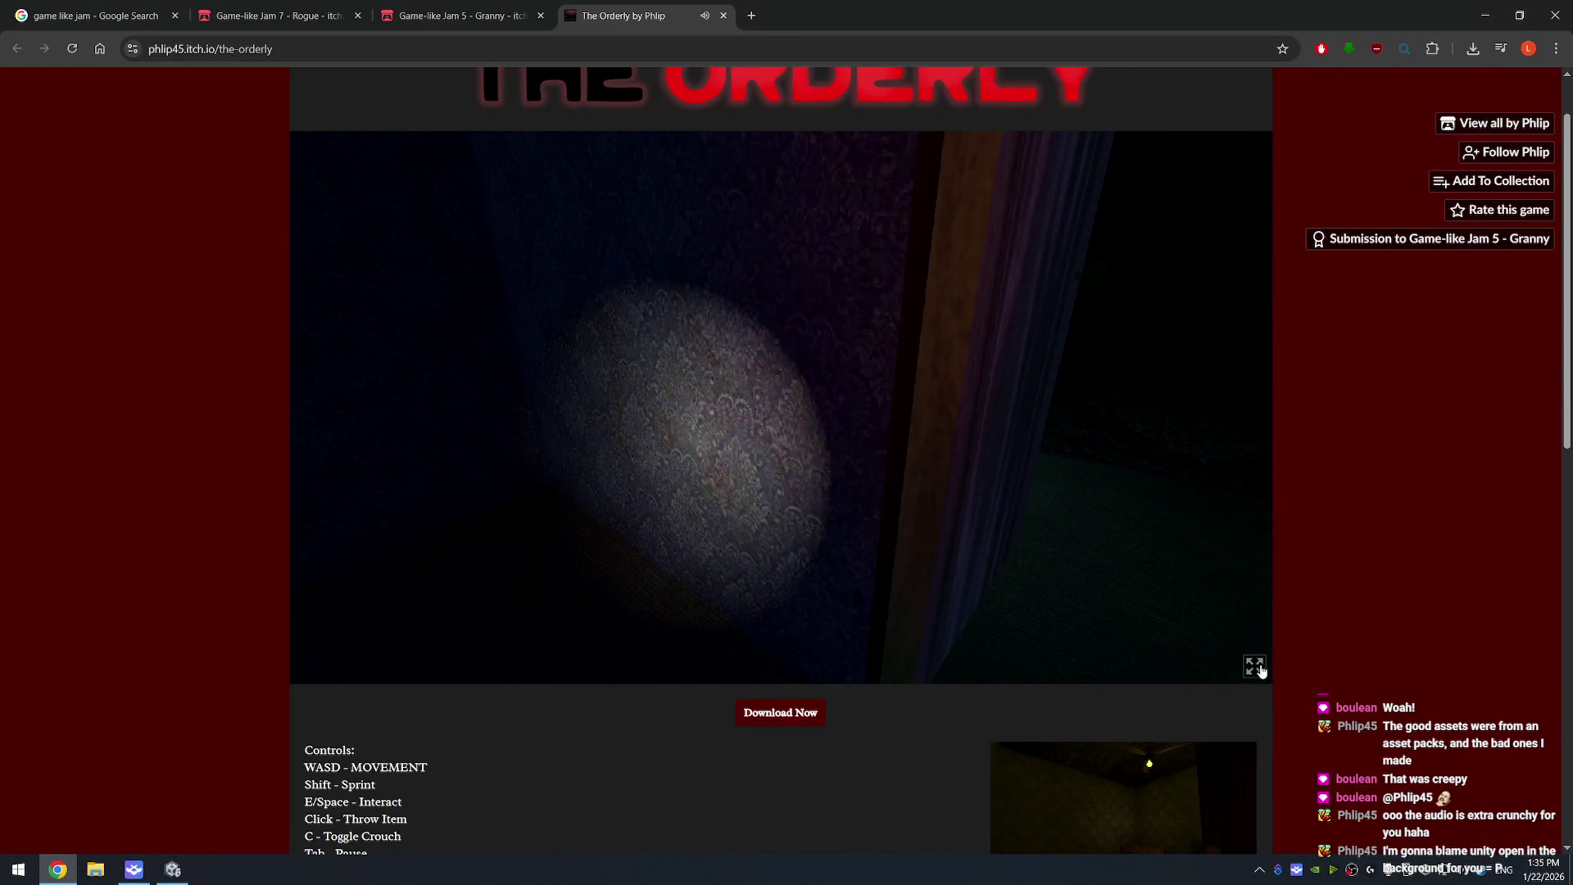
pyautogui.click(1256, 667)
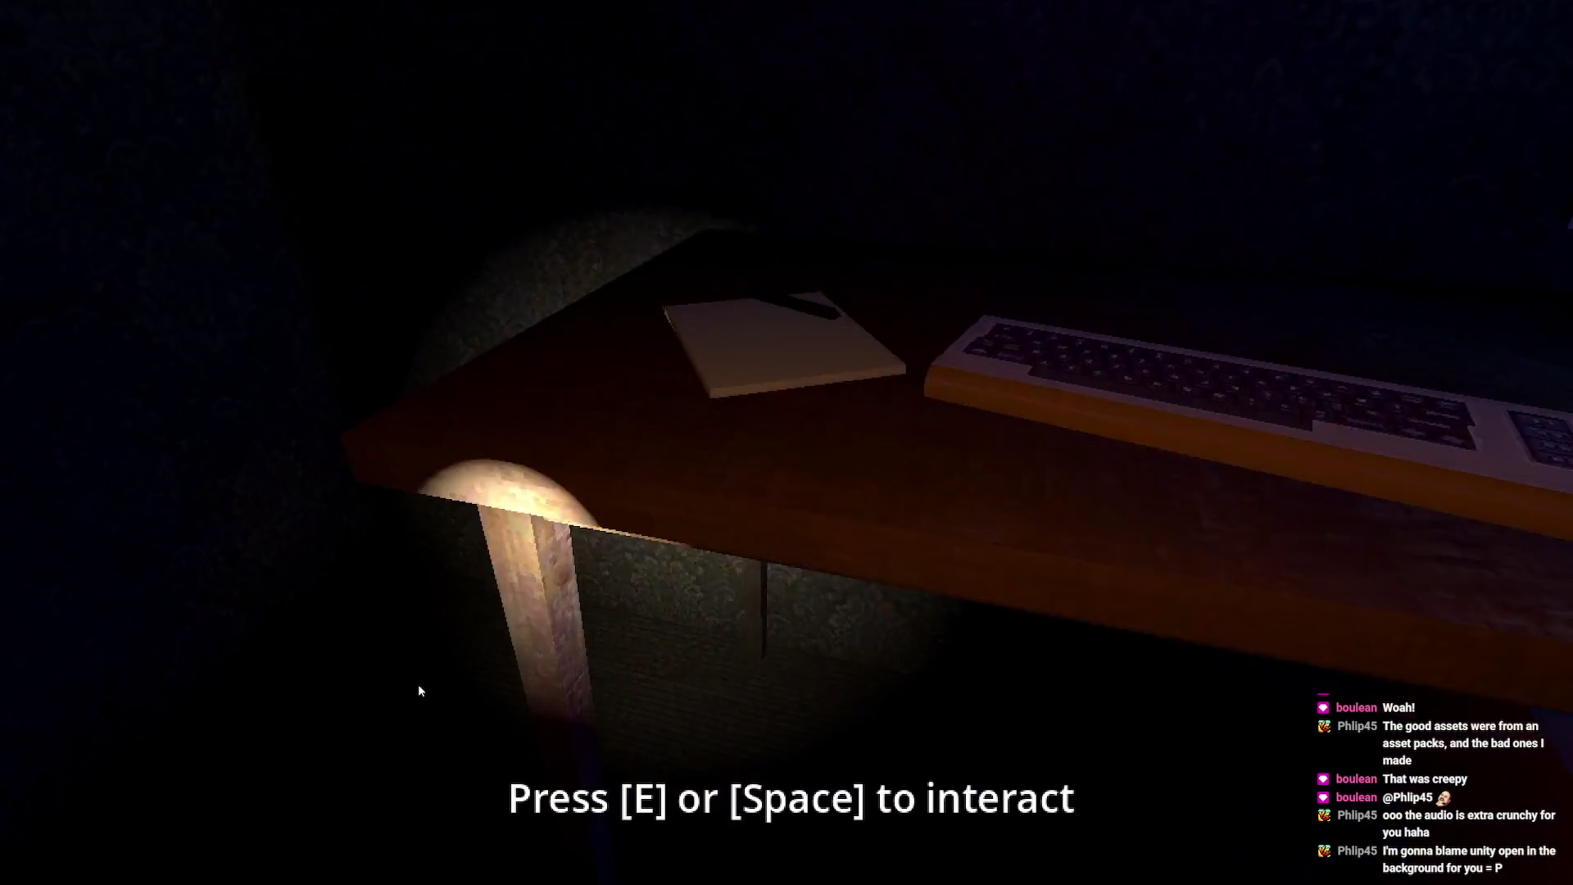
pyautogui.press('e')
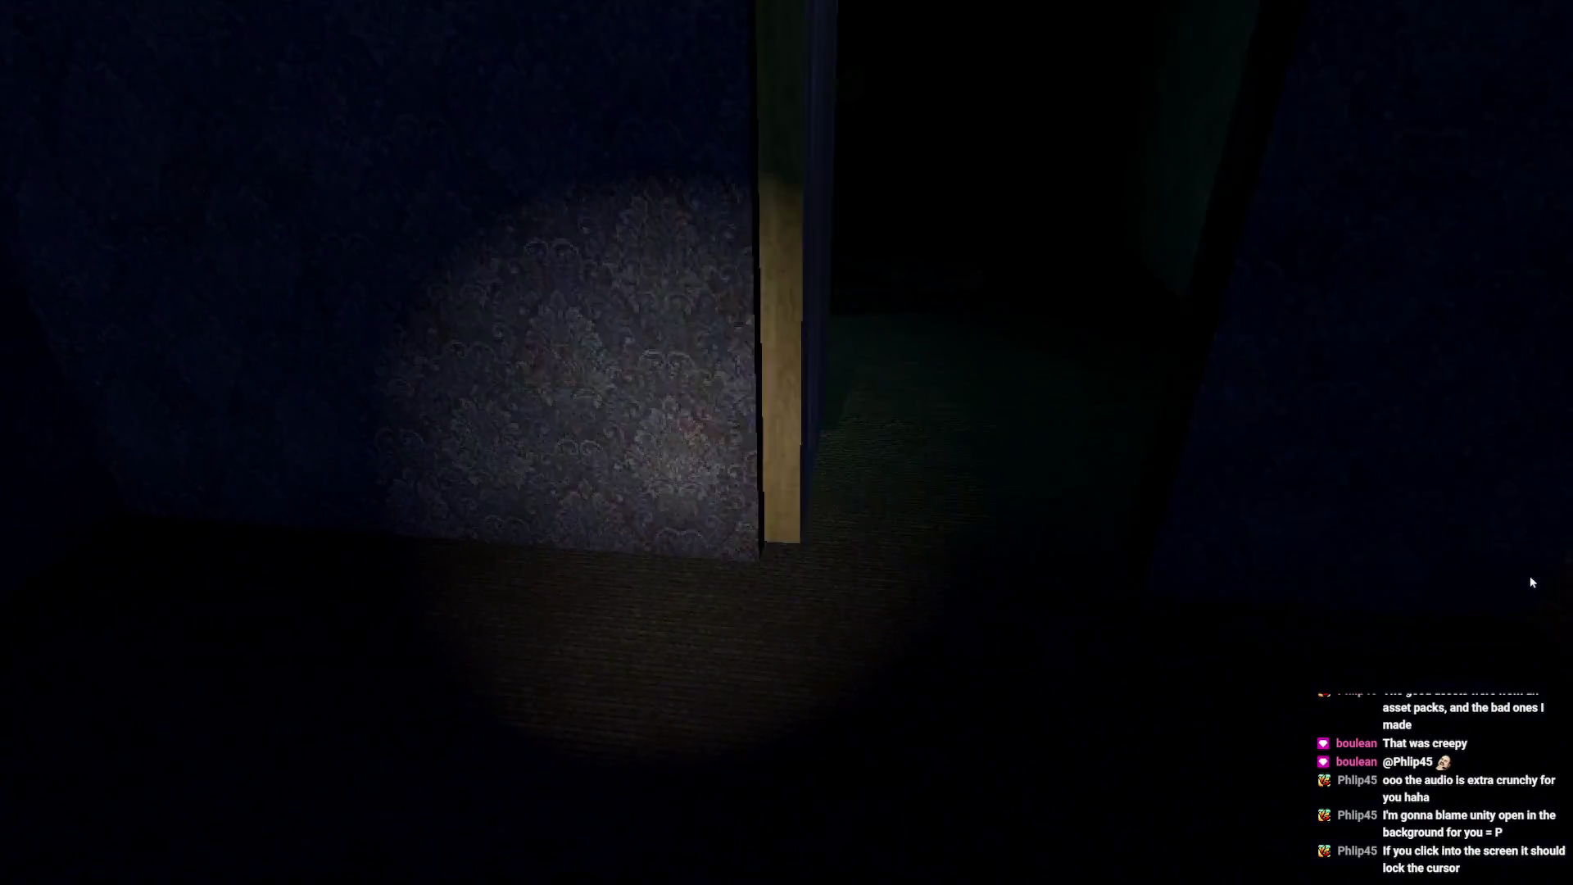
# - Walk back through the hallway past the table with two cans and through the doorway to the bed
pyautogui.press('w')
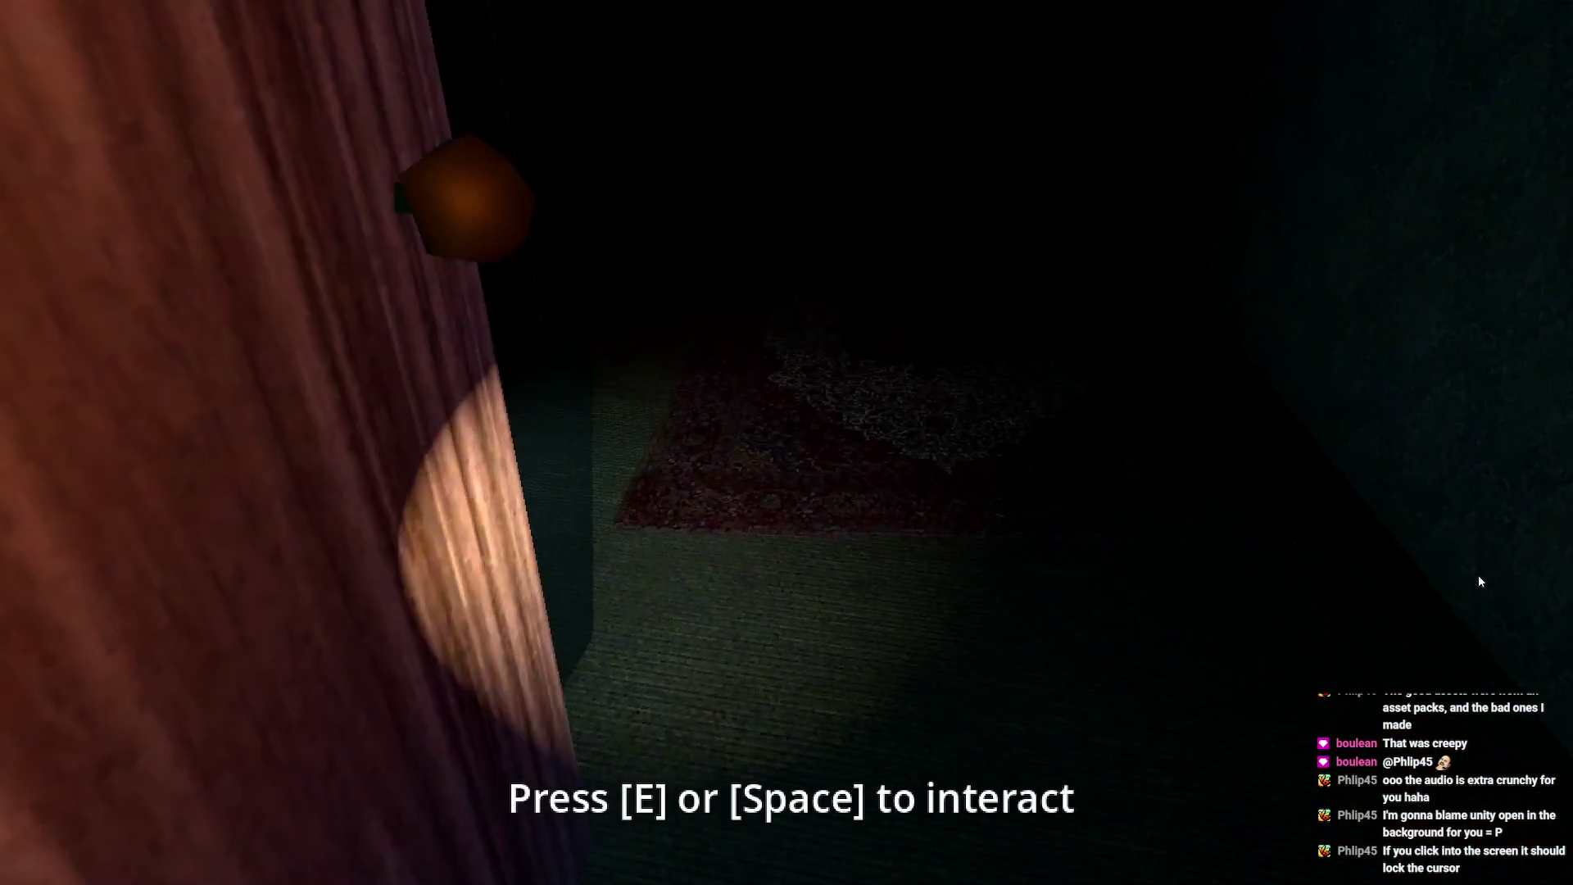
pyautogui.press('w')
pyautogui.click(1407, 588)
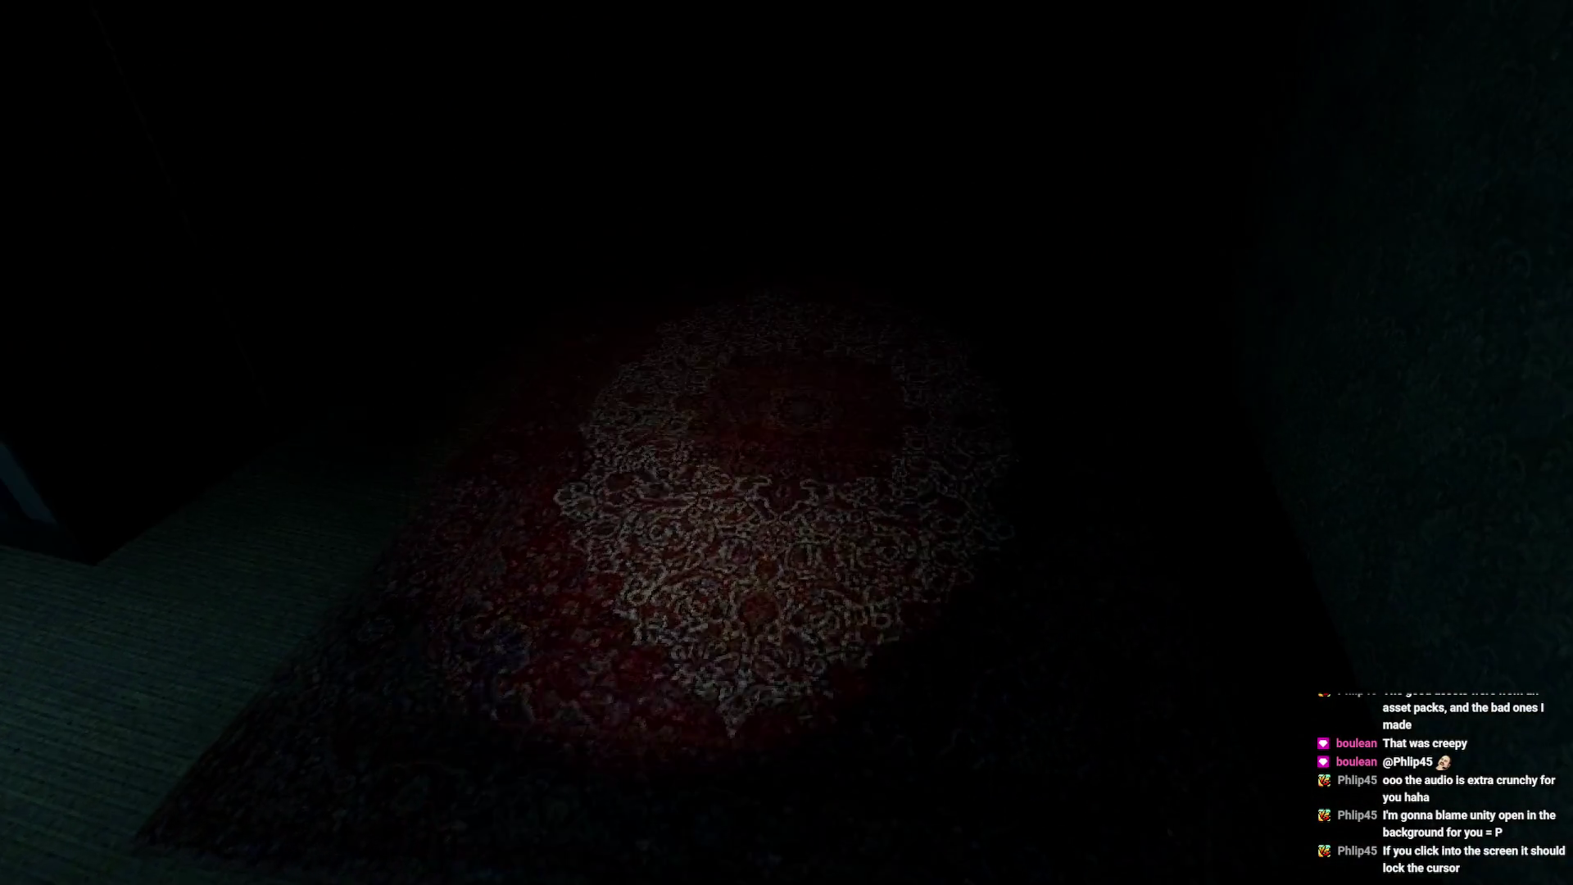
pyautogui.press('w')
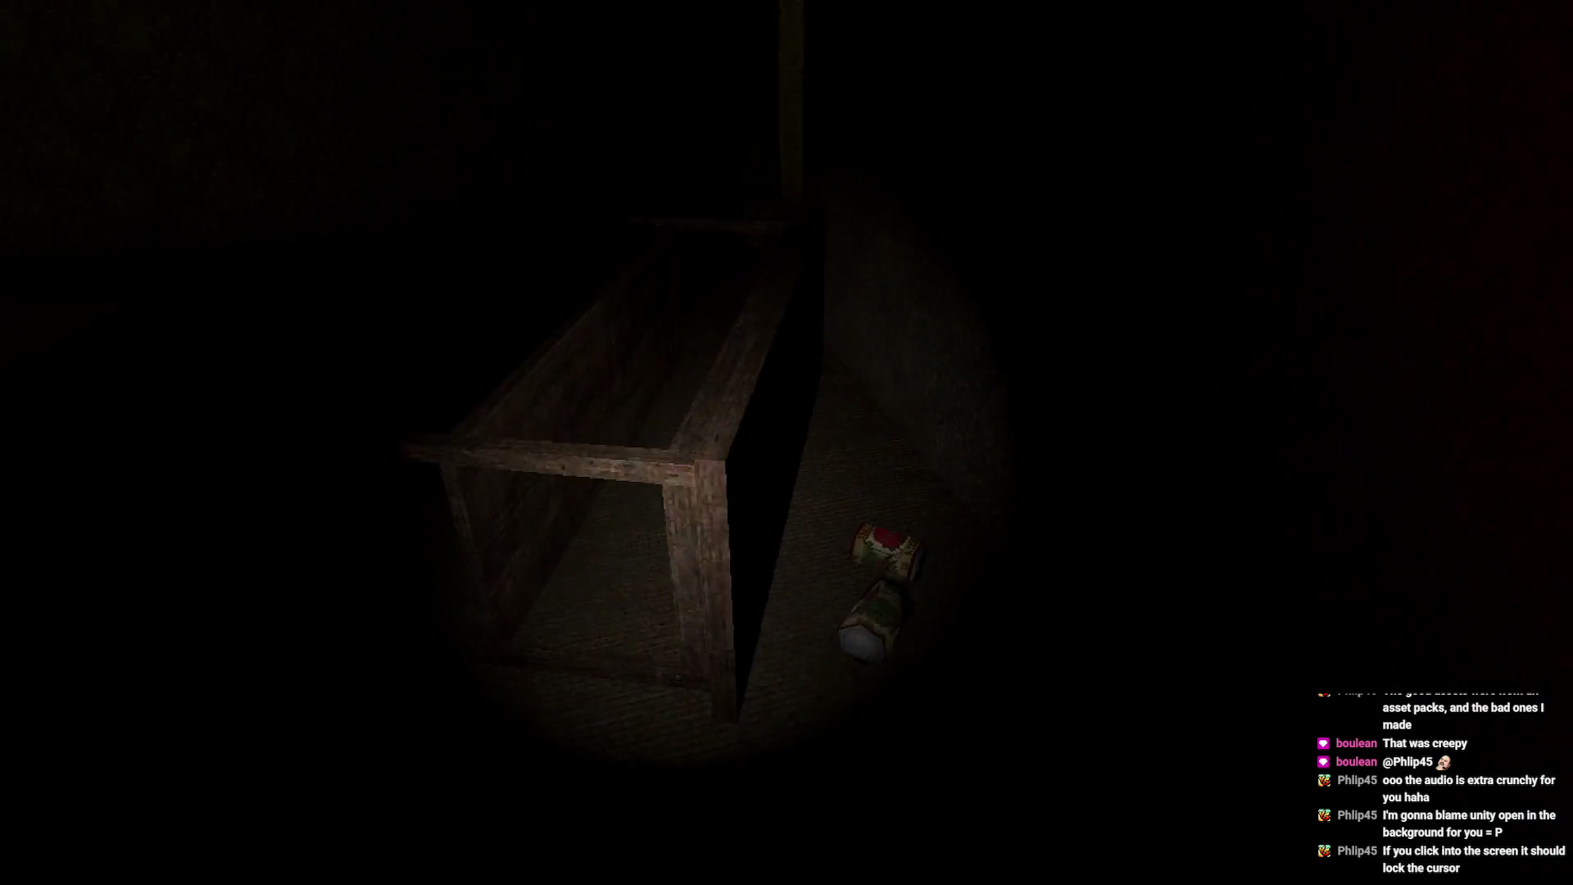
pyautogui.press('w')
pyautogui.press('w')
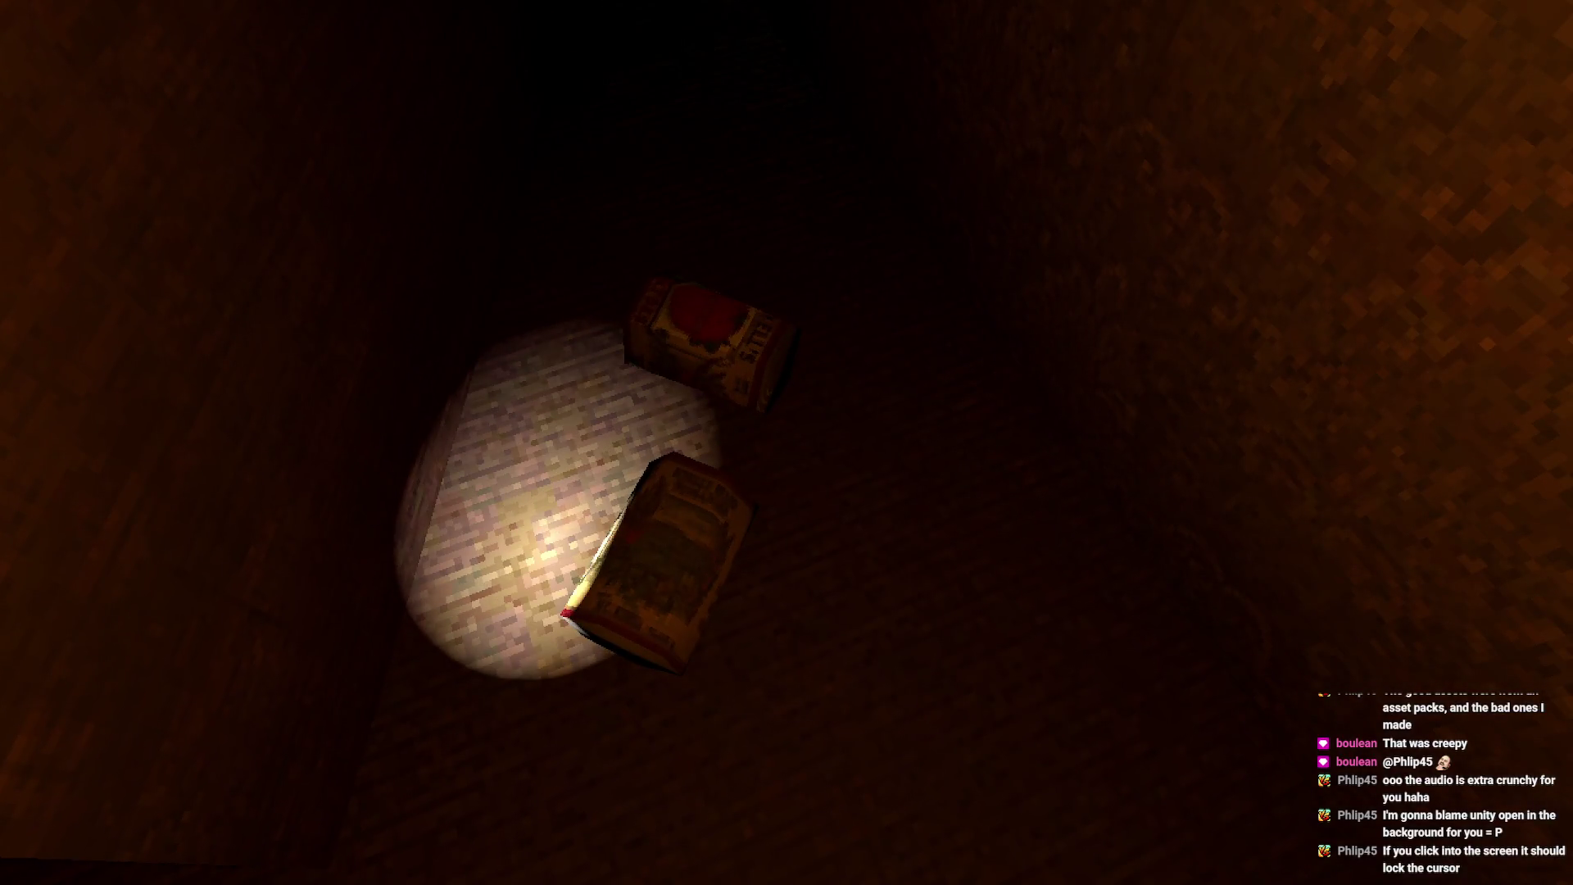
pyautogui.press('w')
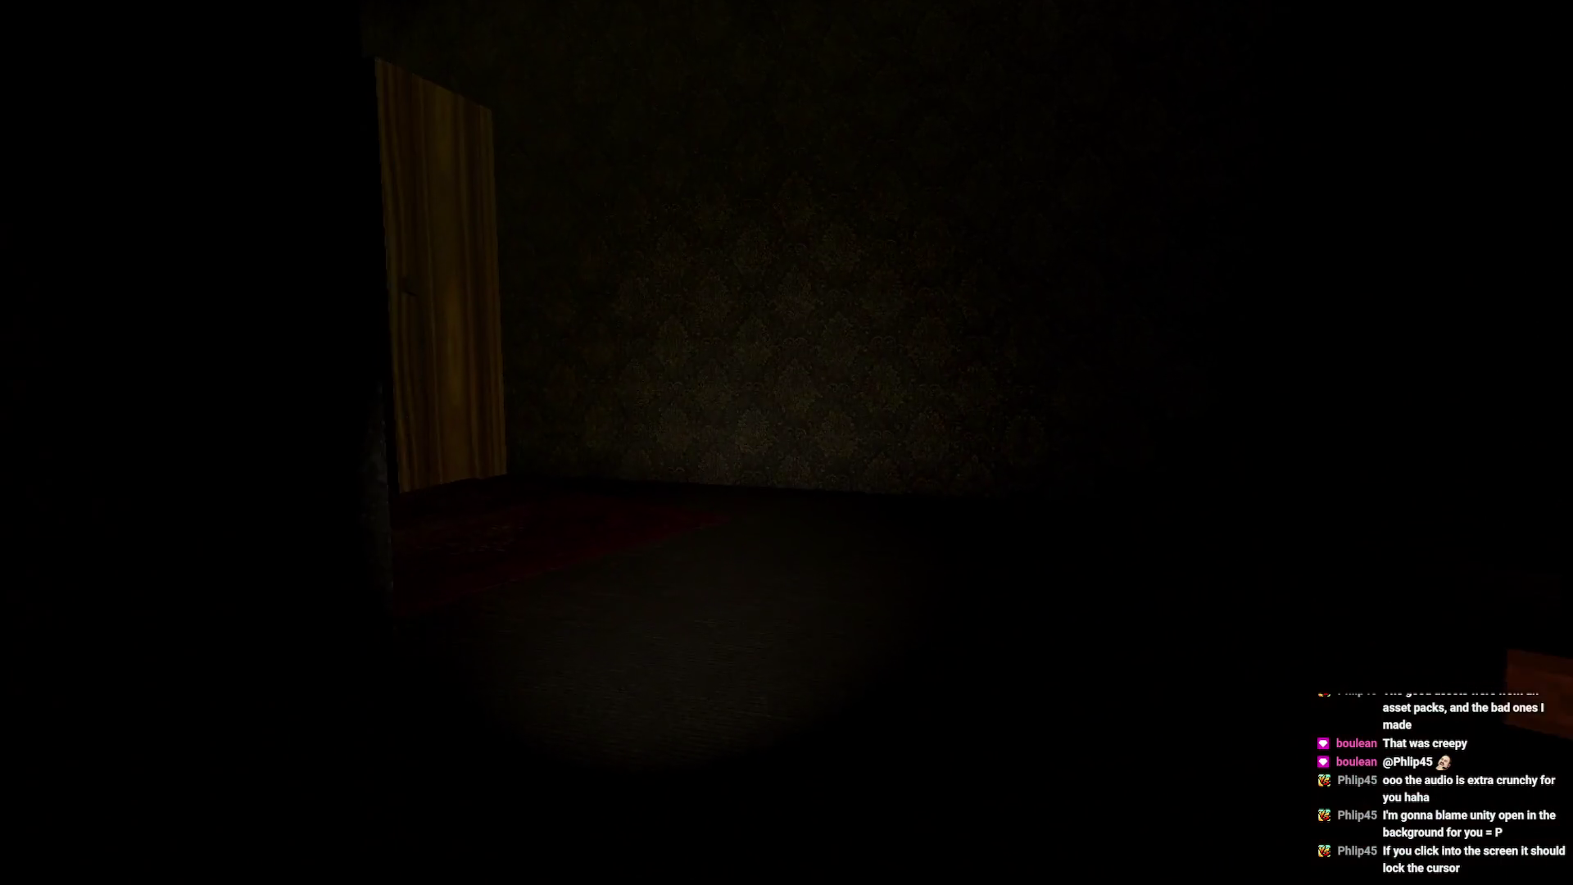
pyautogui.press('w')
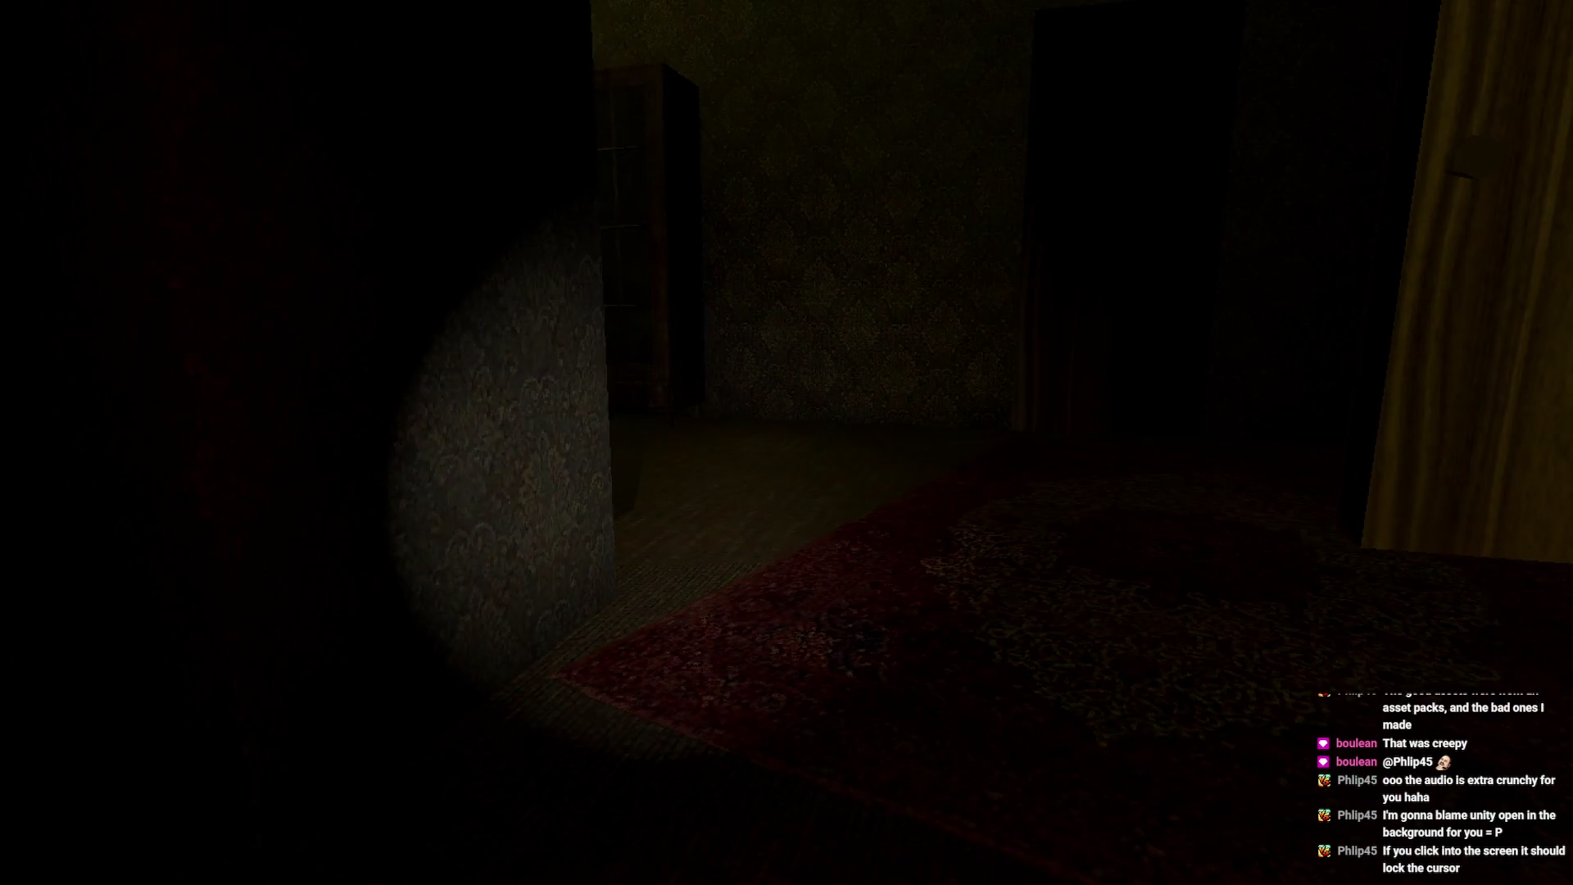
pyautogui.press('w')
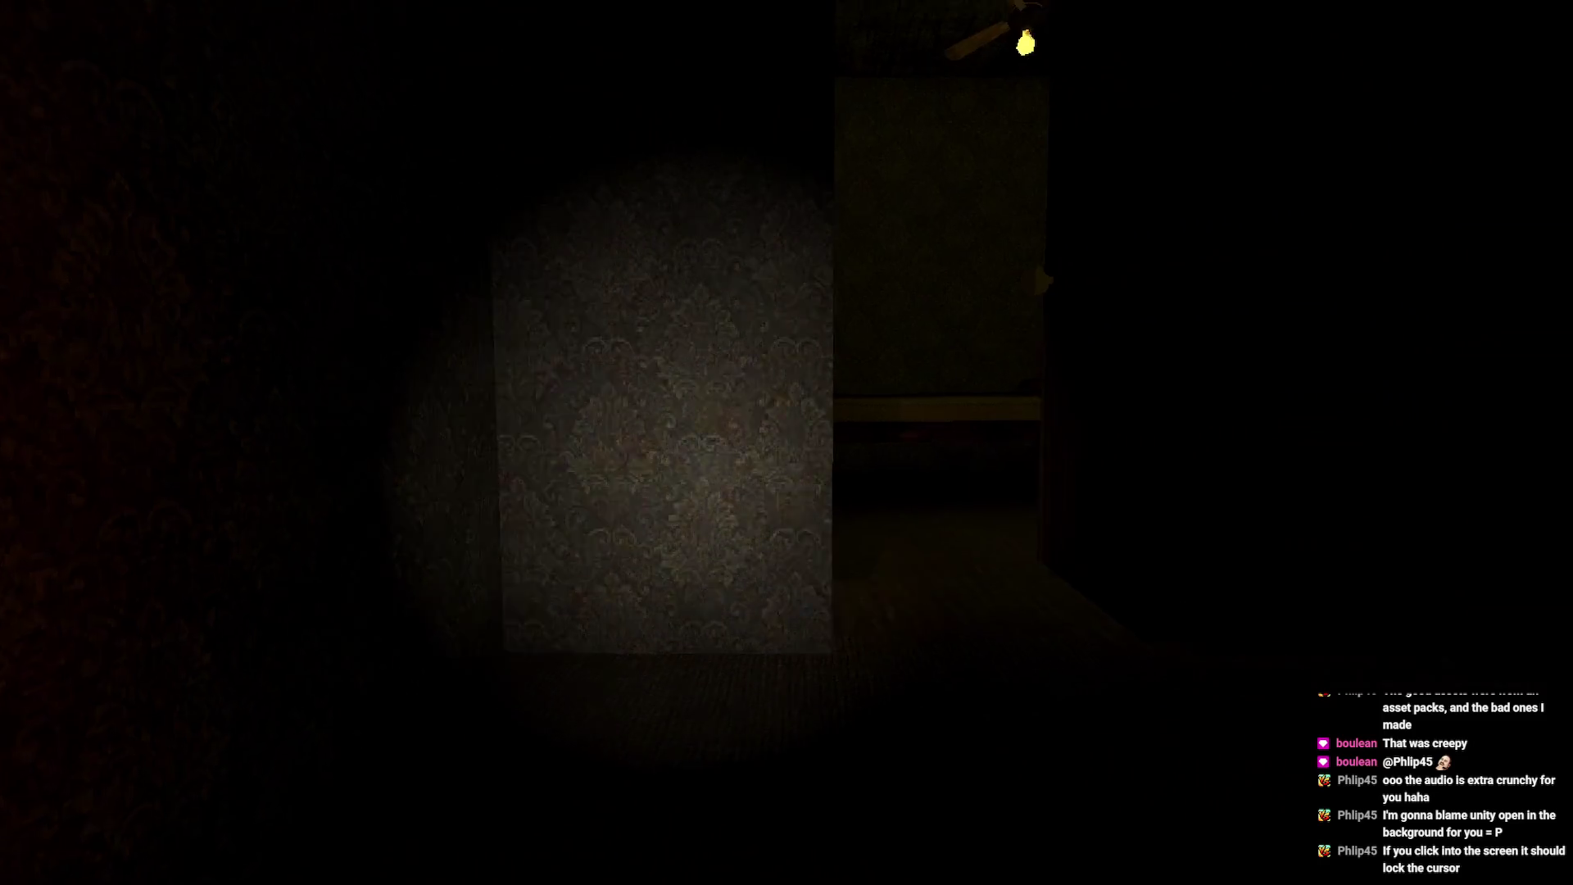
pyautogui.press('w')
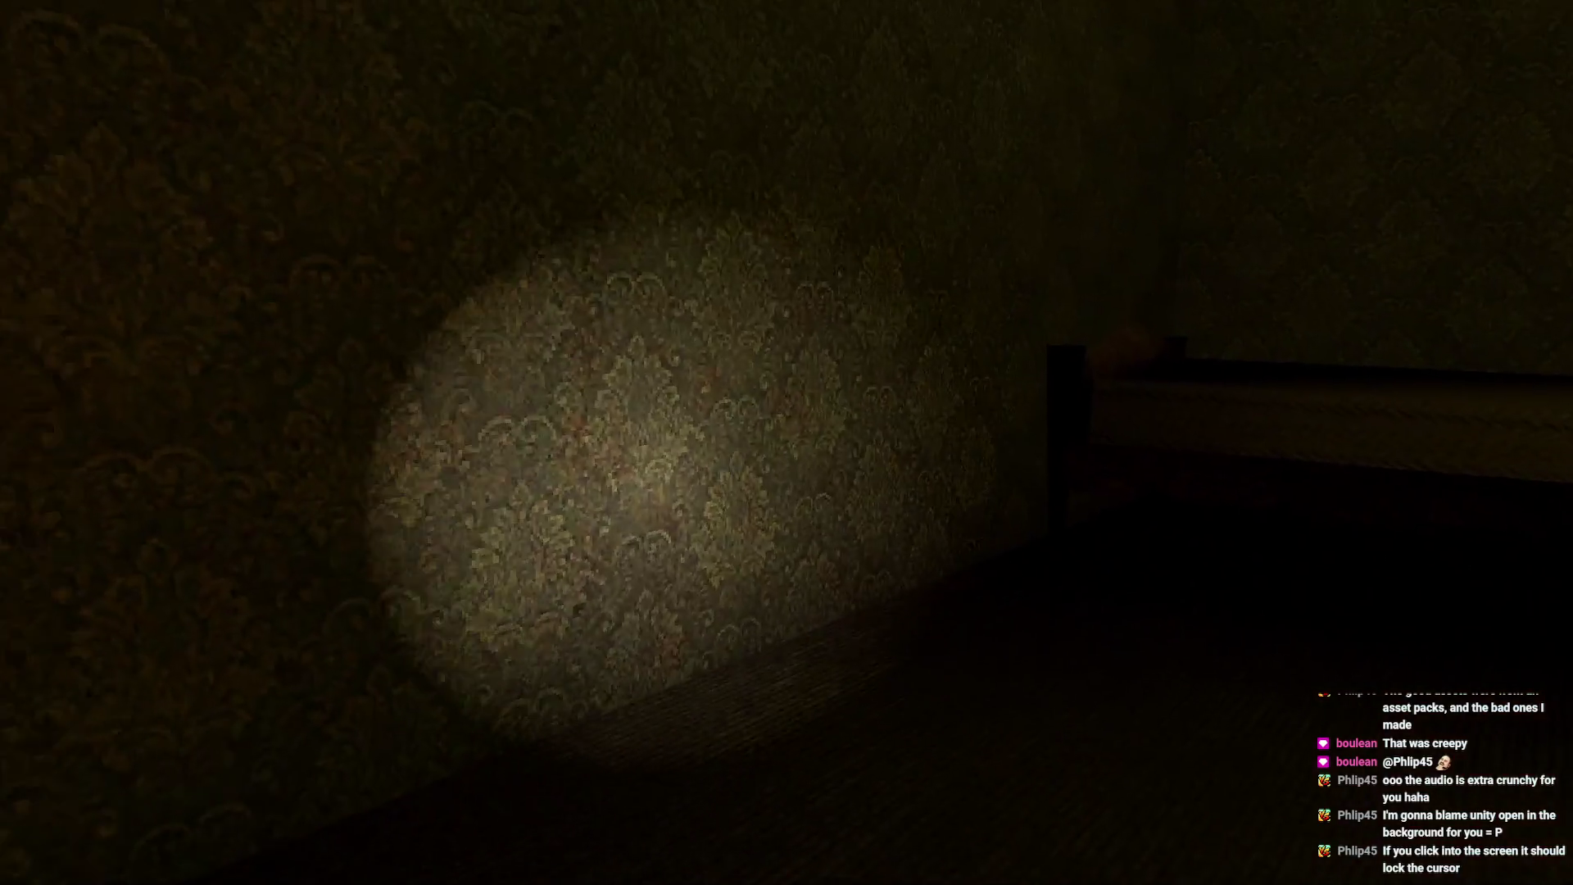
# - Hide under the bed and come out, then try the wall grate, which stays shut
pyautogui.press('e')
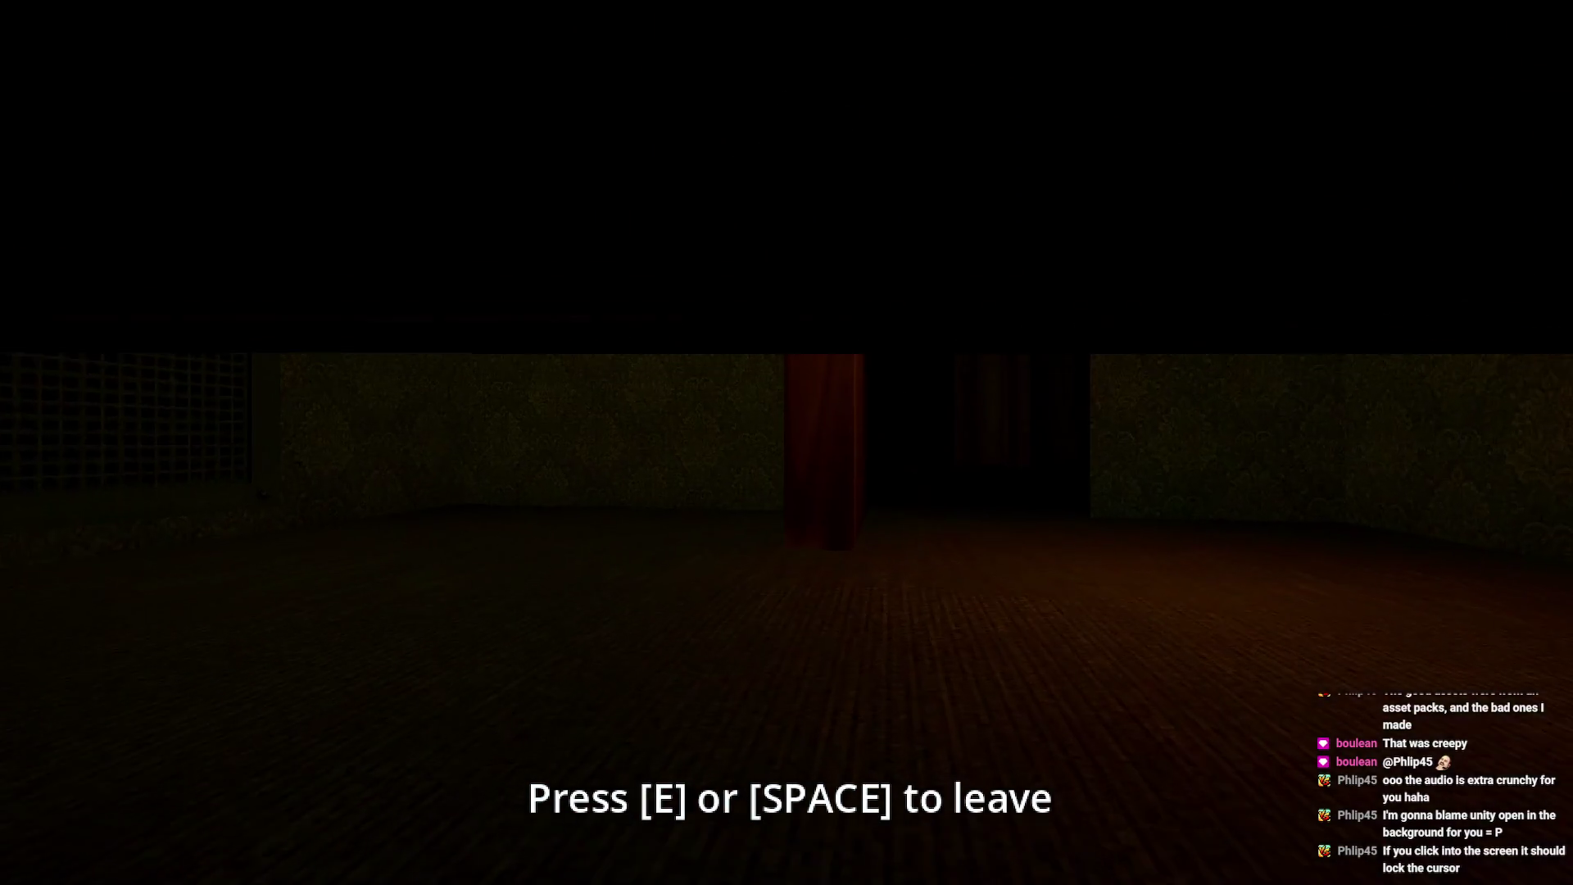
pyautogui.press('e')
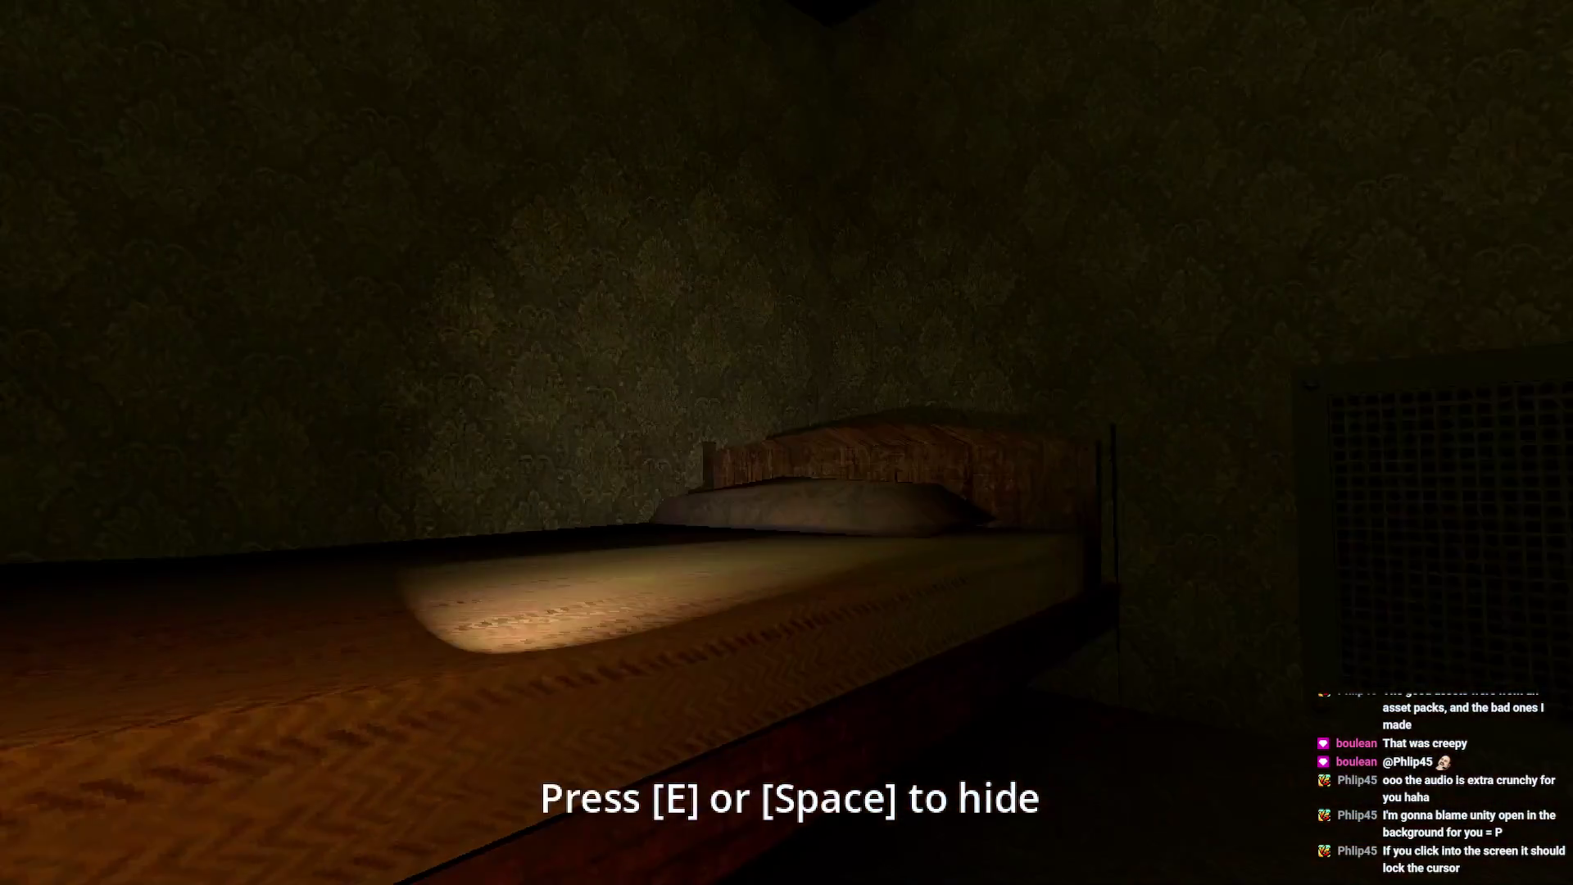
pyautogui.press('w')
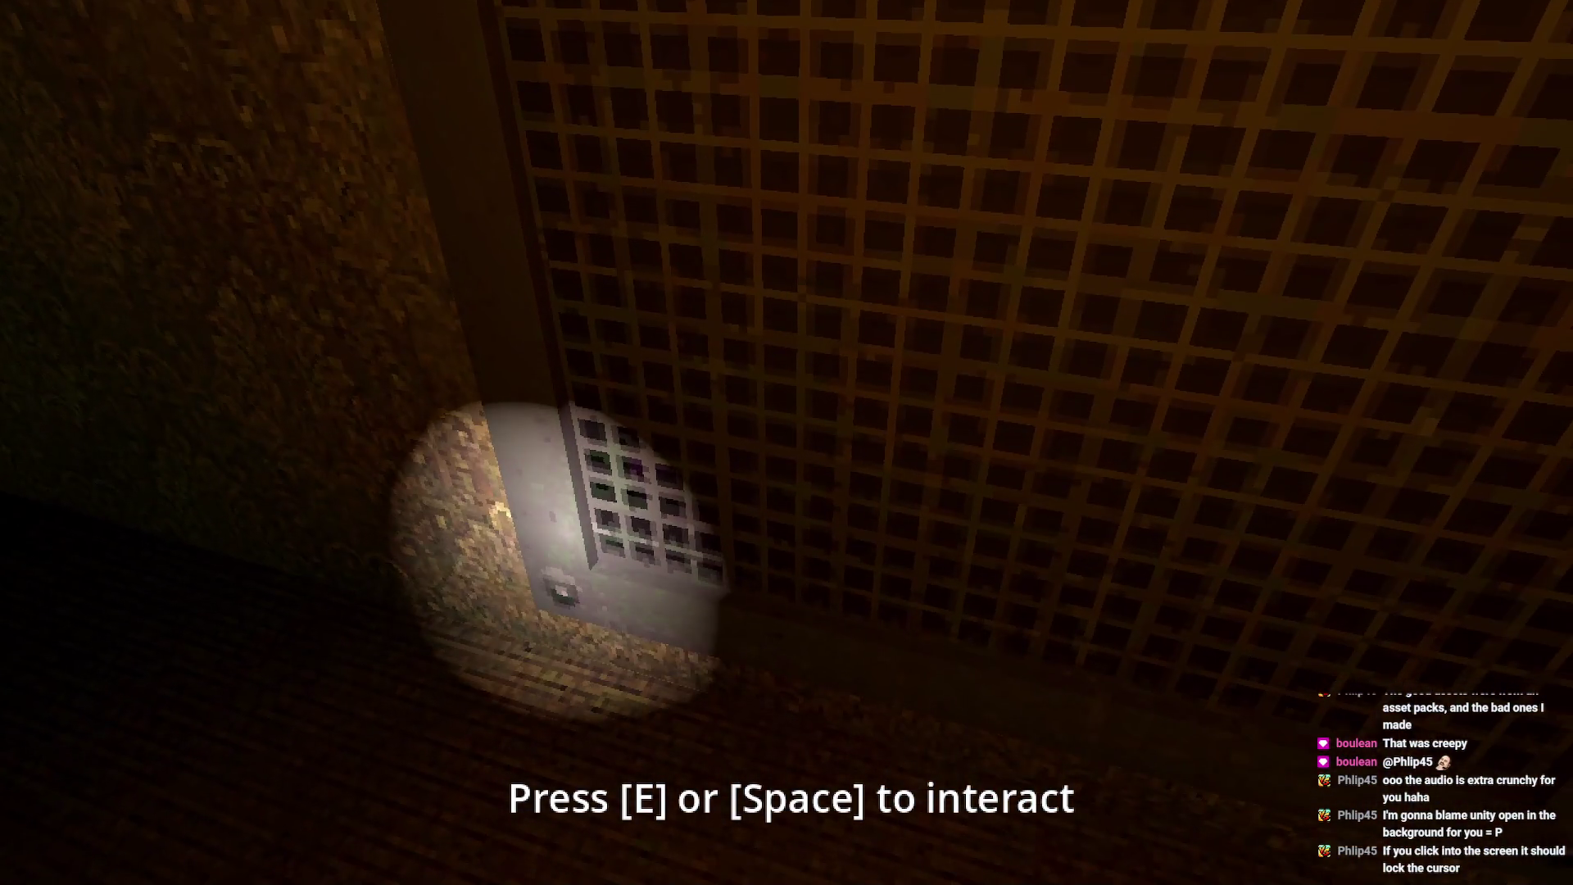
pyautogui.press('e')
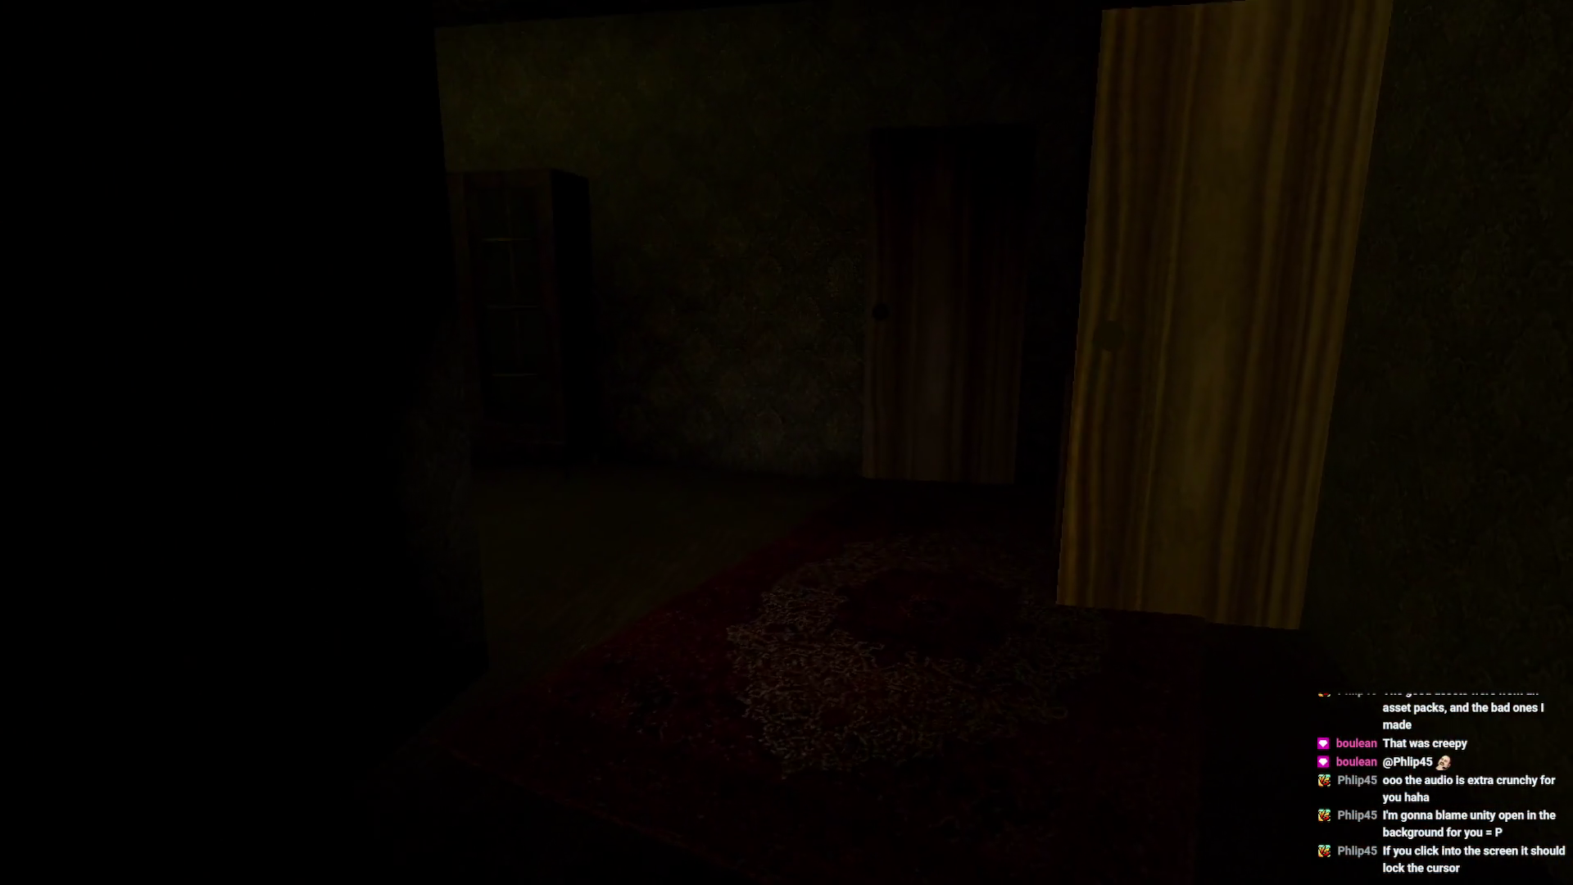
pyautogui.press('w')
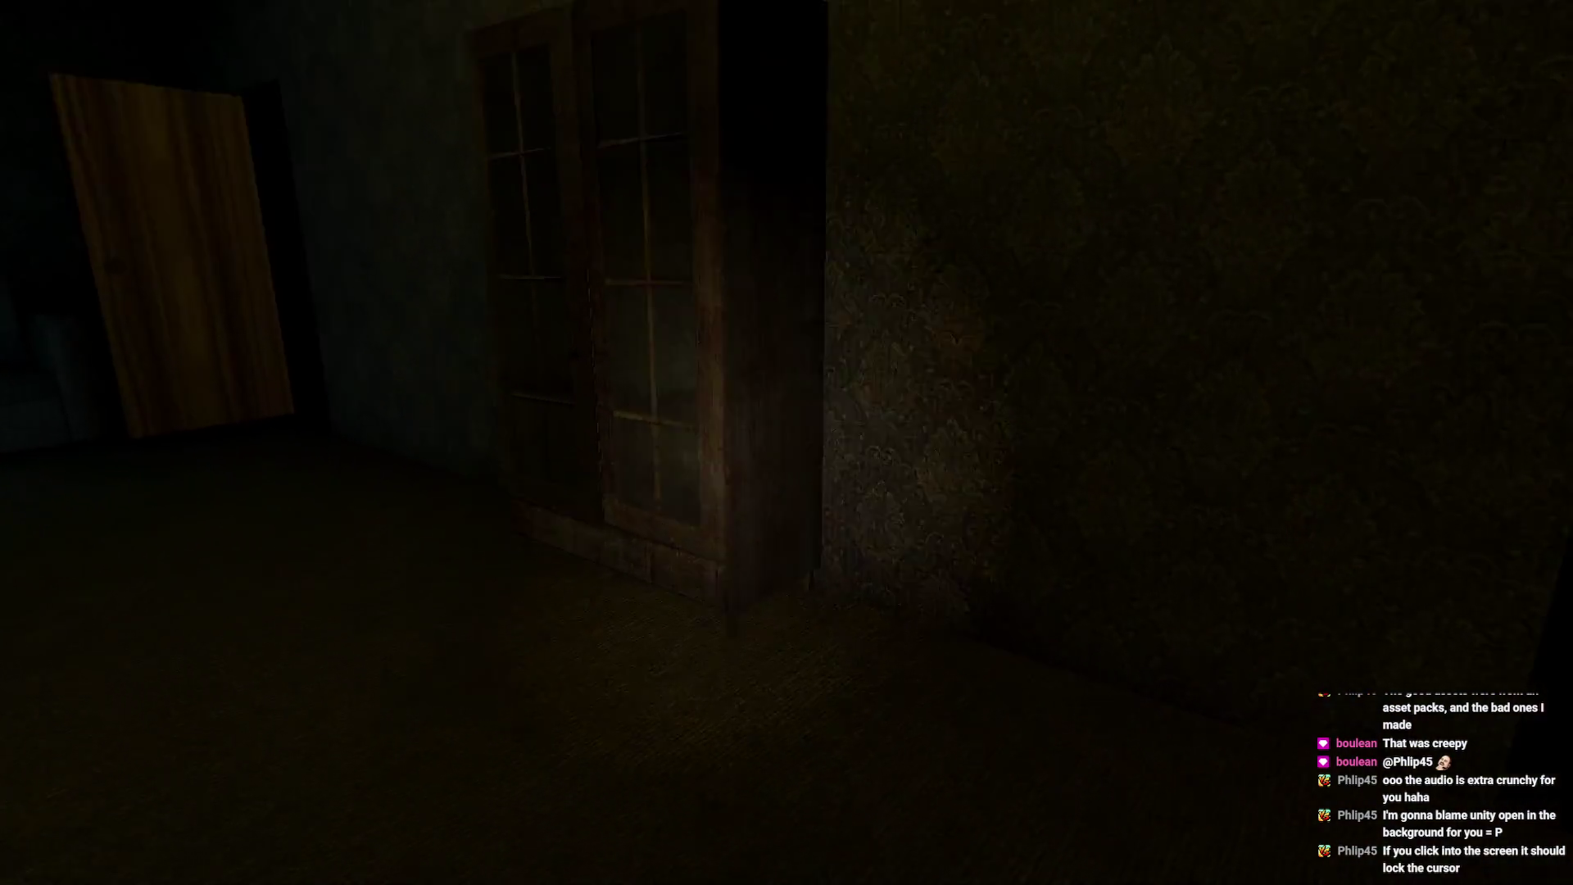
# - Open the door onto the tiled room and search its cabinet and drawers
pyautogui.press('e')
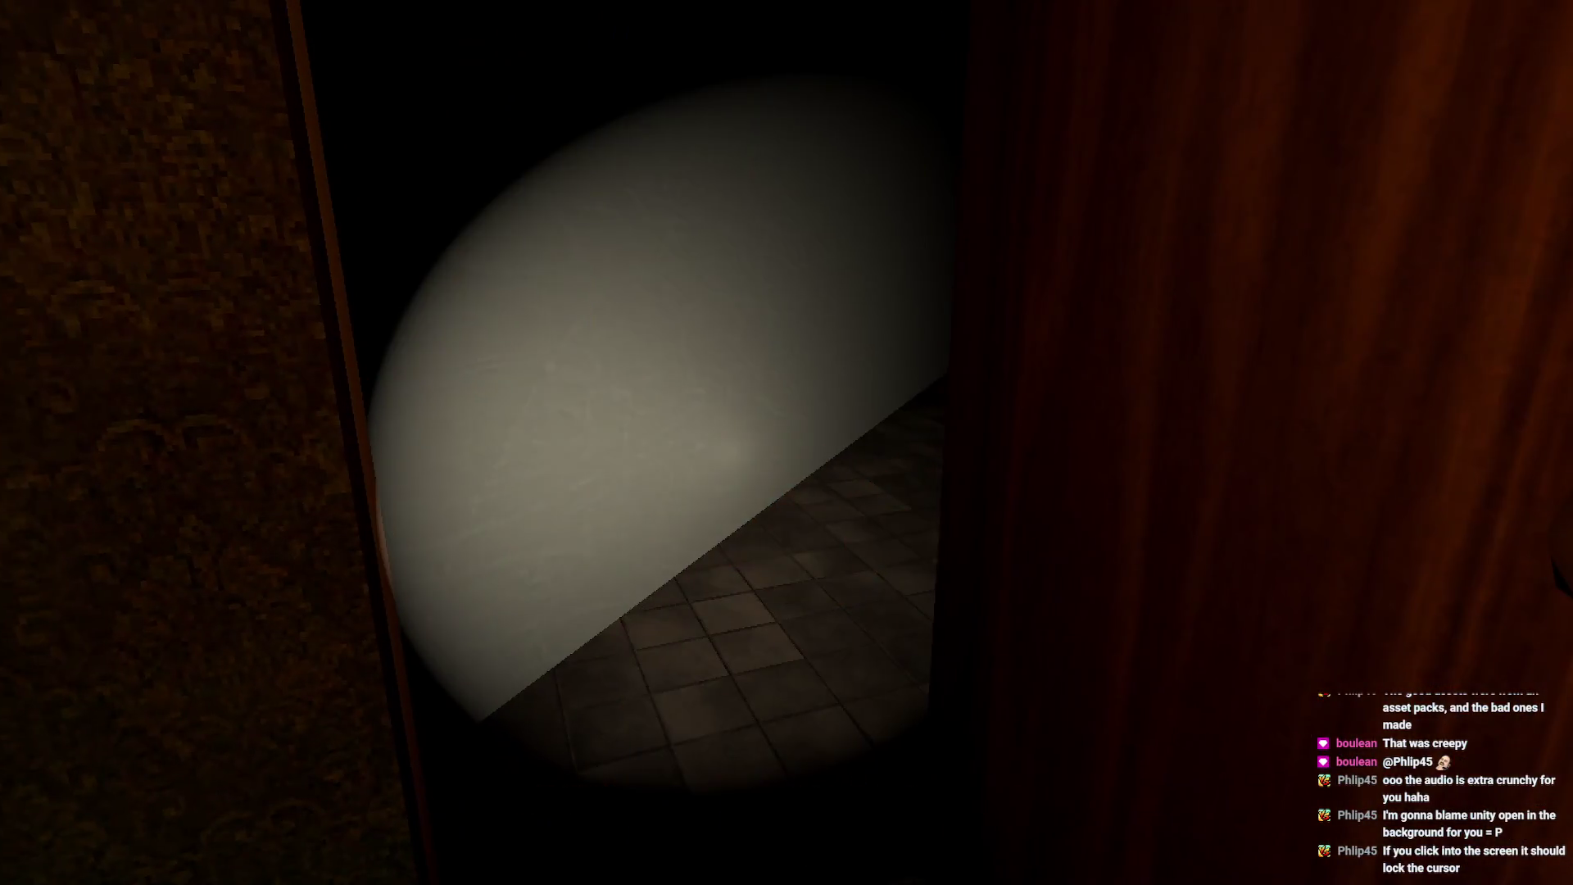
pyautogui.press('w')
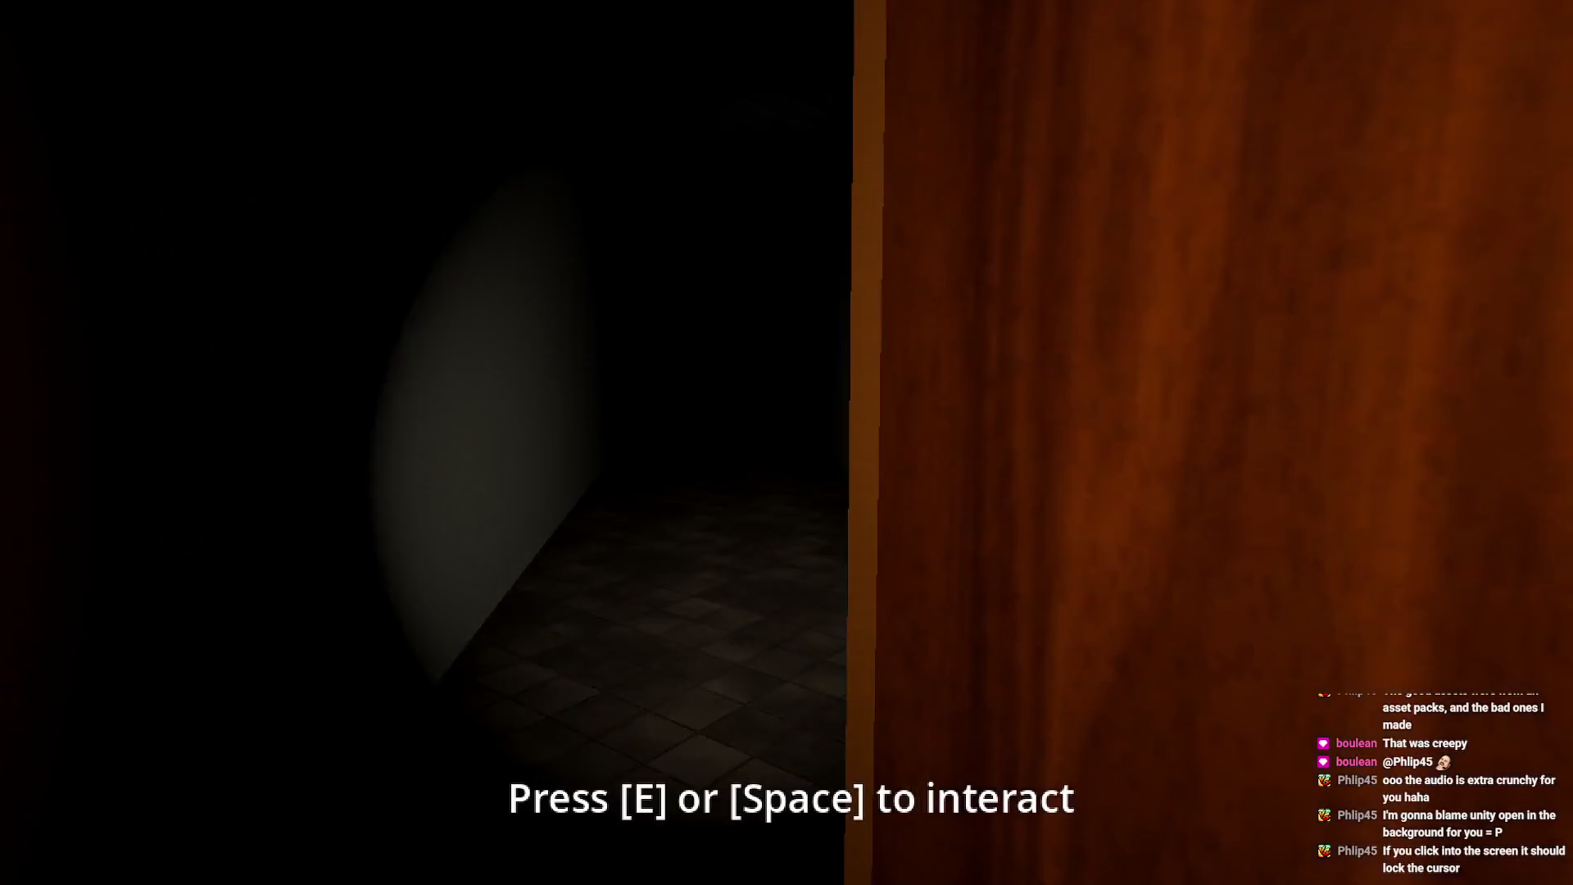
pyautogui.press('w')
pyautogui.moveTo(787, 443)
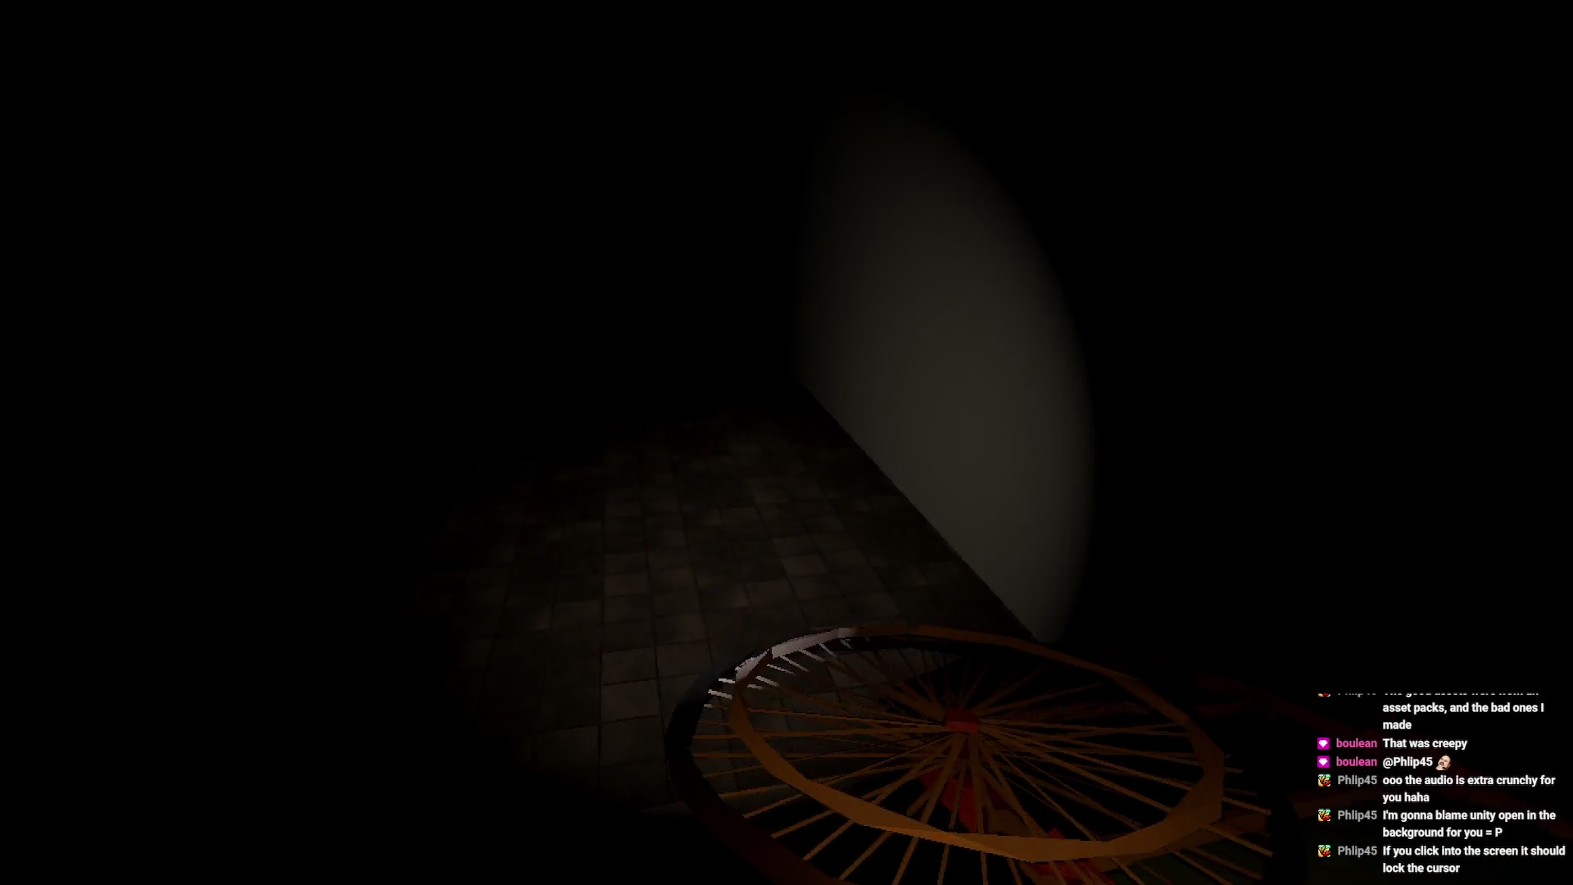
pyautogui.press('w')
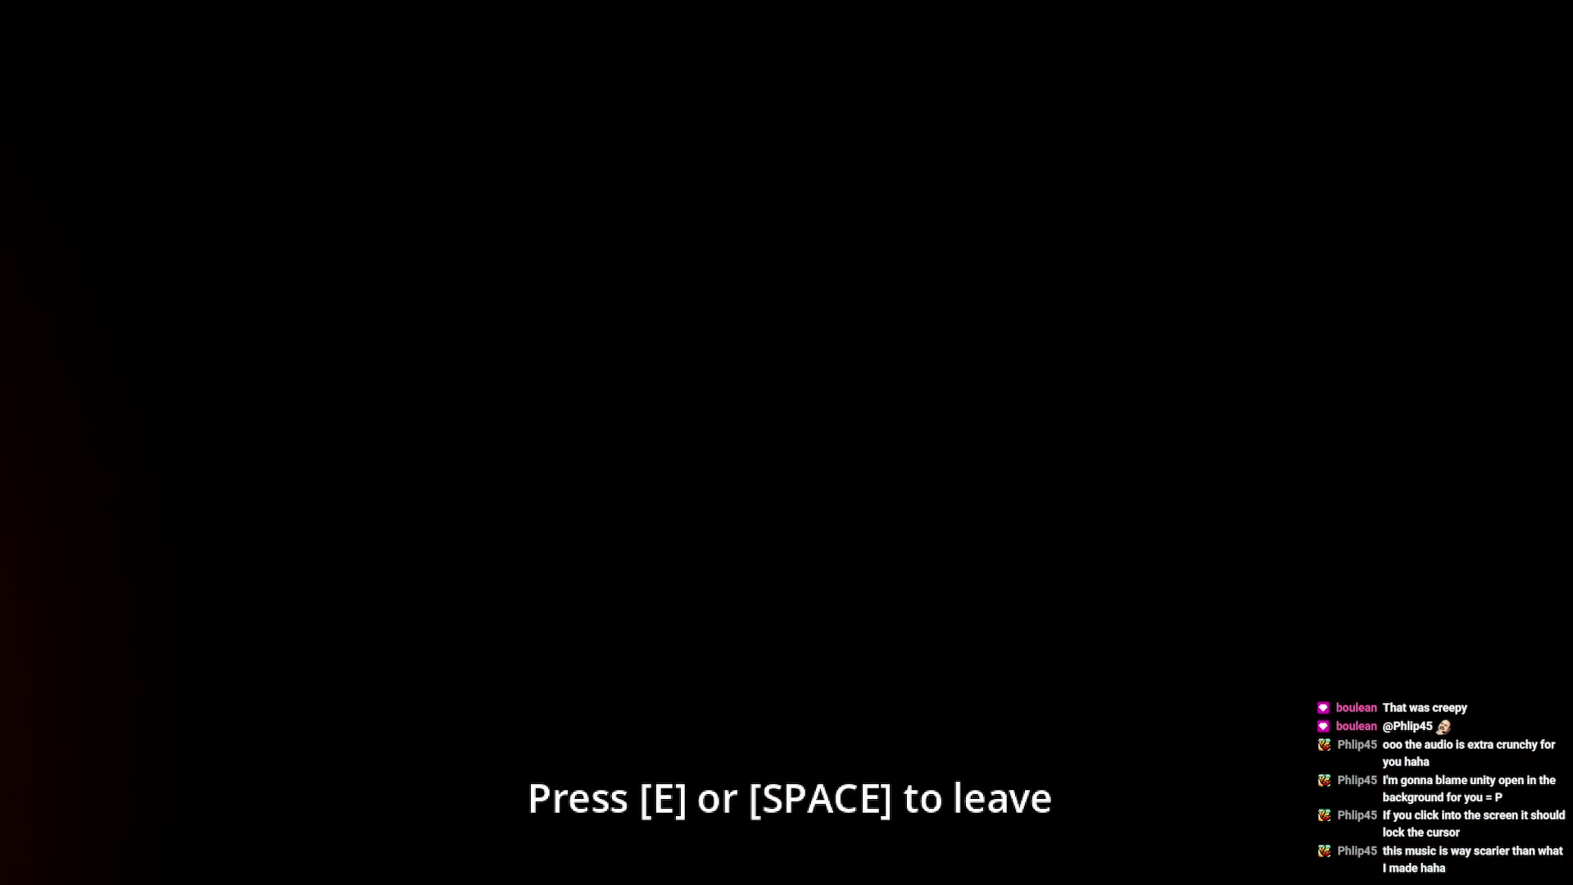
pyautogui.press('e')
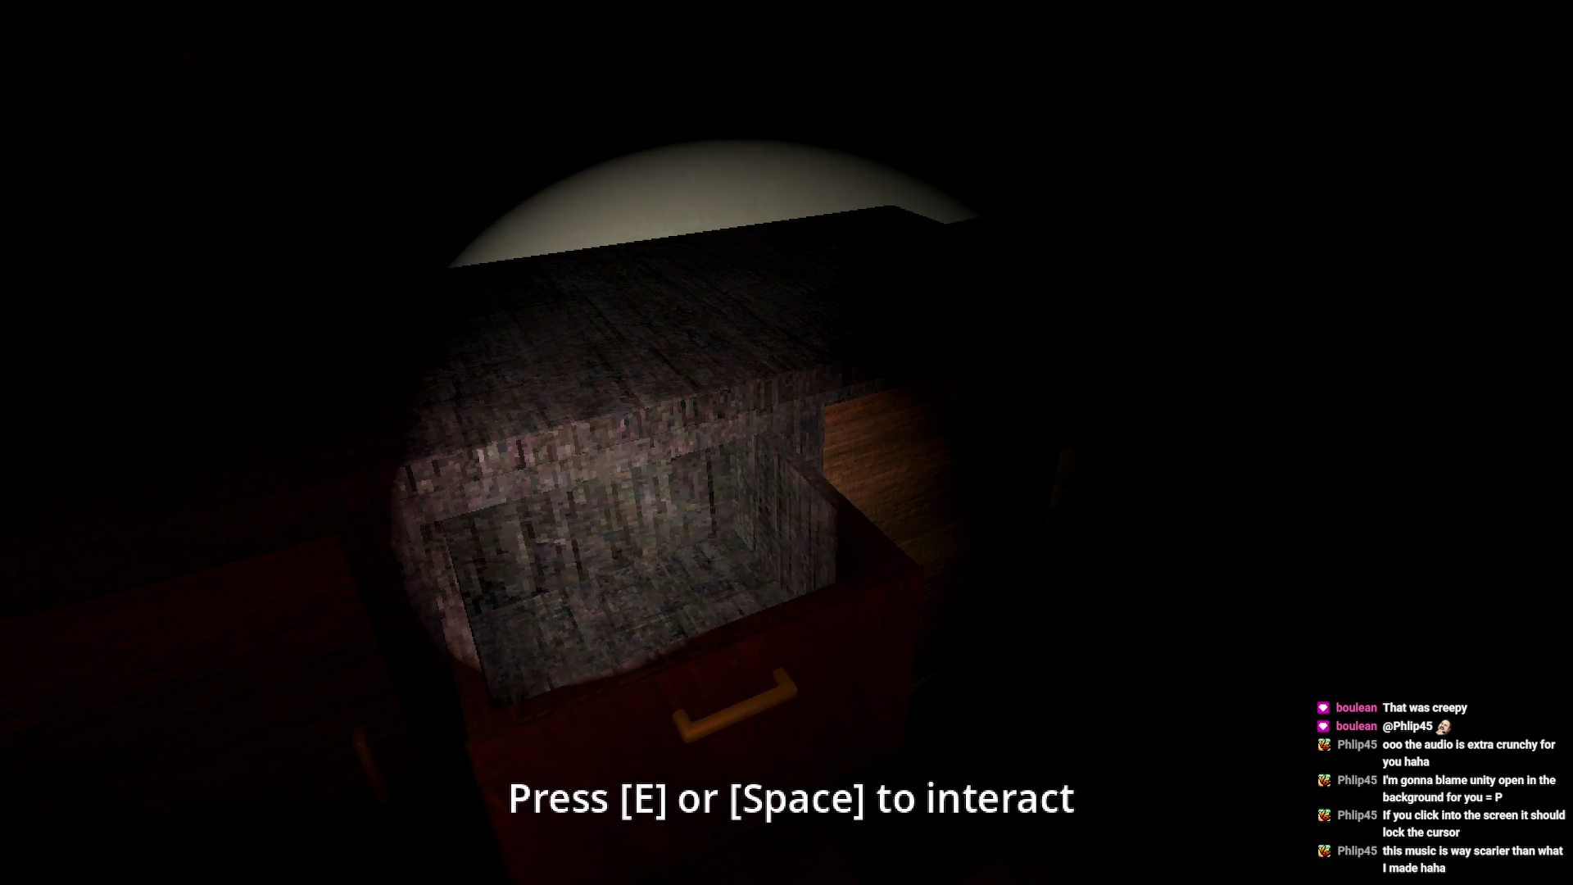
pyautogui.press('e')
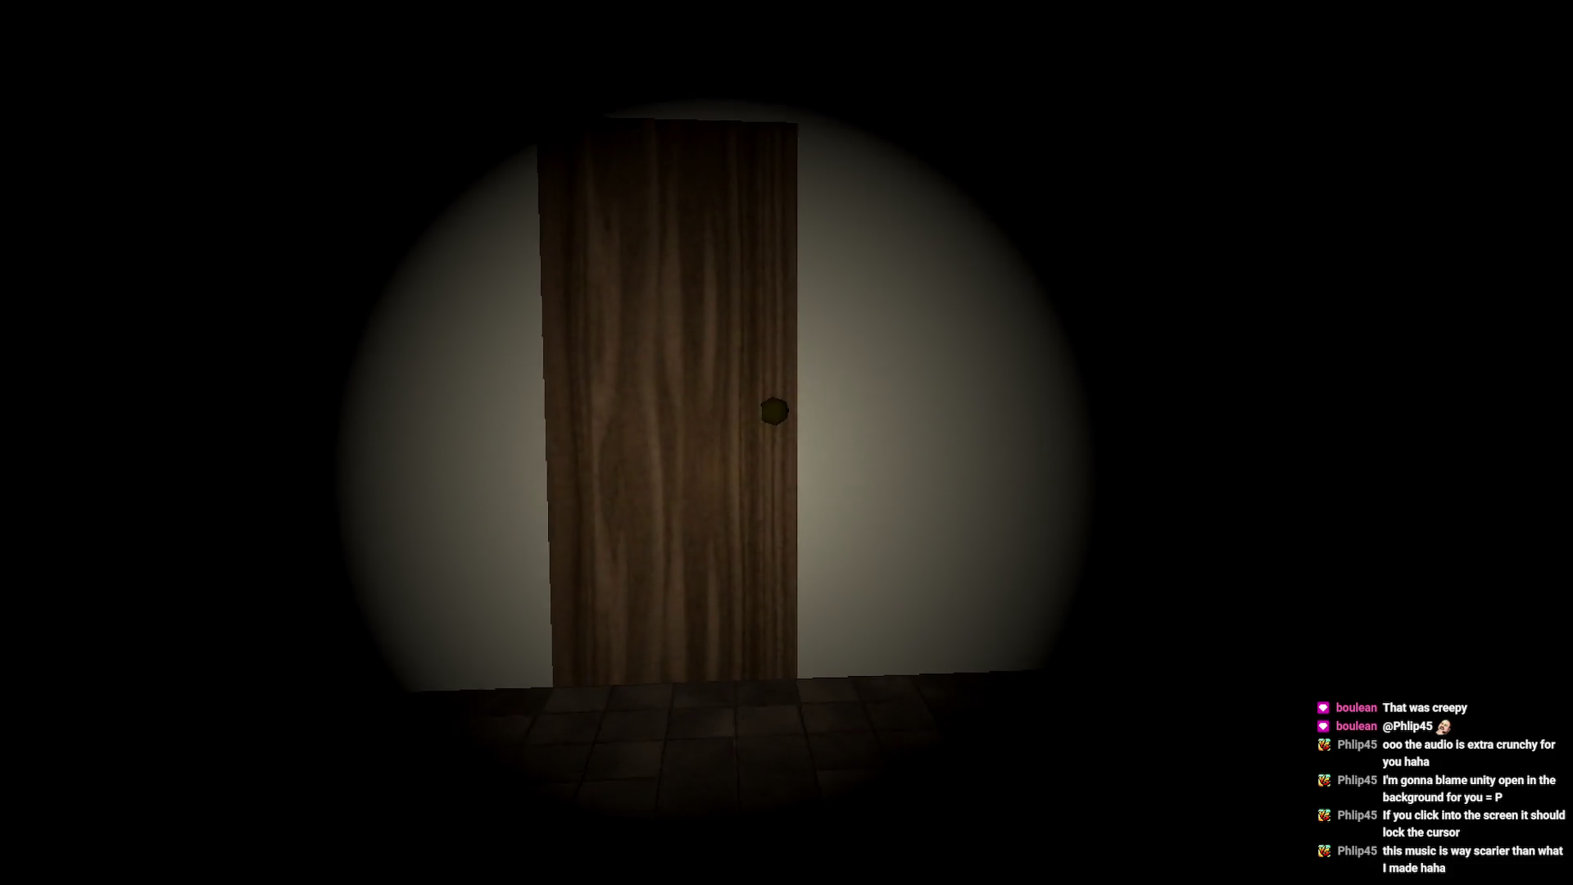
# - Go through the next door into the dark room, pass the wooden toolbox, and hide in the counter cabinet
pyautogui.press('w')
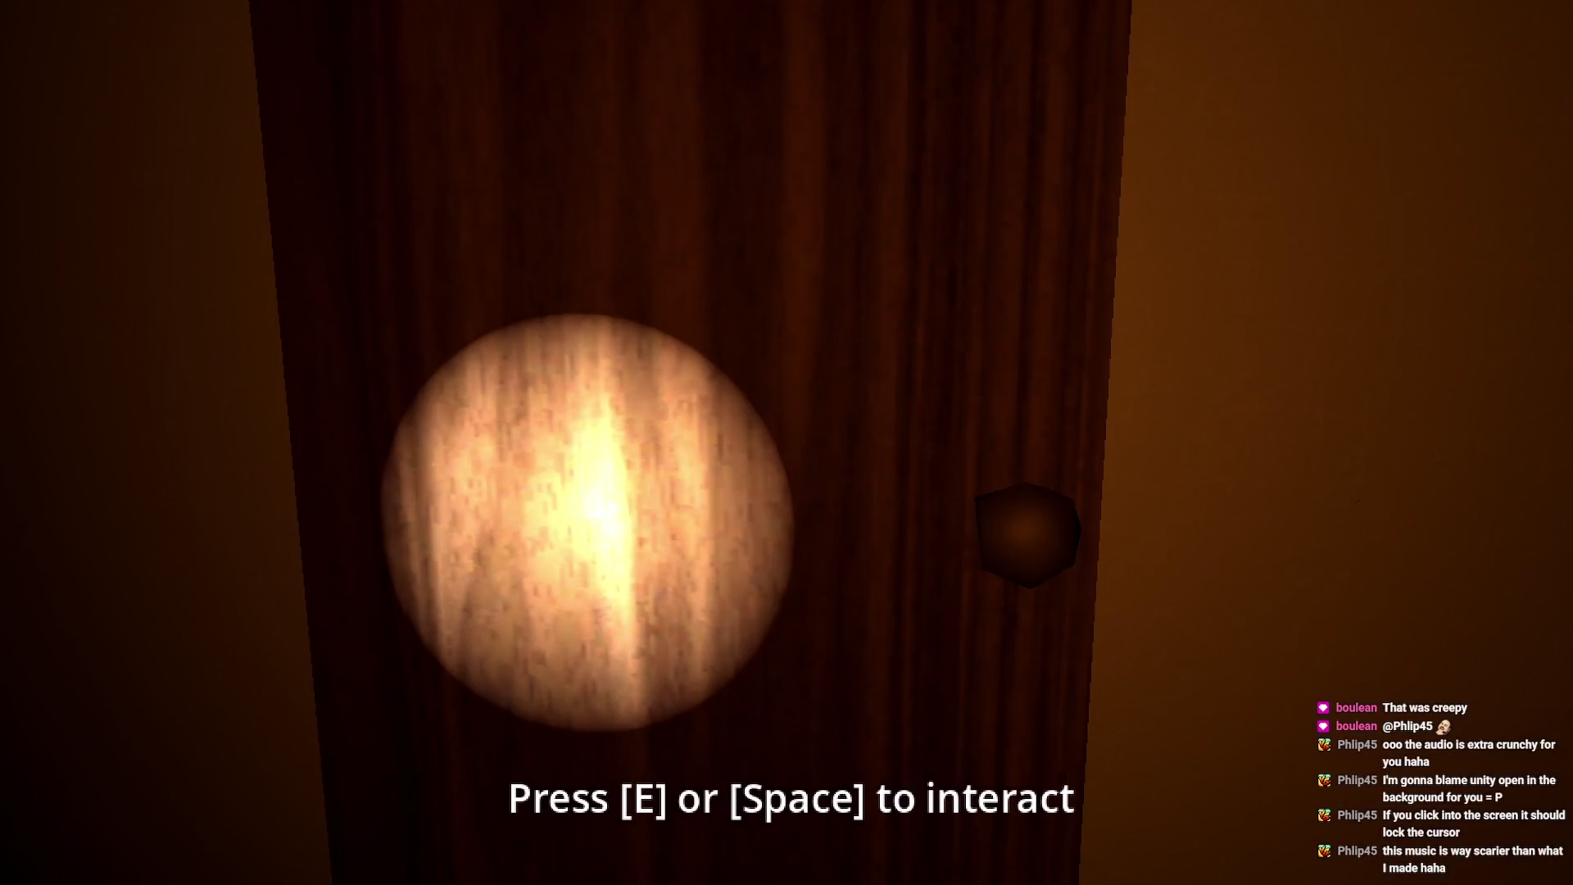
pyautogui.press('e')
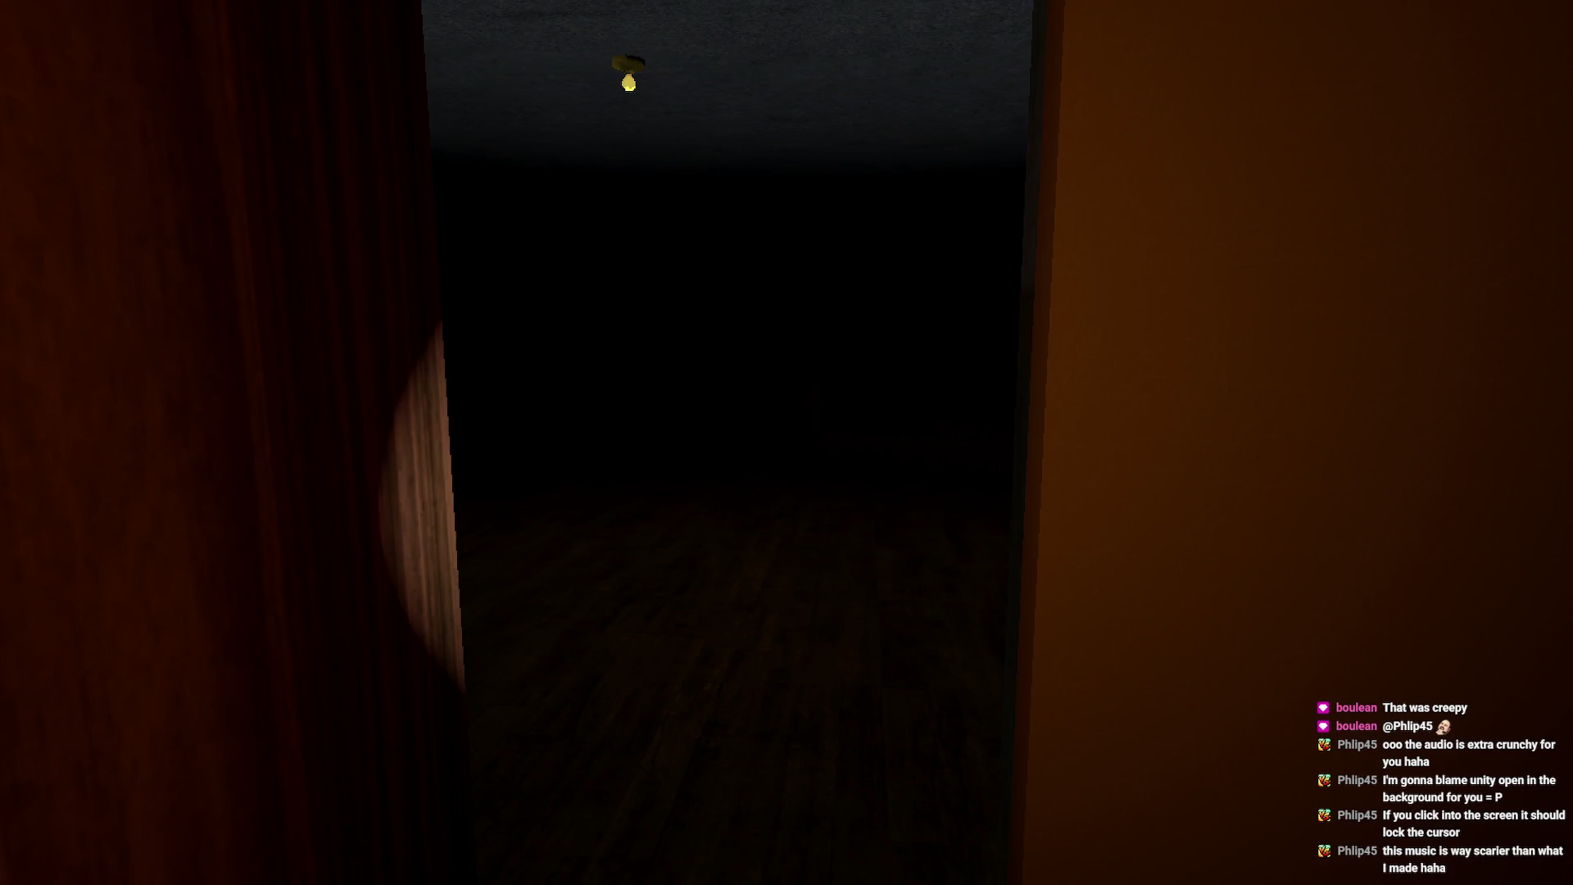
pyautogui.press('w')
pyautogui.press('w')
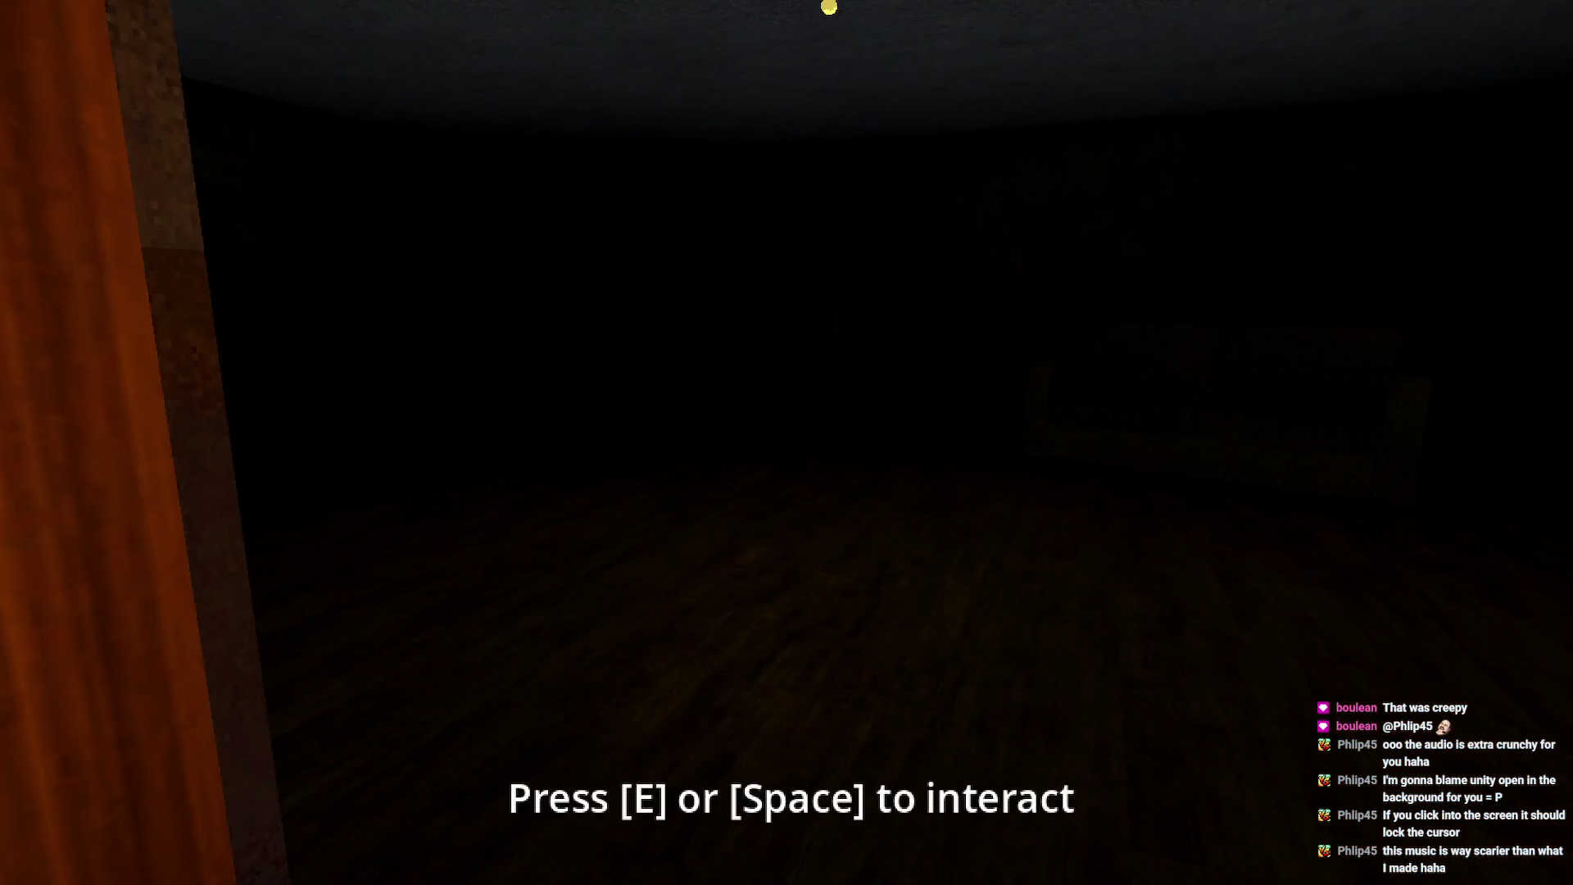
pyautogui.press('w')
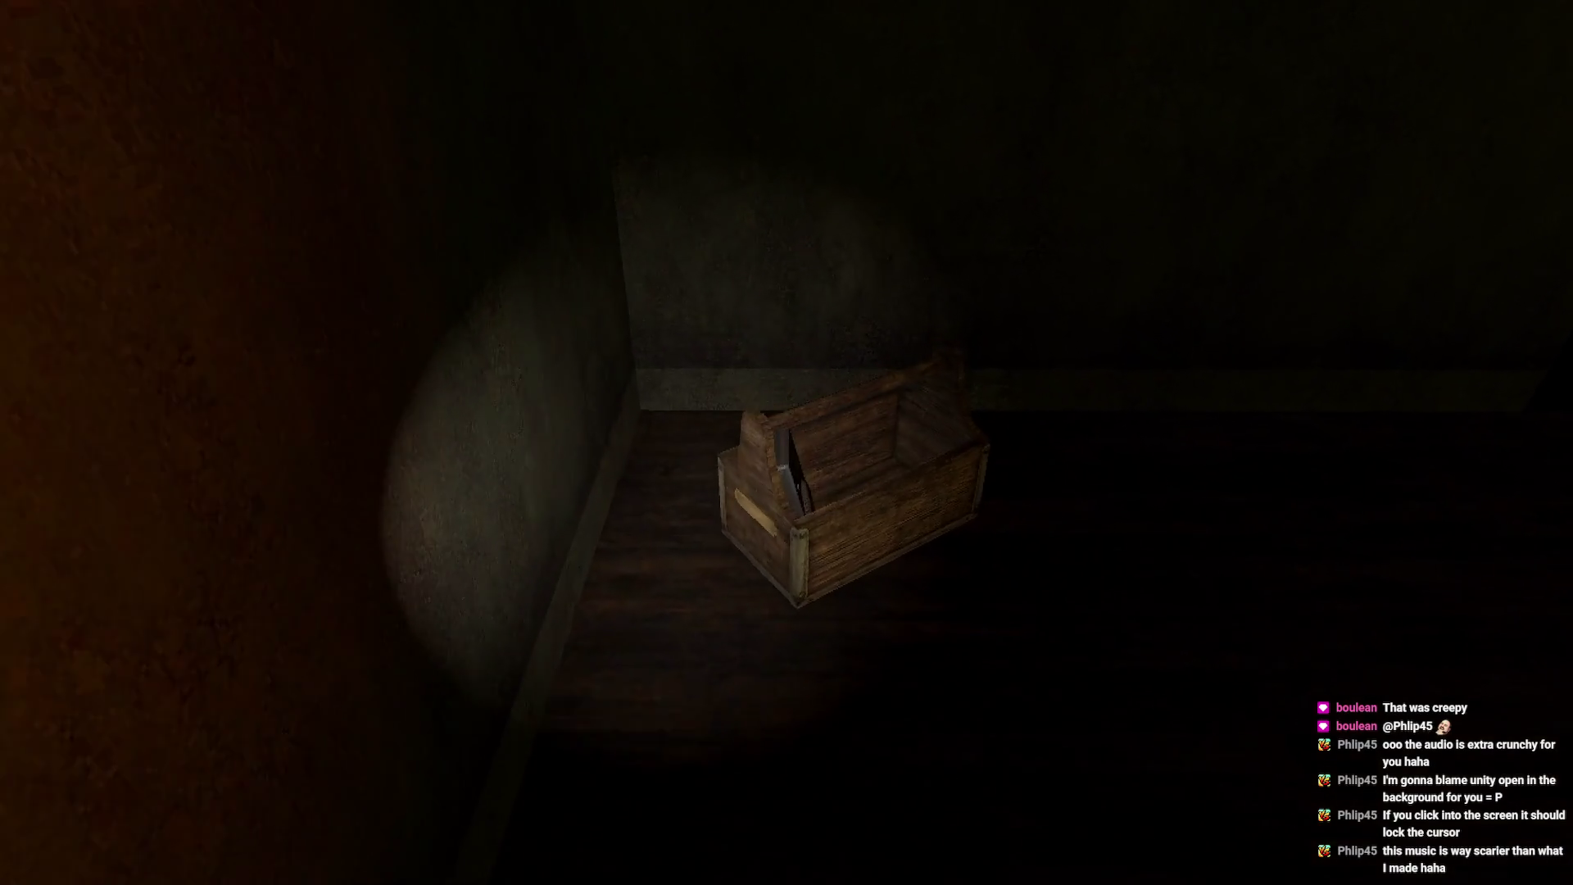
pyautogui.press('w')
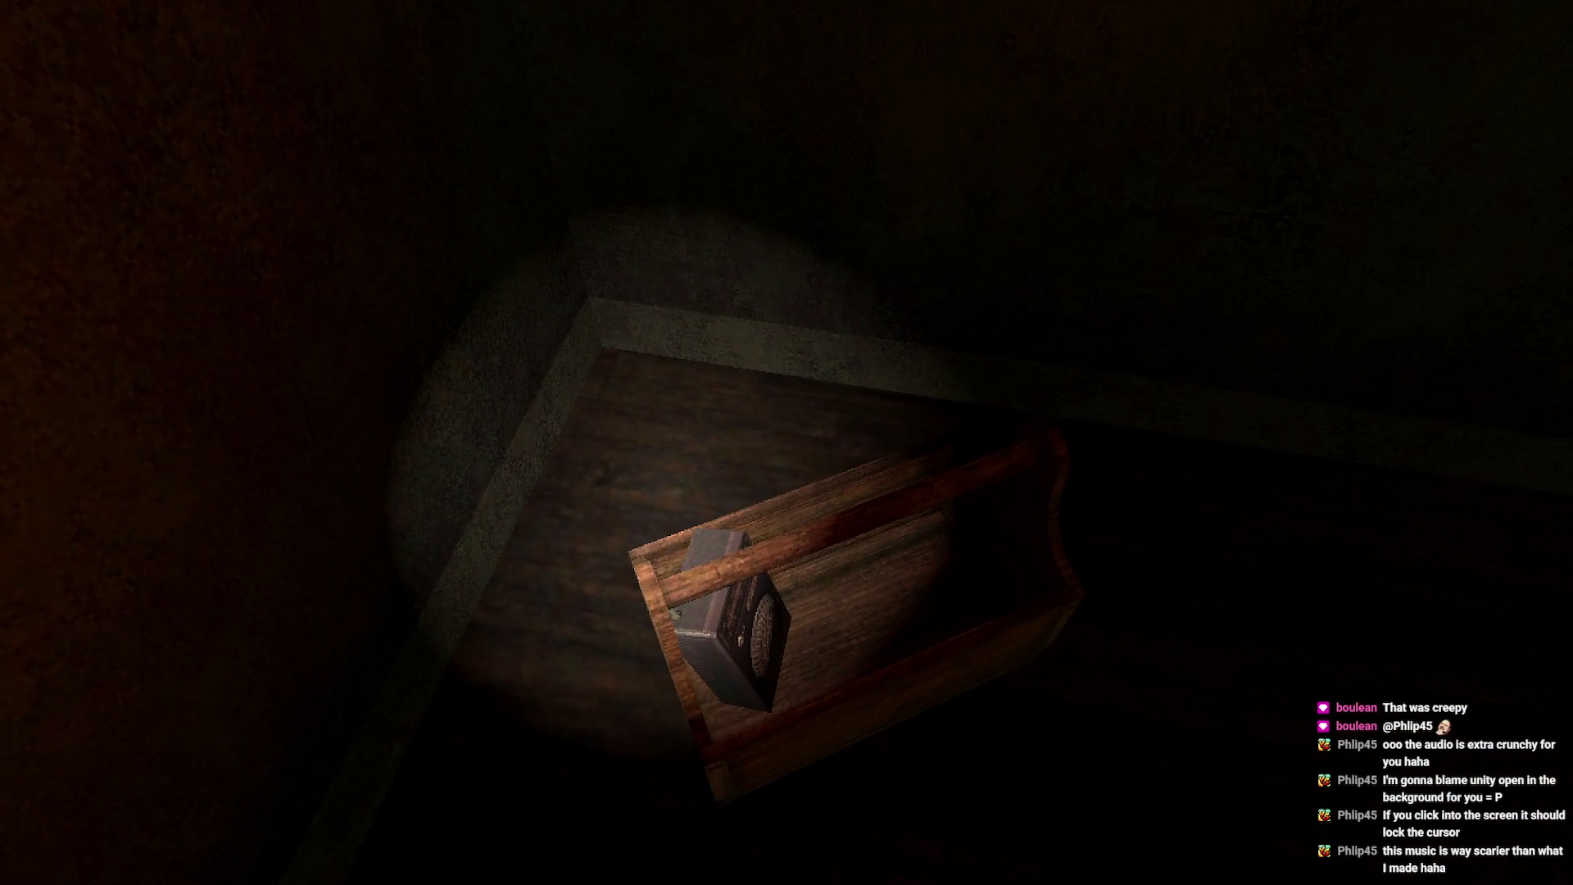
pyautogui.press('w')
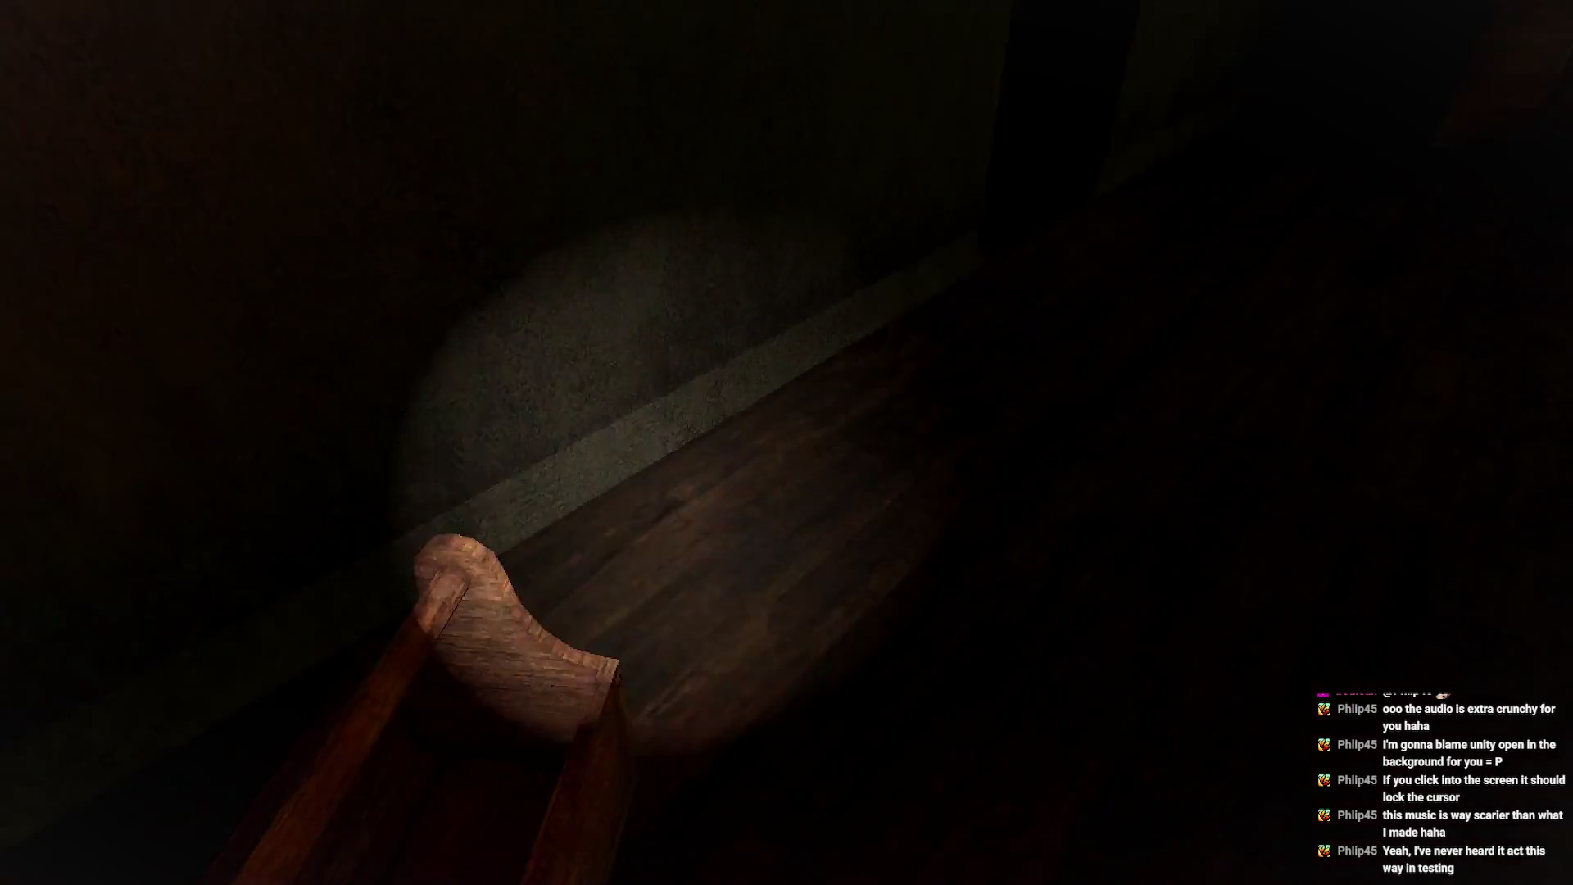
pyautogui.press('w')
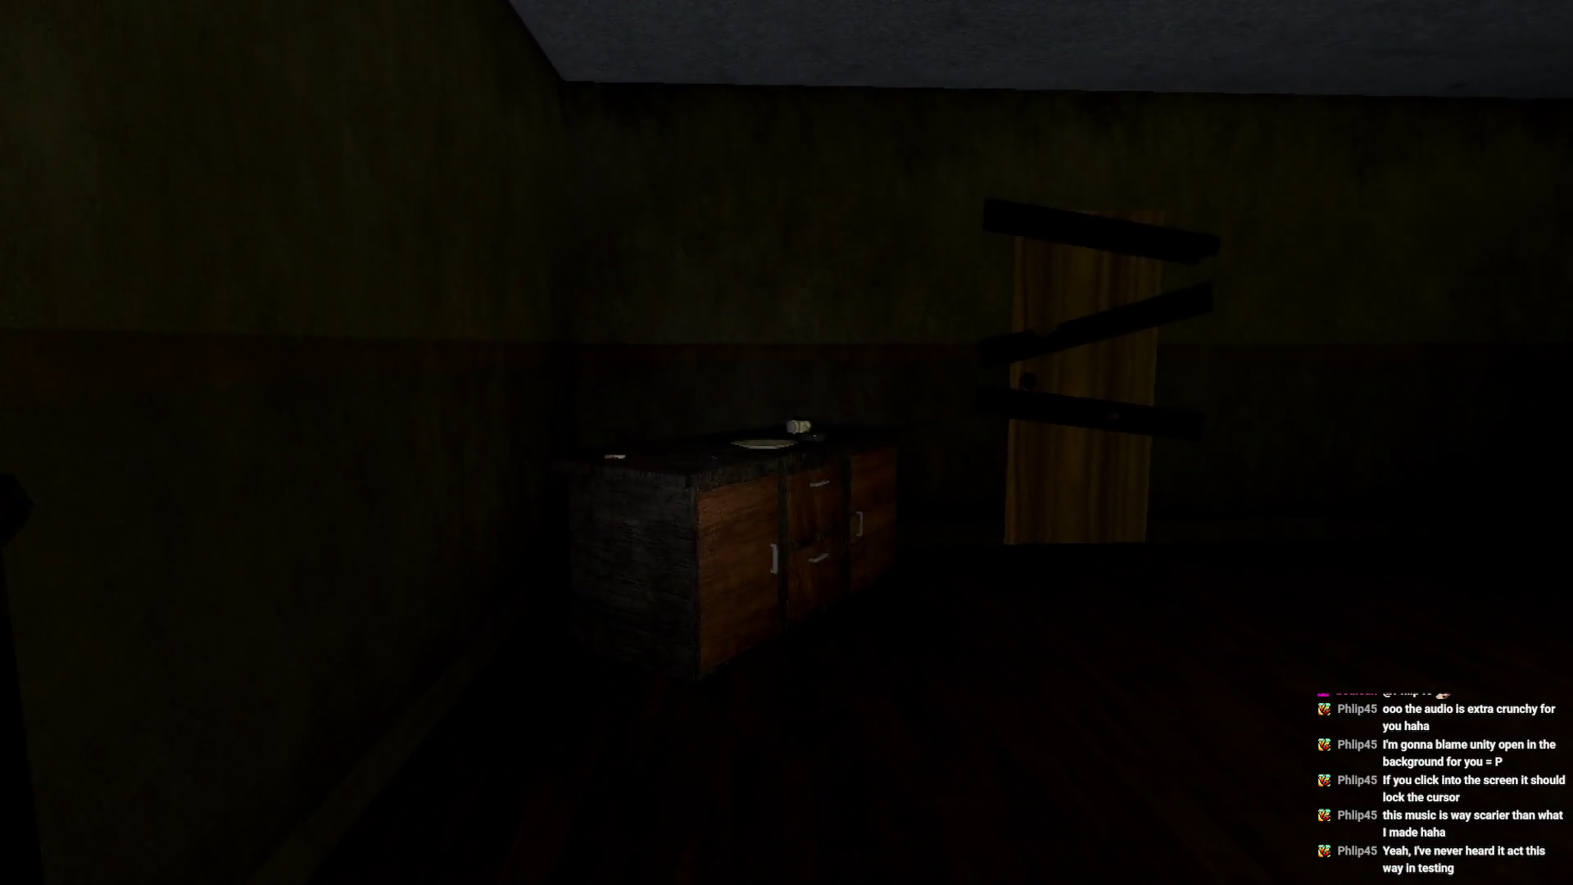
pyautogui.press('w')
pyautogui.press('e')
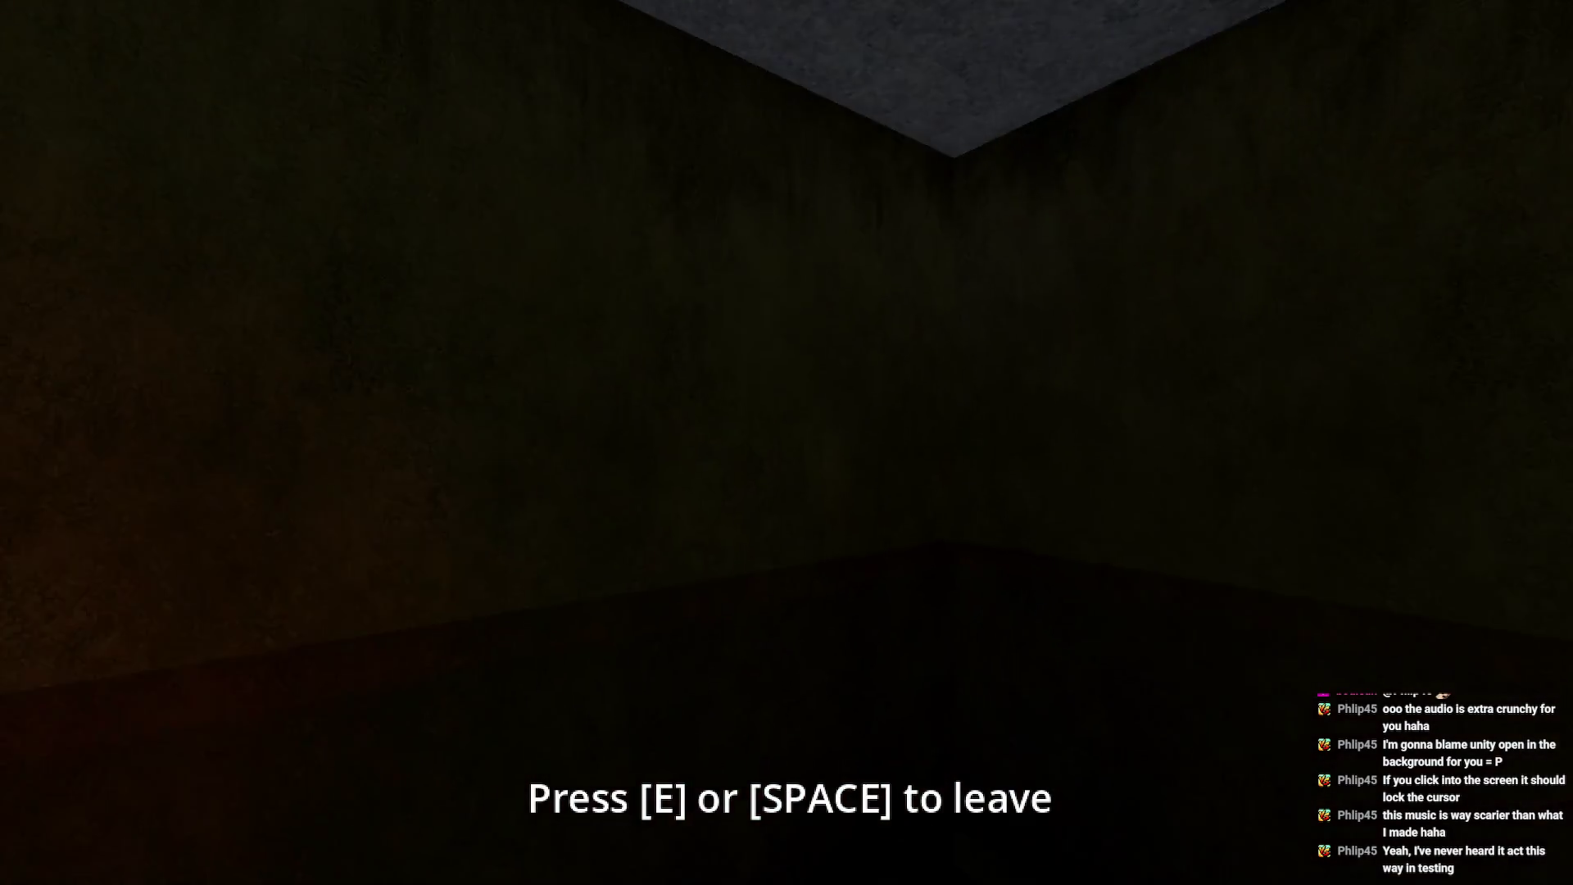
# - Leave the cabinet, hide briefly at the bed, then try the small bedroom's wall vent again
pyautogui.press('e')
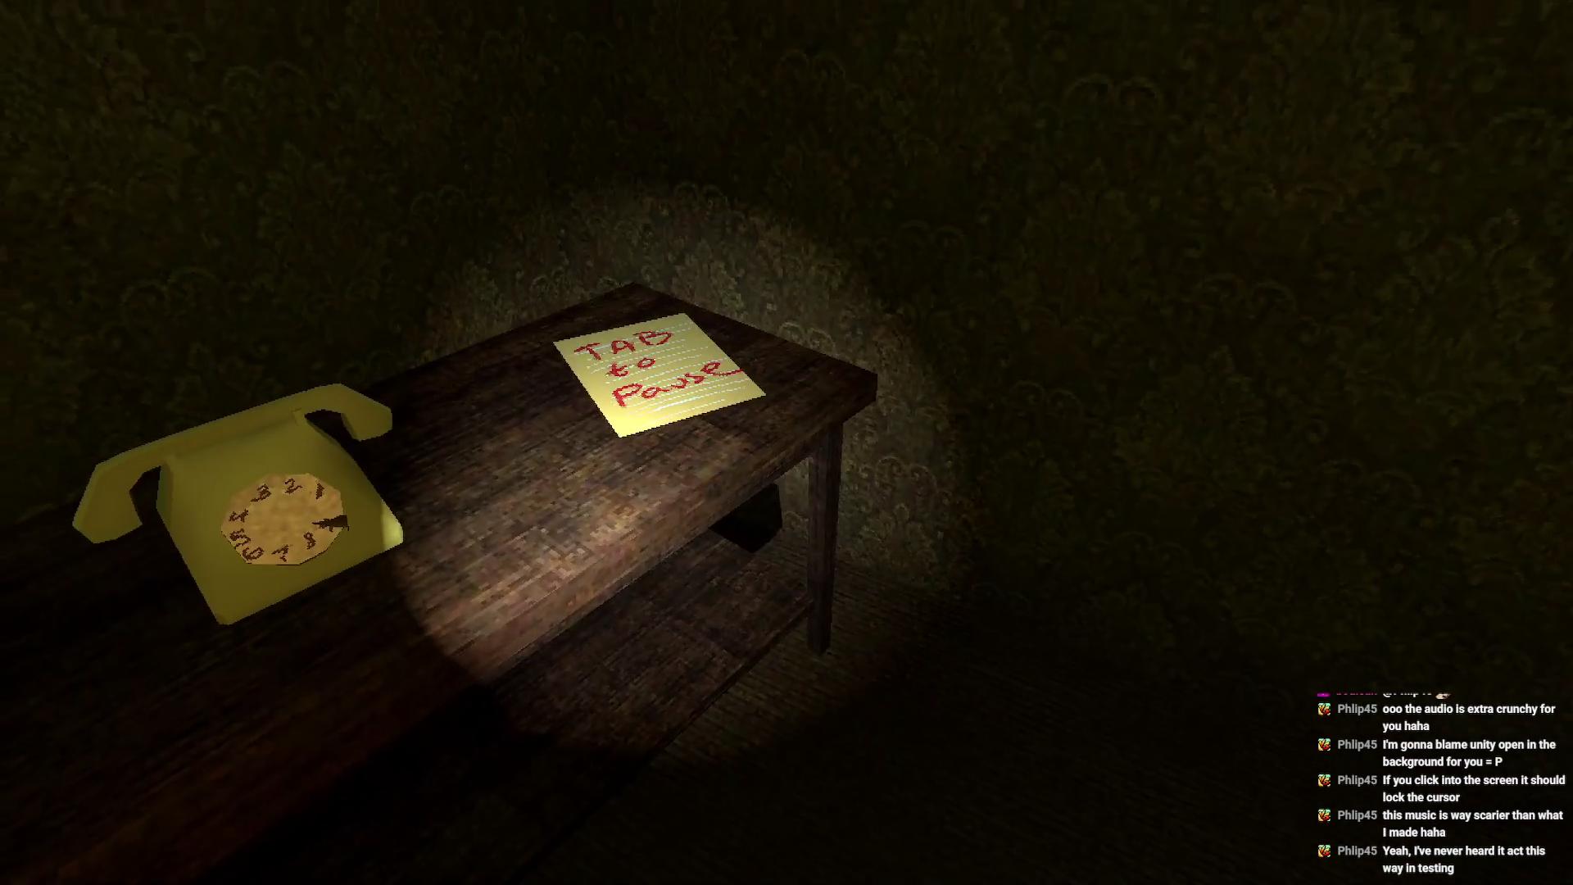
pyautogui.press('e')
pyautogui.press('e')
pyautogui.press('w')
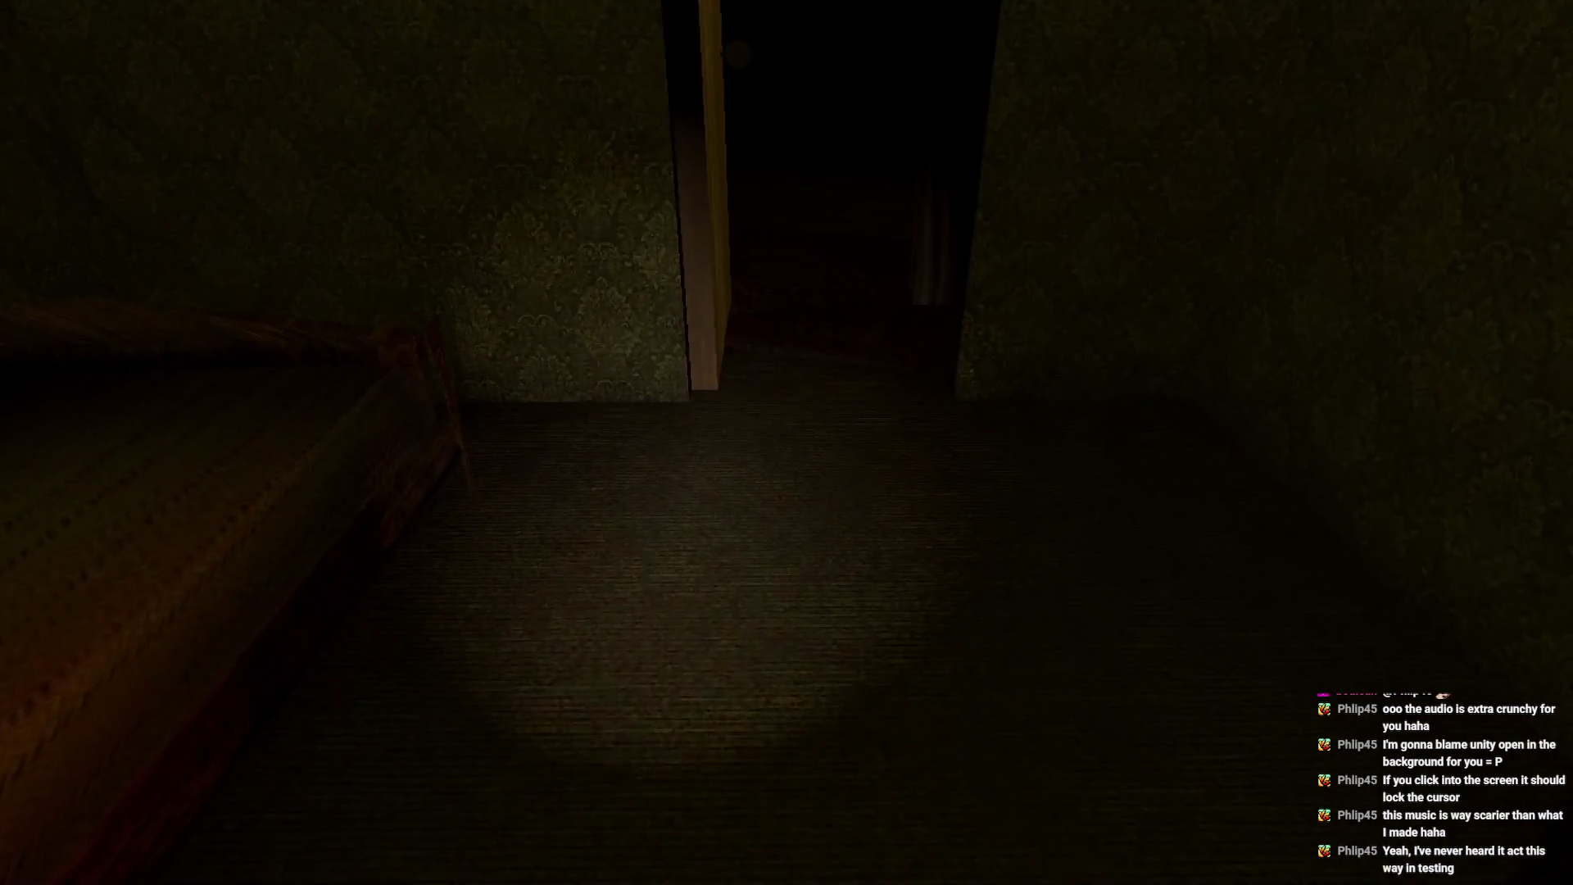
pyautogui.press('w')
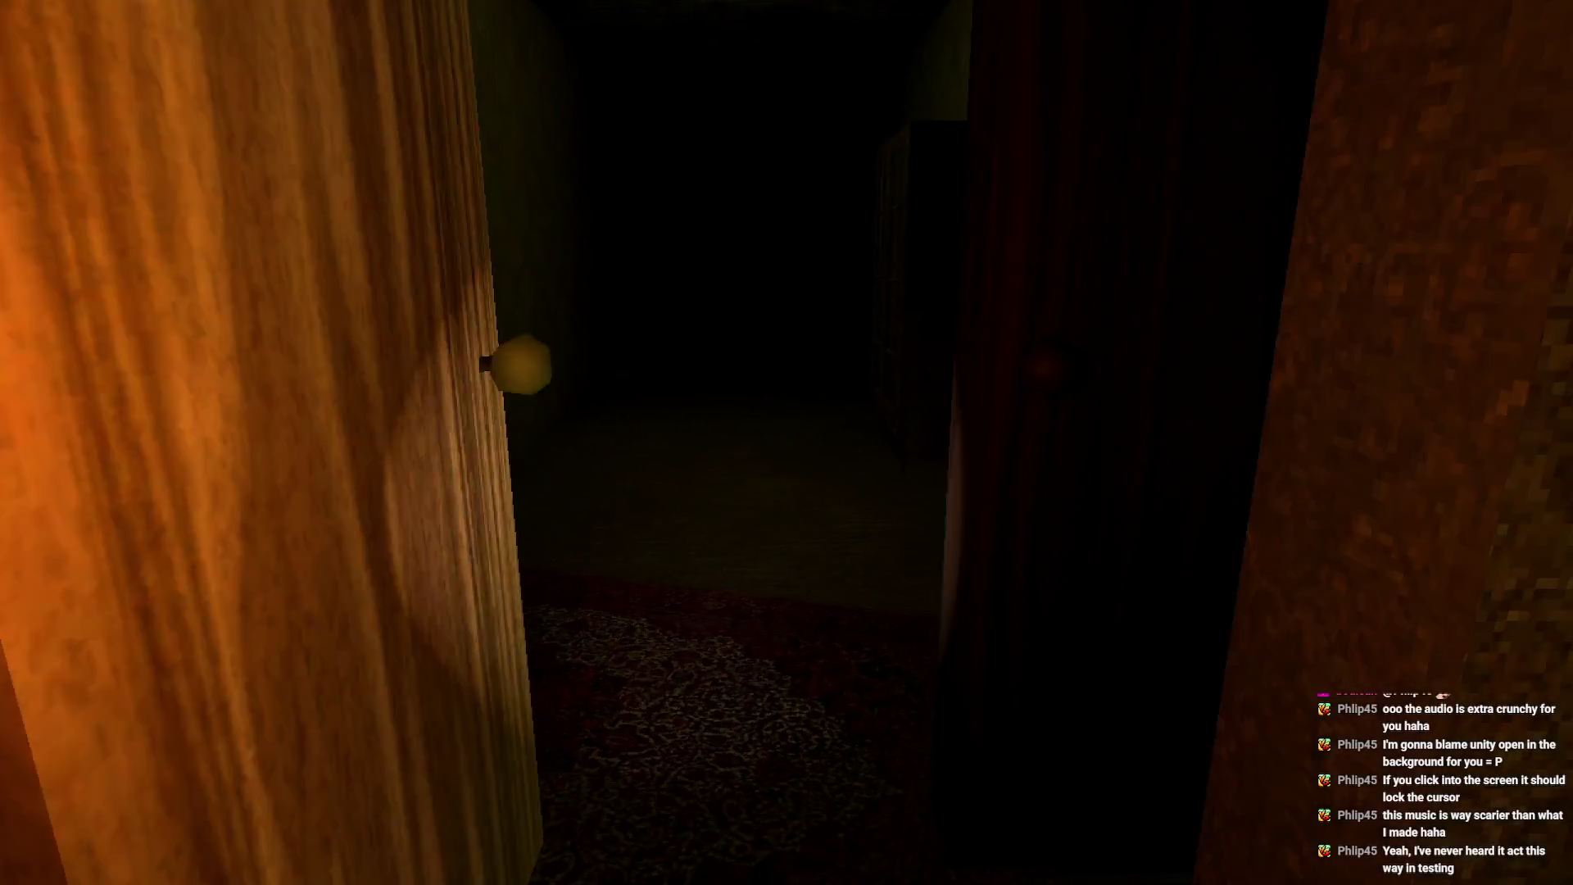
pyautogui.press('w')
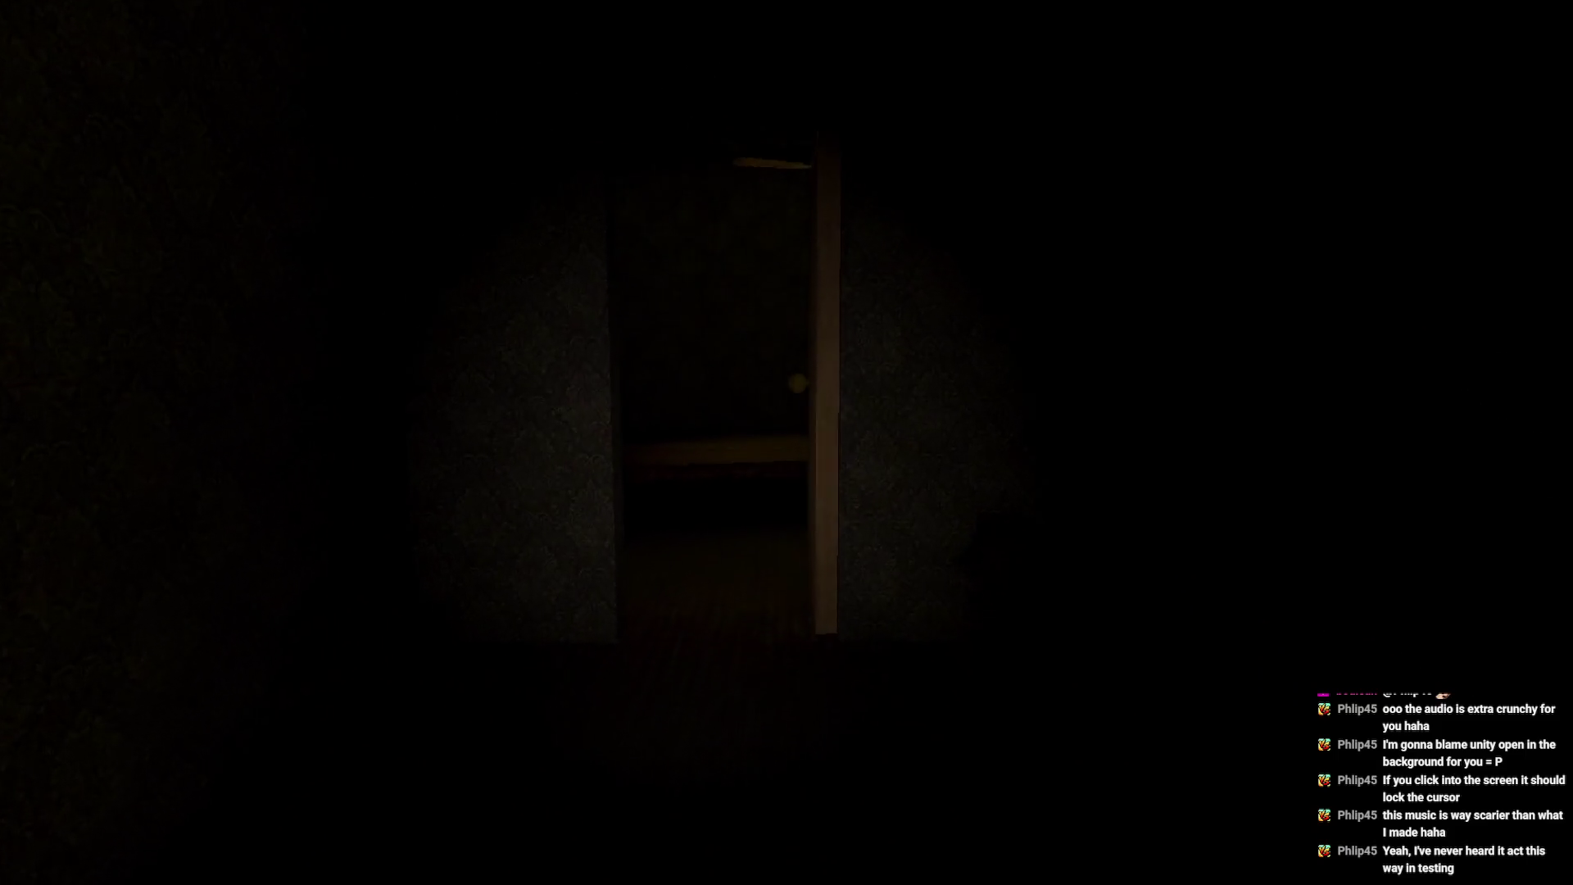
pyautogui.press('w')
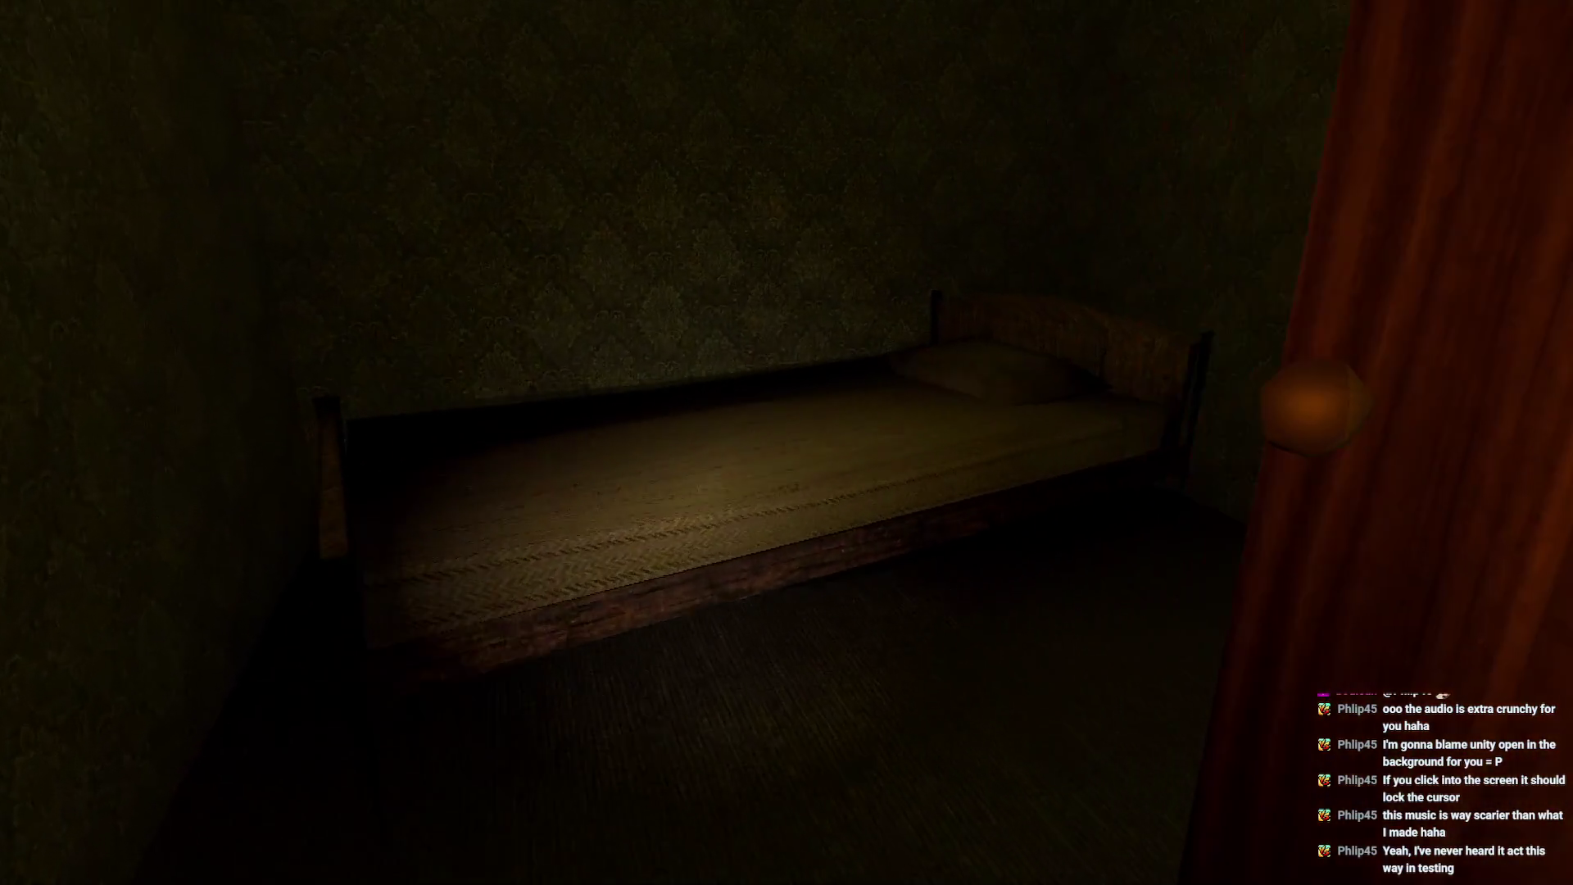
pyautogui.press('w')
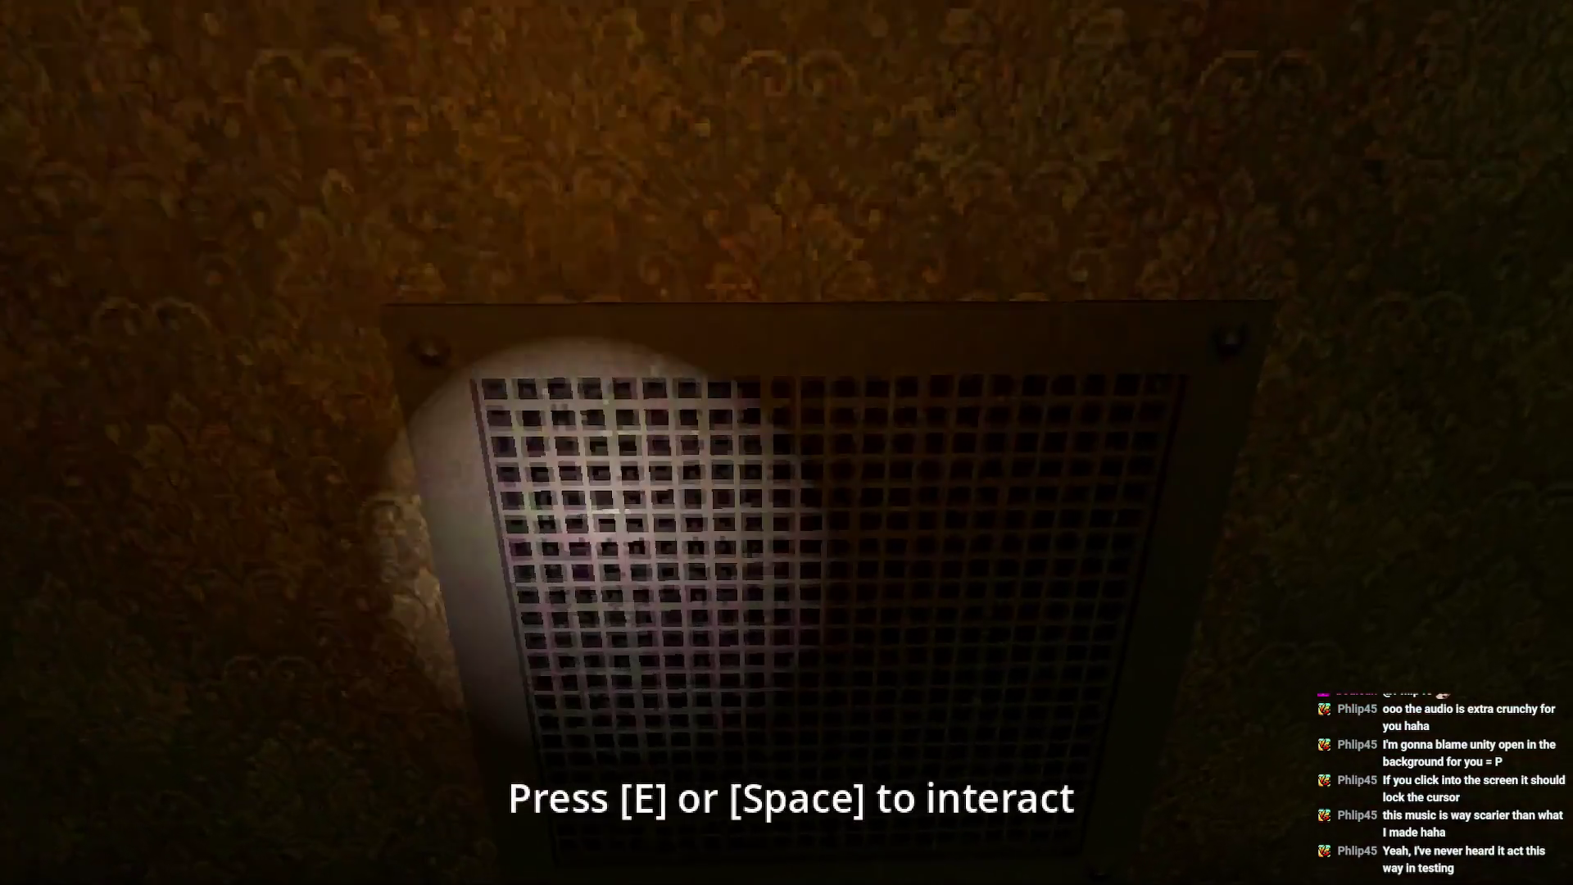
pyautogui.press('e')
# - Follow the corridor past the yellow wall and wooden door to the stairs by the tiled room
pyautogui.press('w')
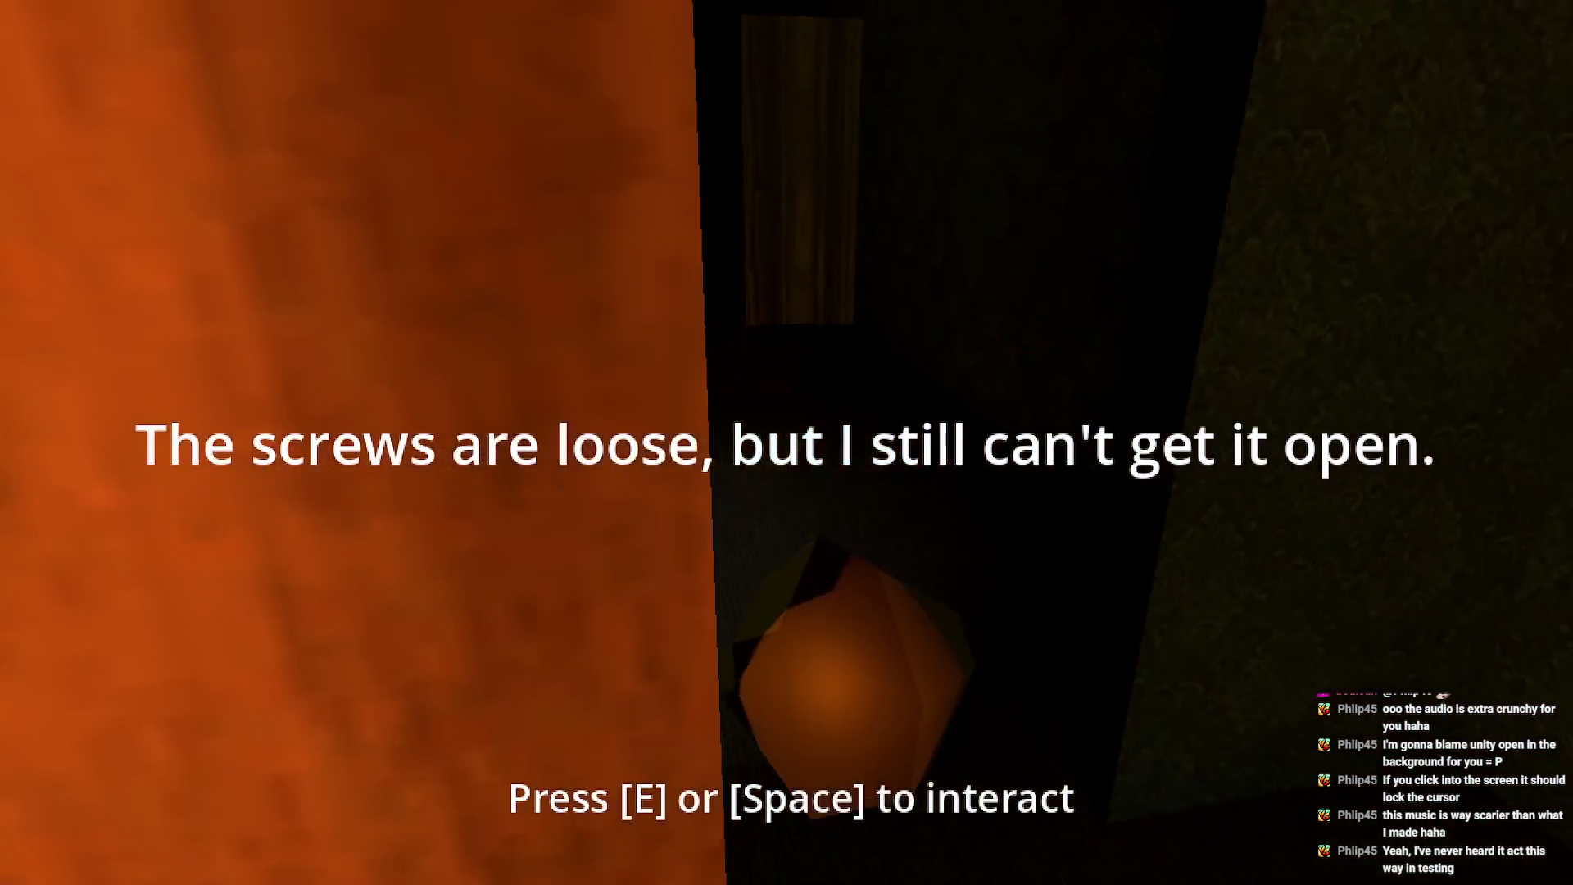
pyautogui.press('w')
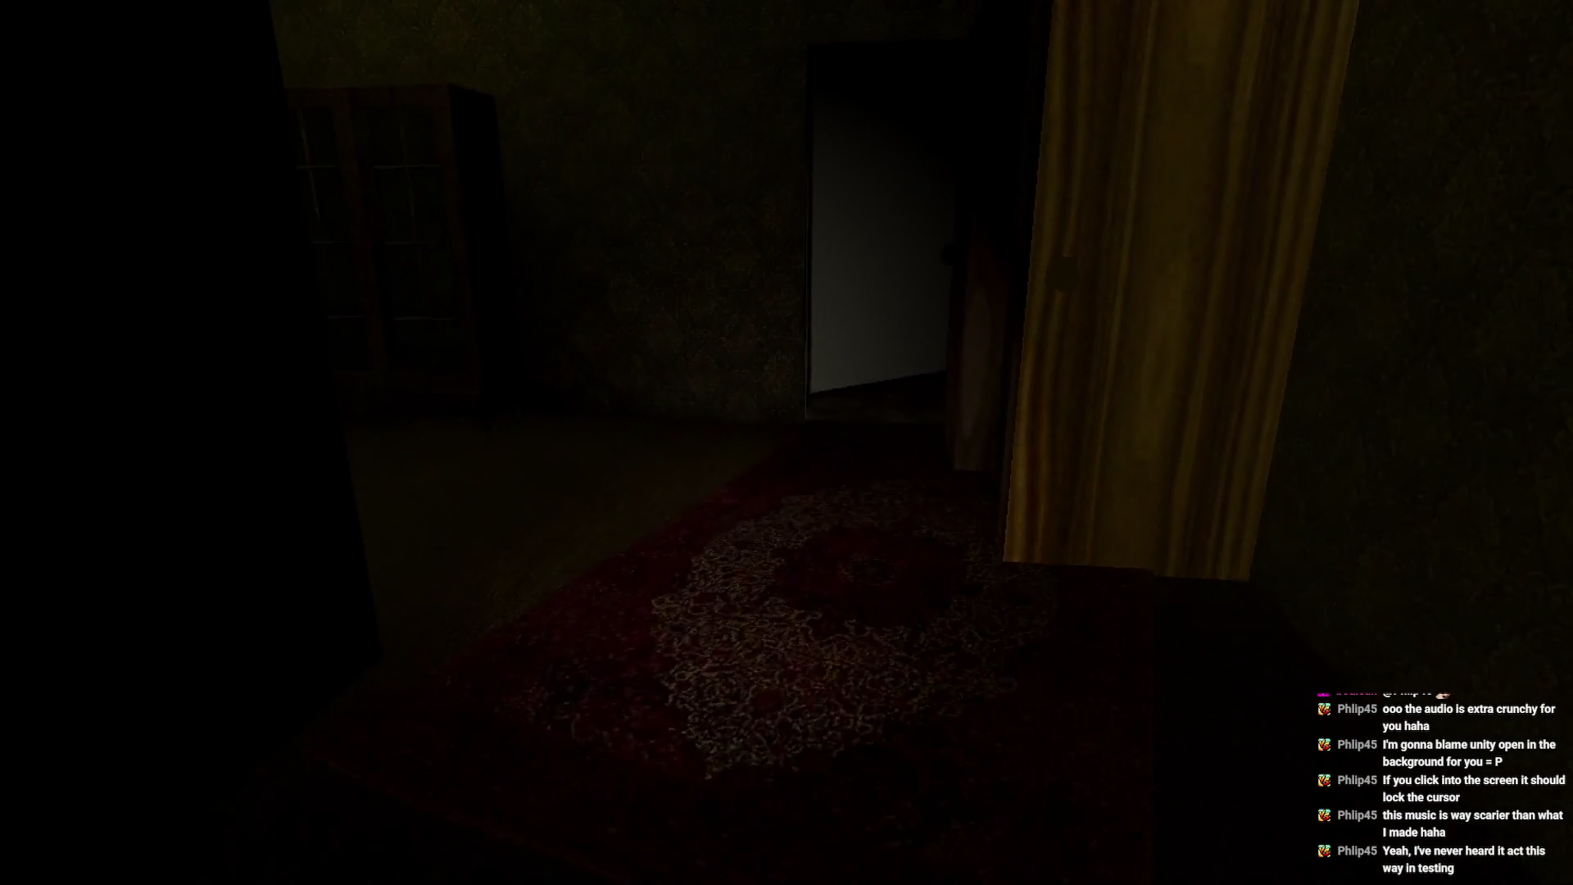
pyautogui.press('f')
pyautogui.press('w')
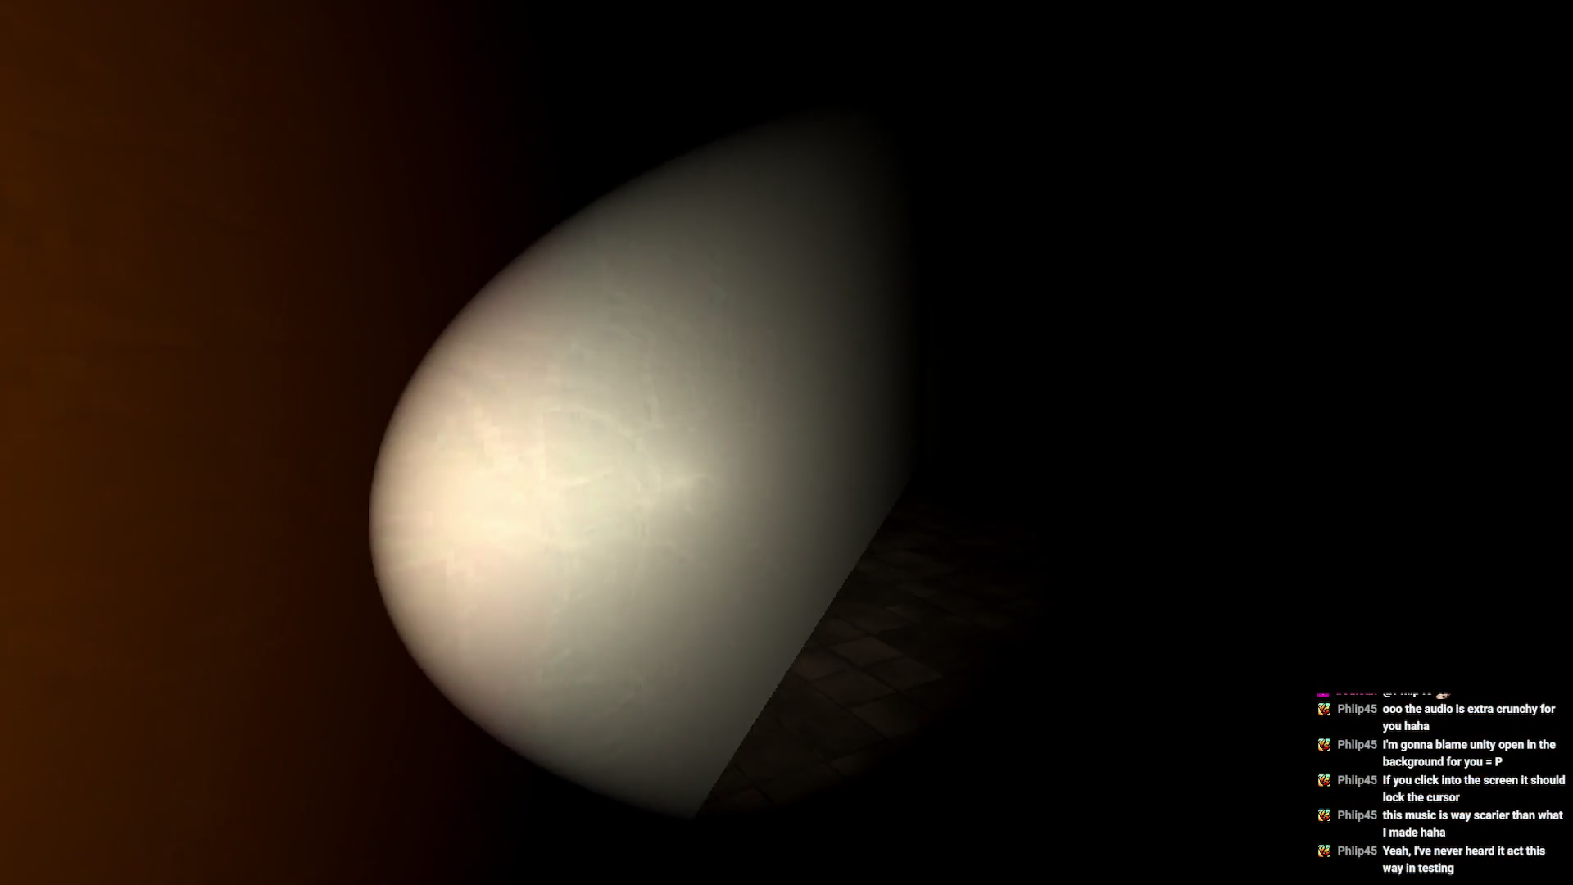
pyautogui.press('w')
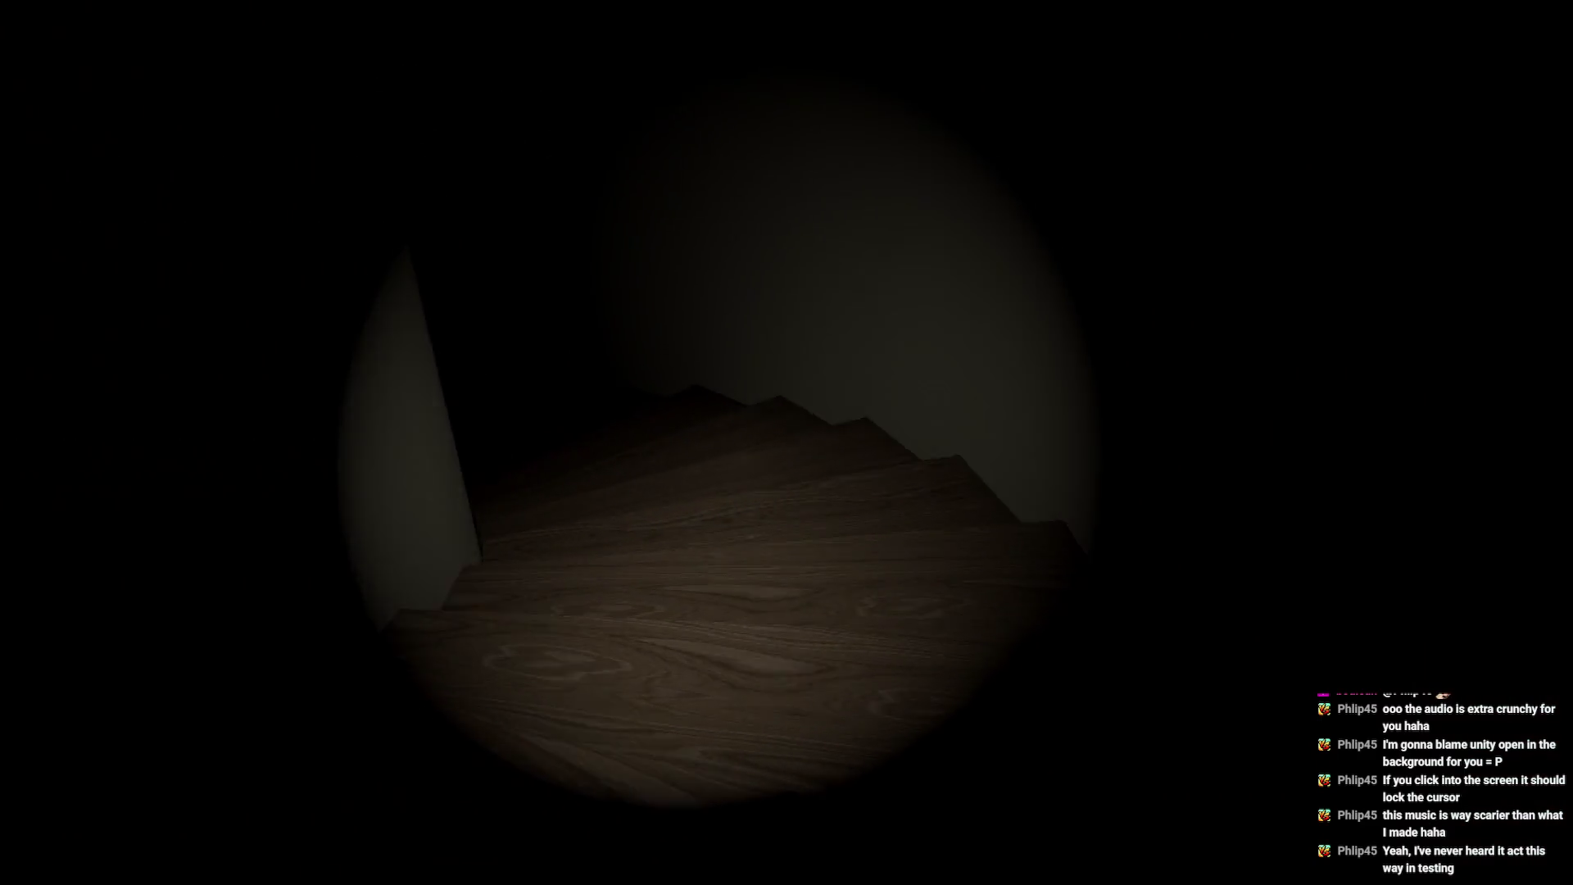
pyautogui.press('w')
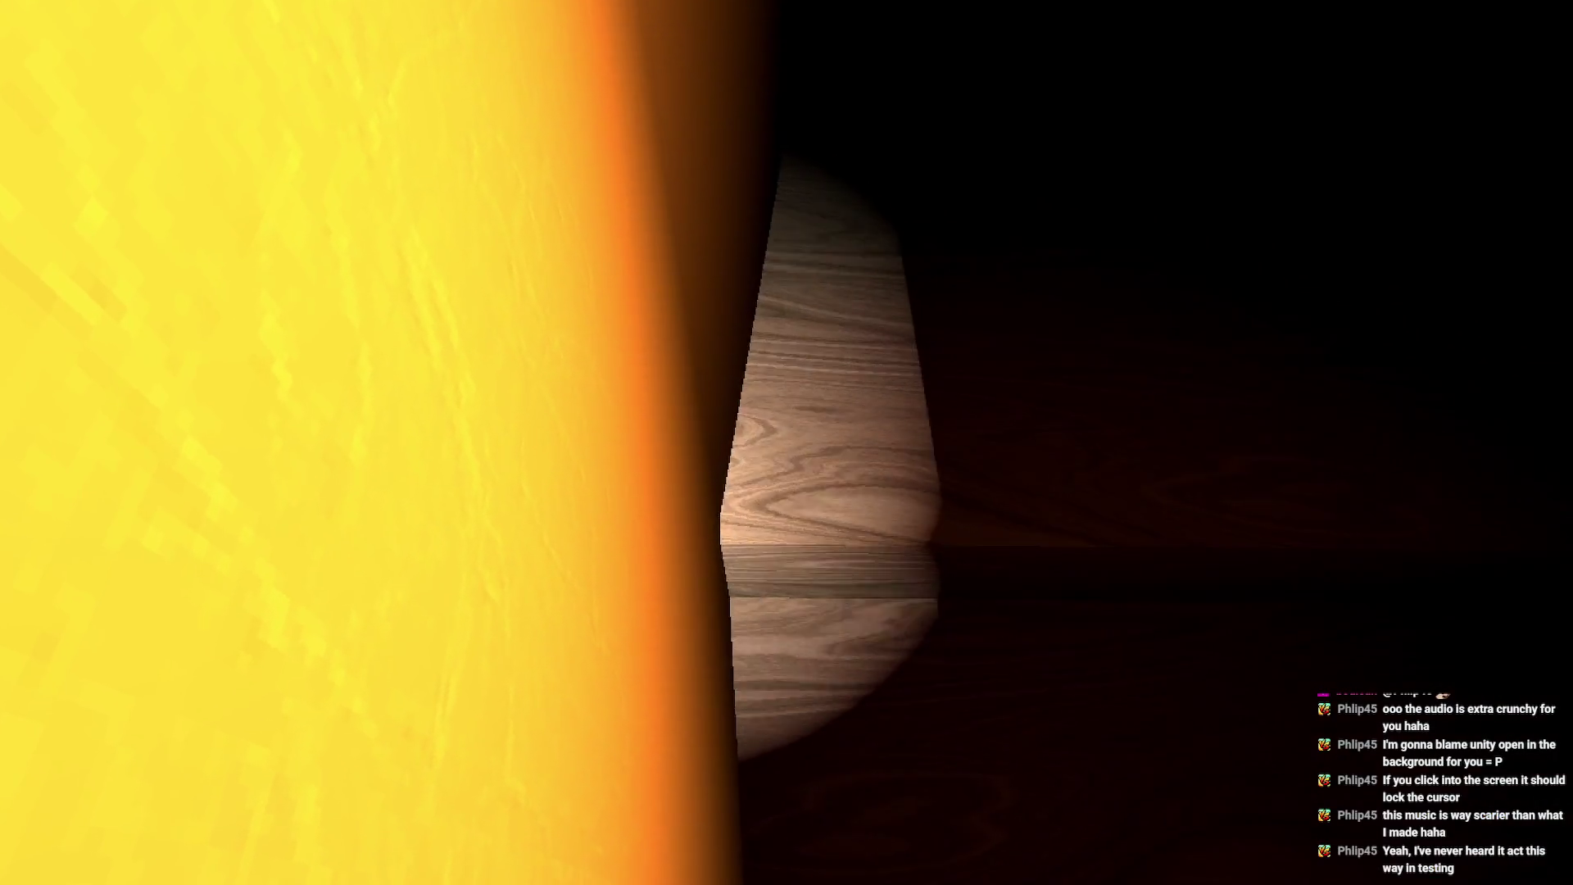
pyautogui.press('w')
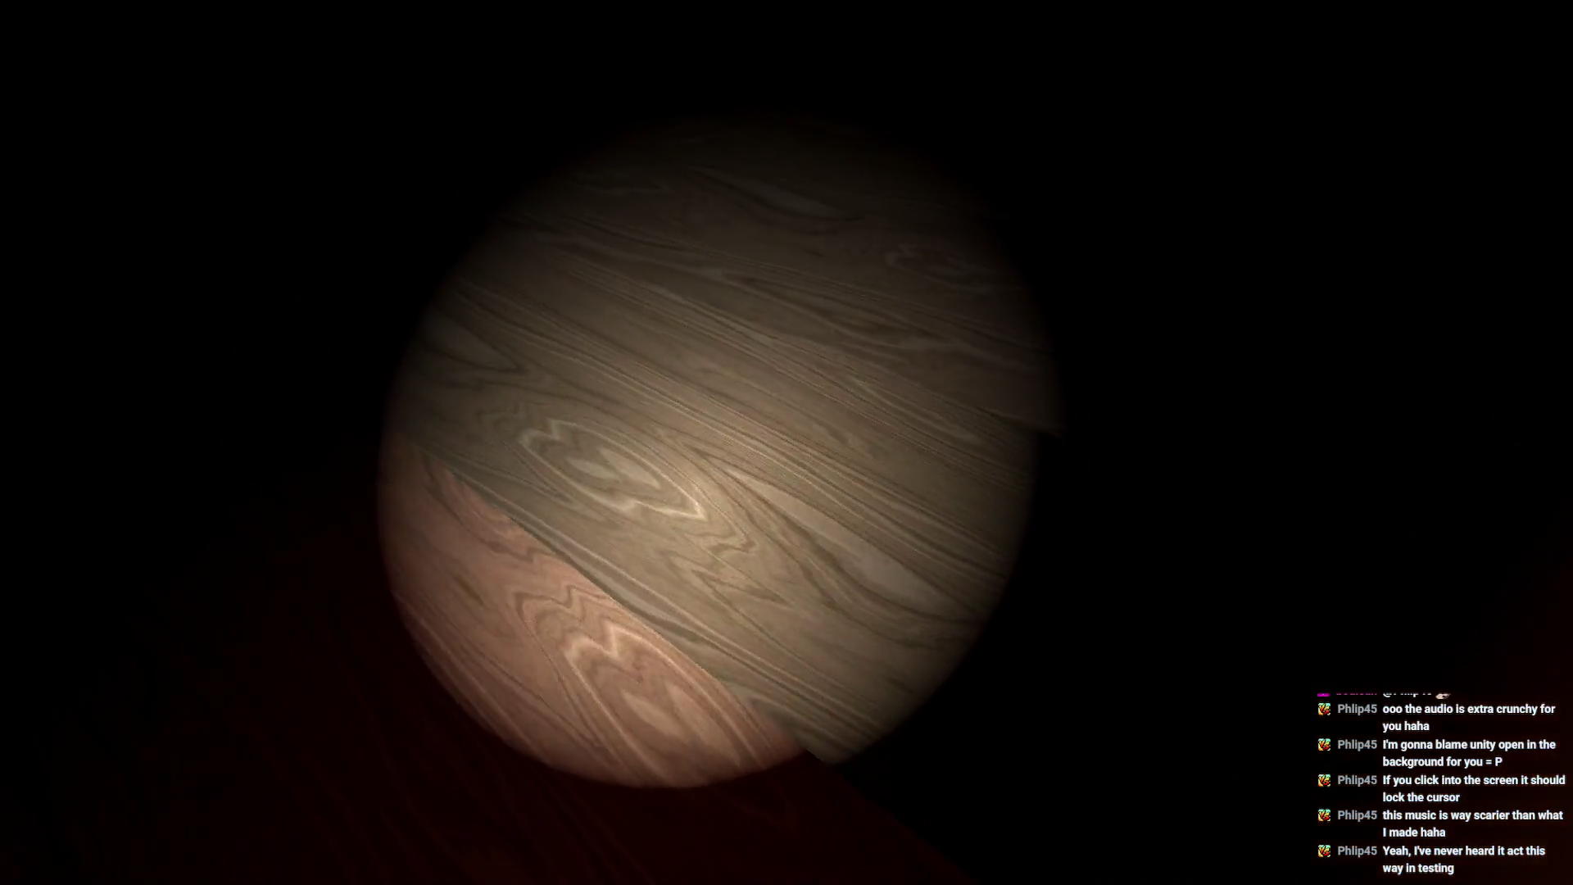
pyautogui.press('w')
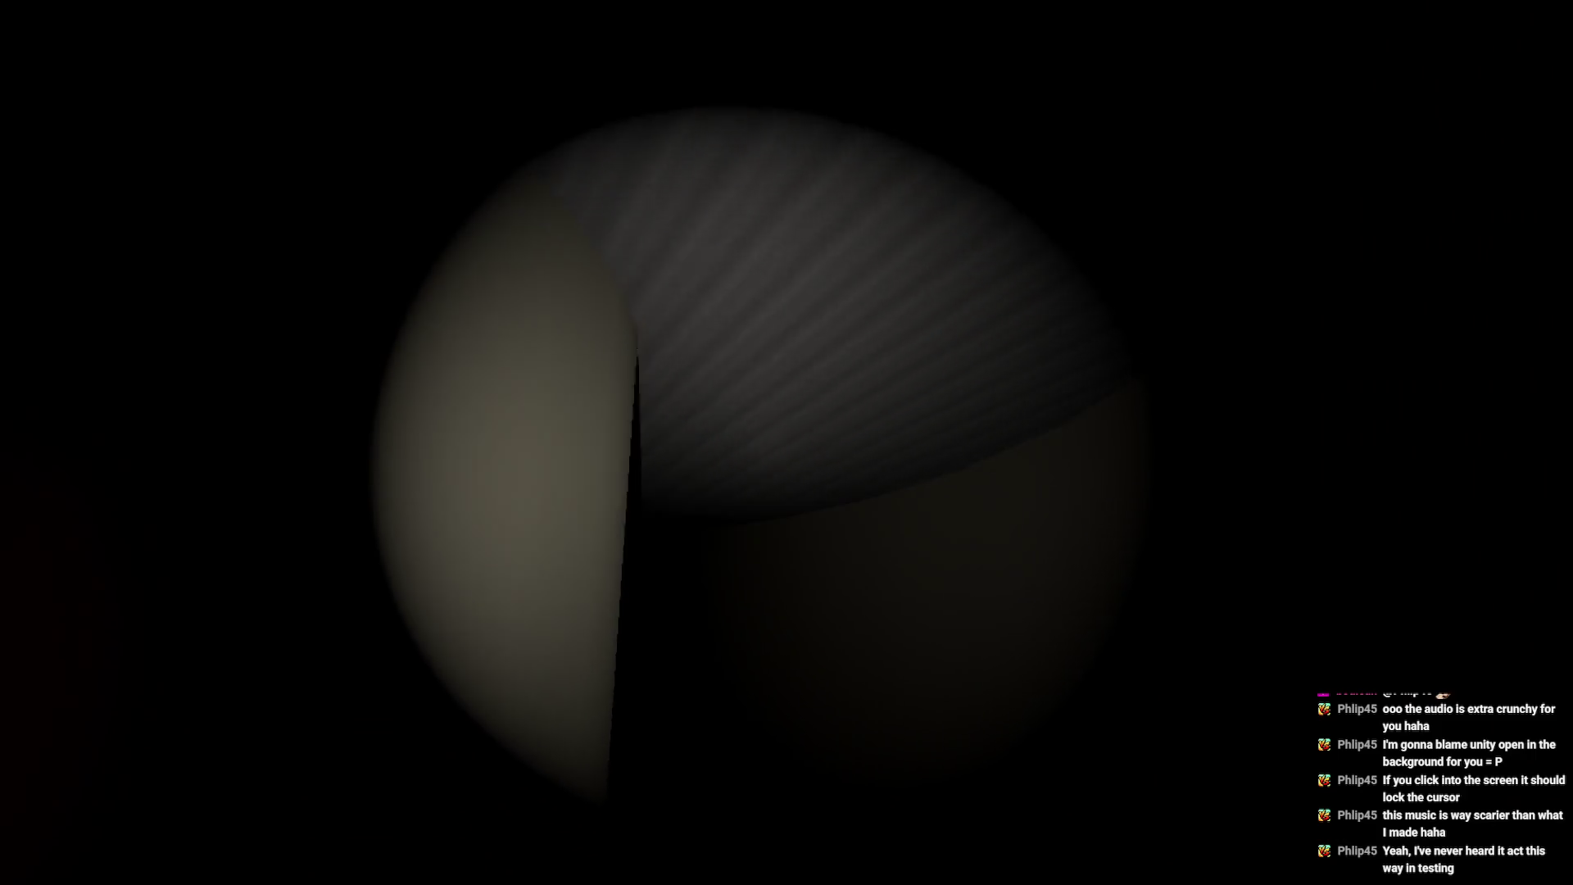
pyautogui.press('w')
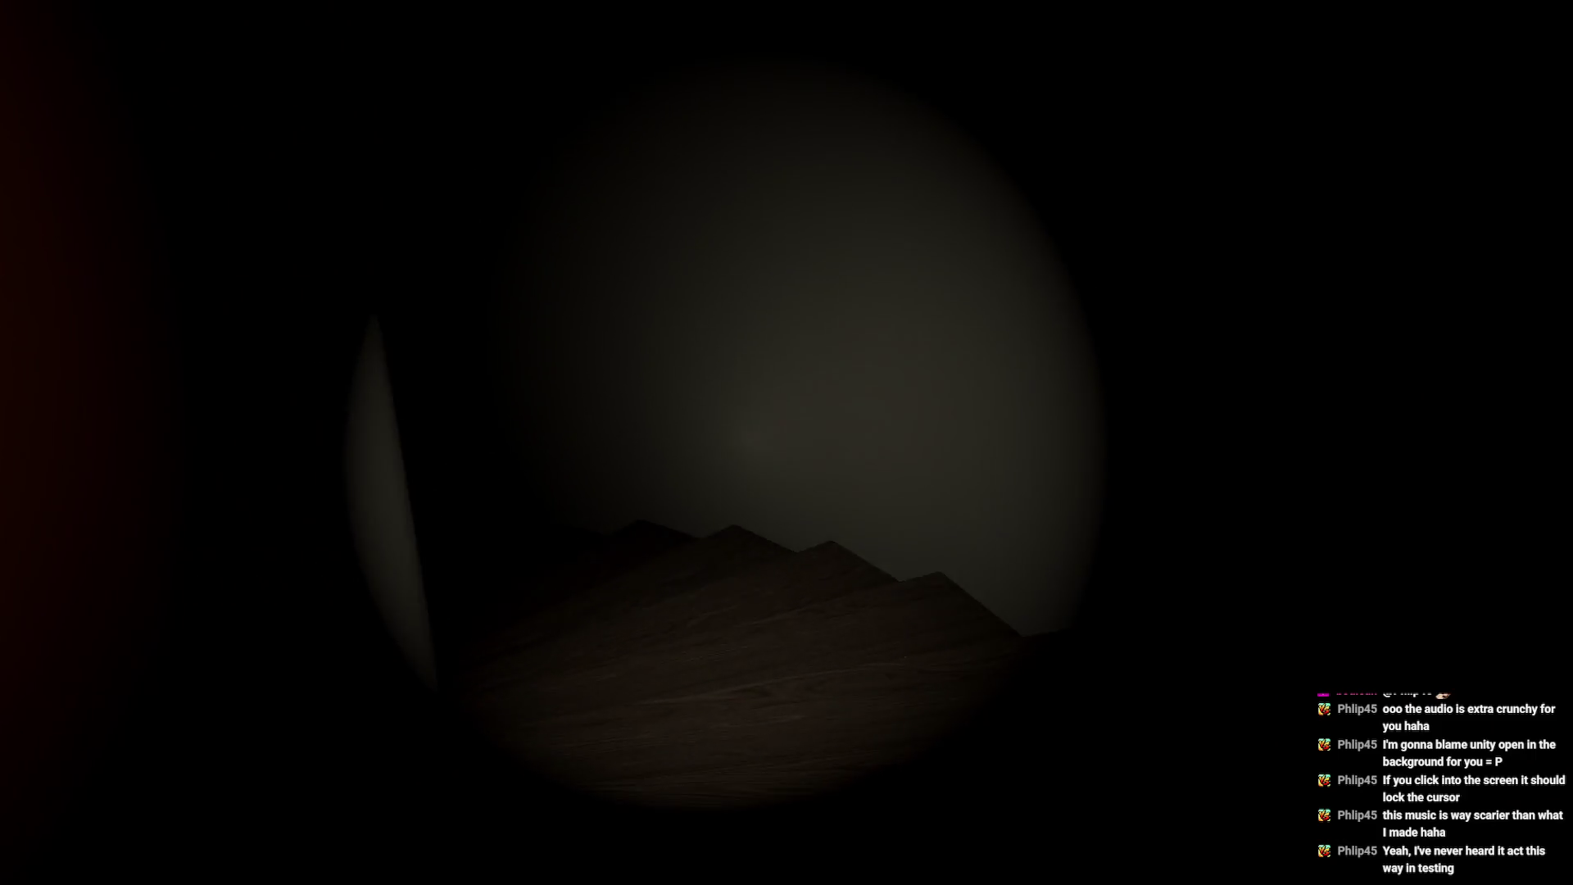
pyautogui.press('w')
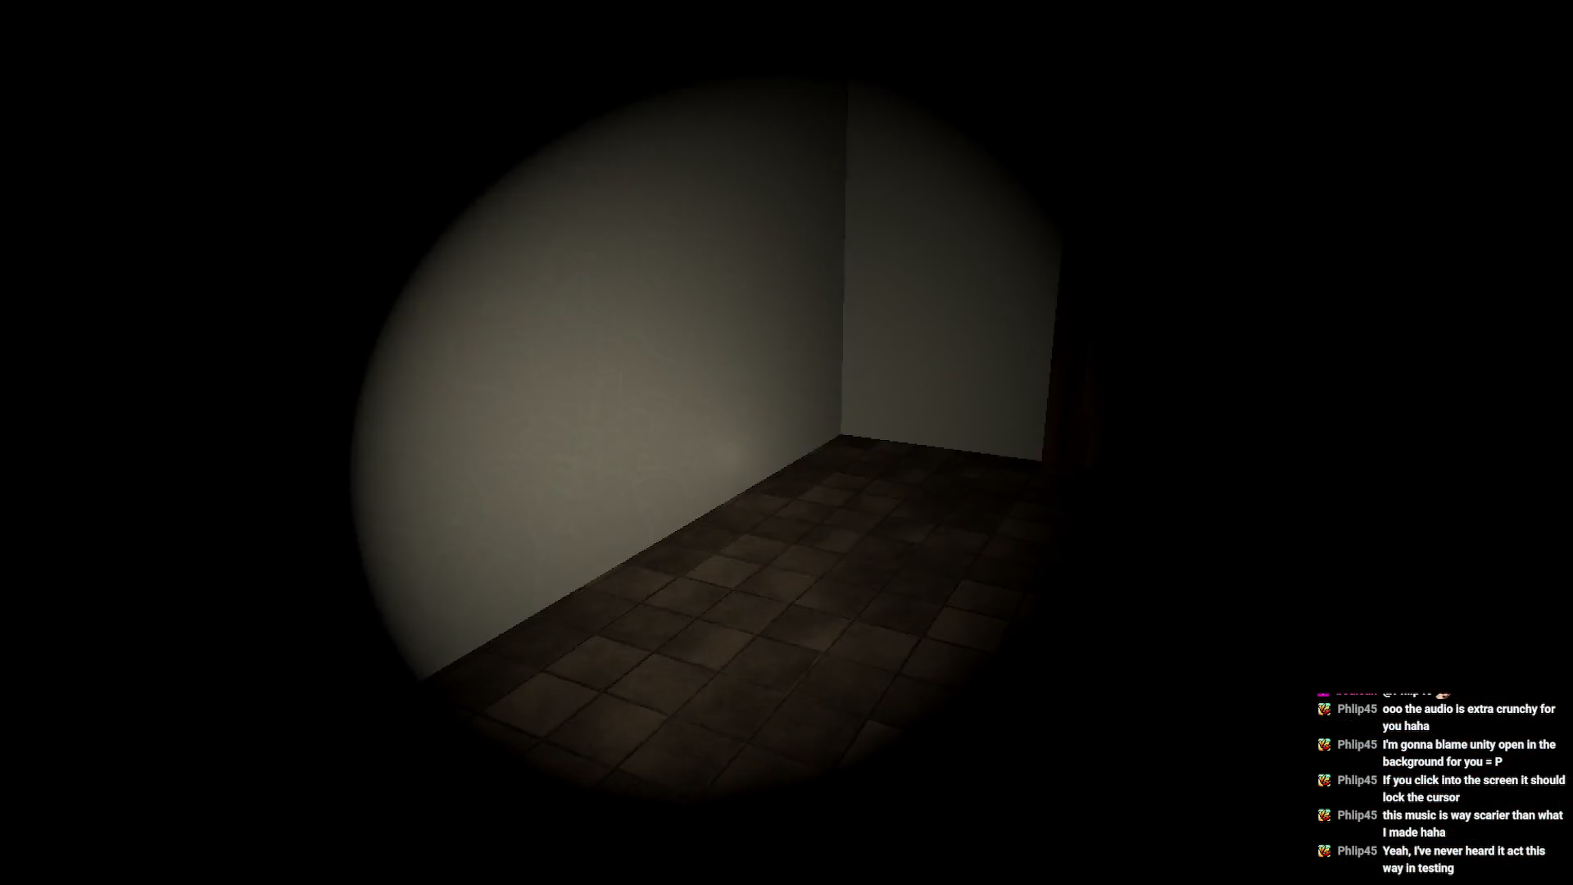
# - Open the wooden door and step into the dark room
pyautogui.press('w')
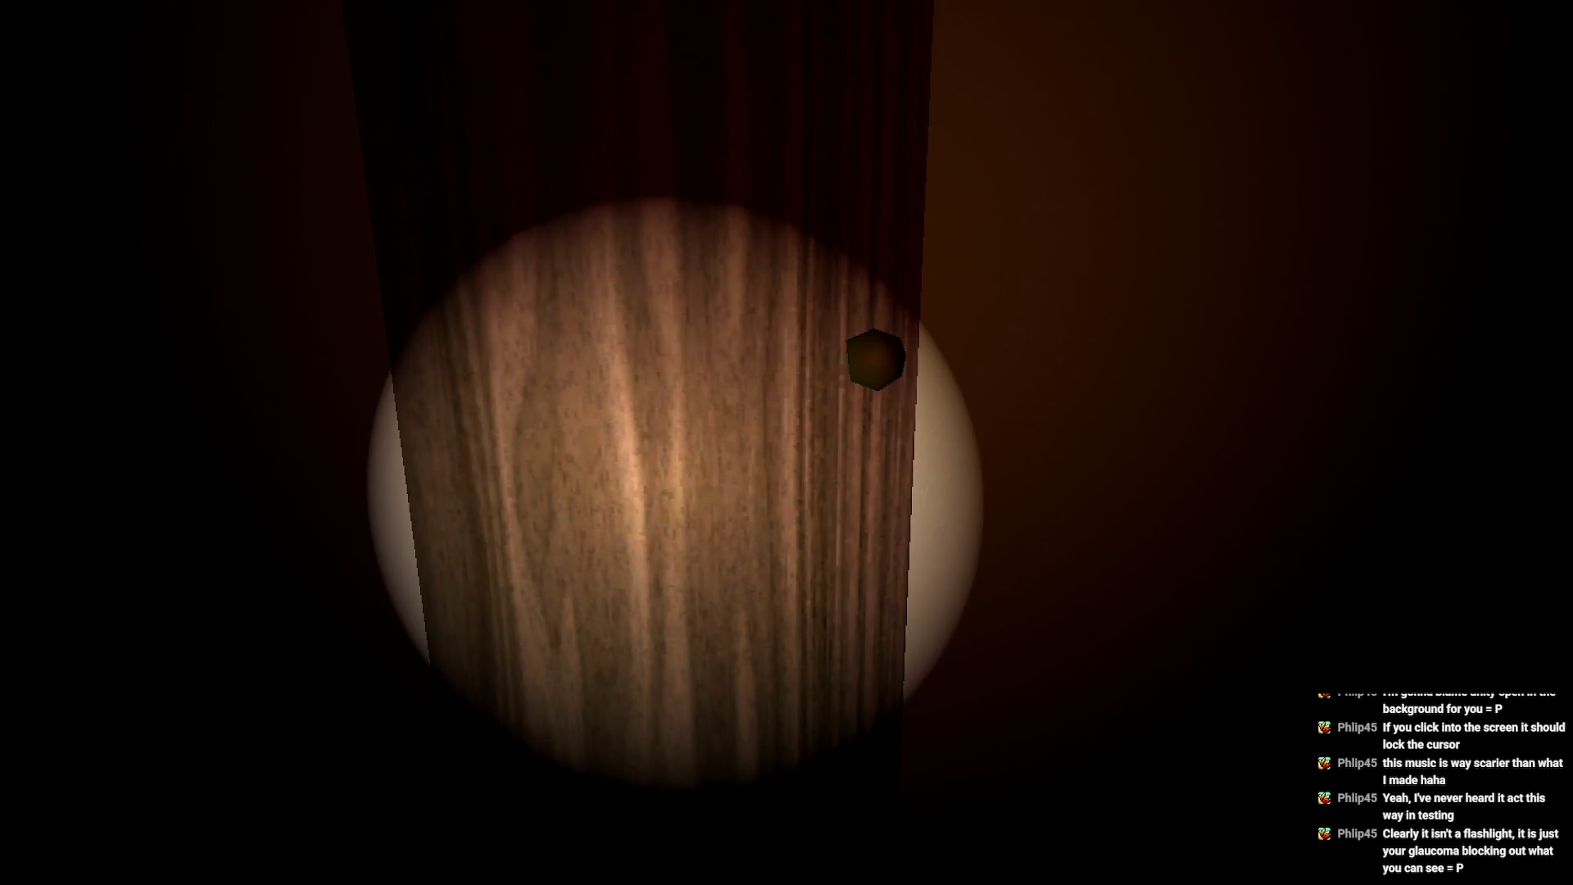
pyautogui.press('e')
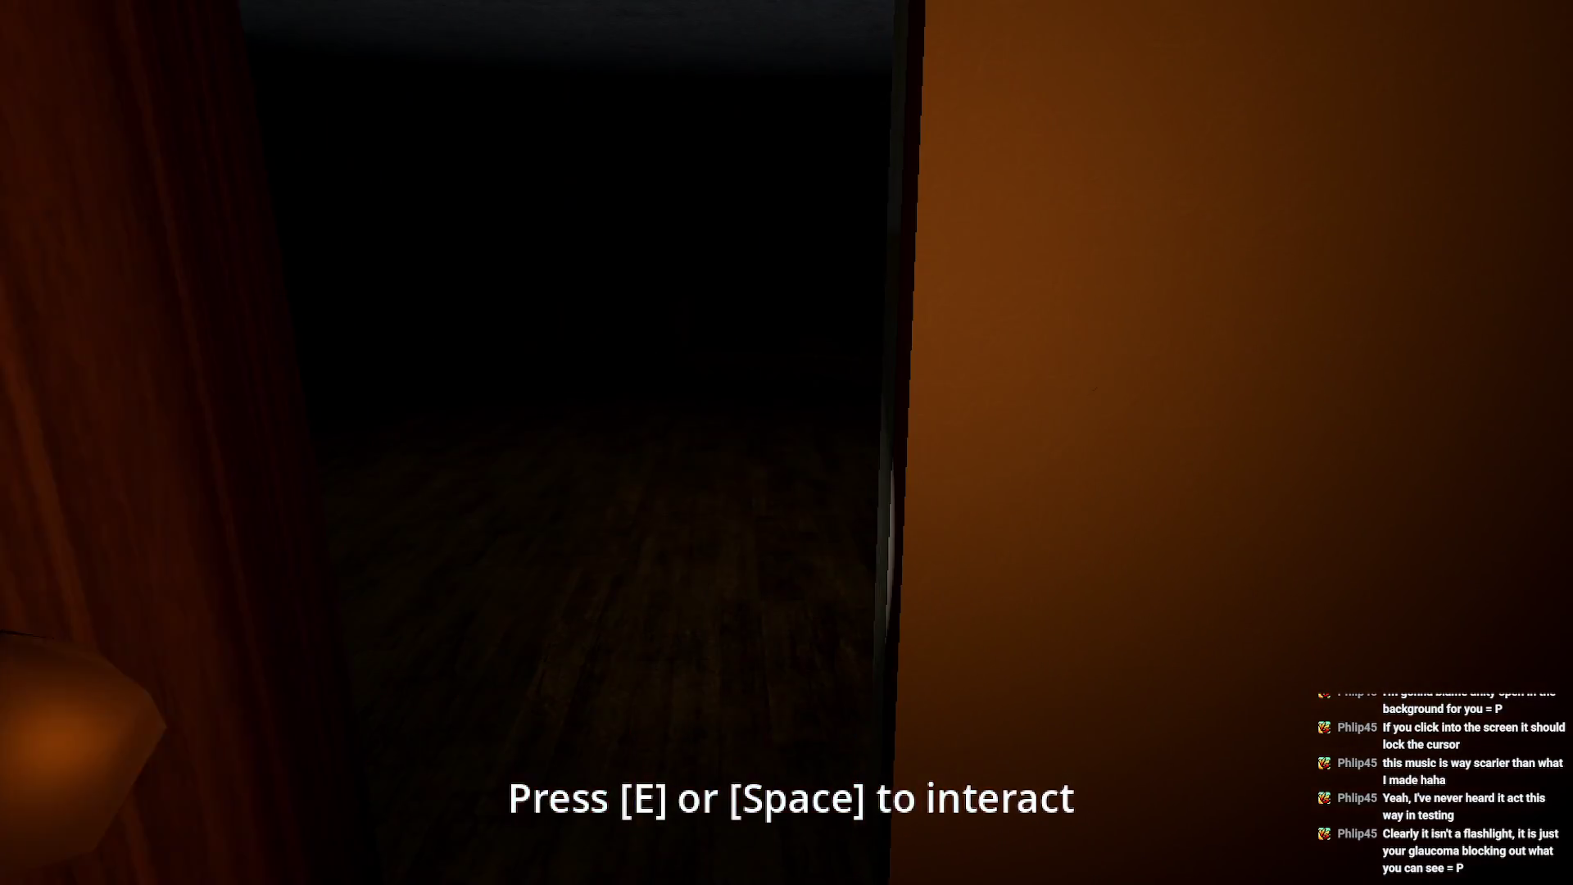
pyautogui.press('w')
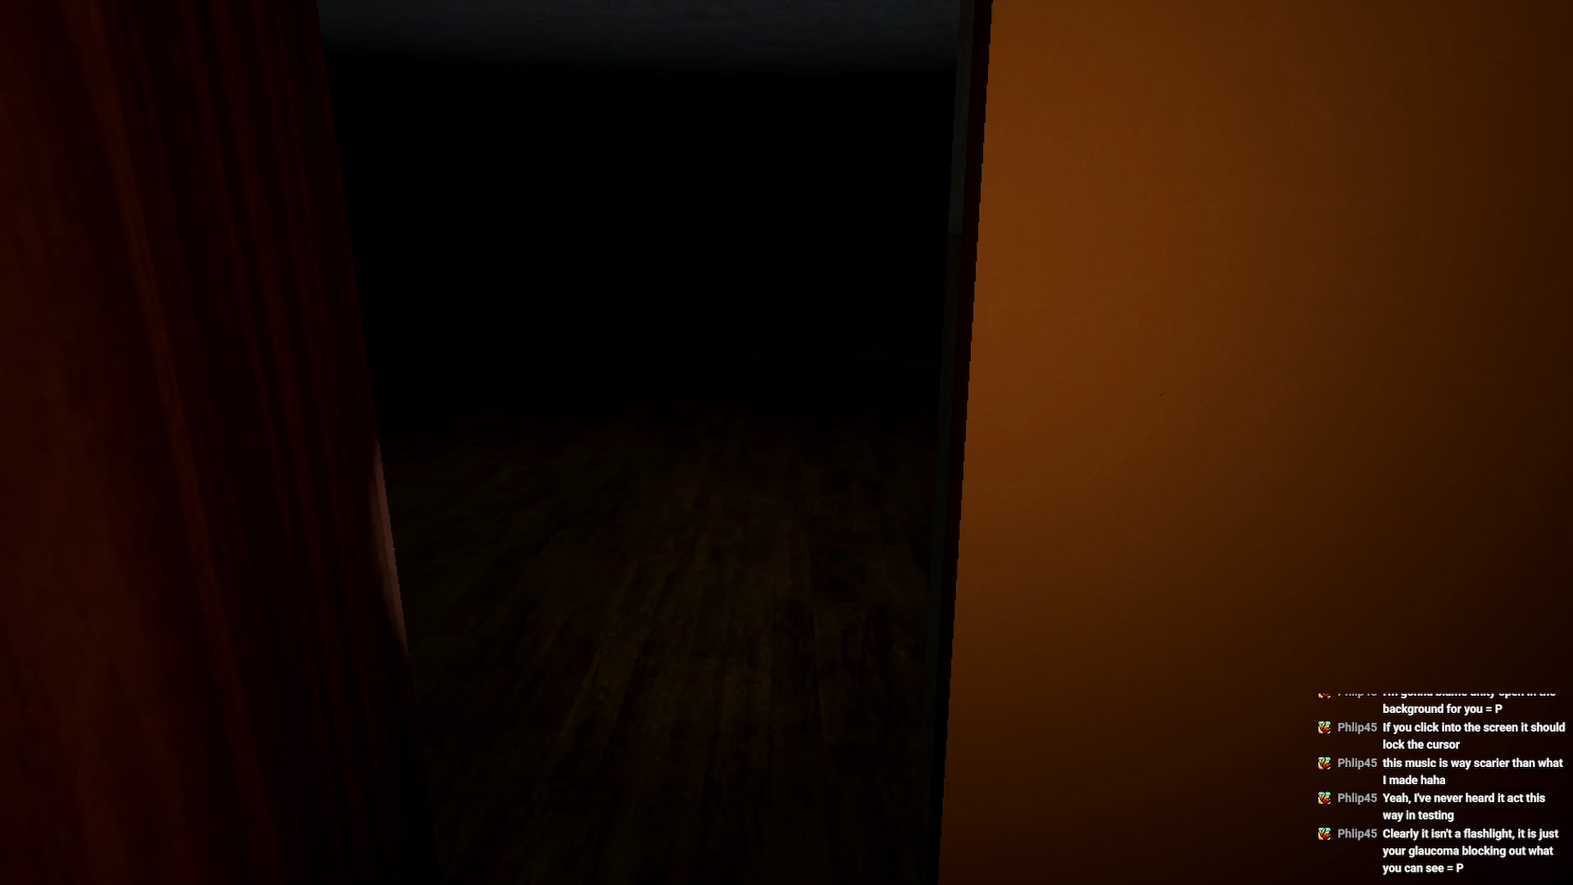
pyautogui.press('w')
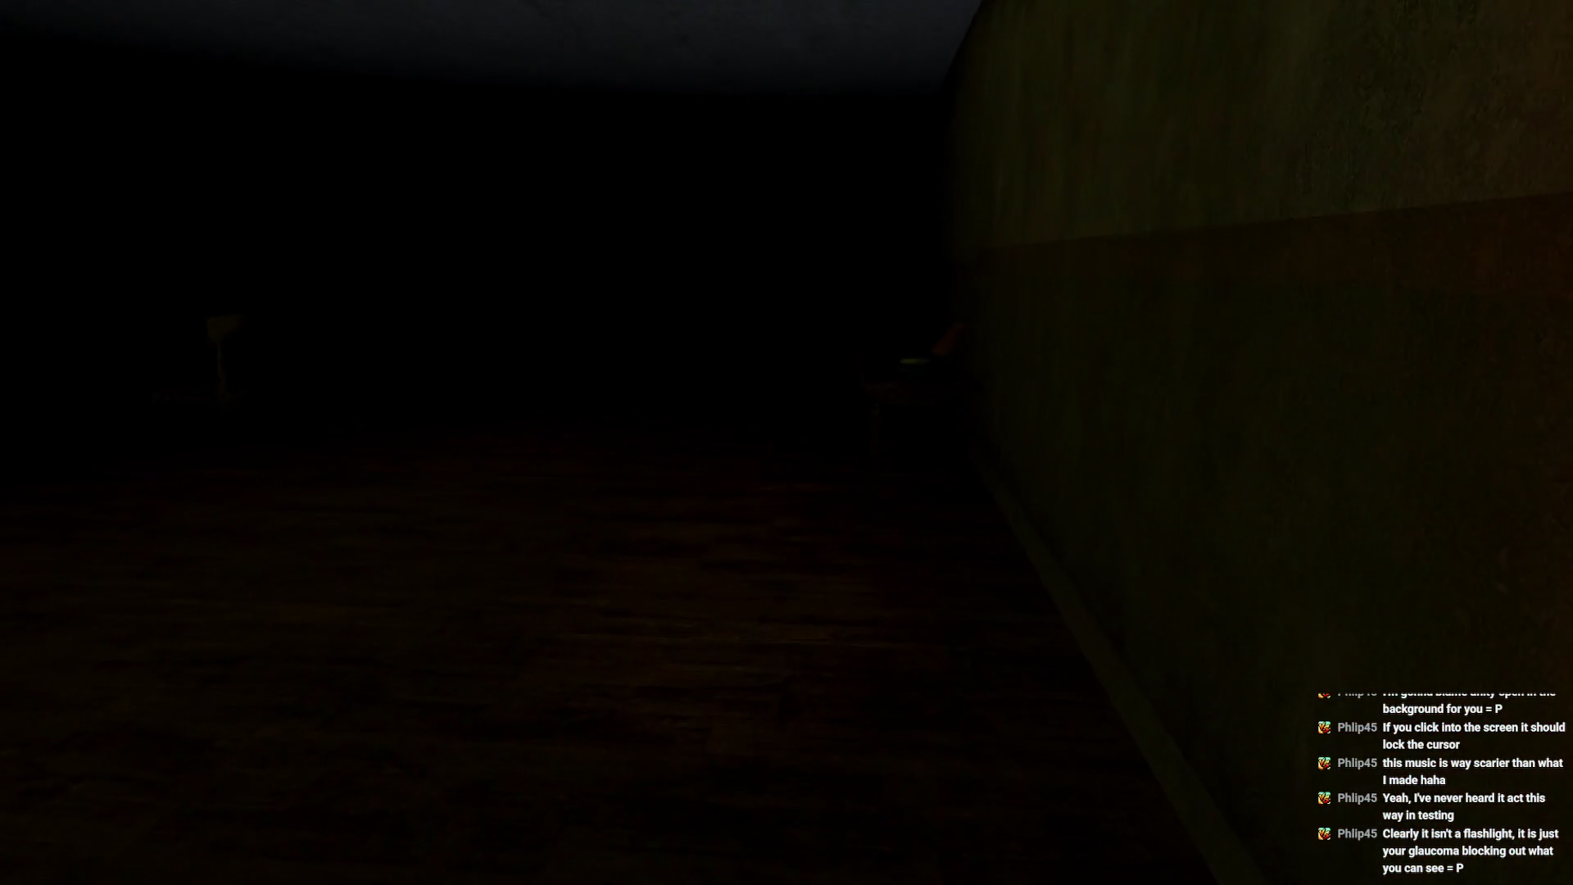
# - Look over the VHS tapes and red book on the side table, then walk to the dresser
pyautogui.press('w')
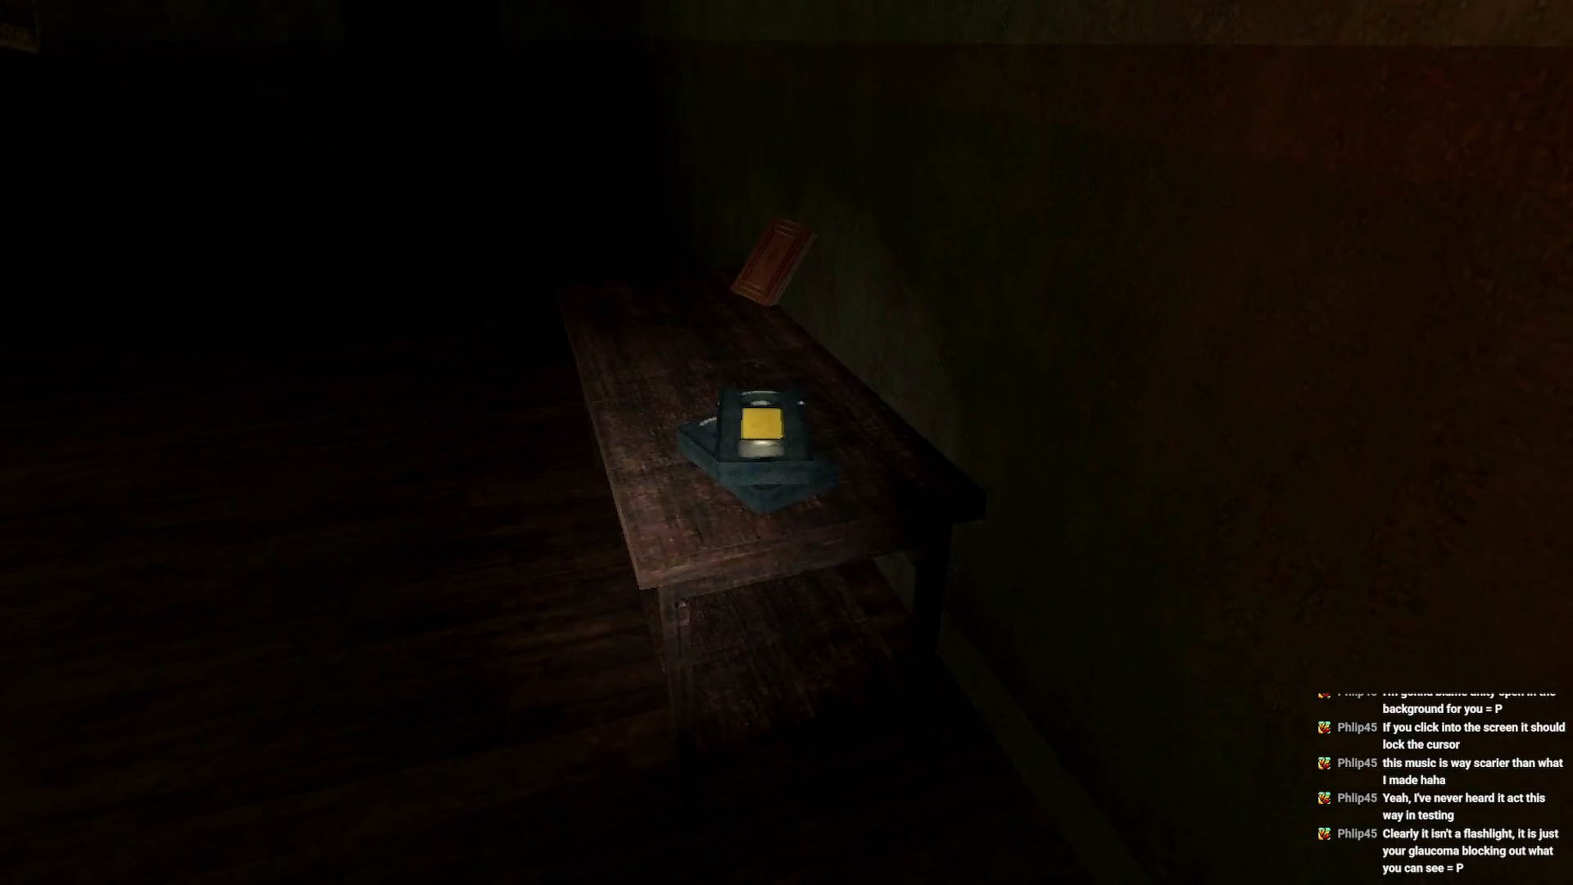
pyautogui.press('w')
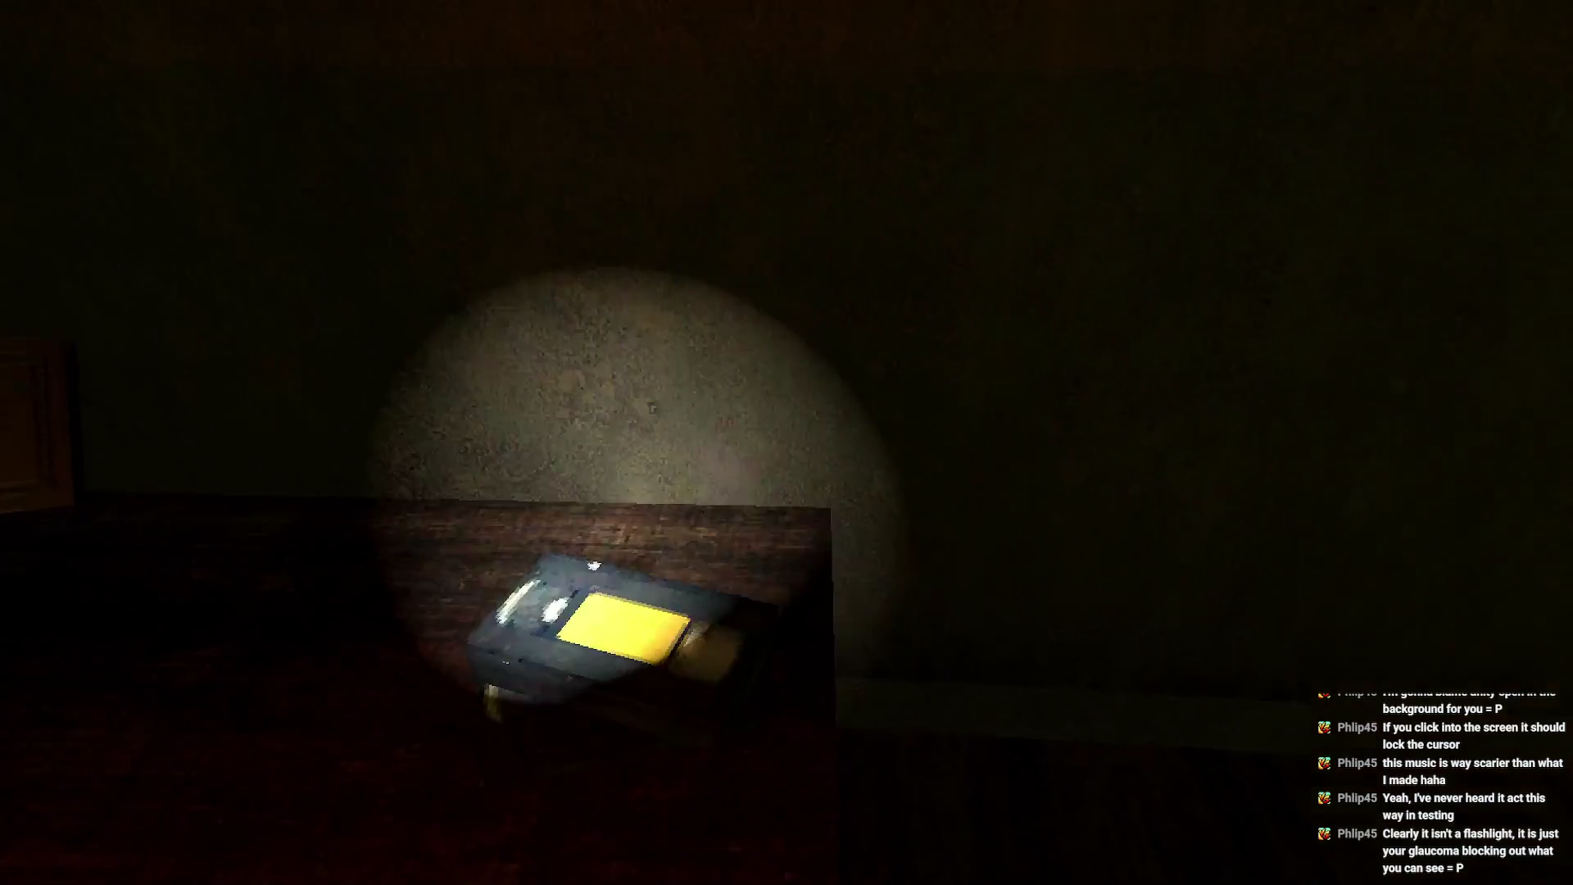
pyautogui.press('w')
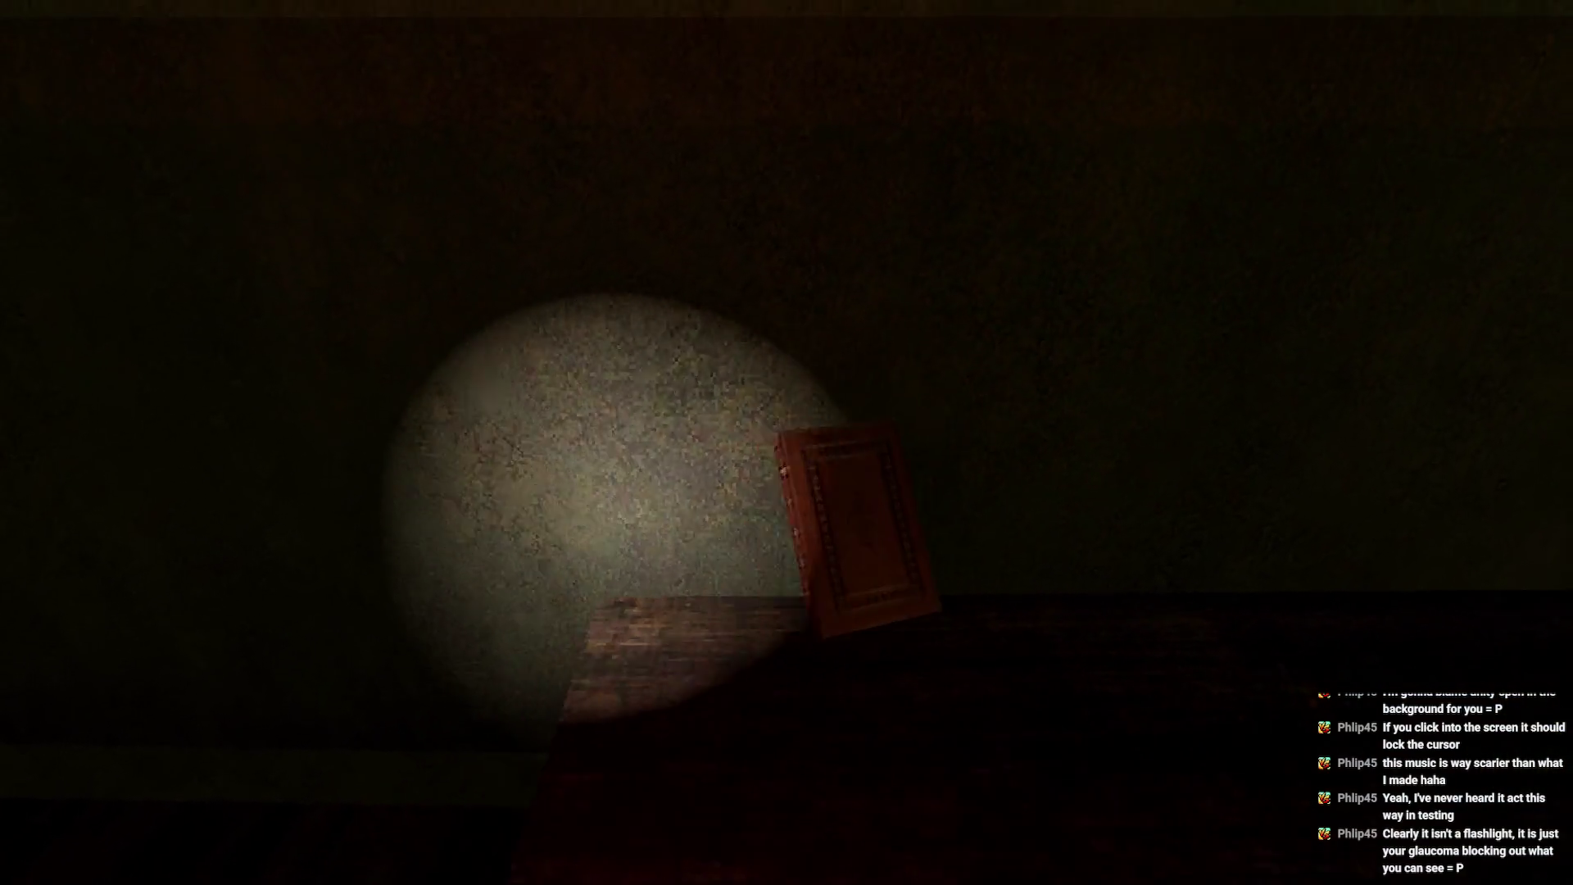
pyautogui.press('f')
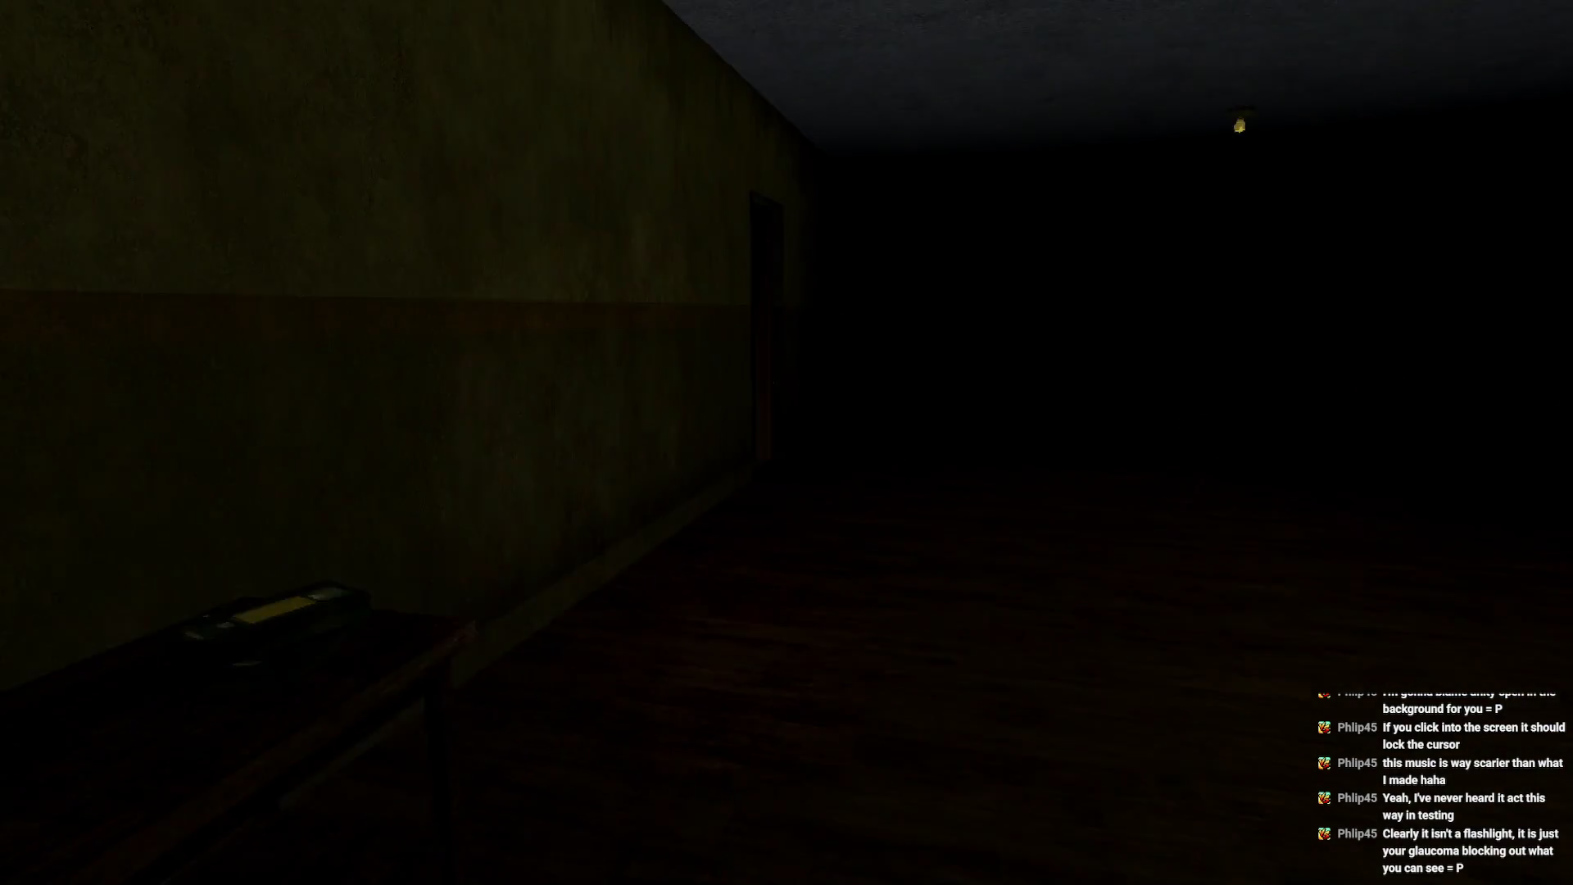
pyautogui.press('f')
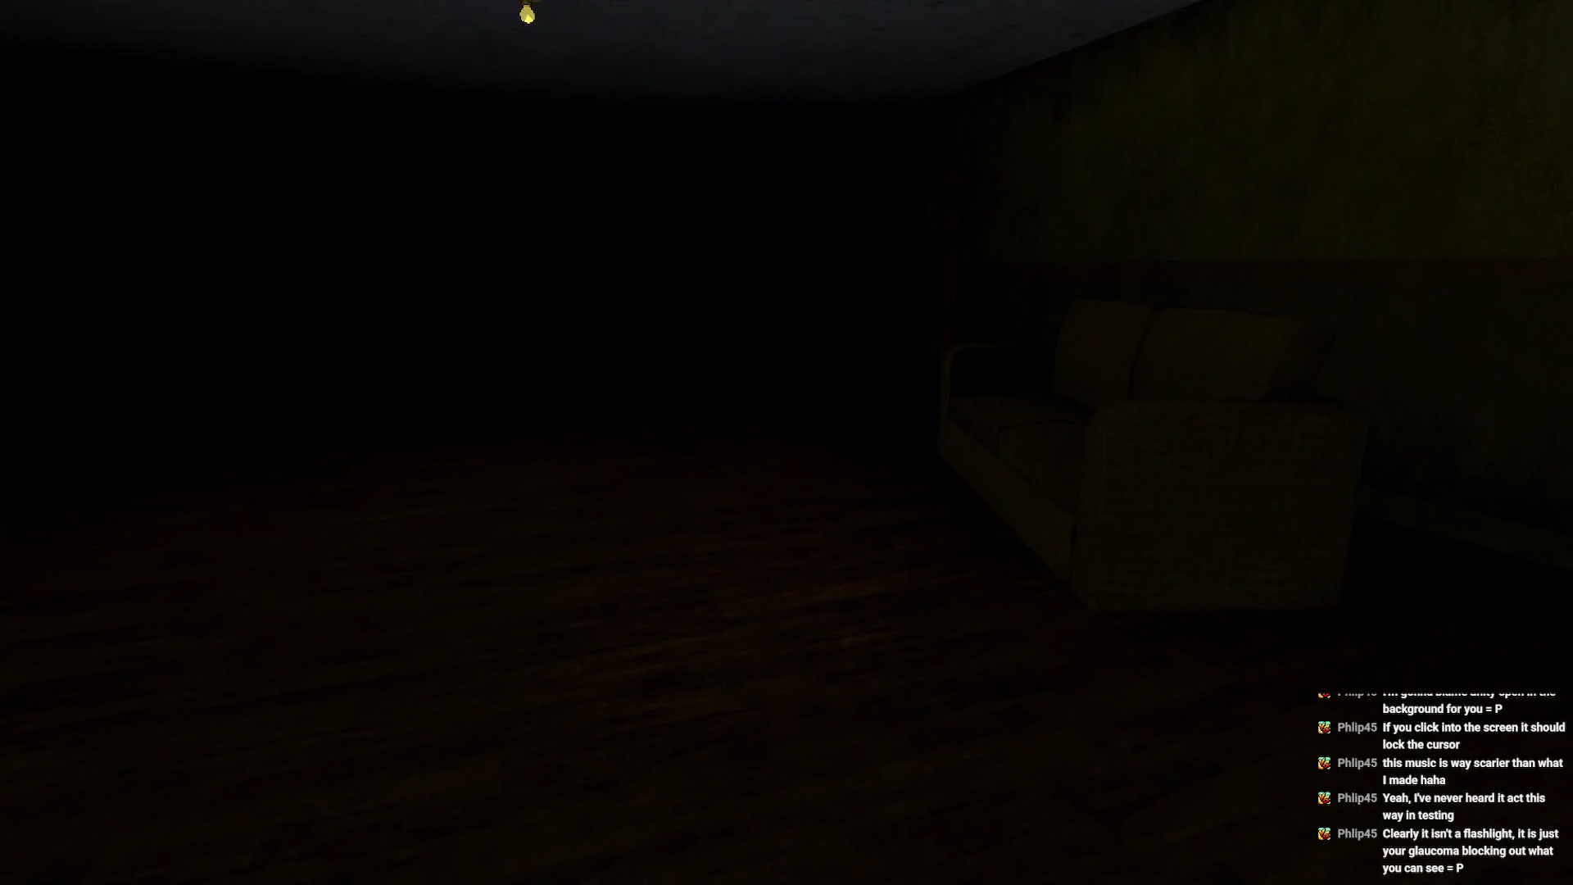
pyautogui.press('w')
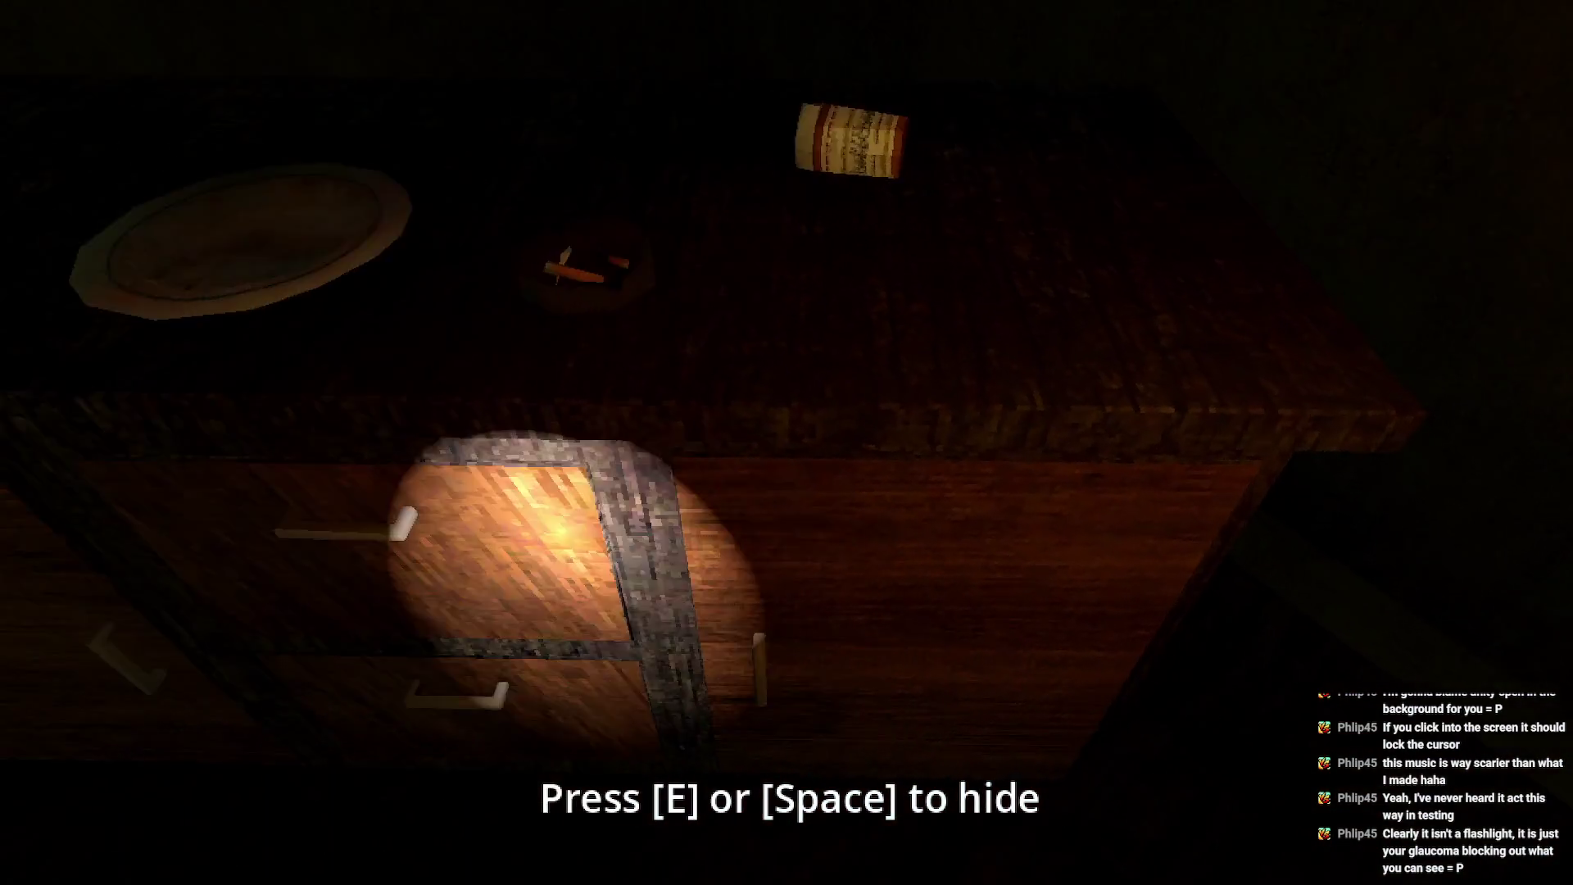
# - Search the dresser drawer and top, then hide in the wardrobe twice before stepping back out
pyautogui.press('s')
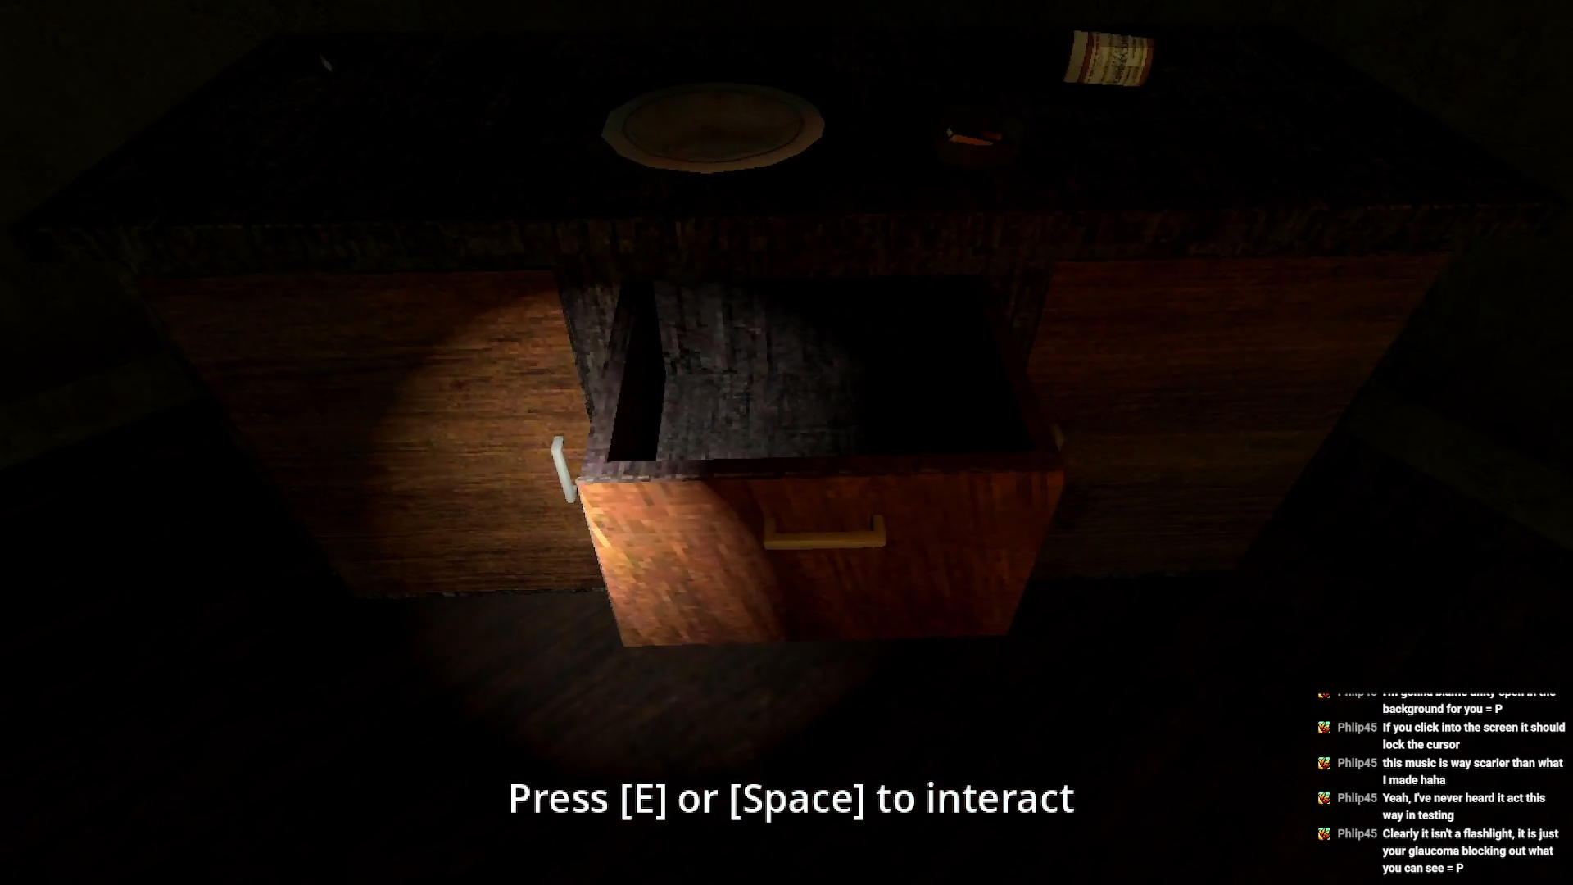
pyautogui.press('w')
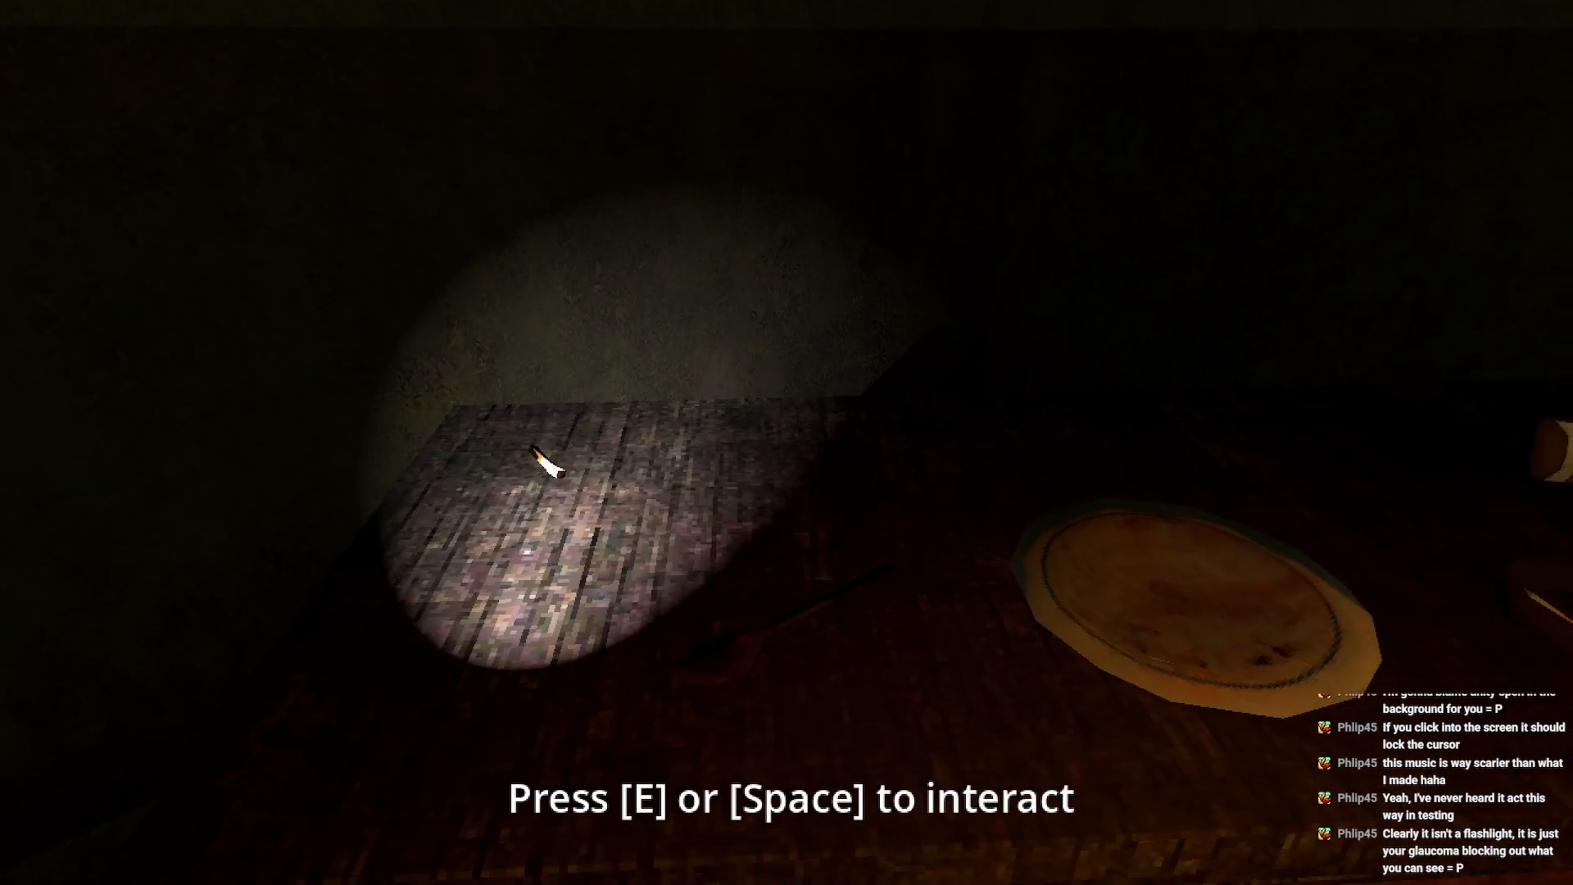
pyautogui.press('e')
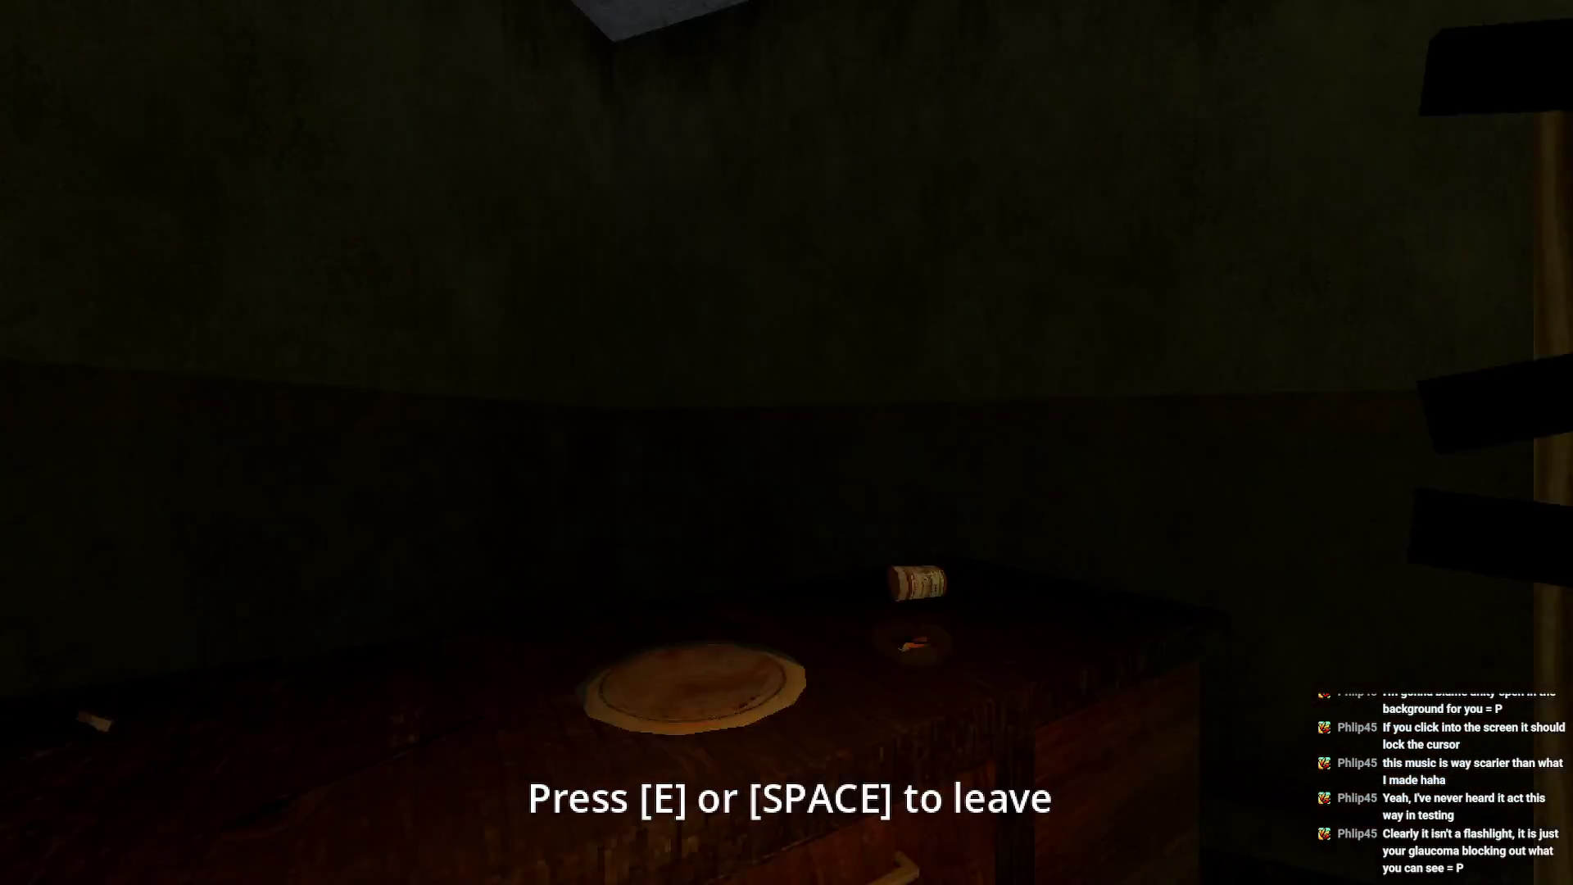
pyautogui.press('e')
pyautogui.press('s')
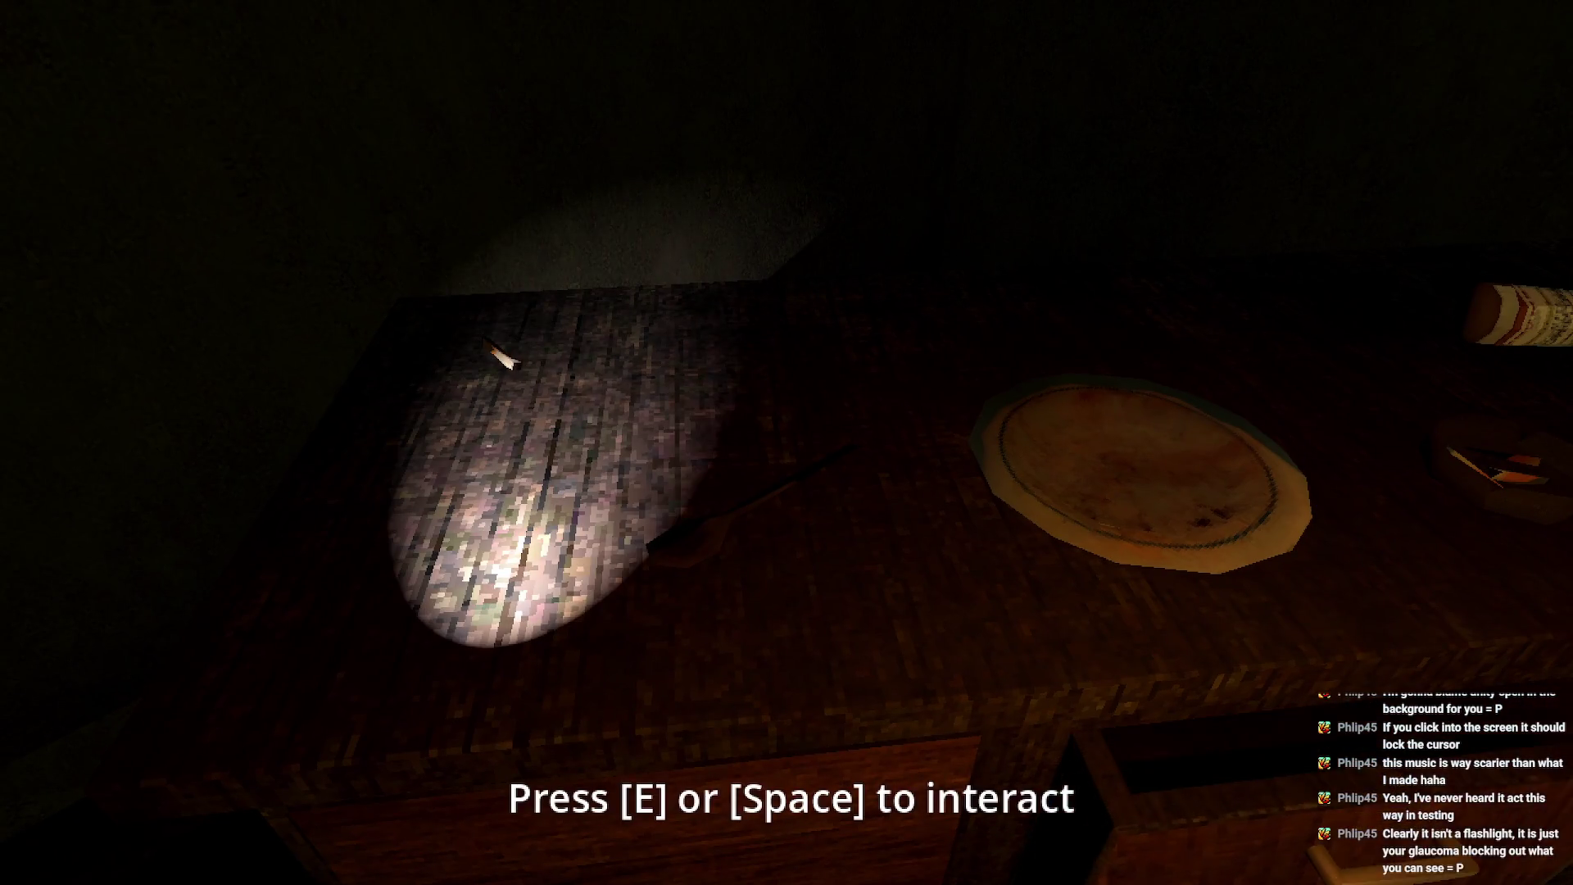
pyautogui.press('e')
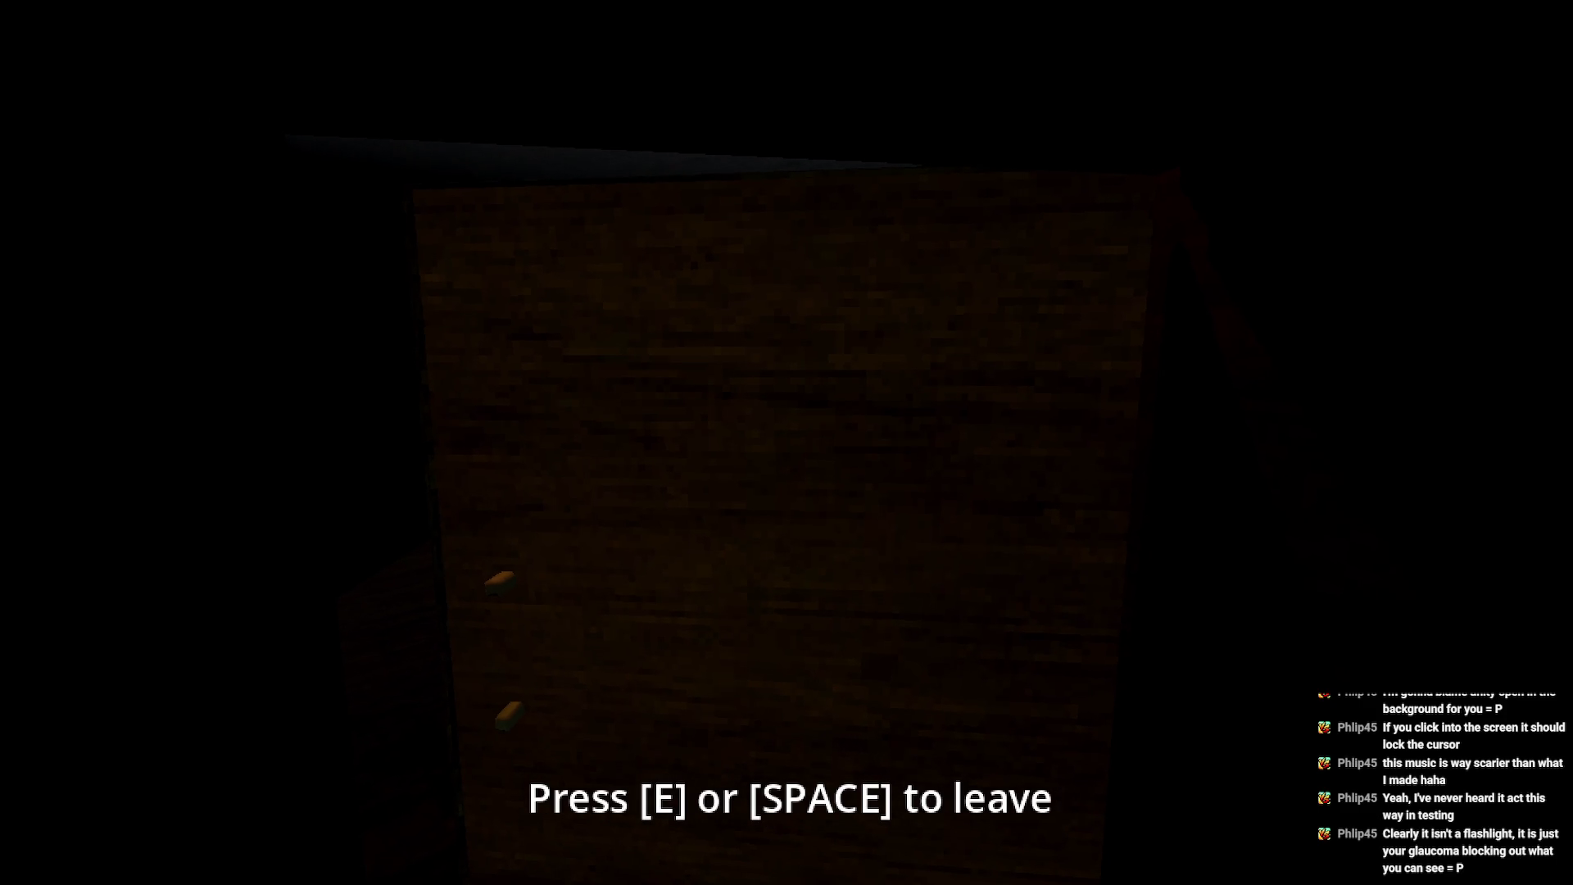
pyautogui.press('e')
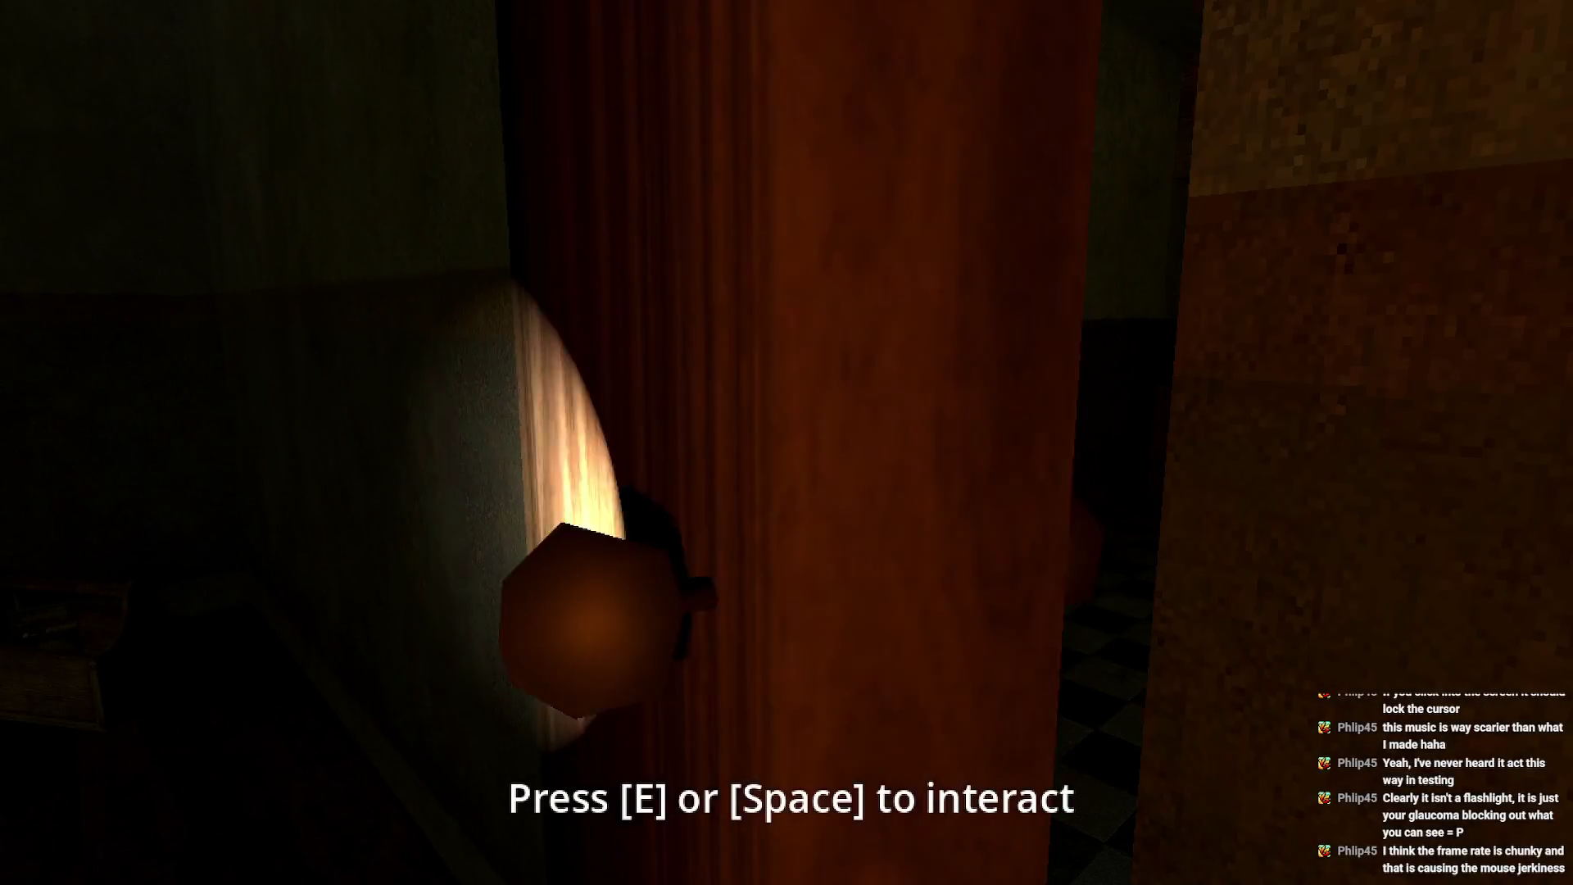
# - Enter the kitchen and check the stove top and the table's pill jar and spoon
pyautogui.press('e')
pyautogui.press('w')
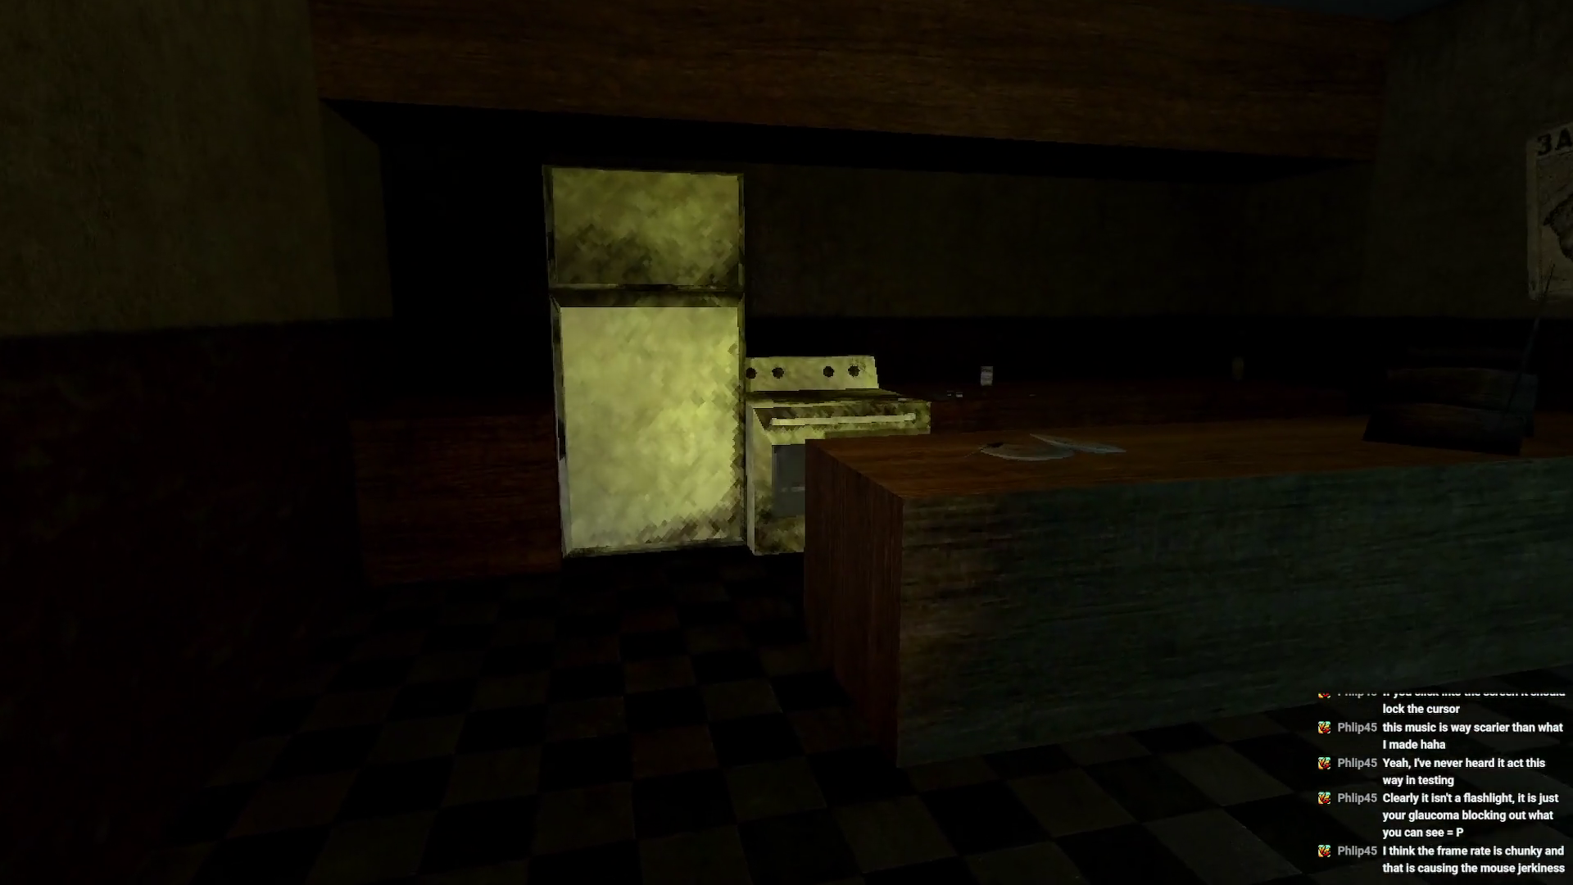
pyautogui.press('w')
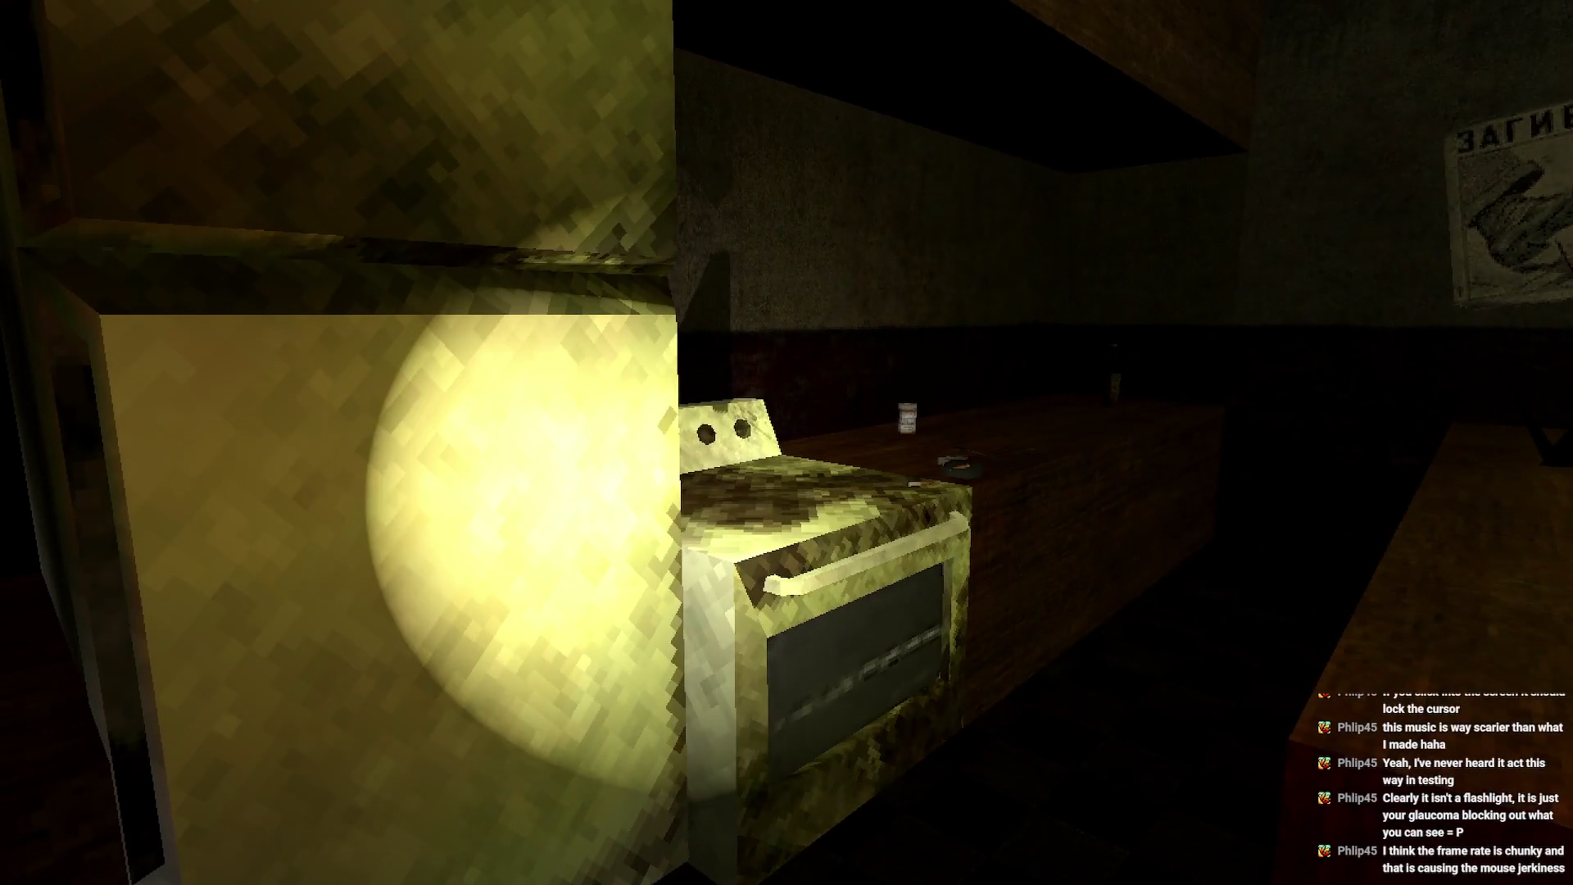
pyautogui.press('w')
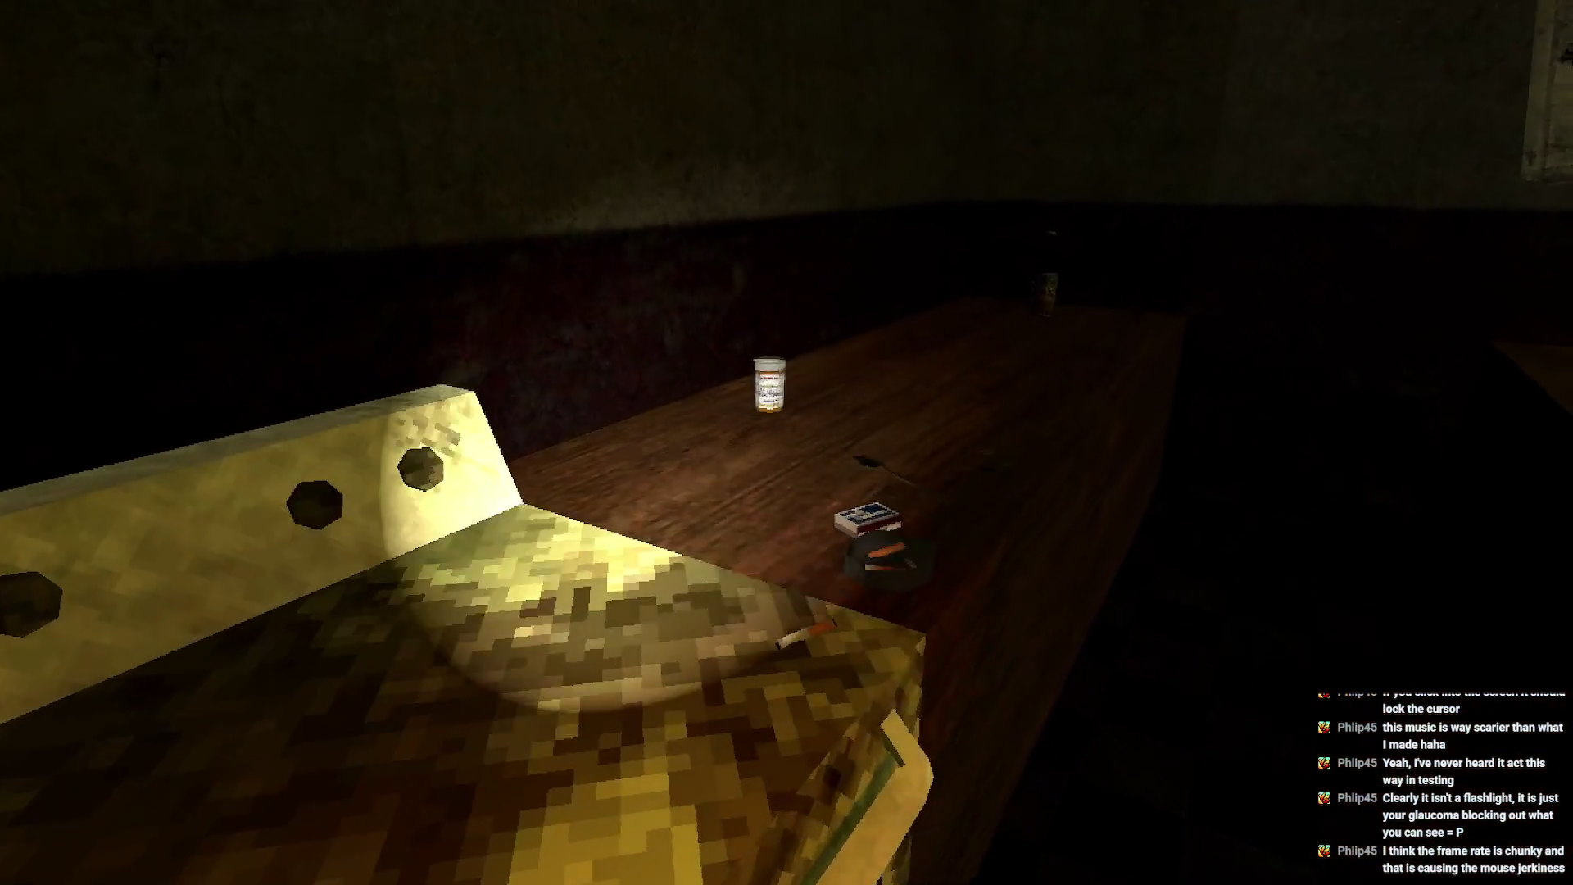
pyautogui.press('w')
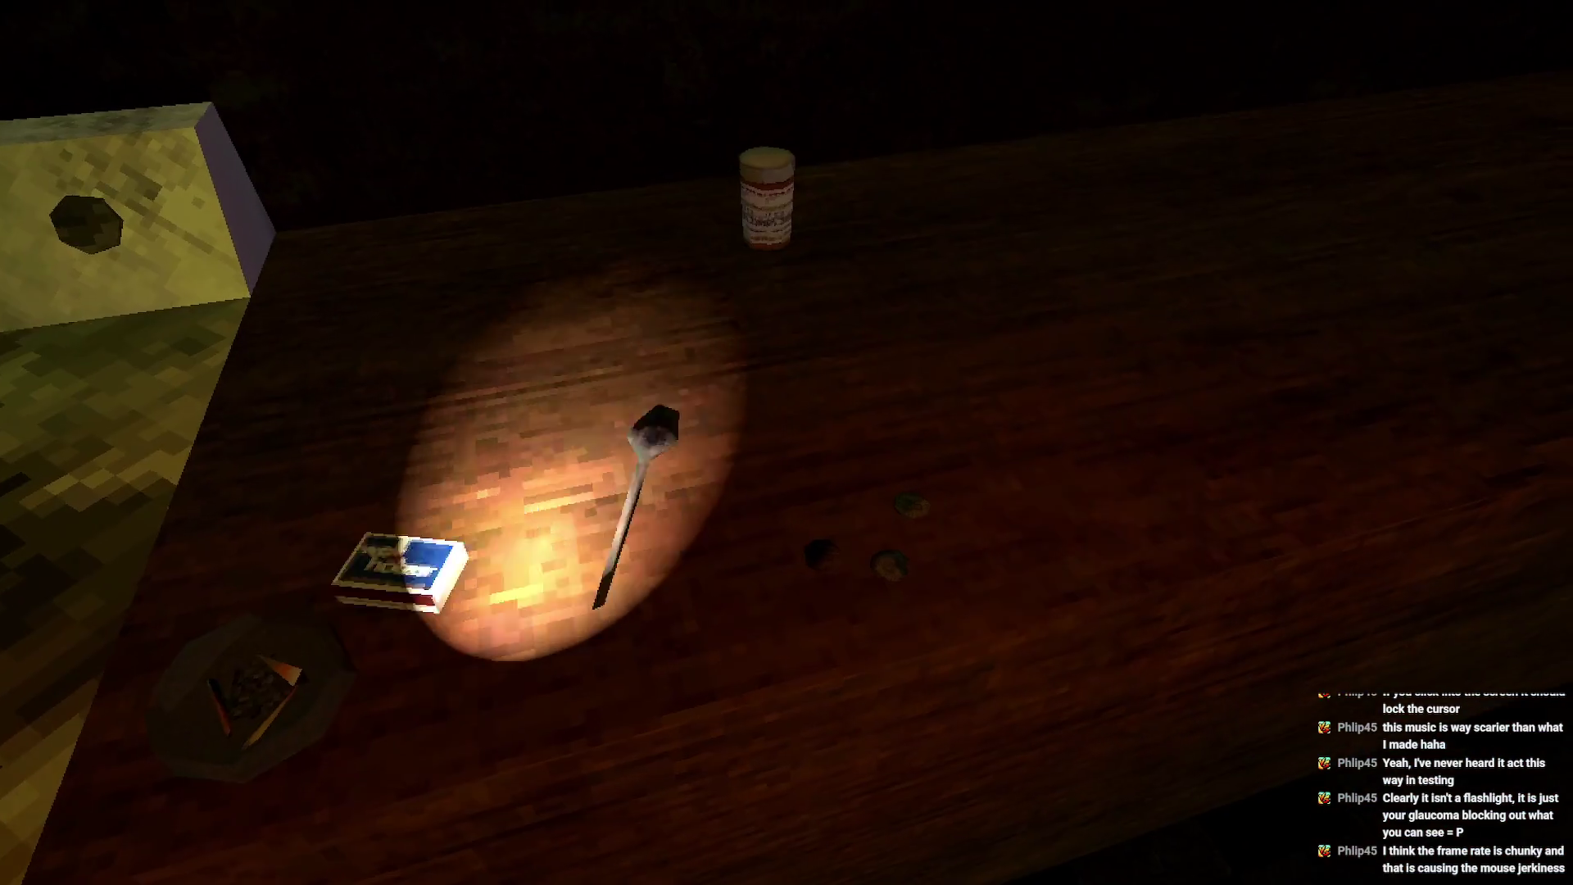
pyautogui.press('w')
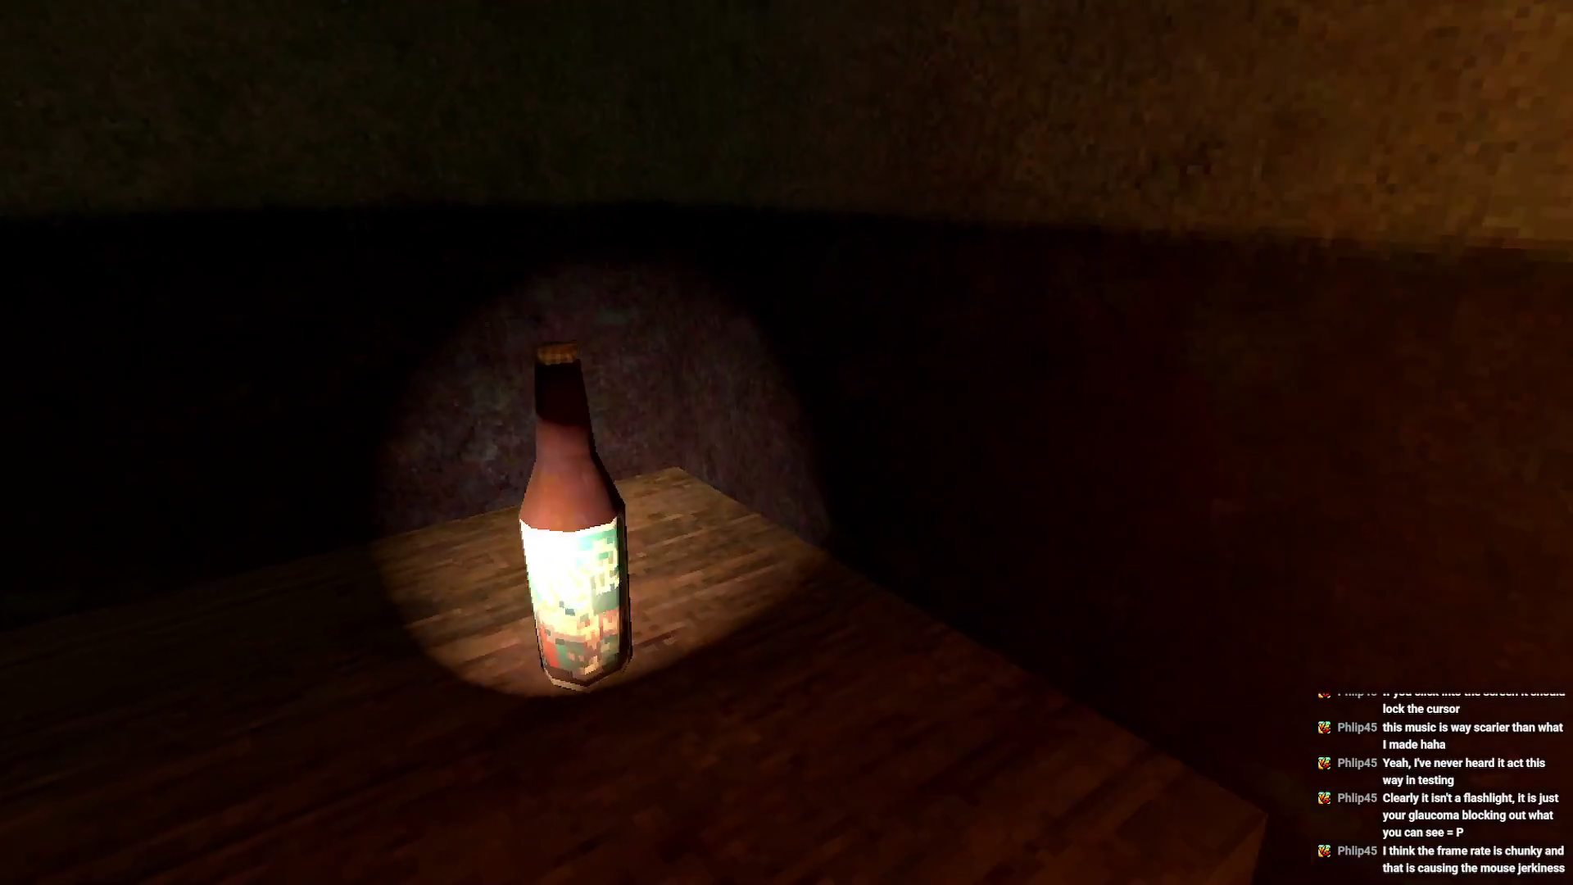
# - Search along the table, inspect the stove up close, and scan the checkered floor
pyautogui.press('w')
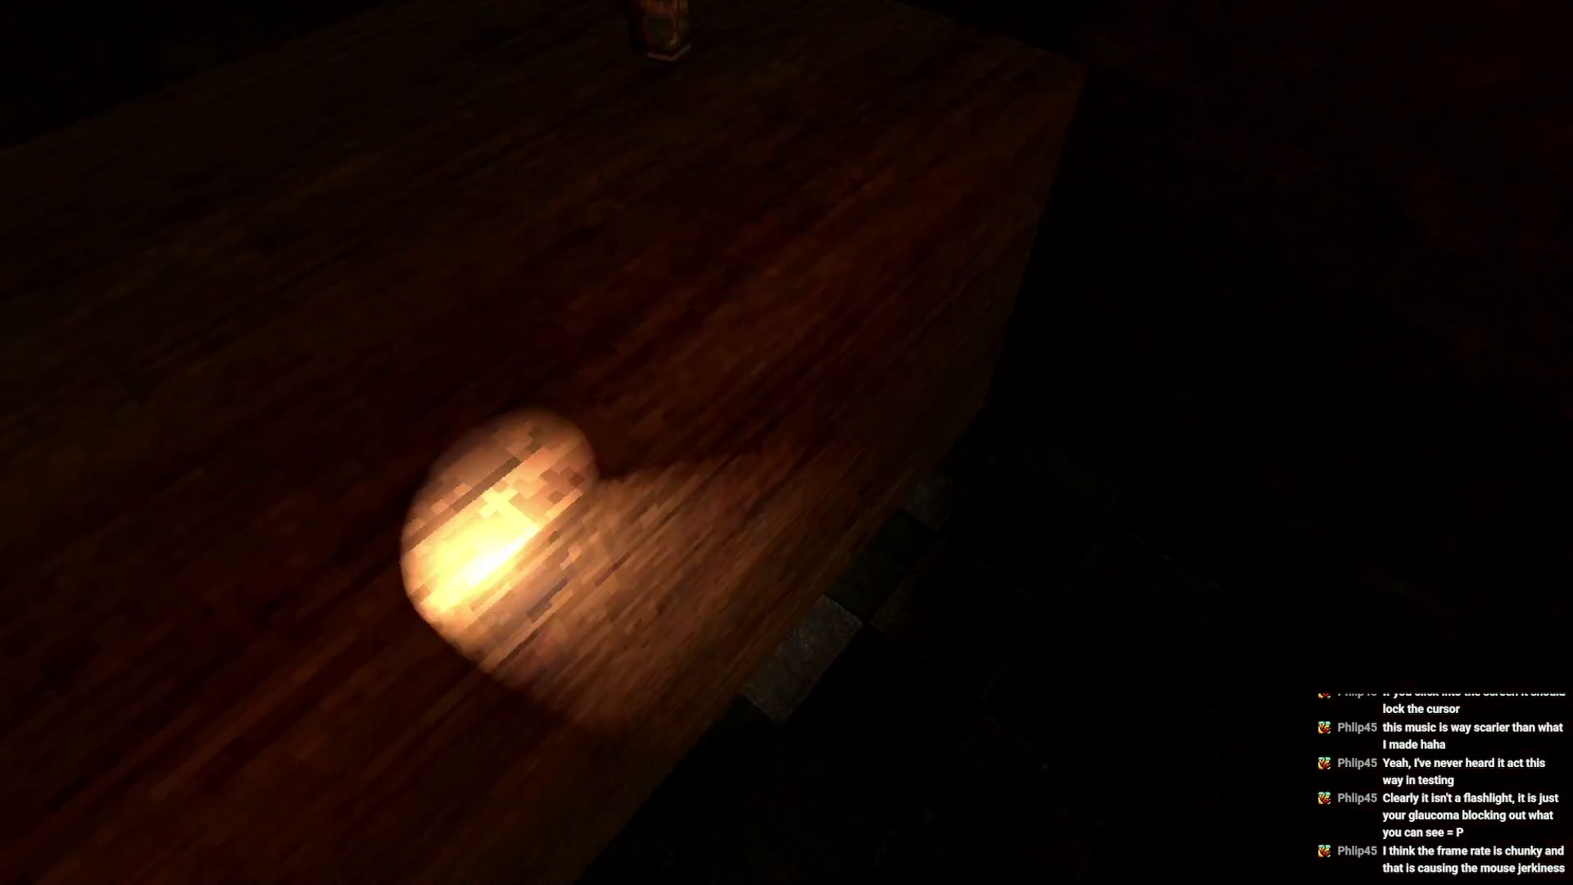
pyautogui.press('w')
pyautogui.press('w')
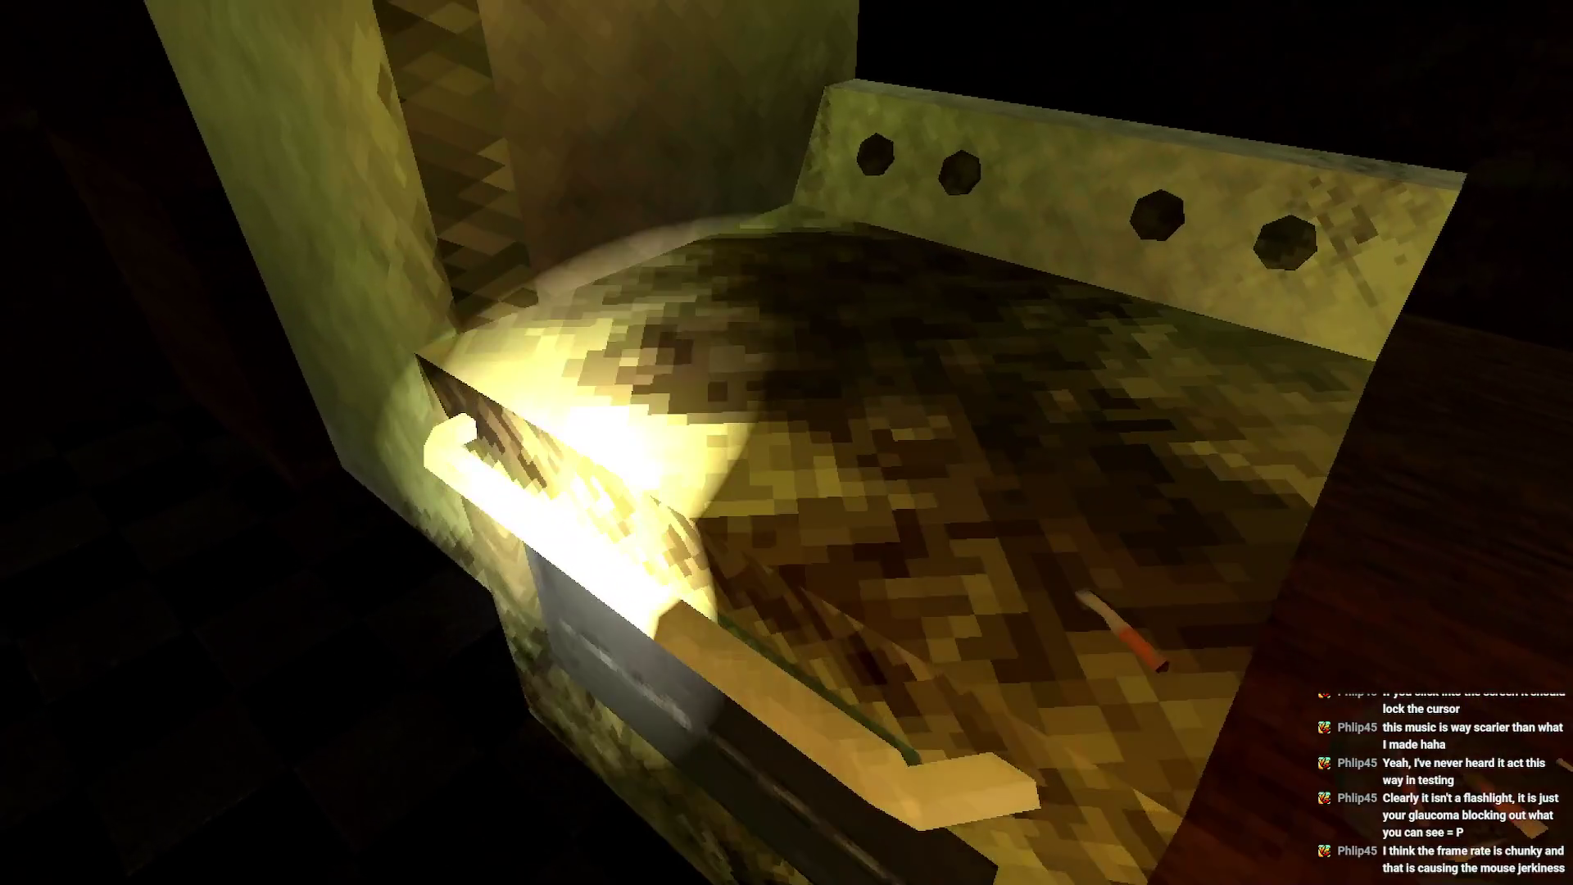
pyautogui.press('w')
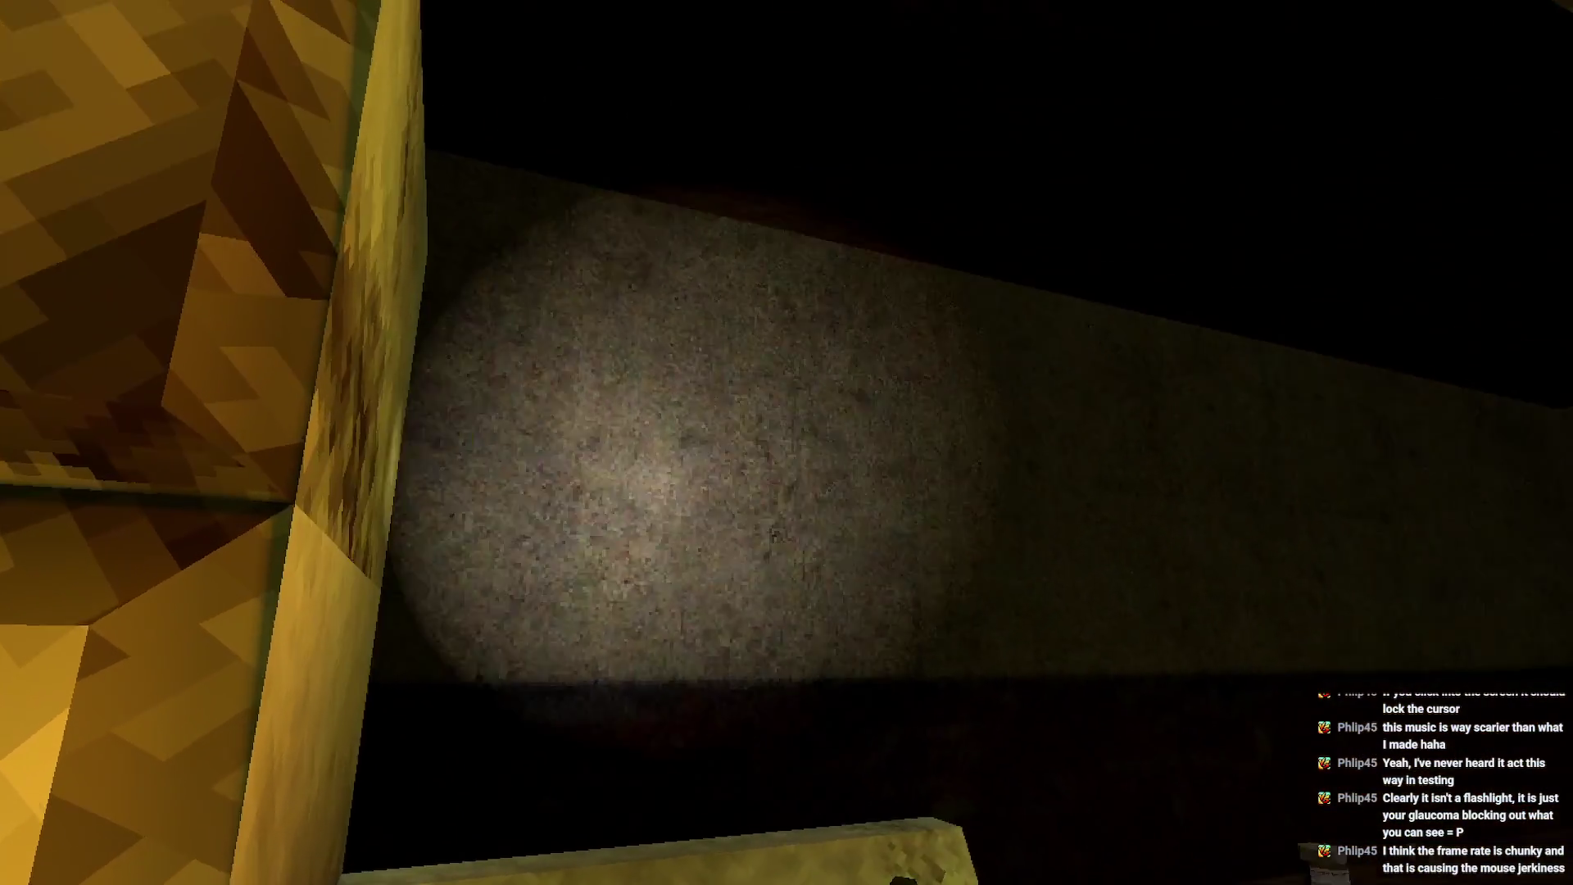
pyautogui.press('w')
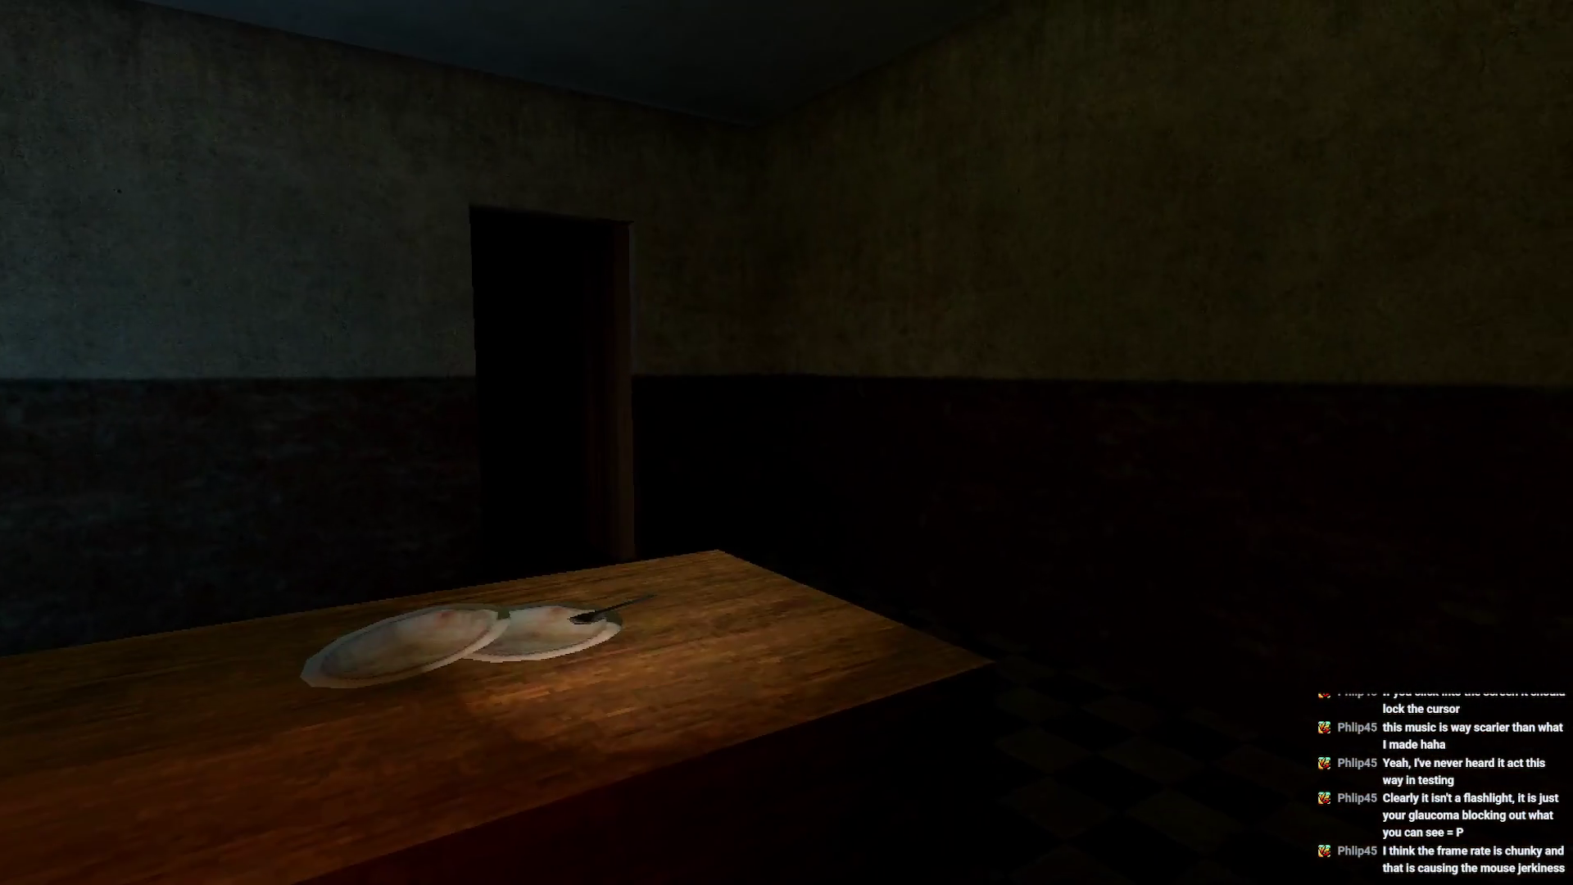
pyautogui.press('w')
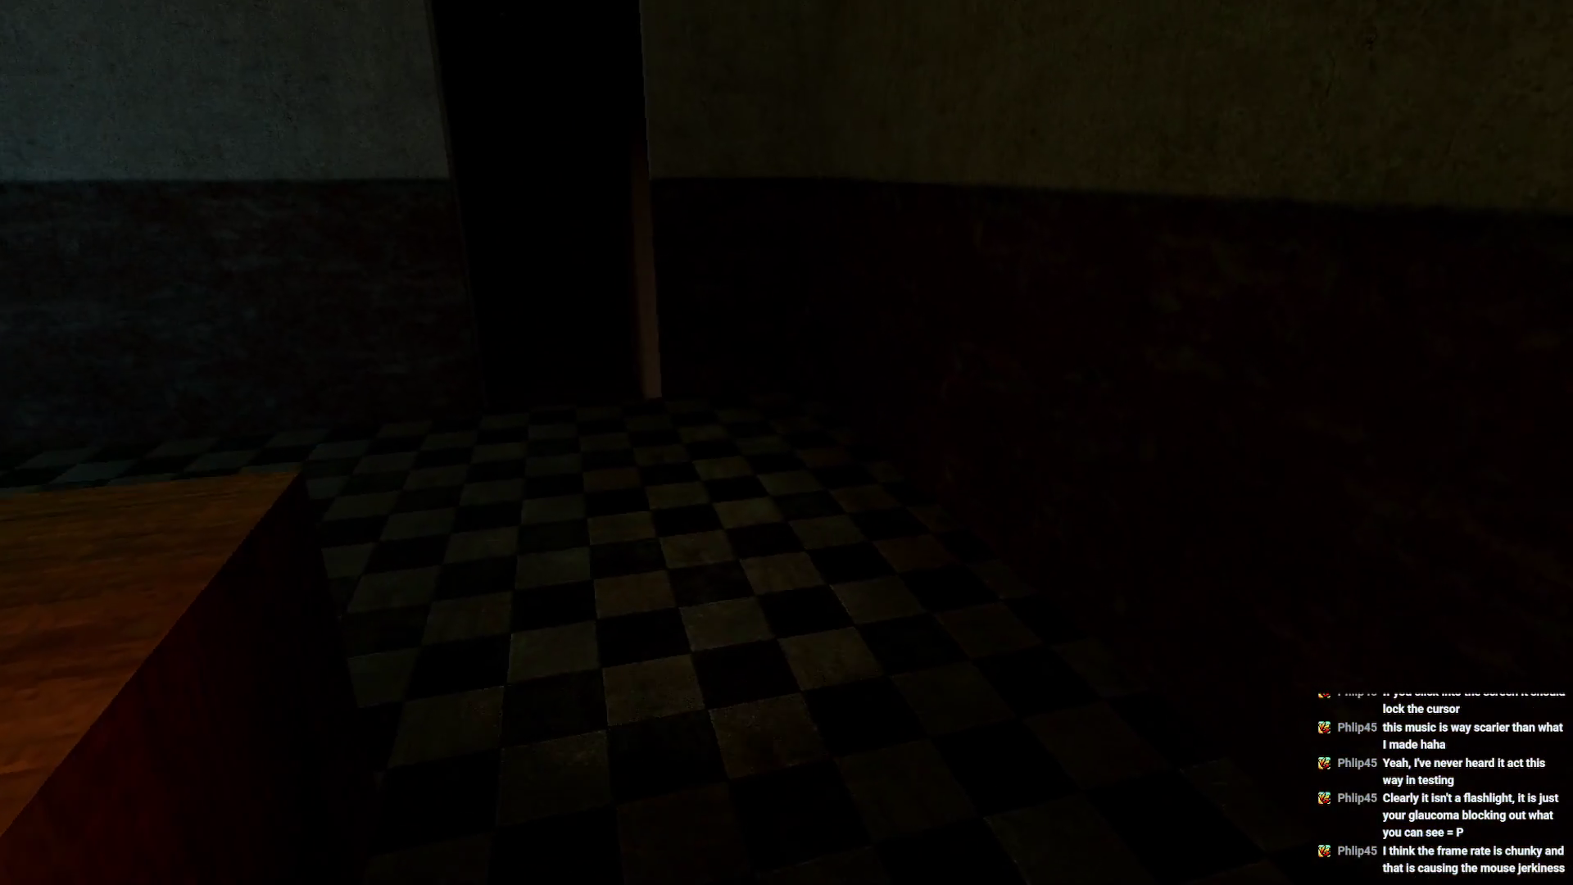
pyautogui.press('w')
pyautogui.press('w')
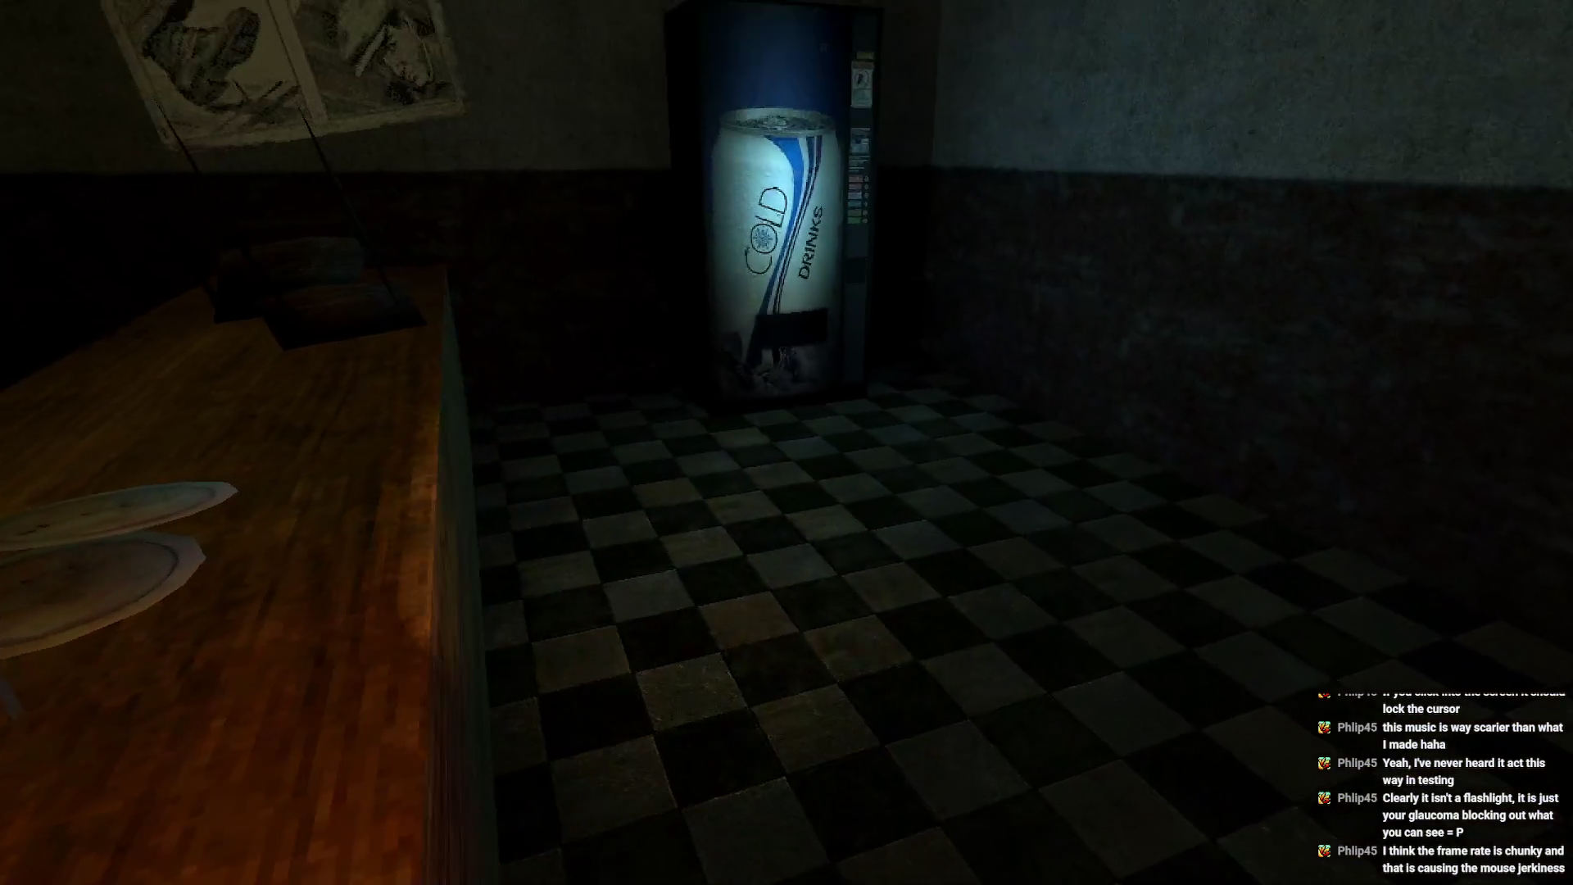
# - Inspect the Cold Drinks vending machine, then head to the curtained doorway
pyautogui.press('w')
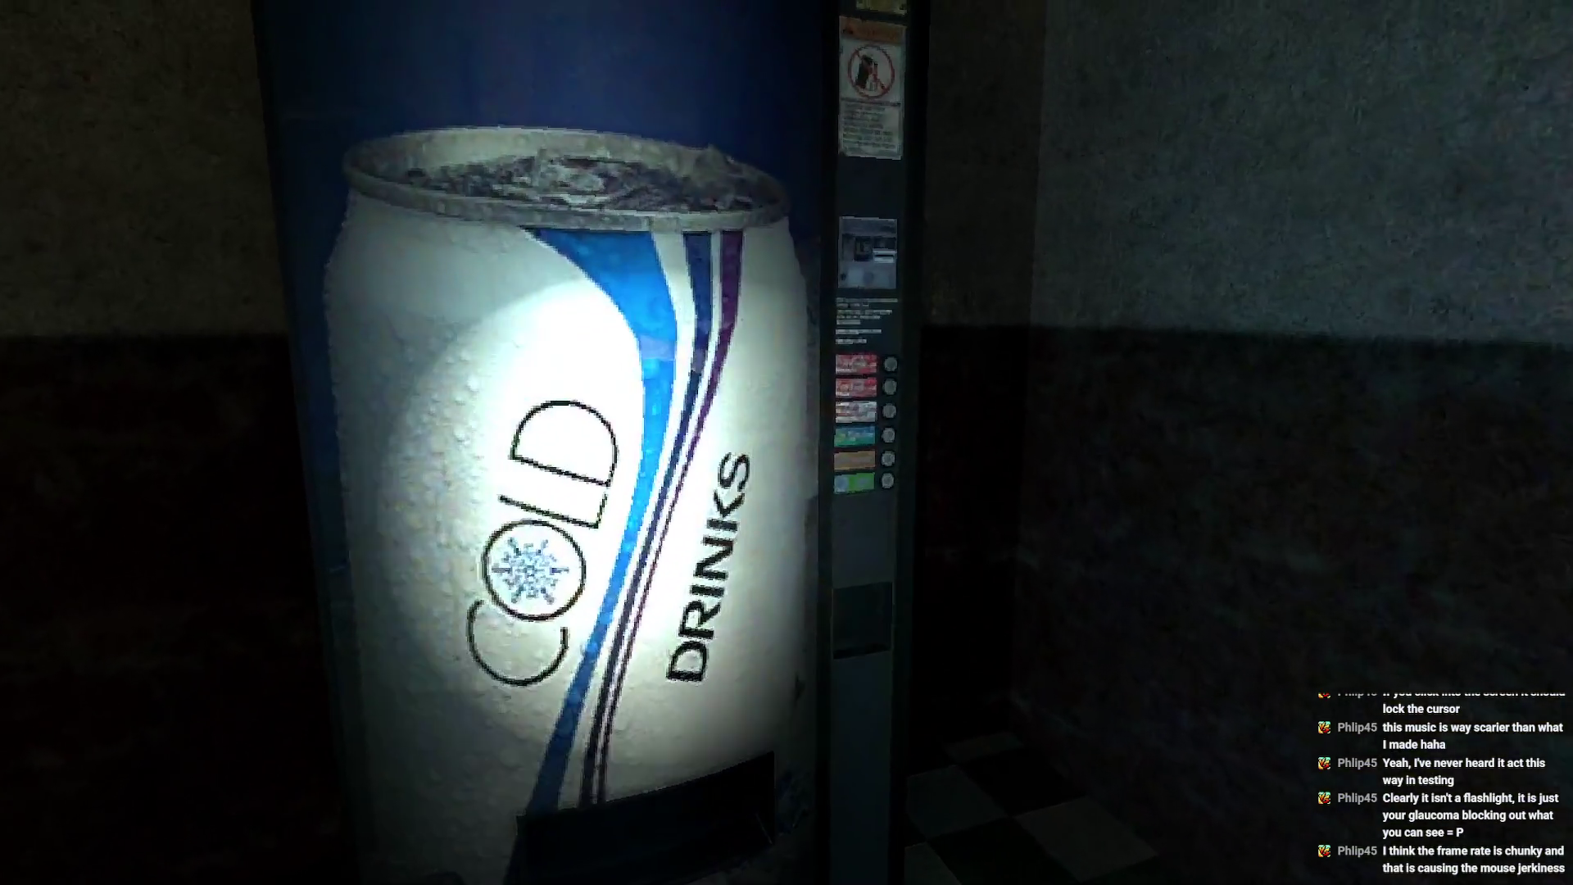
pyautogui.press('w')
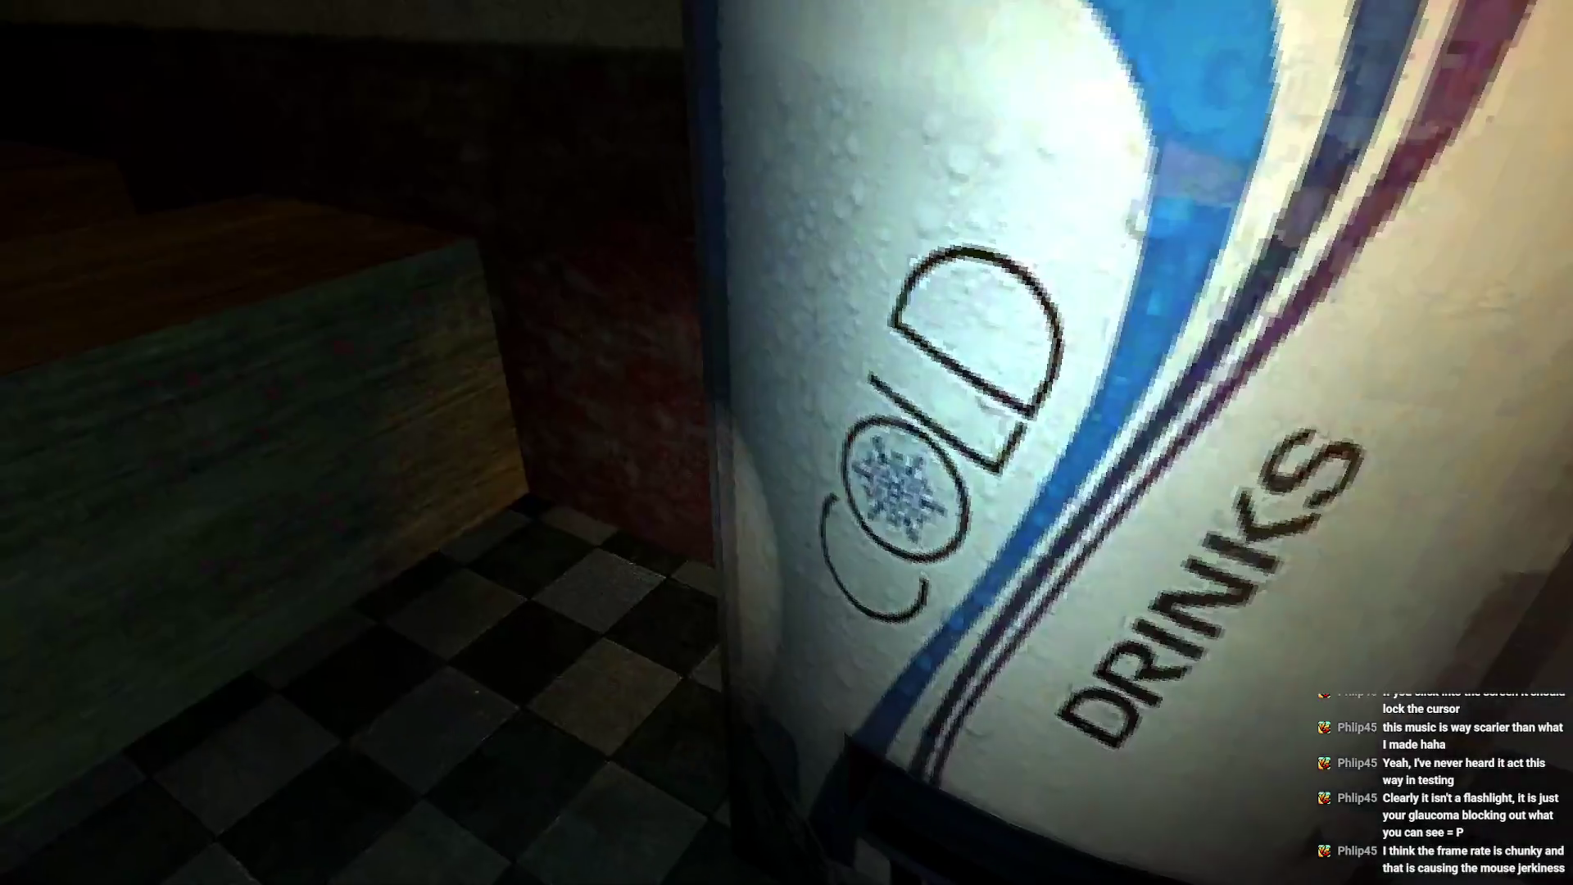
pyautogui.press('s')
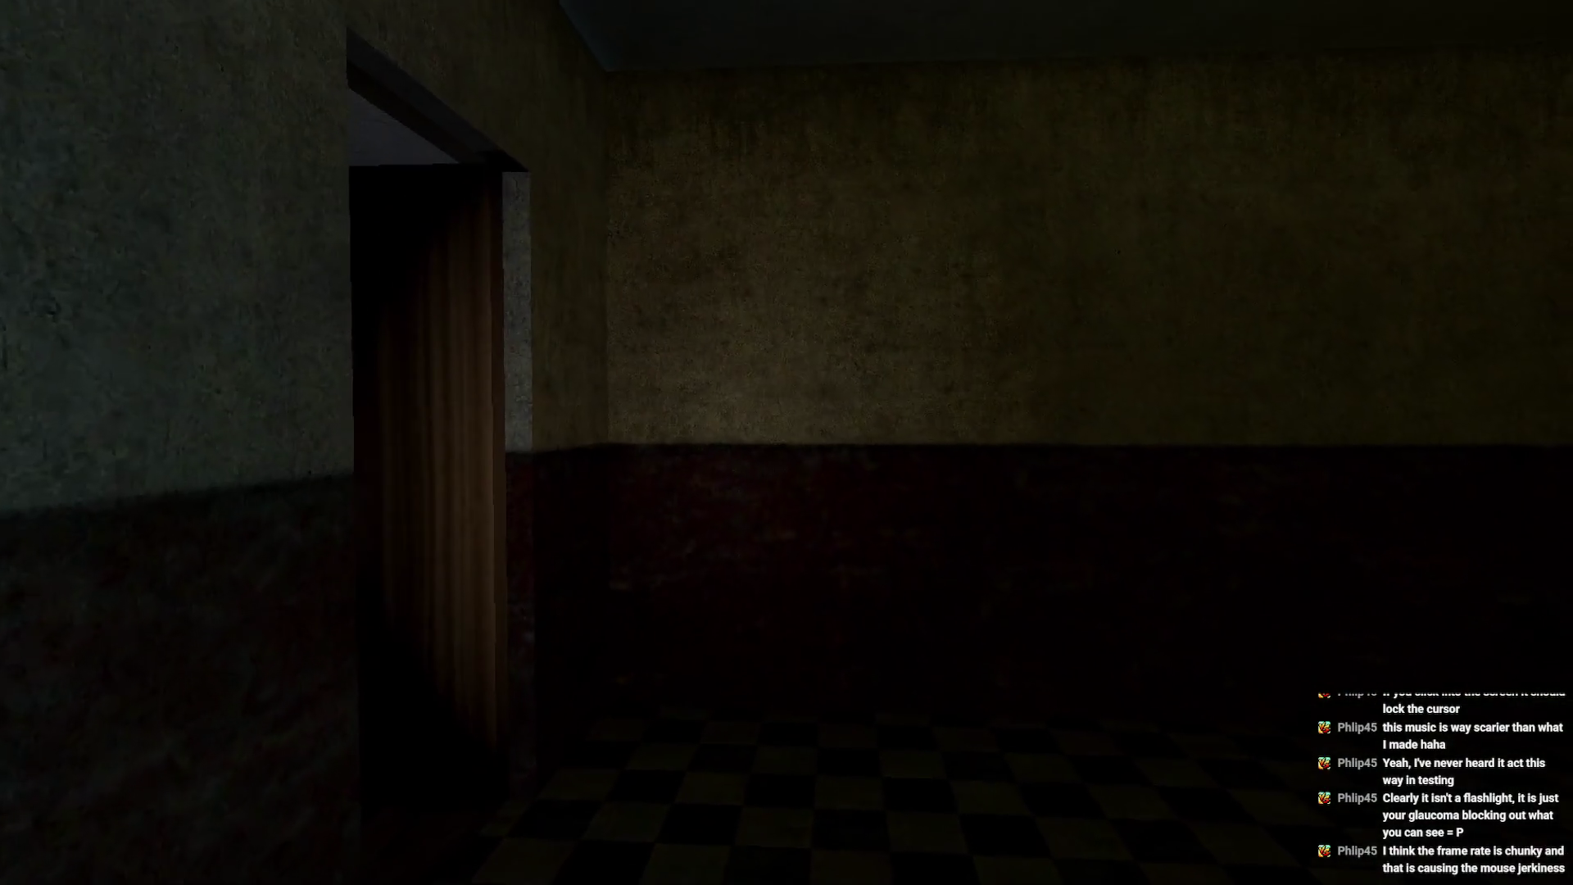
pyautogui.press('w')
pyautogui.press('w')
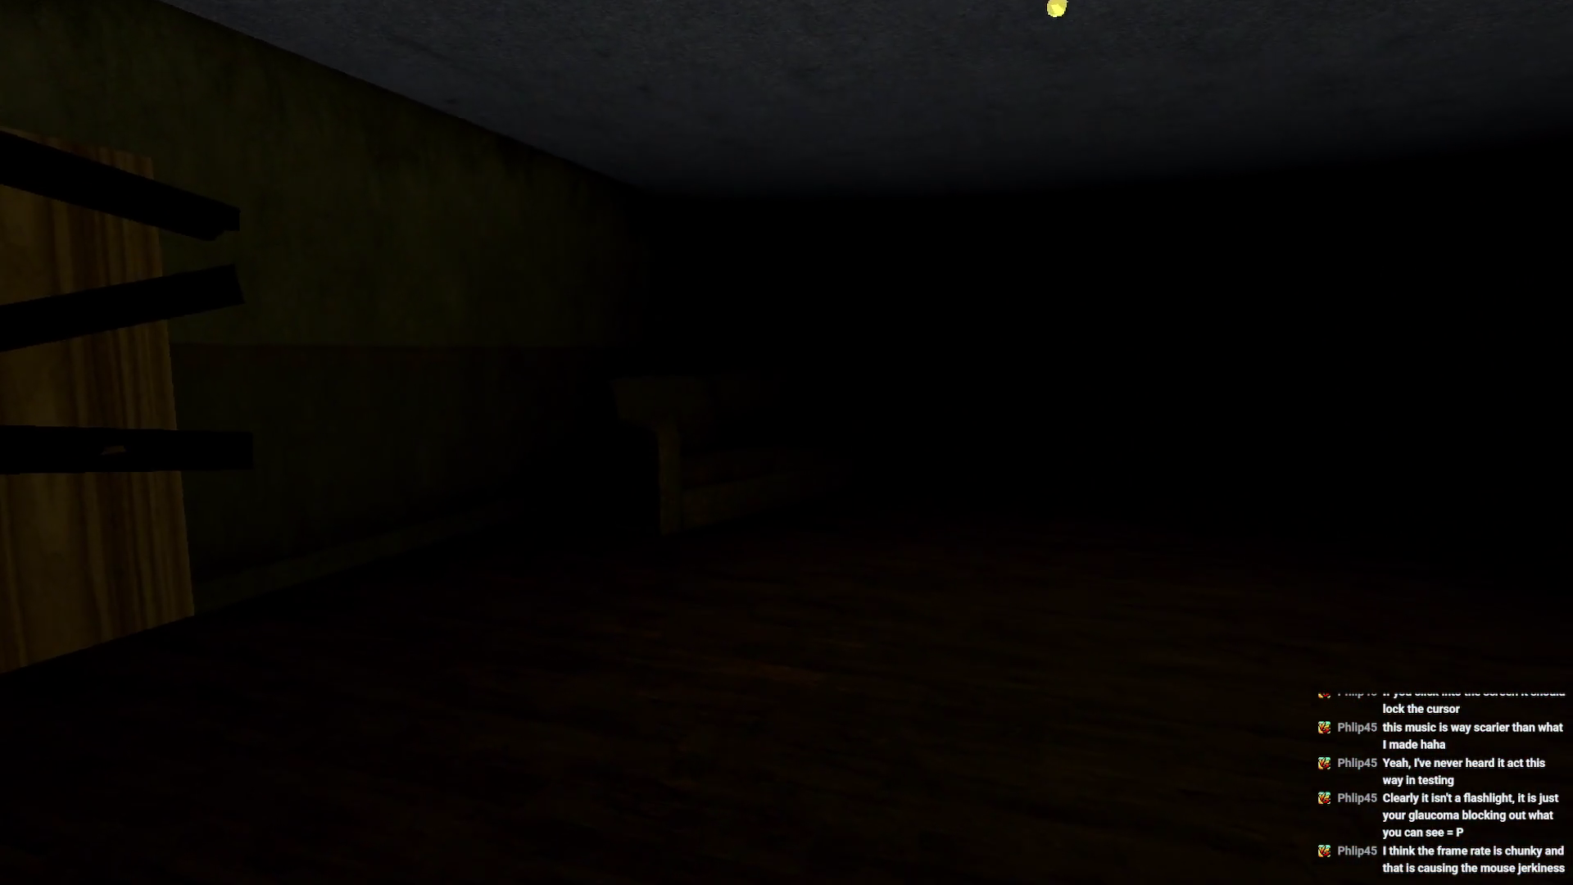
# - Walk past the boarded-up doorway to the wooden desk, hide inside, then climb back out
pyautogui.moveTo(786, 442)
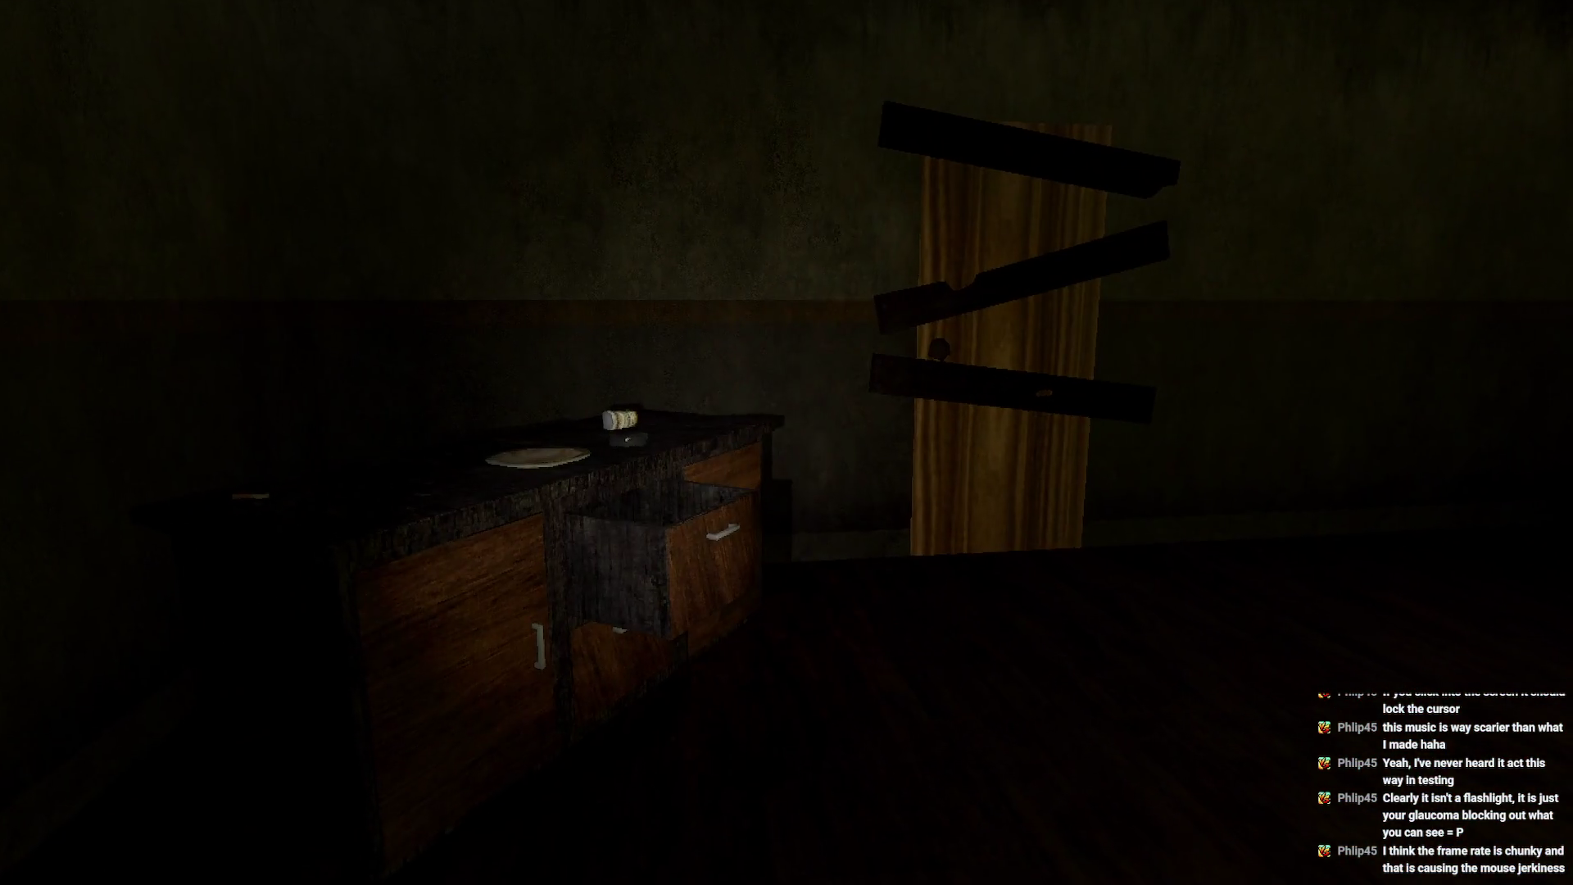
pyautogui.press('w')
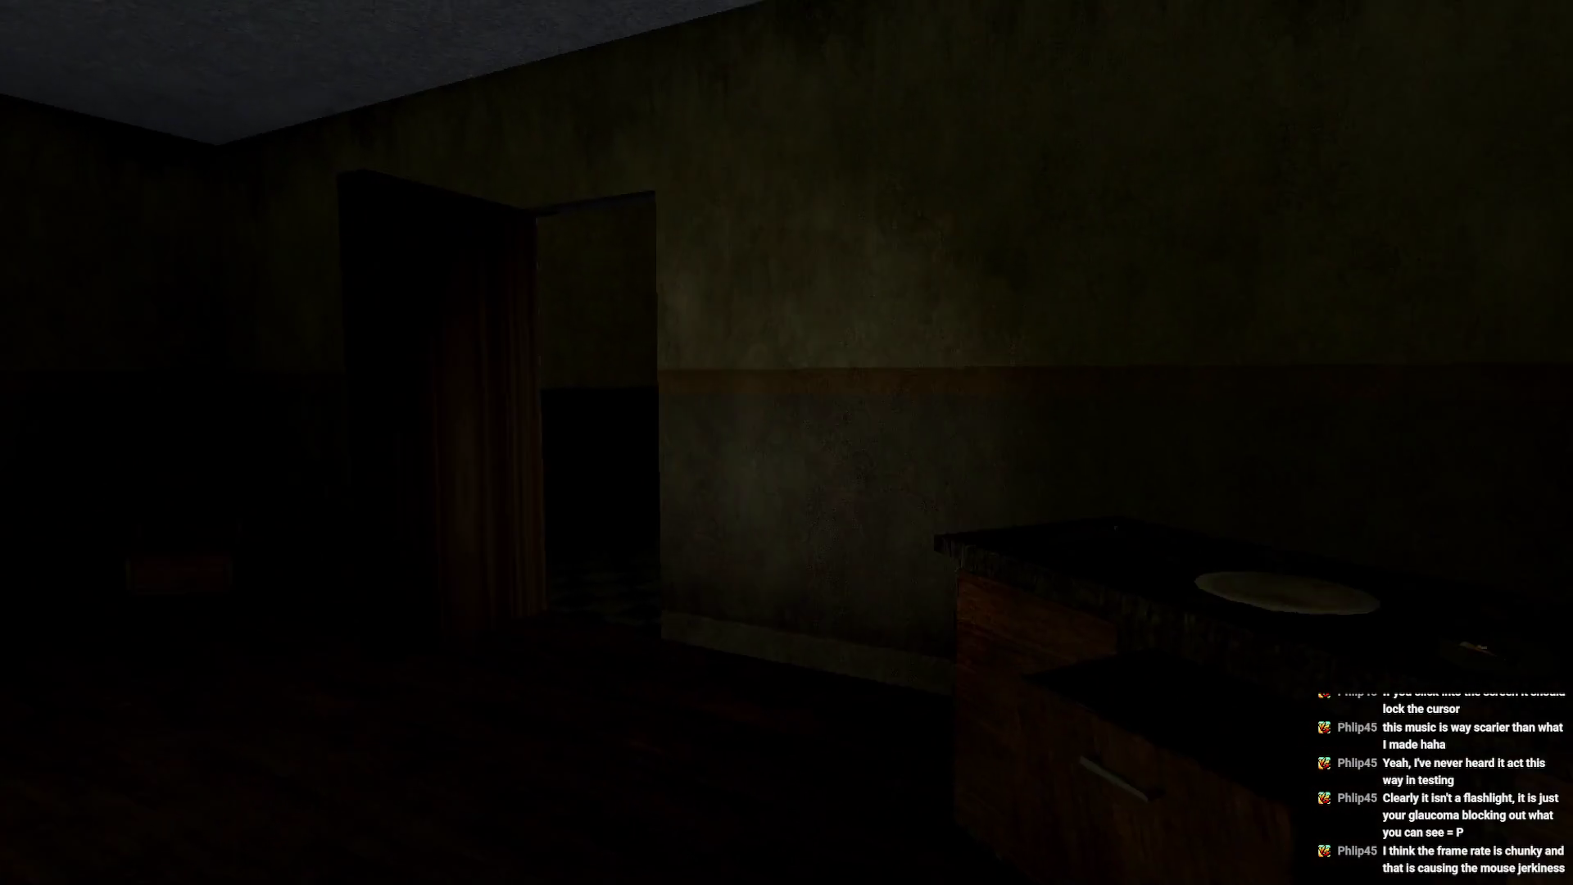
pyautogui.press('w')
pyautogui.press('w')
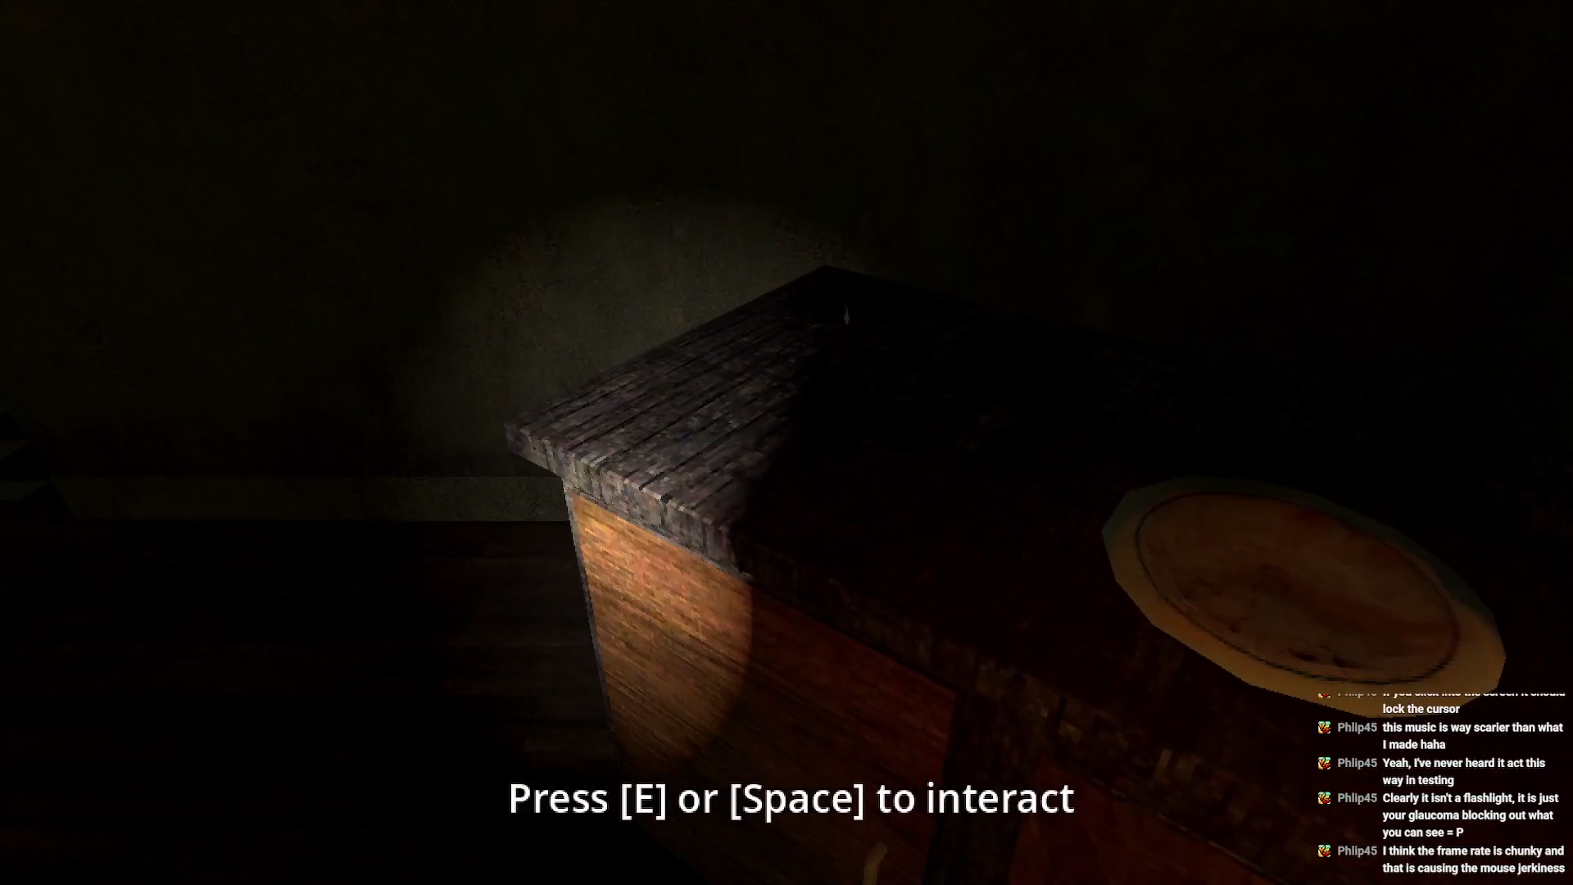
pyautogui.press('e')
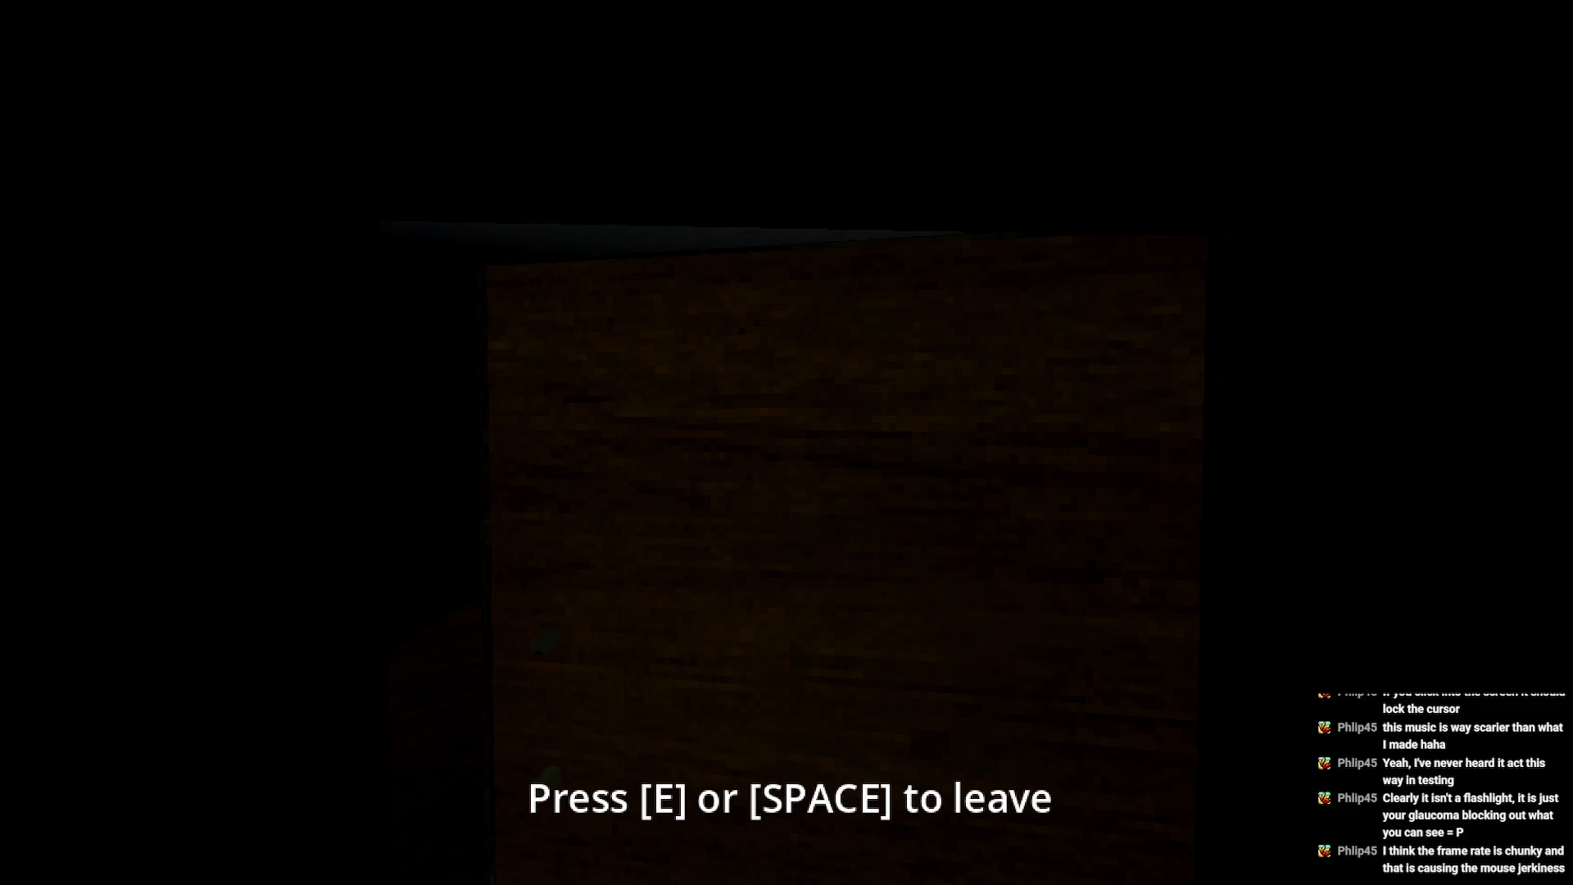
pyautogui.press('e')
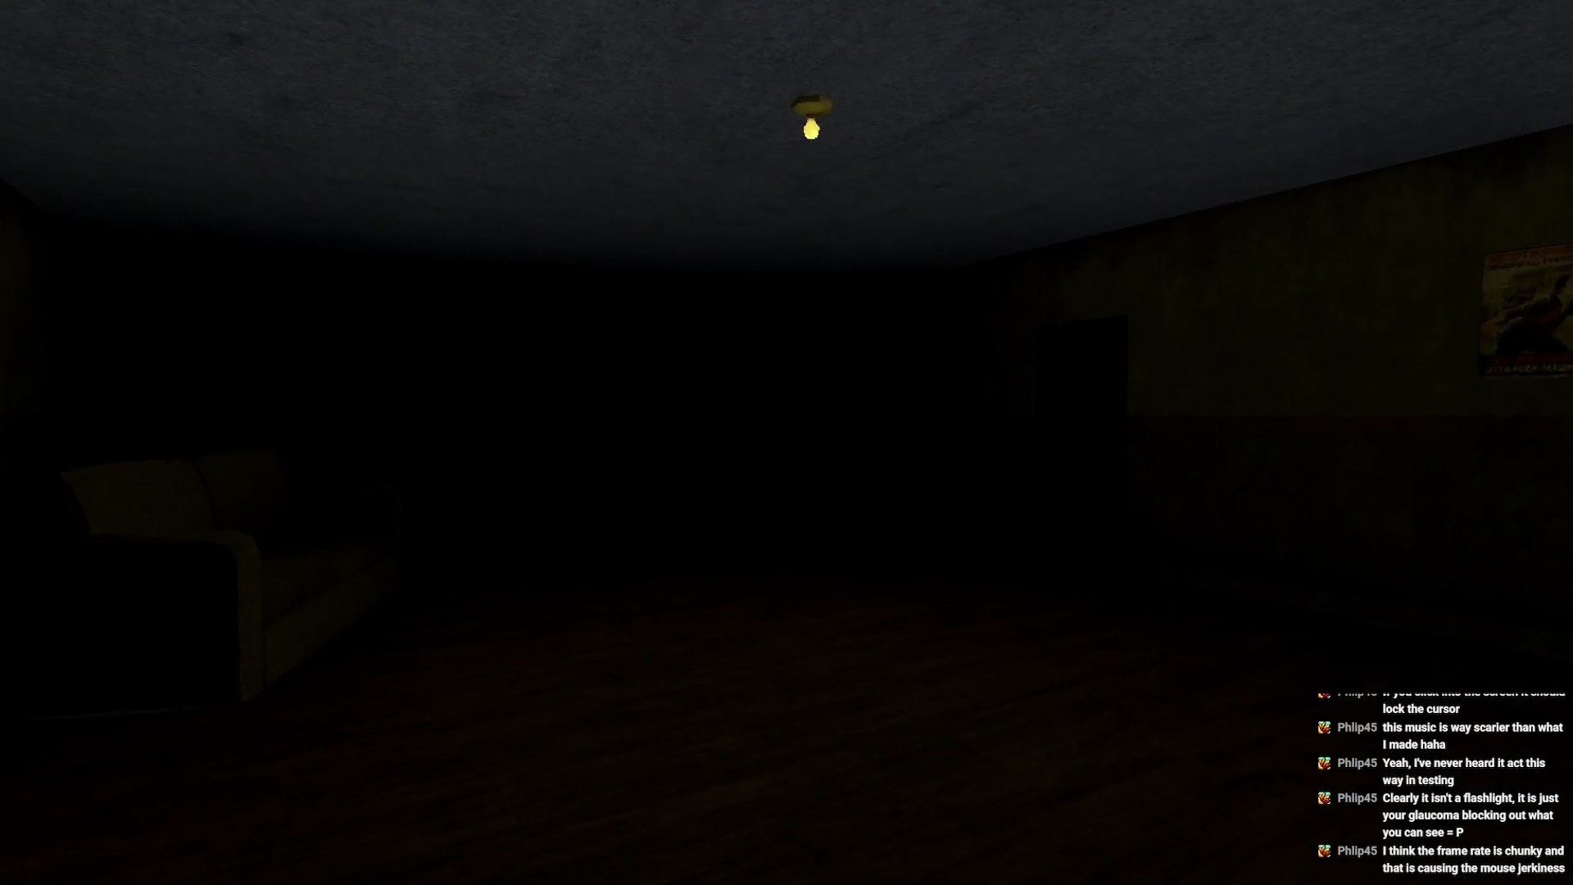
# - Cross the room past the couch to the open hallway doorway
pyautogui.press('w')
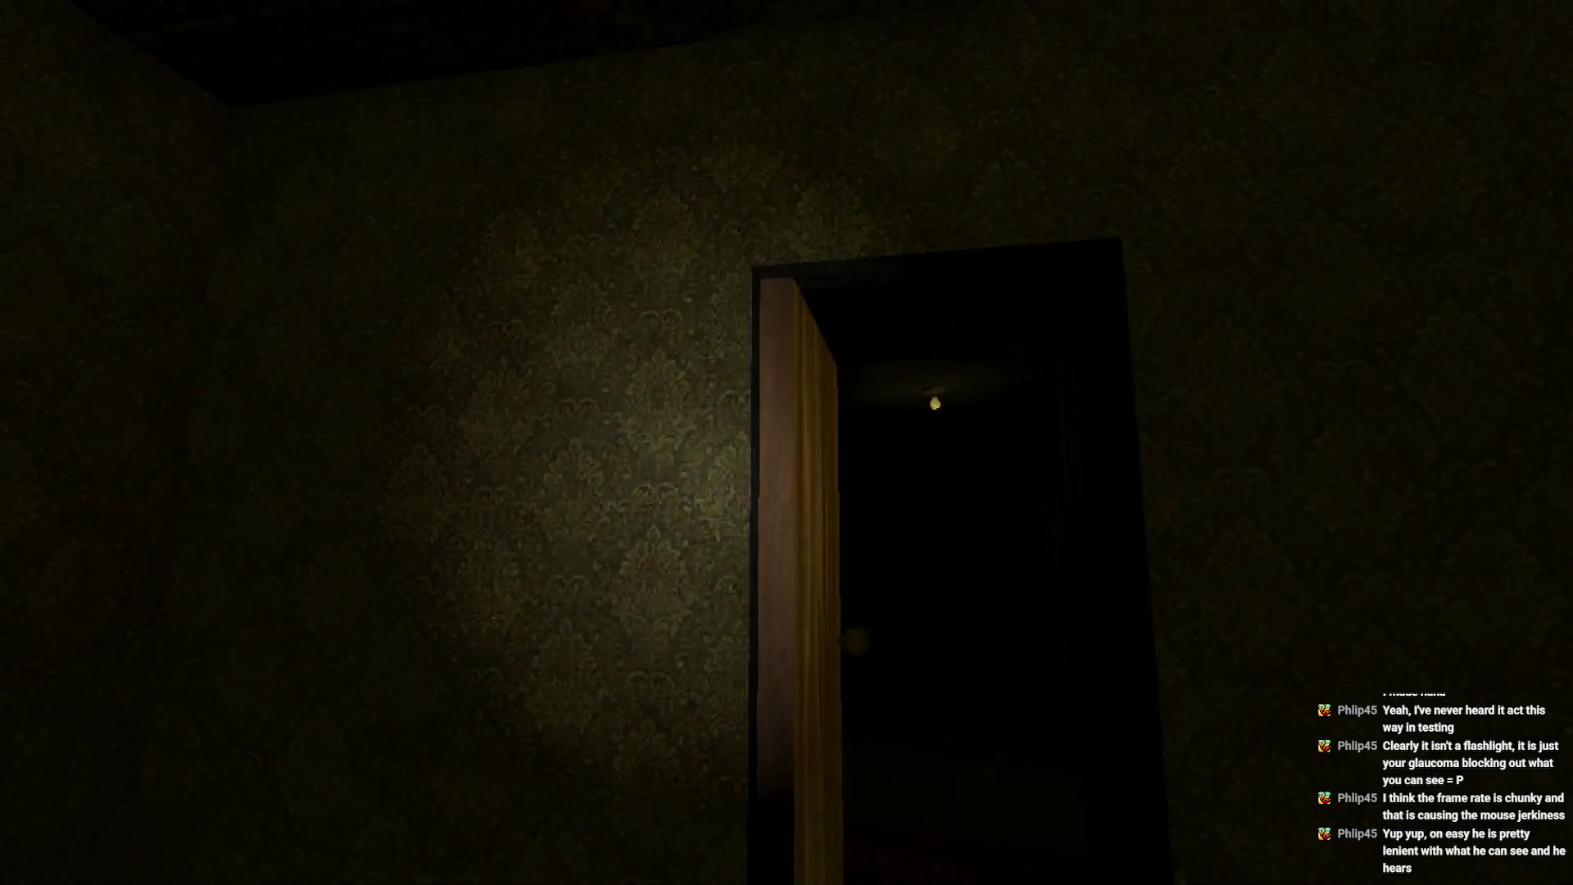
pyautogui.press('w')
pyautogui.press('w')
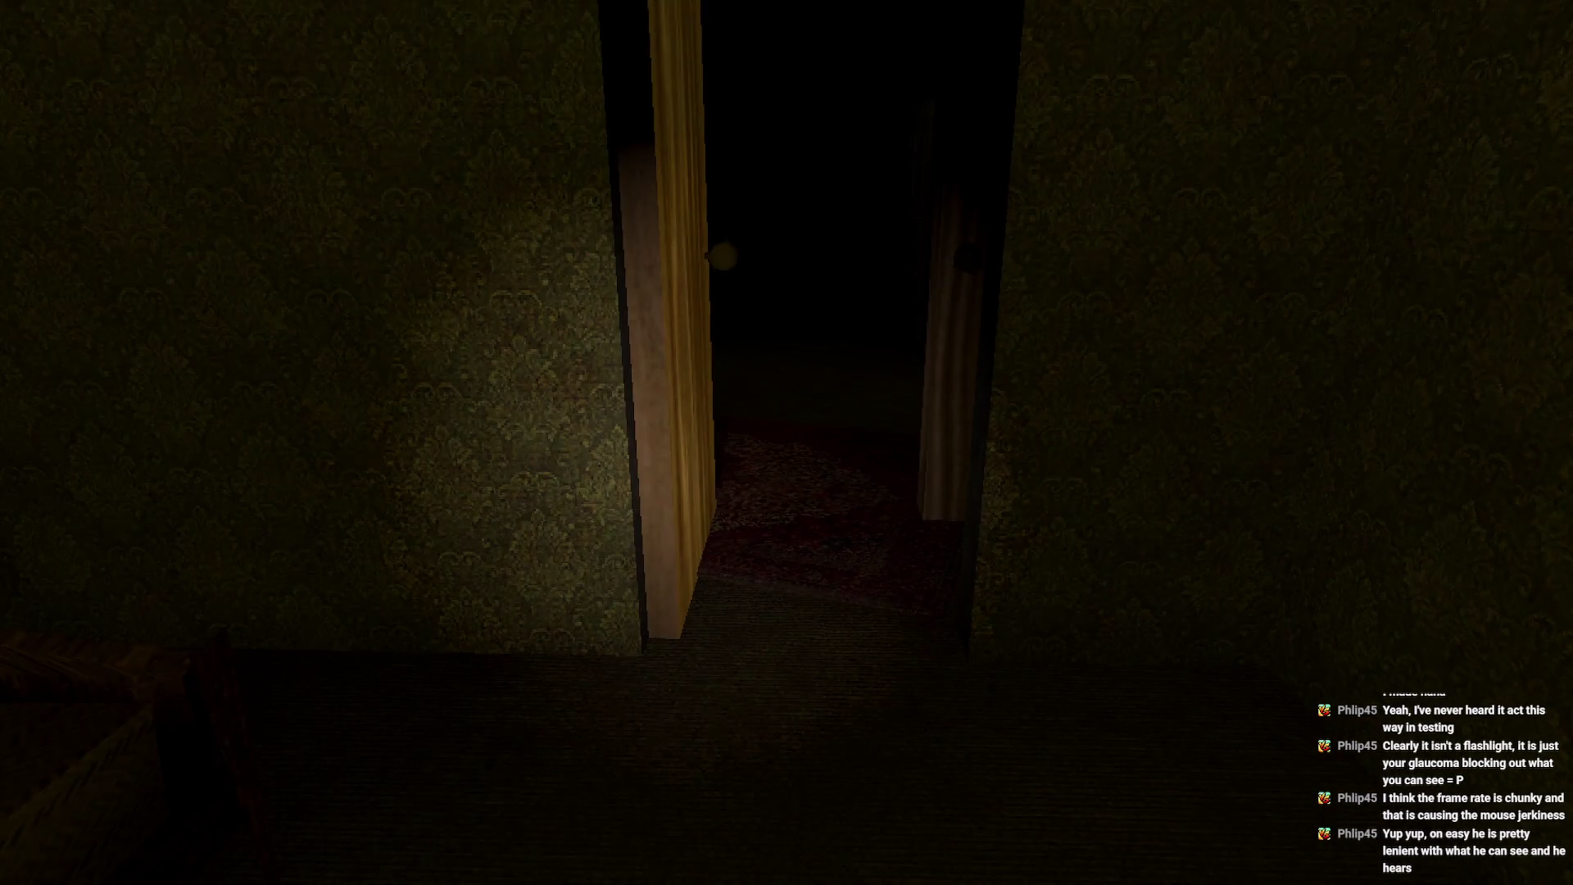
pyautogui.press('w')
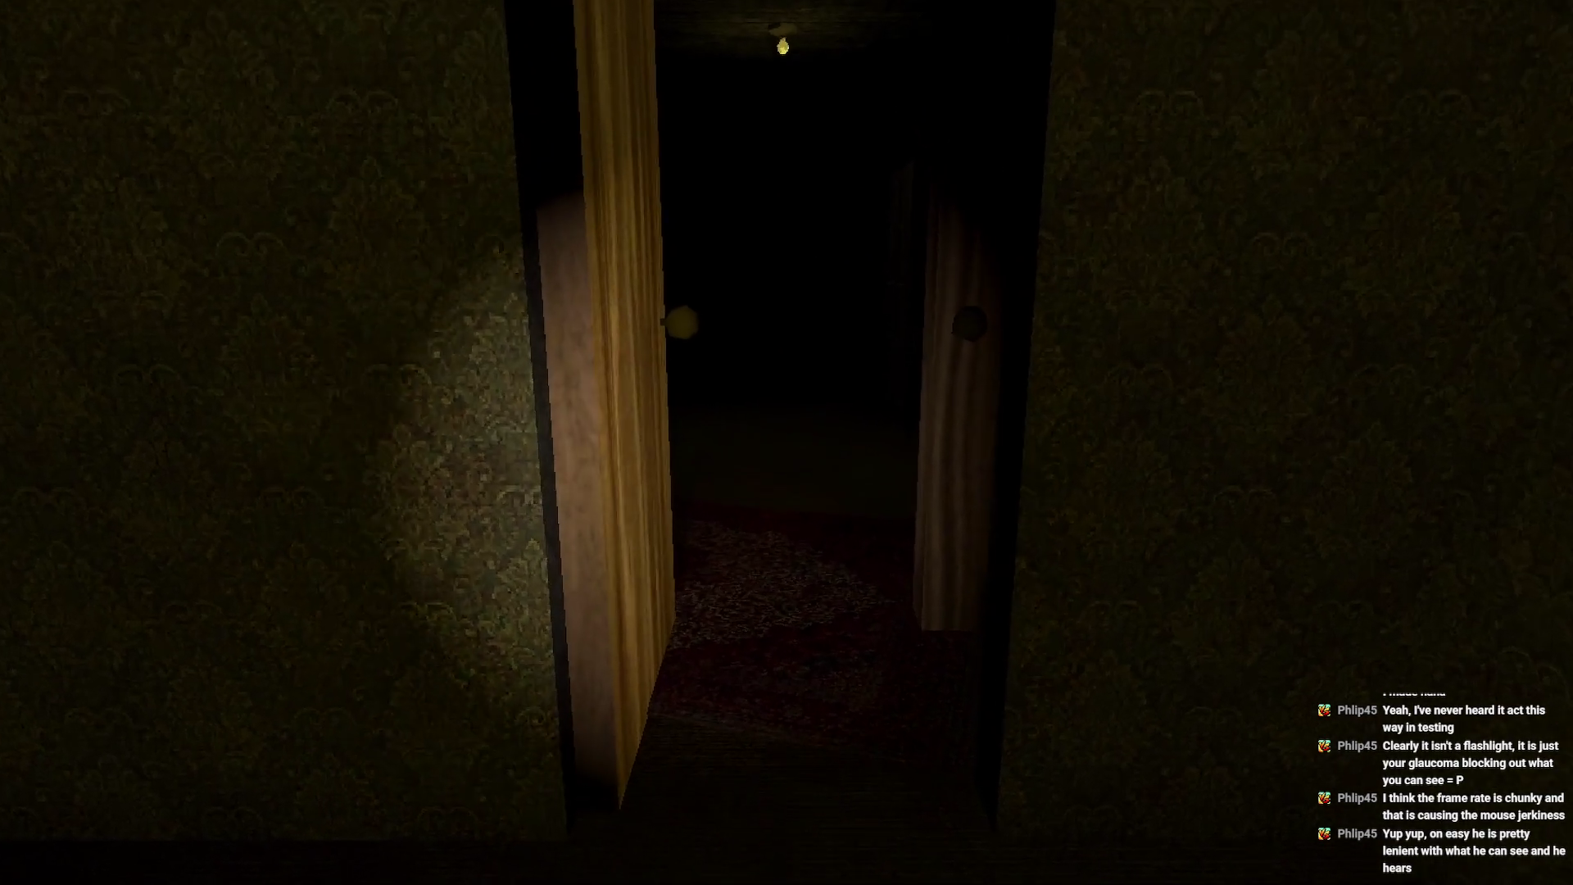
# - Go through the hallway to the dark bedroom door and bring up the Windows Start menu
pyautogui.press('w')
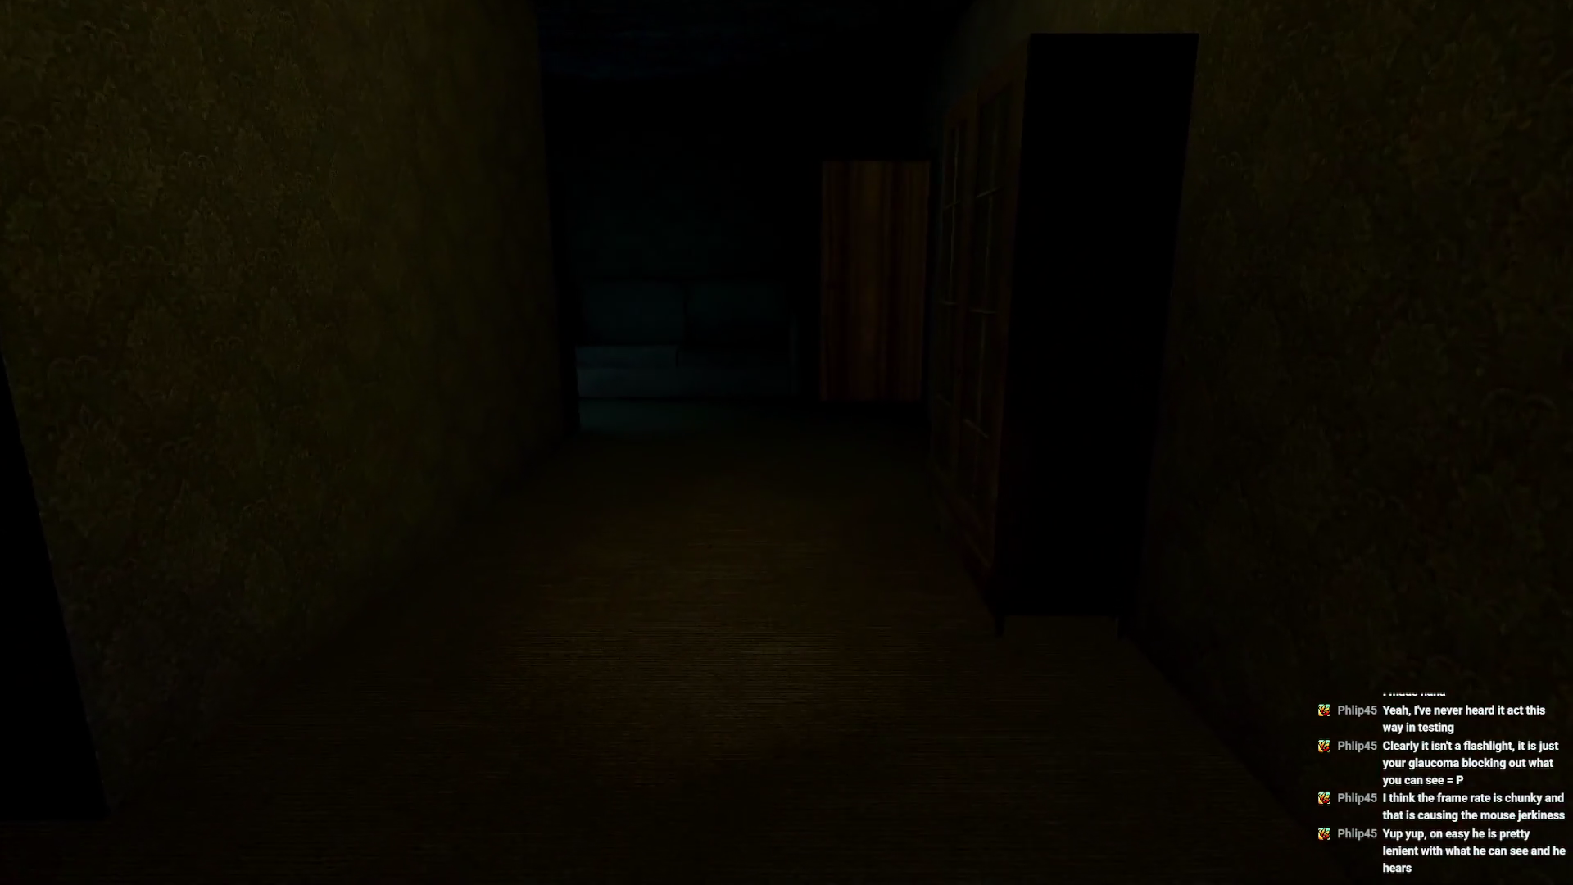
pyautogui.press('w')
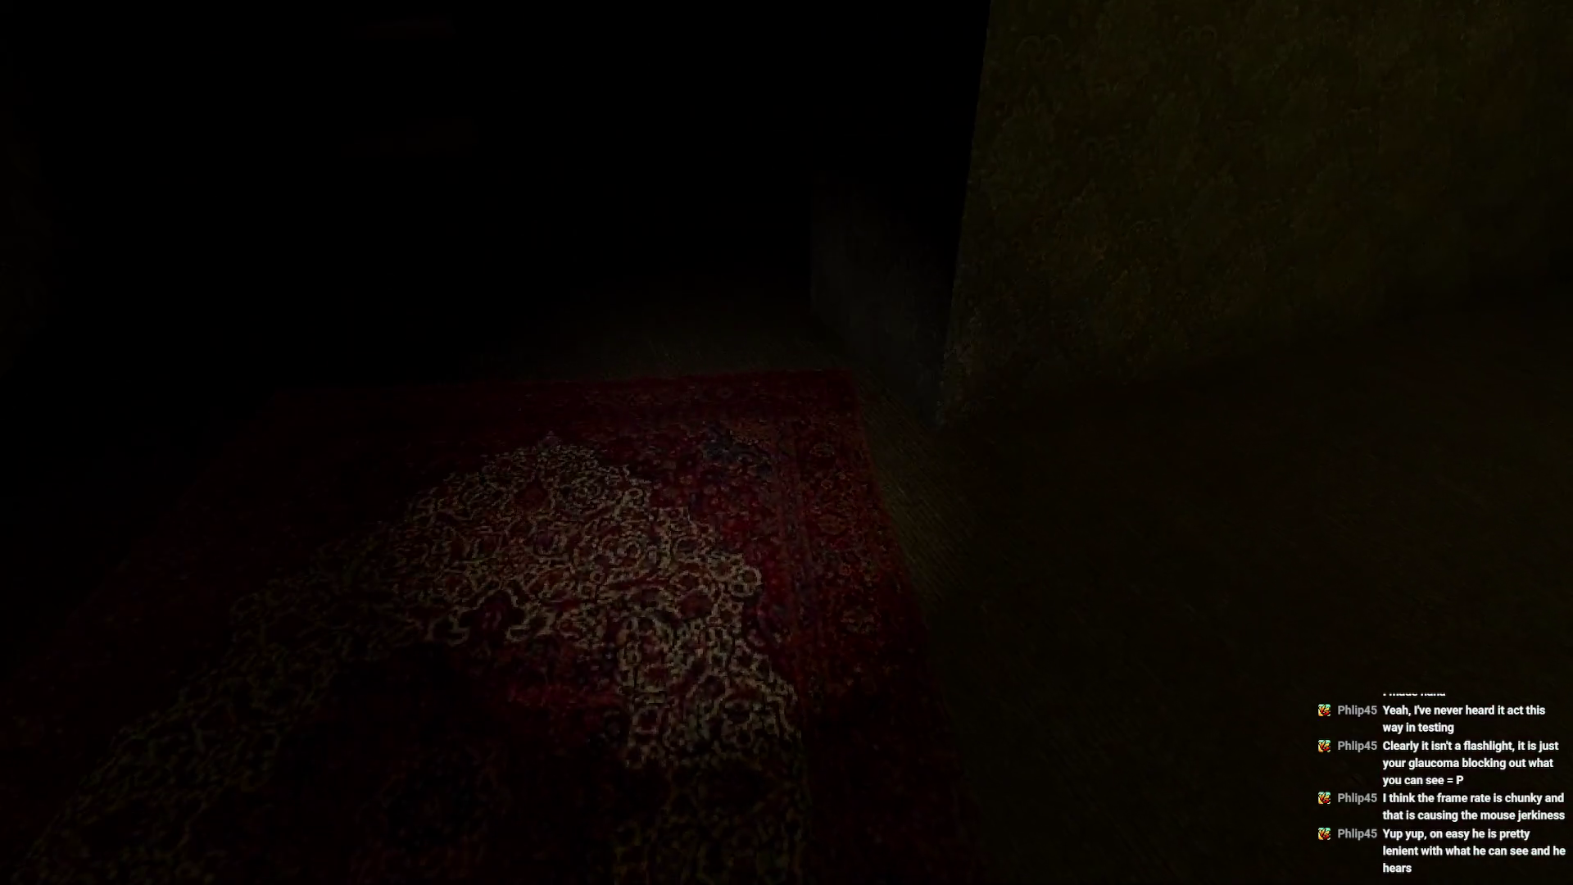
pyautogui.press('w')
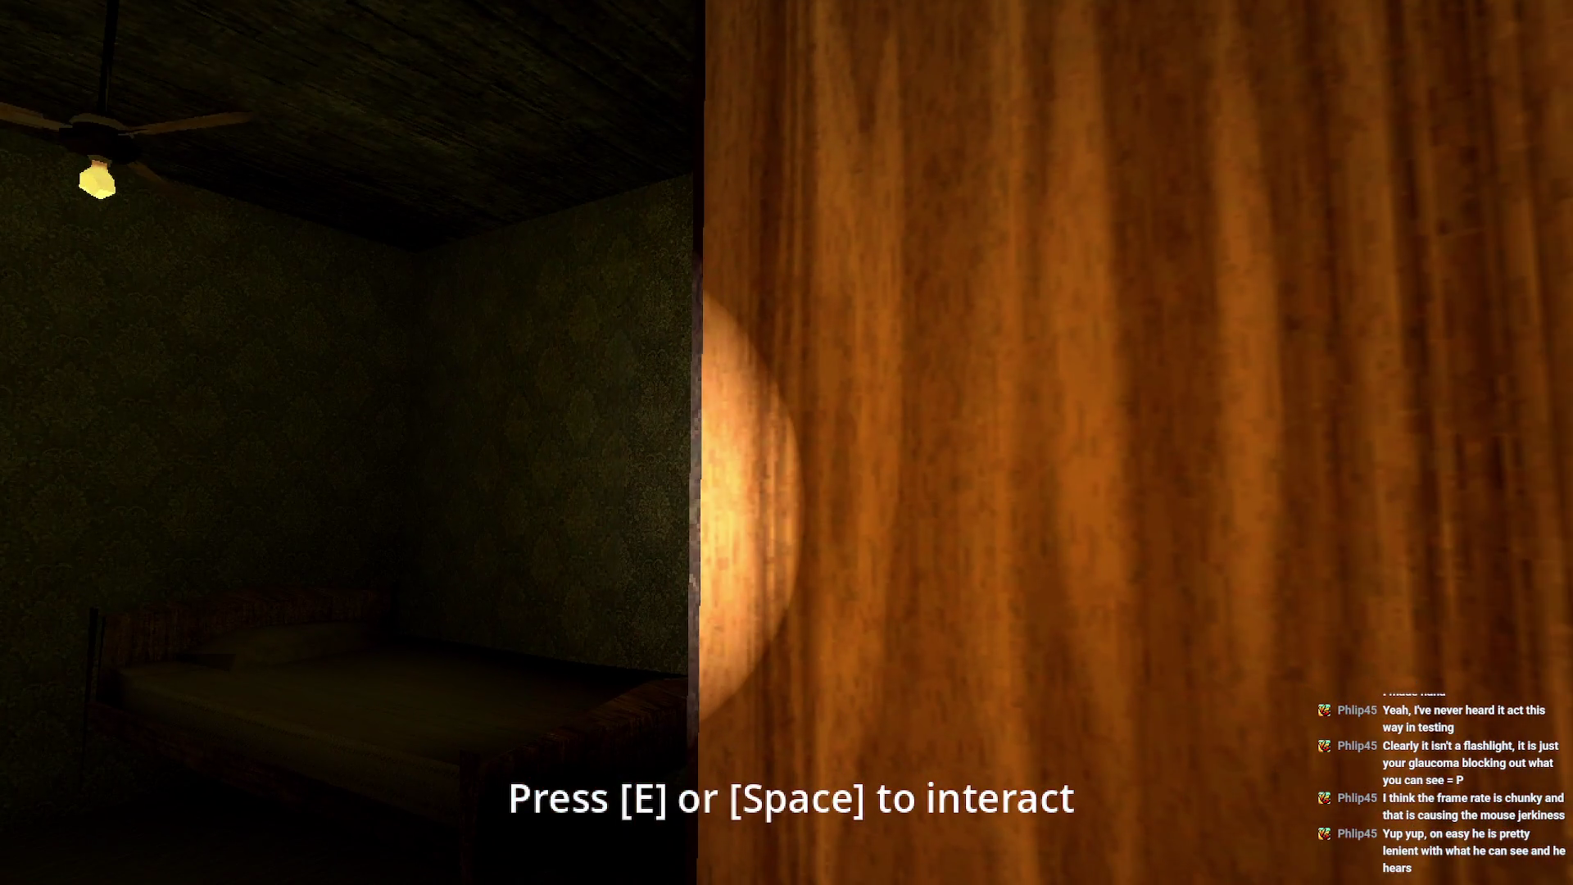
pyautogui.press('super')
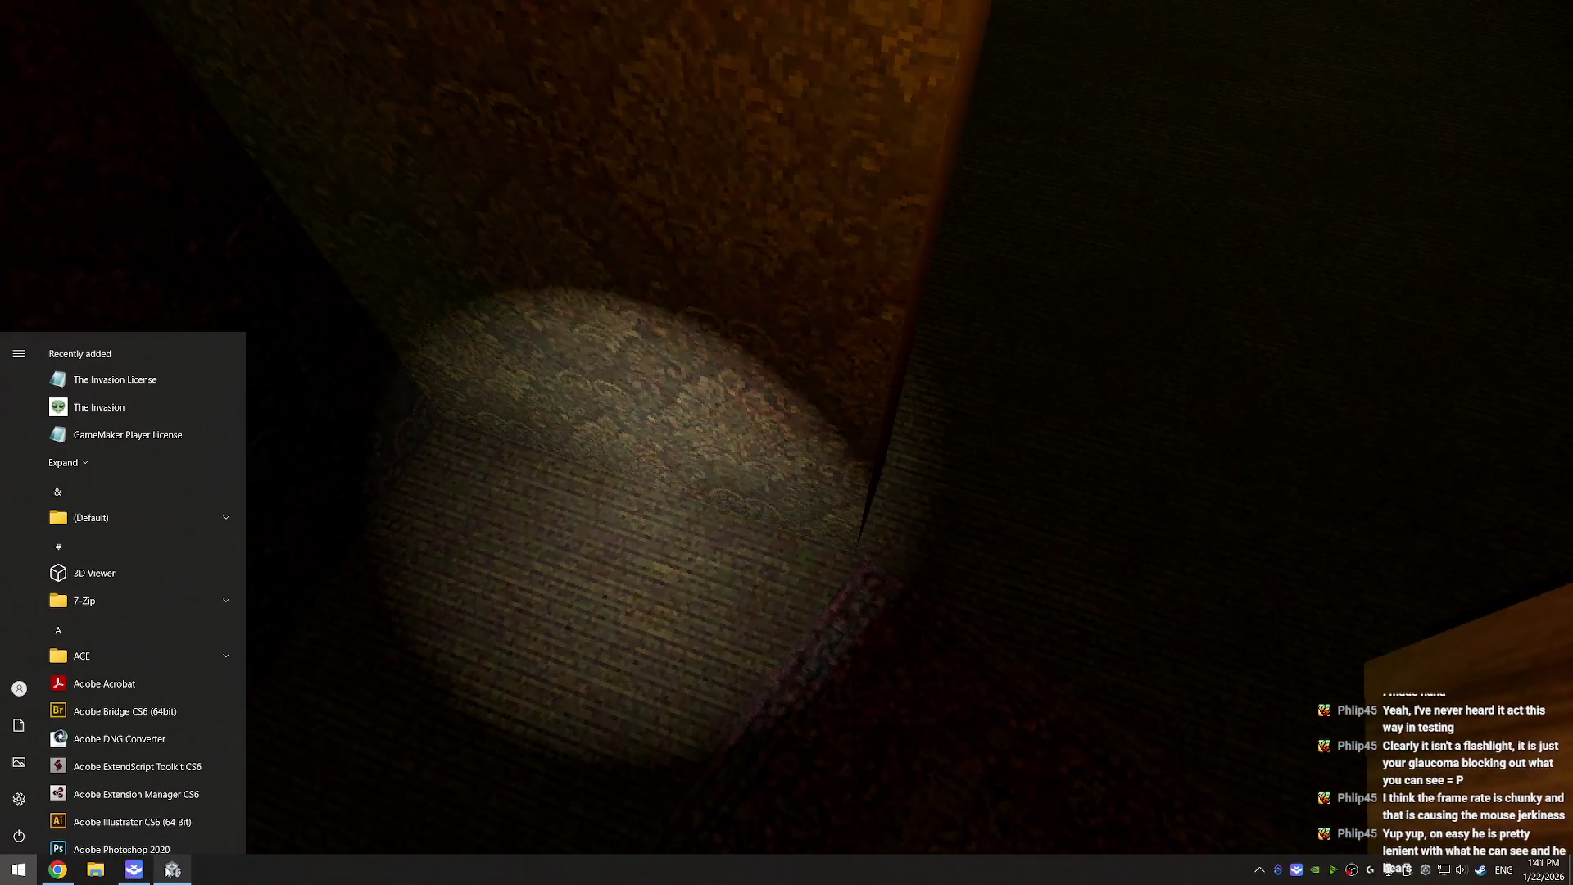
# - Dismiss the Start menu, return to the game and open the door into the dark room
pyautogui.click(196, 838)
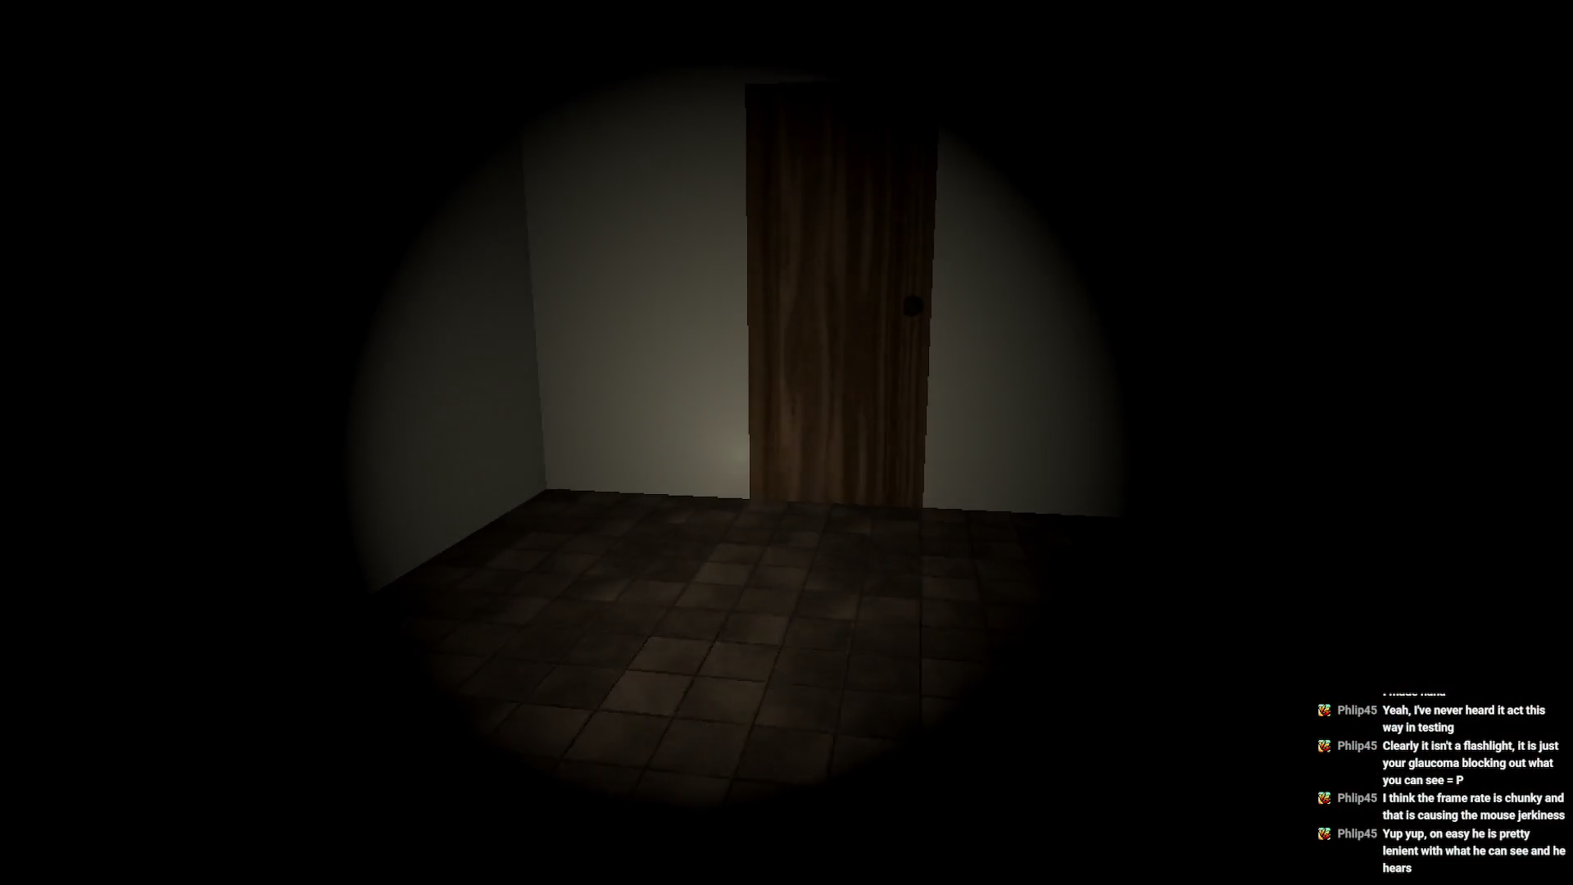
pyautogui.press('e')
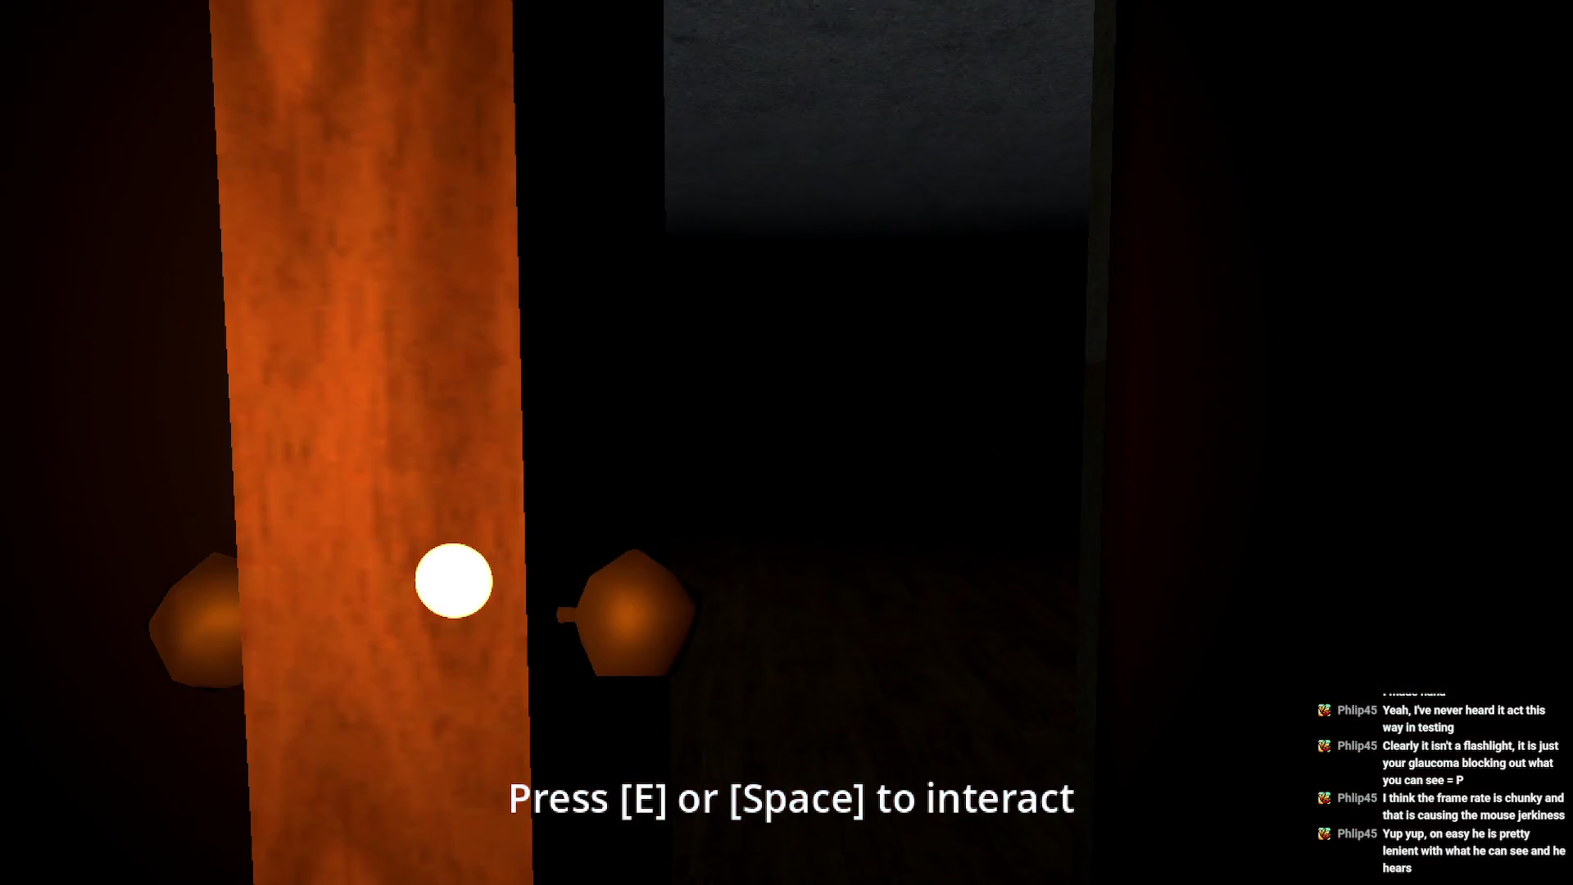
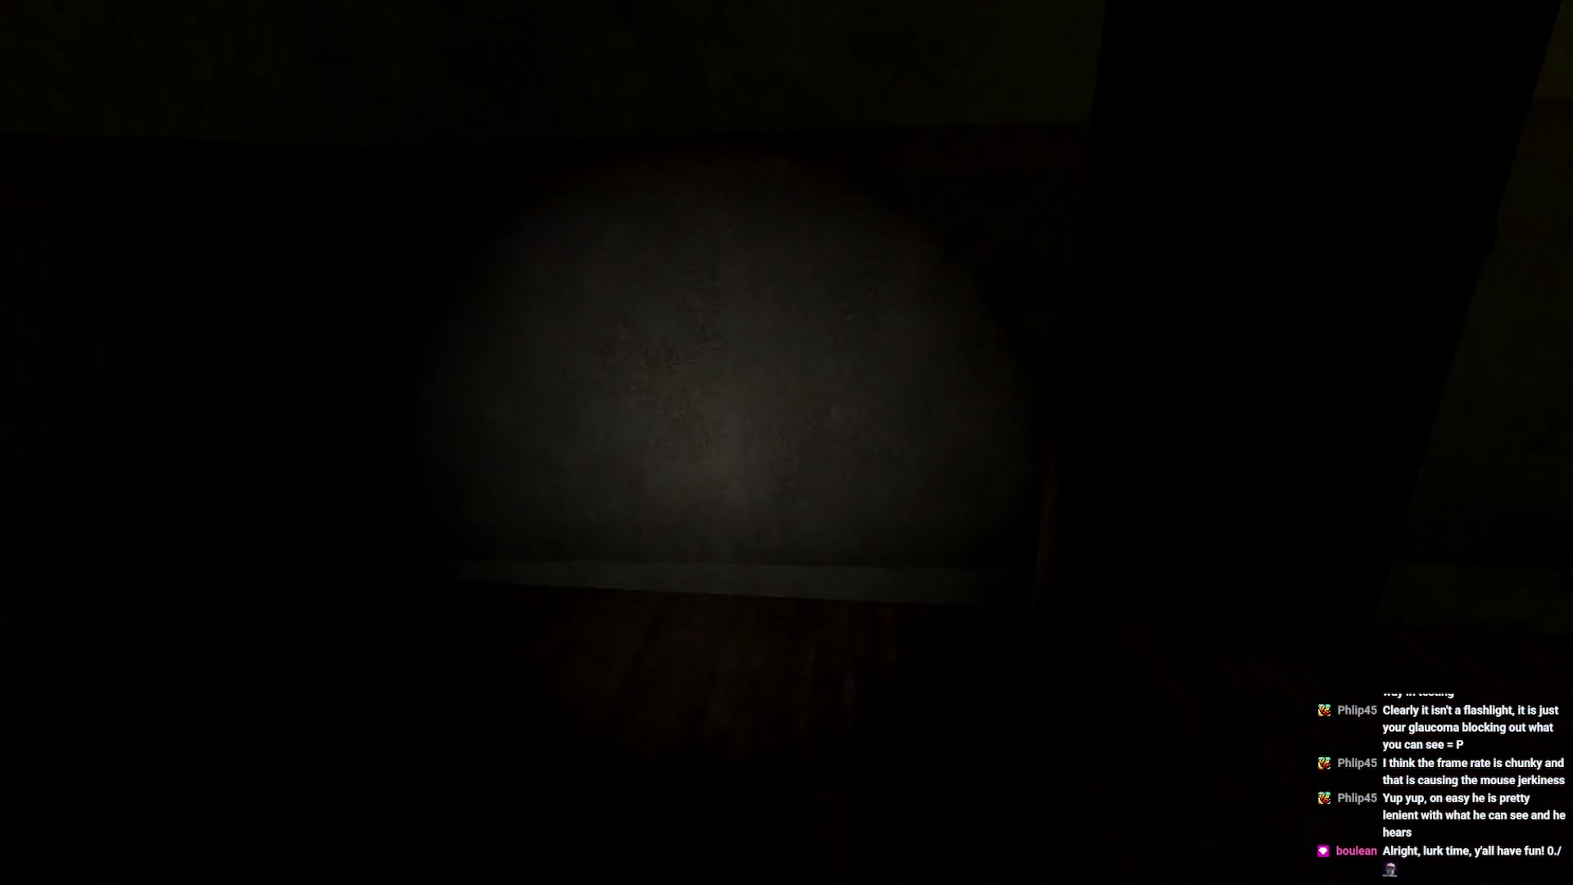
# - Open the wooden door and search the IV-stand table, the couch remote and the TV
pyautogui.press('e')
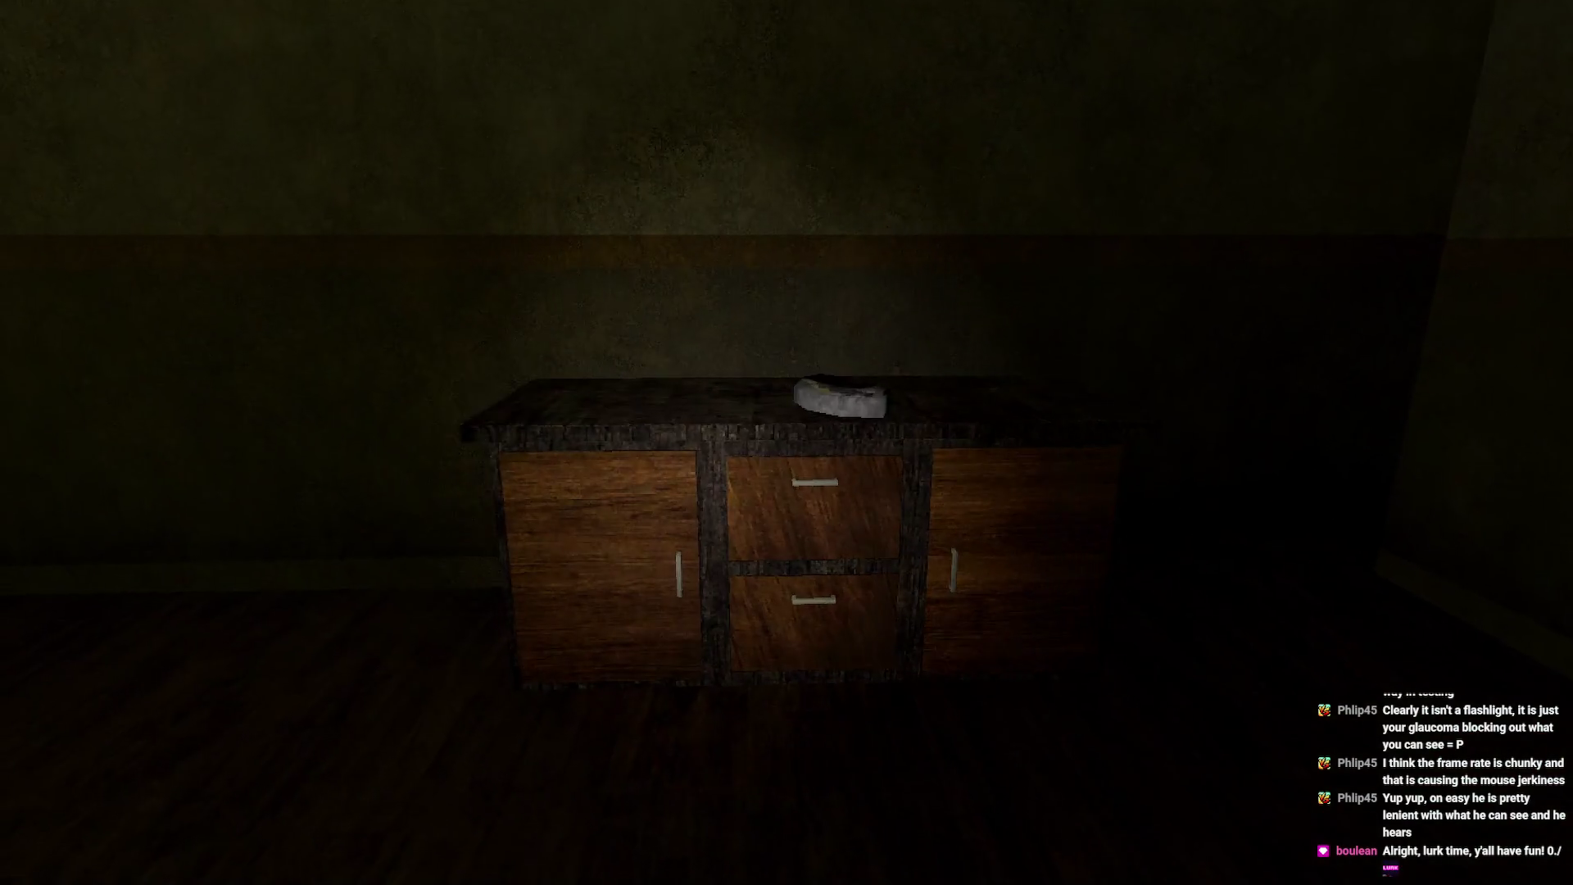
pyautogui.press('w')
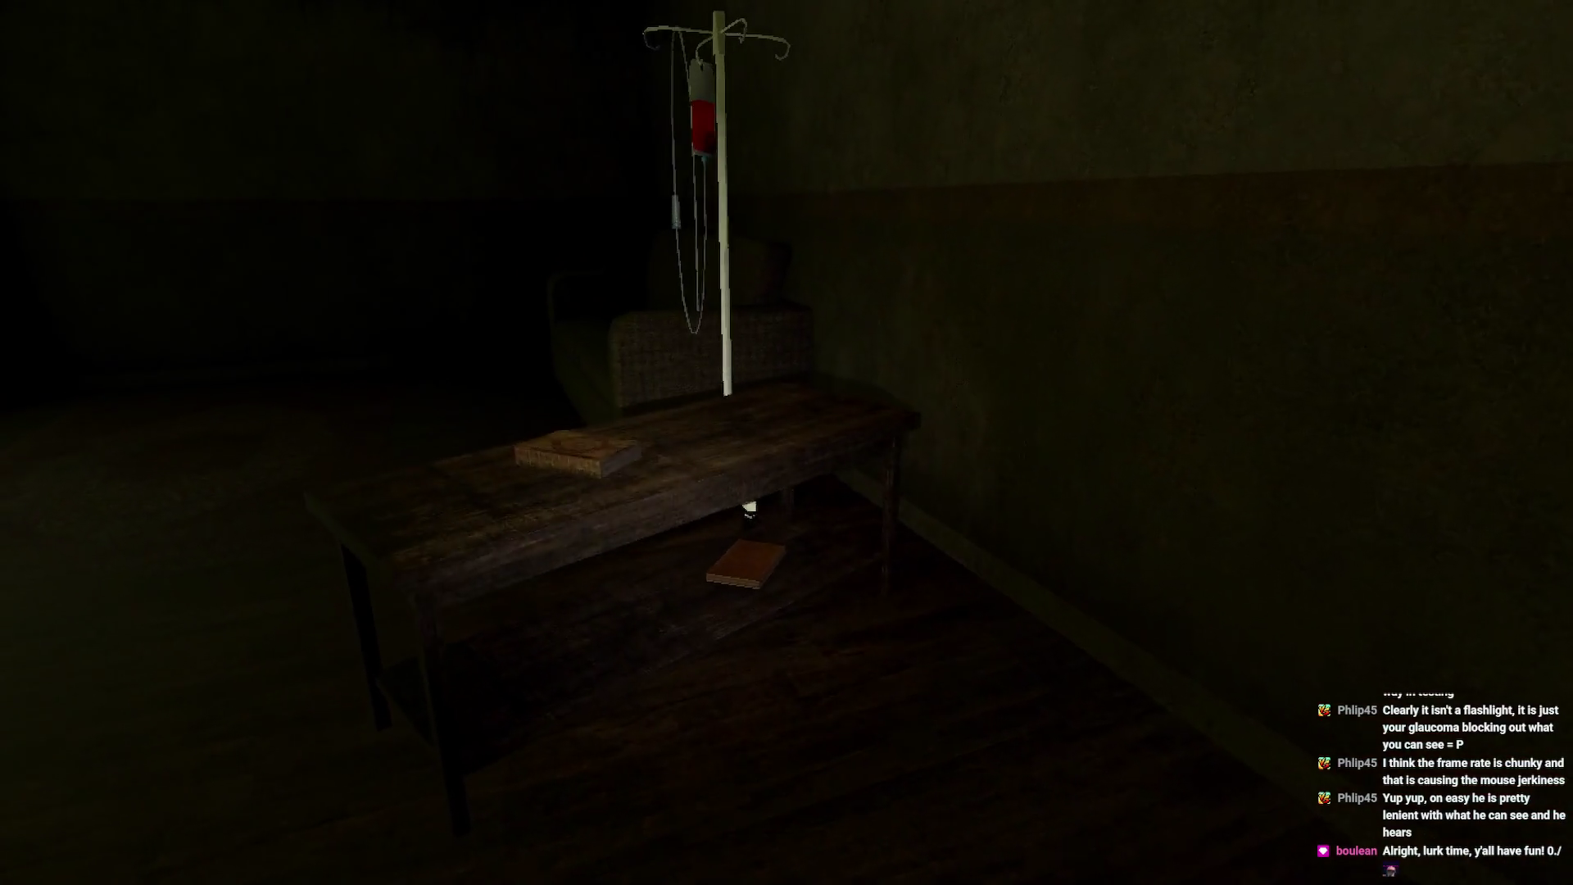
pyautogui.press('w')
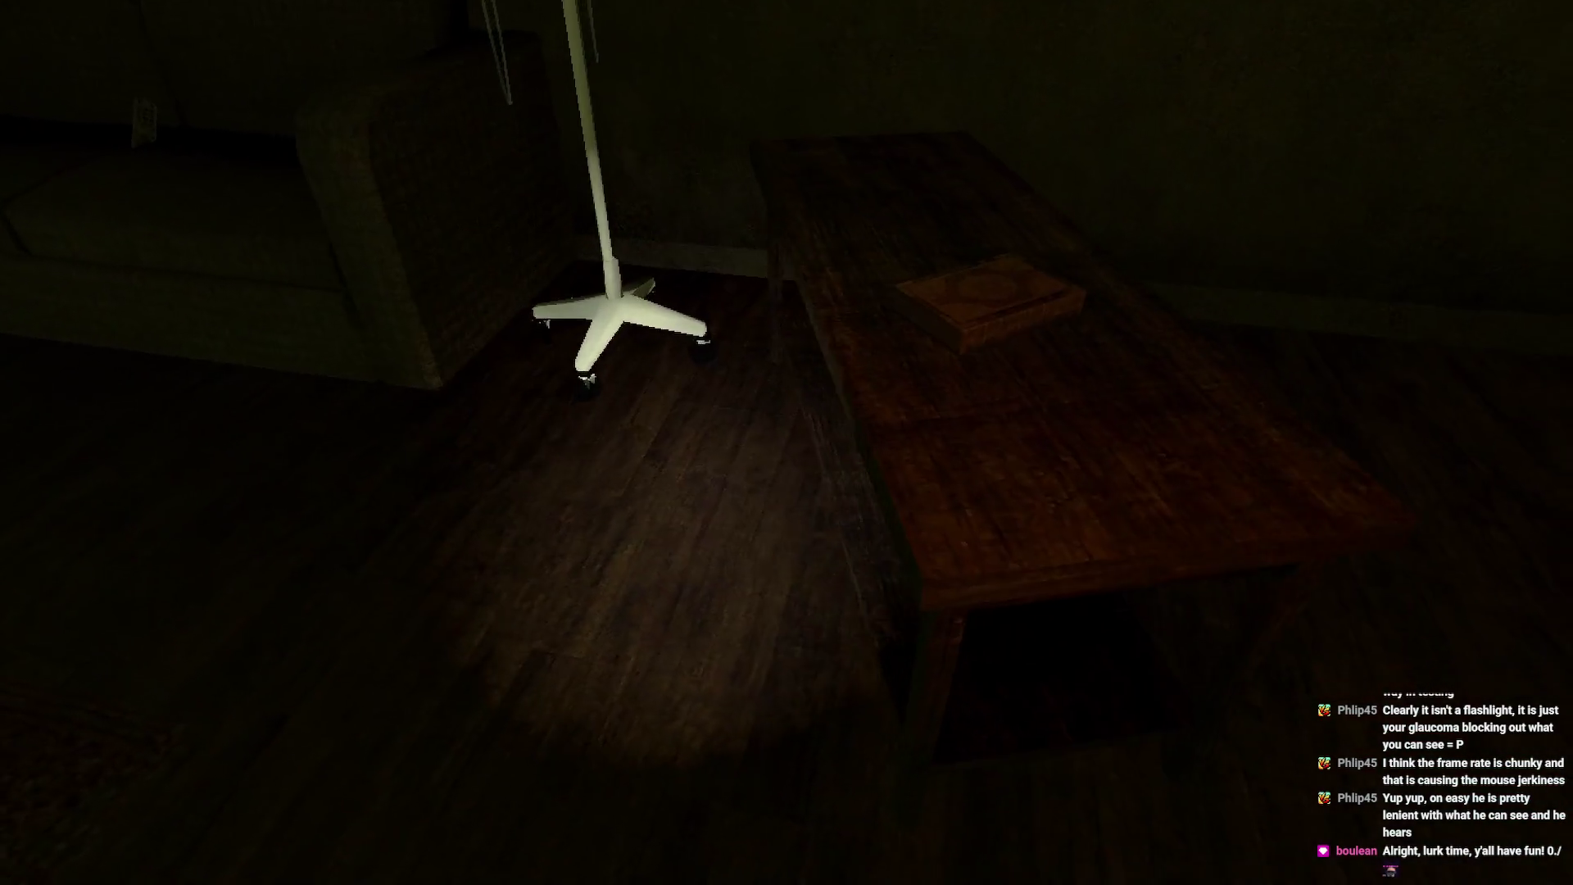
pyautogui.press('w')
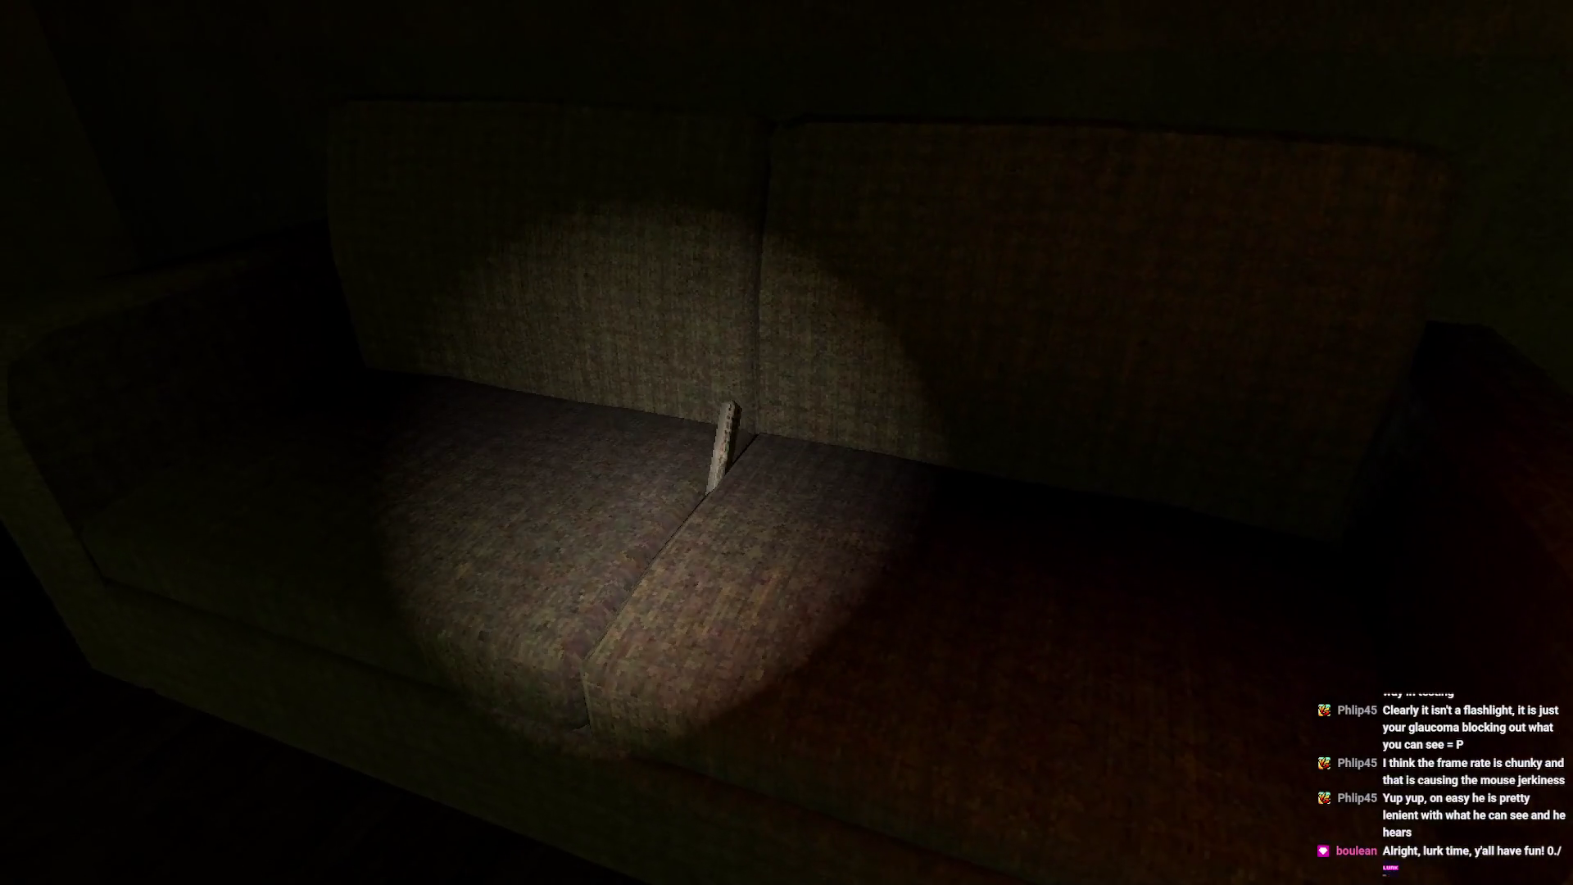
pyautogui.press('w')
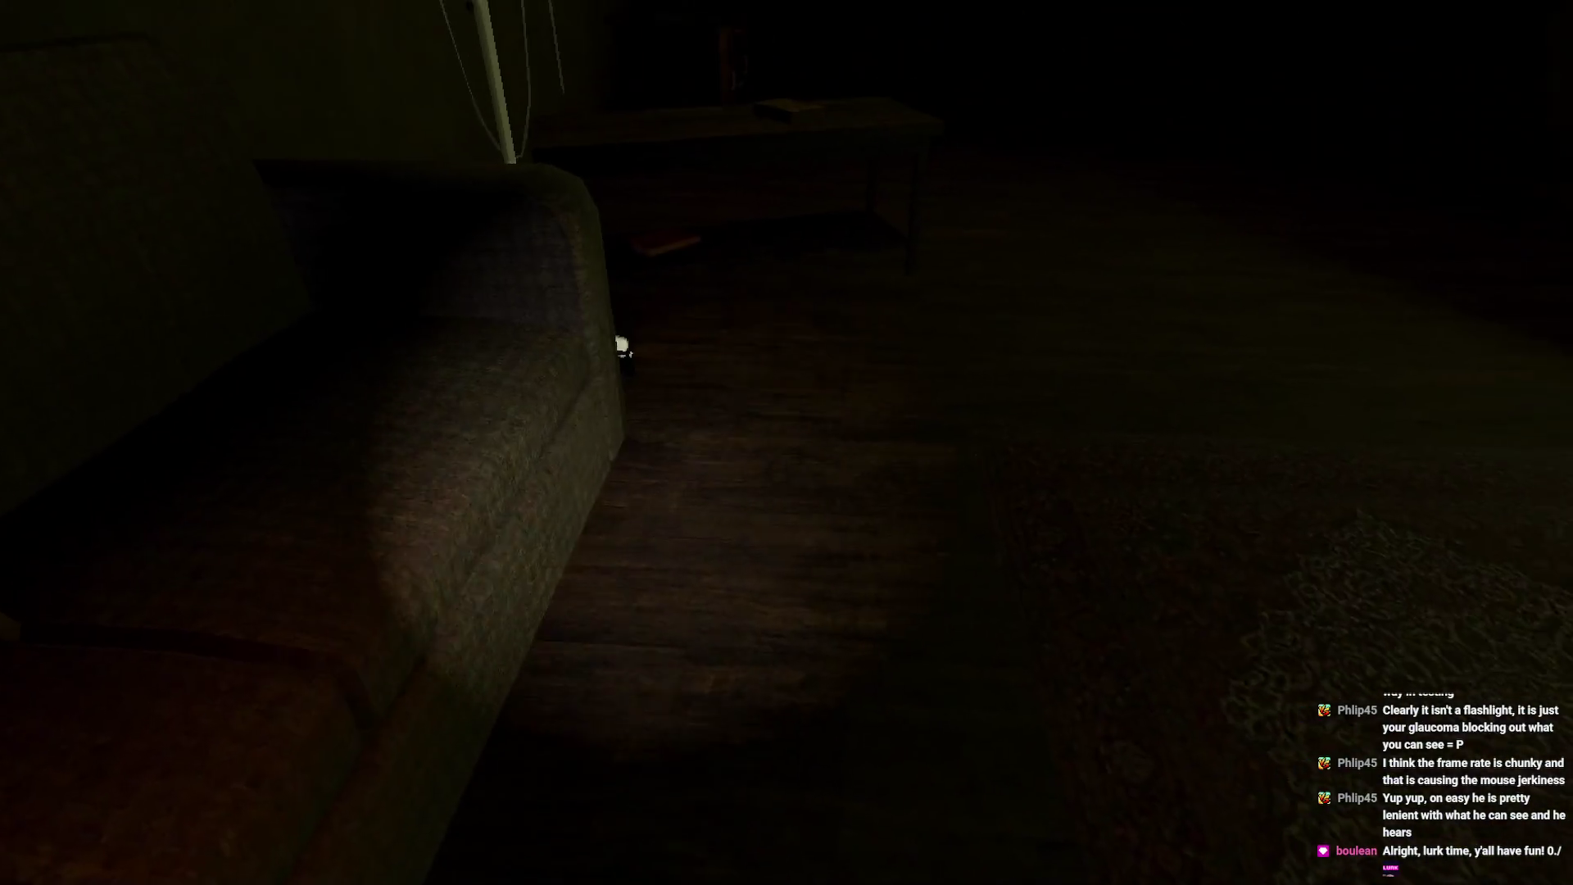
pyautogui.press('w')
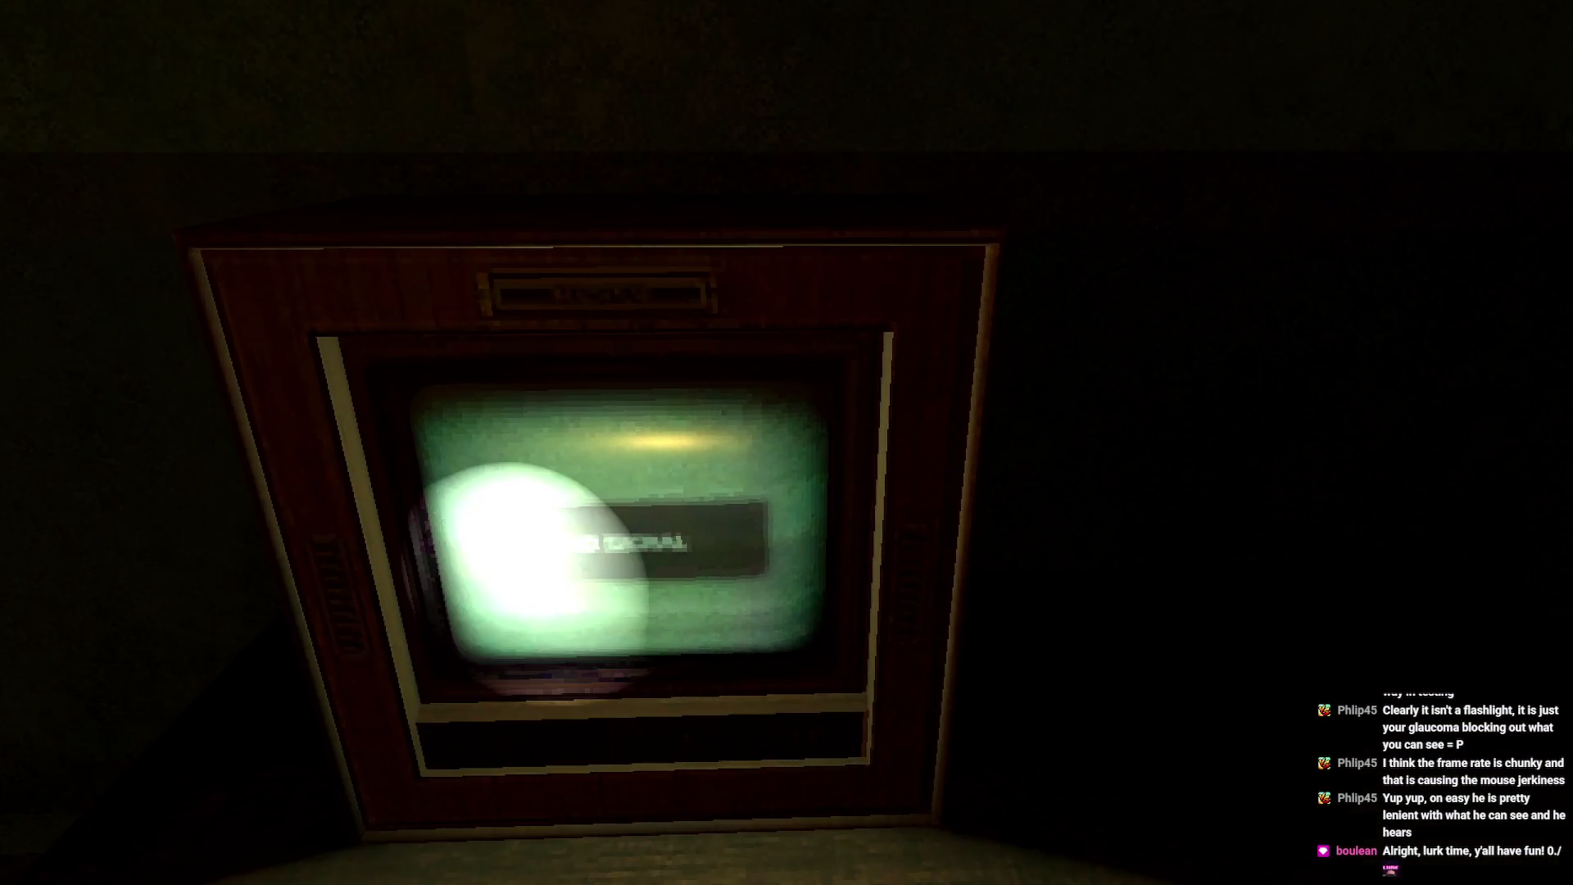
pyautogui.moveTo(787, 442)
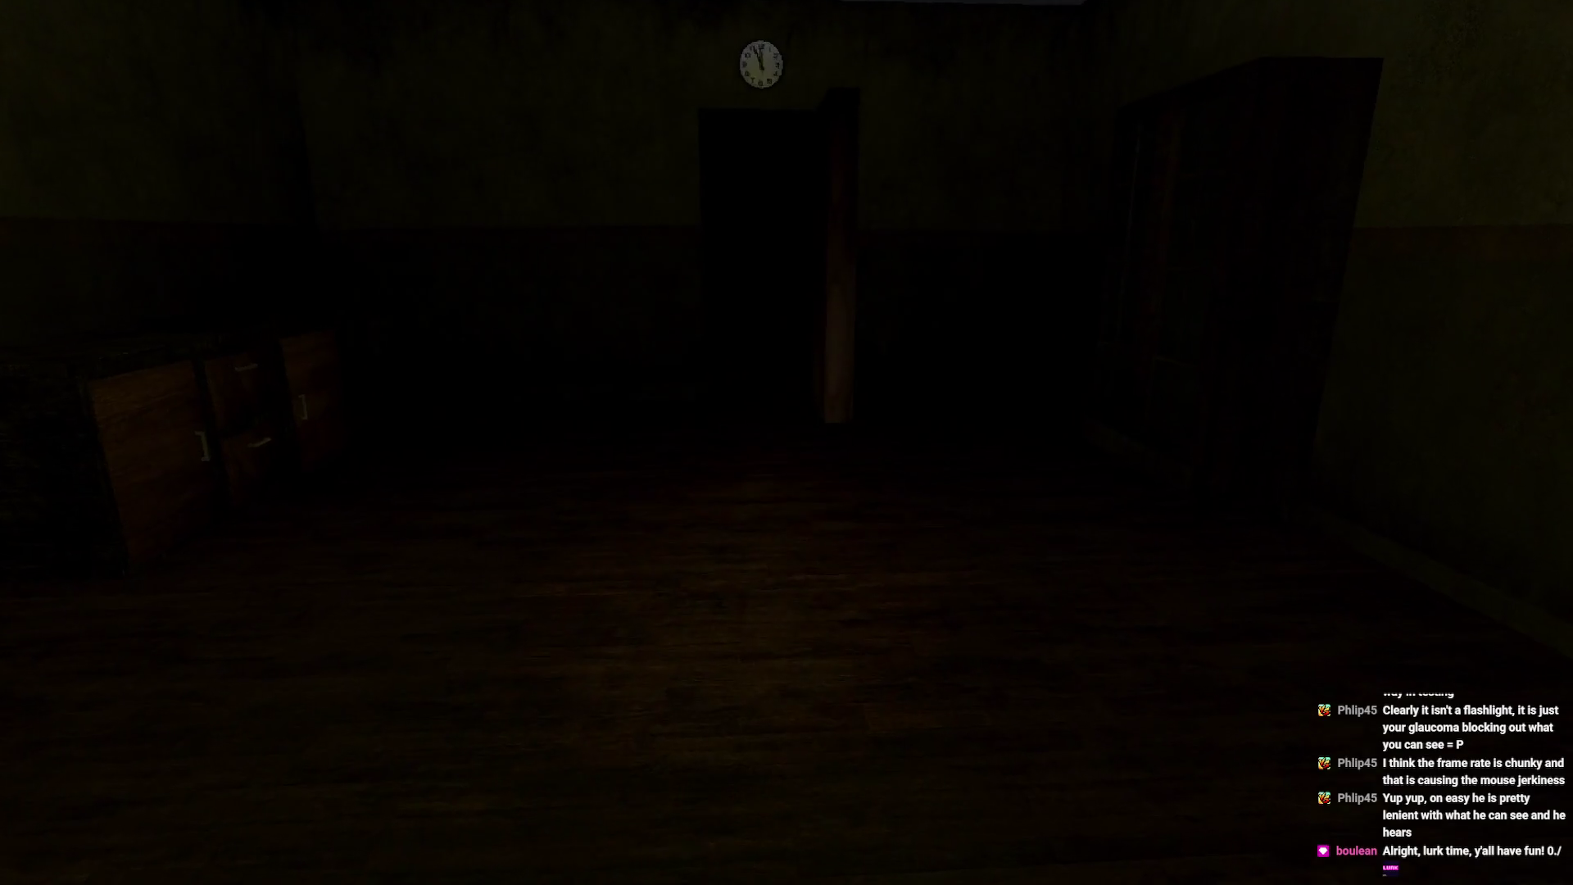
# - Walk through the clock doorway into the next room and look over its table and chair
pyautogui.press('w')
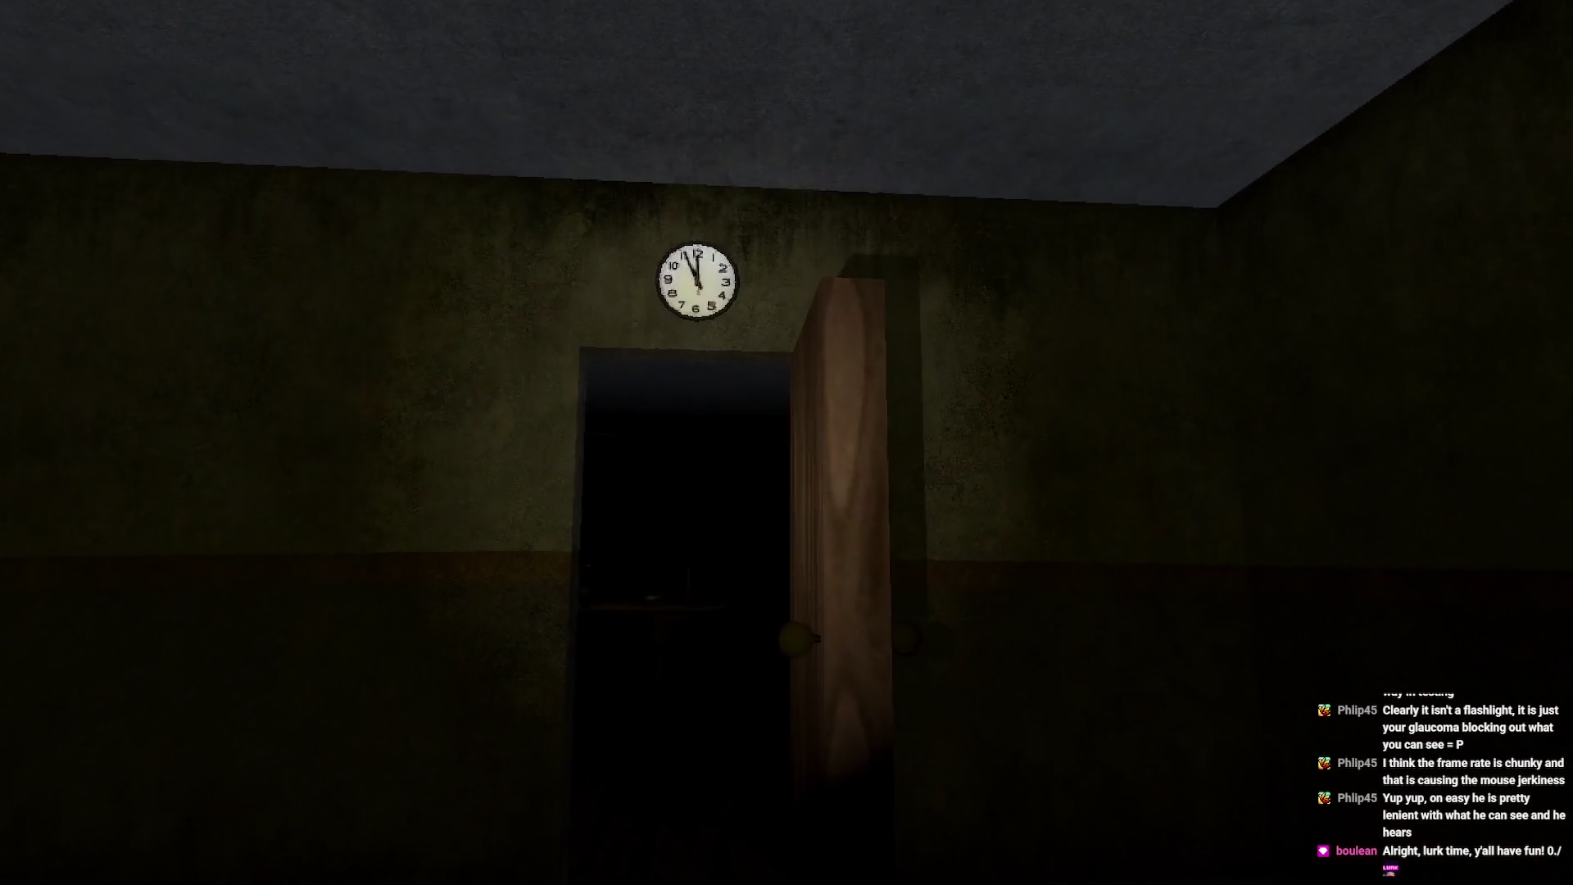
pyautogui.press('w')
pyautogui.press('w')
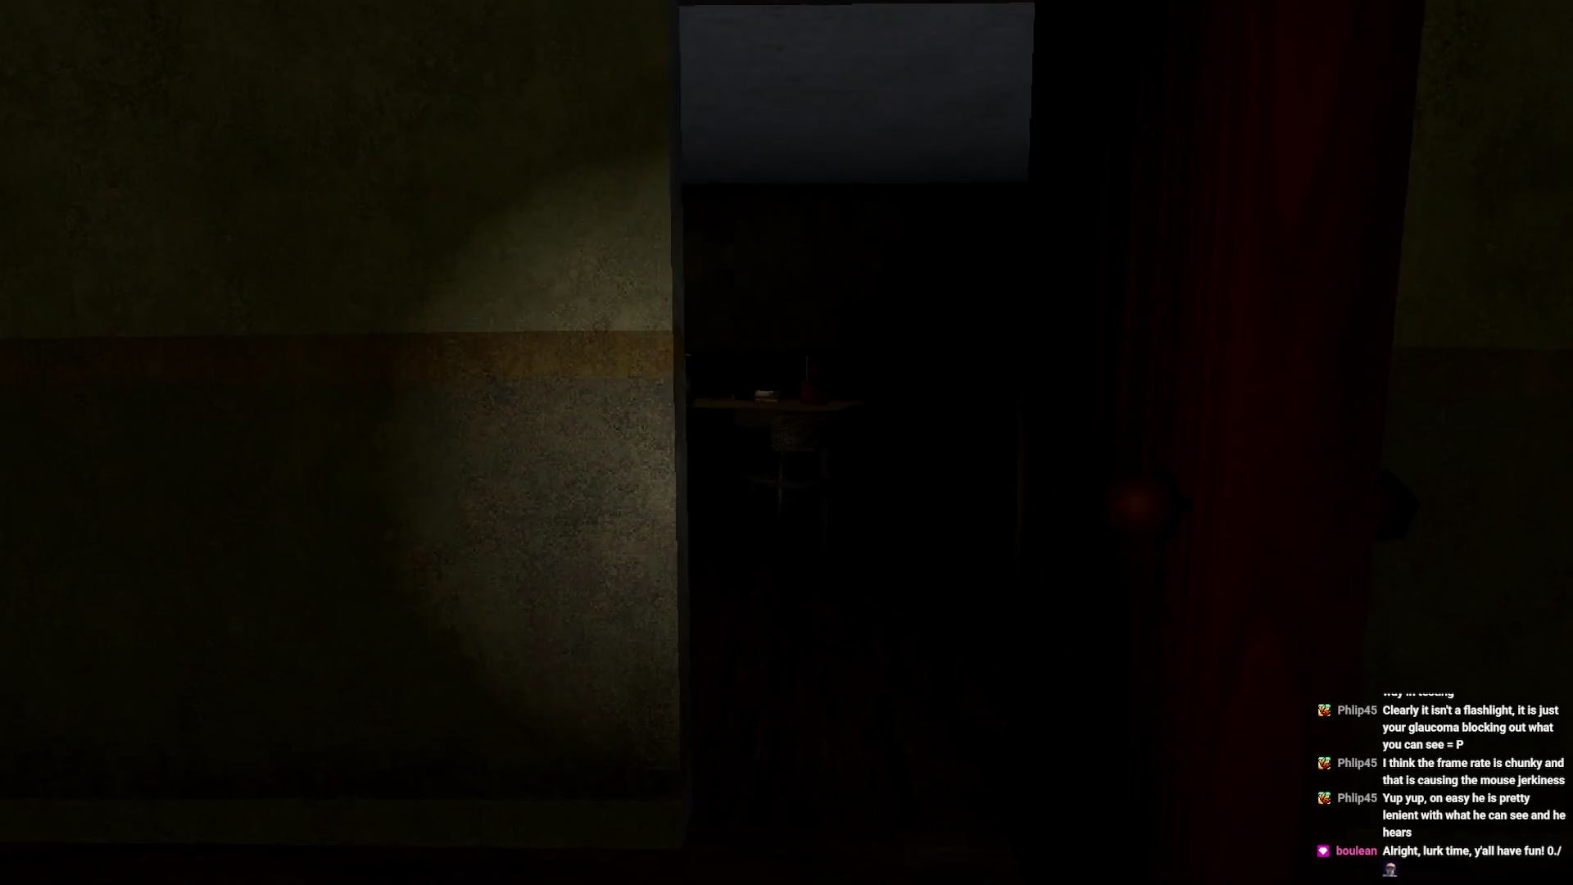
pyautogui.press('w')
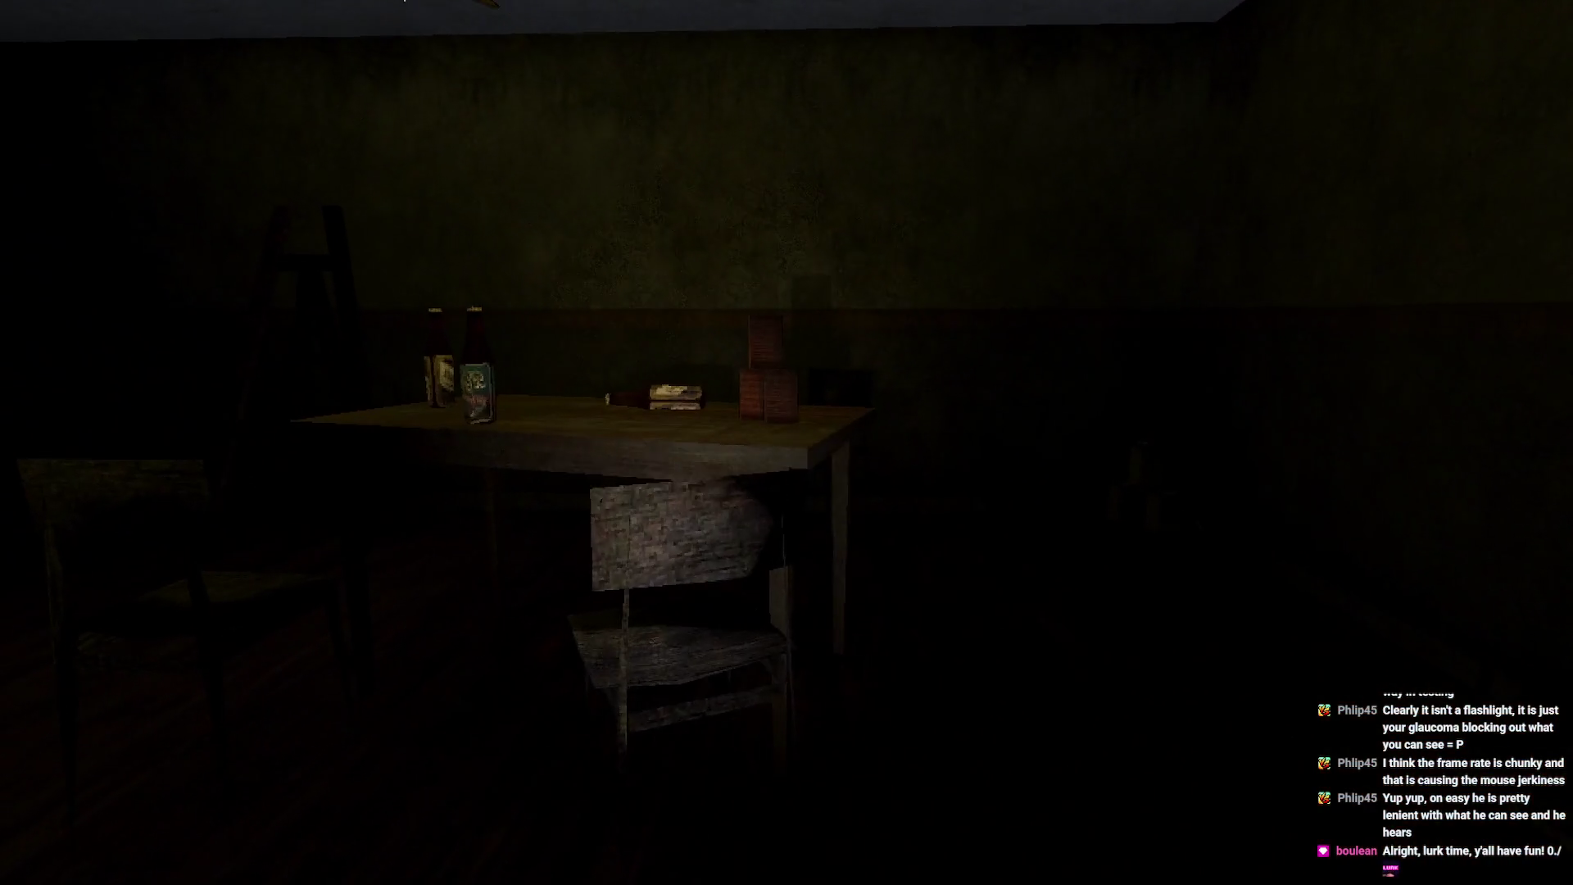
pyautogui.press('w')
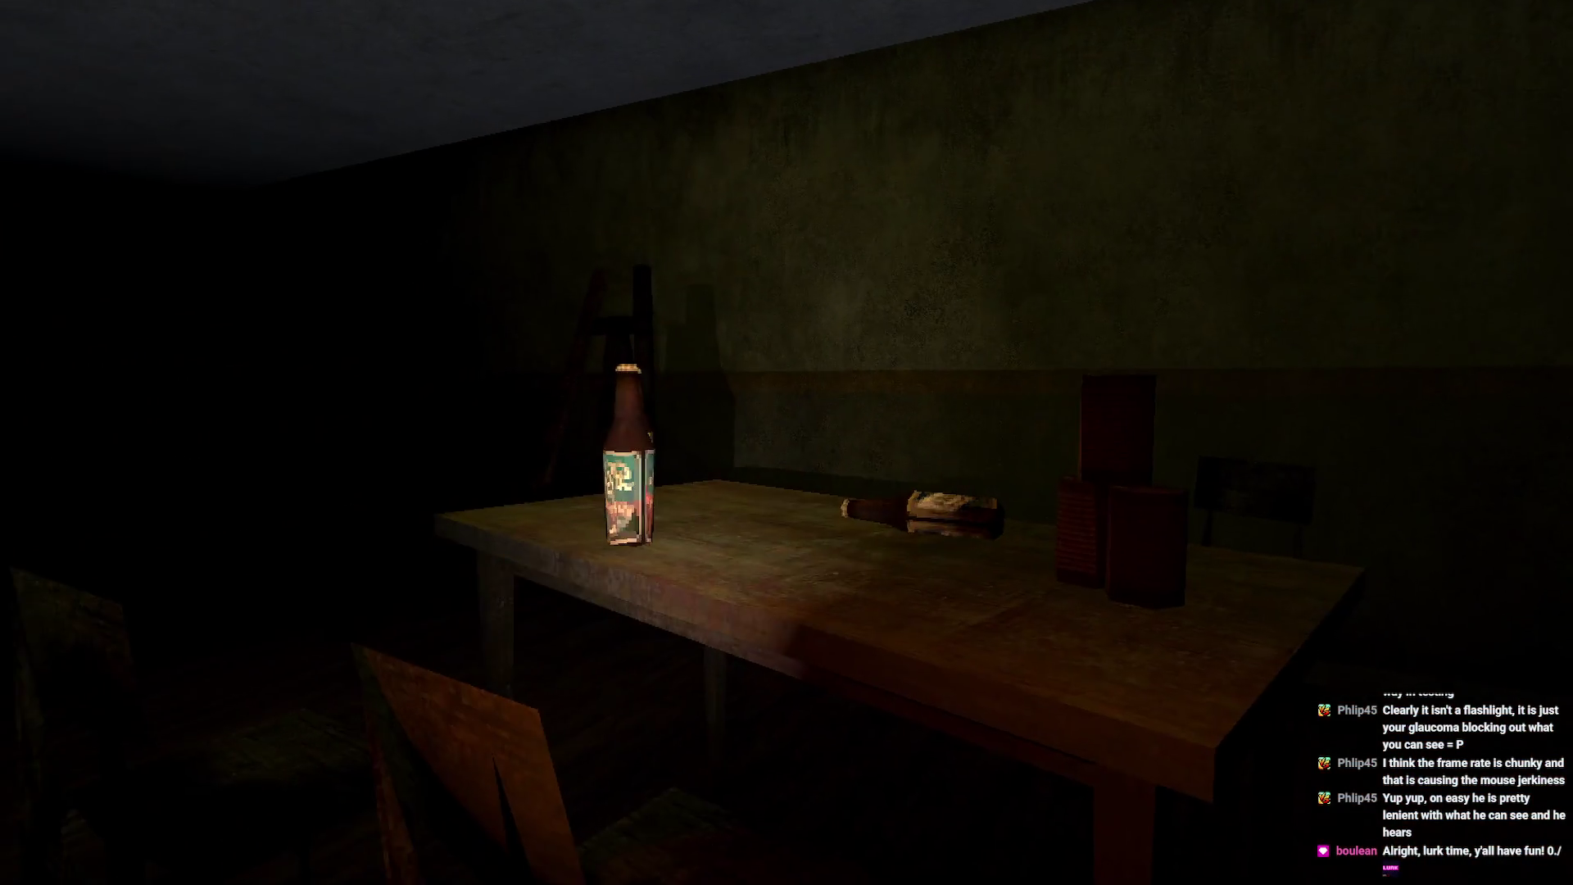
pyautogui.press('w')
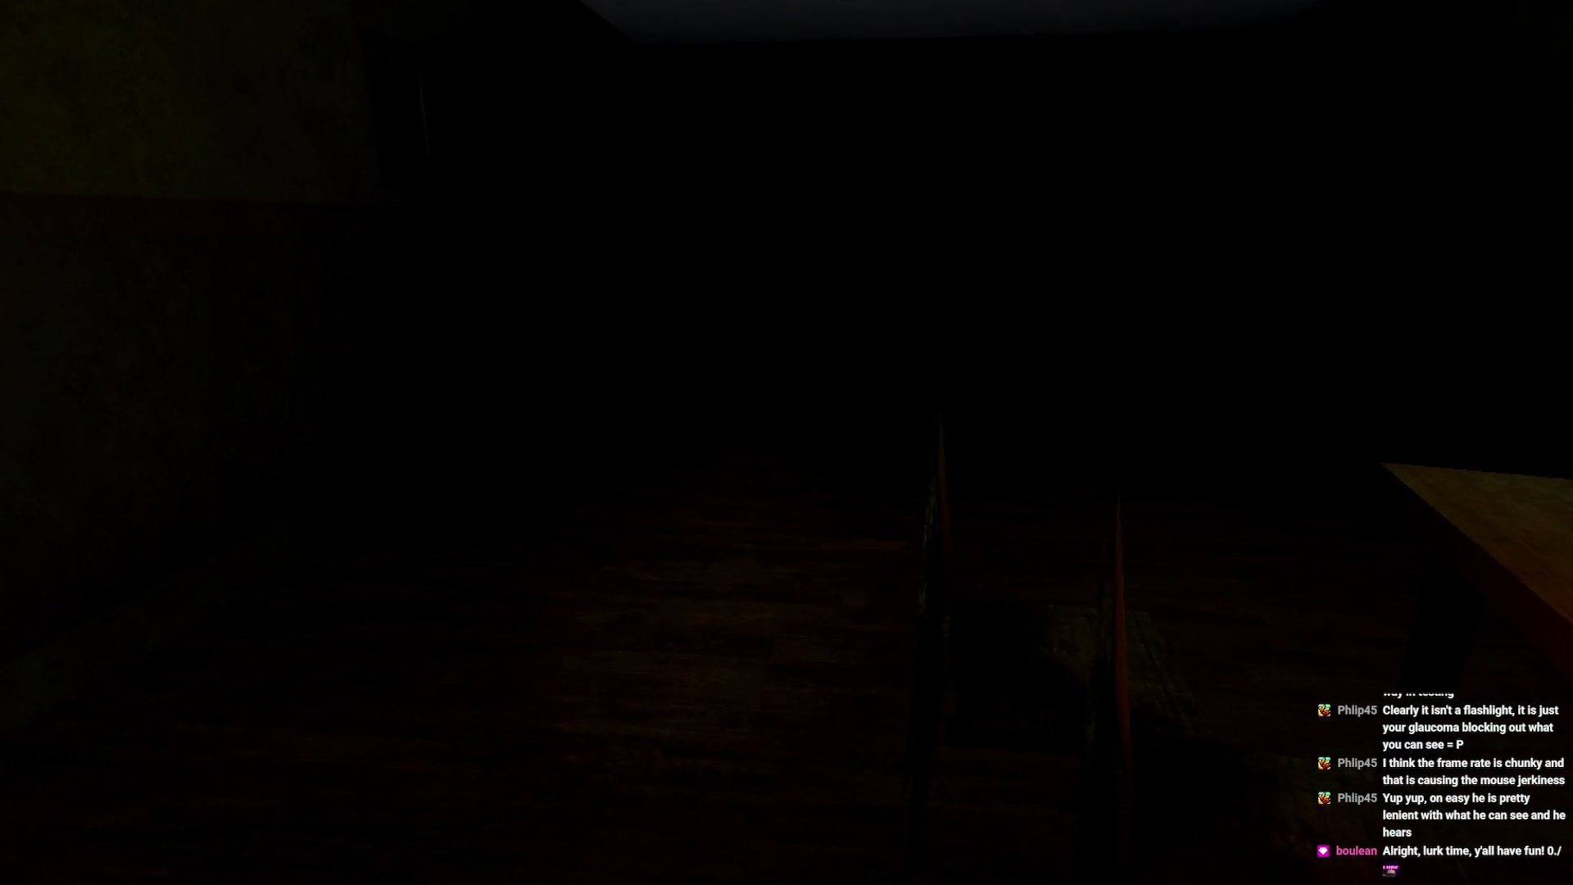
pyautogui.press('w')
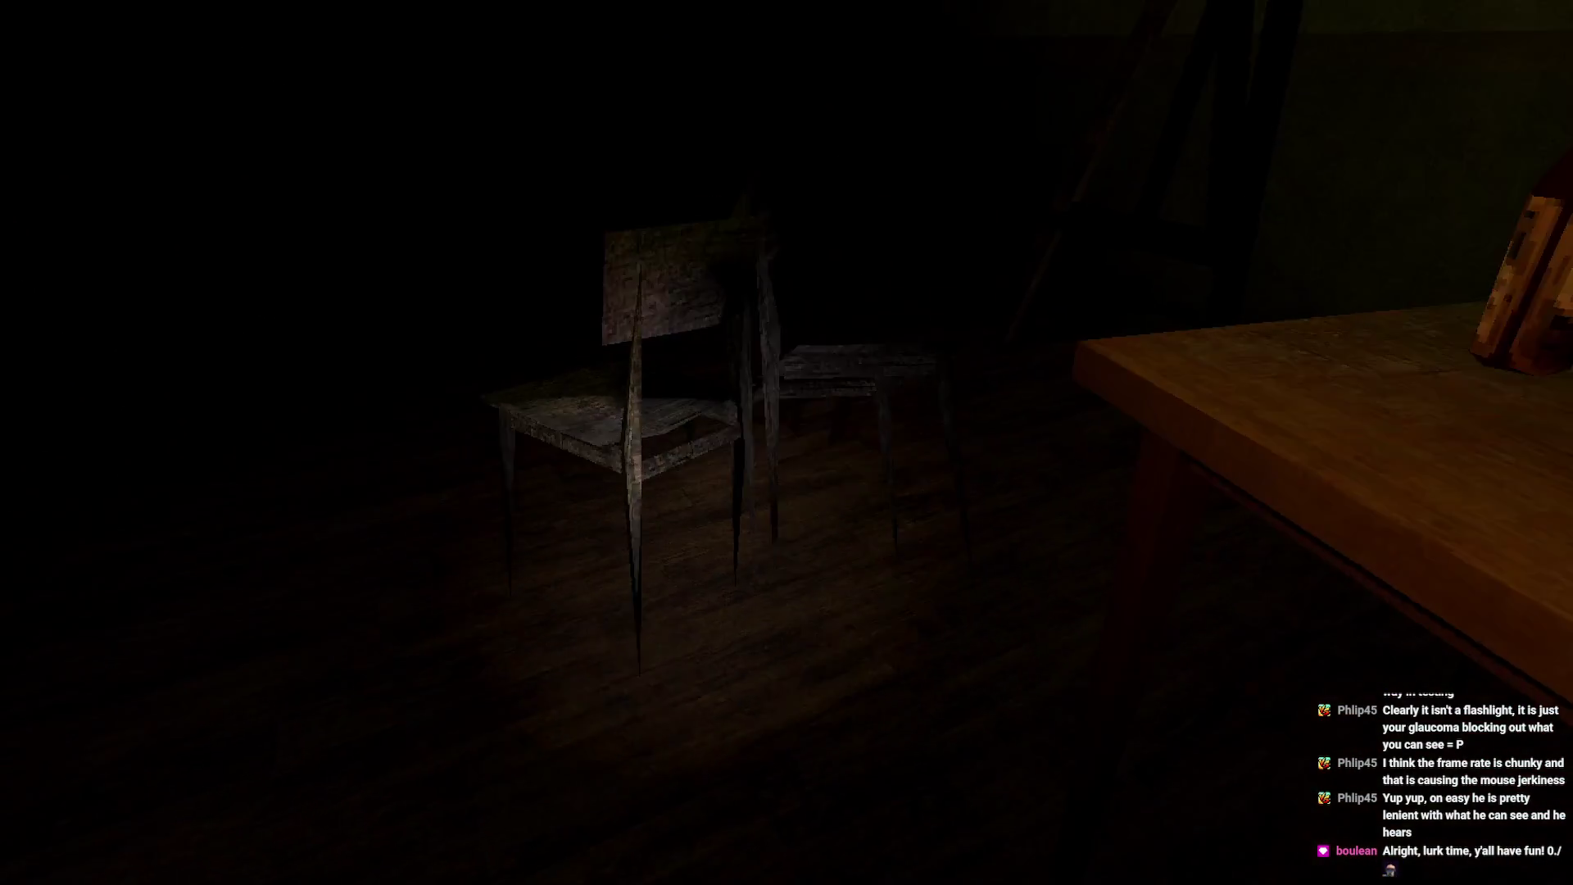
# - Circle the table to inspect the two bottles, then exit fullscreen to the game page
pyautogui.press('a')
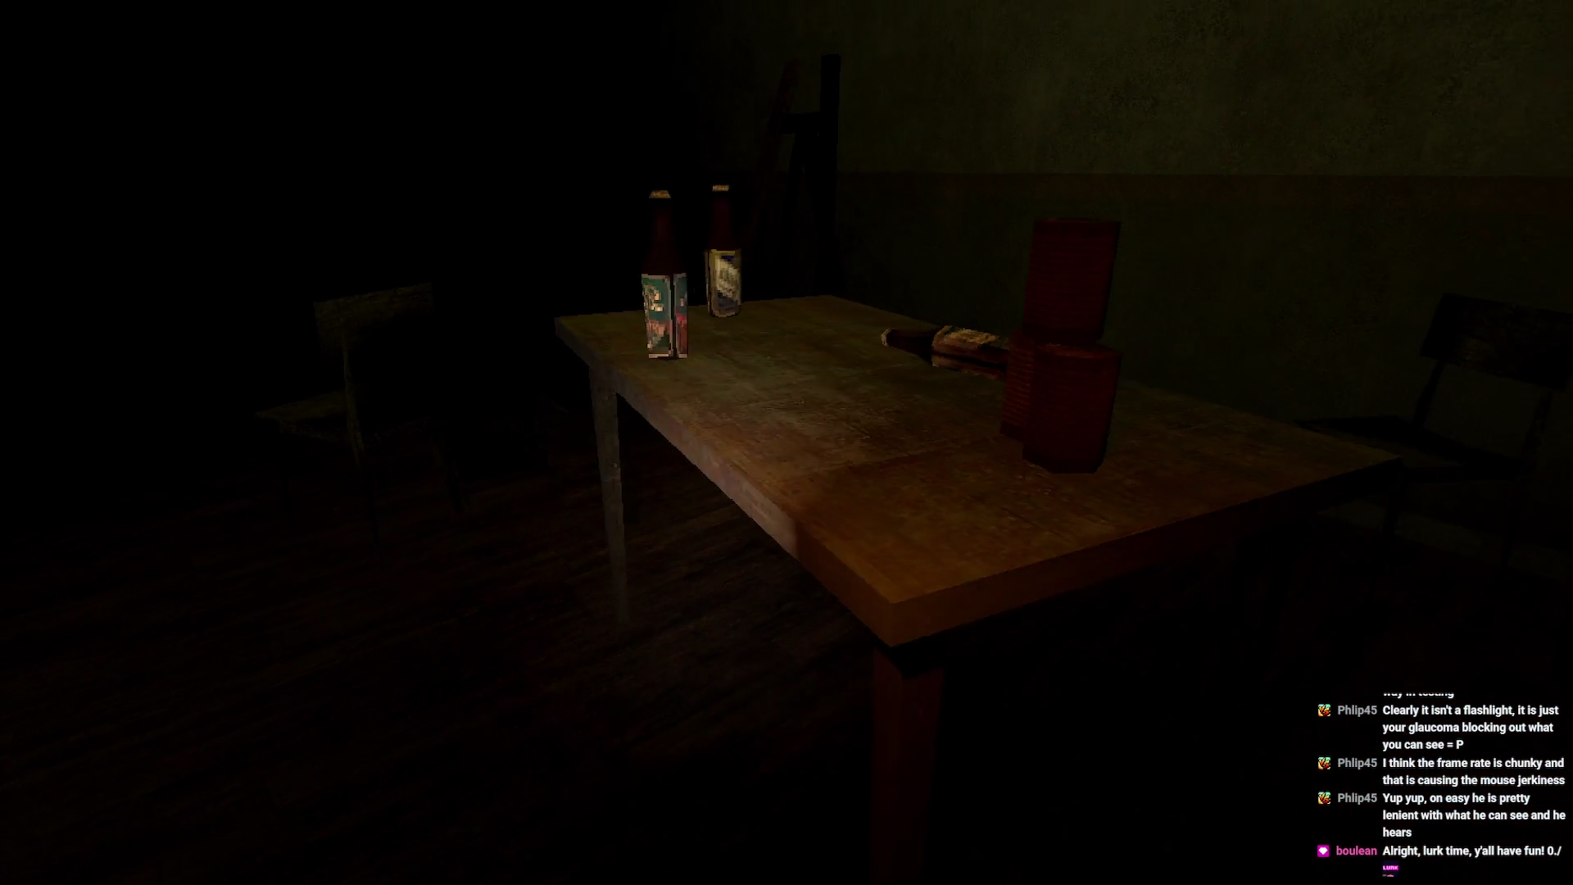
pyautogui.press('s')
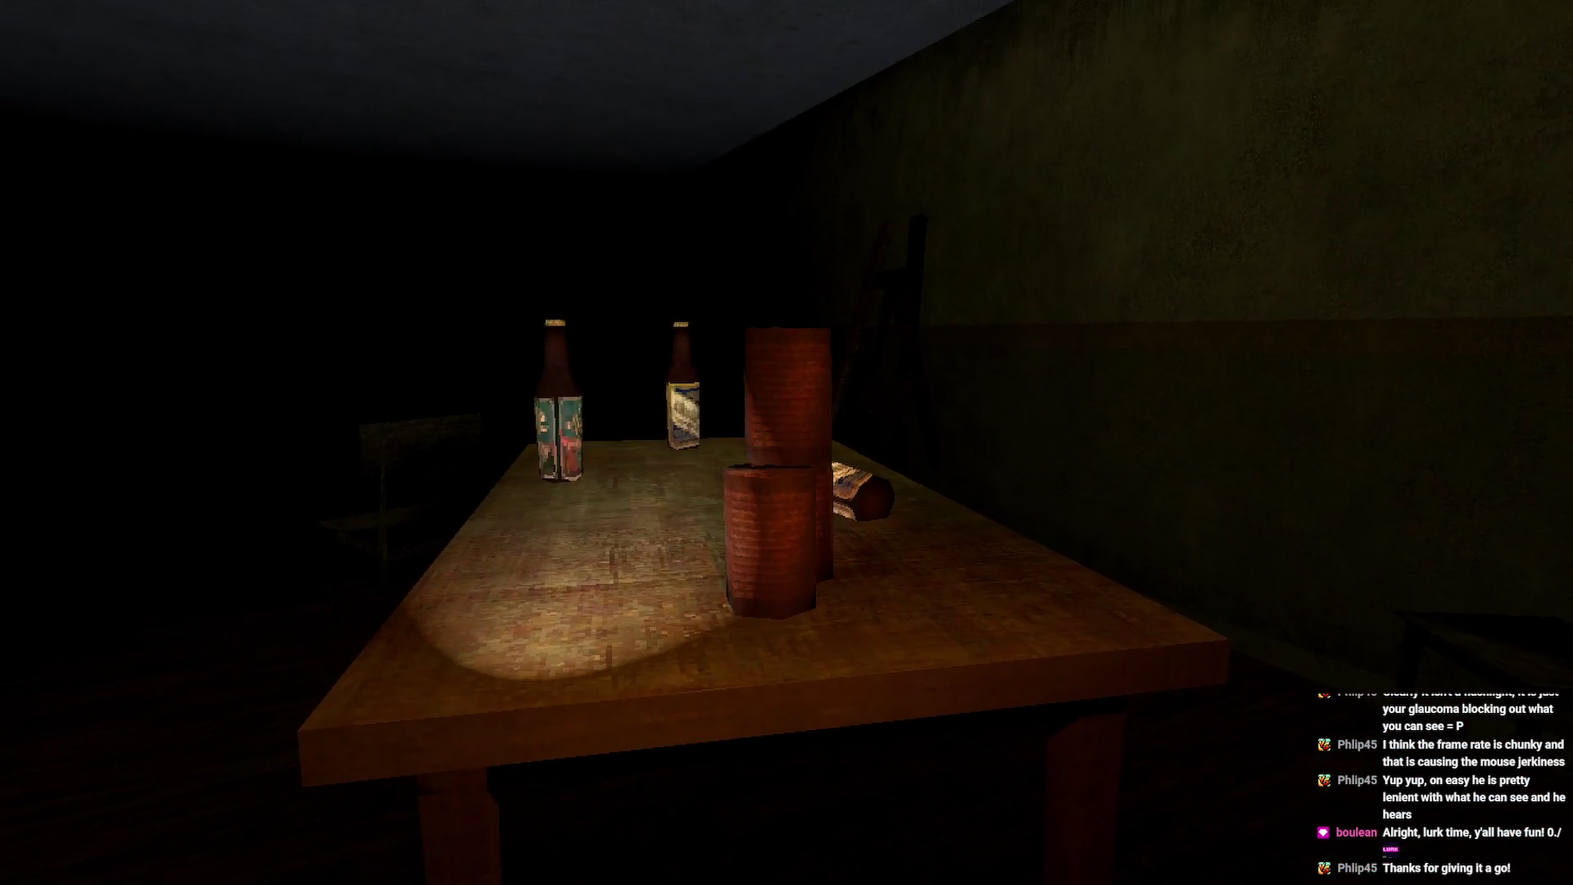
pyautogui.press('w')
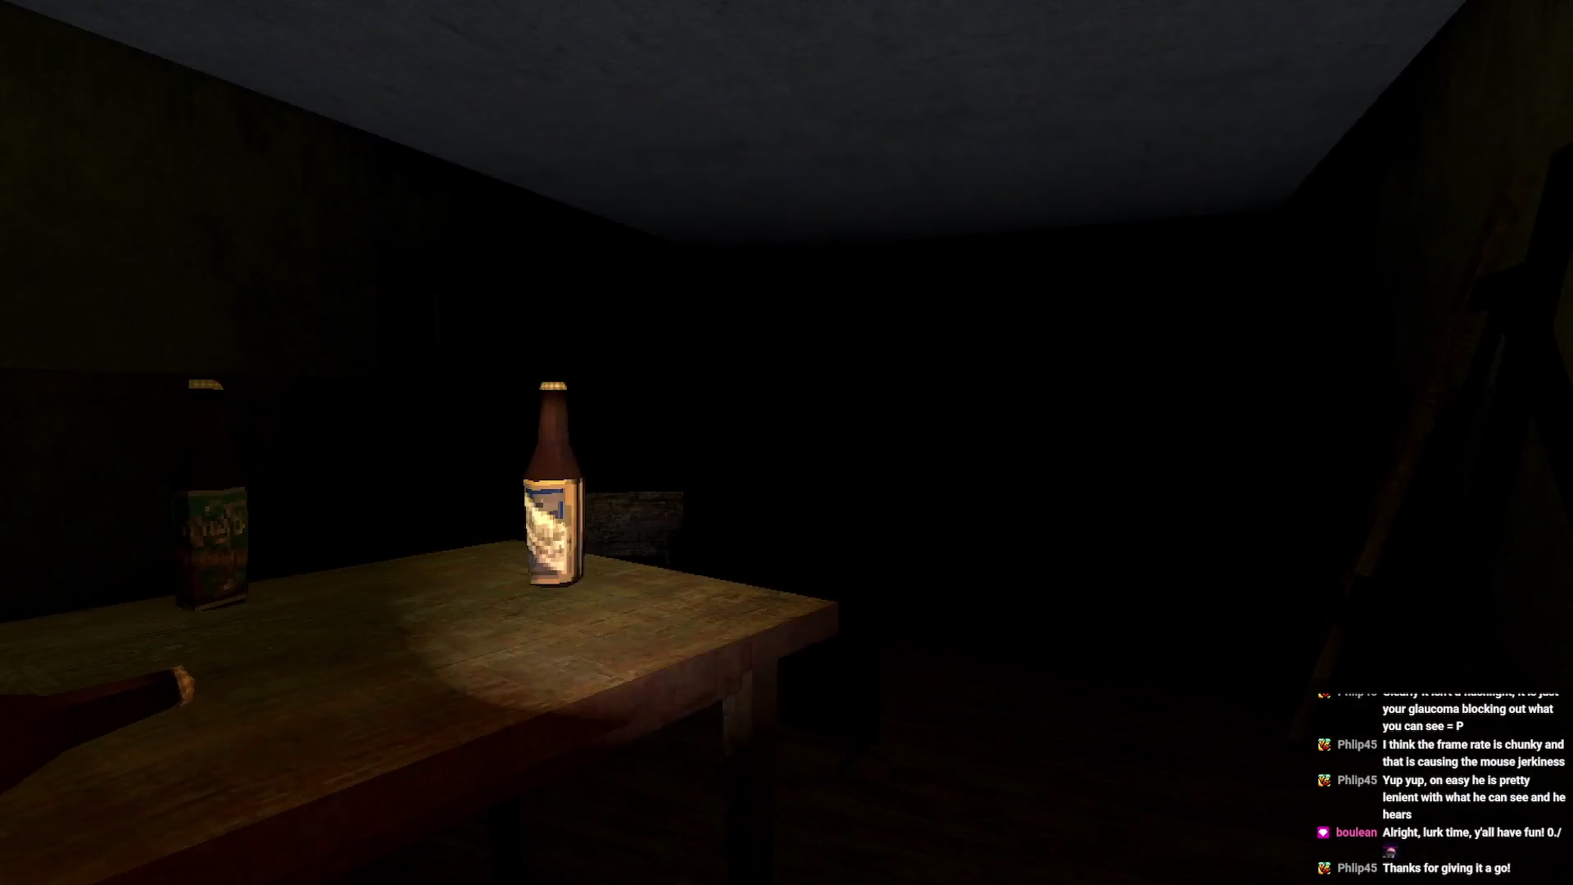
pyautogui.press('w')
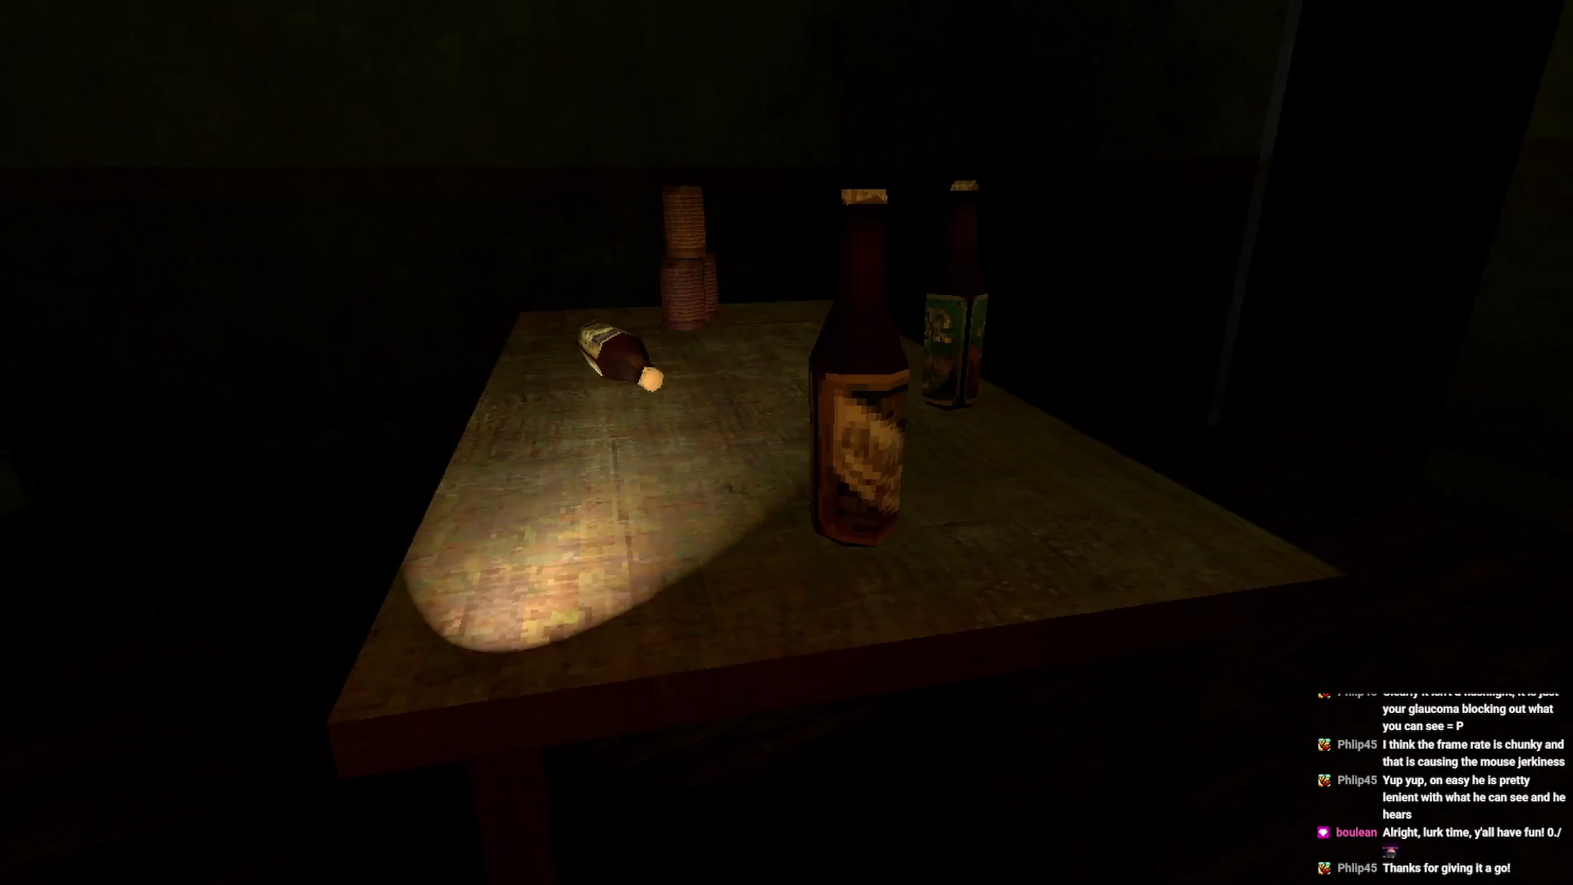
pyautogui.press('Escape')
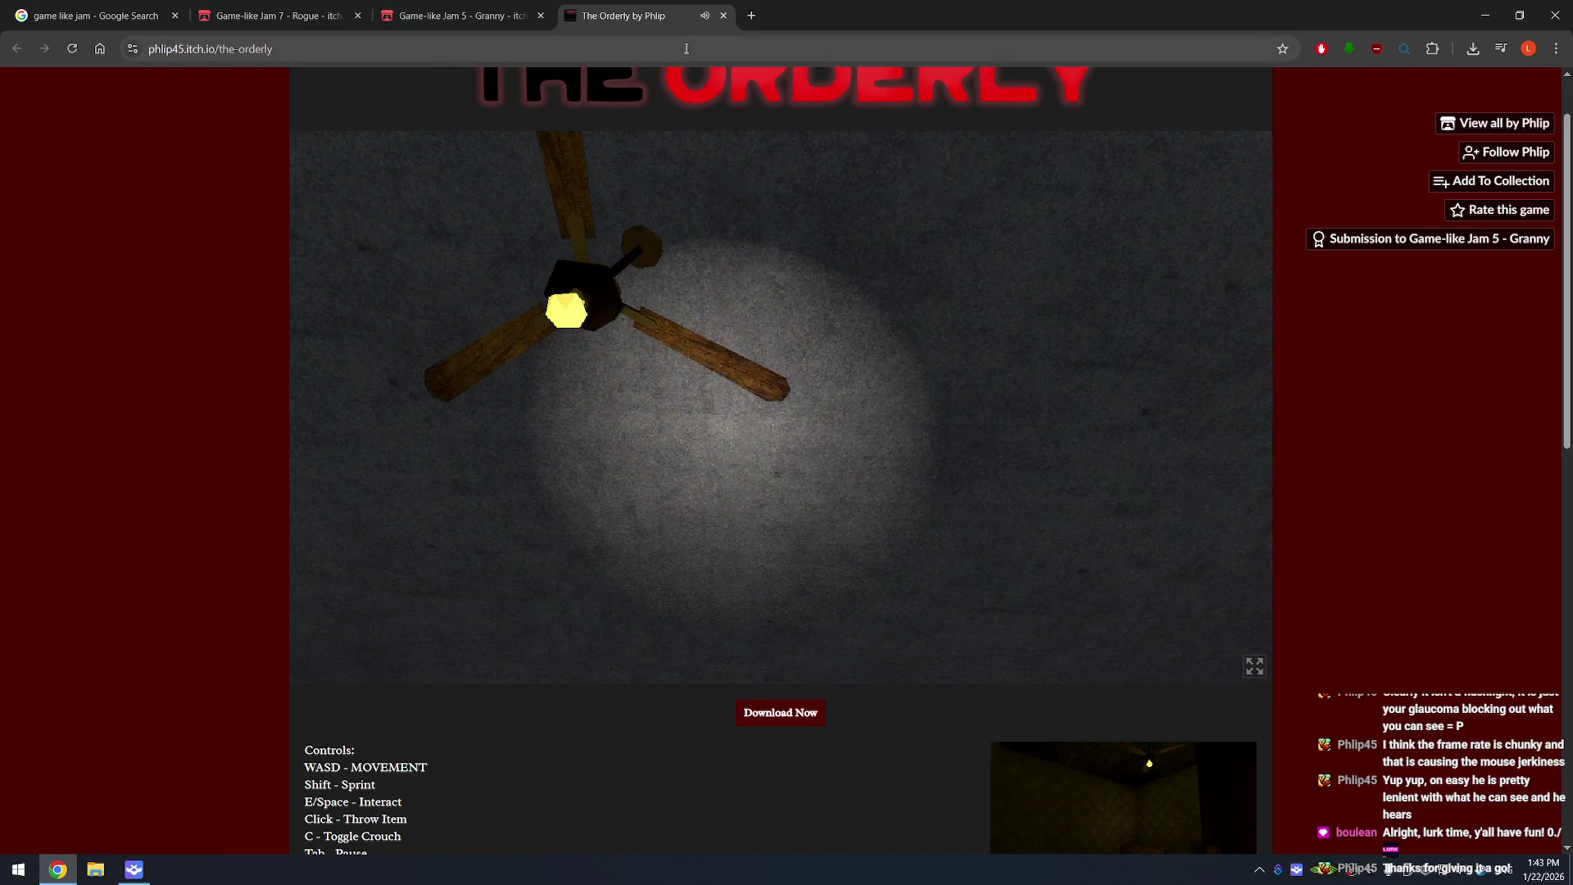
# - Load the ldb4.com portfolio and go to its Game Jams section
pyautogui.click(687, 48)
pyautogui.write('ldb4')
pyautogui.press('Return')
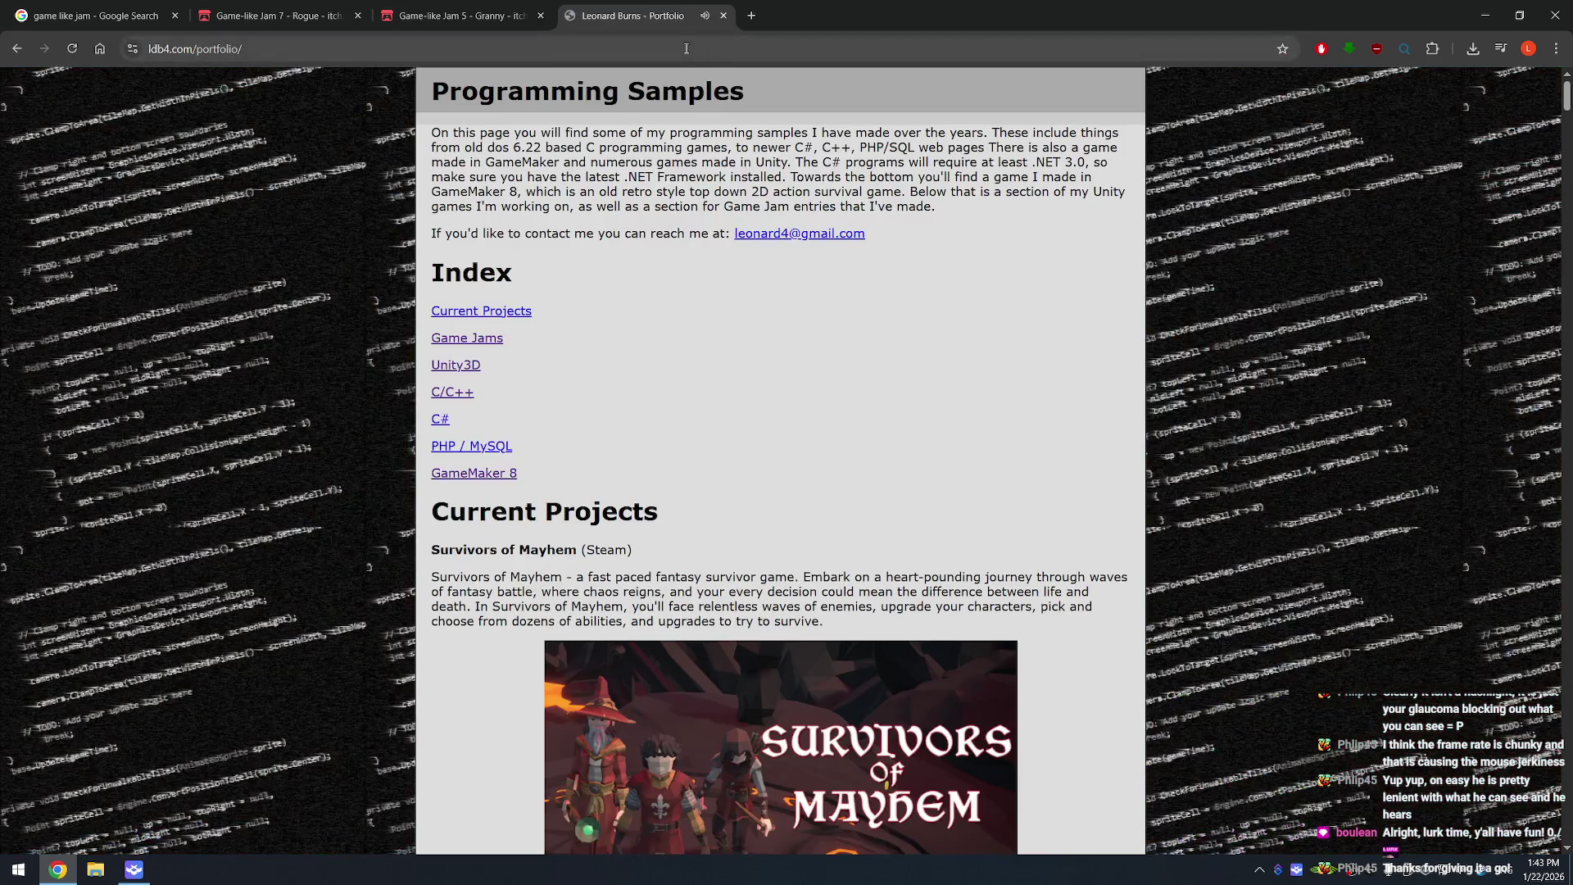
pyautogui.click(489, 338)
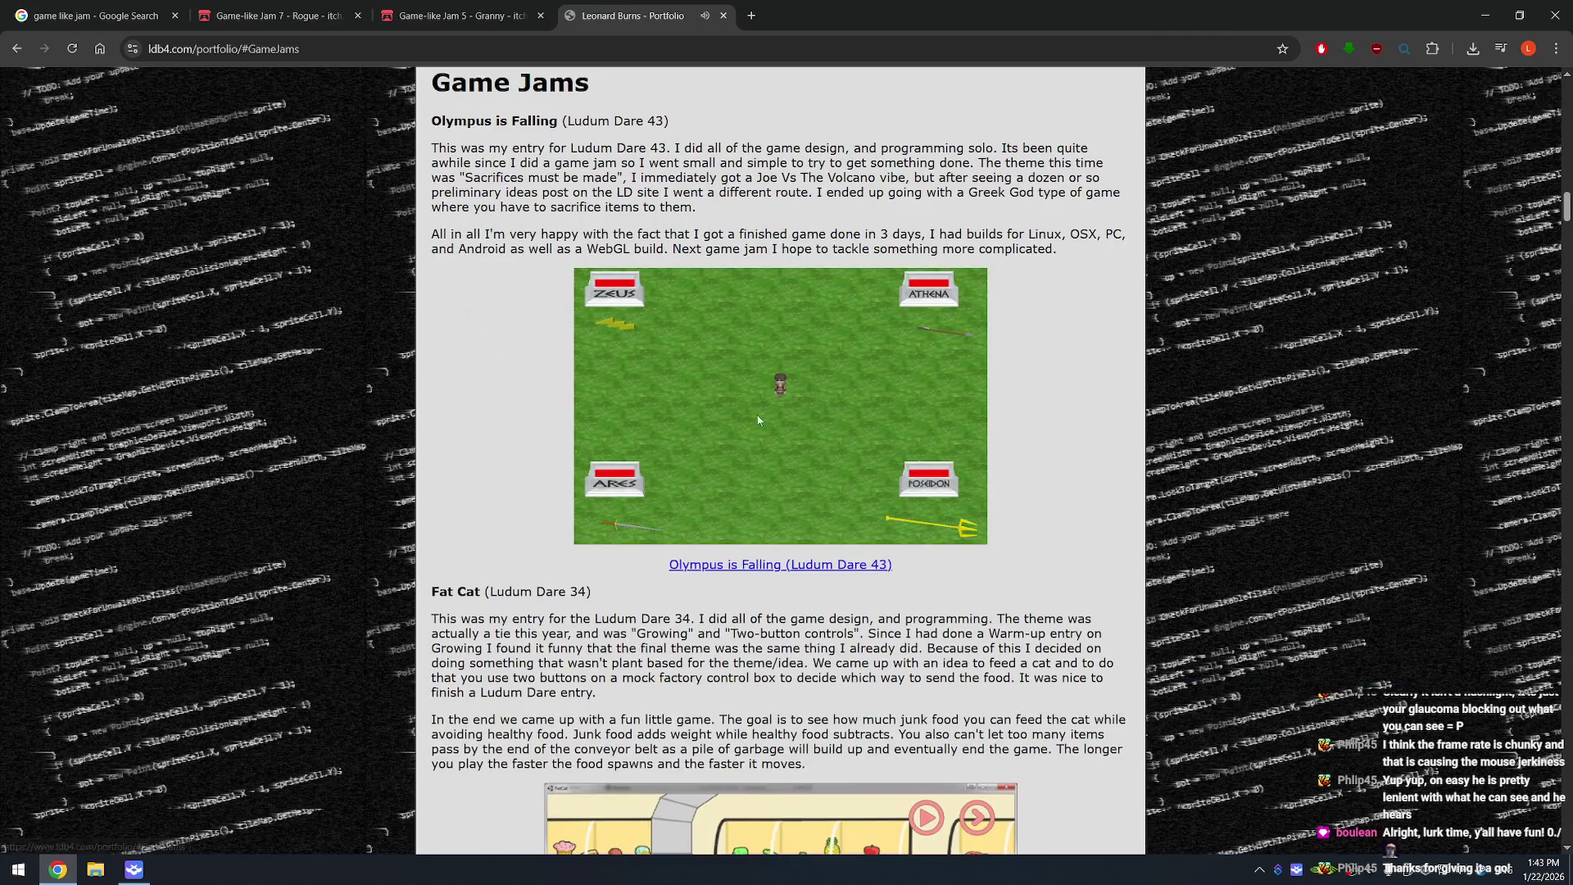
pyautogui.scroll(-20, 903, 408)
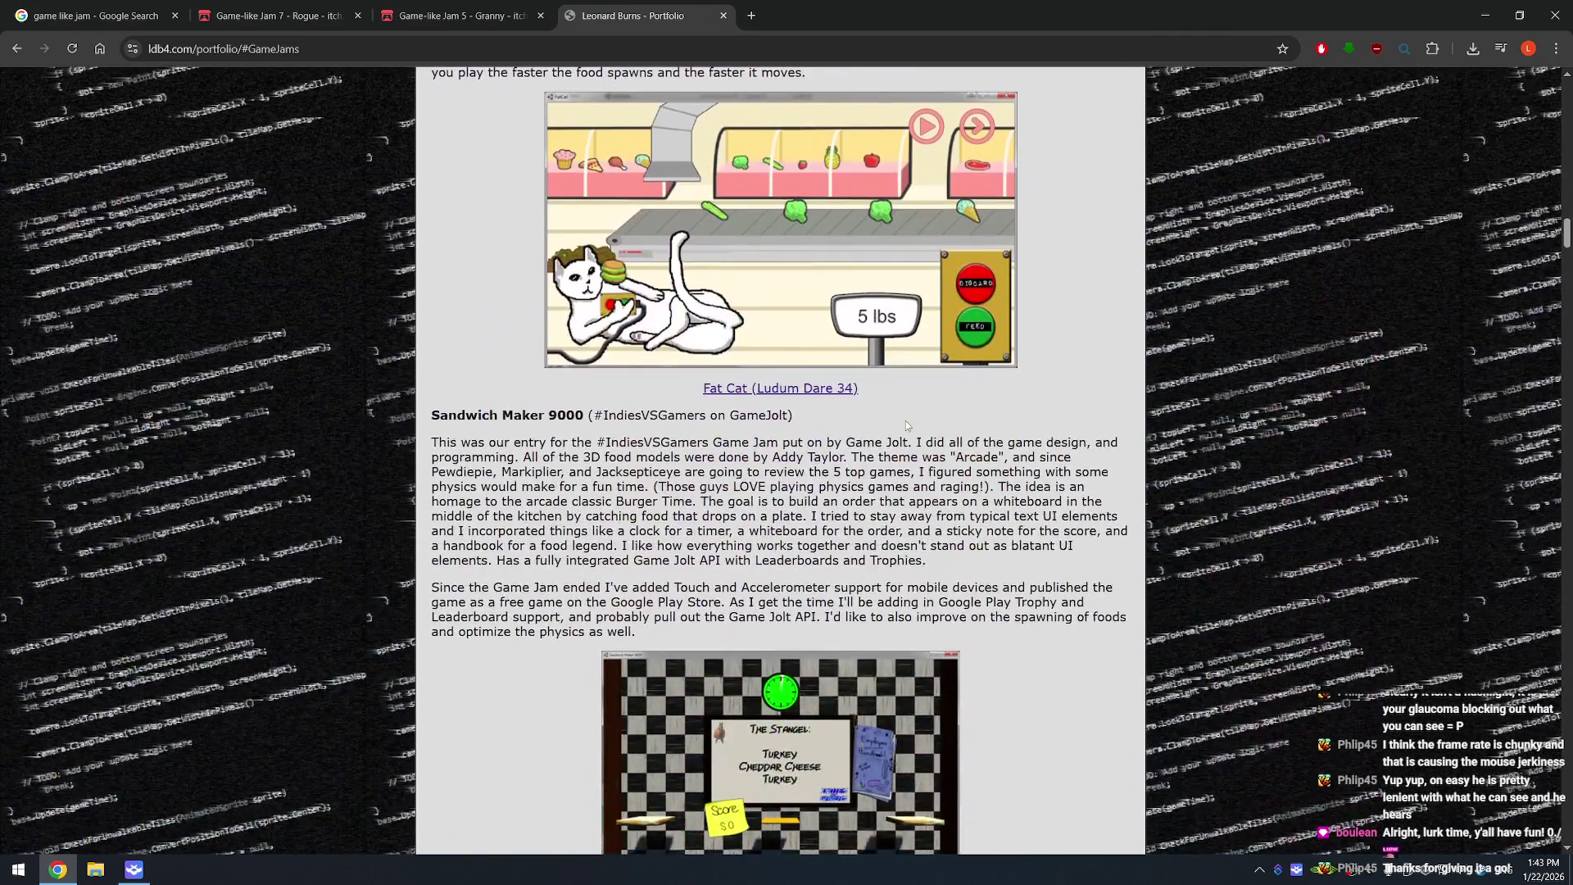
pyautogui.scroll(-3, 905, 434)
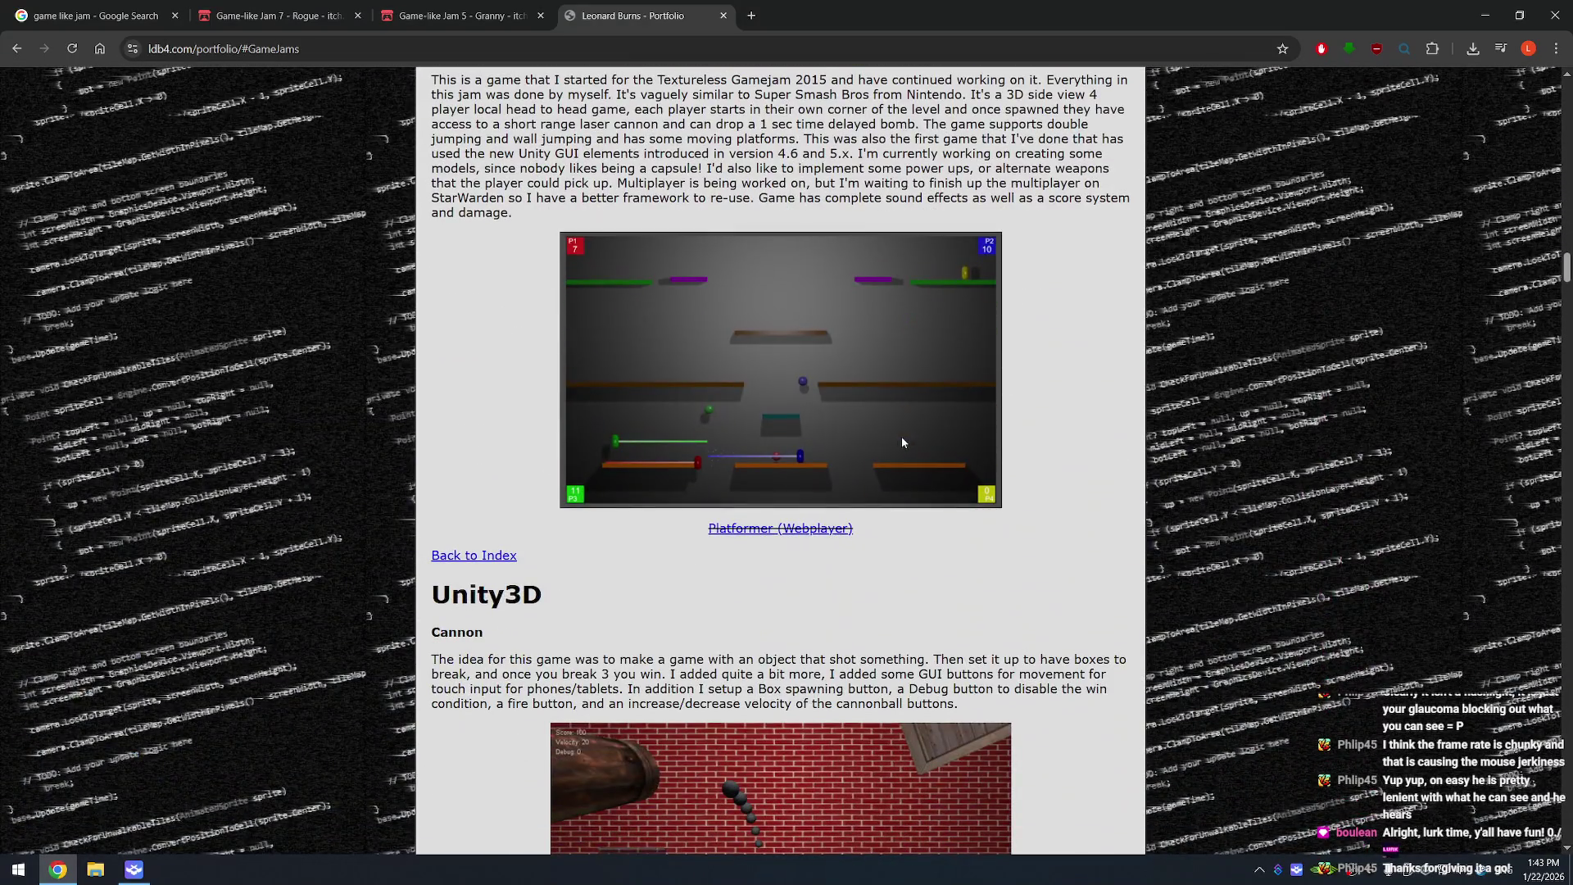
pyautogui.scroll(2, 901, 442)
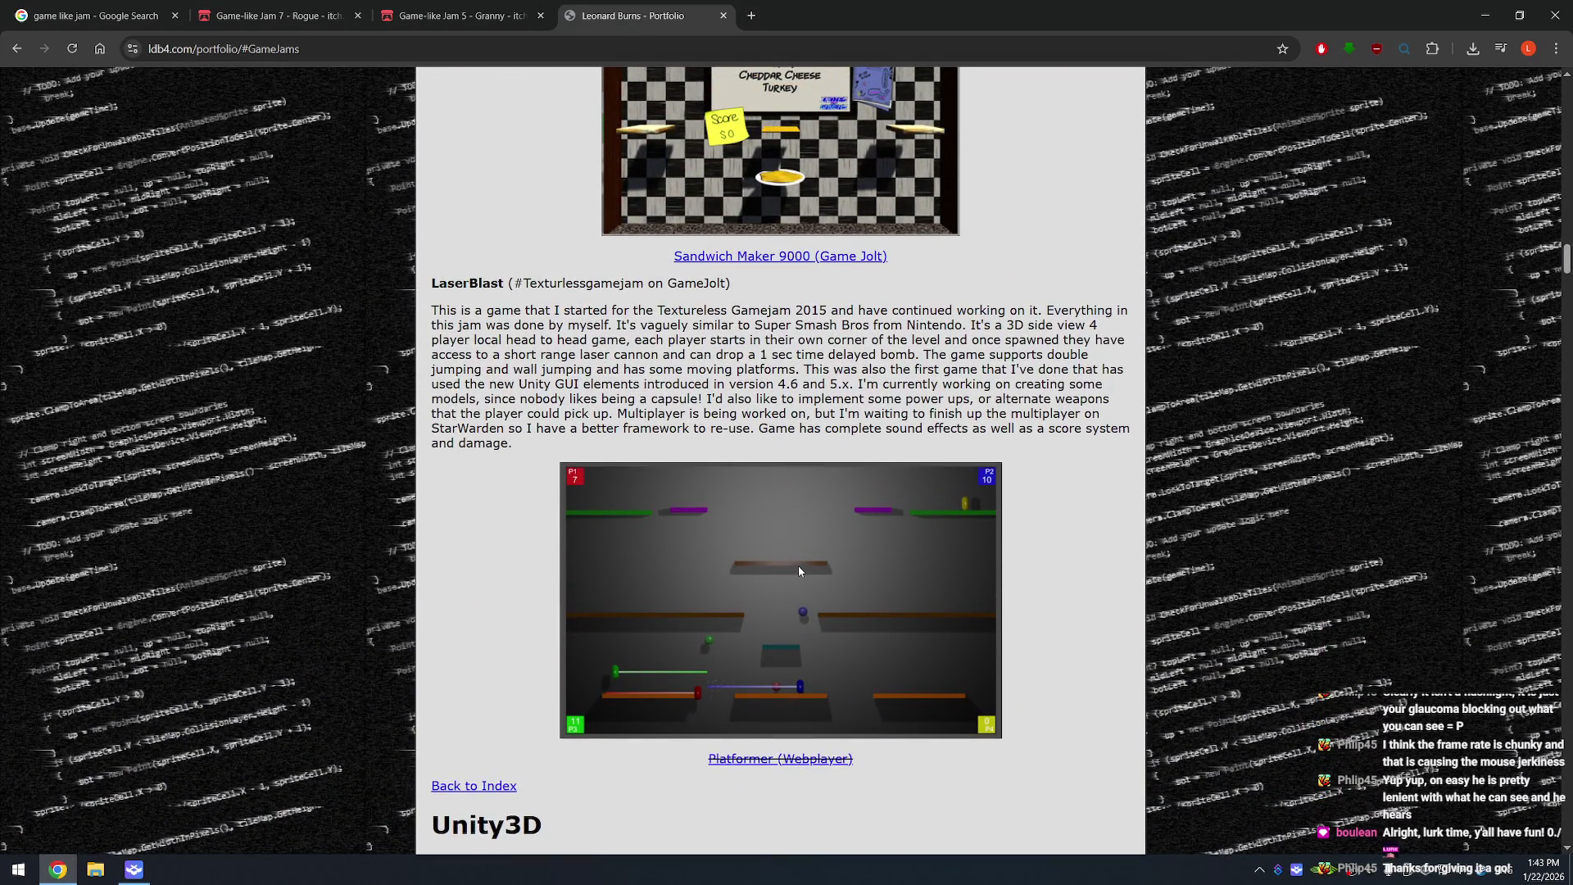
# - View the LaserBlast platformer screenshot full-size in a new tab, then close it
pyautogui.rightClick(766, 524)
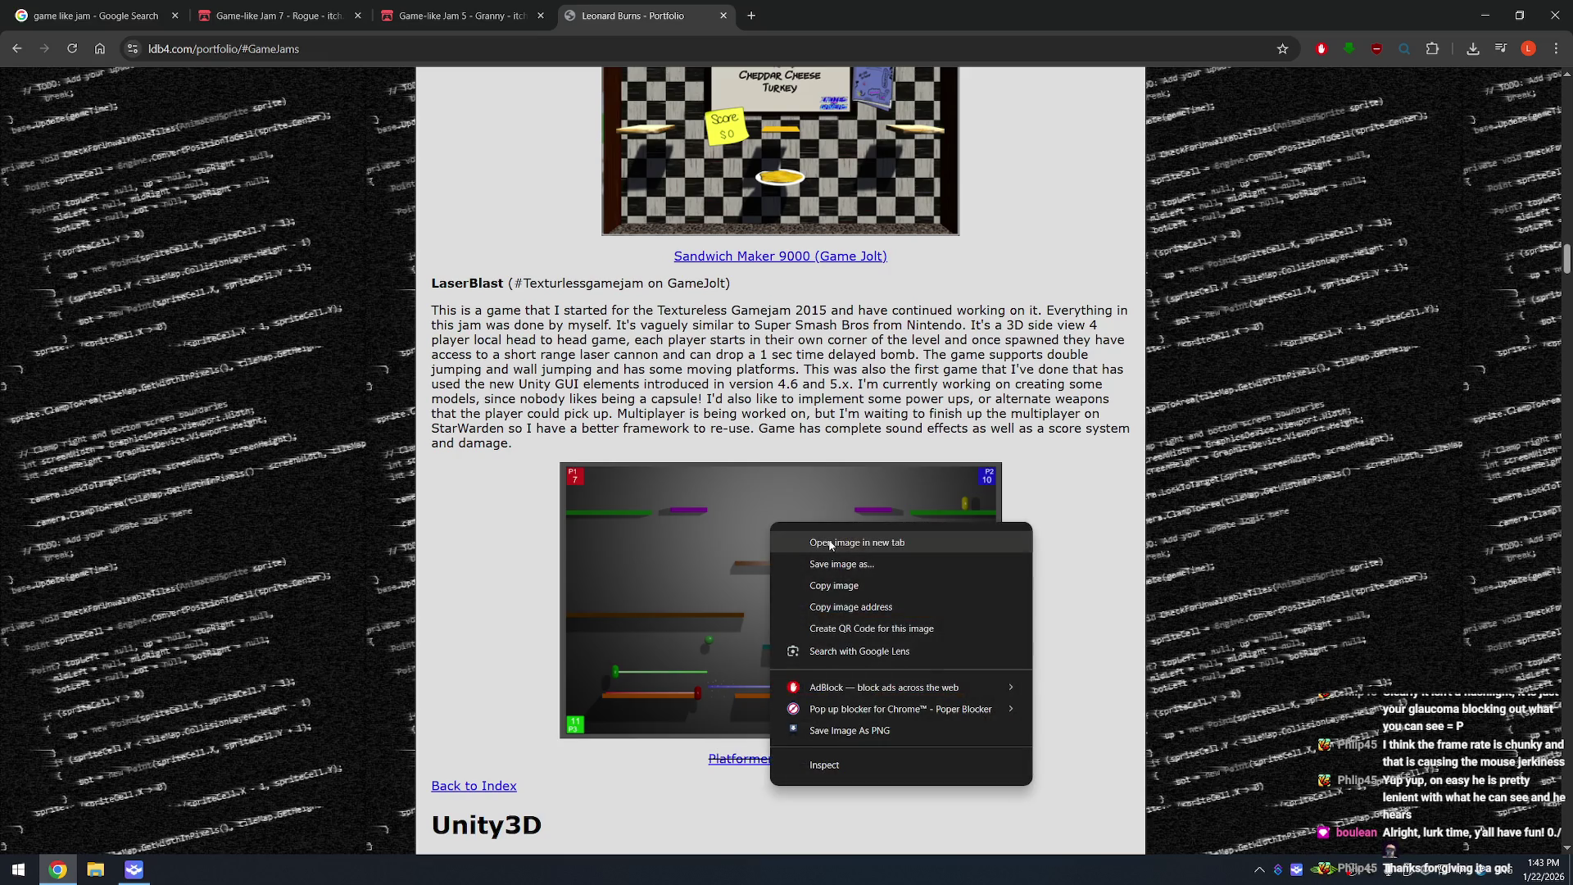
pyautogui.click(830, 543)
pyautogui.click(819, 16)
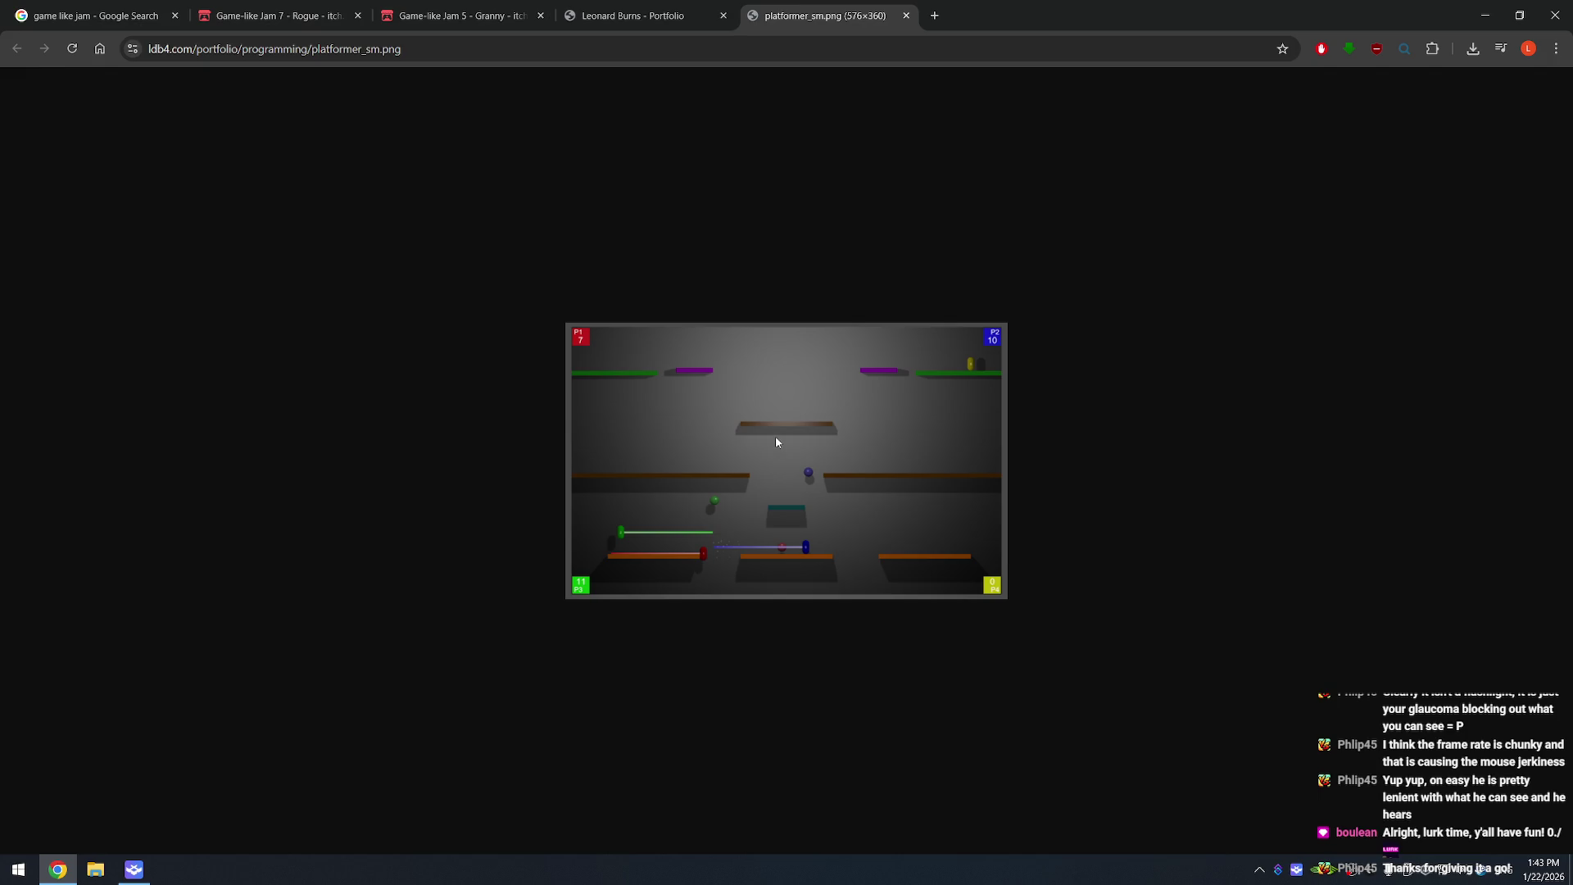
pyautogui.click(906, 16)
# - Scroll through the Game Jams entries and highlight the sentence naming the Fat Cat themes
pyautogui.scroll(3, 772, 394)
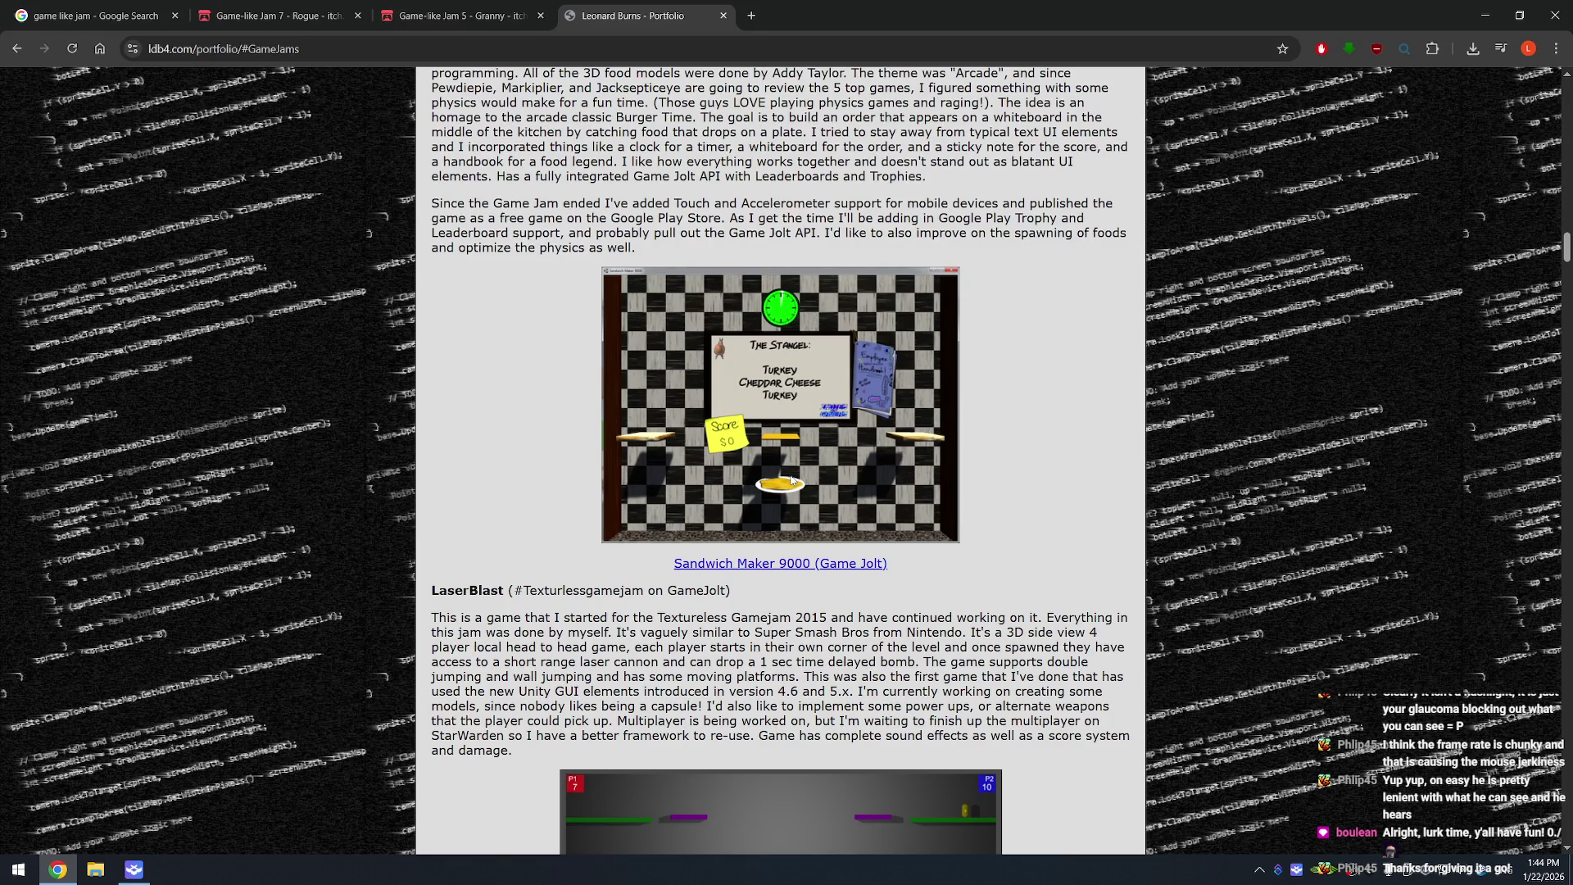
pyautogui.scroll(8, 859, 380)
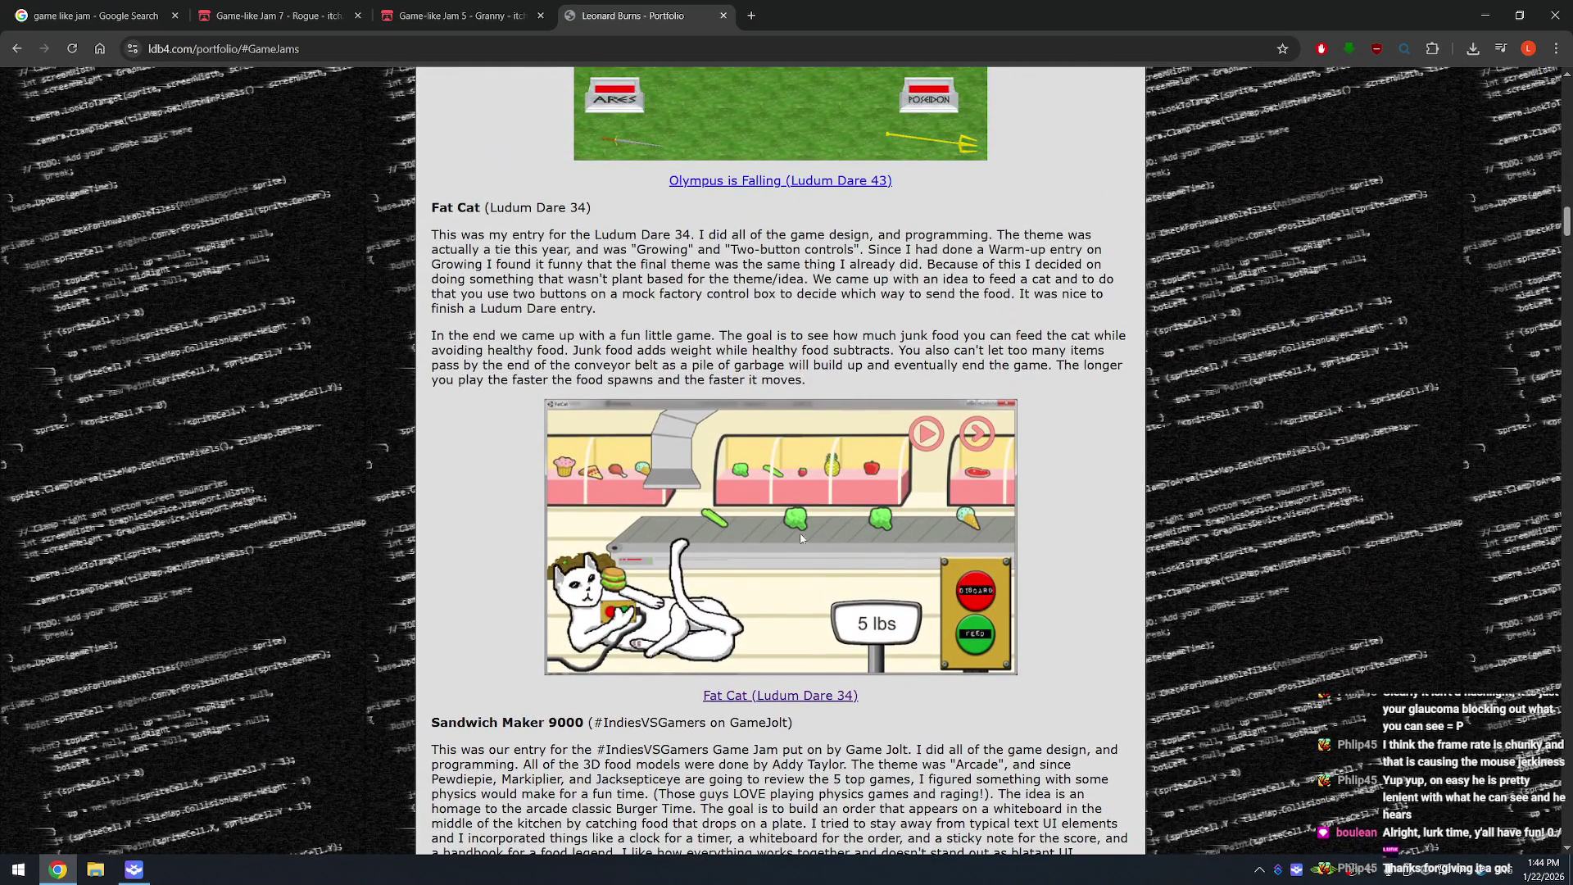
pyautogui.scroll(2, 868, 573)
pyautogui.scroll(-4, 874, 491)
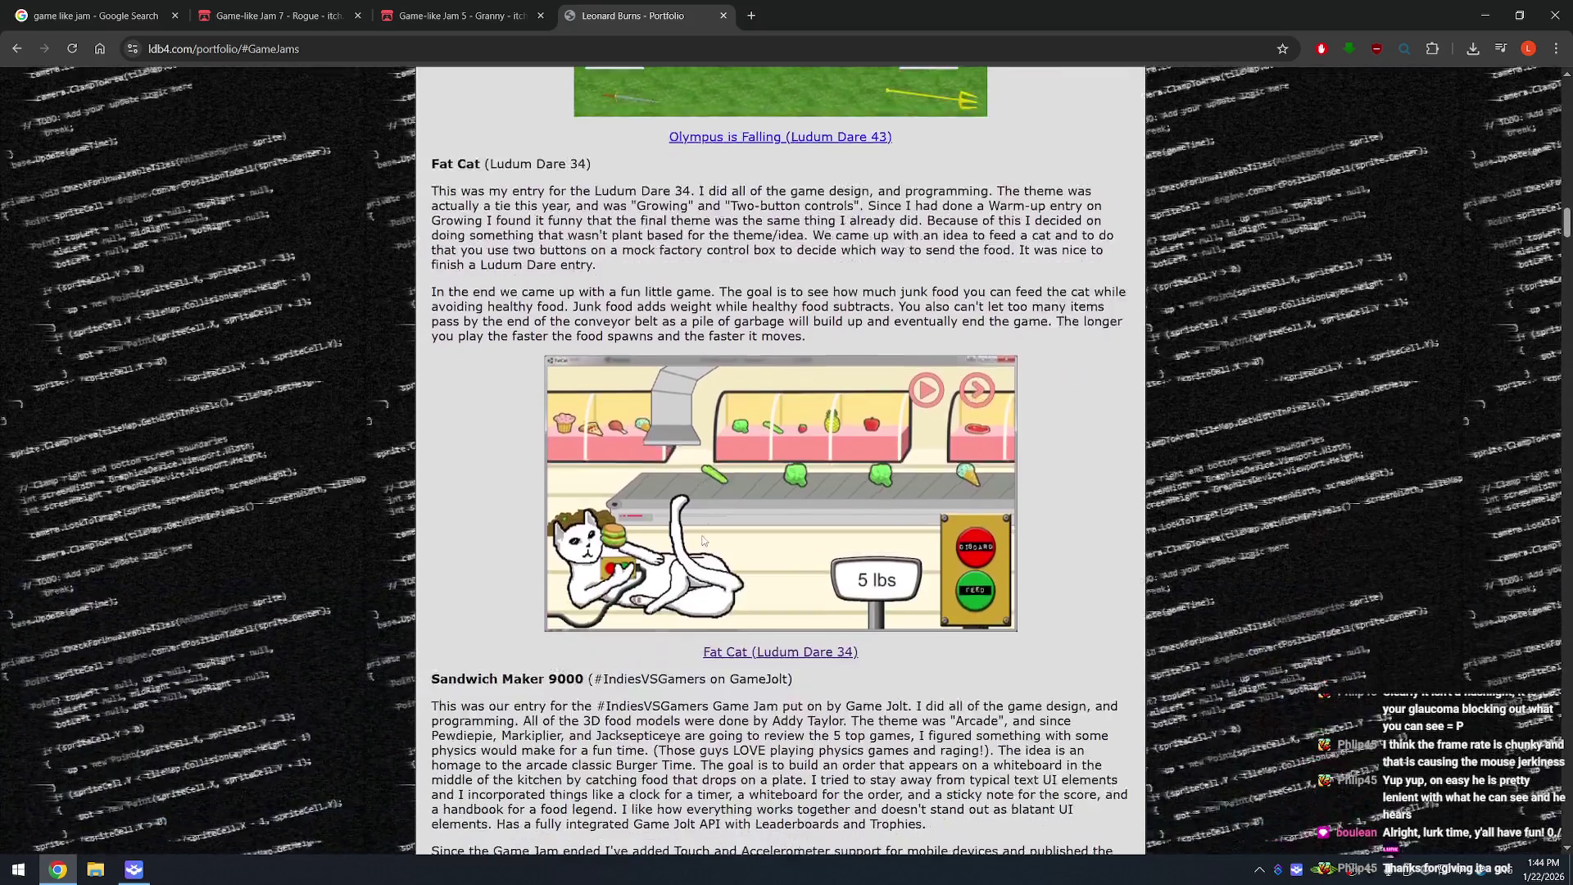
pyautogui.scroll(3, 701, 409)
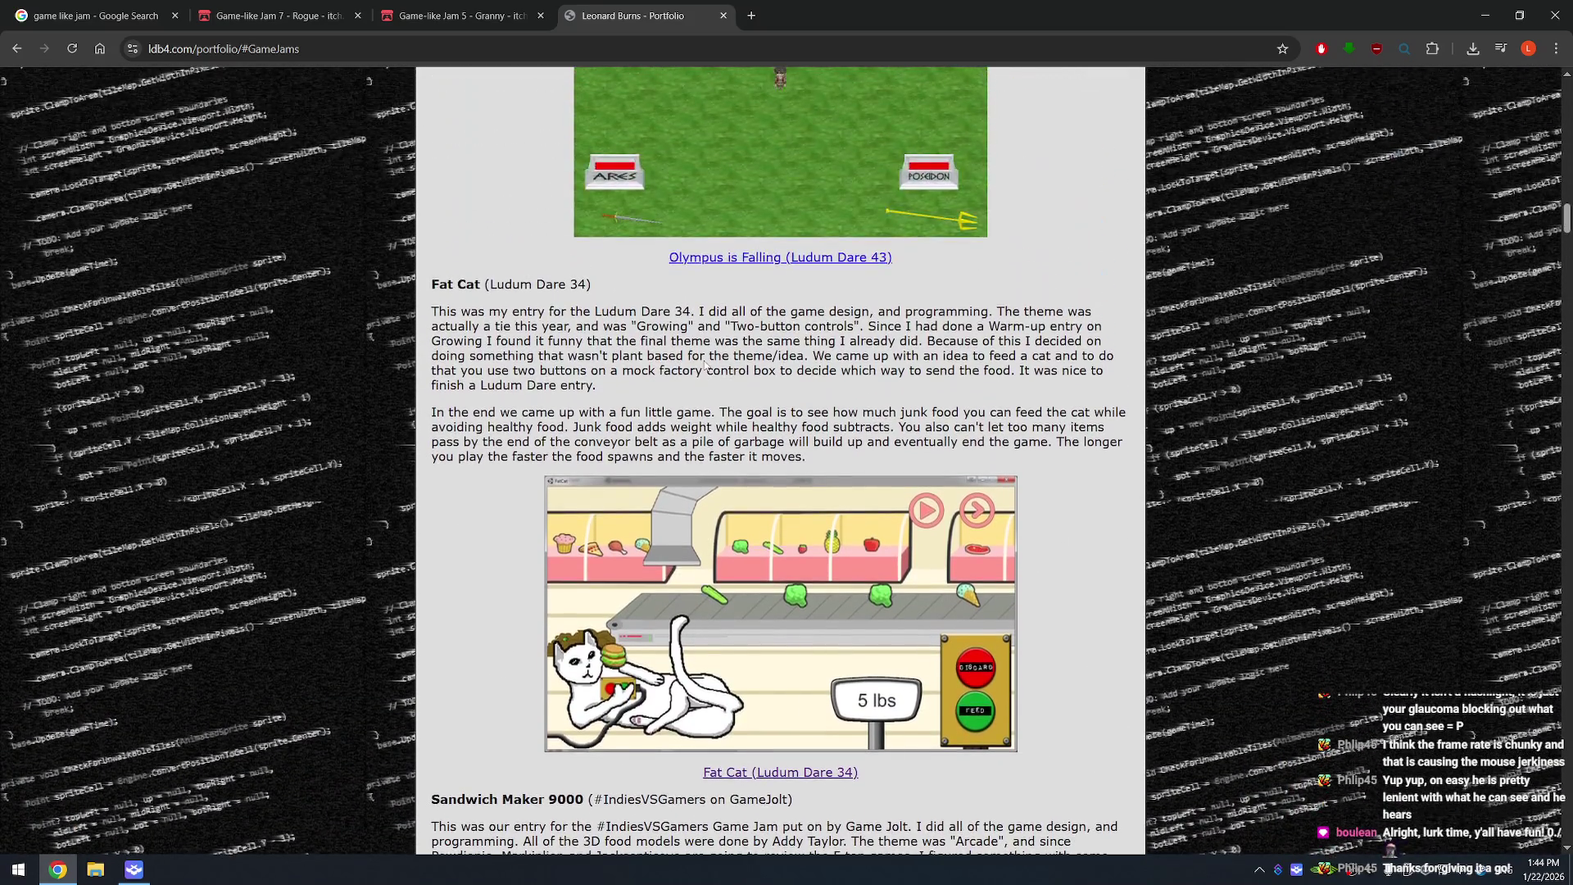
pyautogui.scroll(-1, 770, 487)
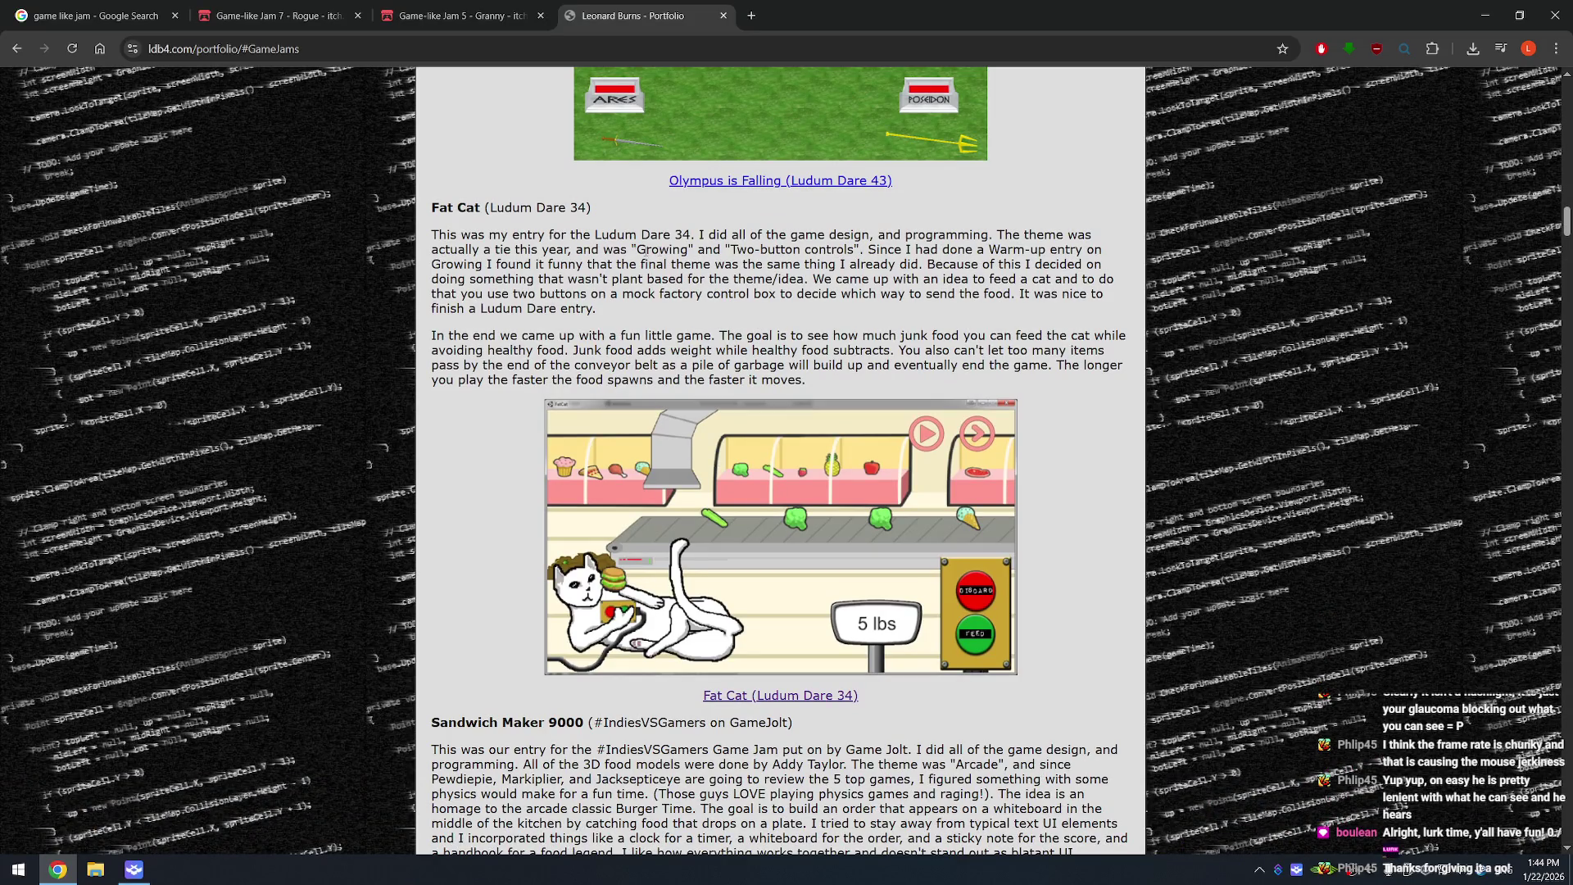
pyautogui.moveTo(528, 249)
pyautogui.mouseDown()
pyautogui.moveTo(680, 235)
pyautogui.moveTo(858, 249)
pyautogui.mouseUp()
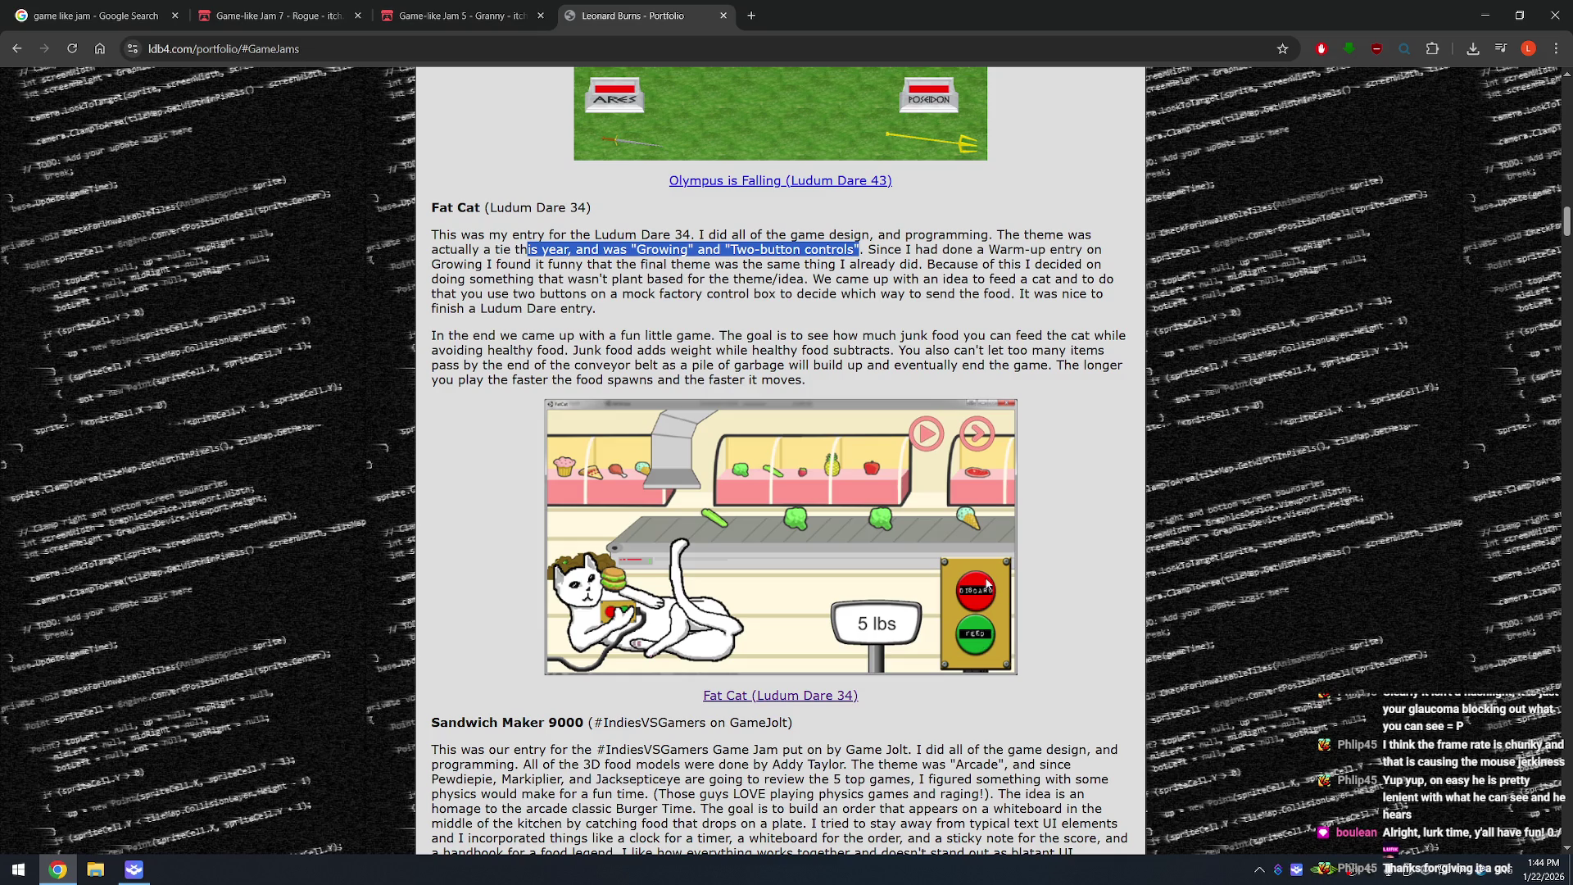
# - Reread the entries, then switch to the Game-like Jam 5 tab and close the portfolio
pyautogui.scroll(-5, 987, 583)
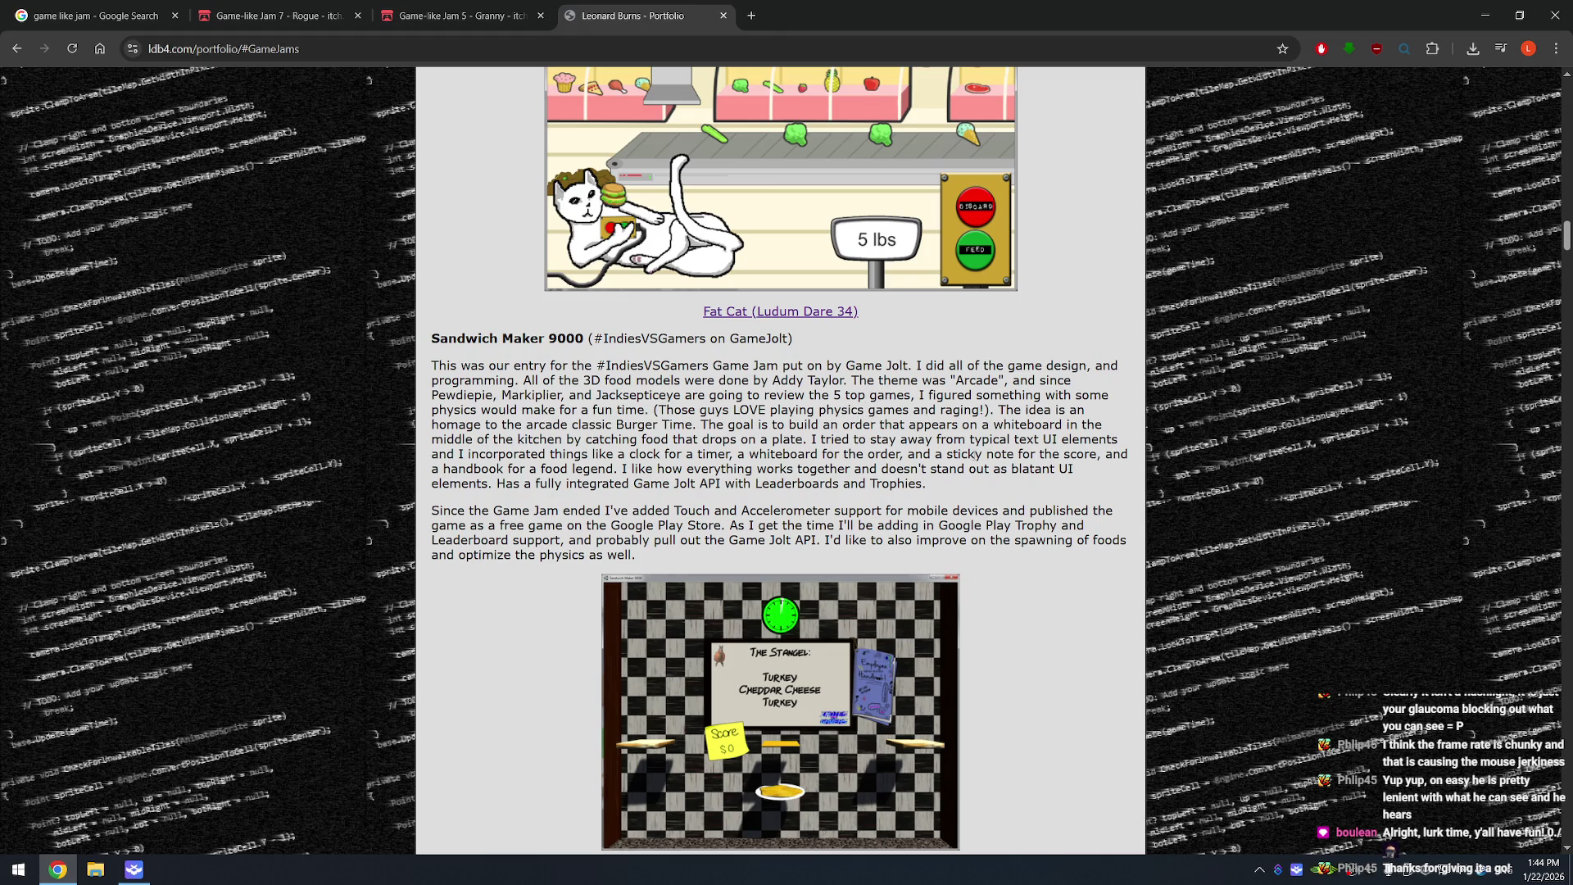
pyautogui.scroll(12, 813, 436)
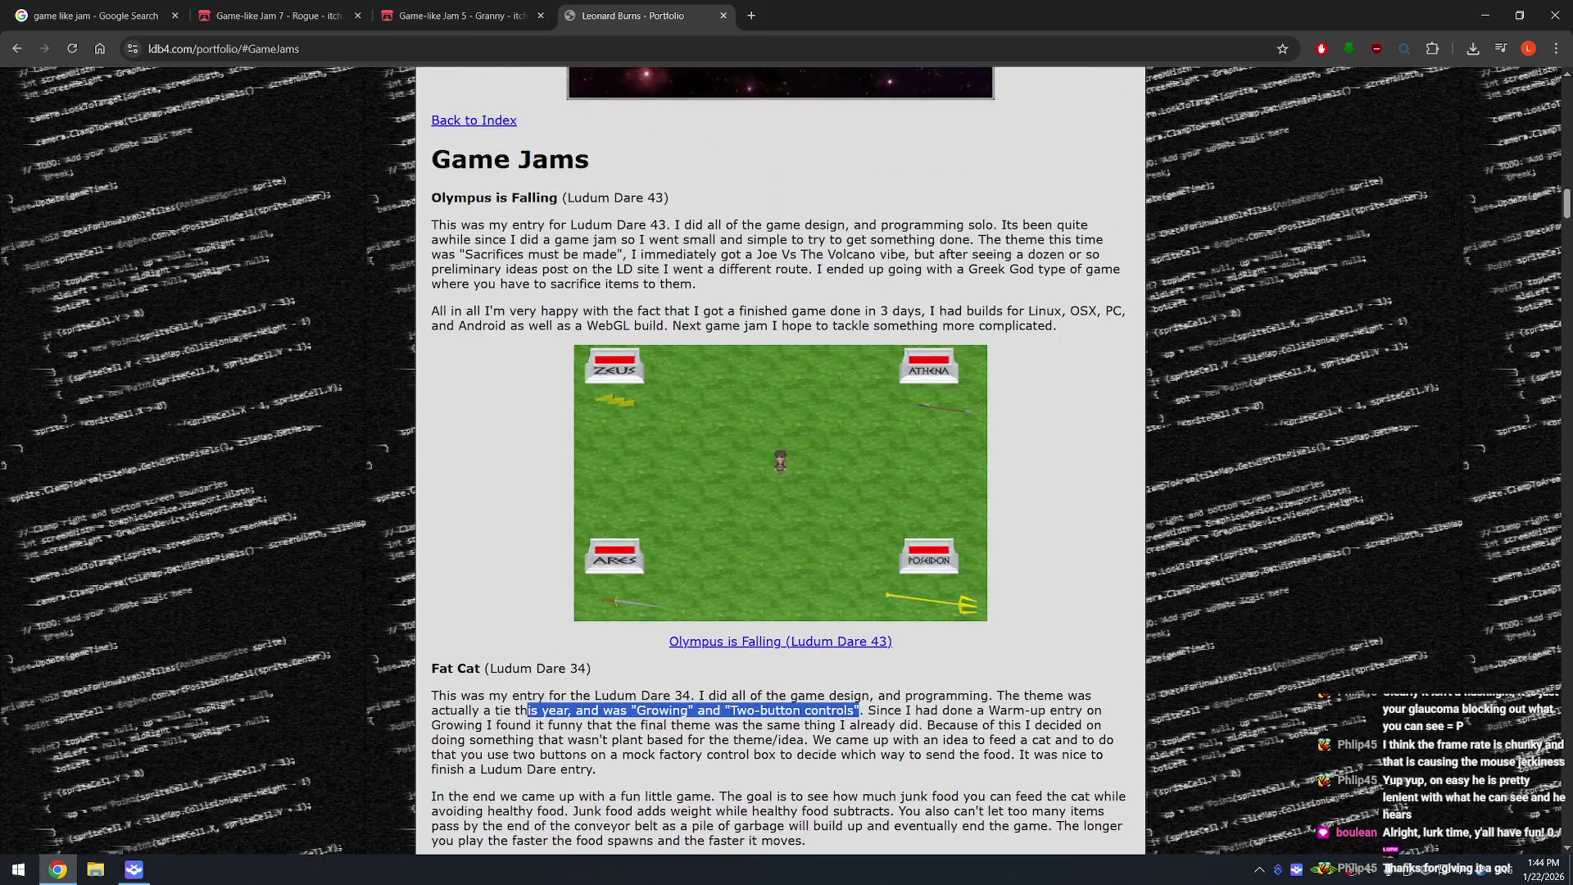
pyautogui.scroll(-9, 607, 594)
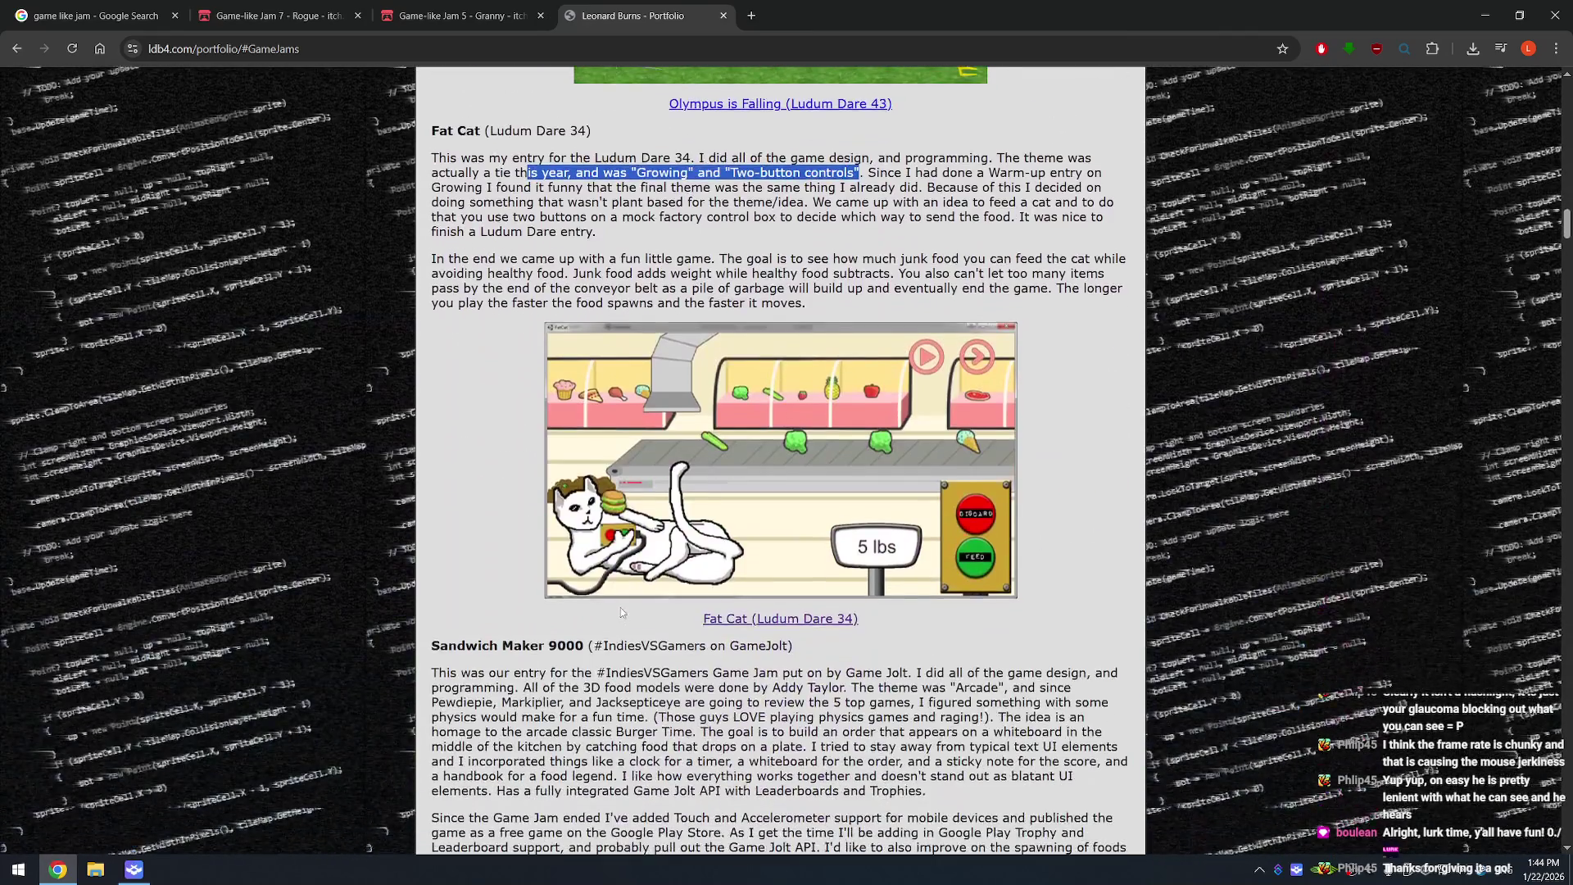
pyautogui.scroll(5, 617, 598)
pyautogui.scroll(10, 619, 601)
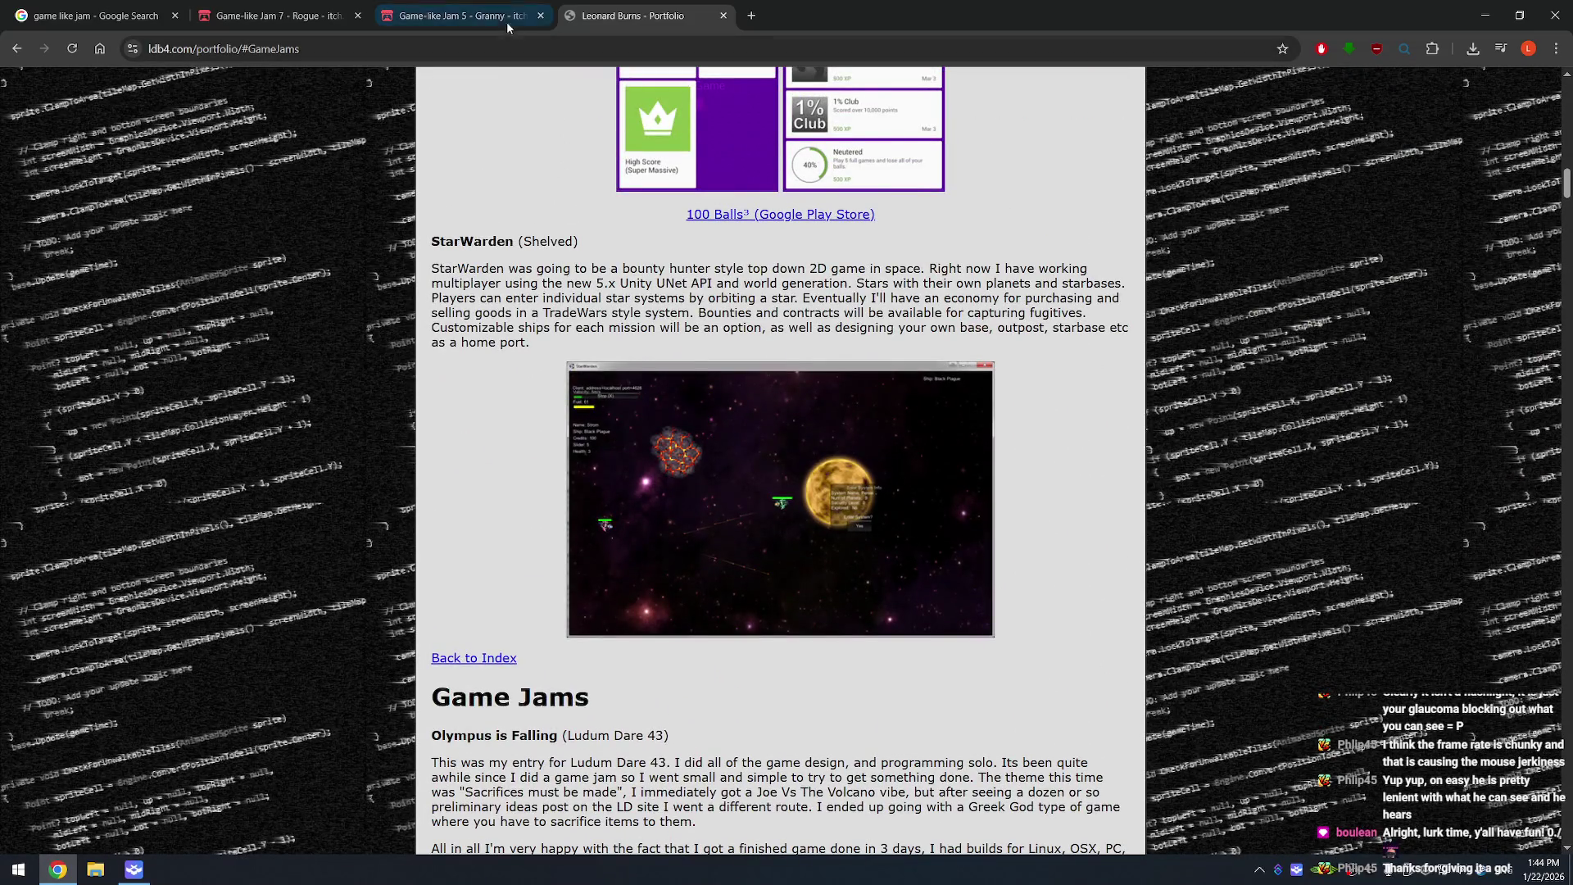
pyautogui.click(506, 20)
pyautogui.click(724, 14)
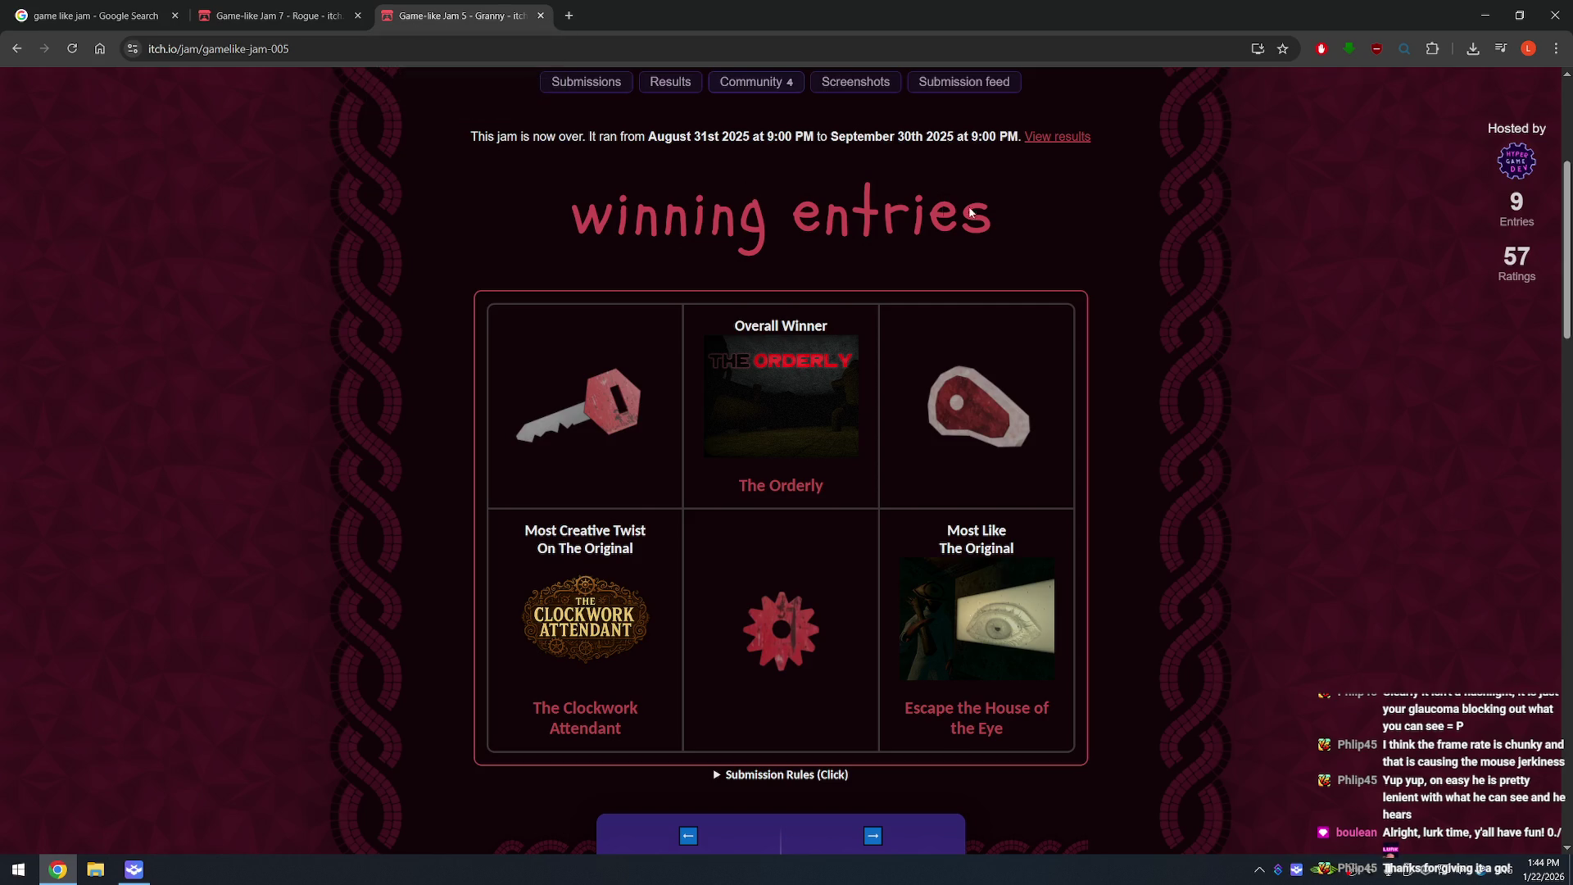
# - Scroll the Game-like Jam 5 page to review its 9 entries and The Orderly's Overall Winner spot
pyautogui.scroll(2, 819, 224)
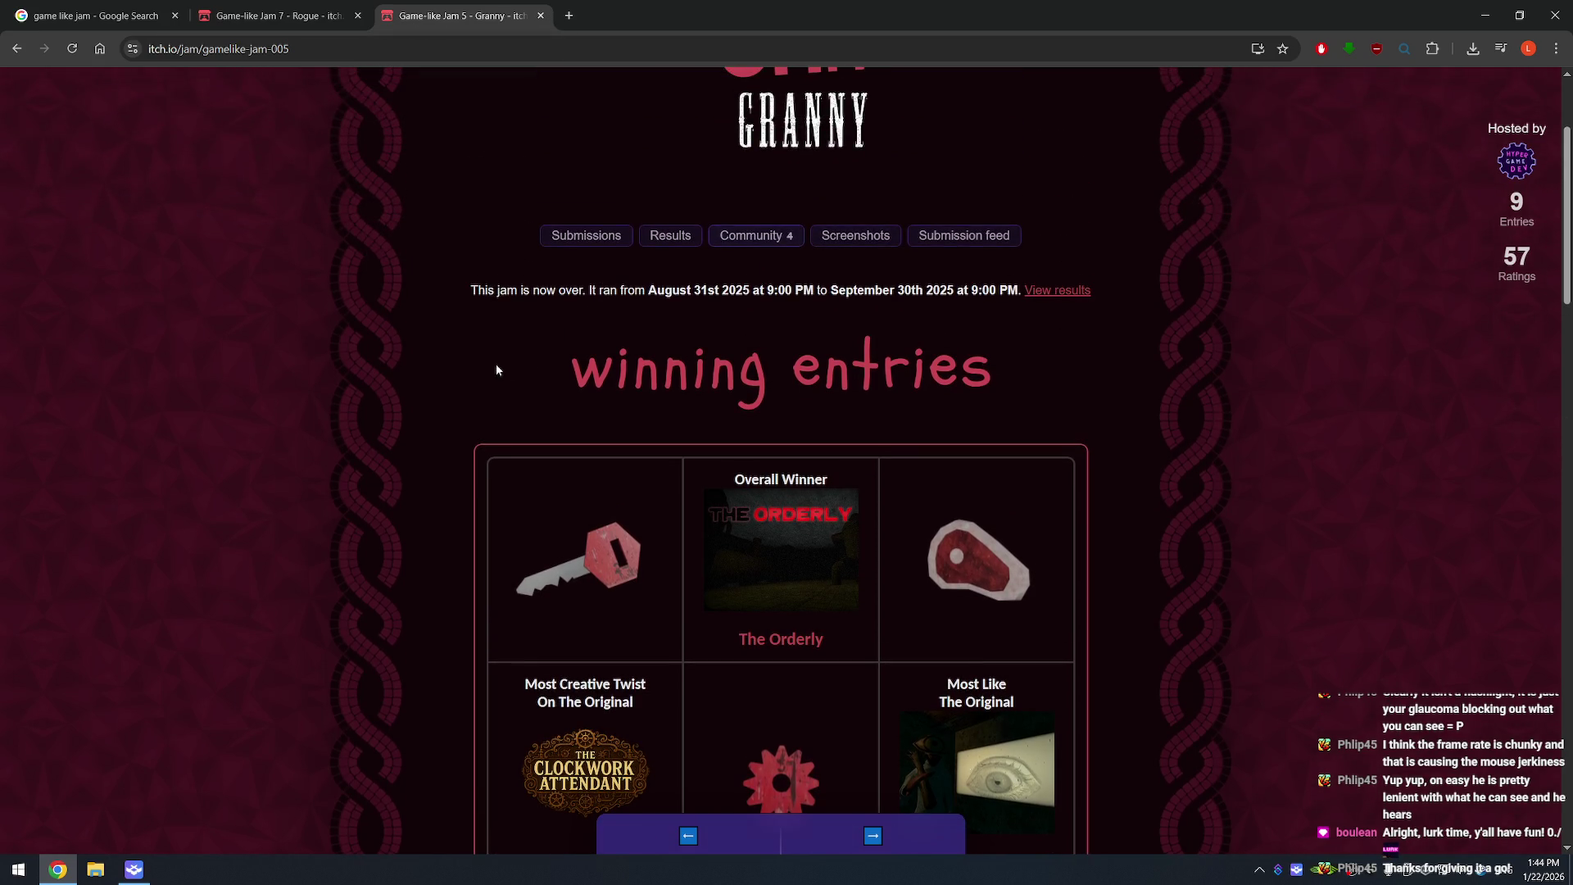
pyautogui.scroll(-3, 432, 411)
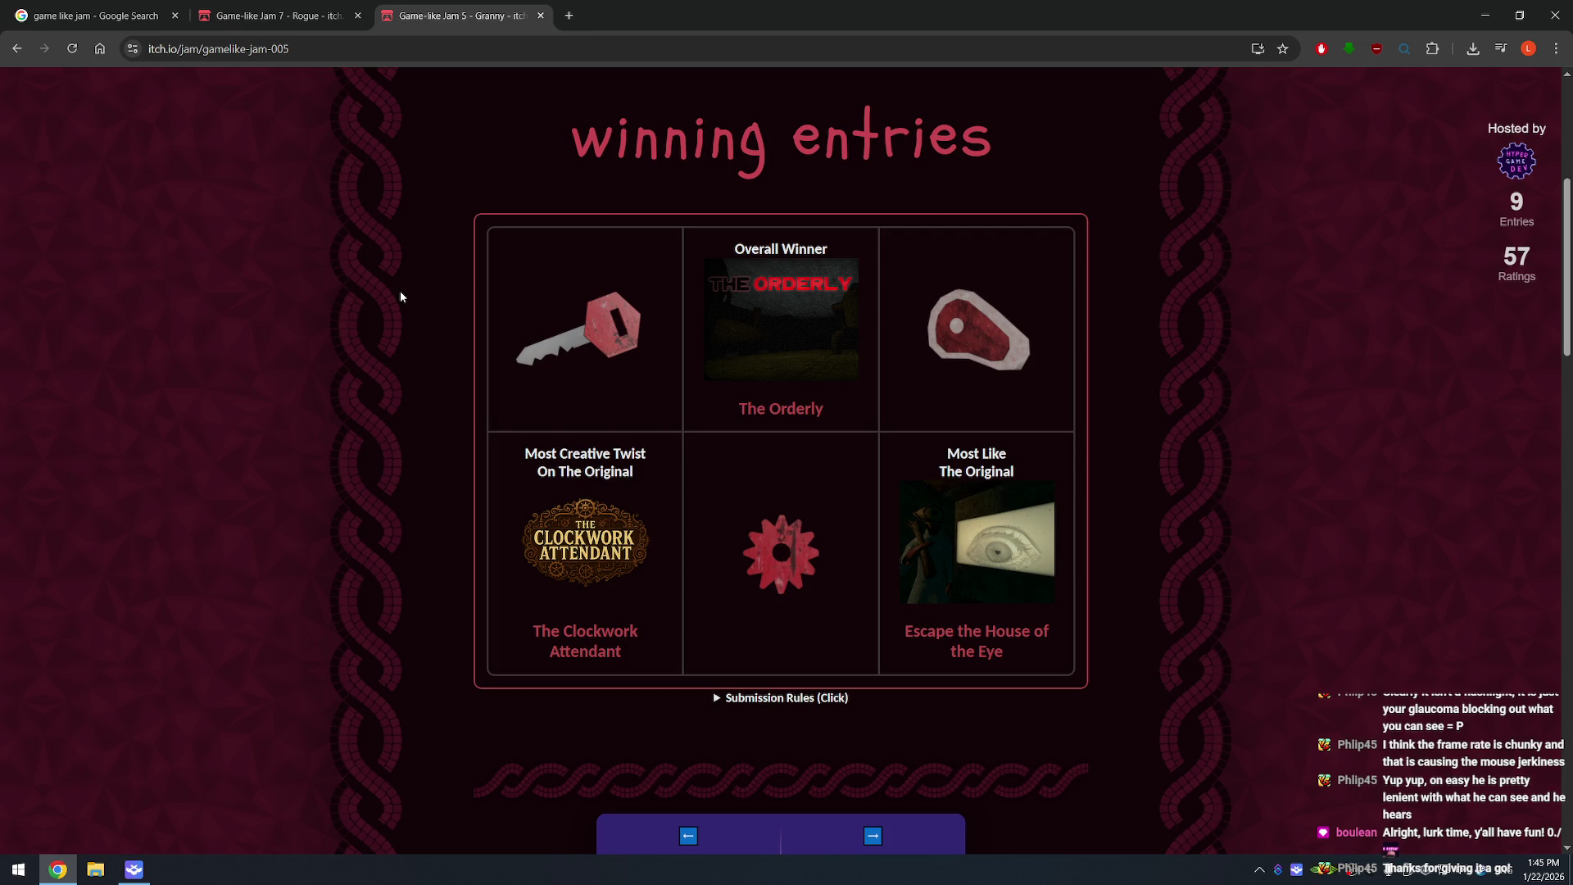
pyautogui.scroll(5, 503, 308)
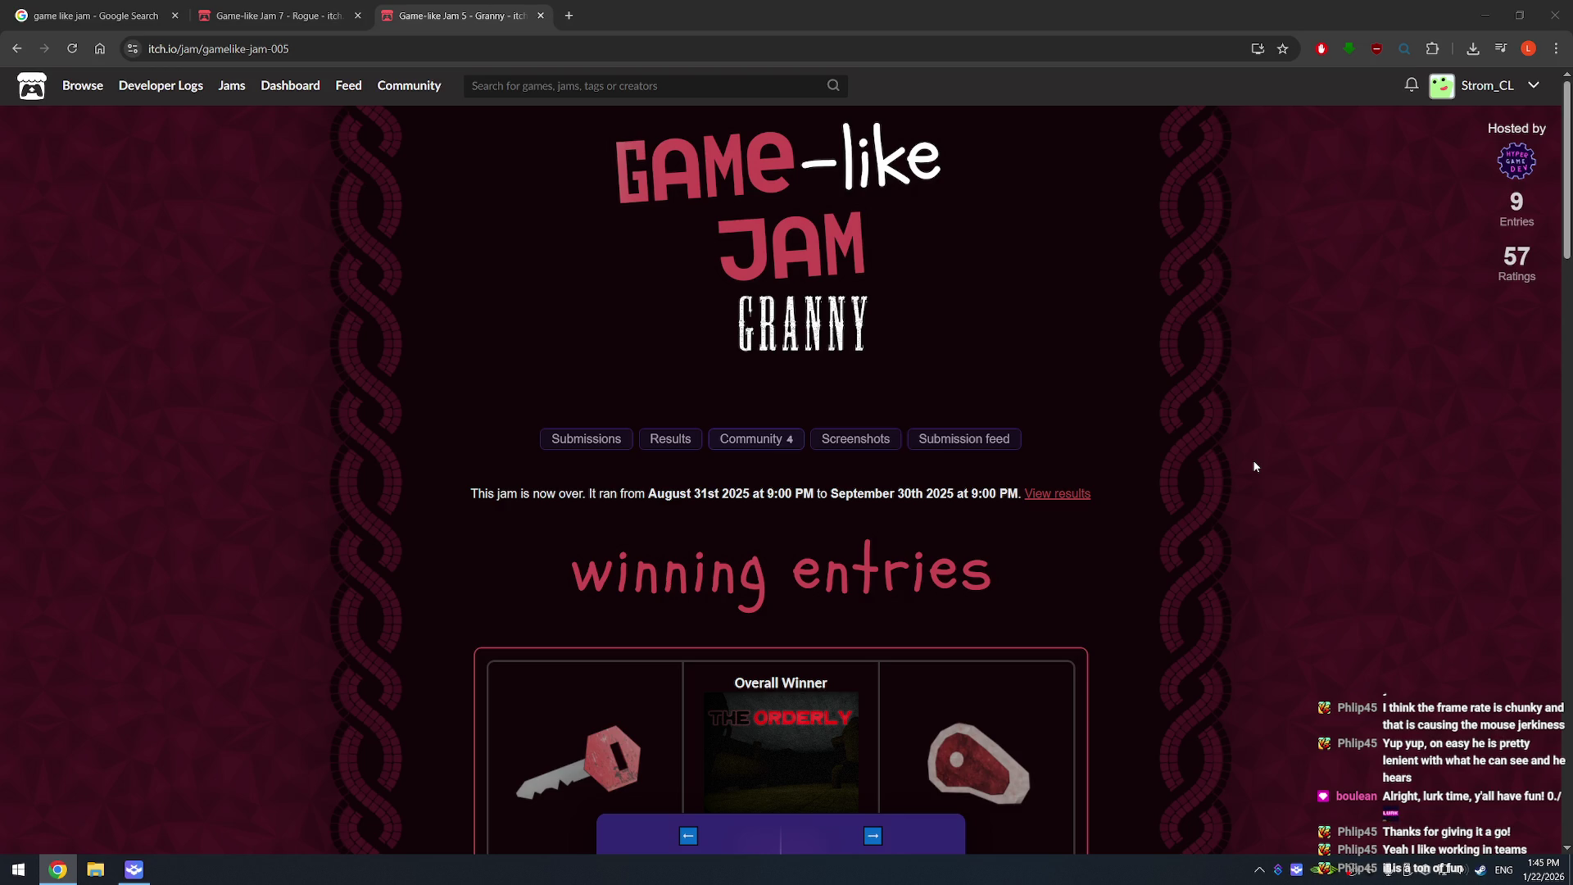
# - Lower the system volume, refocus the browser, and open the account's creator page from the header
pyautogui.press('XF86AudioLowerVolume')
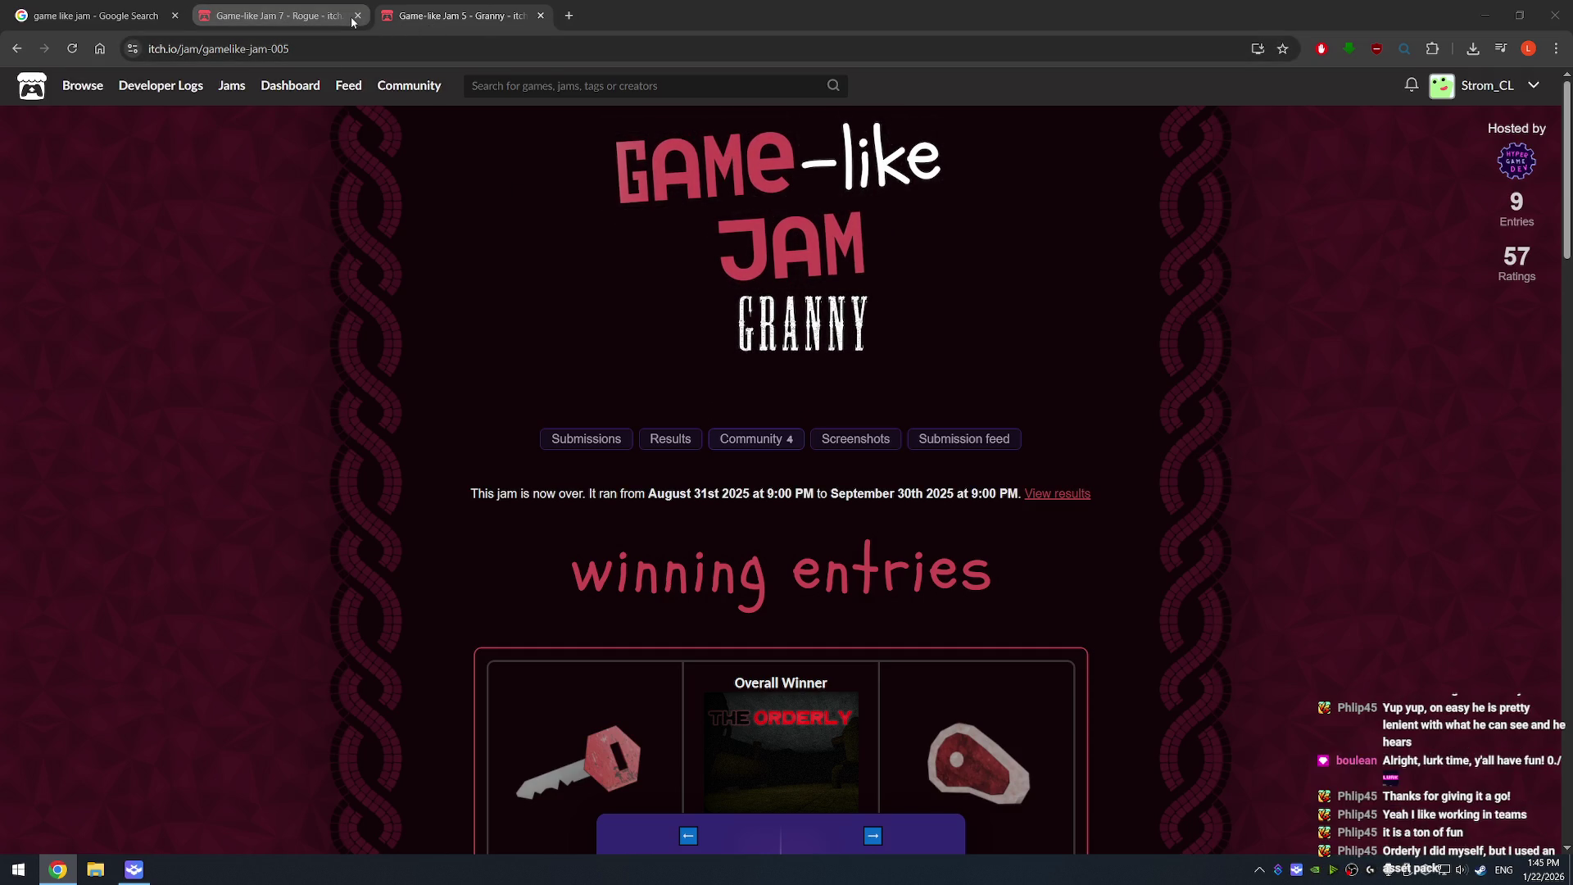
pyautogui.moveTo(352, 21)
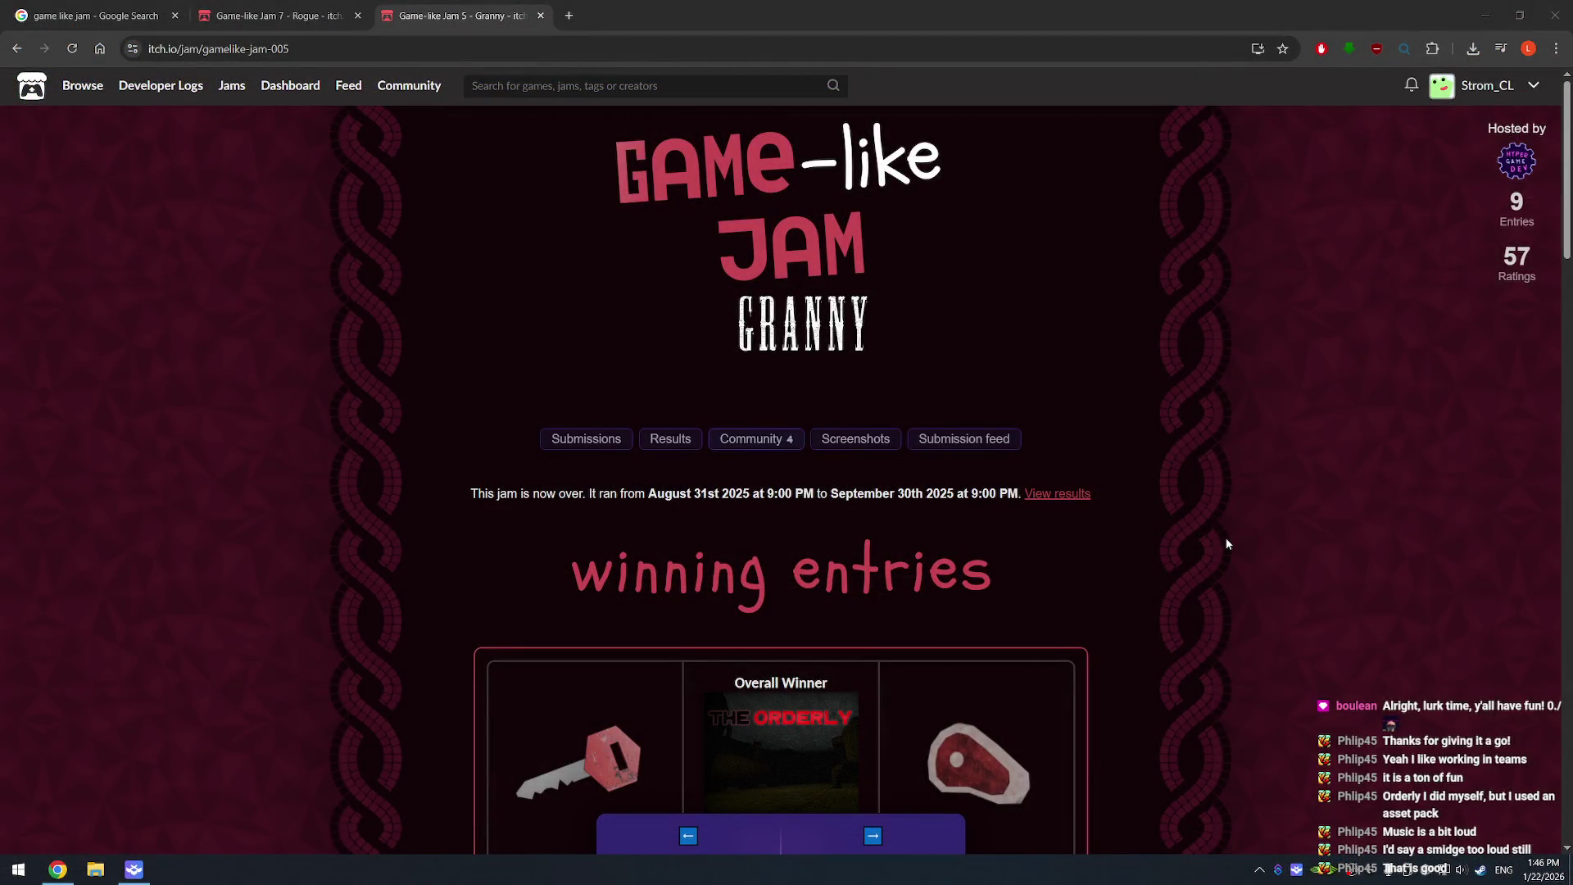
pyautogui.click(1226, 543)
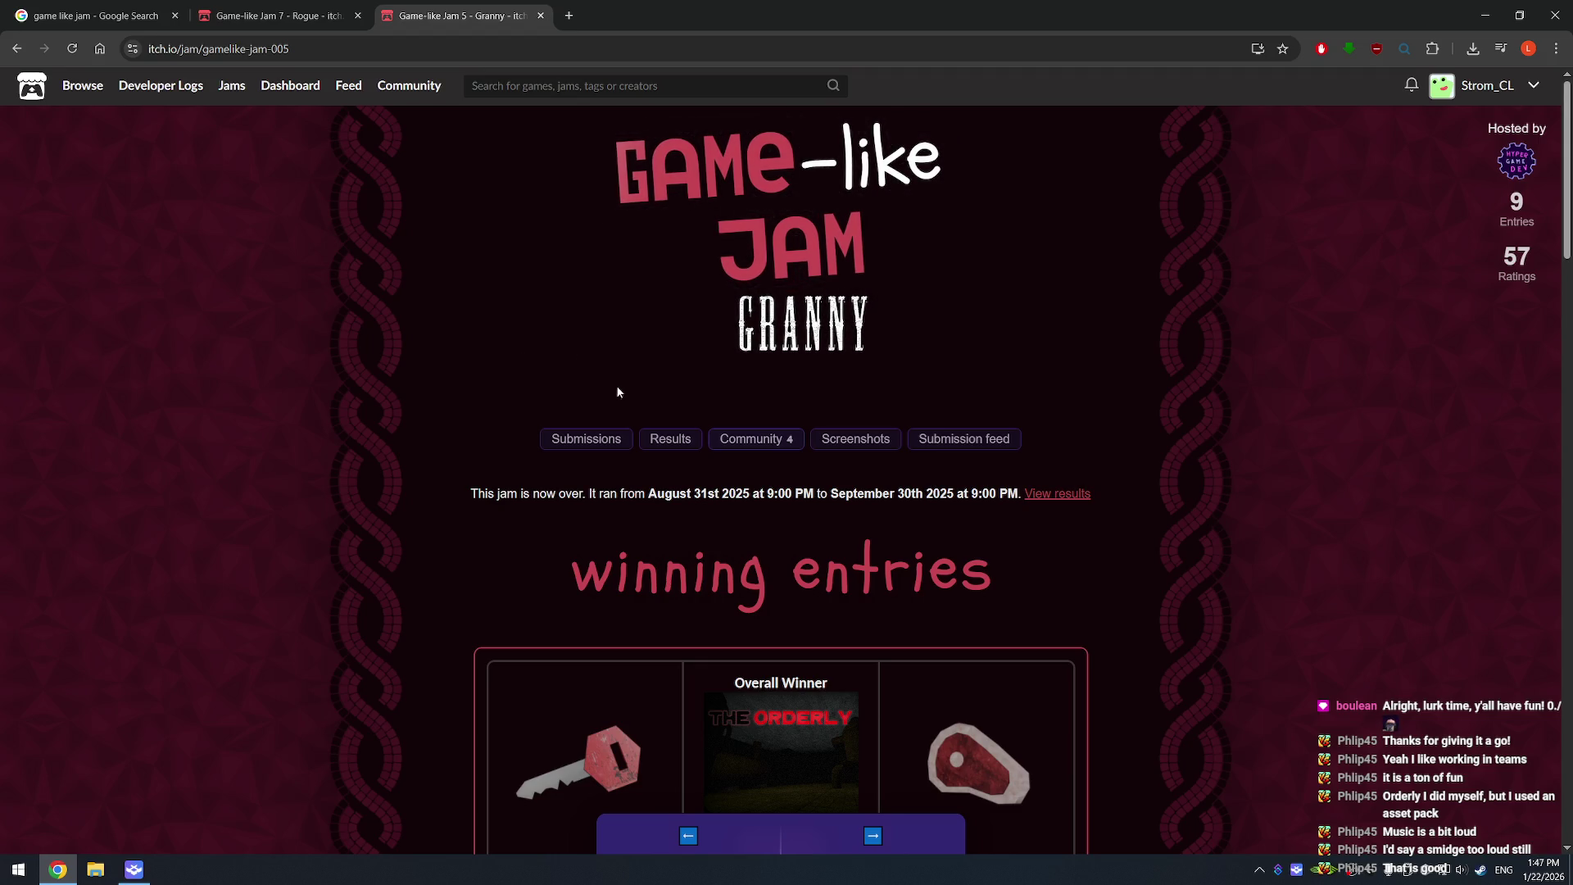
pyautogui.click(1484, 88)
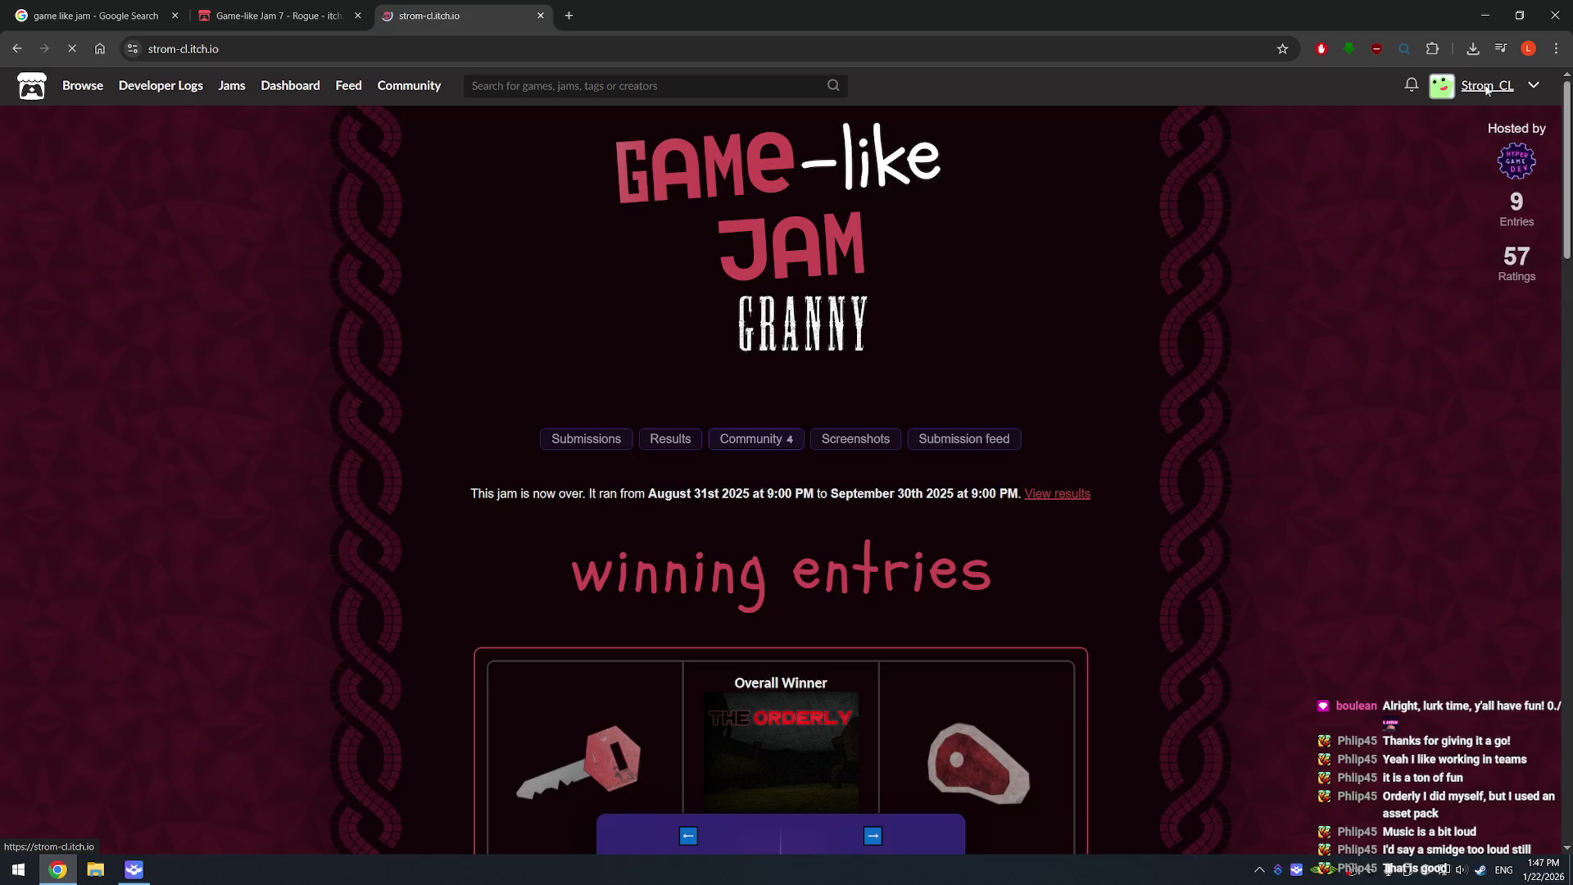
# - Follow the profile link, continue past the content warning, and open The Invasion
pyautogui.click(466, 193)
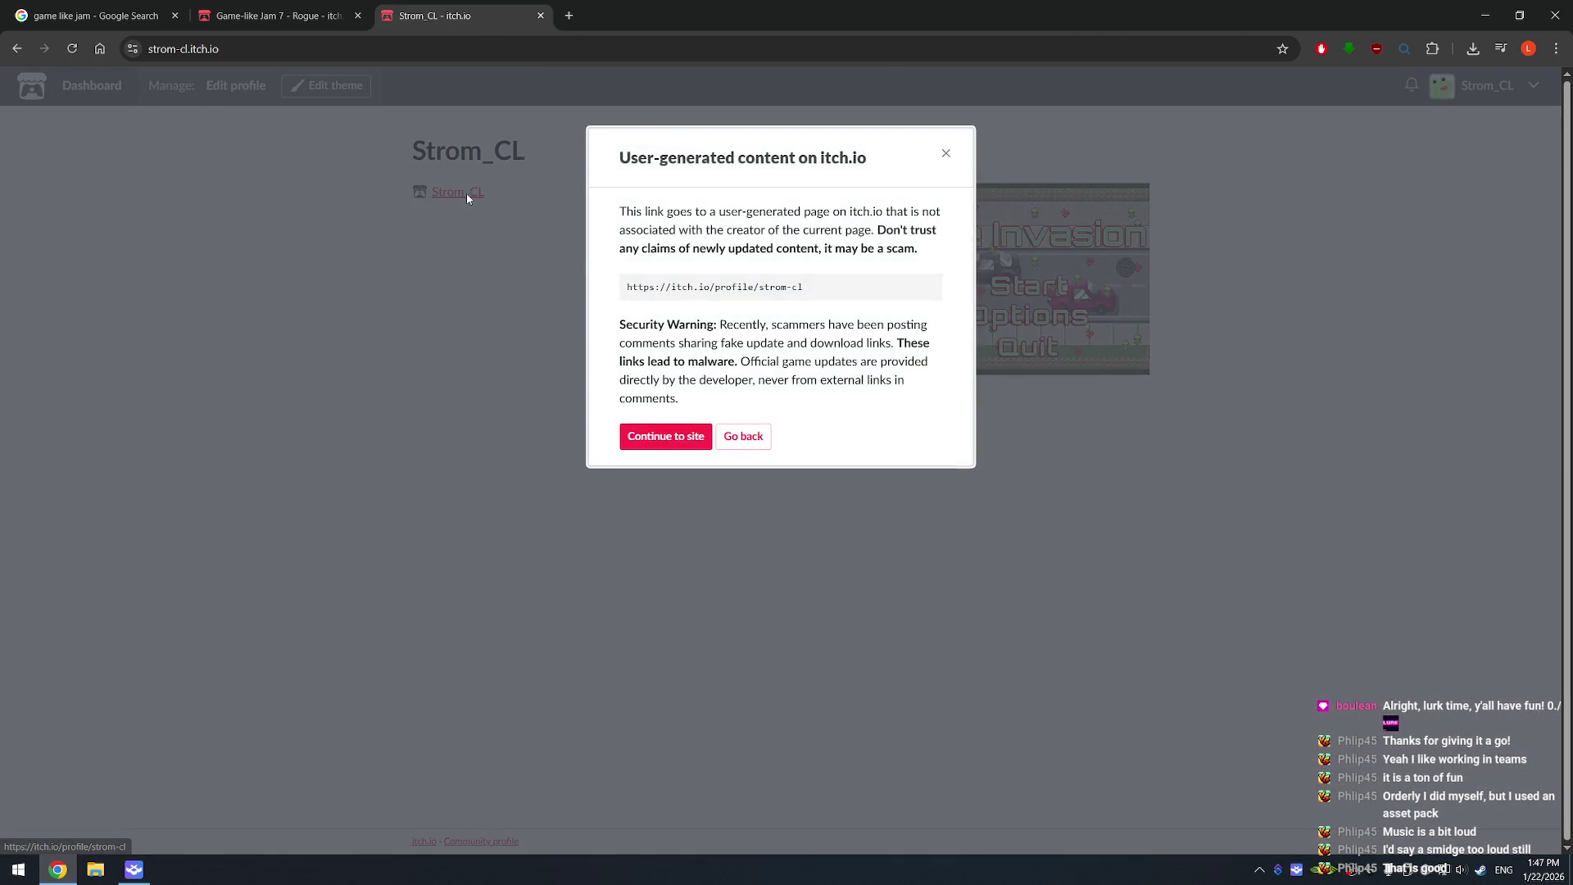
pyautogui.click(674, 434)
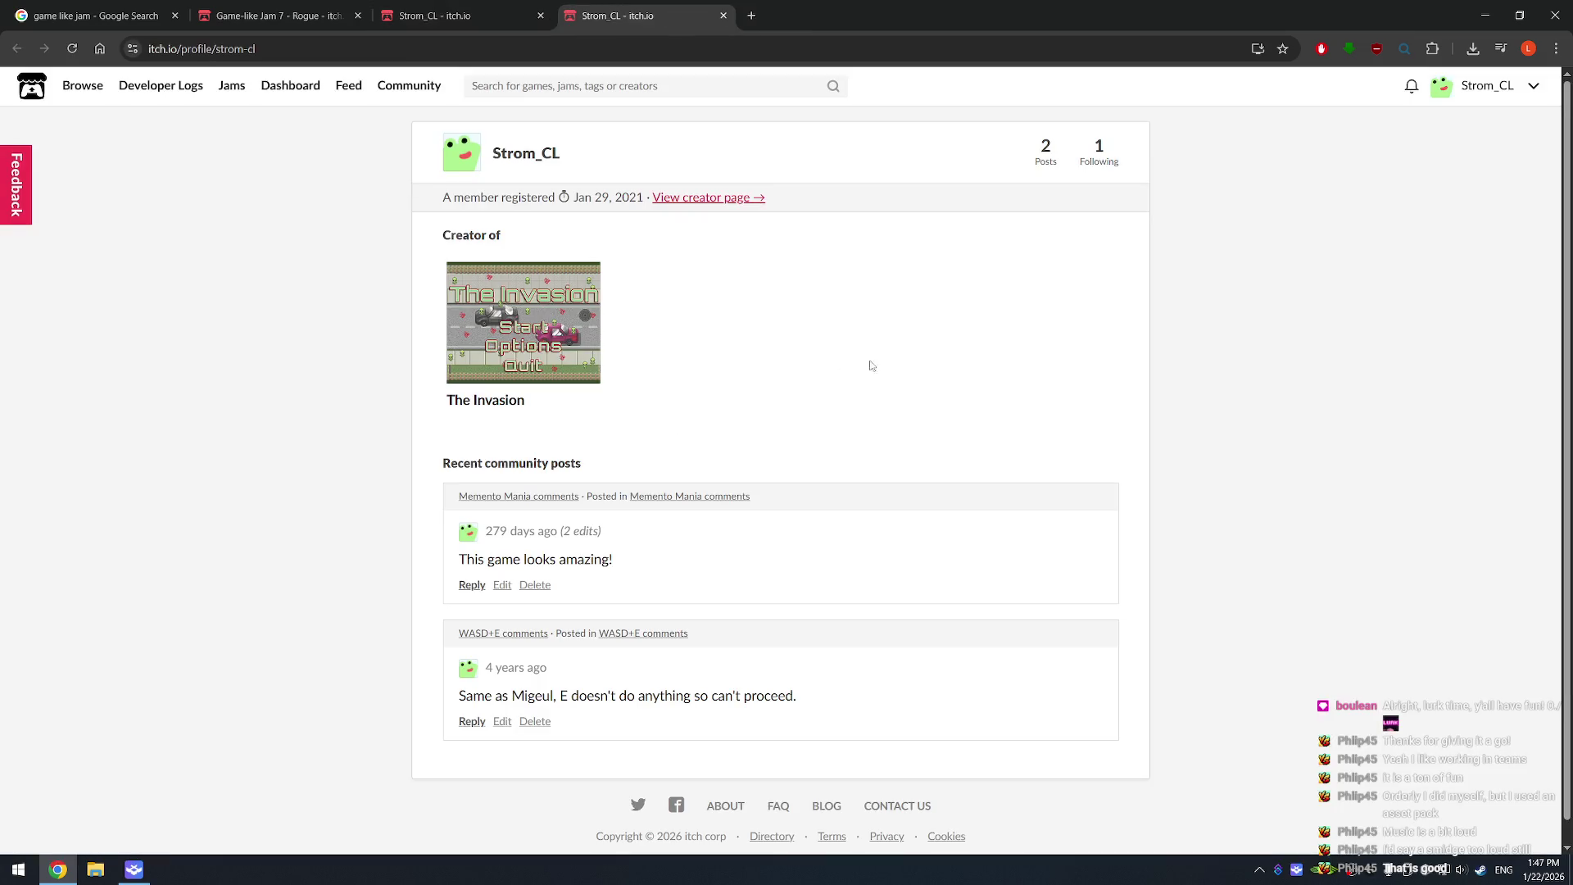
pyautogui.click(519, 323)
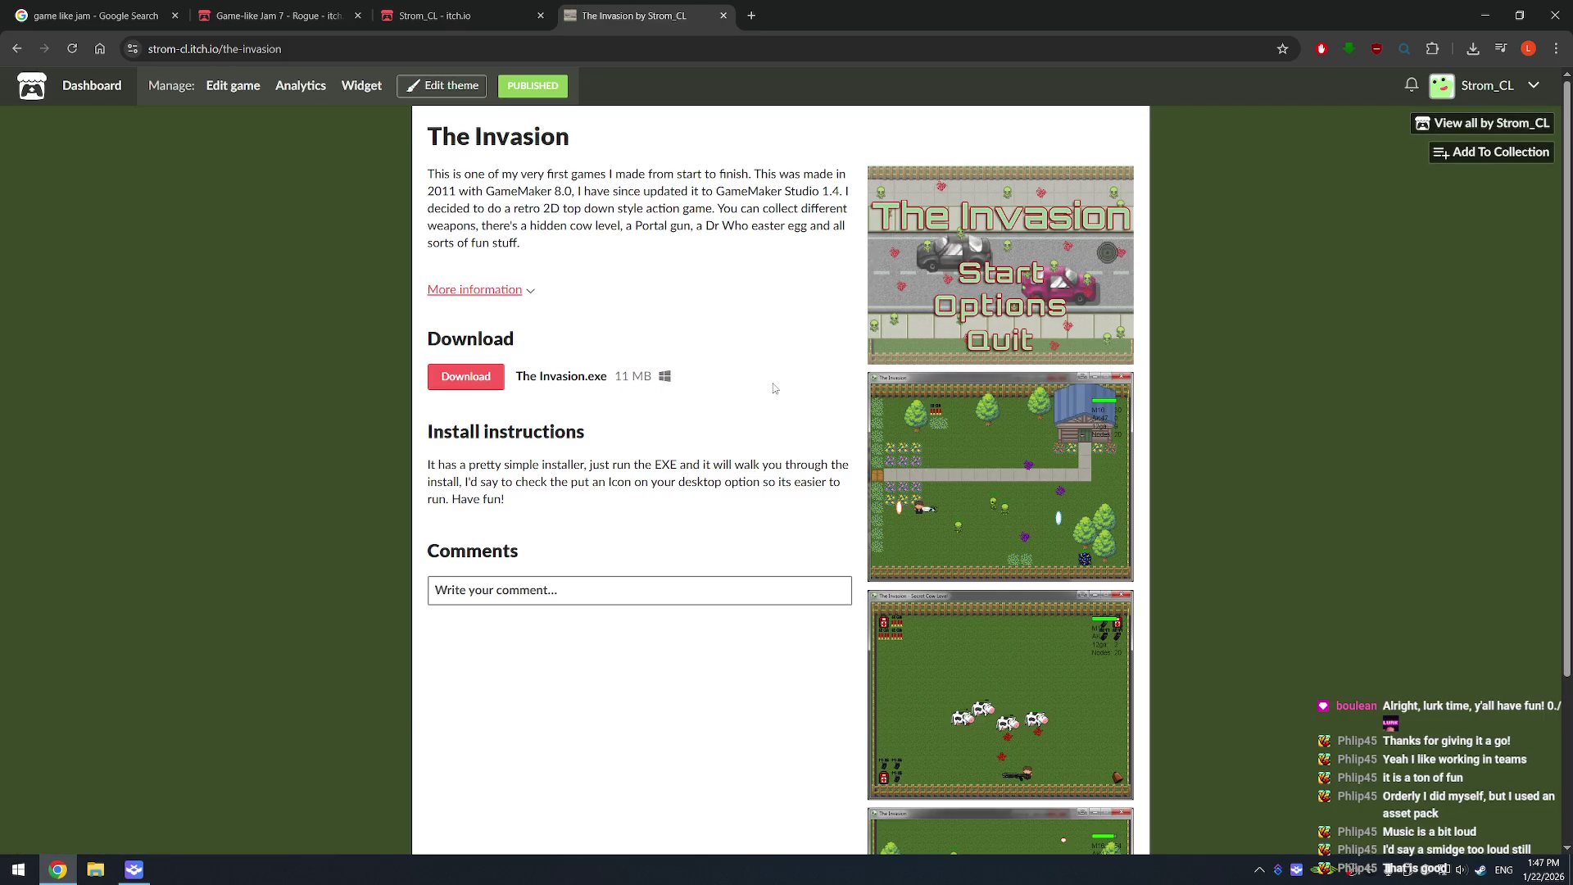